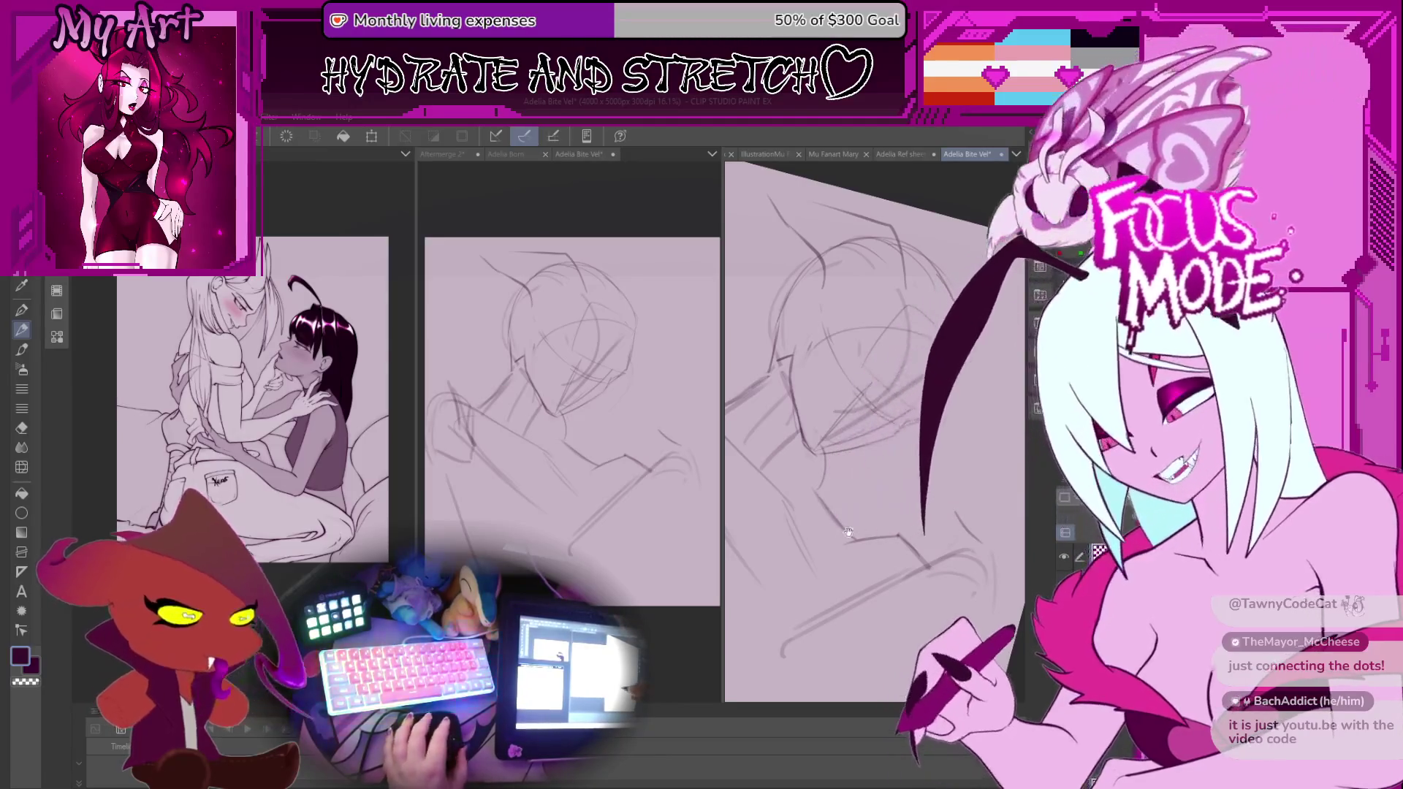
# Lasso the chin area on the right sketch, delete it, deselect and return to the pen.
pyautogui.moveTo(921, 557); pyautogui.dragTo(919, 560)
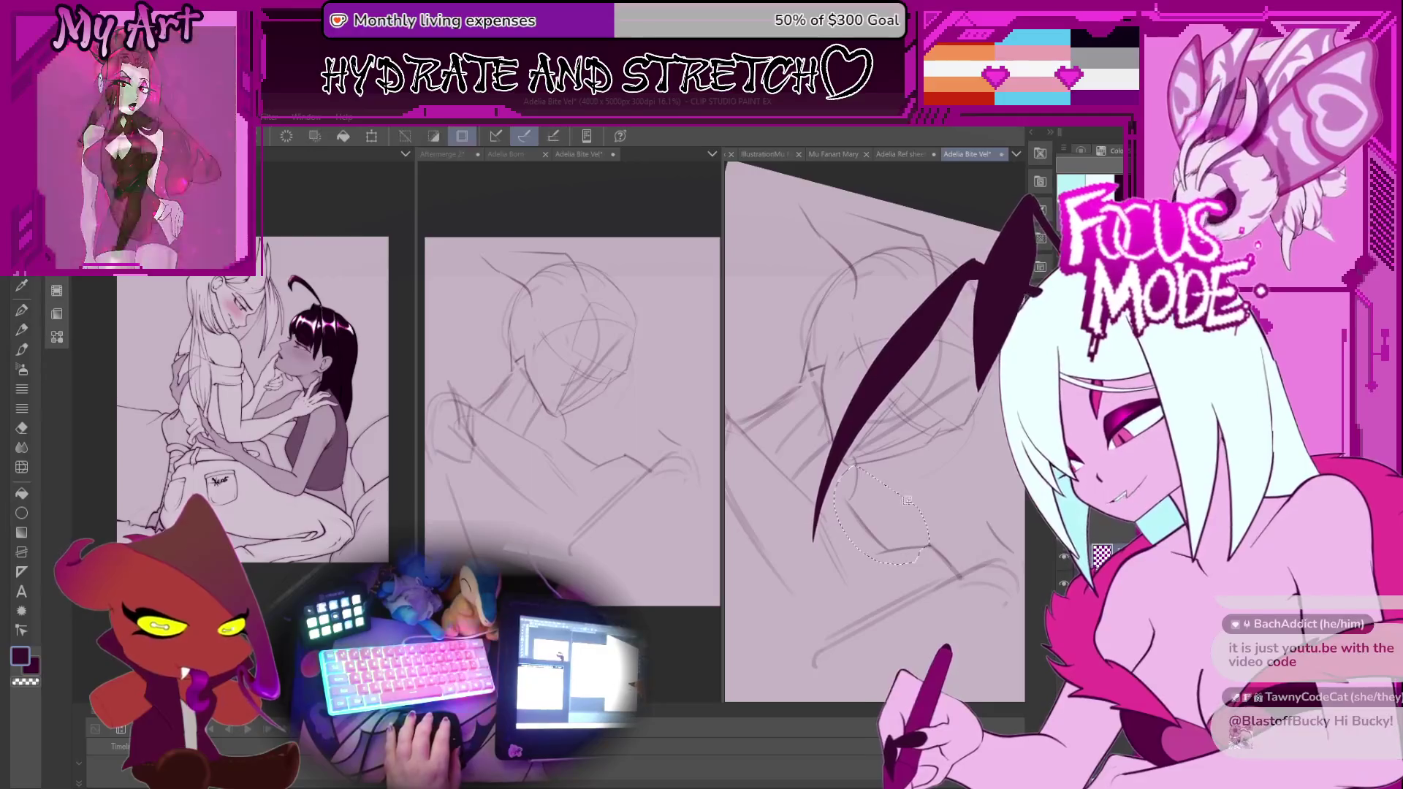
pyautogui.press('Delete')
pyautogui.hotkey('ctrl', 'd')
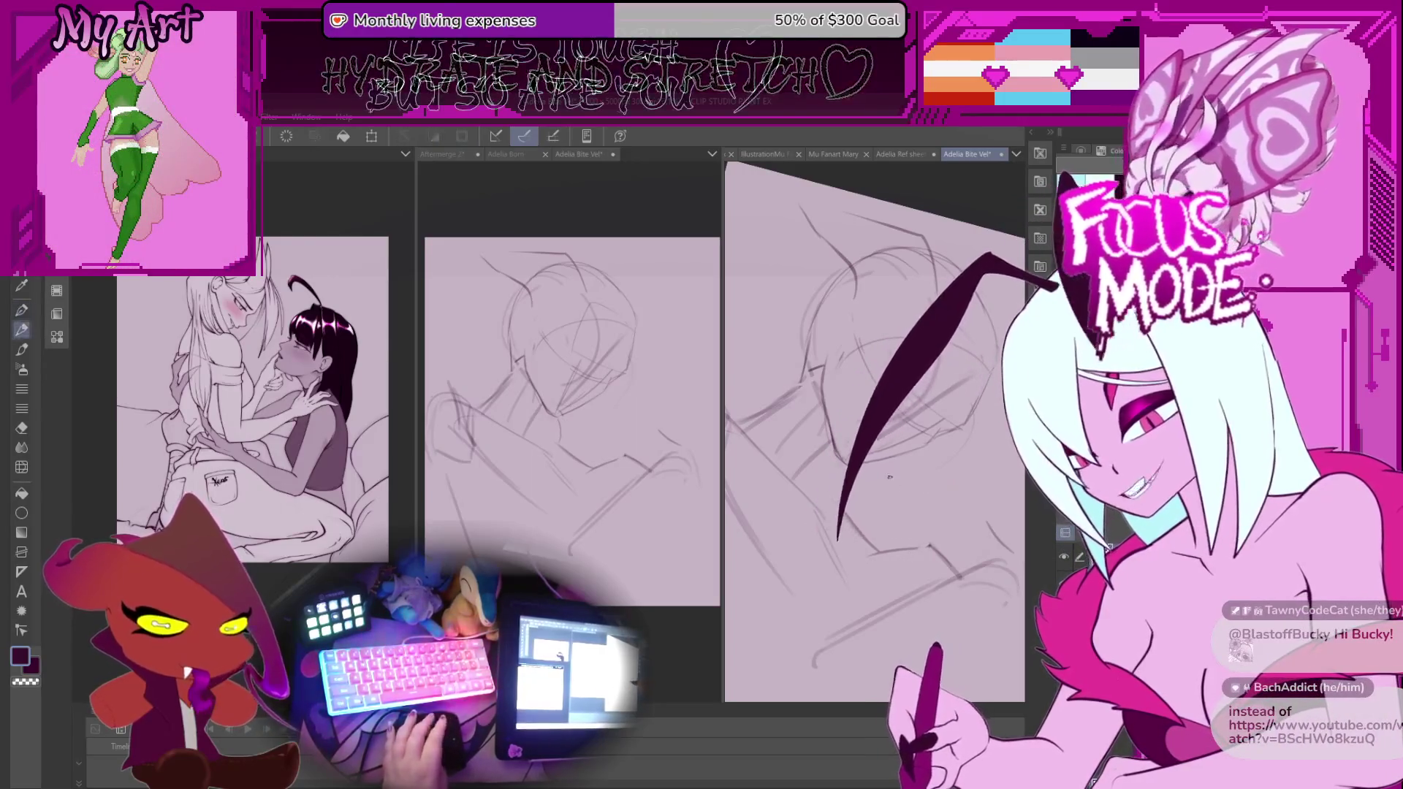
pyautogui.press('p')
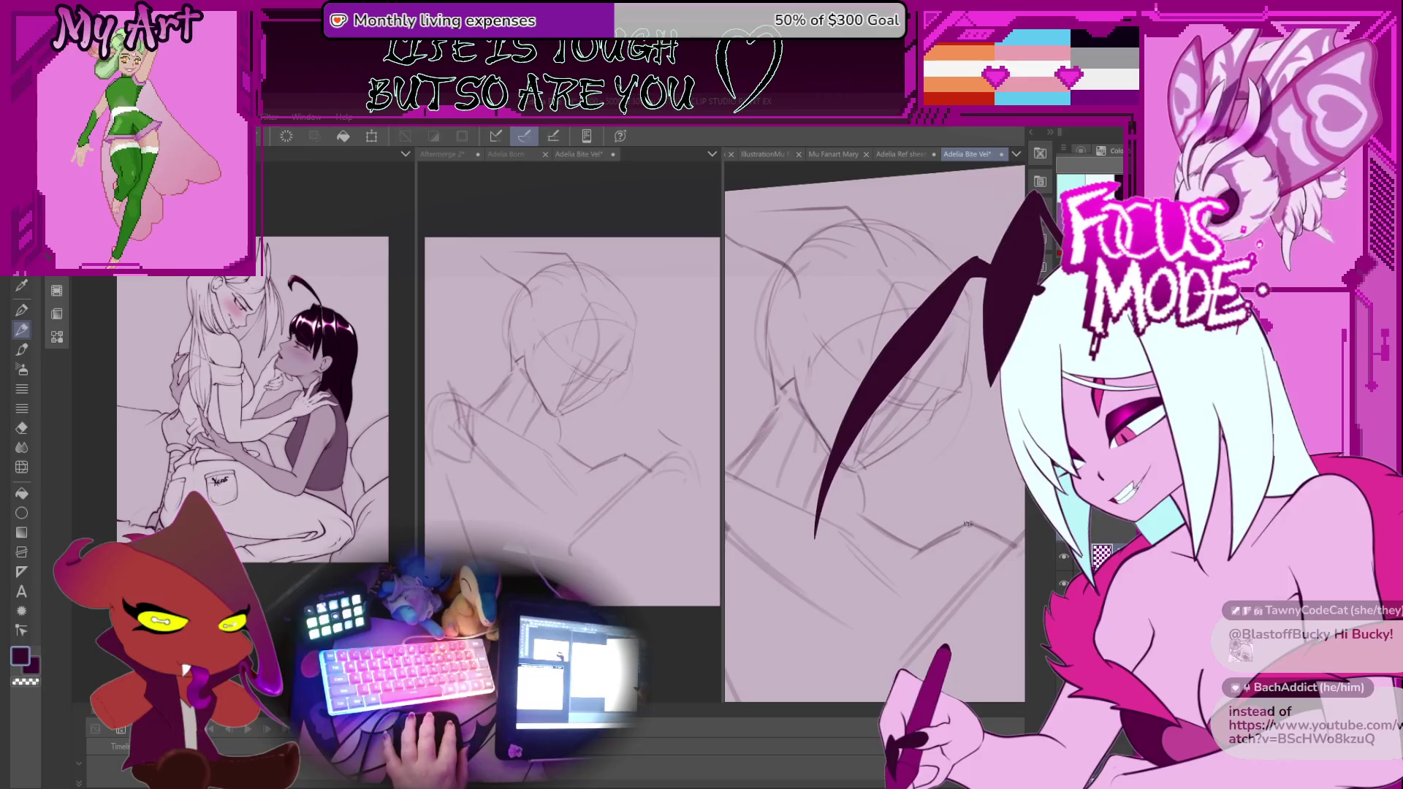
# Rotate the canvas view so the sketch sits at a comfortable, straighter angle.
pyautogui.moveTo(957, 531); pyautogui.dragTo(936, 571)
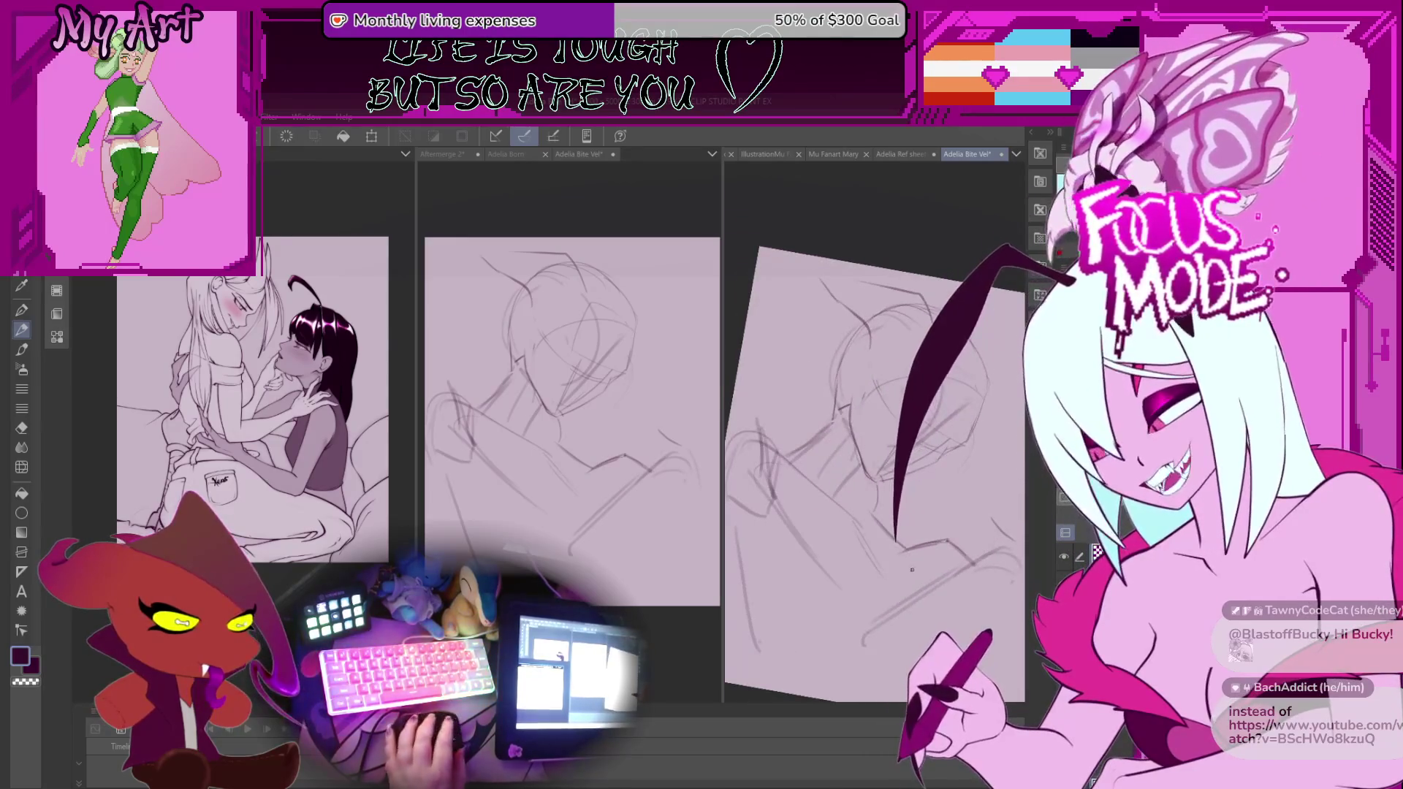
pyautogui.moveTo(929, 463)
pyautogui.mouseDown()
pyautogui.moveTo(924, 565)
pyautogui.moveTo(887, 491)
pyautogui.moveTo(797, 550)
pyautogui.moveTo(826, 634)
pyautogui.mouseUp()
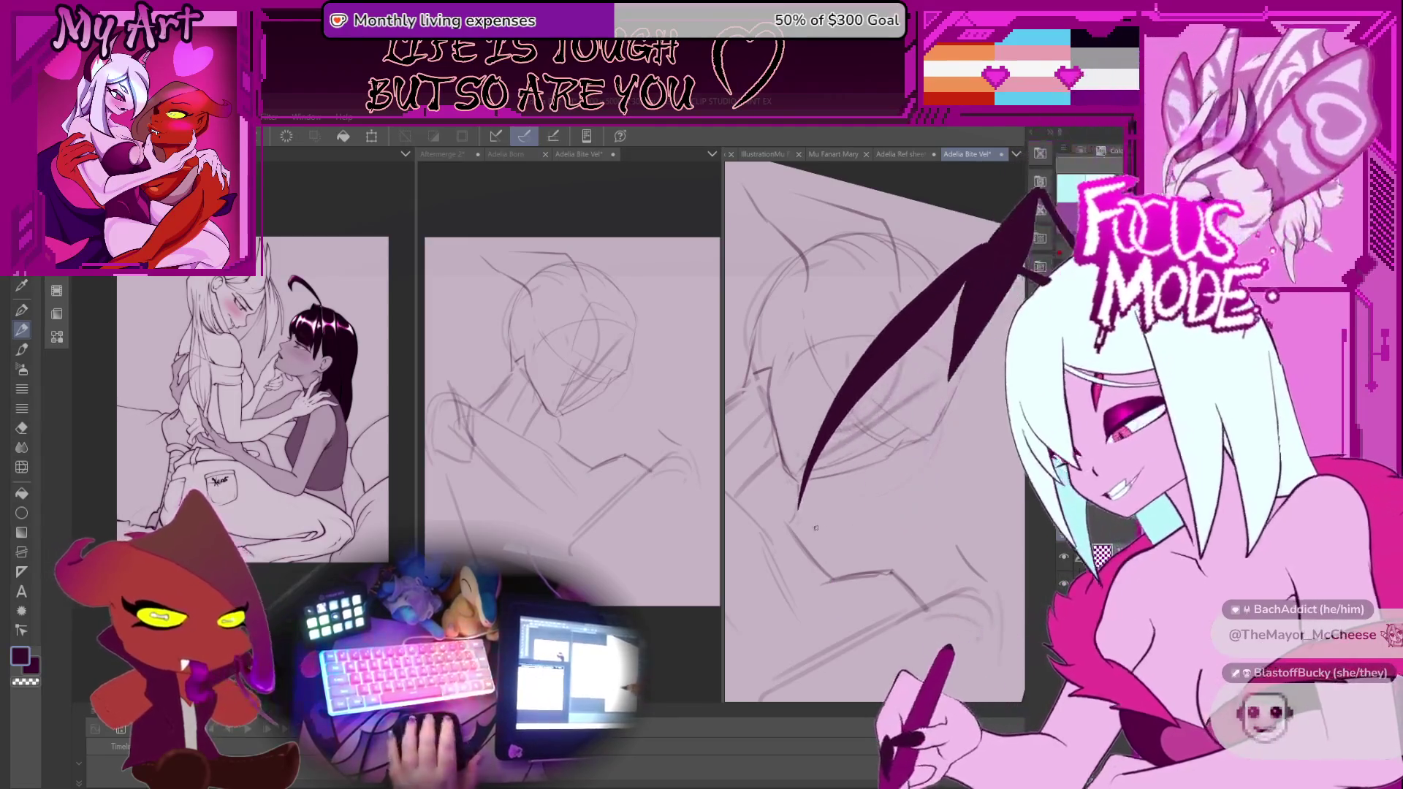
pyautogui.moveTo(819, 500); pyautogui.dragTo(814, 515)
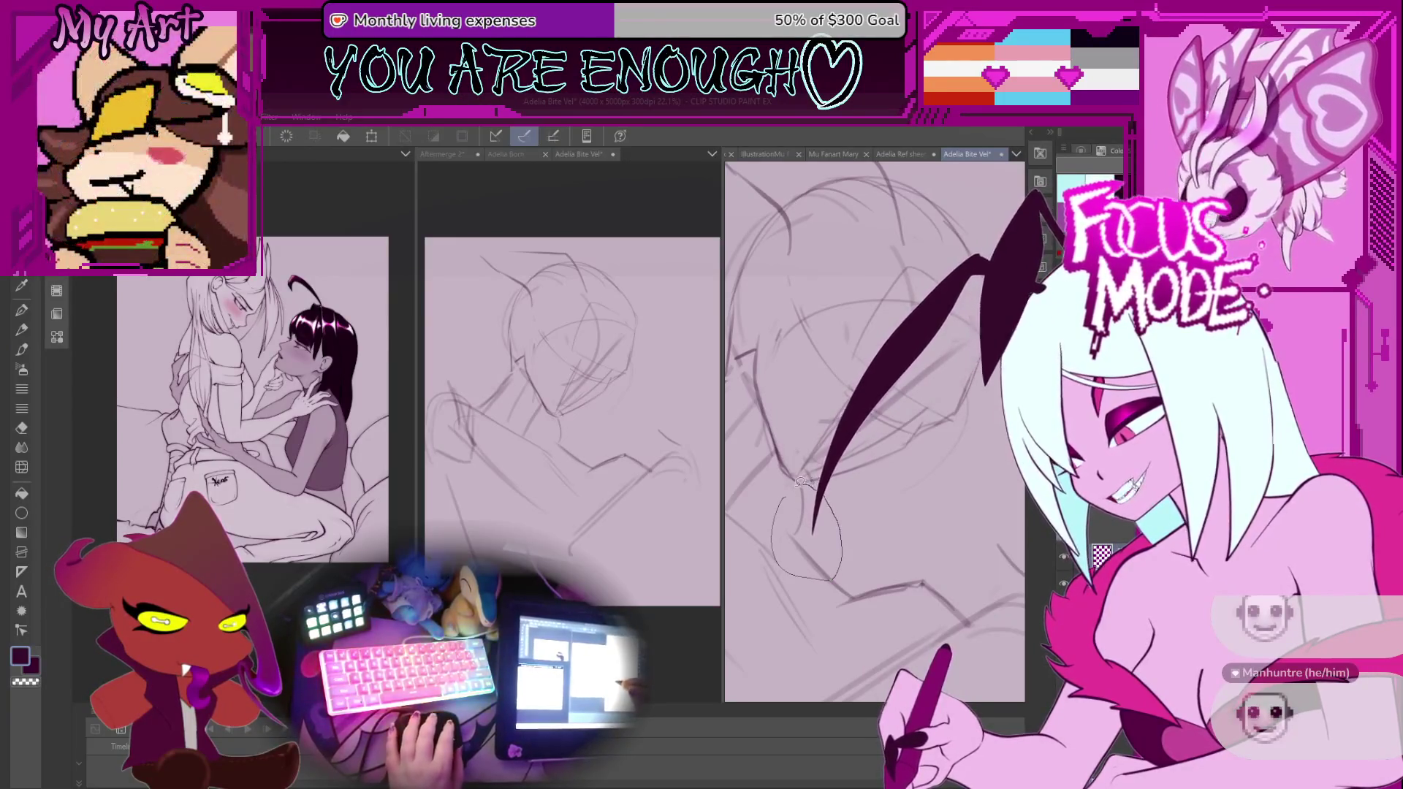
# Zoom in and draw the curved eye line just below the hair strand tip.
pyautogui.moveTo(800, 483); pyautogui.dragTo(829, 504)
pyautogui.hotkey('ctrl', 'd')
pyautogui.press('p')
pyautogui.scroll(1, 815, 560)
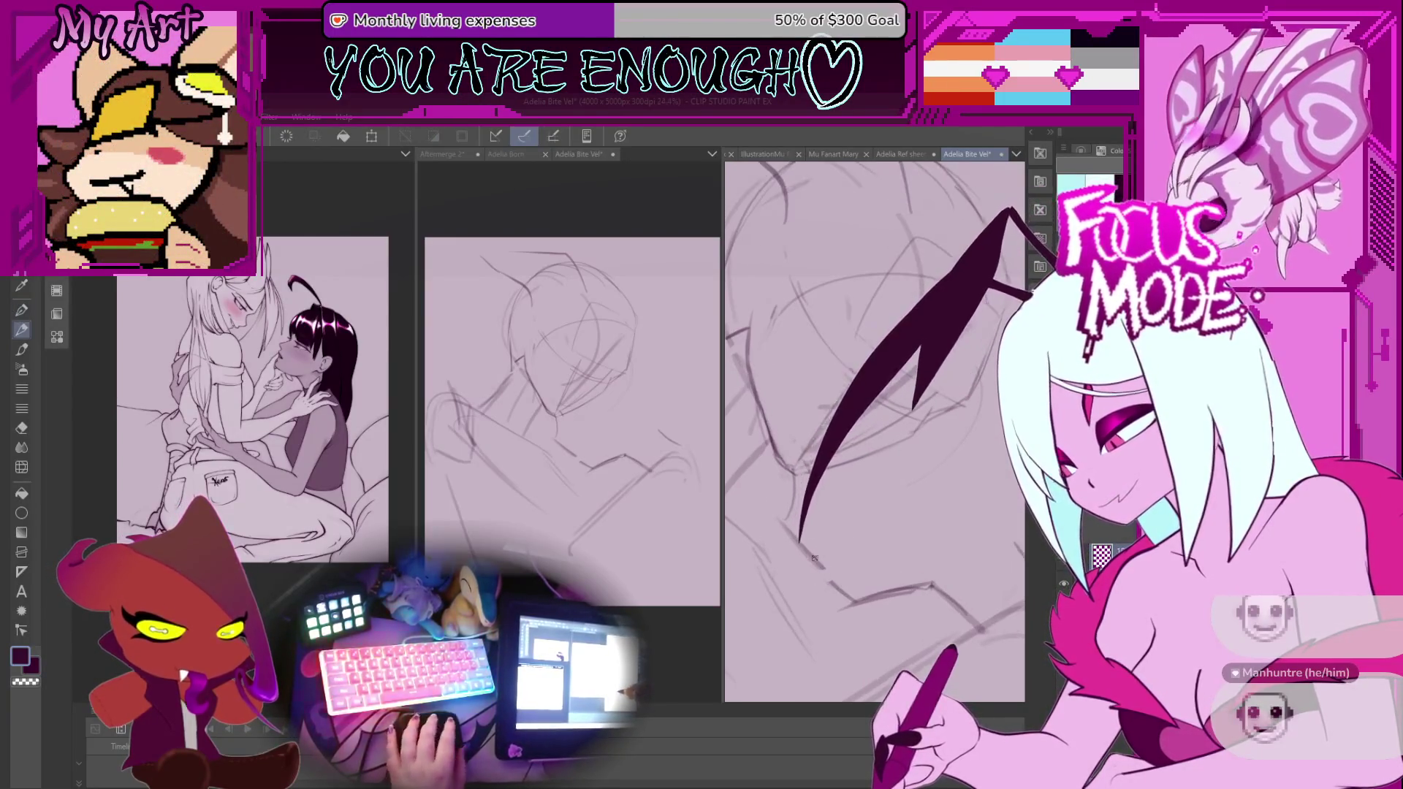
pyautogui.moveTo(802, 541)
pyautogui.mouseDown()
pyautogui.moveTo(869, 547)
pyautogui.moveTo(857, 563)
pyautogui.mouseUp()
# Dot in the pupil of the eye.
pyautogui.scroll(1, 814, 537)
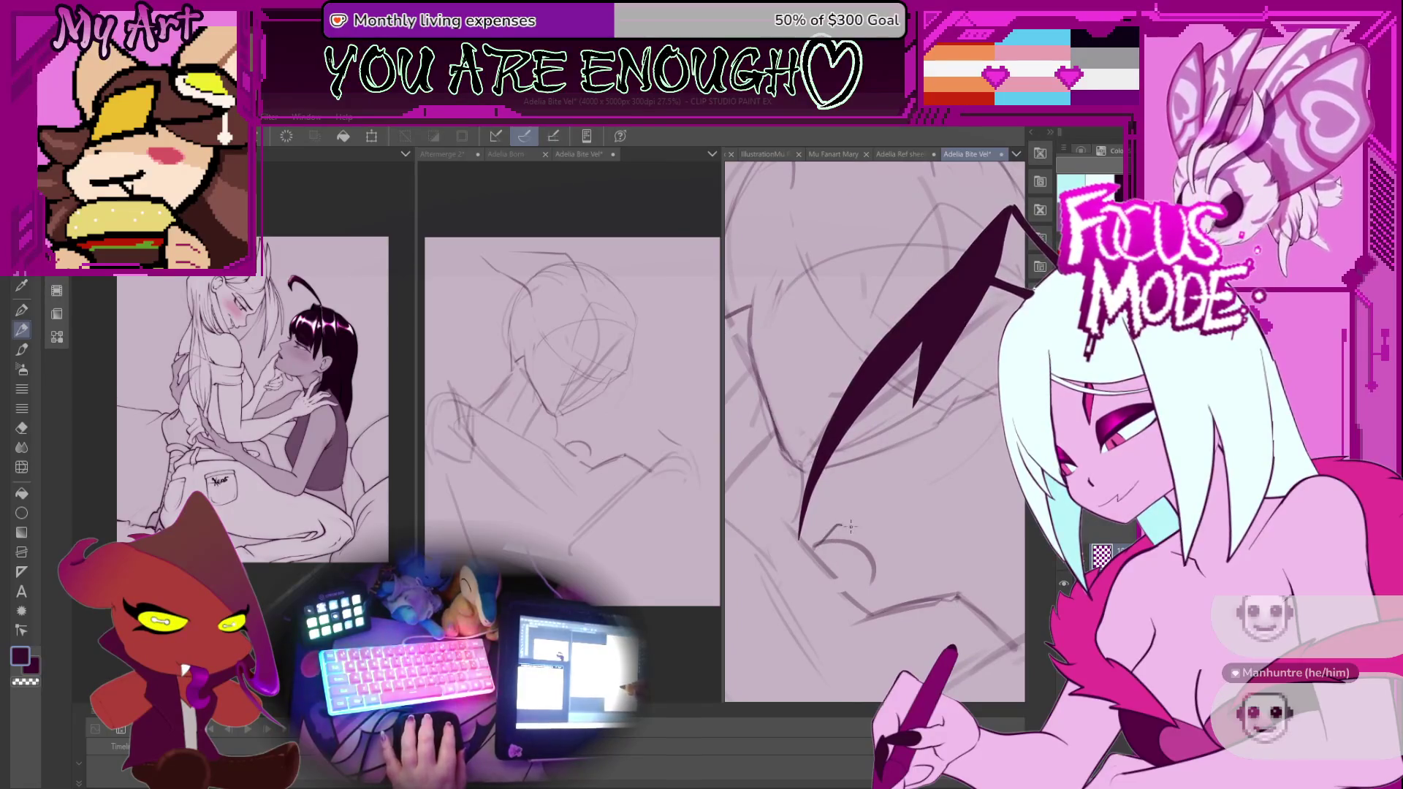
pyautogui.scroll(-4, 840, 537)
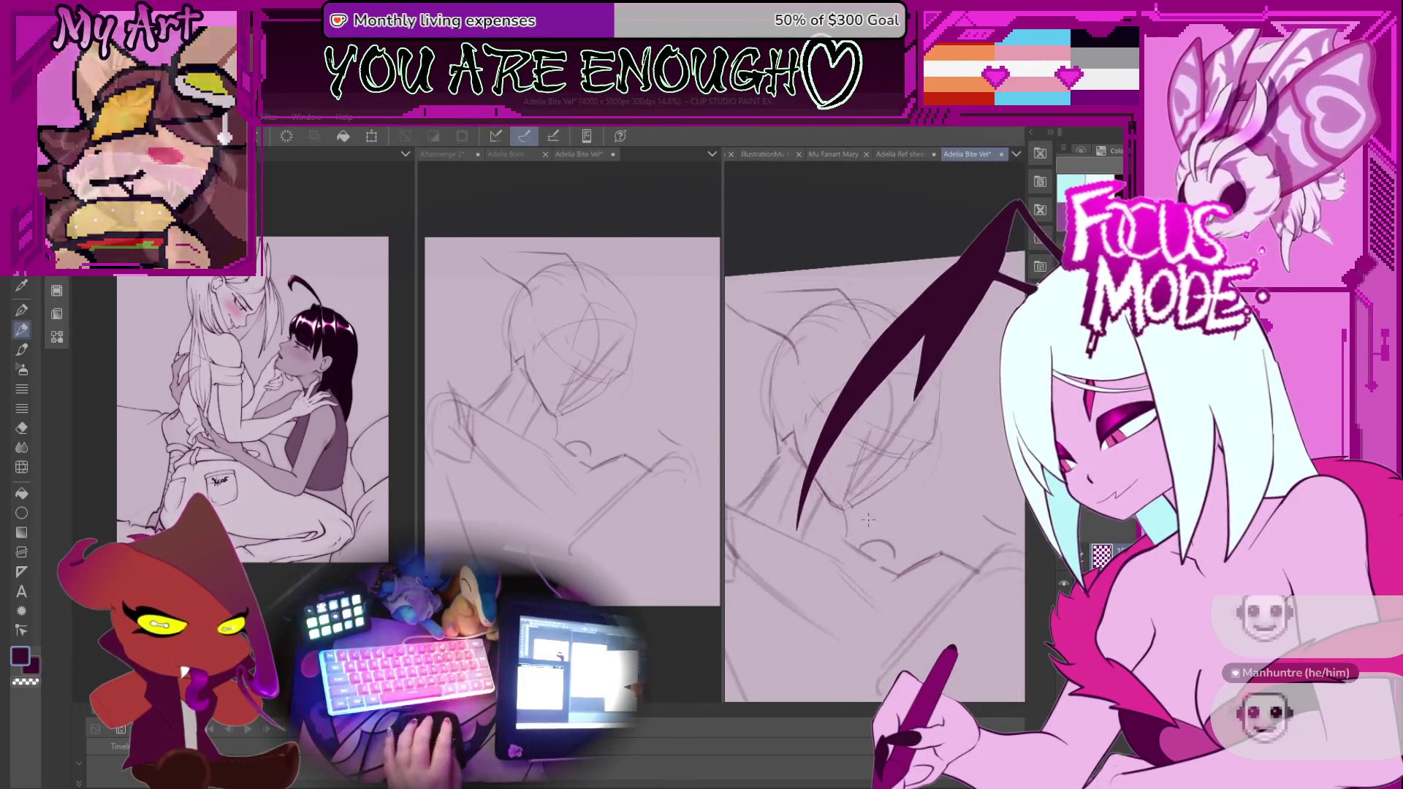
pyautogui.scroll(2, 842, 564)
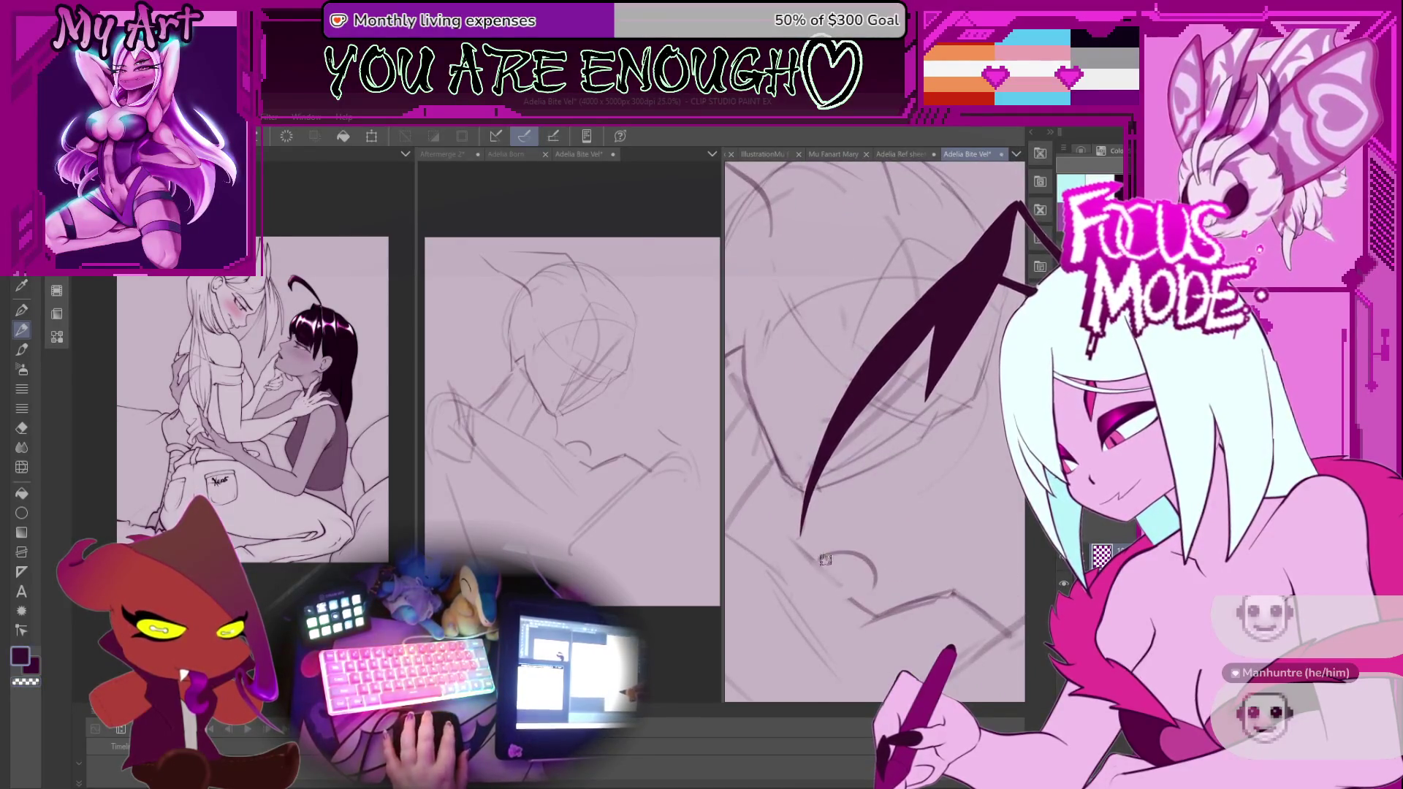
pyautogui.click(824, 556)
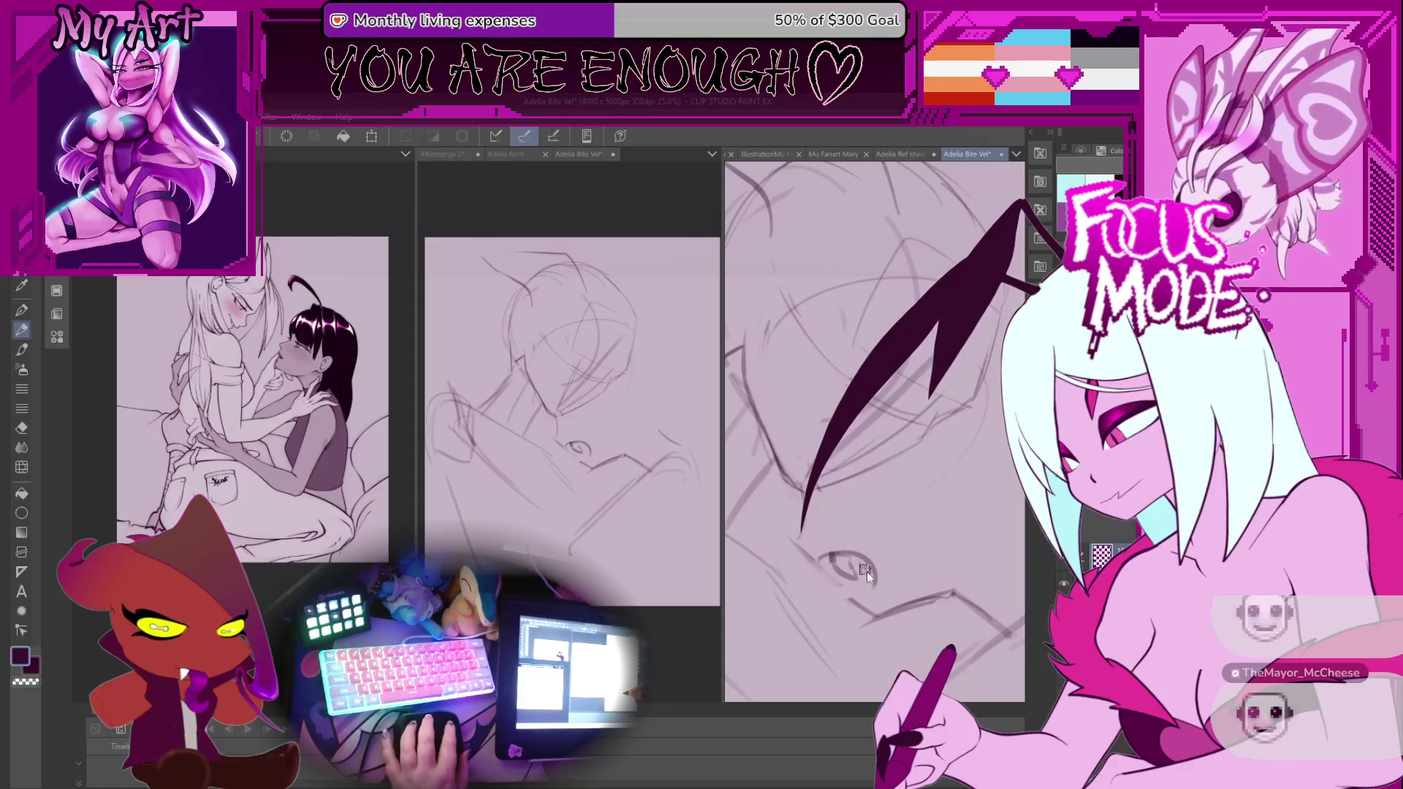
pyautogui.scroll(-3, 865, 569)
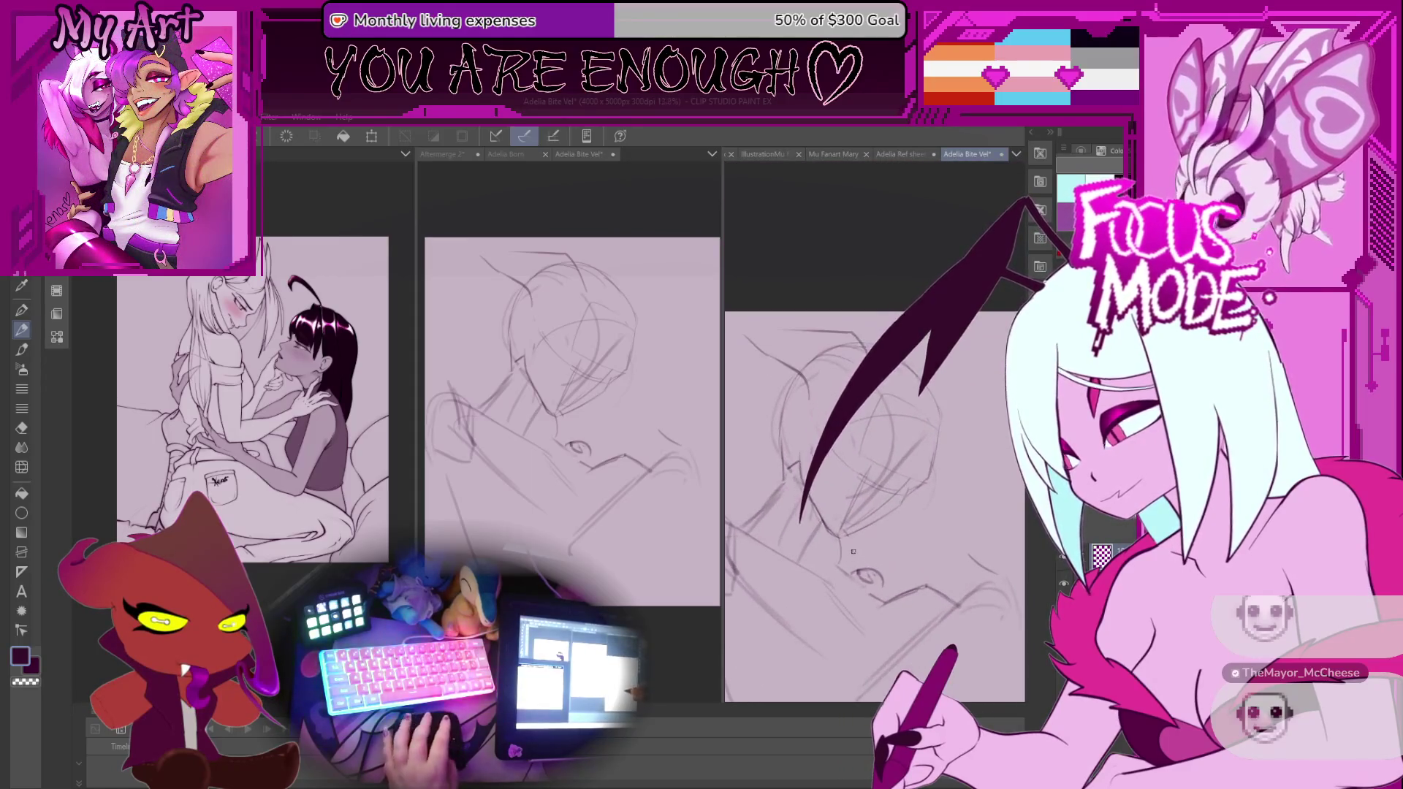
pyautogui.scroll(1, 852, 552)
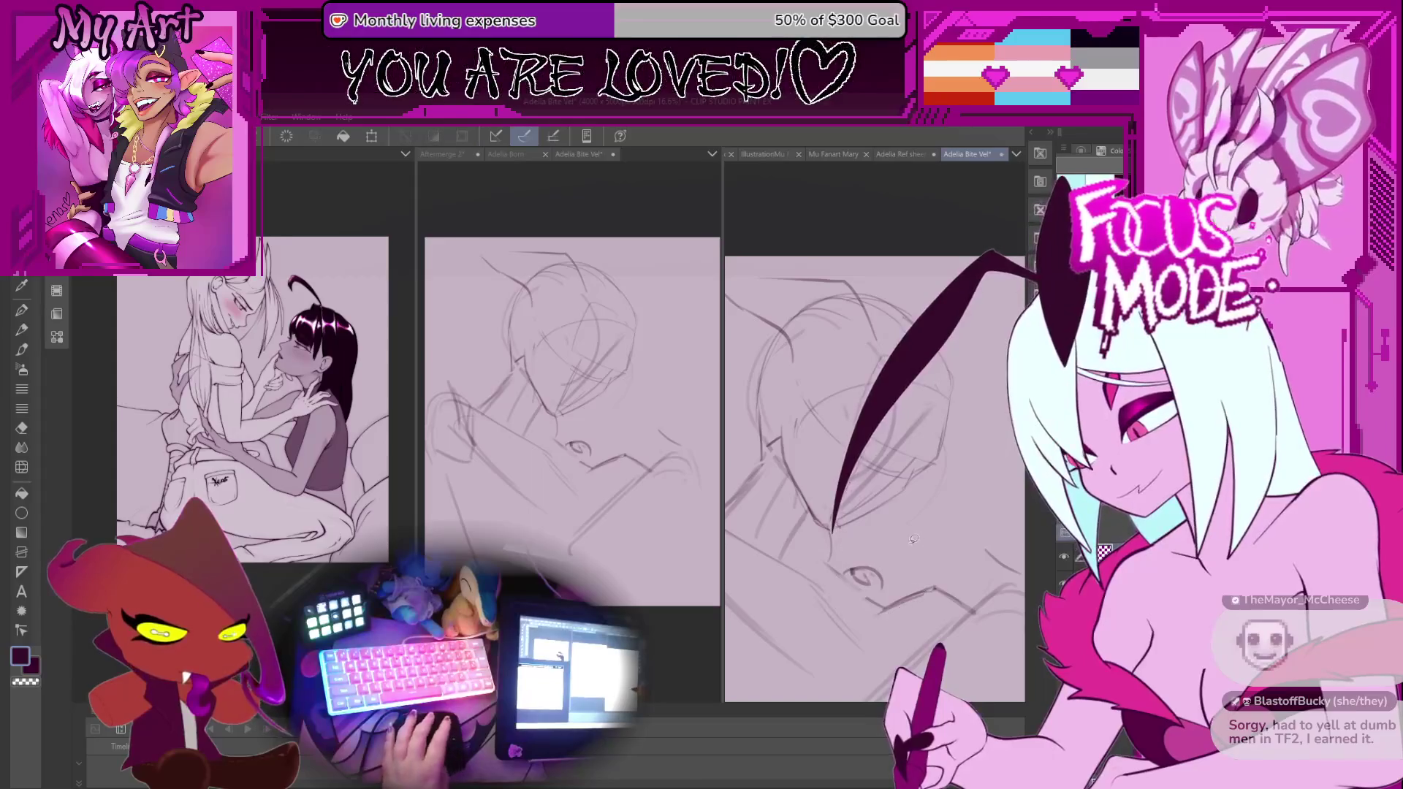
# Return to the pen and level the canvas view again.
pyautogui.press('p')
pyautogui.scroll(-1, 906, 540)
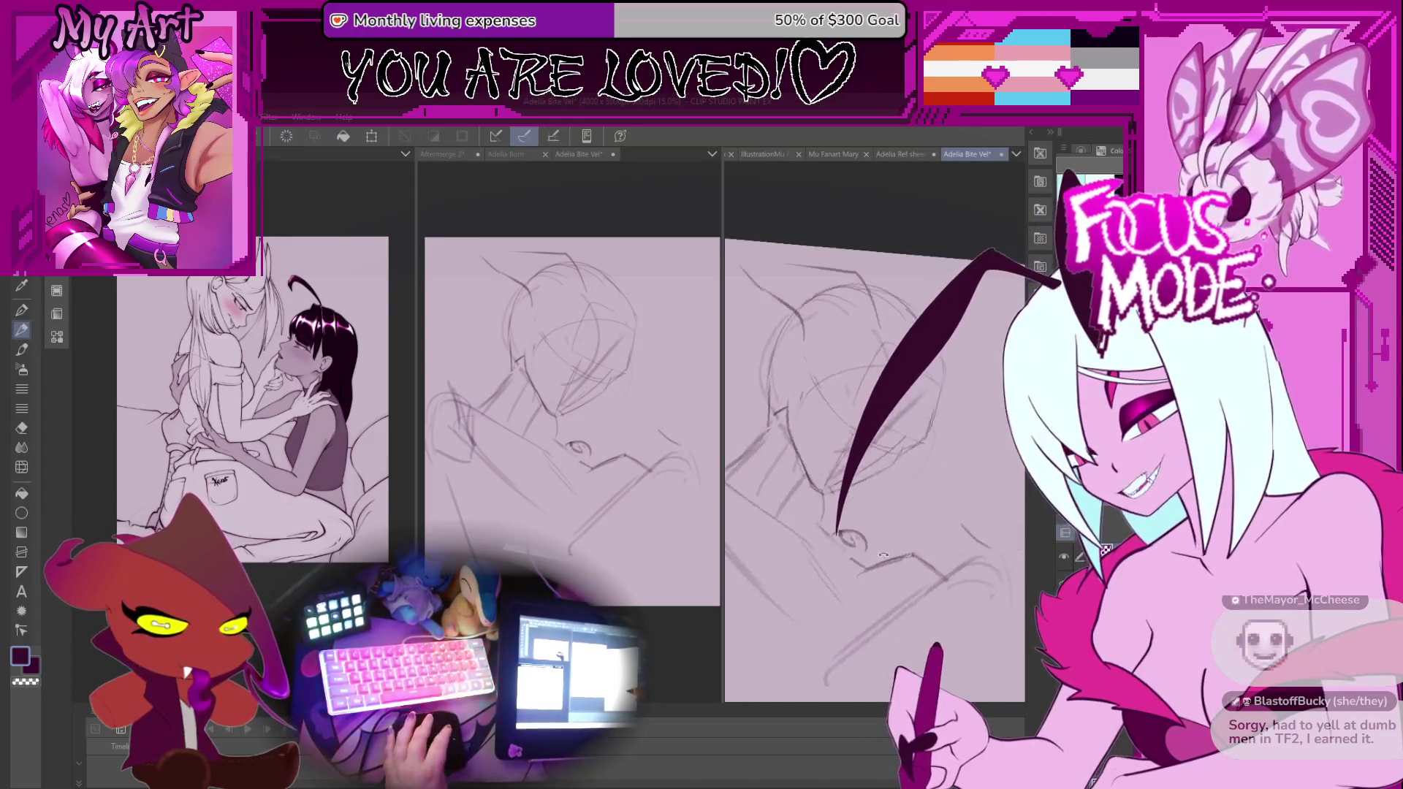
pyautogui.scroll(2, 870, 530)
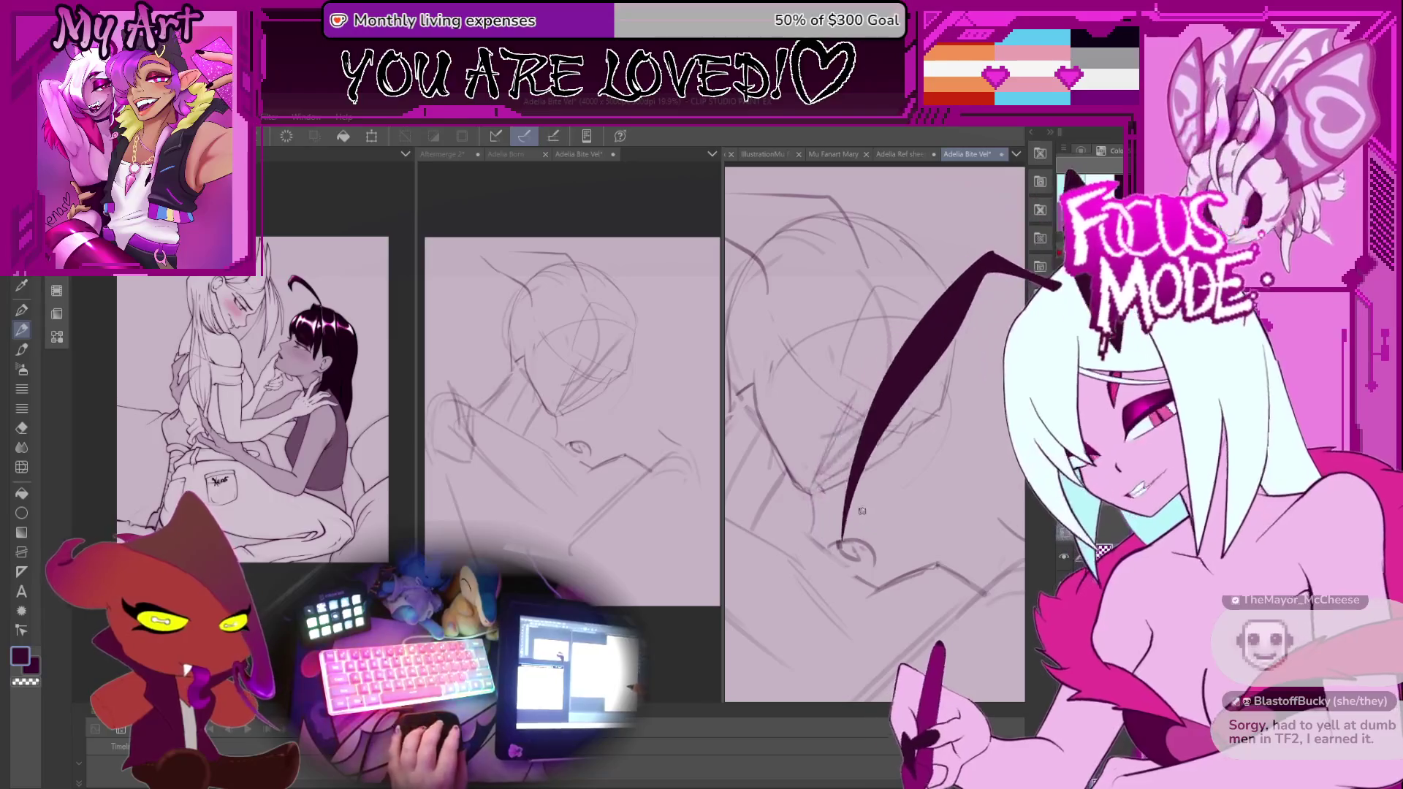
pyautogui.scroll(2, 840, 541)
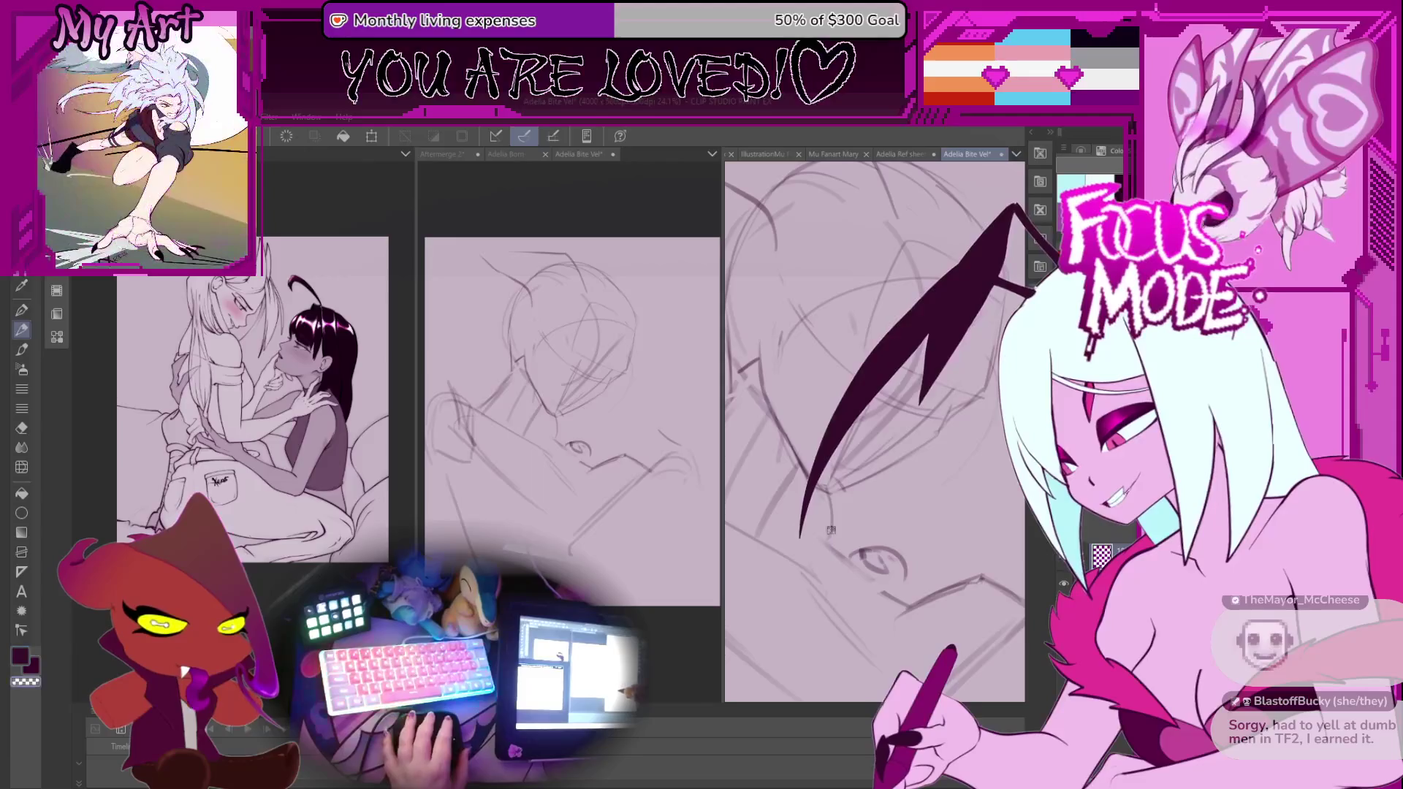
pyautogui.scroll(2, 857, 561)
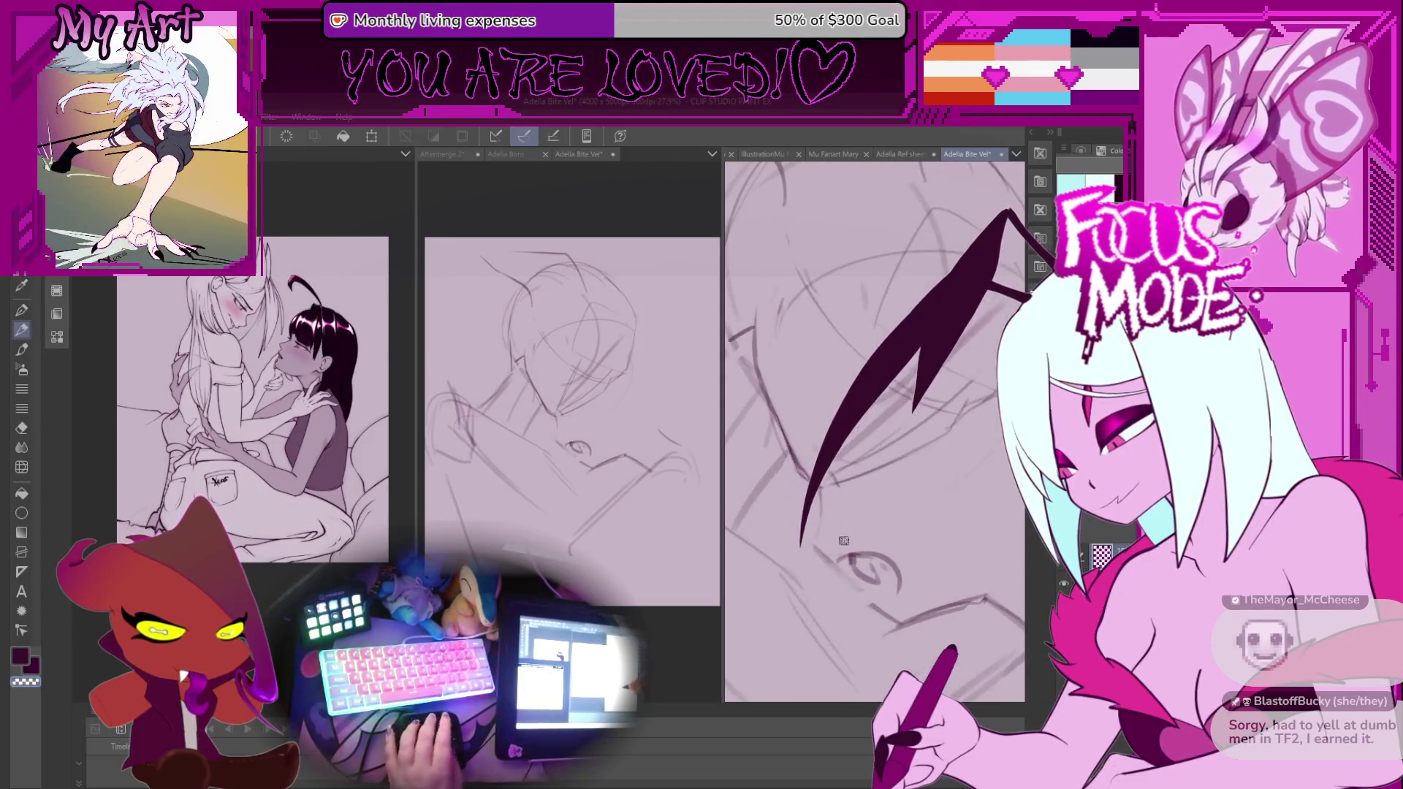
pyautogui.scroll(-3, 810, 527)
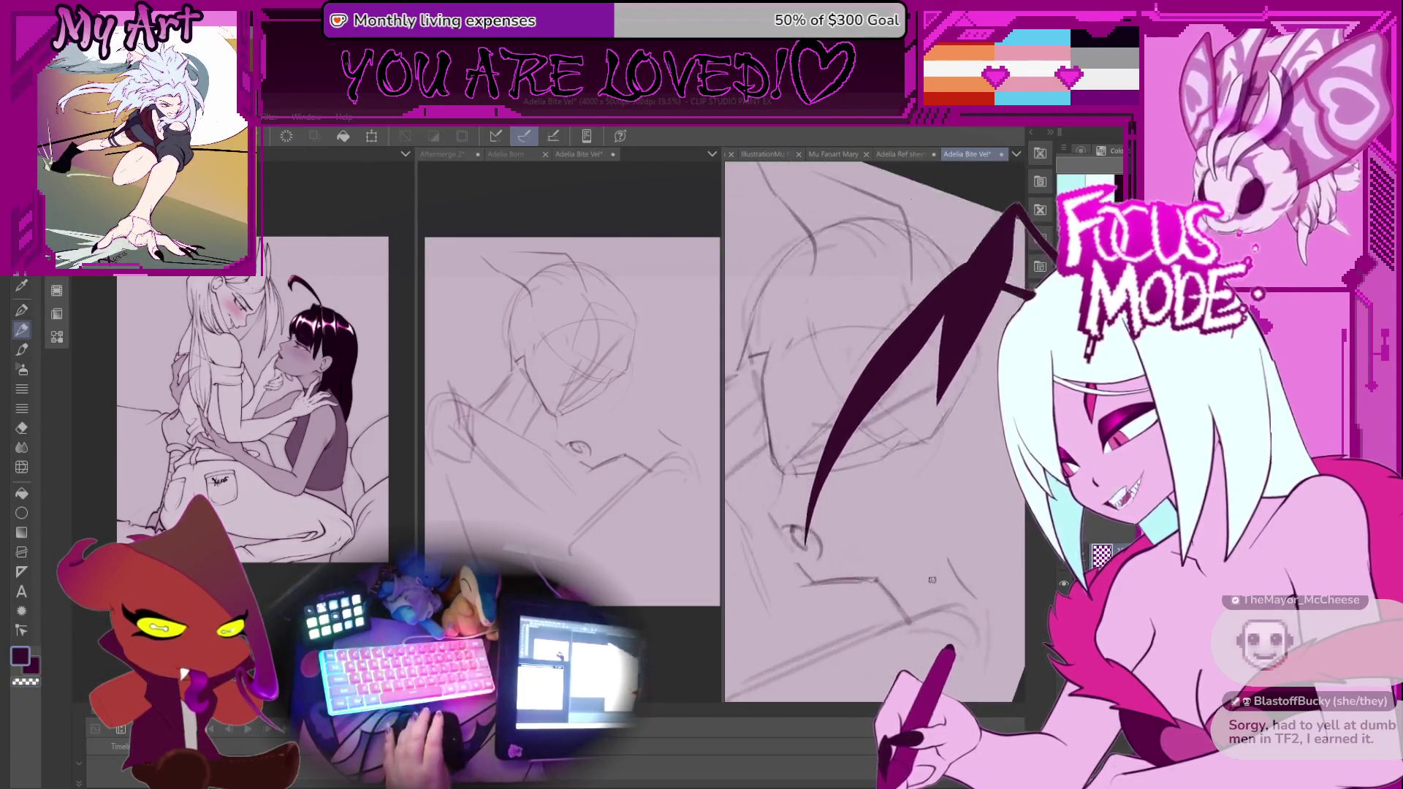
pyautogui.moveTo(890, 520)
pyautogui.mouseDown()
pyautogui.moveTo(807, 526)
pyautogui.moveTo(942, 570)
pyautogui.mouseUp()
pyautogui.scroll(2, 858, 556)
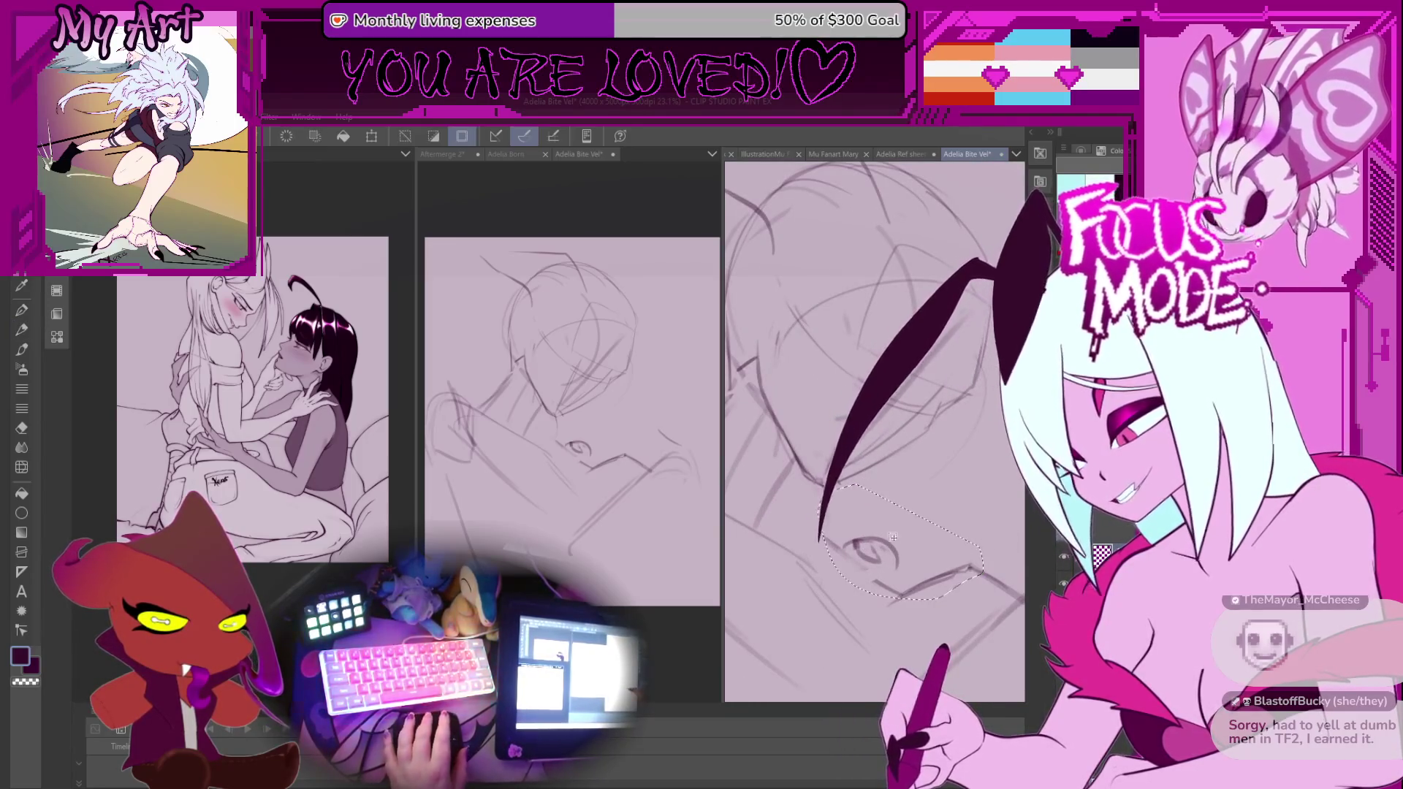
# Deselect, re-tilt the view, and draw a thin curved line near the eye.
pyautogui.hotkey('ctrl', 'd')
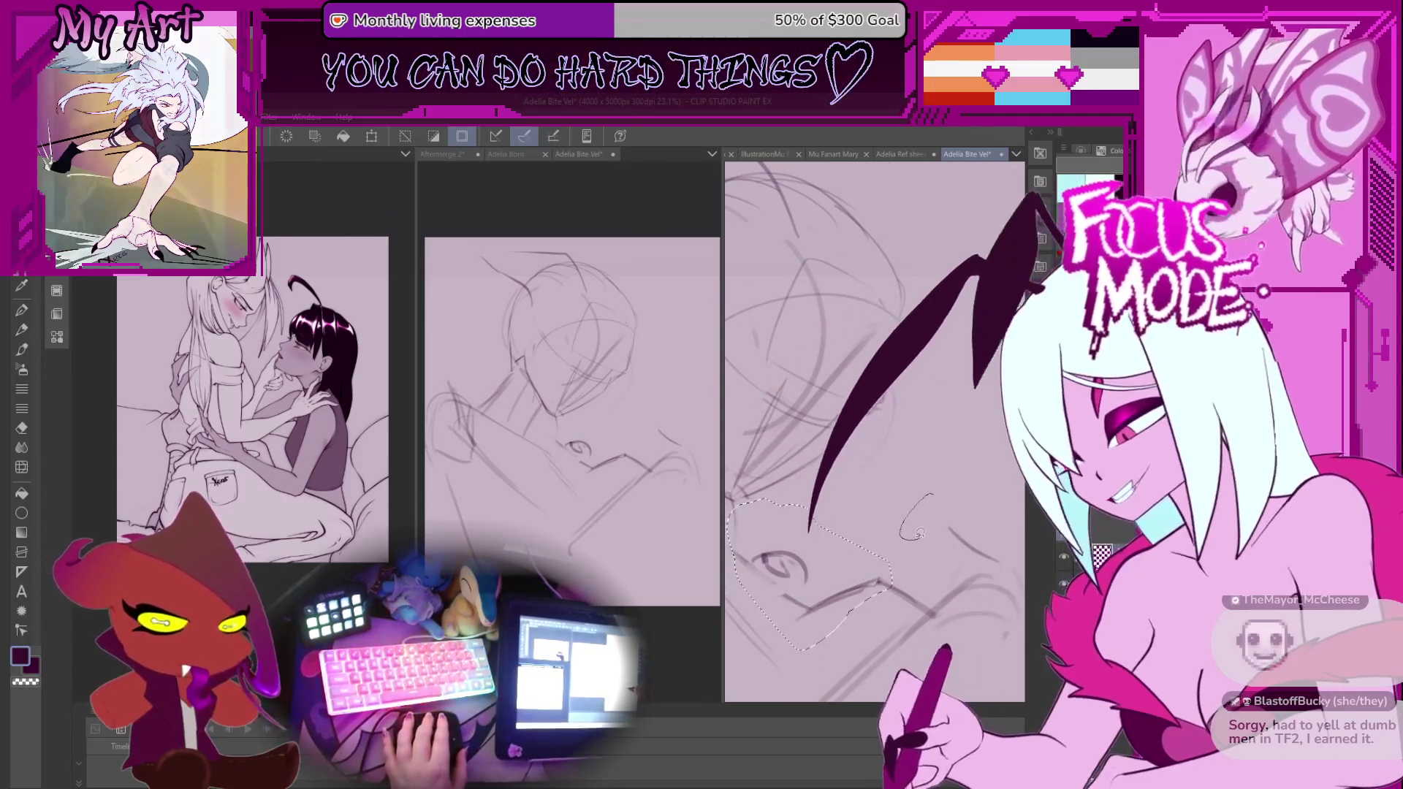
pyautogui.scroll(-3, 896, 561)
pyautogui.press('p')
pyautogui.press('p')
pyautogui.scroll(1, 888, 521)
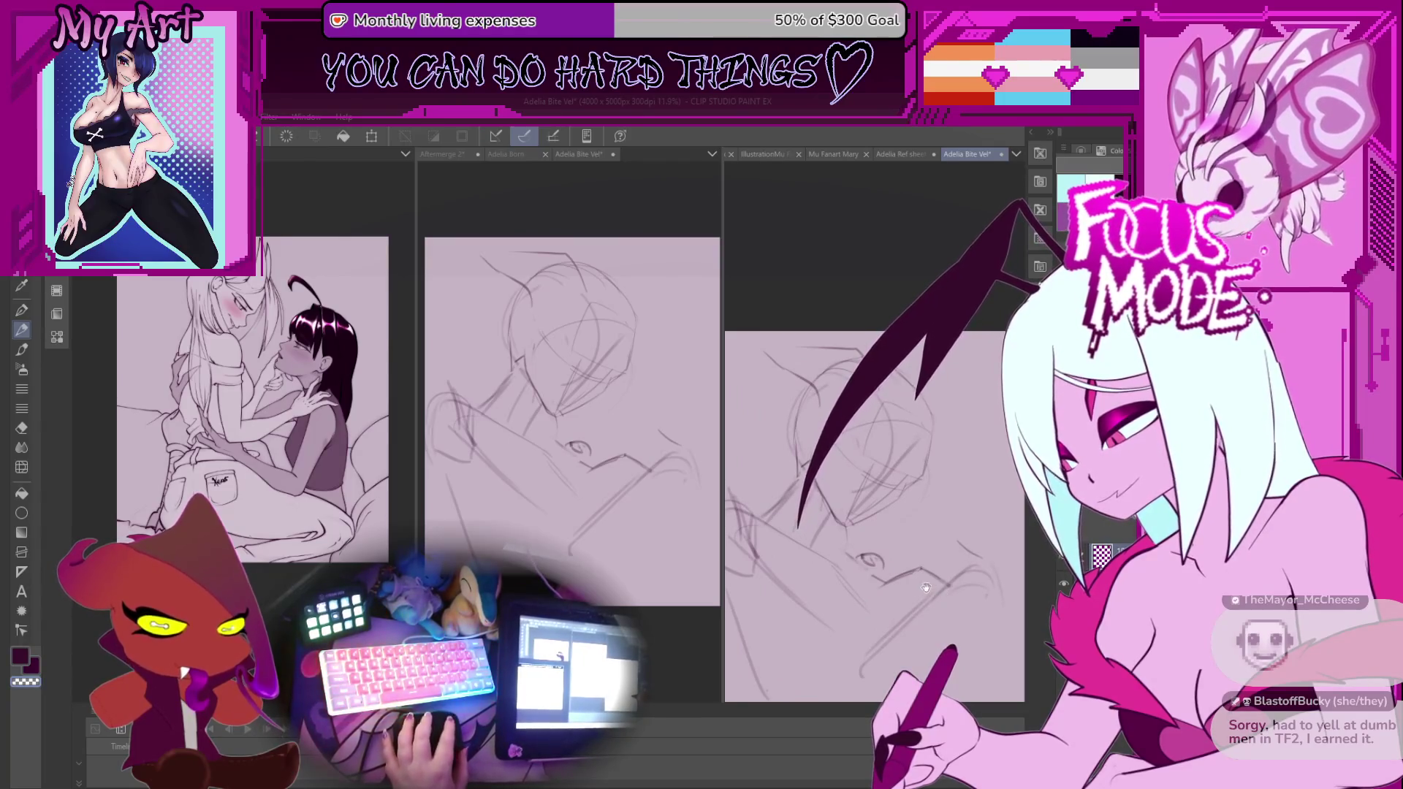
pyautogui.scroll(1, 929, 589)
pyautogui.moveTo(930, 589); pyautogui.dragTo(954, 548)
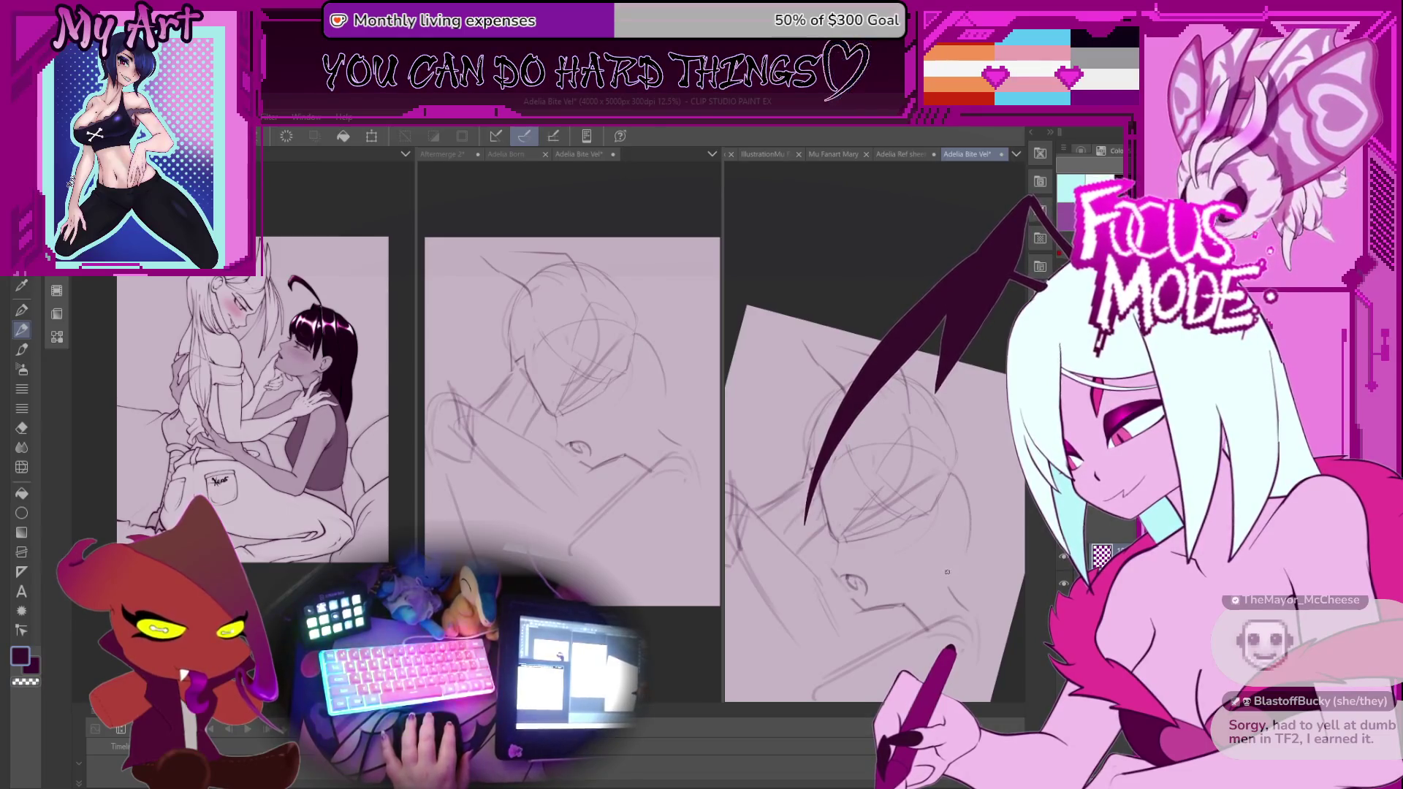
pyautogui.scroll(4, 953, 548)
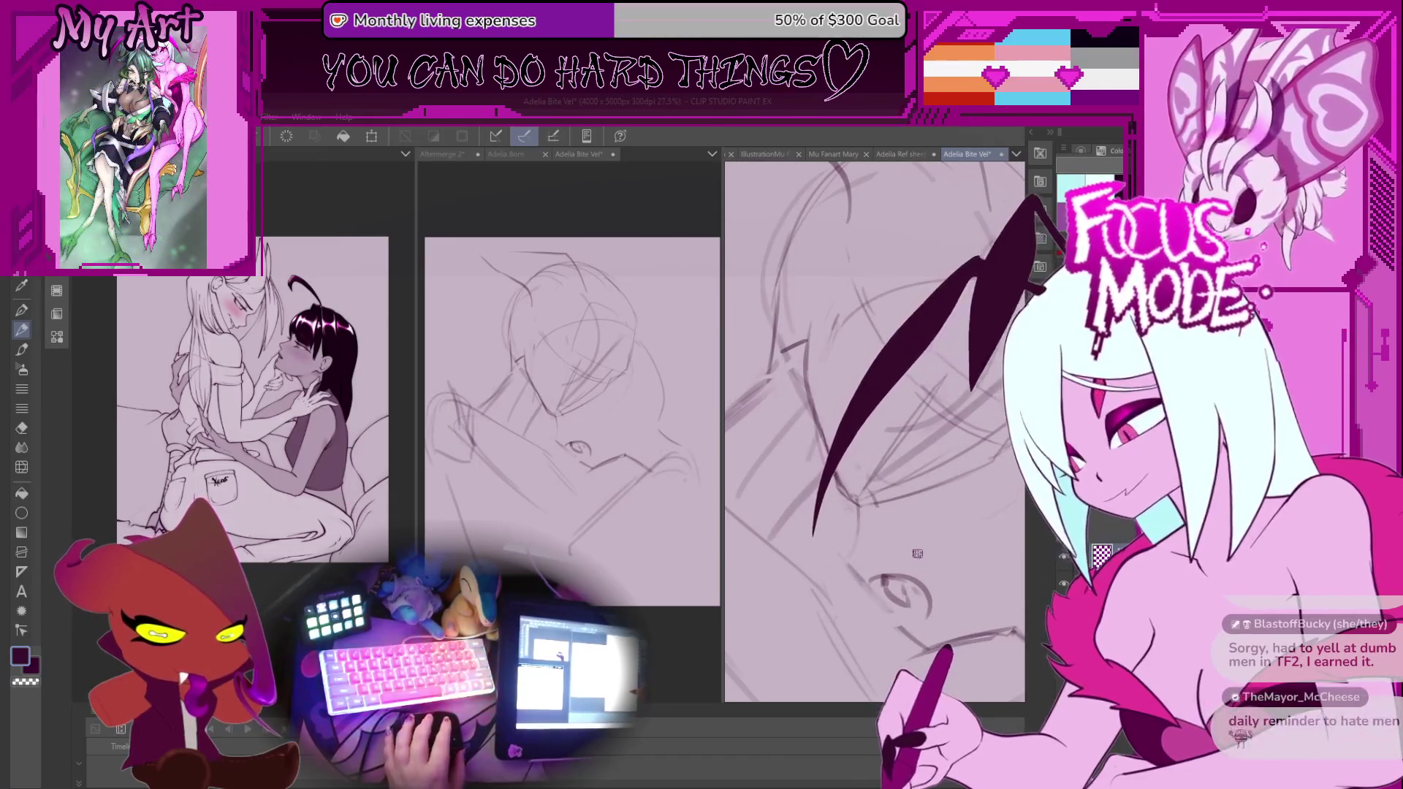
pyautogui.scroll(-2, 917, 555)
pyautogui.press('-')
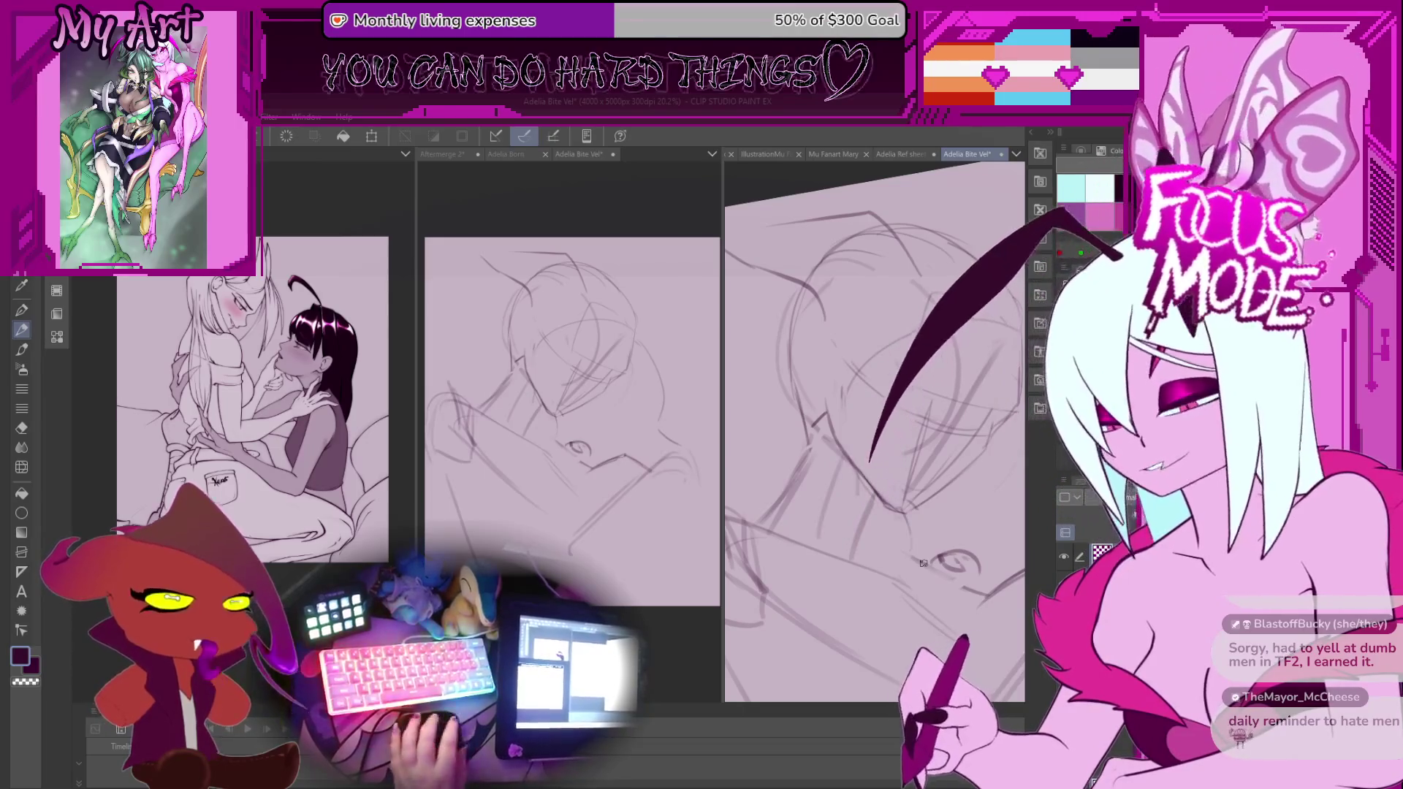
pyautogui.press('^')
pyautogui.press('-')
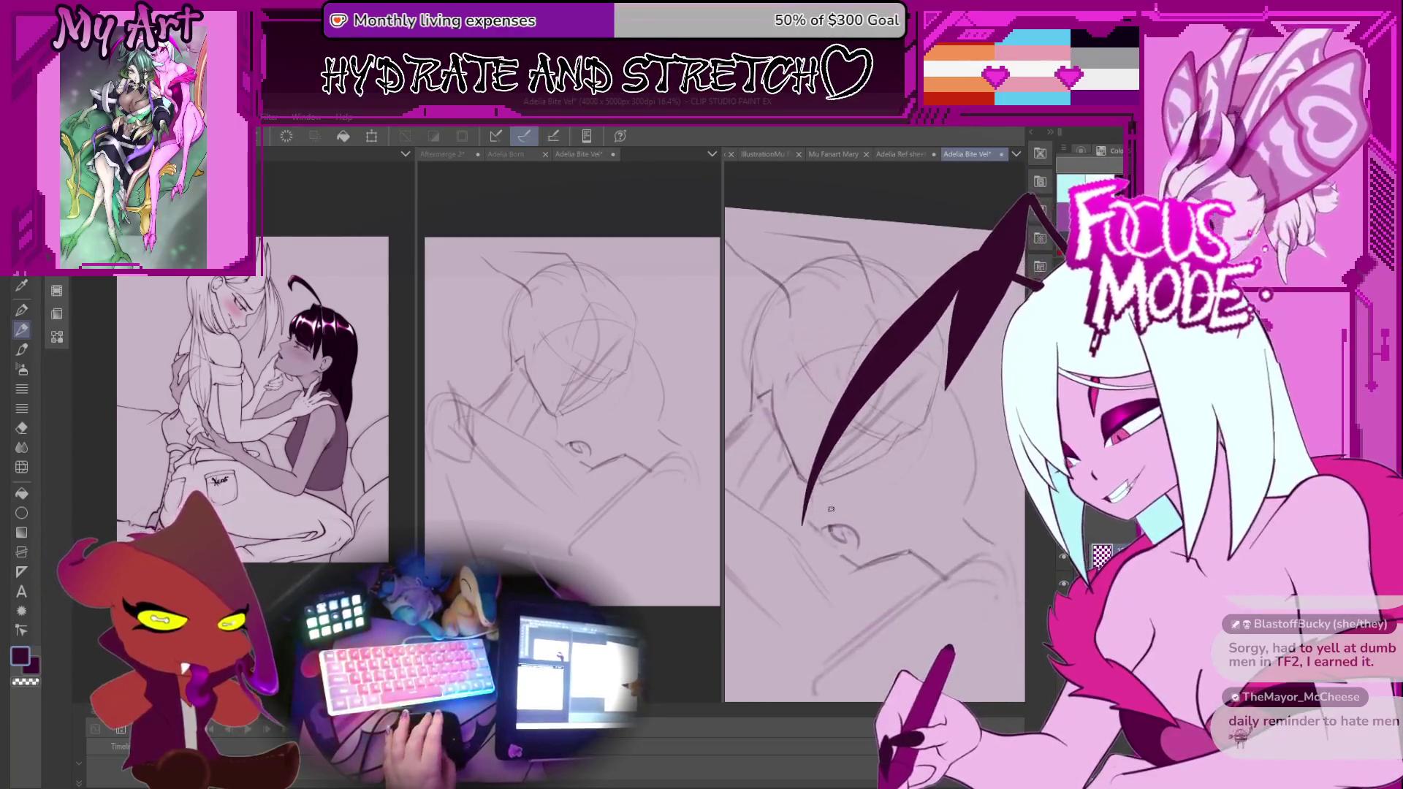
pyautogui.moveTo(789, 508); pyautogui.dragTo(896, 587)
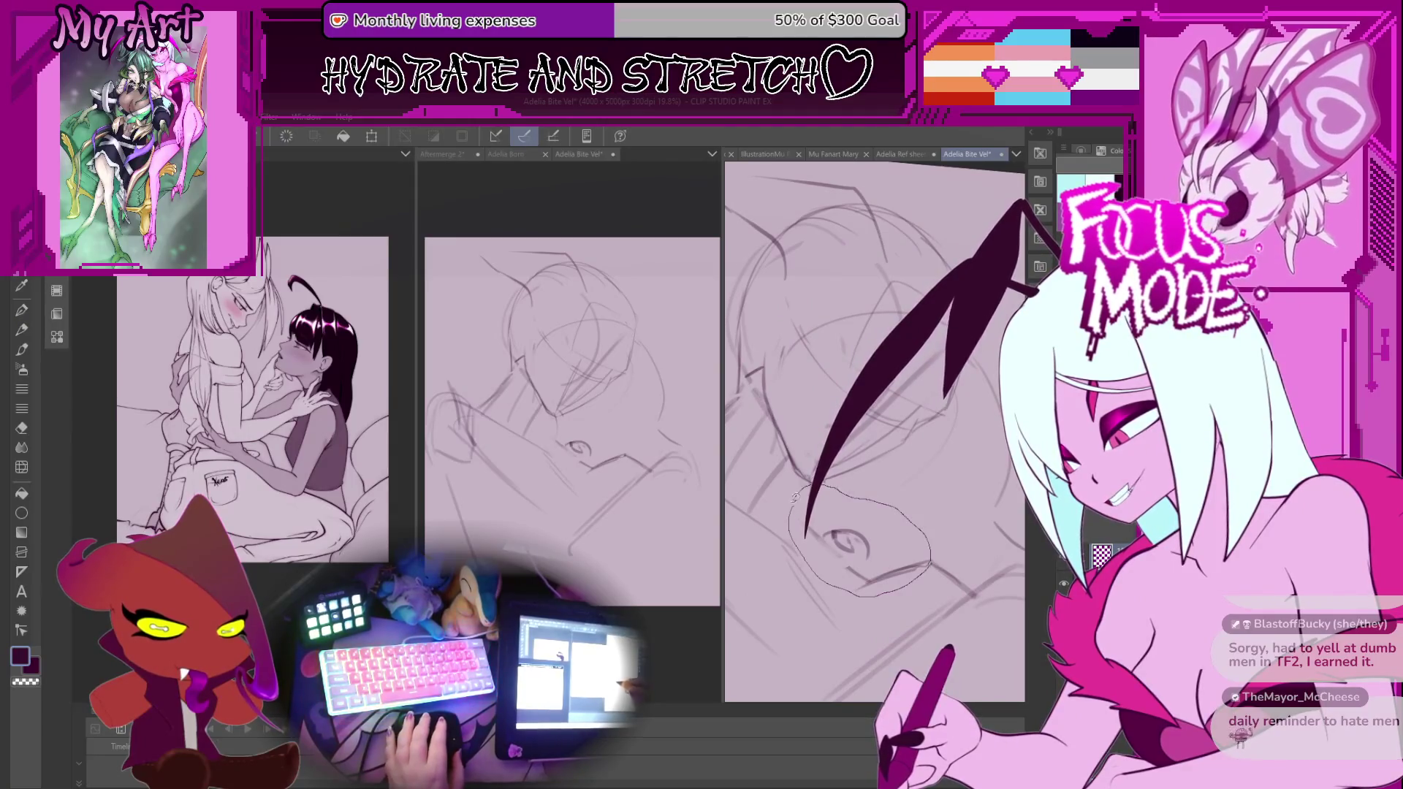
# Lasso the eye and surrounding lines and free-transform them slightly left and up.
pyautogui.moveTo(796, 495); pyautogui.dragTo(794, 502)
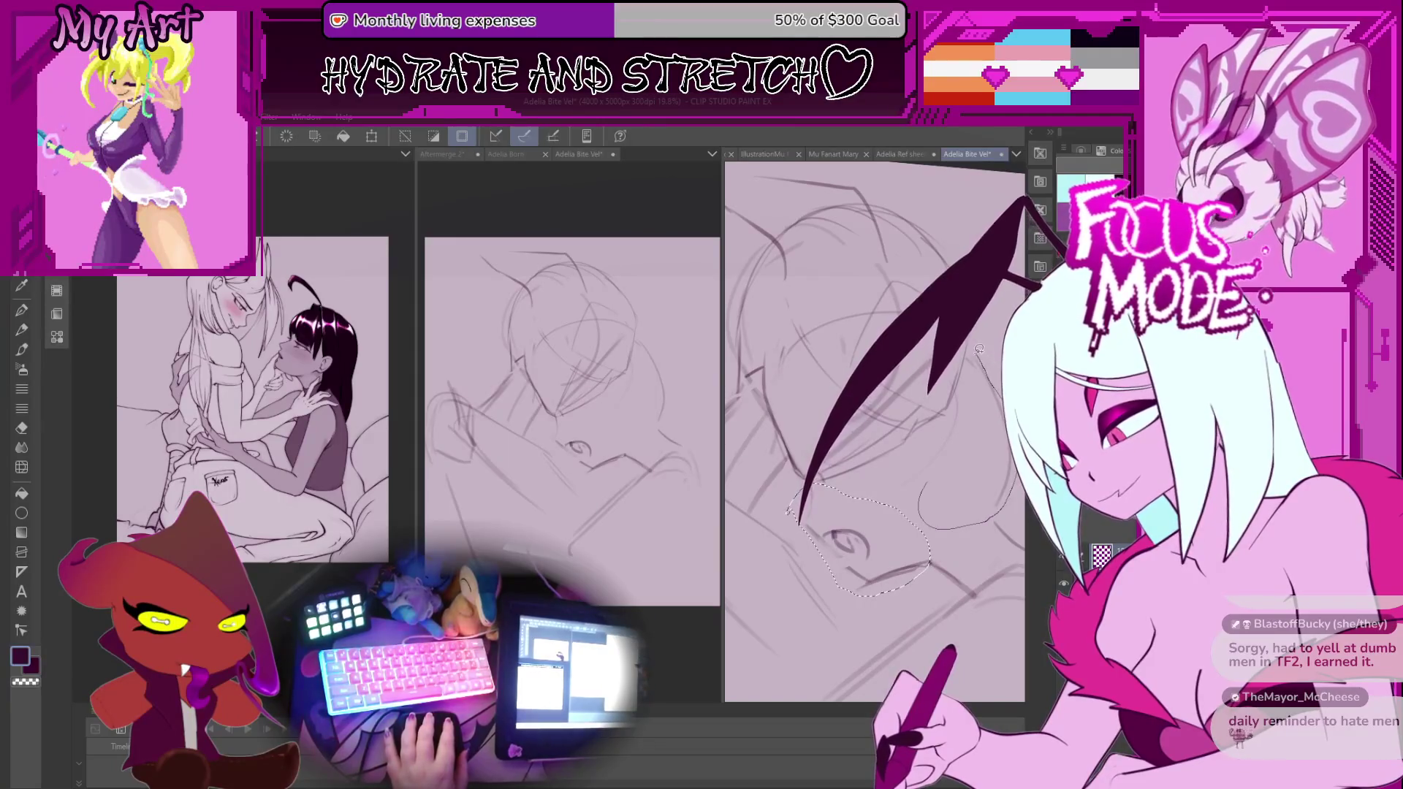
pyautogui.moveTo(913, 371)
pyautogui.mouseDown()
pyautogui.moveTo(924, 504)
pyautogui.moveTo(973, 442)
pyautogui.mouseUp()
pyautogui.moveTo(928, 488); pyautogui.dragTo(900, 492)
pyautogui.hotkey('ctrl', 't')
pyautogui.moveTo(917, 492); pyautogui.dragTo(906, 482)
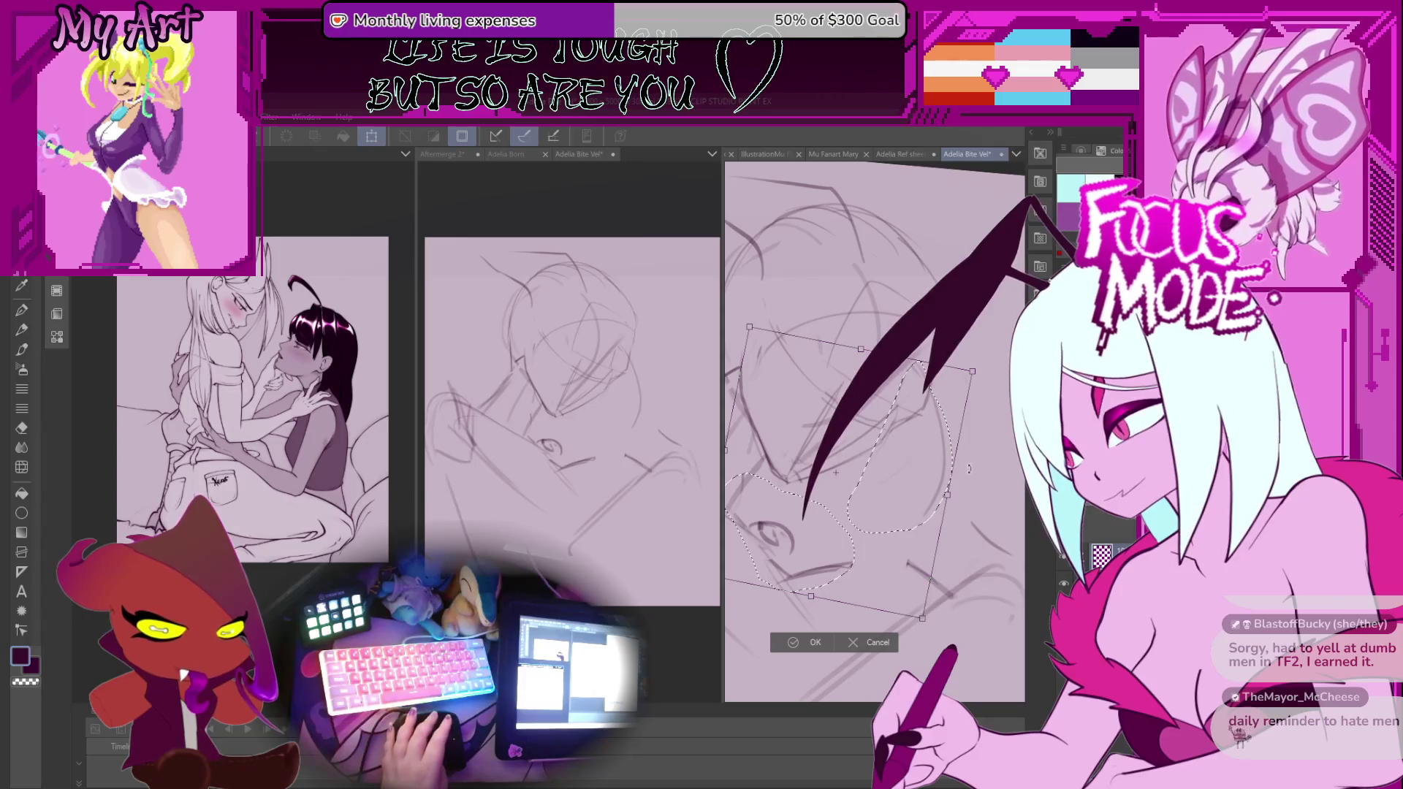
pyautogui.click(795, 640)
pyautogui.moveTo(818, 576)
pyautogui.mouseDown()
pyautogui.moveTo(922, 508)
pyautogui.moveTo(933, 554)
pyautogui.moveTo(892, 595)
pyautogui.mouseUp()
pyautogui.press('-')
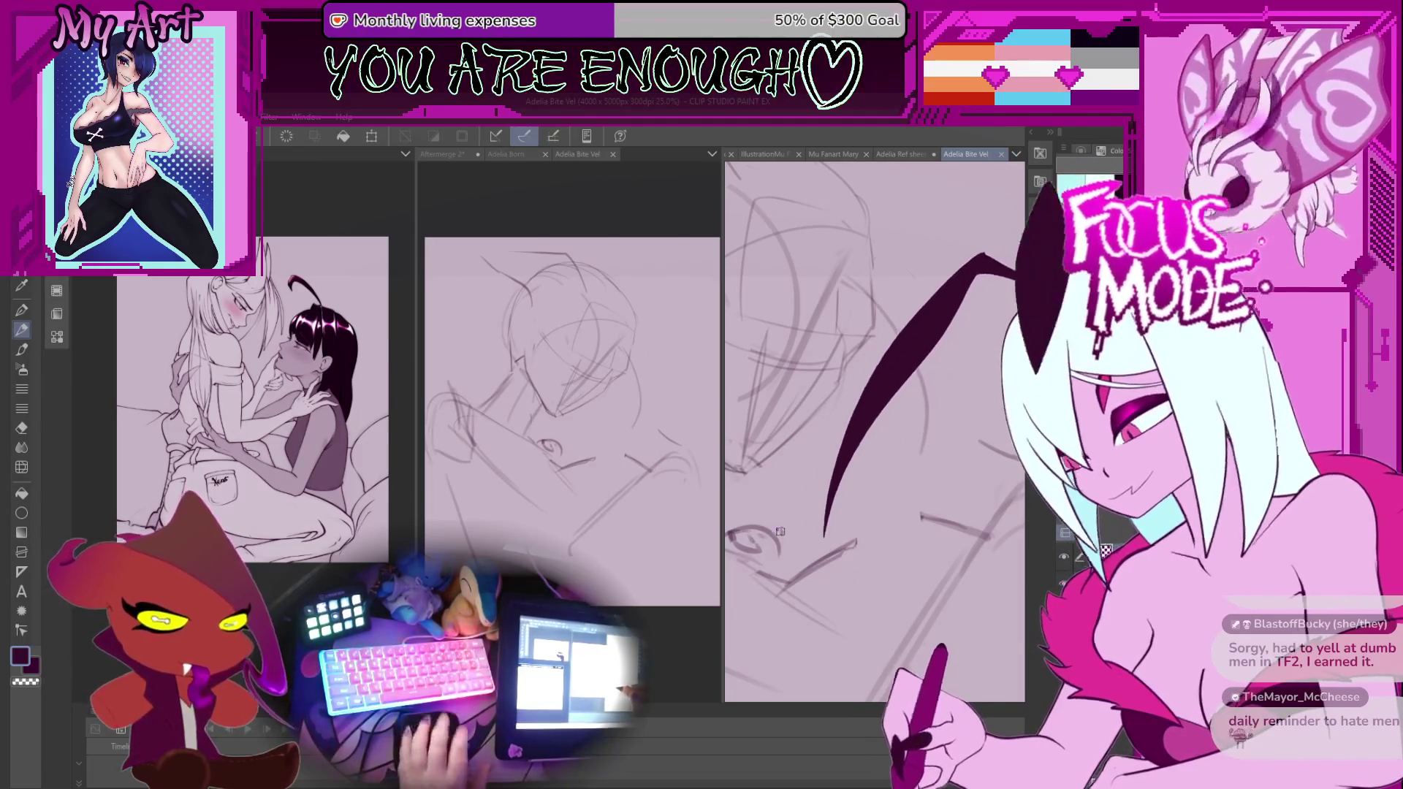
# Extend a sketch line to the right near the eye.
pyautogui.scroll(1, 819, 567)
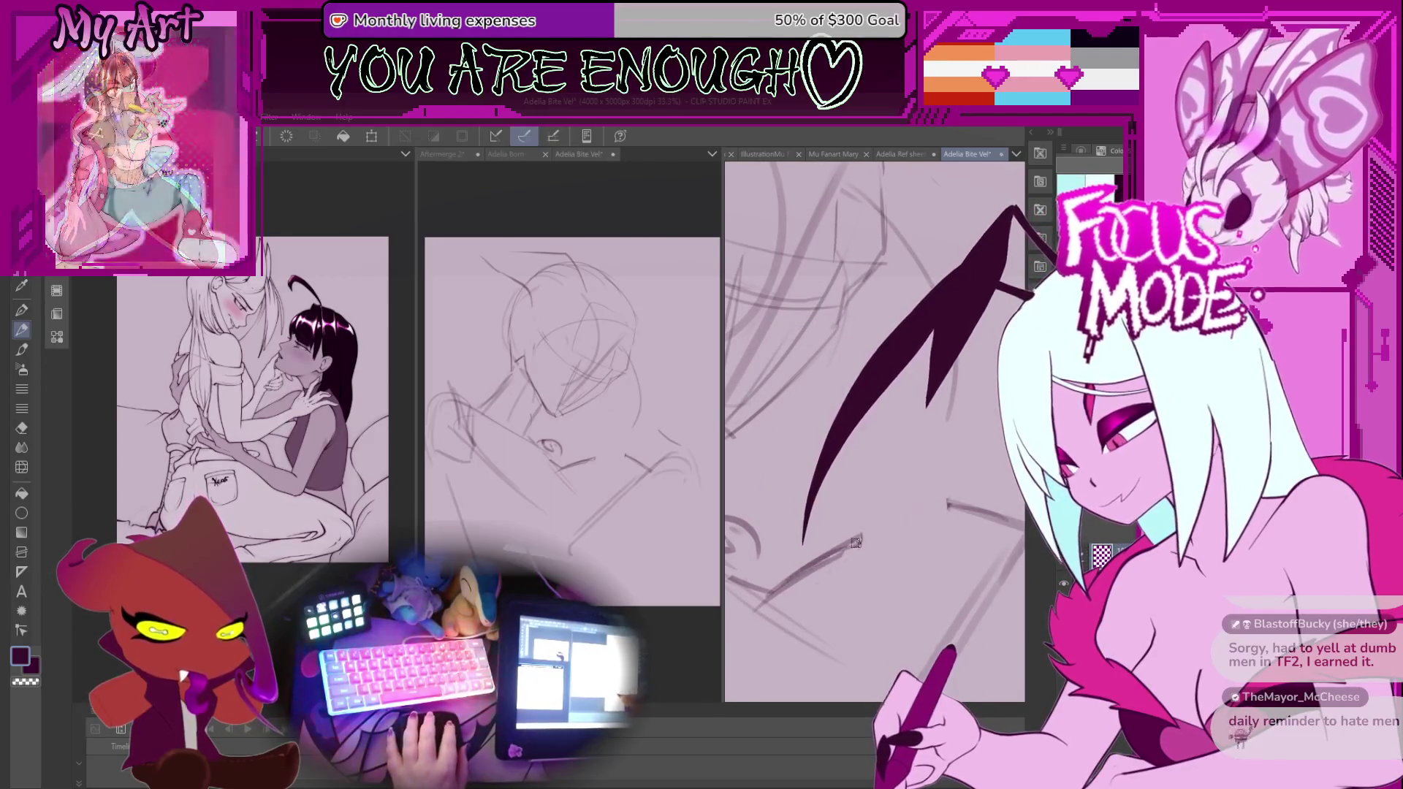
pyautogui.moveTo(861, 539)
pyautogui.mouseDown()
pyautogui.moveTo(930, 523)
pyautogui.moveTo(871, 494)
pyautogui.mouseUp()
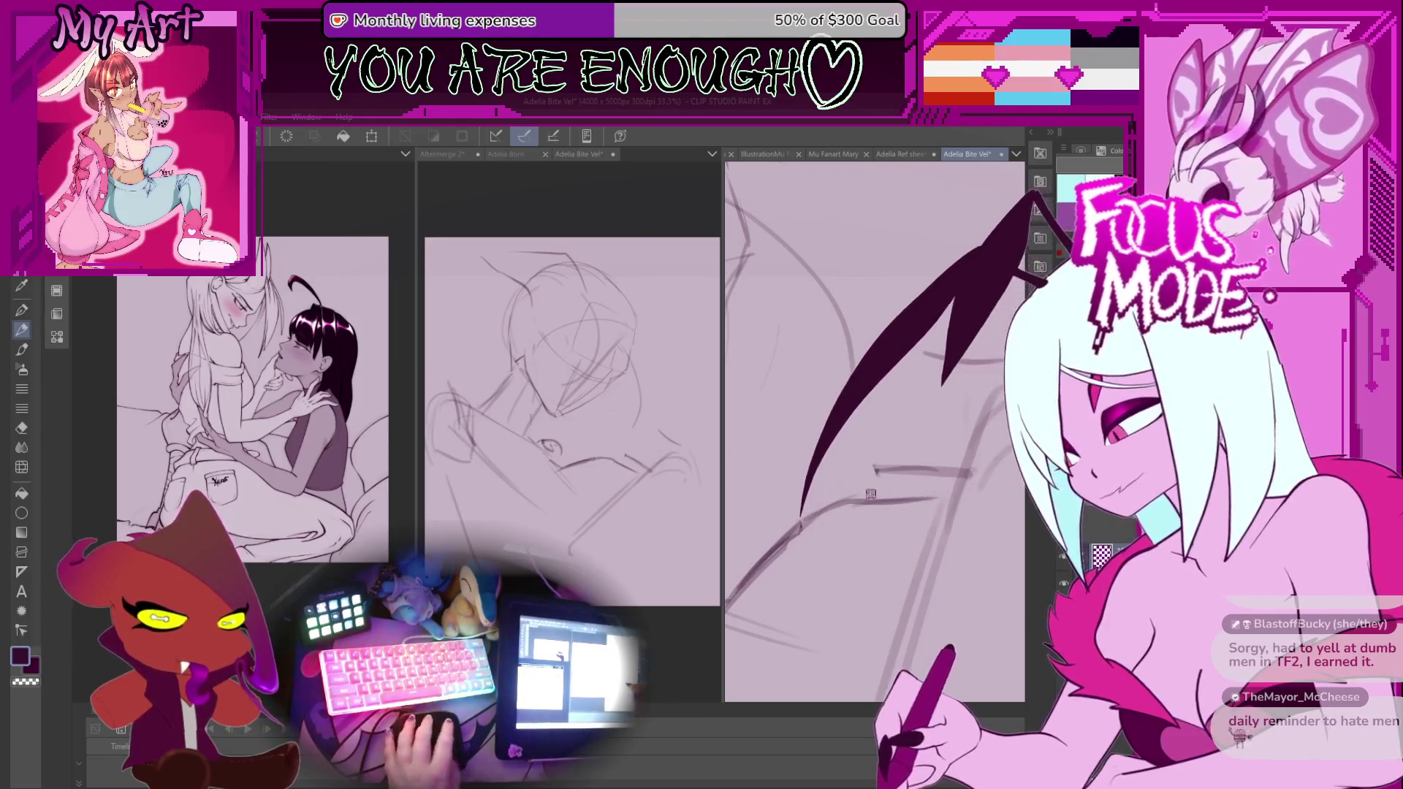
pyautogui.scroll(-5, 913, 498)
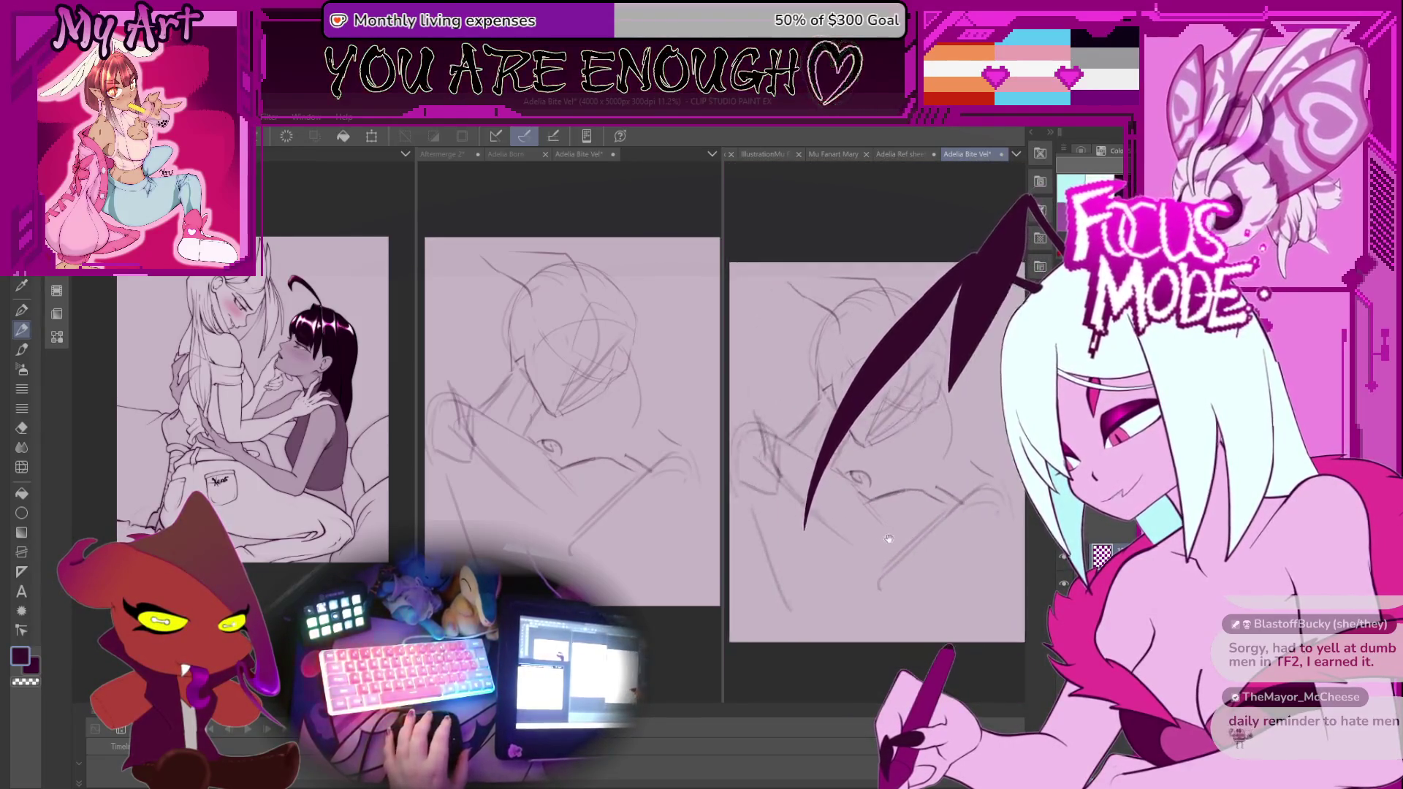
pyautogui.scroll(1, 902, 543)
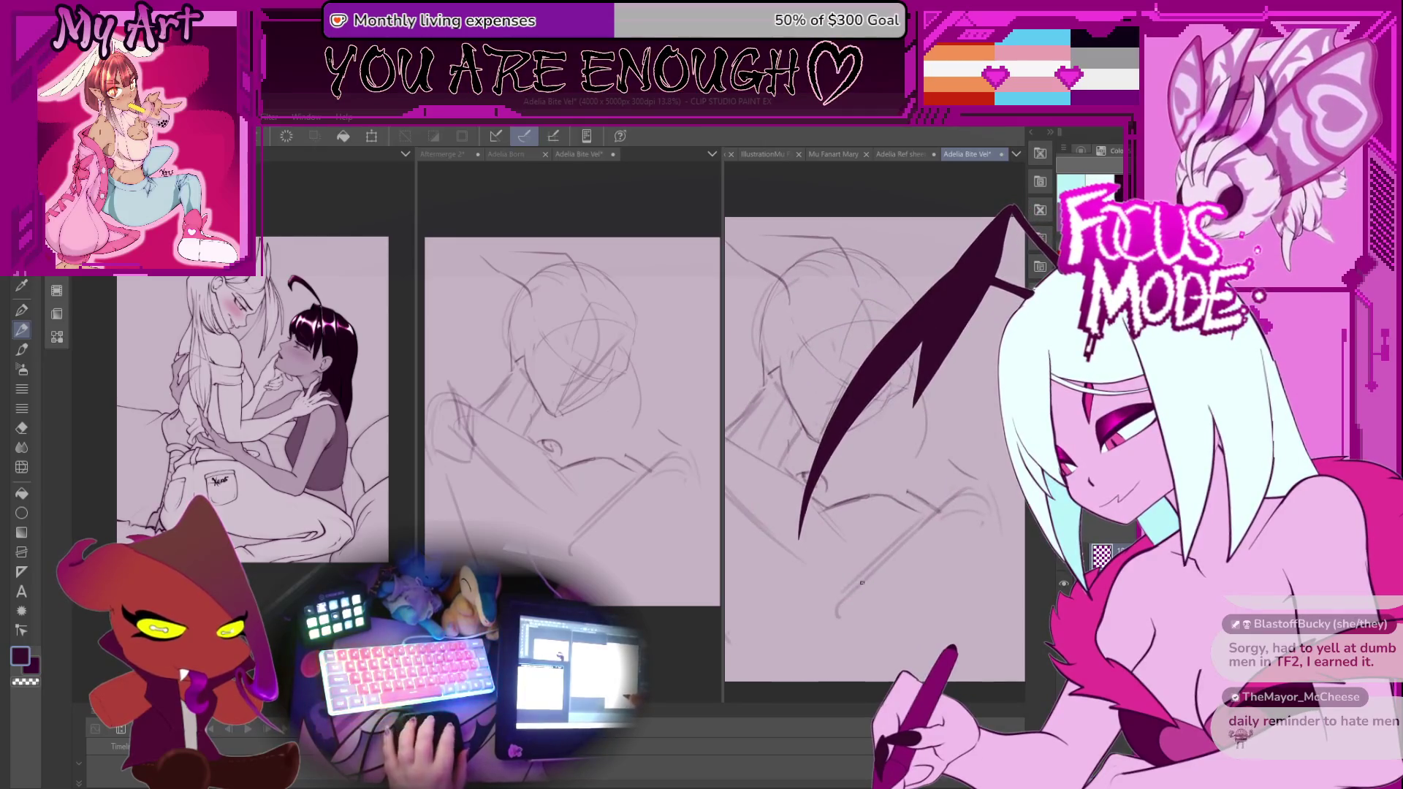
pyautogui.scroll(-1, 839, 590)
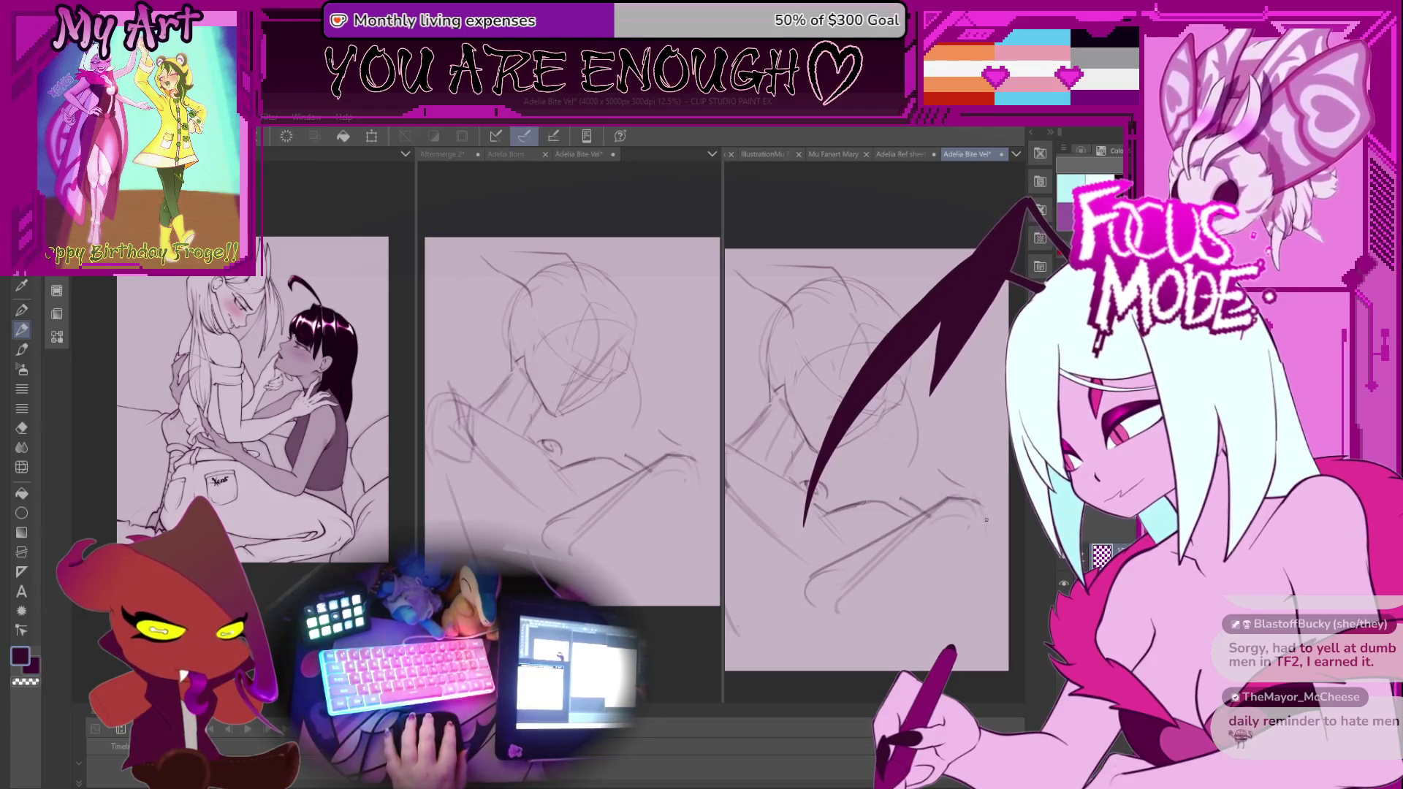
# Add a curving pencil stroke to the lower part of the sketch.
pyautogui.scroll(2, 954, 576)
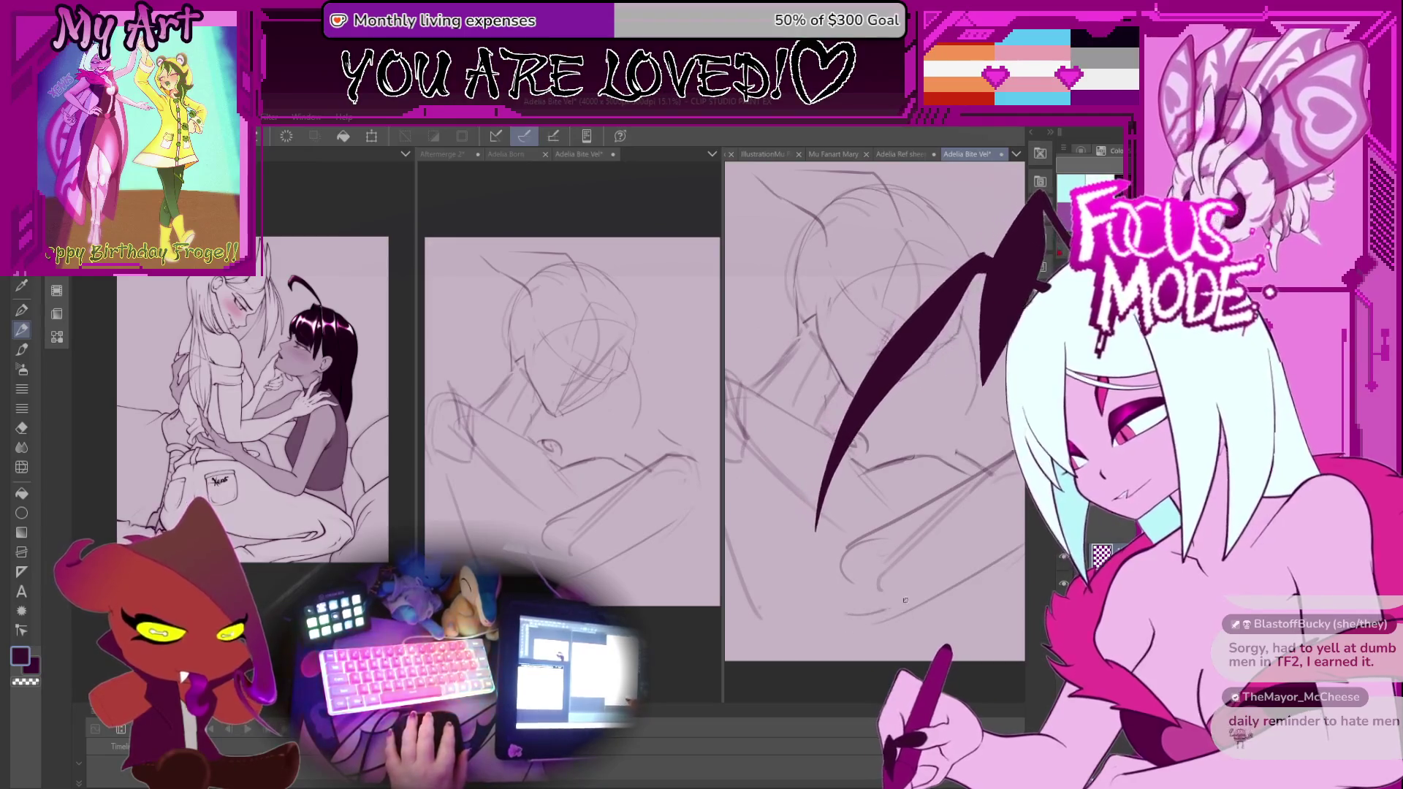
pyautogui.scroll(-1, 848, 604)
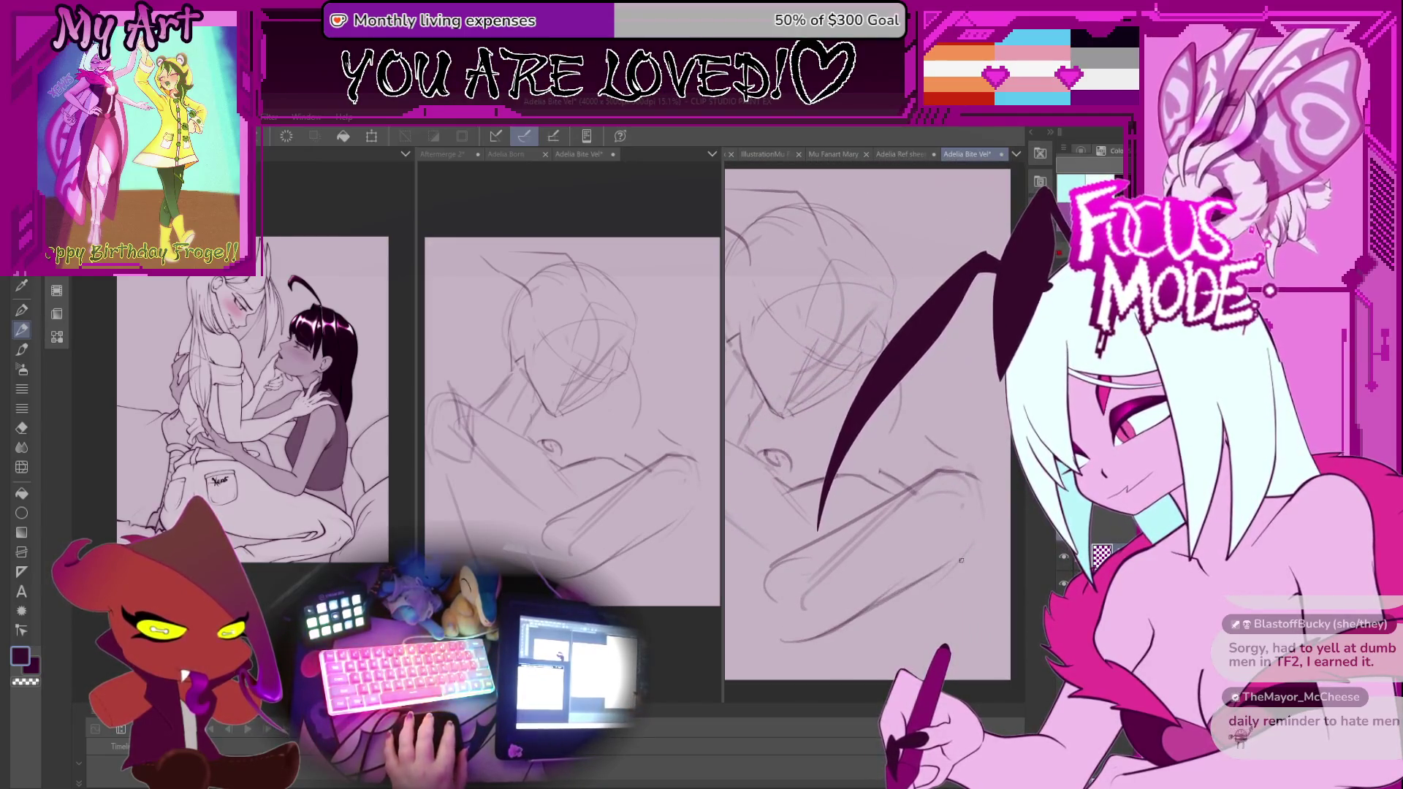
pyautogui.scroll(3, 895, 533)
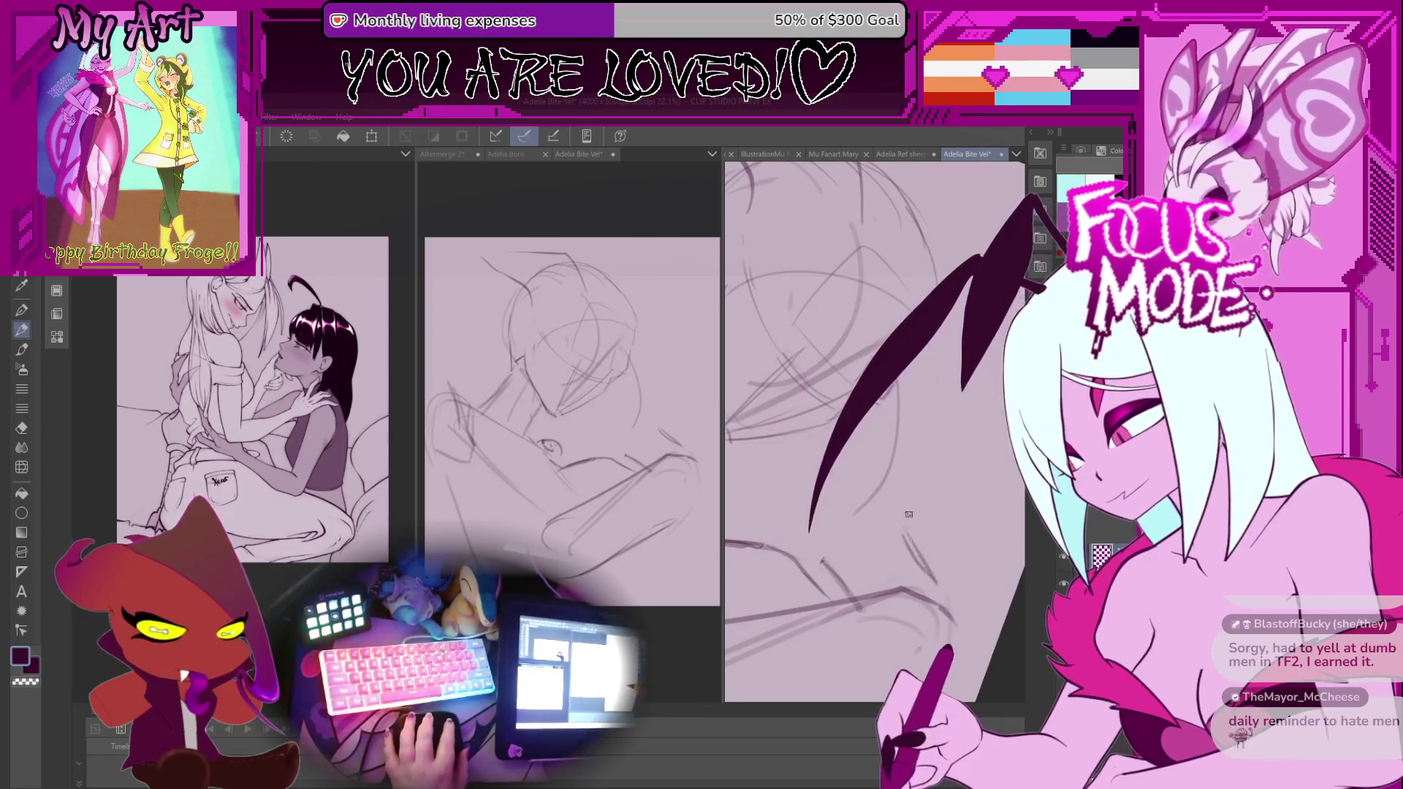
pyautogui.moveTo(906, 531); pyautogui.dragTo(942, 445)
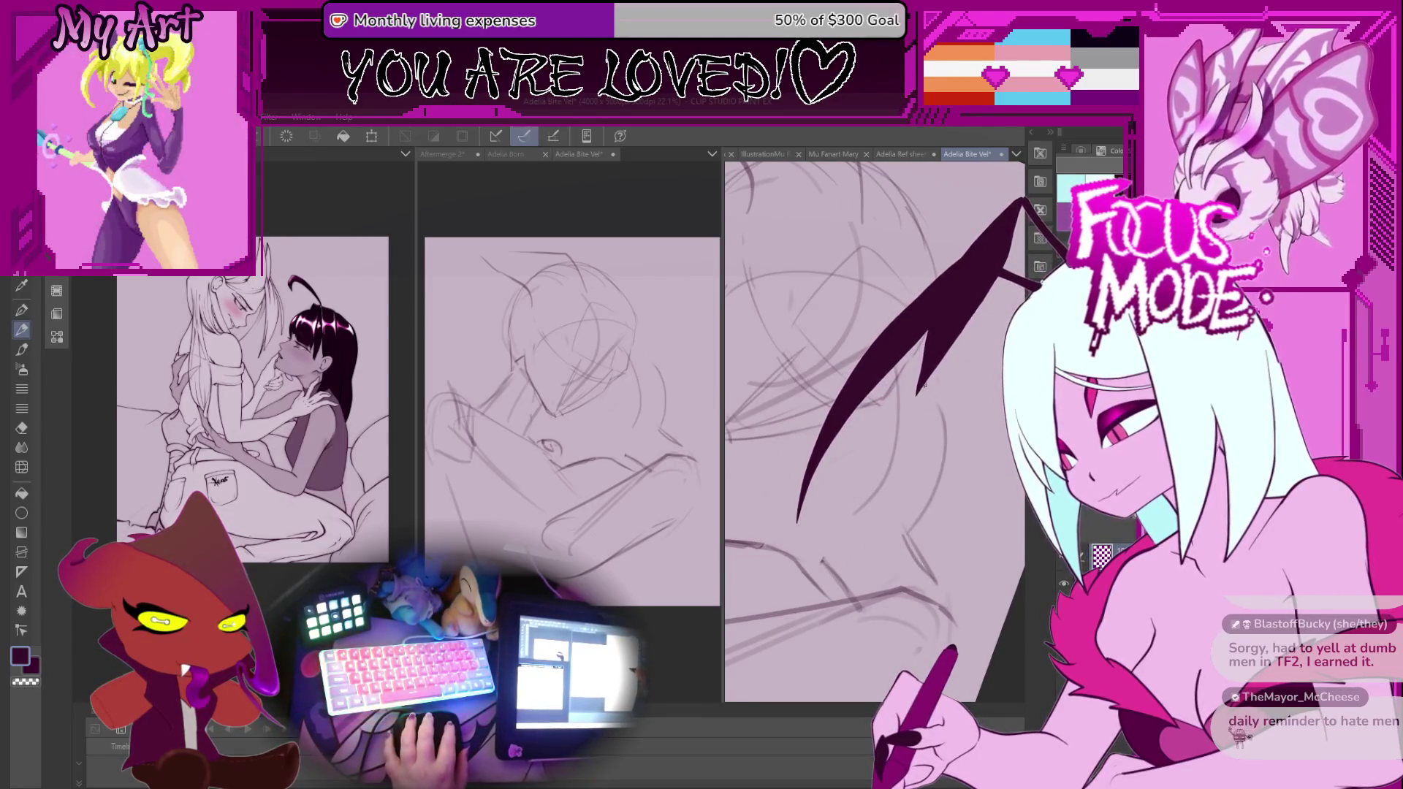
pyautogui.scroll(-2, 890, 424)
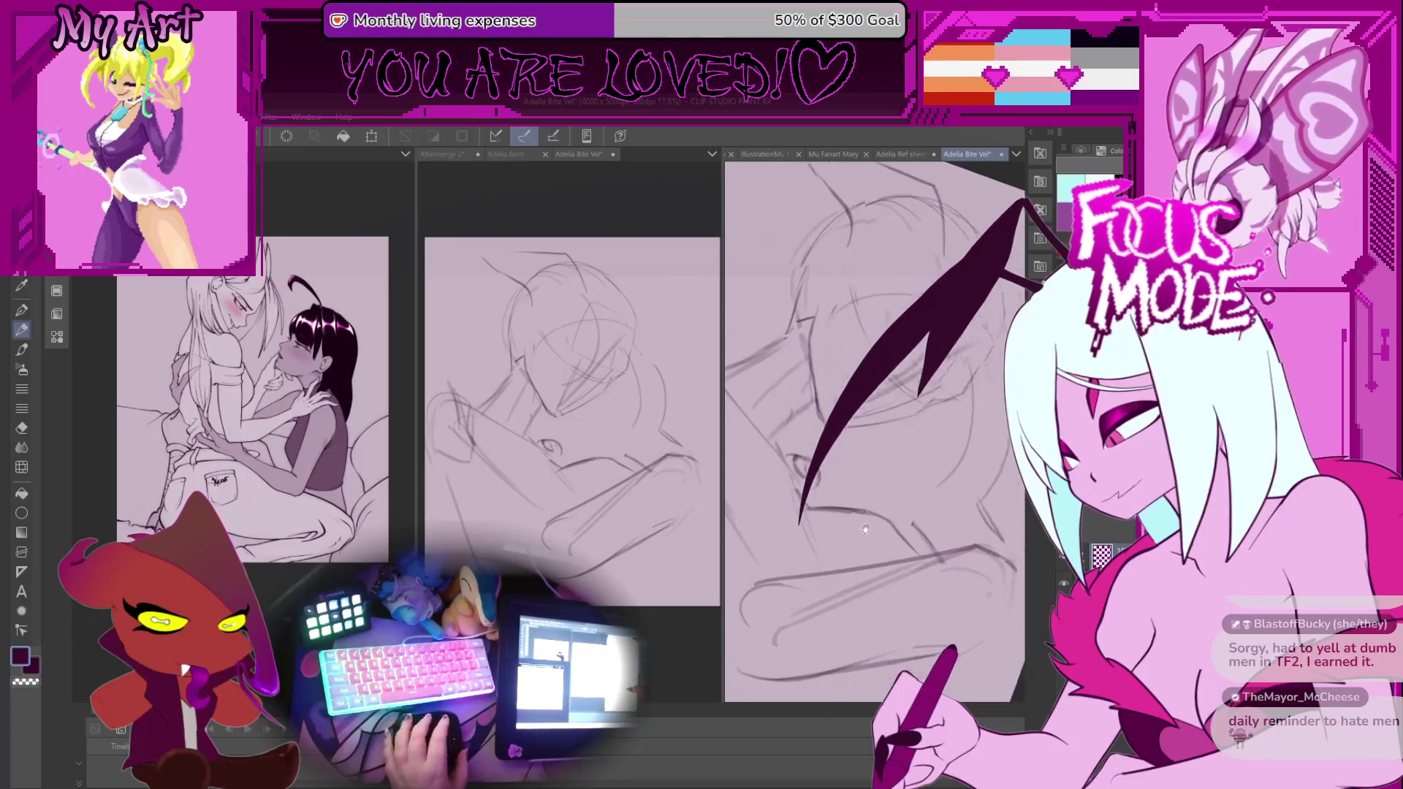
pyautogui.moveTo(880, 548)
pyautogui.mouseDown()
pyautogui.moveTo(899, 574)
pyautogui.moveTo(941, 527)
pyautogui.moveTo(846, 578)
pyautogui.mouseUp()
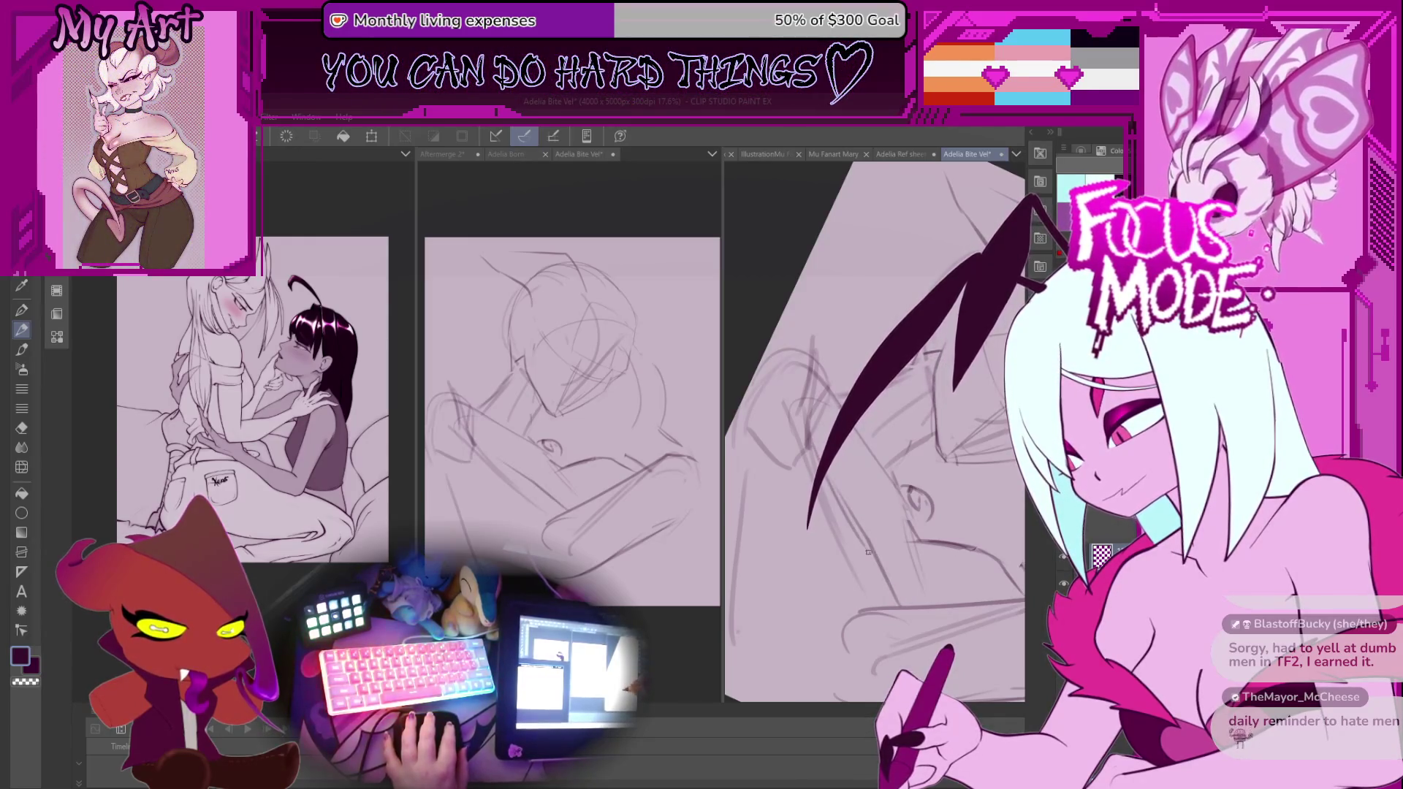
# Zoom out to the whole page and start, then abandon, transforms of the lassoed section.
pyautogui.moveTo(852, 552); pyautogui.dragTo(834, 574)
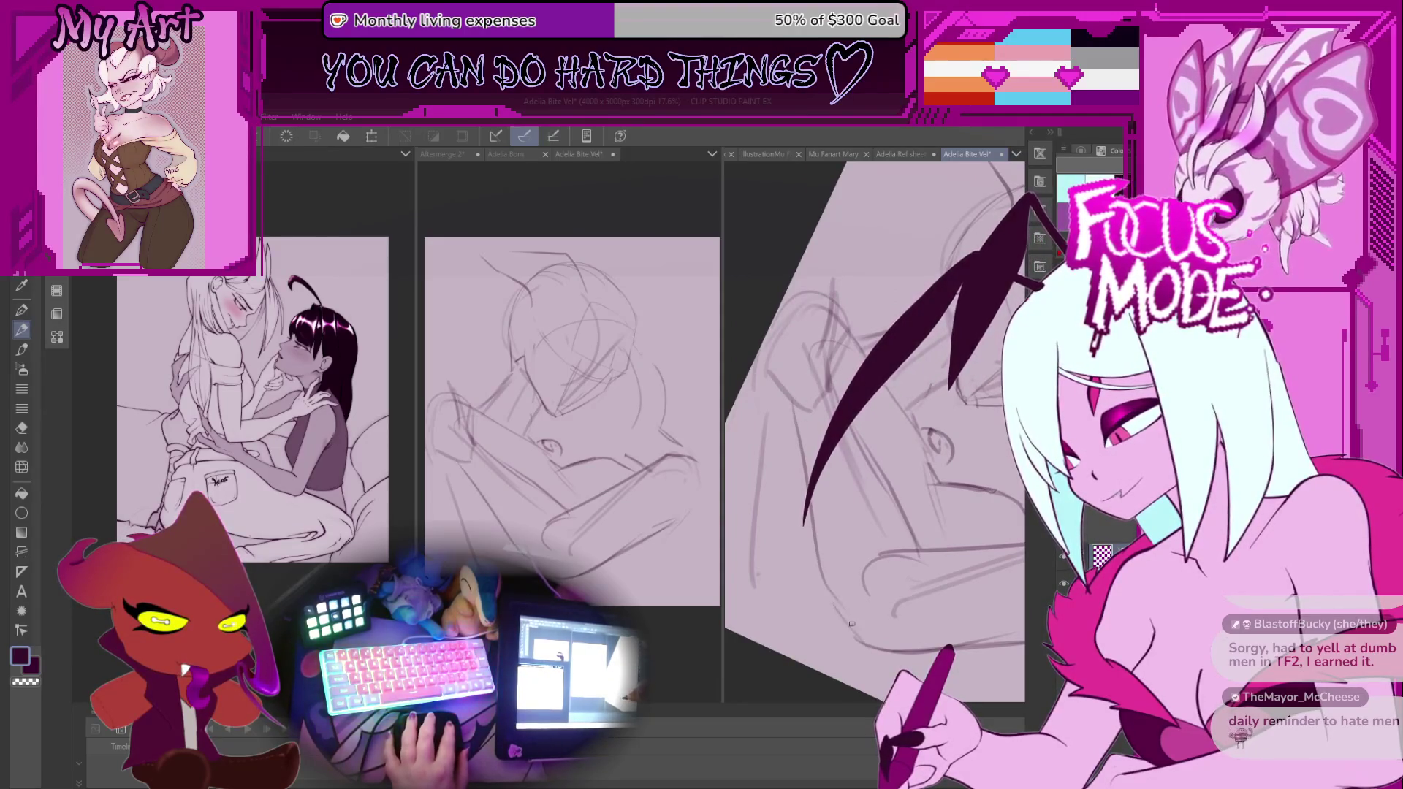
pyautogui.moveTo(810, 426); pyautogui.dragTo(837, 548)
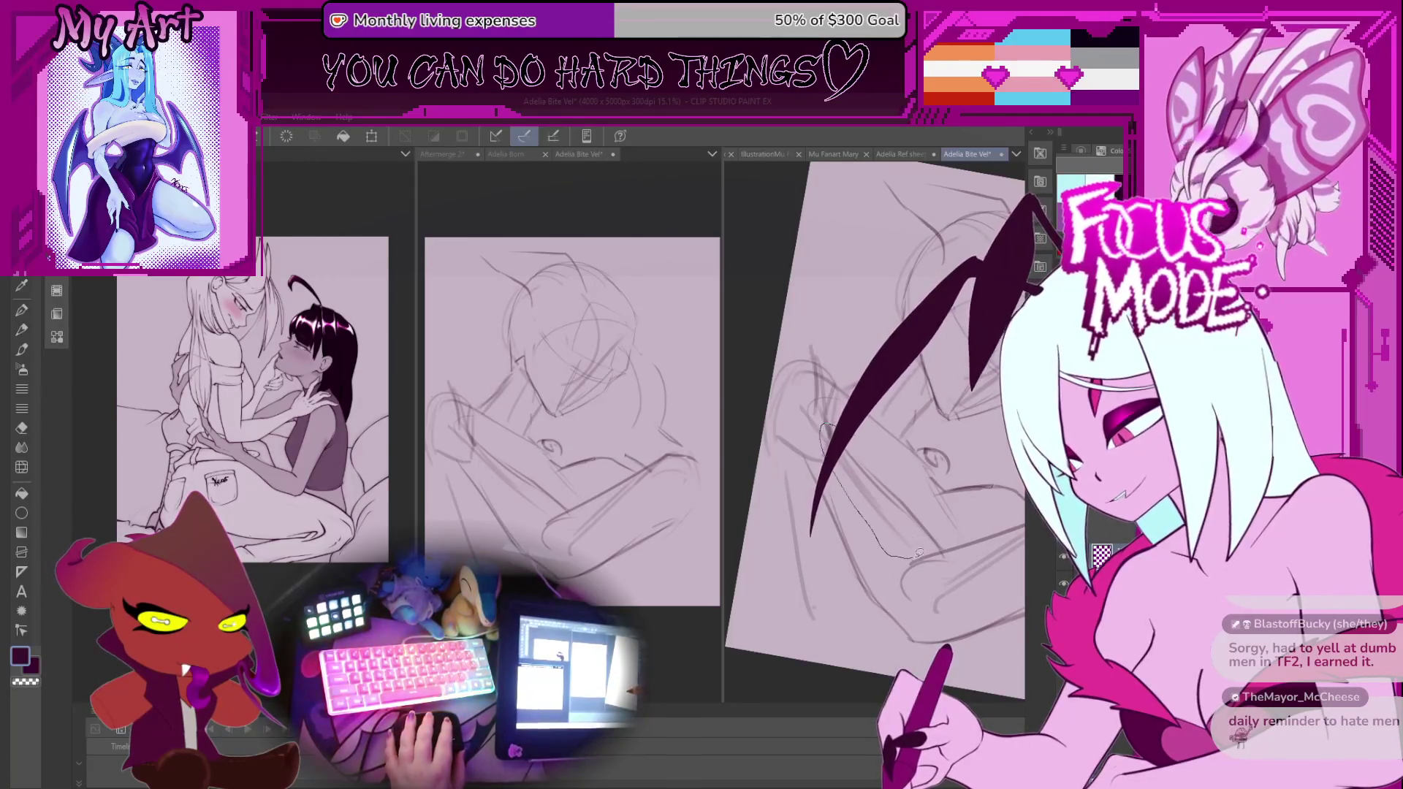
pyautogui.hotkey('ctrl', 't')
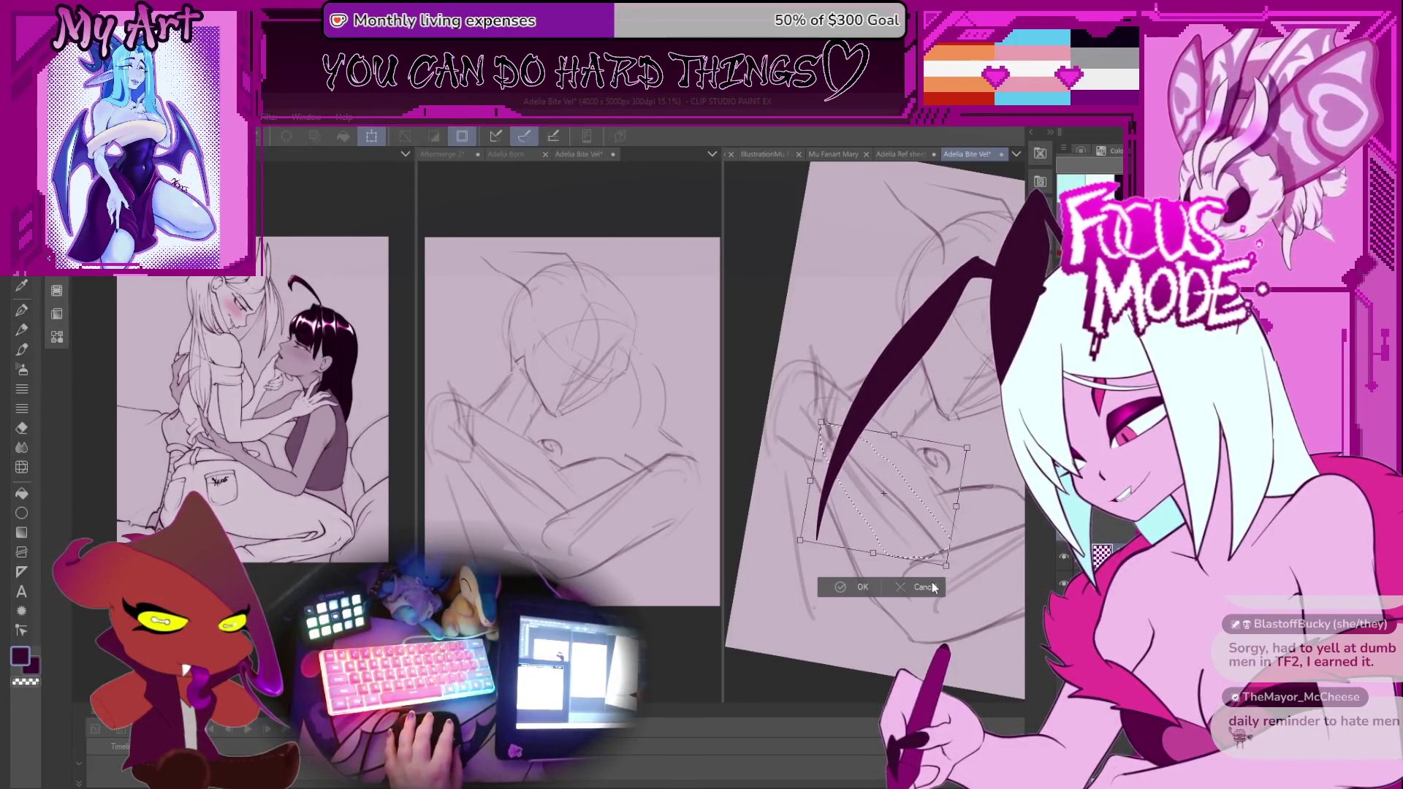
pyautogui.click(933, 588)
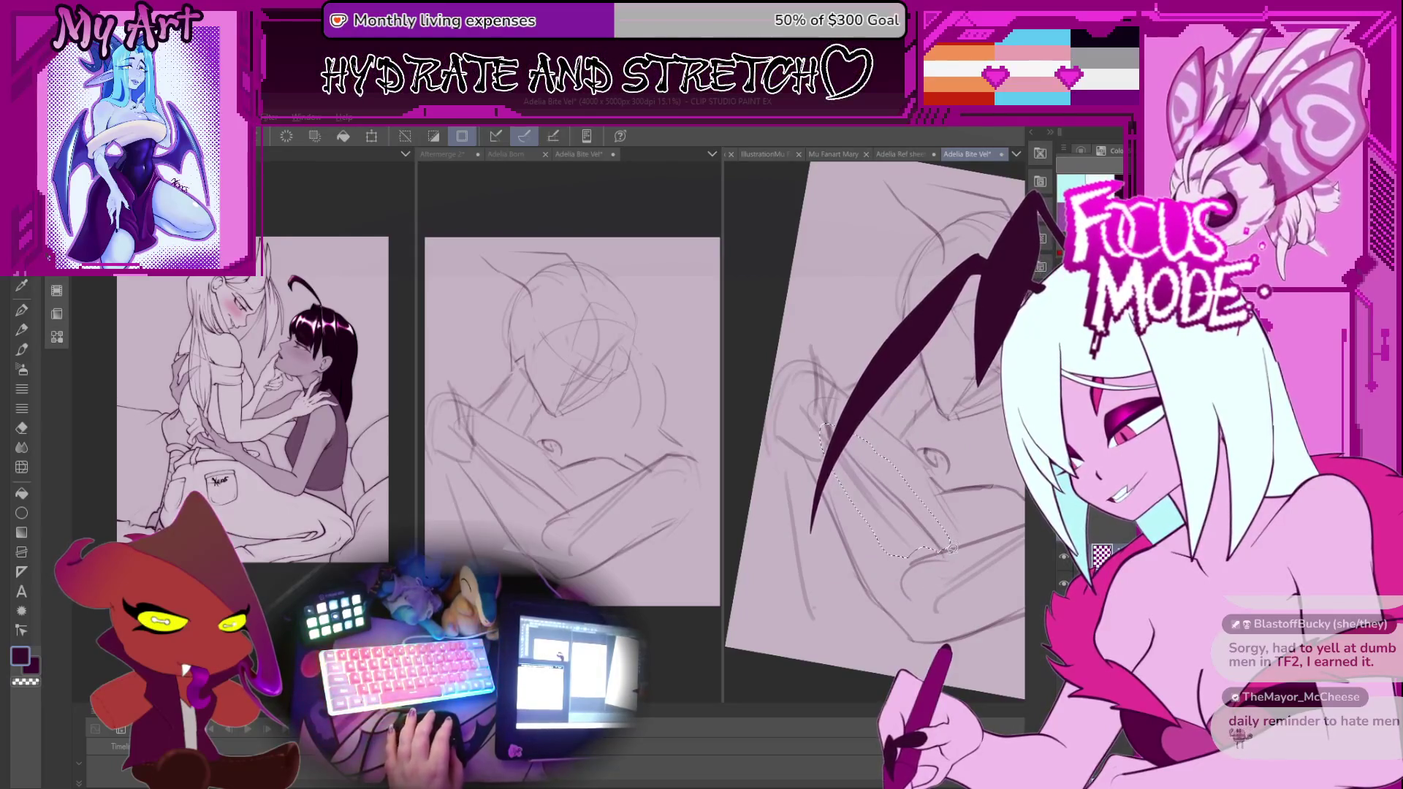
pyautogui.hotkey('ctrl', 't')
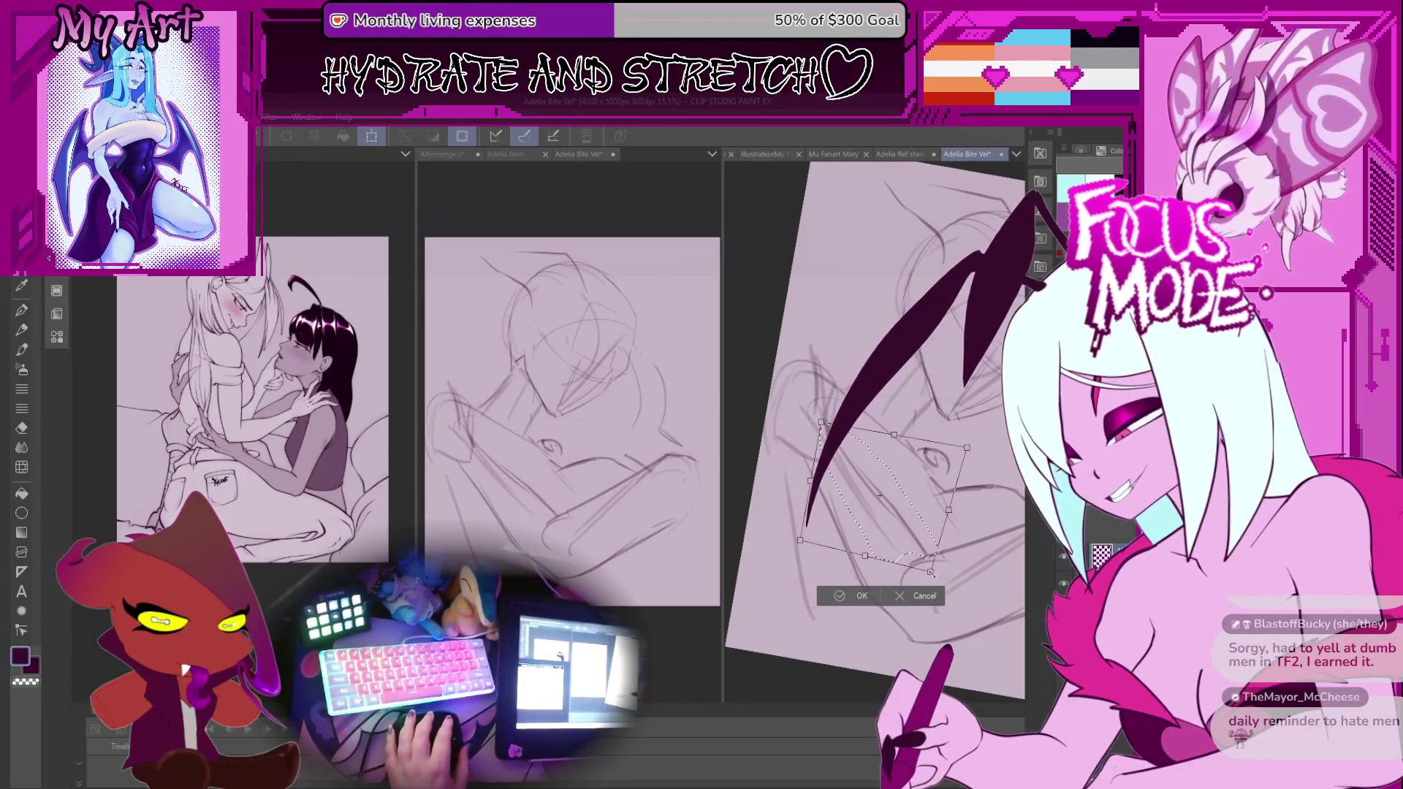
pyautogui.moveTo(930, 573); pyautogui.dragTo(809, 545)
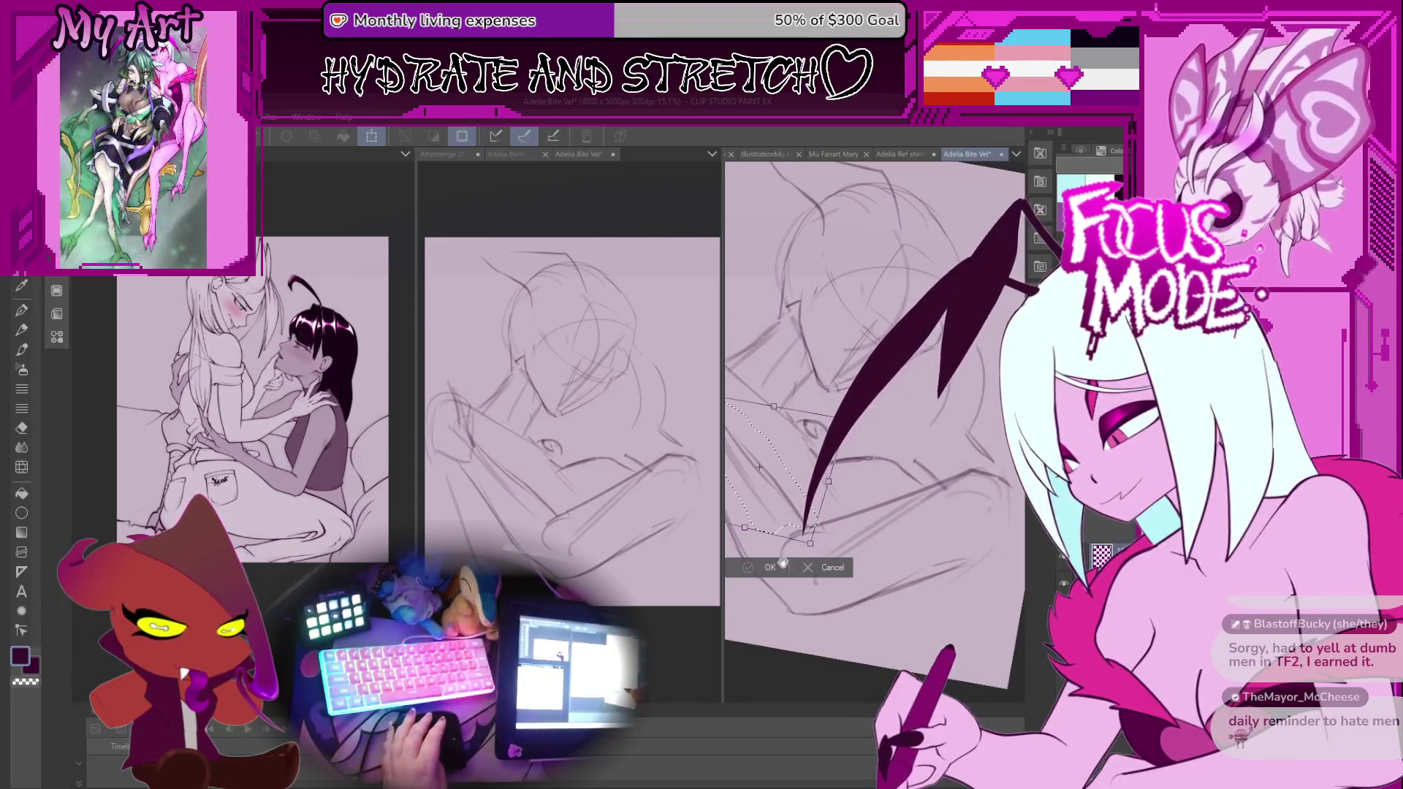
pyautogui.press('Return')
# Transform the lassoed section, squeezing its lower-left end inward, commit, and deselect back to the pen.
pyautogui.moveTo(857, 537); pyautogui.dragTo(965, 425)
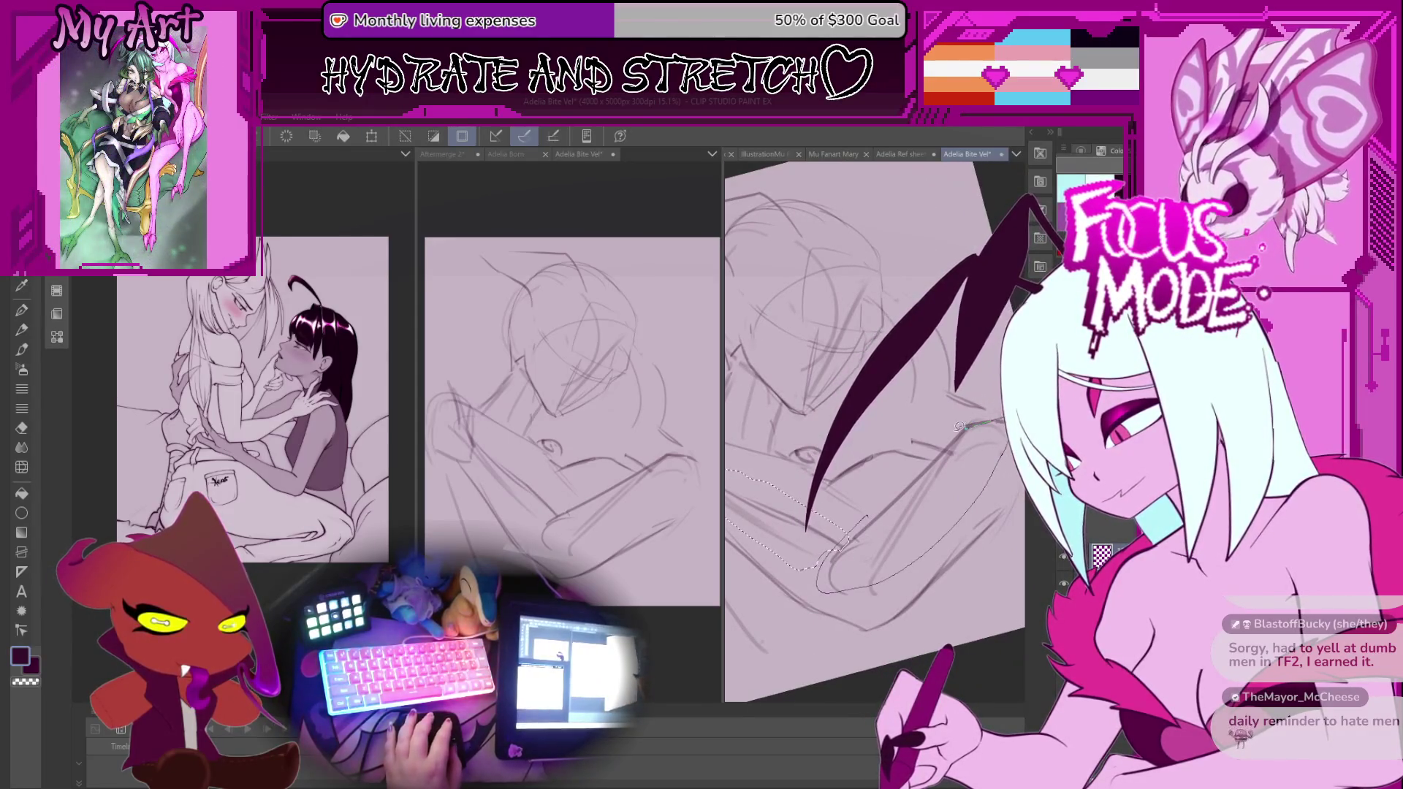
pyautogui.hotkey('ctrl', 't')
pyautogui.moveTo(817, 592); pyautogui.dragTo(841, 599)
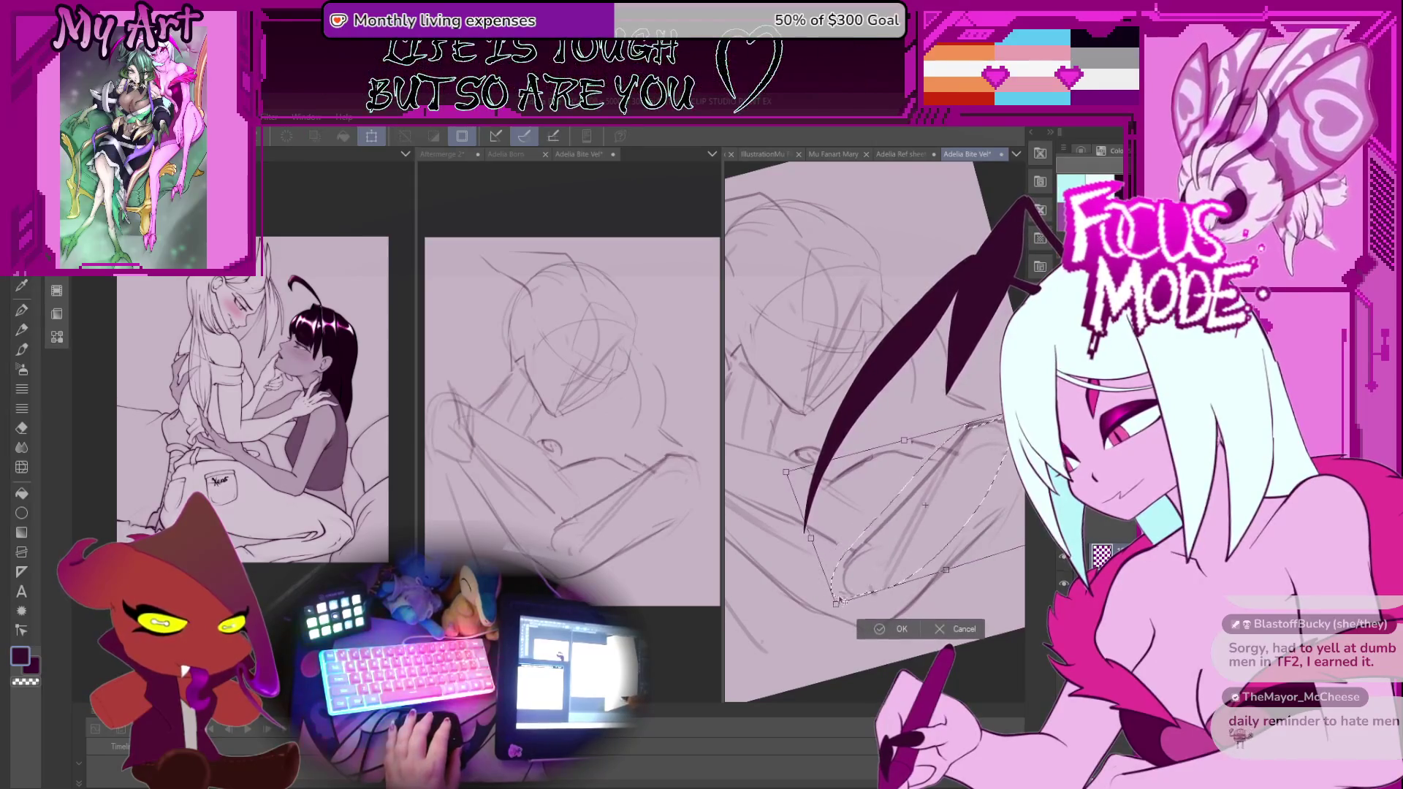
pyautogui.click(880, 632)
pyautogui.hotkey('ctrl', '0')
pyautogui.hotkey('ctrl', 'd')
pyautogui.press('p')
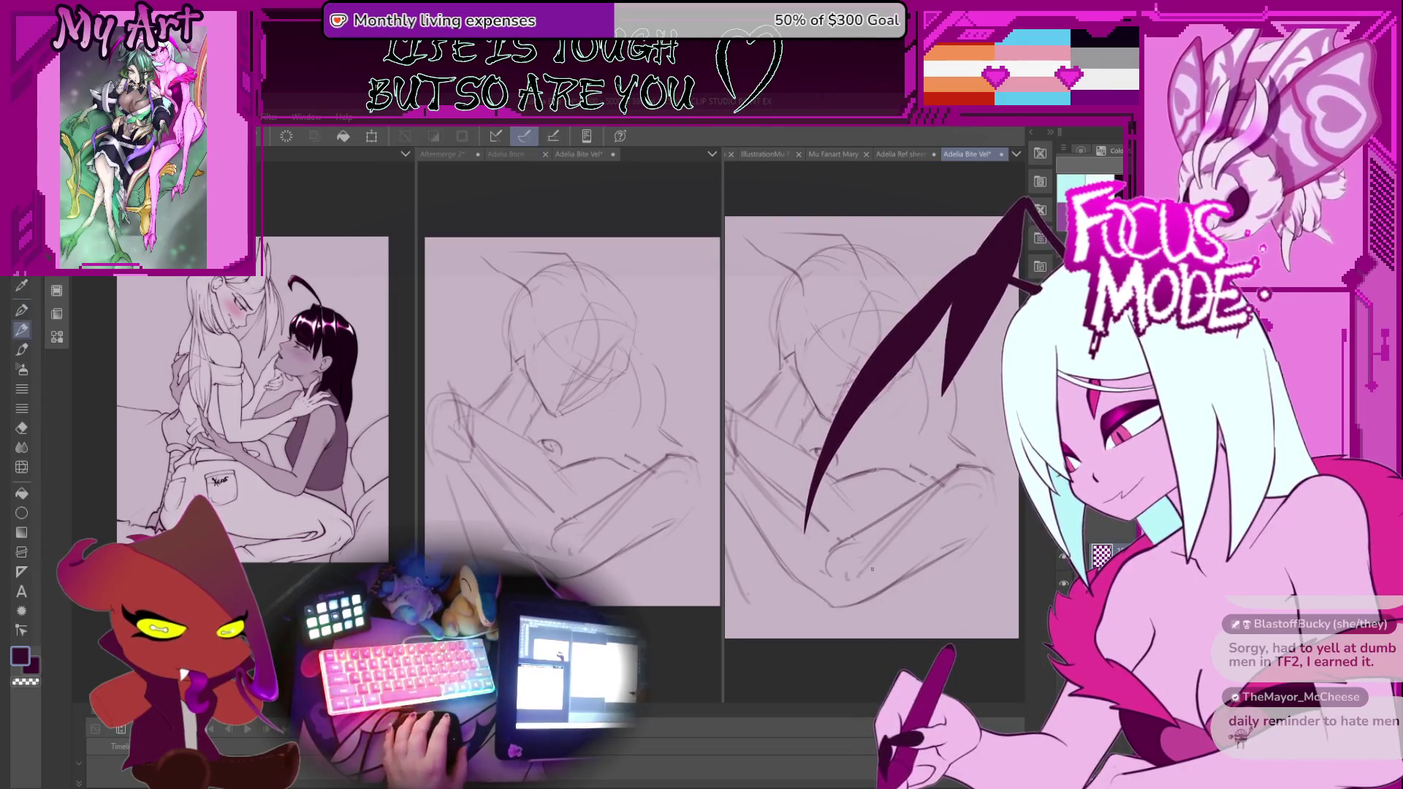
pyautogui.moveTo(877, 565); pyautogui.dragTo(803, 473)
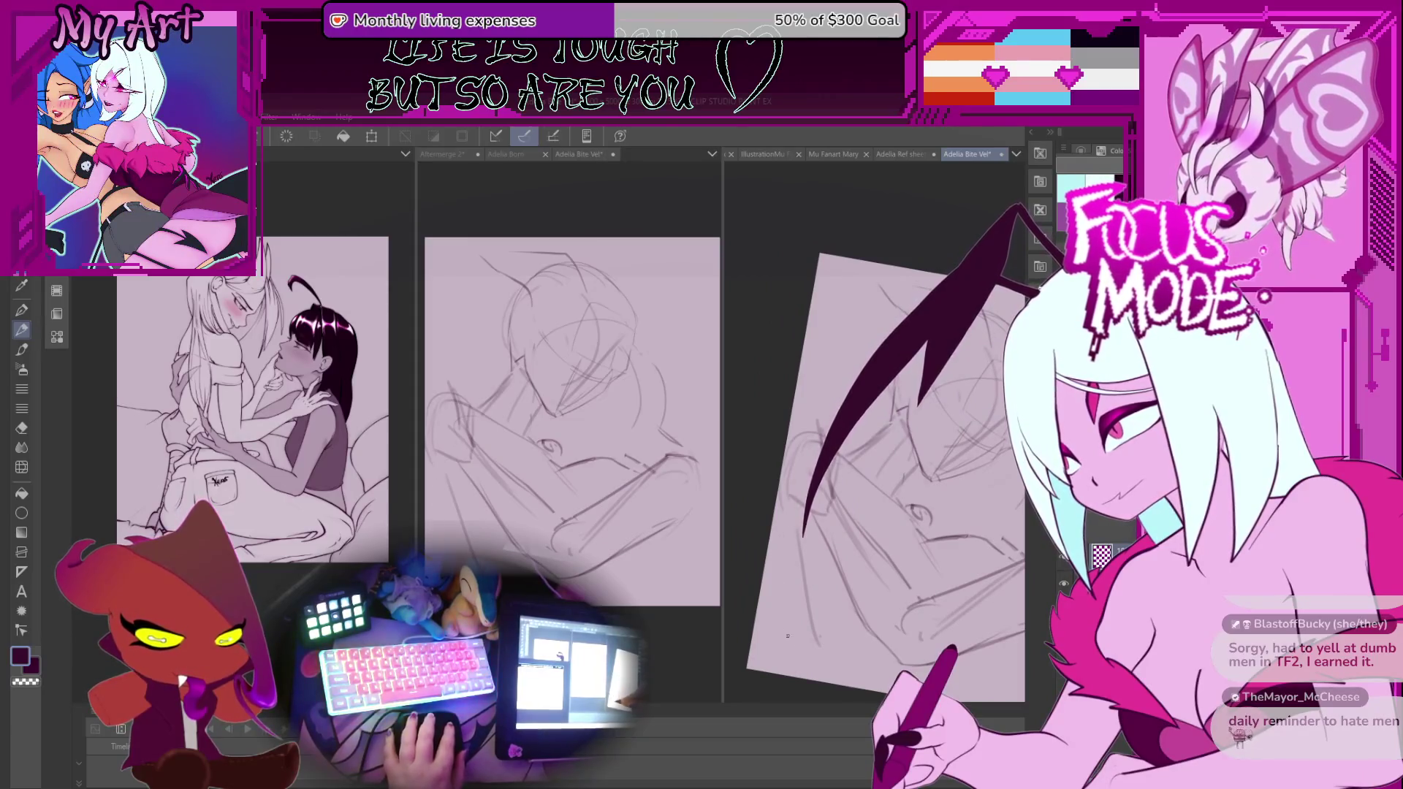
# Straighten the view upright and undo the arm section reshaping.
pyautogui.moveTo(787, 633); pyautogui.dragTo(804, 565)
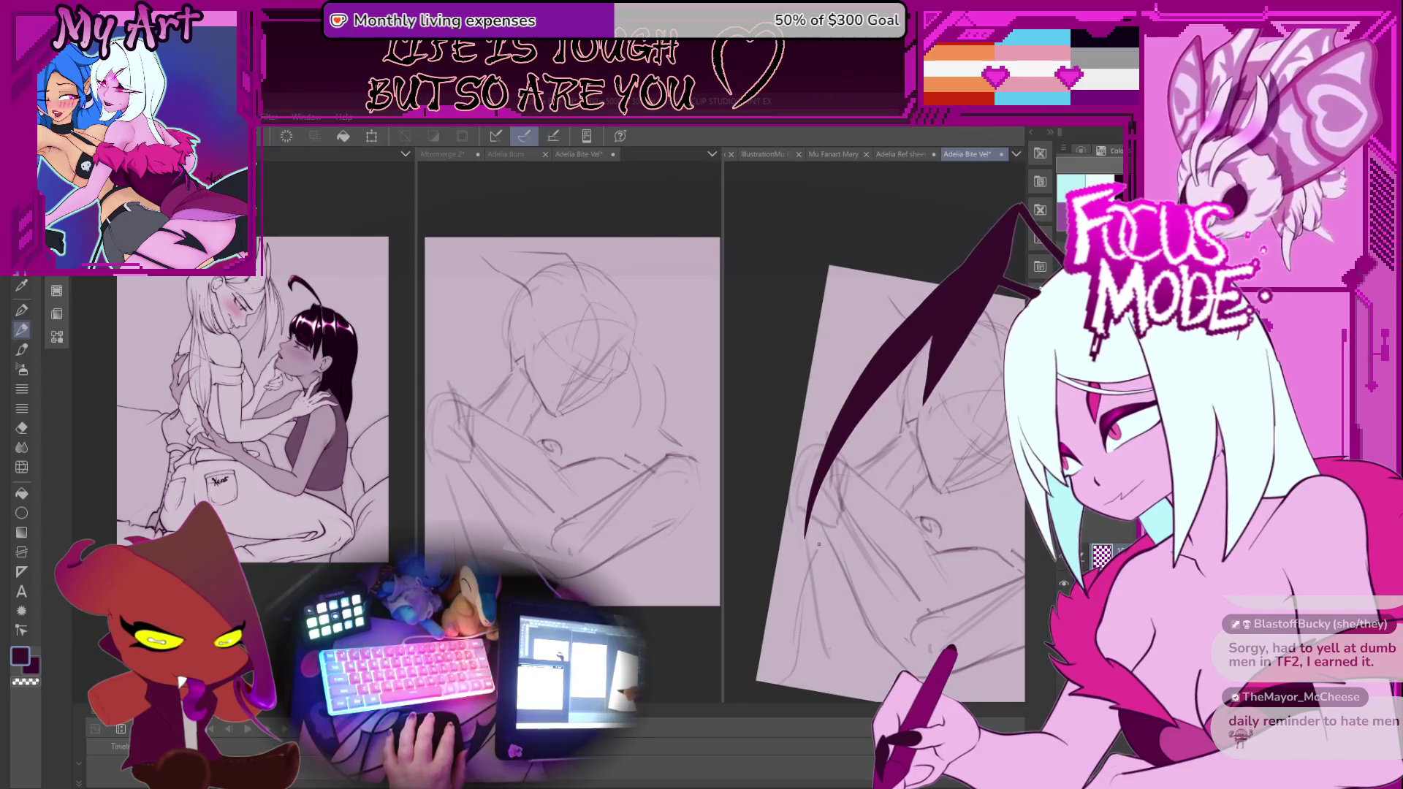
pyautogui.hotkey('ctrl', '0')
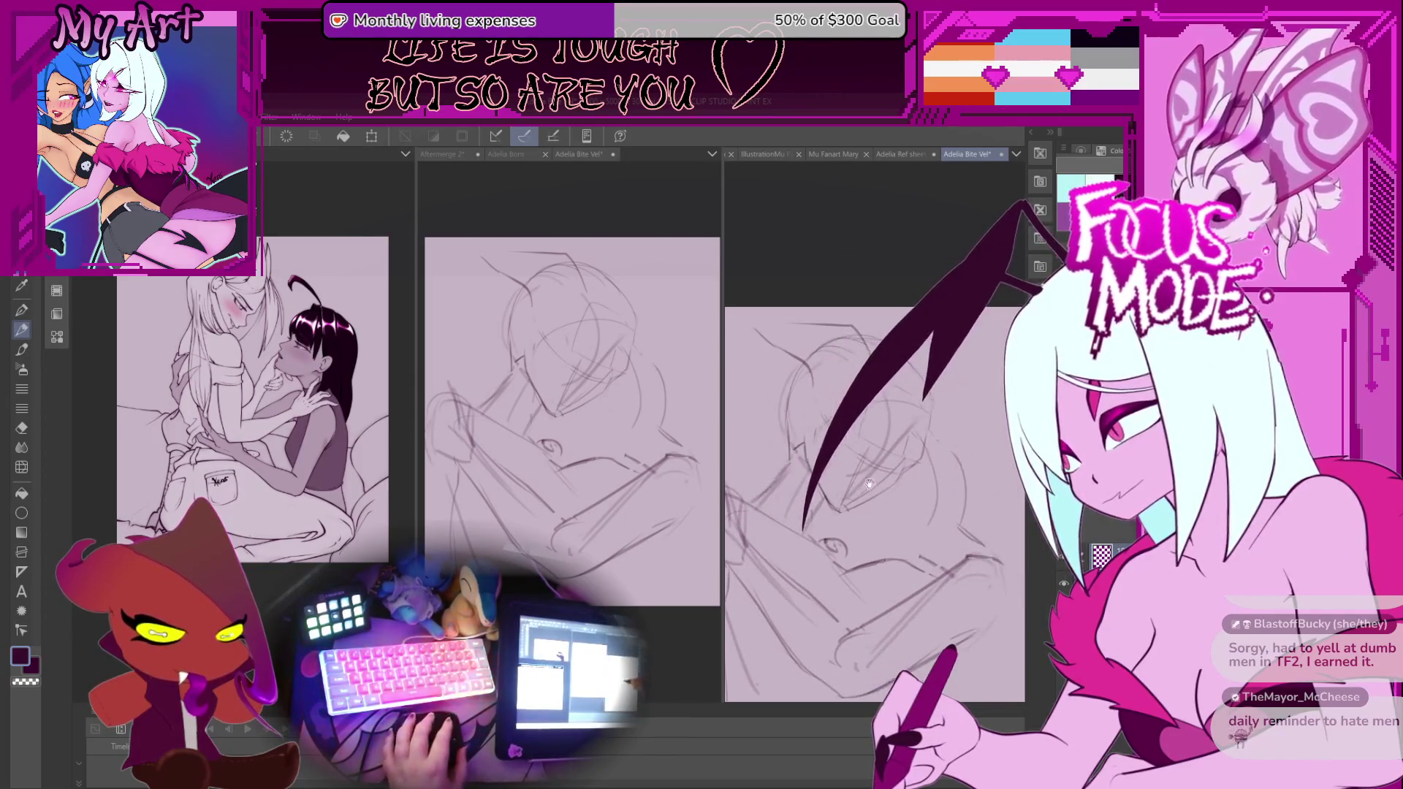
pyautogui.moveTo(904, 582); pyautogui.dragTo(934, 539)
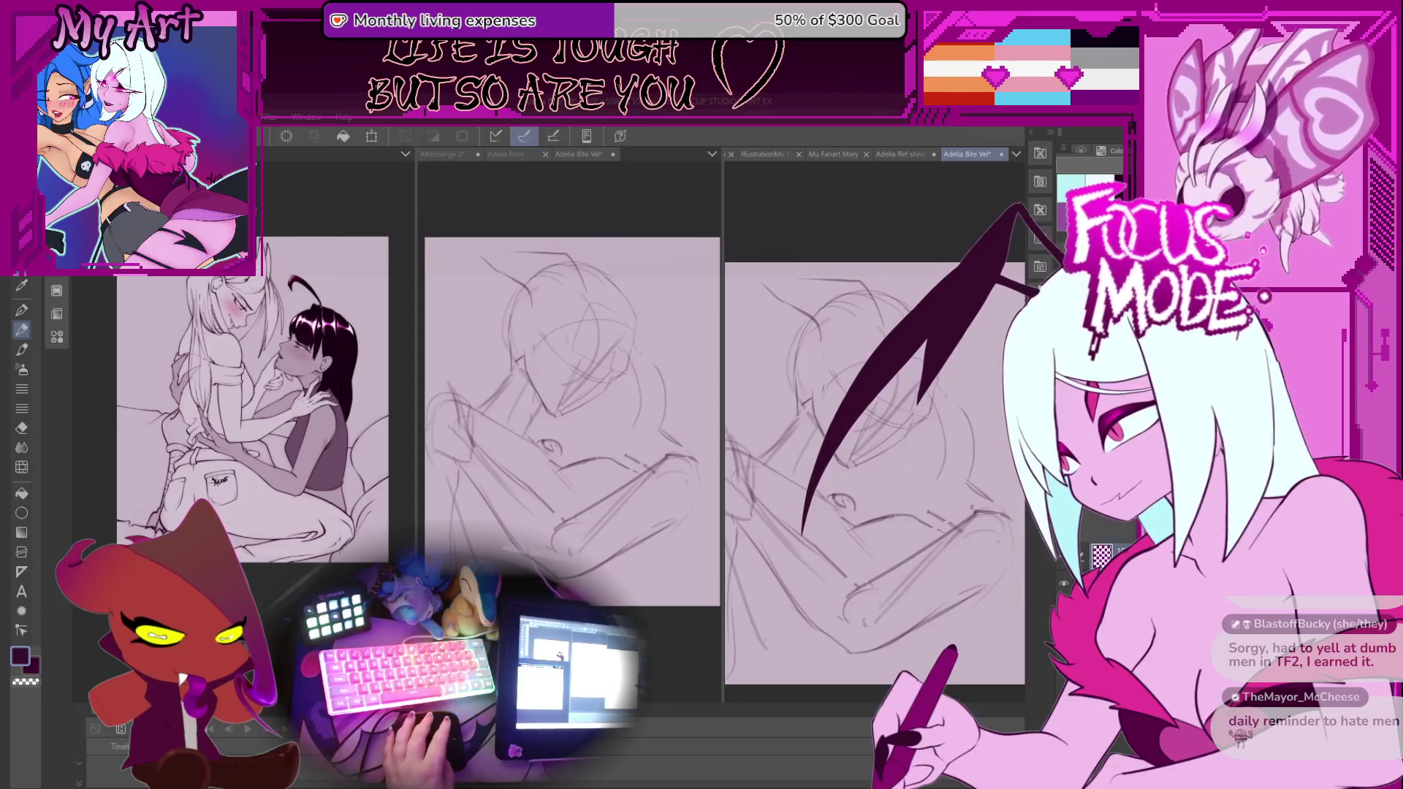
pyautogui.hotkey('ctrl', 'z')
pyautogui.hotkey('ctrl', 'z')
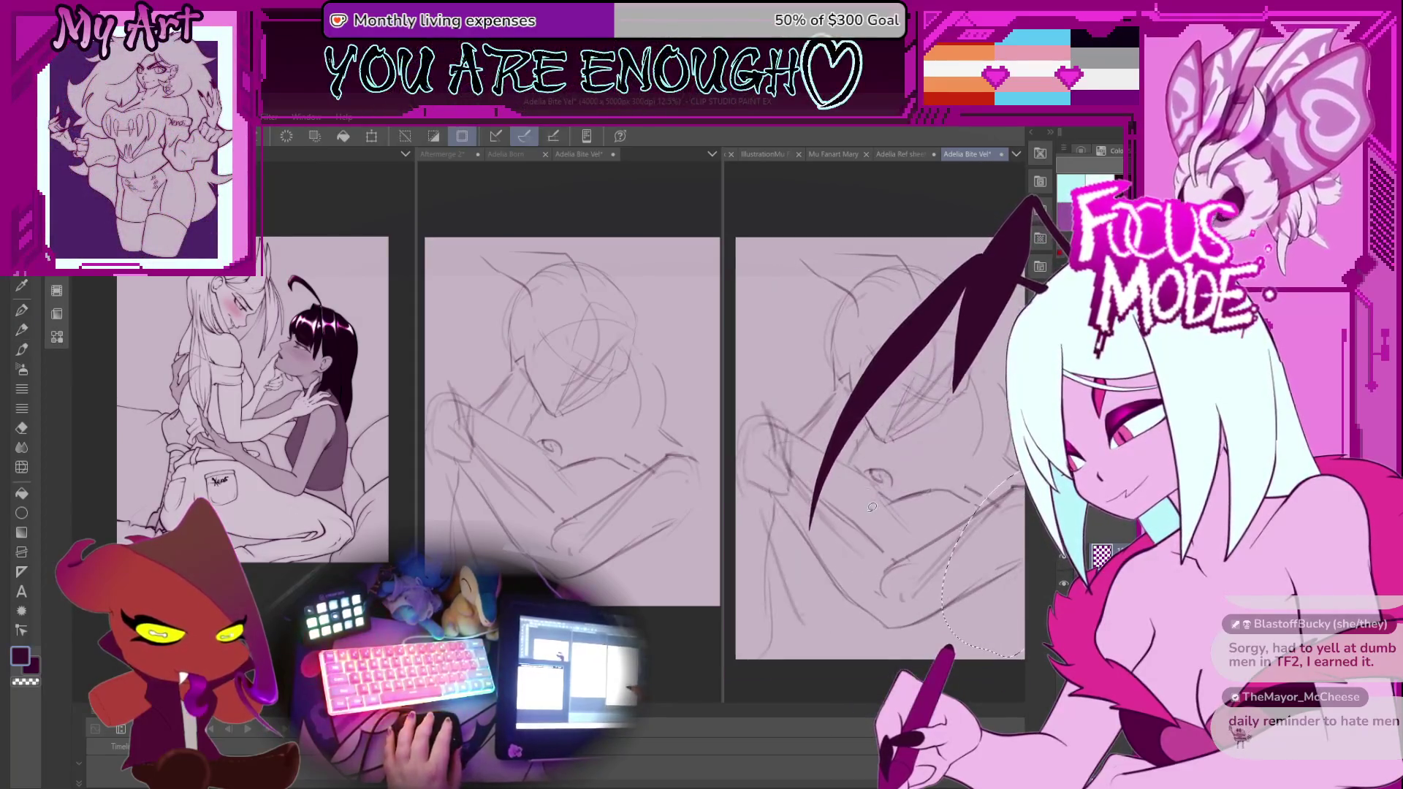
pyautogui.hotkey('ctrl', 'z')
pyautogui.hotkey('ctrl', 'z')
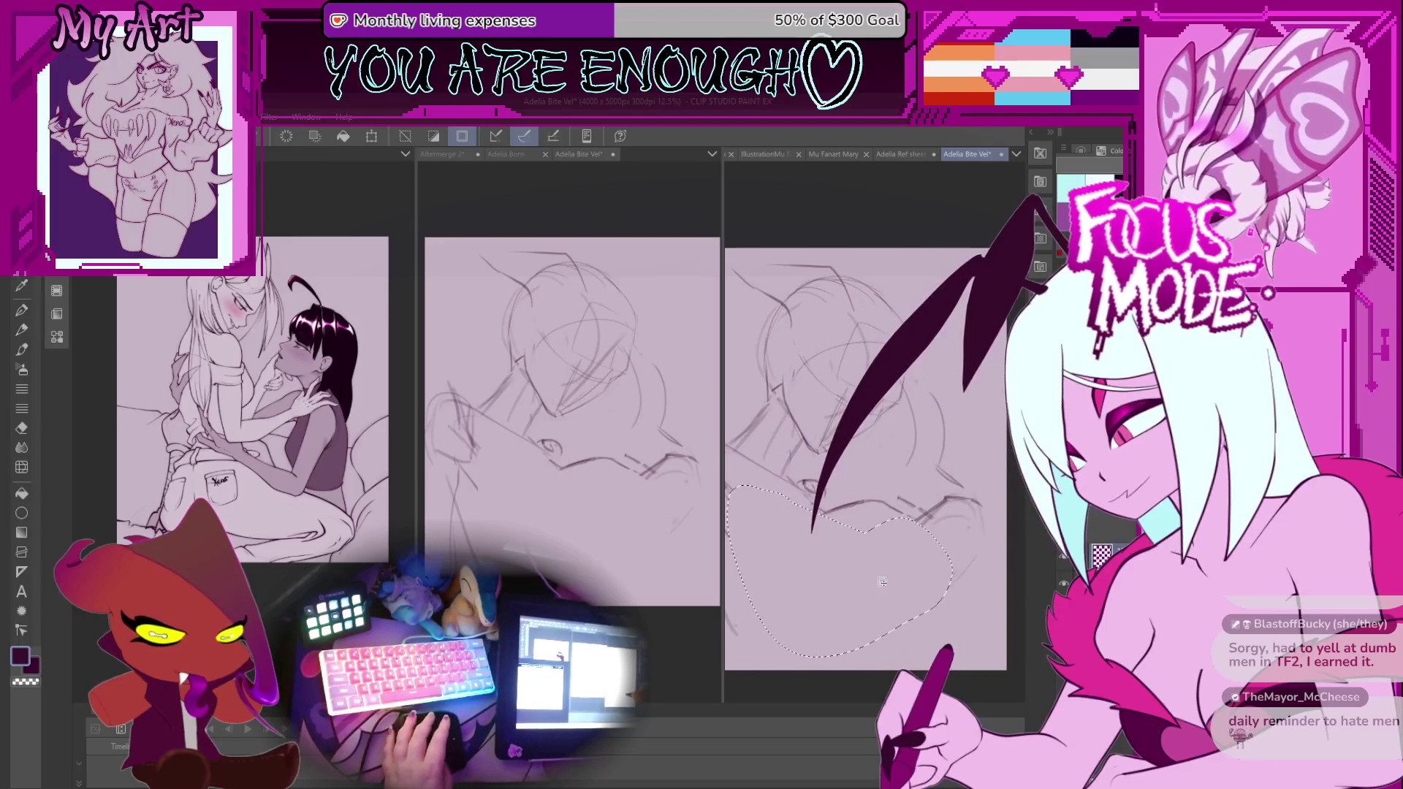
pyautogui.press('p')
pyautogui.hotkey('ctrl', 'z')
# Draw new curves along the bottom and around the eye, remove unwanted face strokes, add a short stroke.
pyautogui.moveTo(821, 604); pyautogui.dragTo(943, 570)
pyautogui.moveTo(820, 597); pyautogui.dragTo(914, 548)
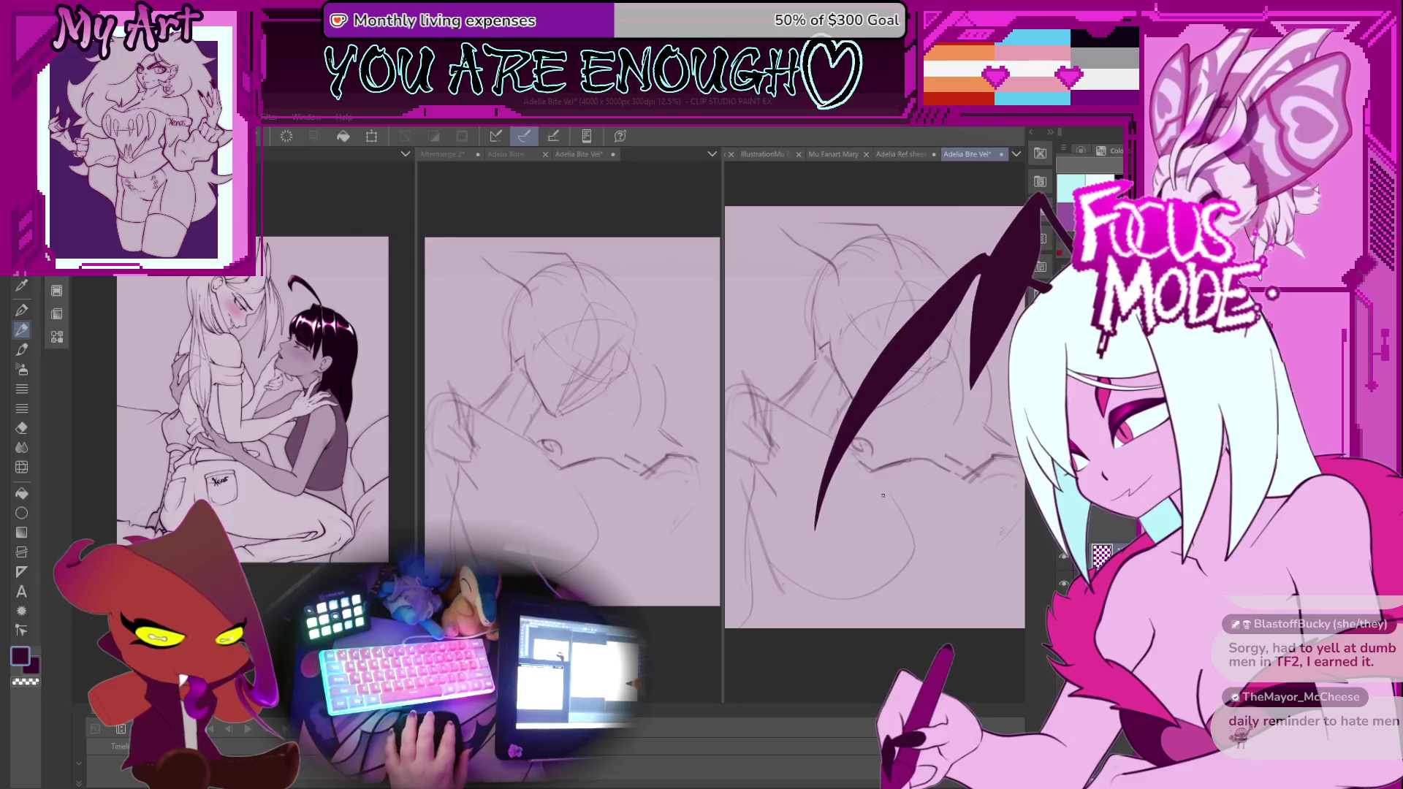
pyautogui.scroll(-1, 874, 498)
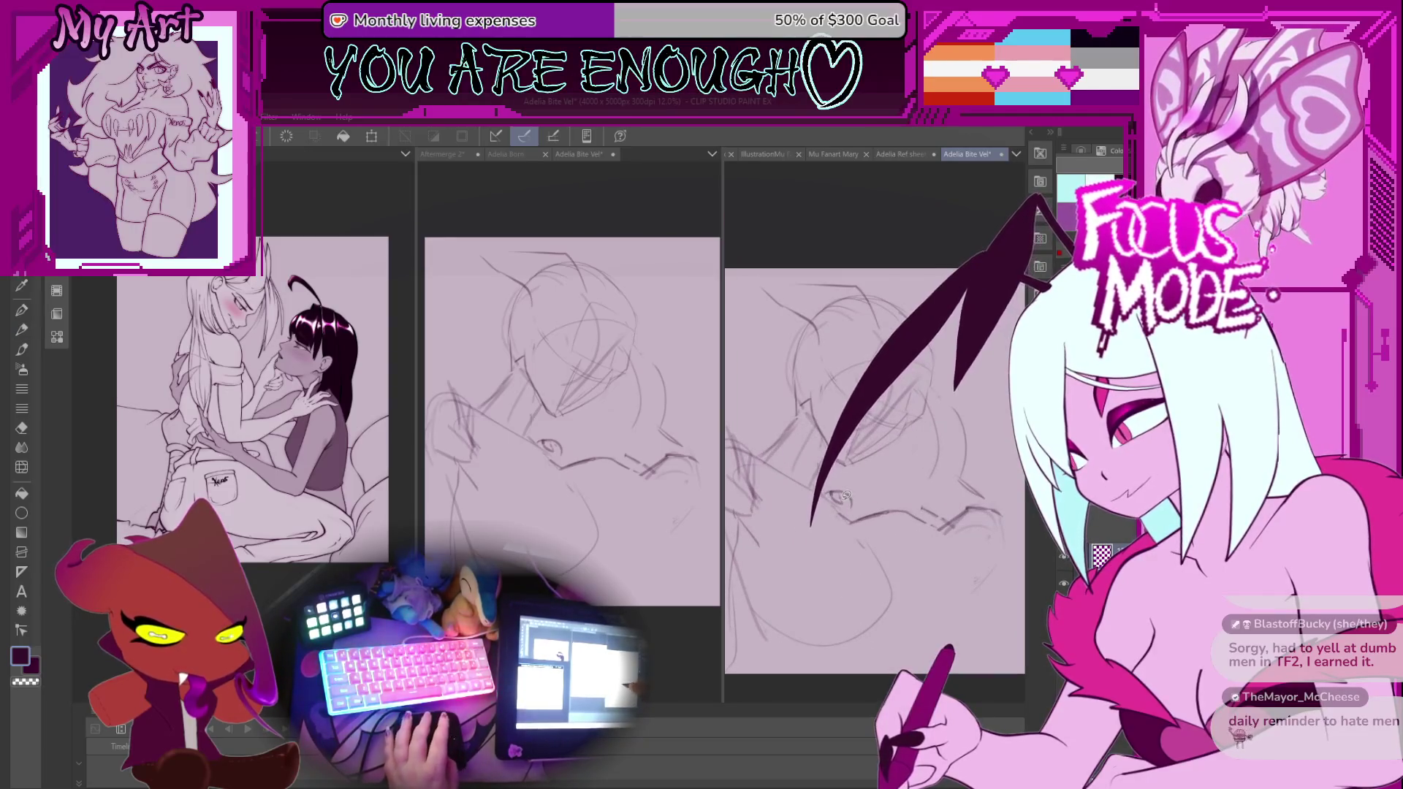
pyautogui.moveTo(830, 486); pyautogui.dragTo(875, 529)
pyautogui.press('Delete')
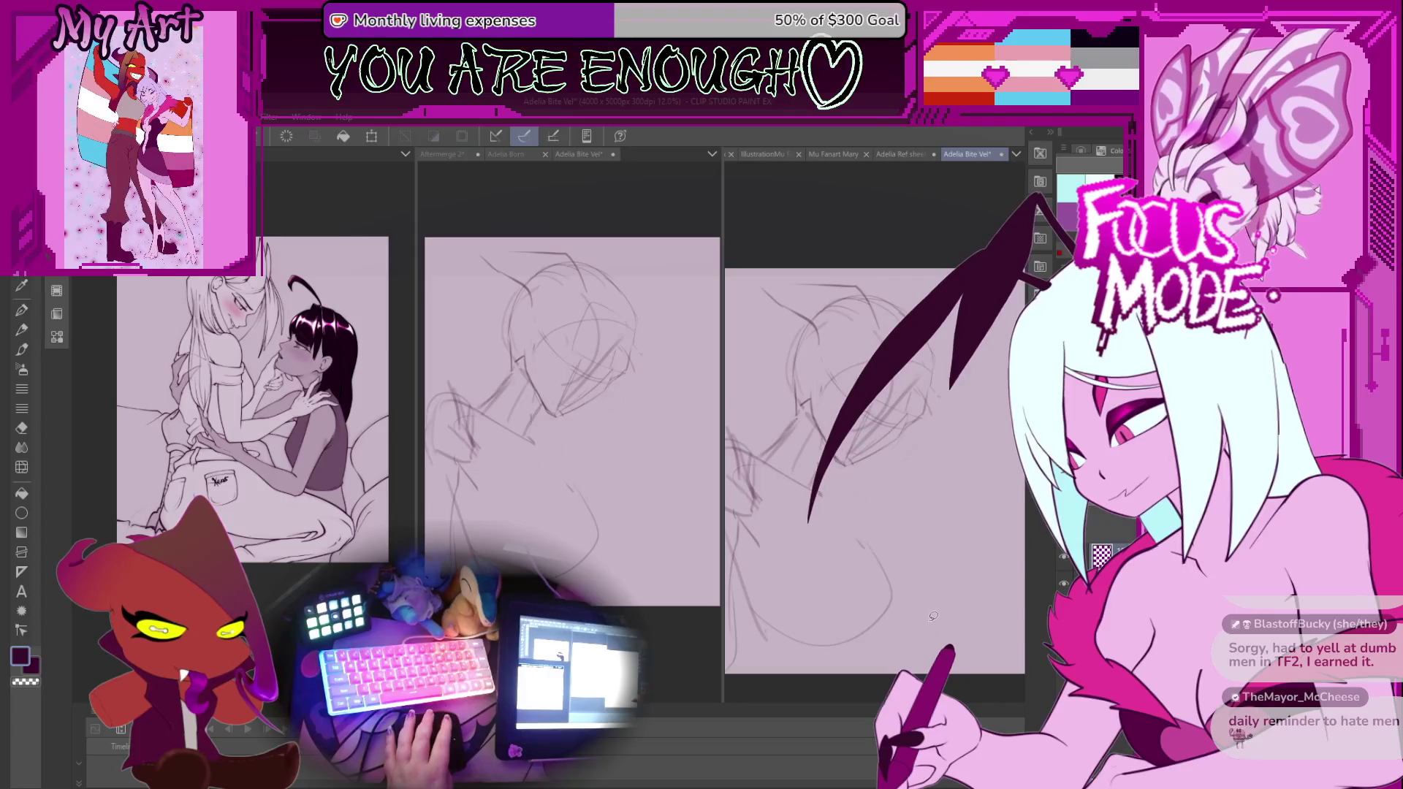
pyautogui.press('p')
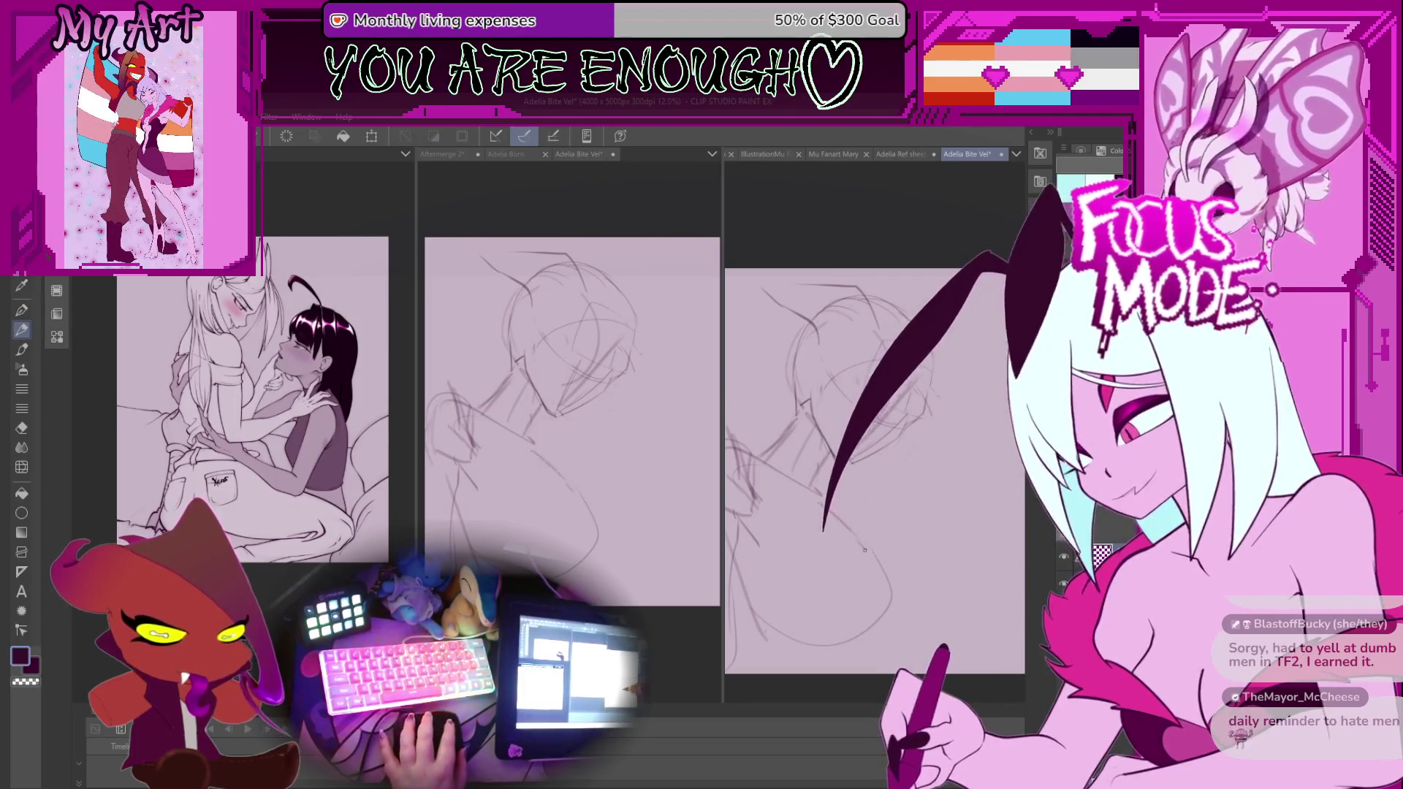
pyautogui.scroll(-2, 847, 521)
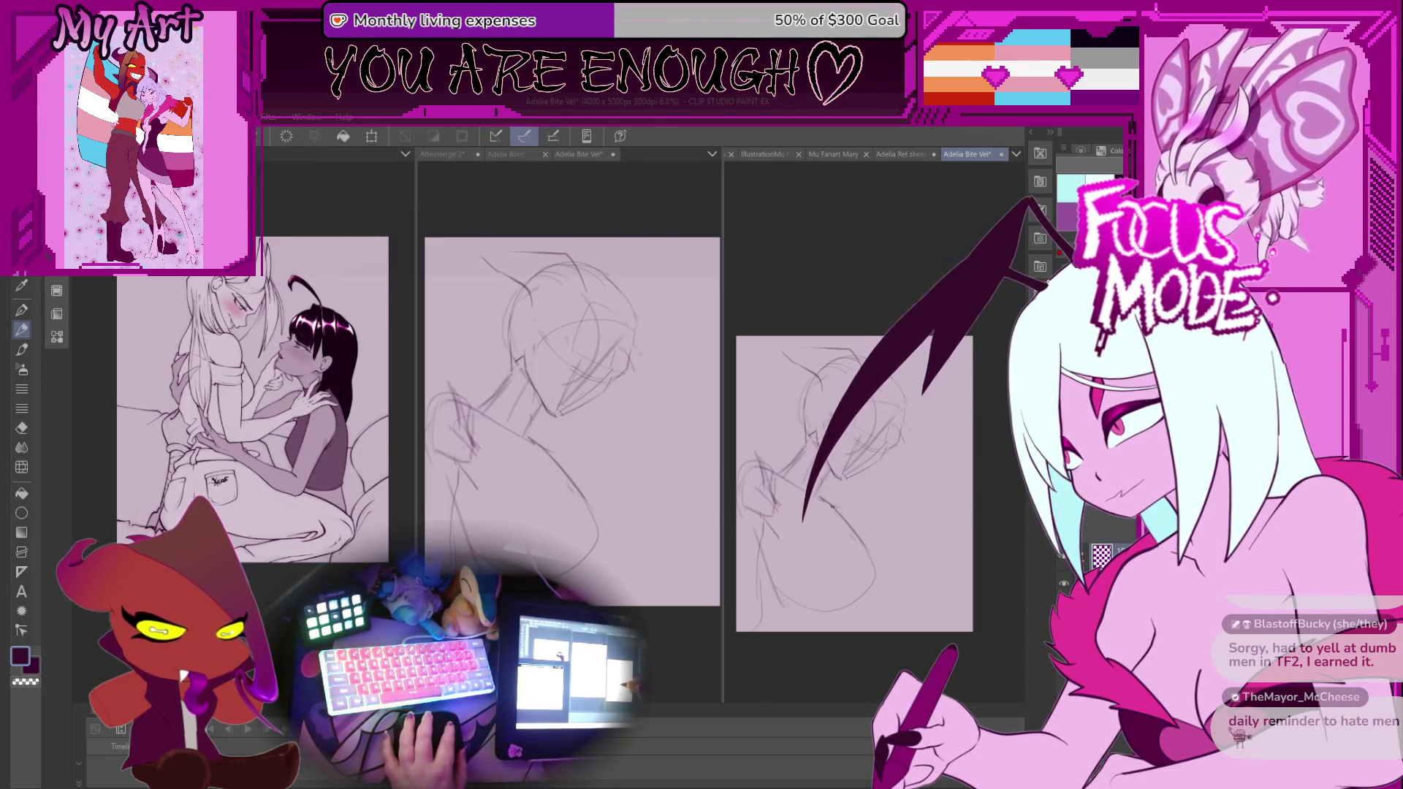
pyautogui.moveTo(821, 501)
pyautogui.mouseDown()
pyautogui.moveTo(897, 491)
pyautogui.moveTo(876, 533)
pyautogui.mouseUp()
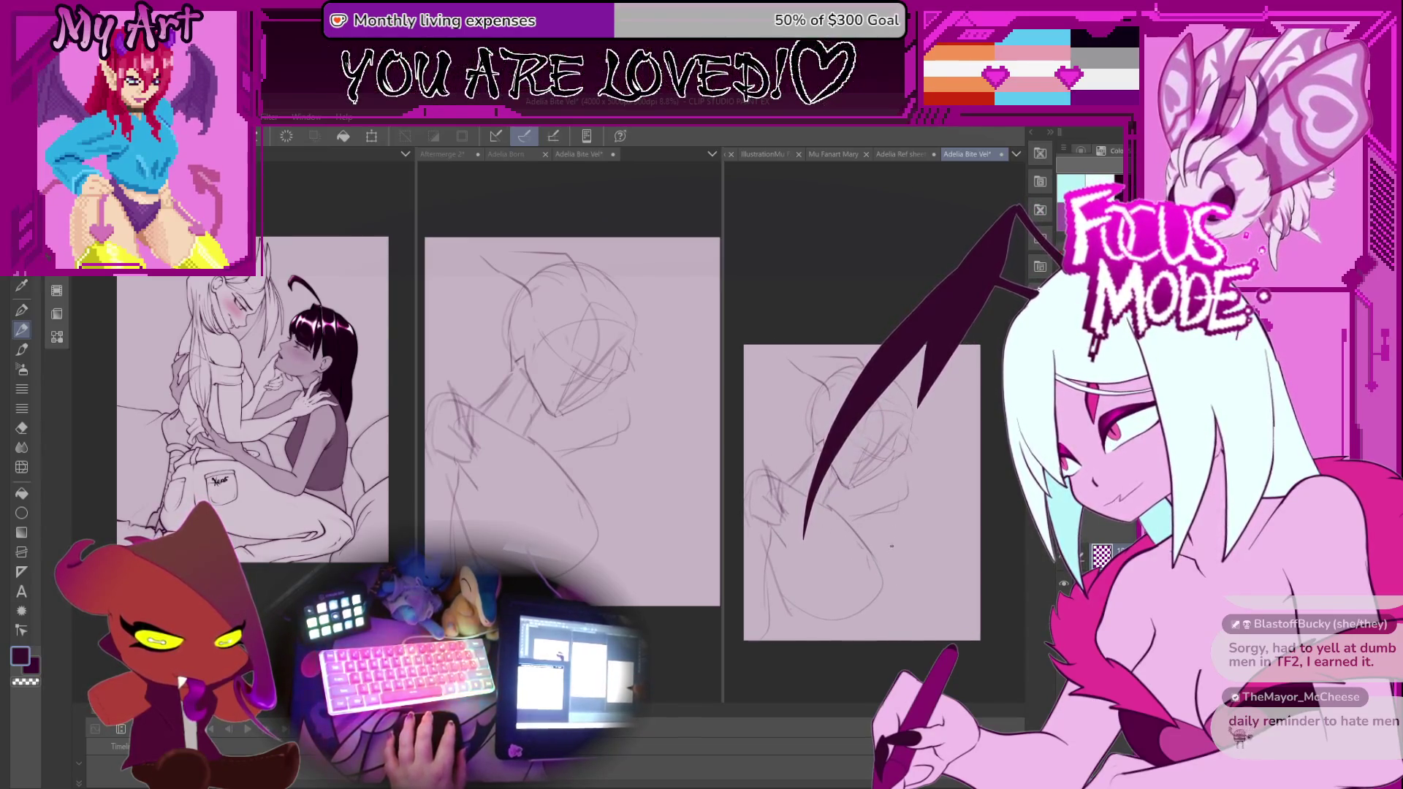
# Free-transform the whole sketch layer, scaling it down and moving it up-right, and commit.
pyautogui.moveTo(900, 509); pyautogui.dragTo(916, 528)
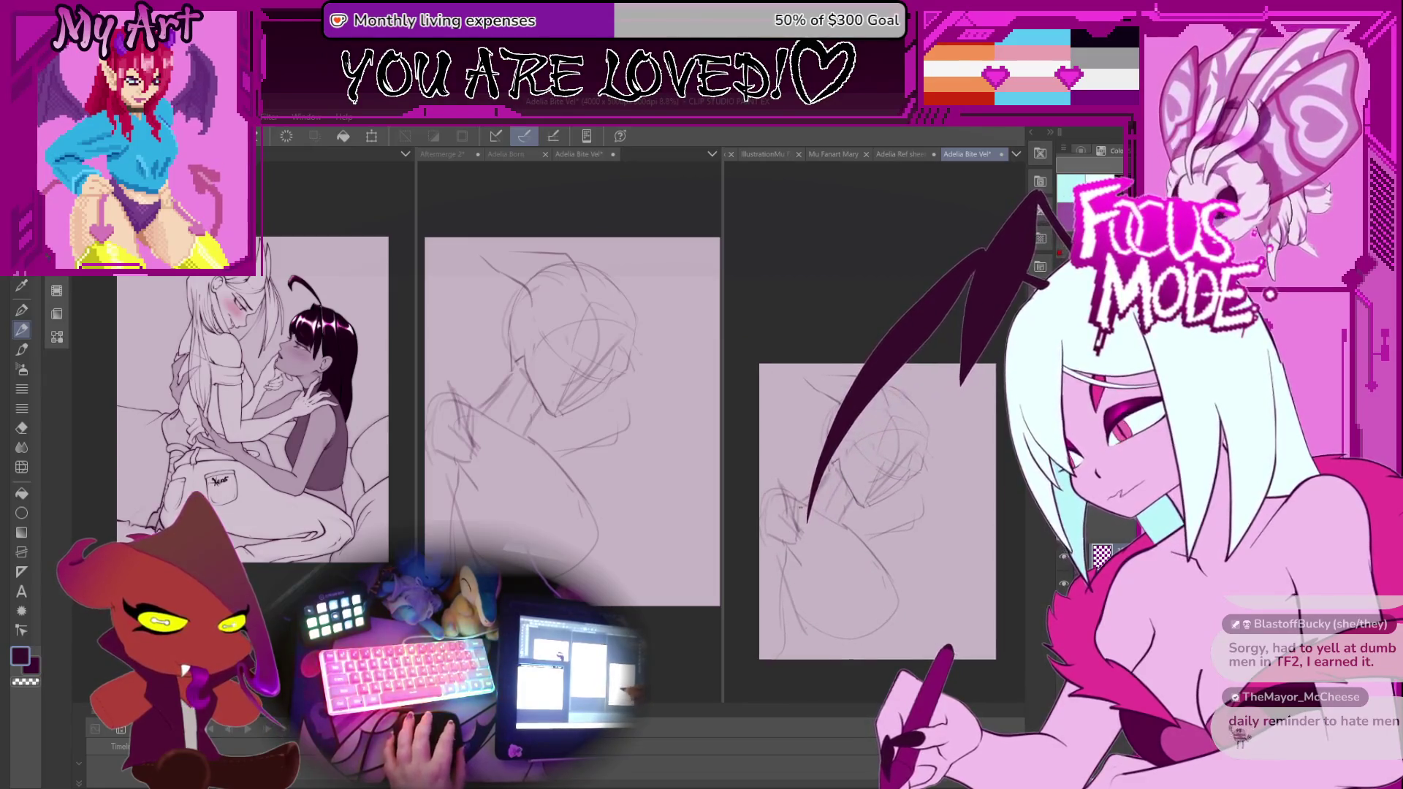
pyautogui.moveTo(785, 466); pyautogui.dragTo(778, 485)
pyautogui.hotkey('ctrl', 't')
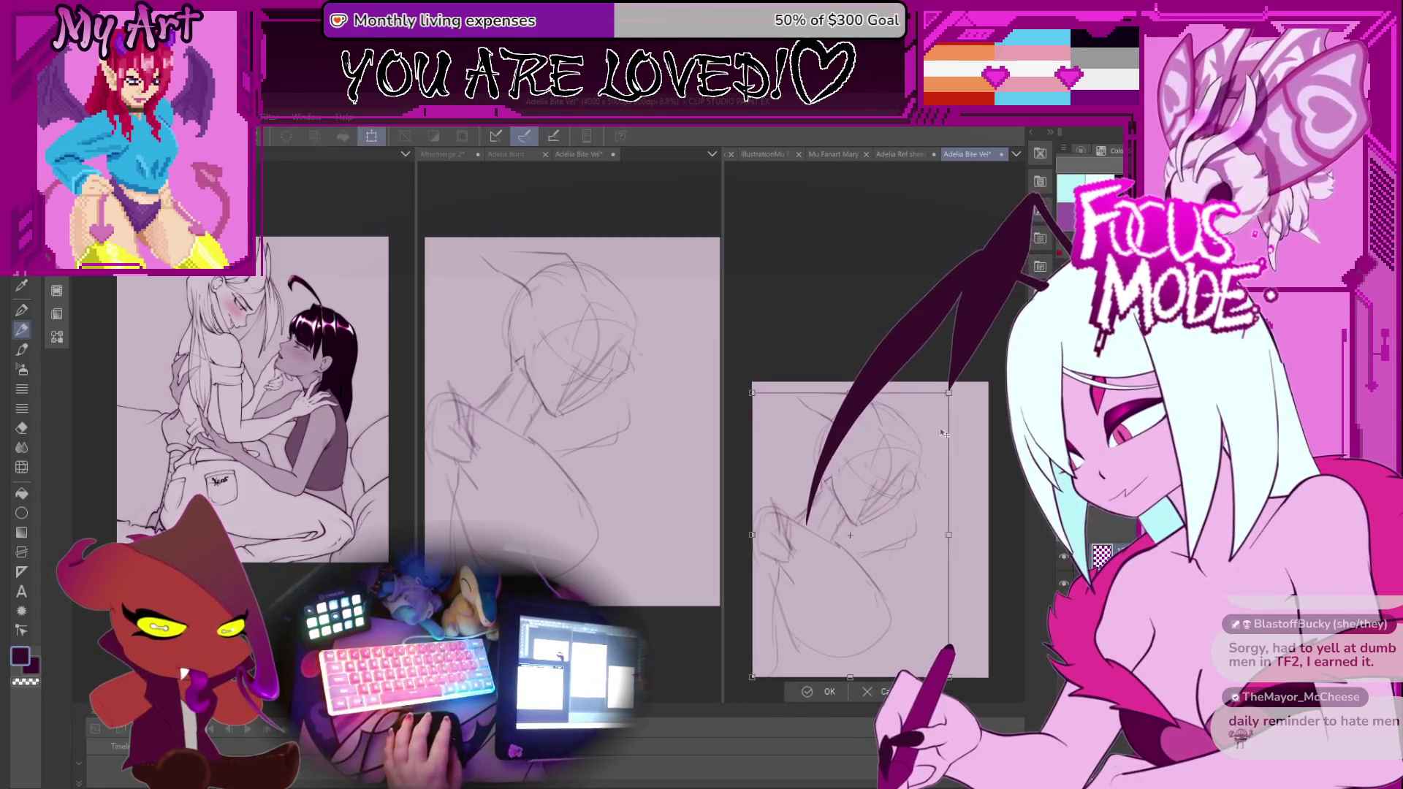
pyautogui.moveTo(948, 393); pyautogui.dragTo(935, 412)
pyautogui.moveTo(875, 531); pyautogui.dragTo(898, 515)
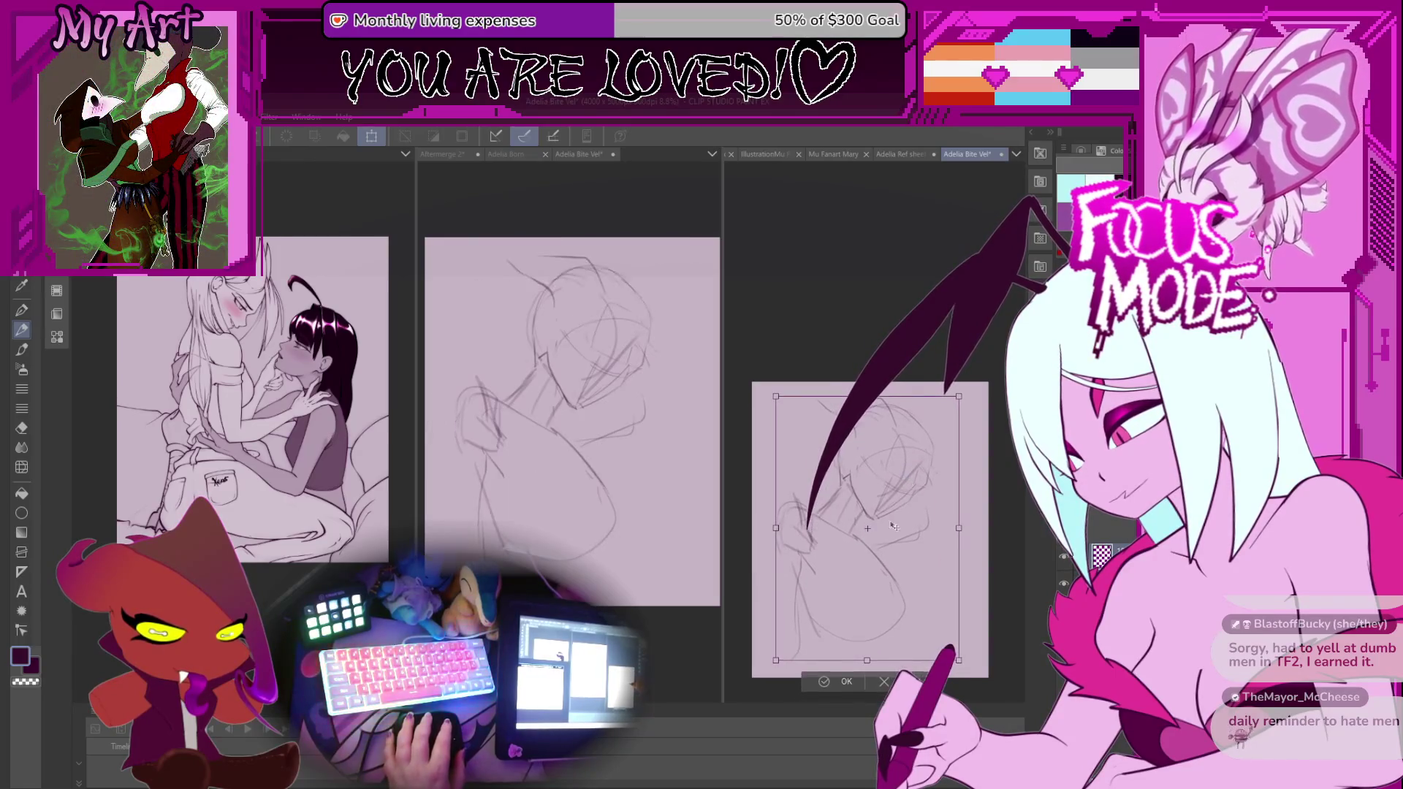
pyautogui.click(833, 681)
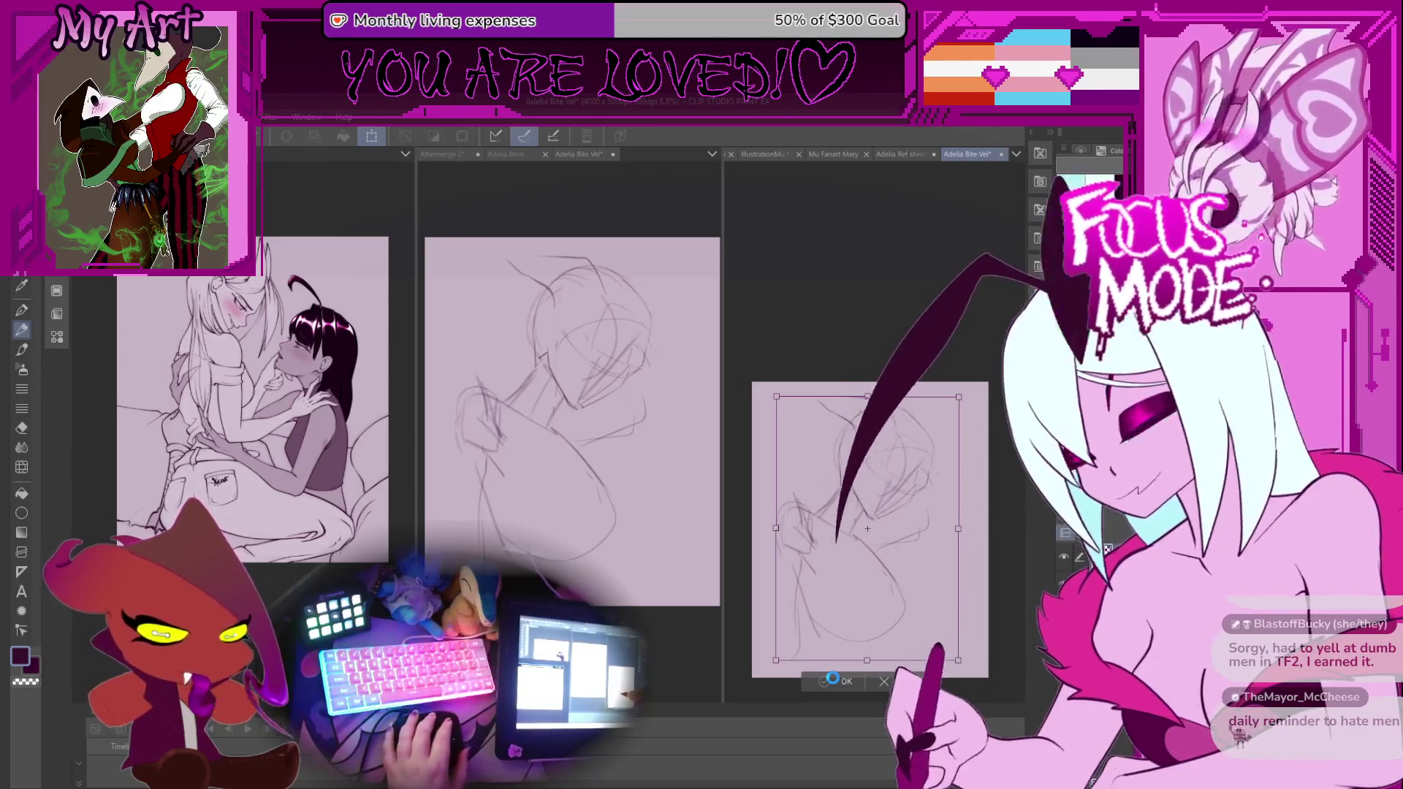
pyautogui.moveTo(815, 570); pyautogui.dragTo(854, 544)
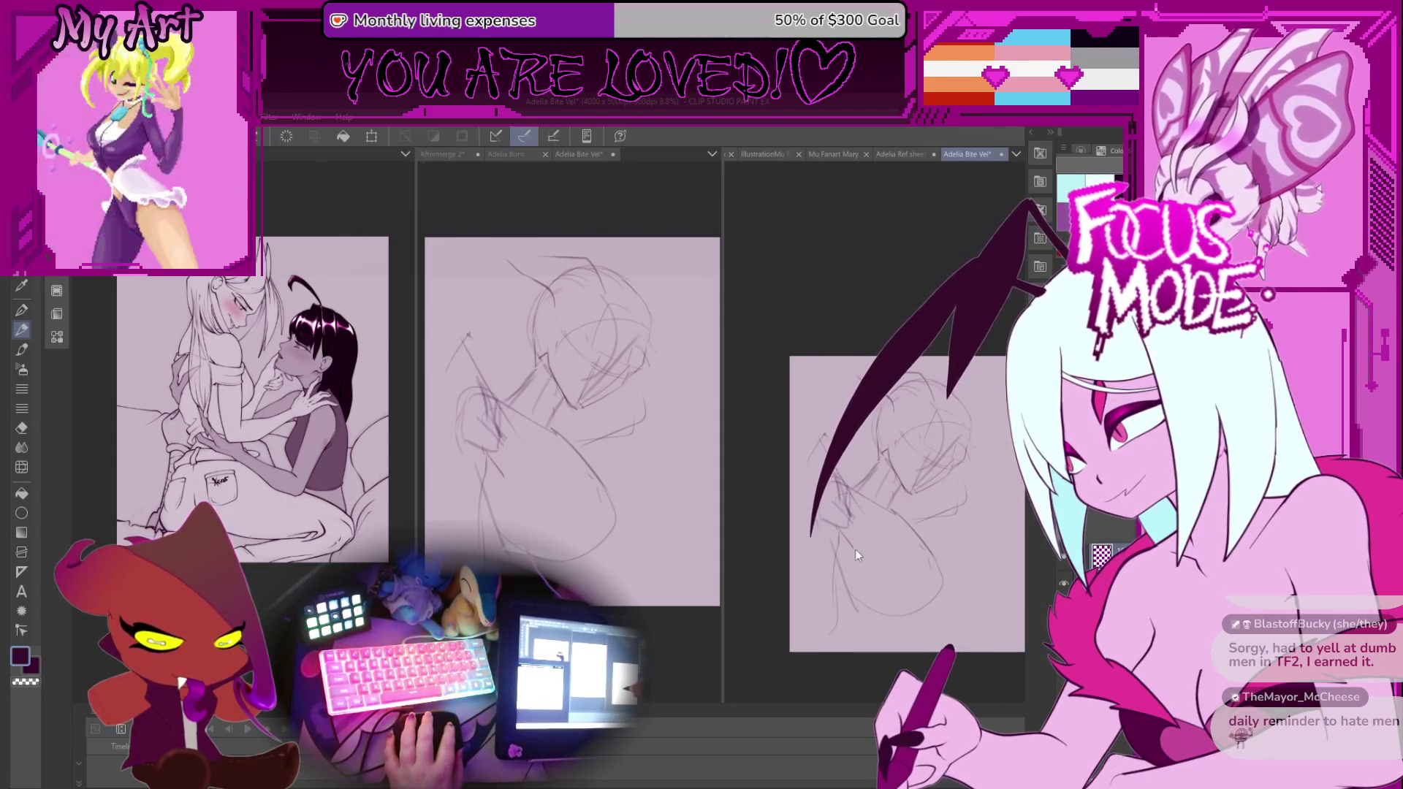
# Adjust the short stroke at the sketch's lower right and zoom in on the figures.
pyautogui.moveTo(838, 534); pyautogui.dragTo(773, 521)
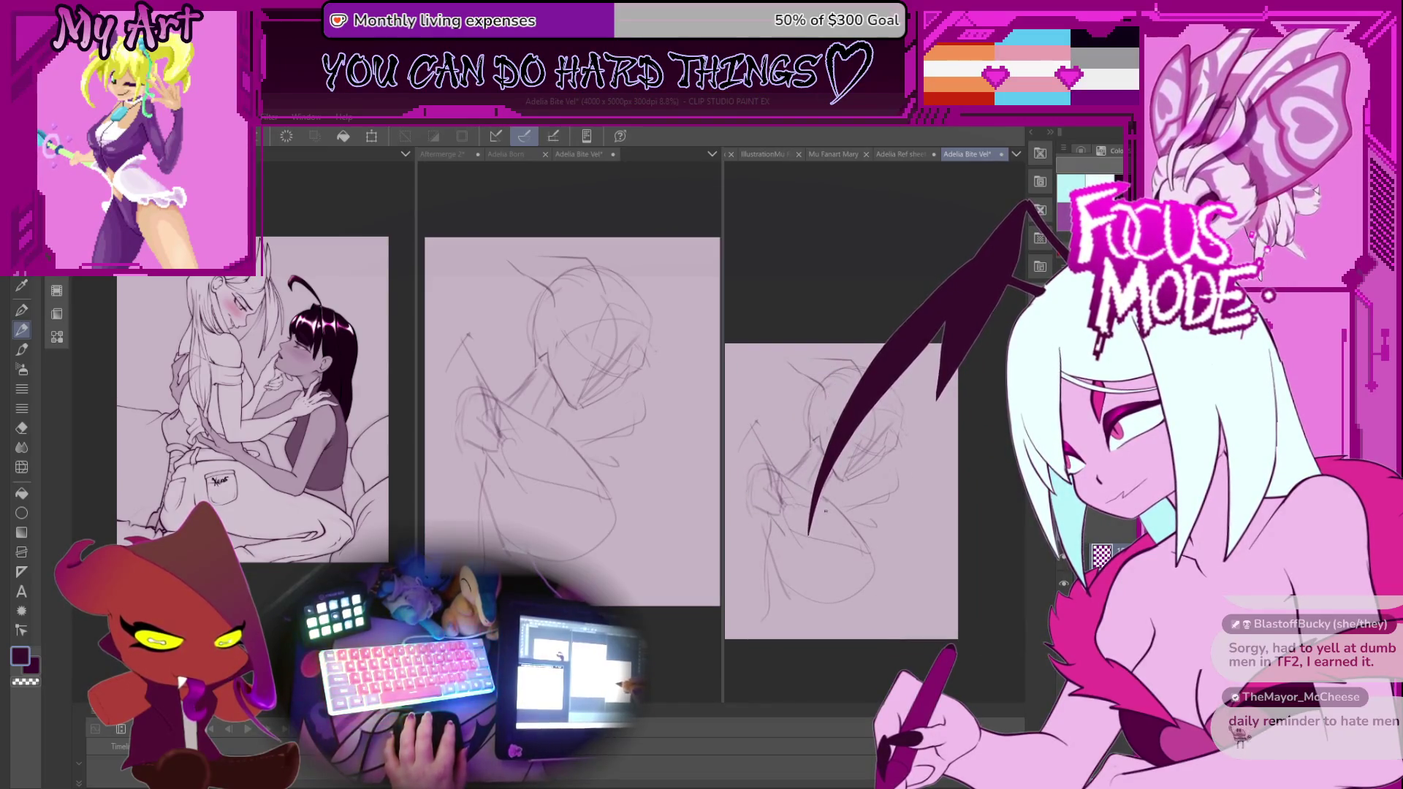
pyautogui.moveTo(807, 521); pyautogui.dragTo(856, 533)
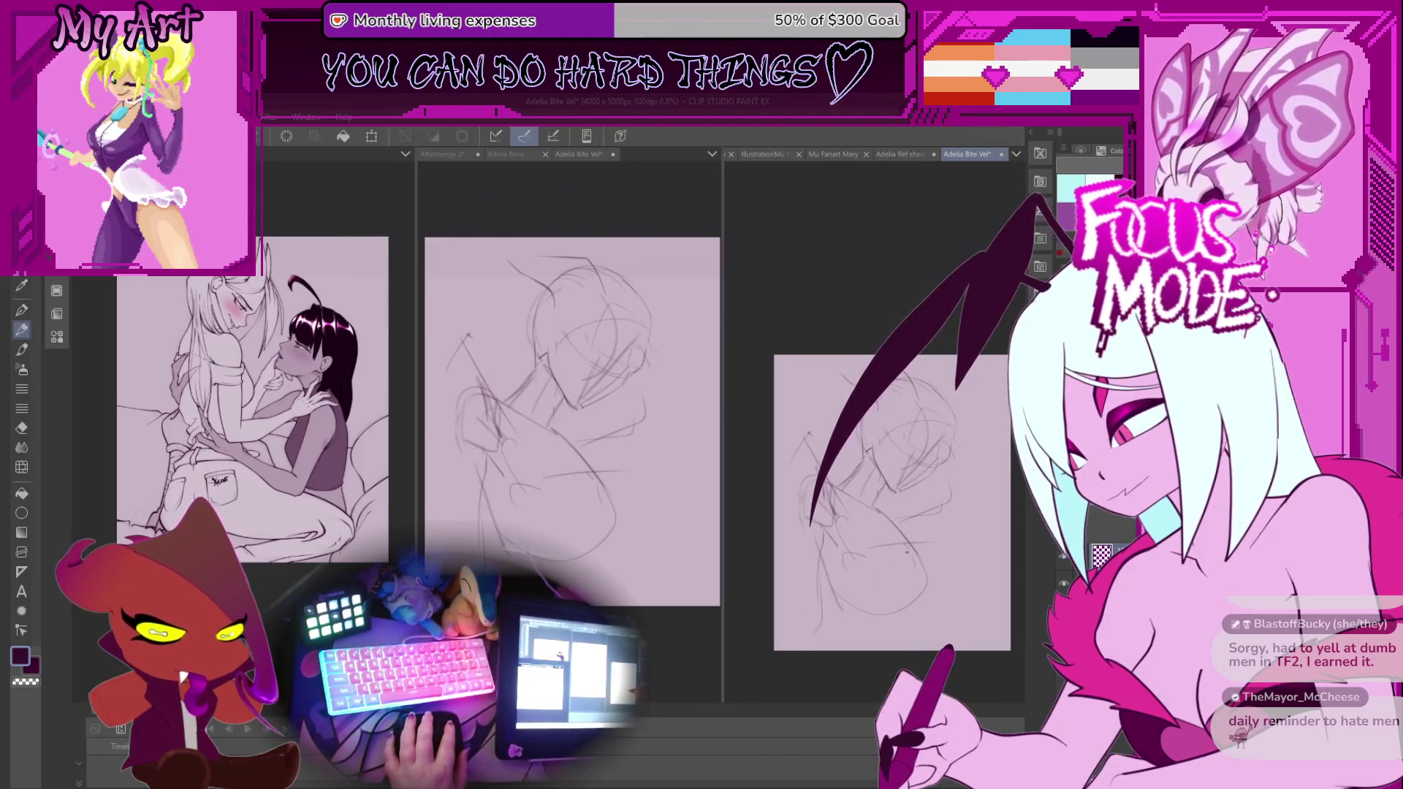
pyautogui.moveTo(900, 547)
pyautogui.mouseDown()
pyautogui.moveTo(885, 547)
pyautogui.moveTo(903, 552)
pyautogui.mouseUp()
pyautogui.moveTo(966, 617); pyautogui.dragTo(939, 622)
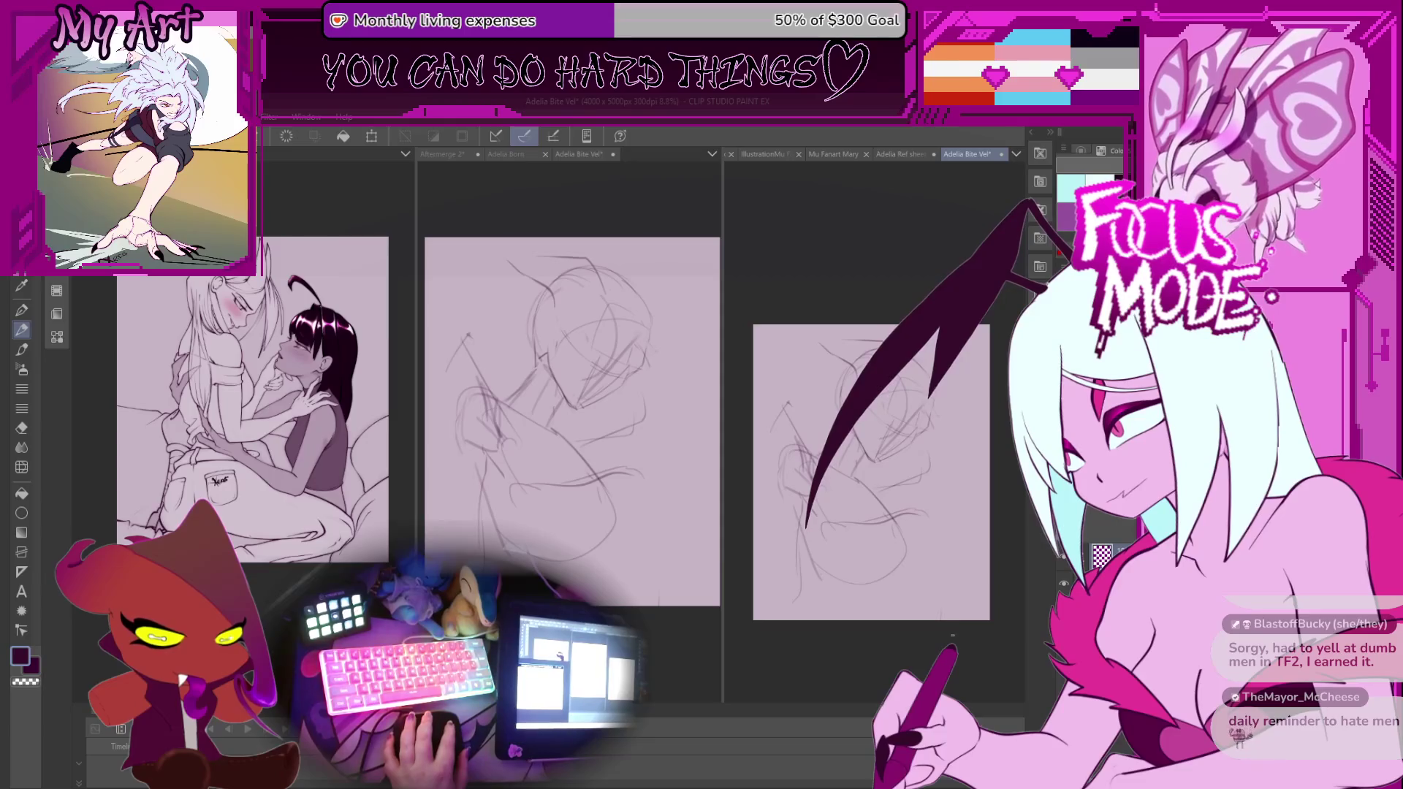
pyautogui.moveTo(963, 566); pyautogui.dragTo(977, 537)
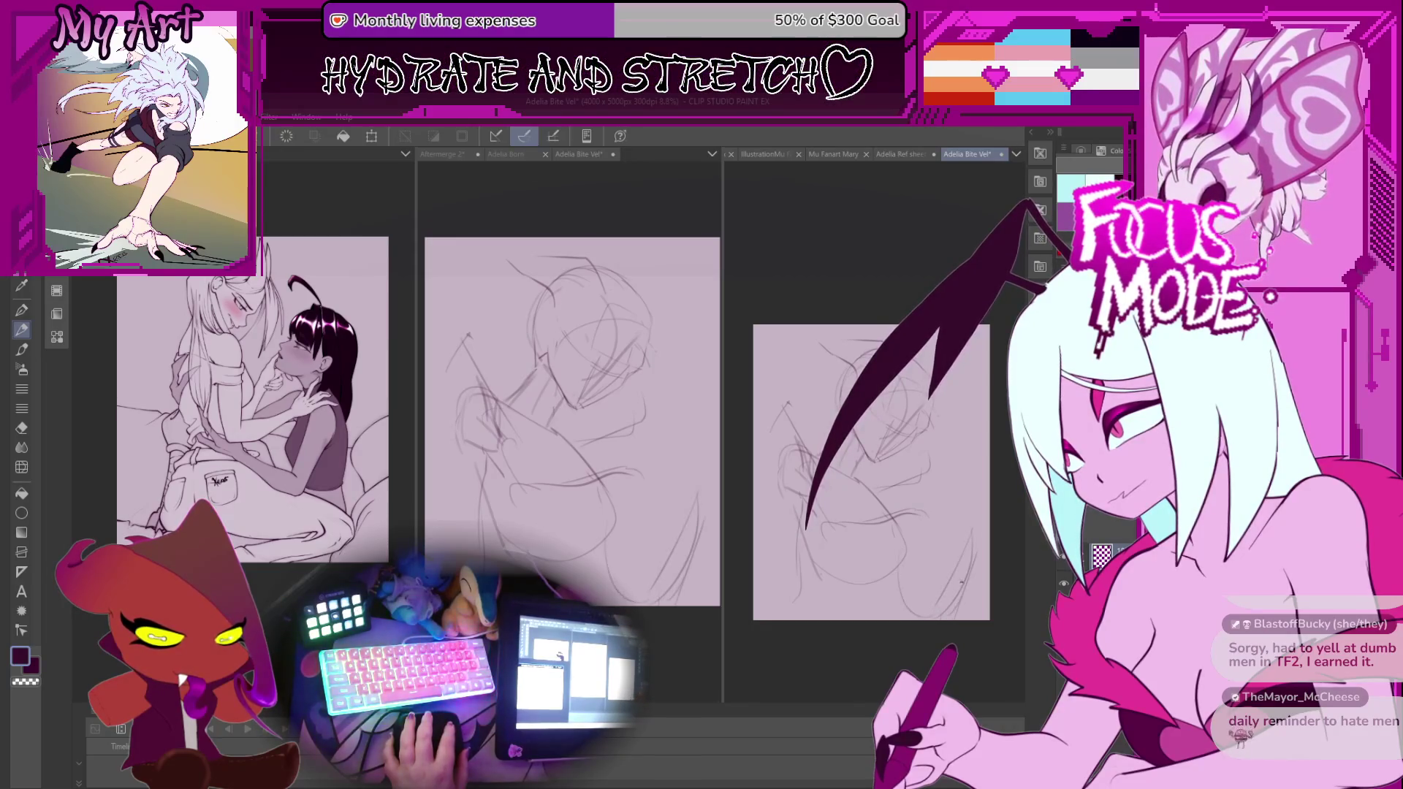
pyautogui.hotkey('ctrl', '+')
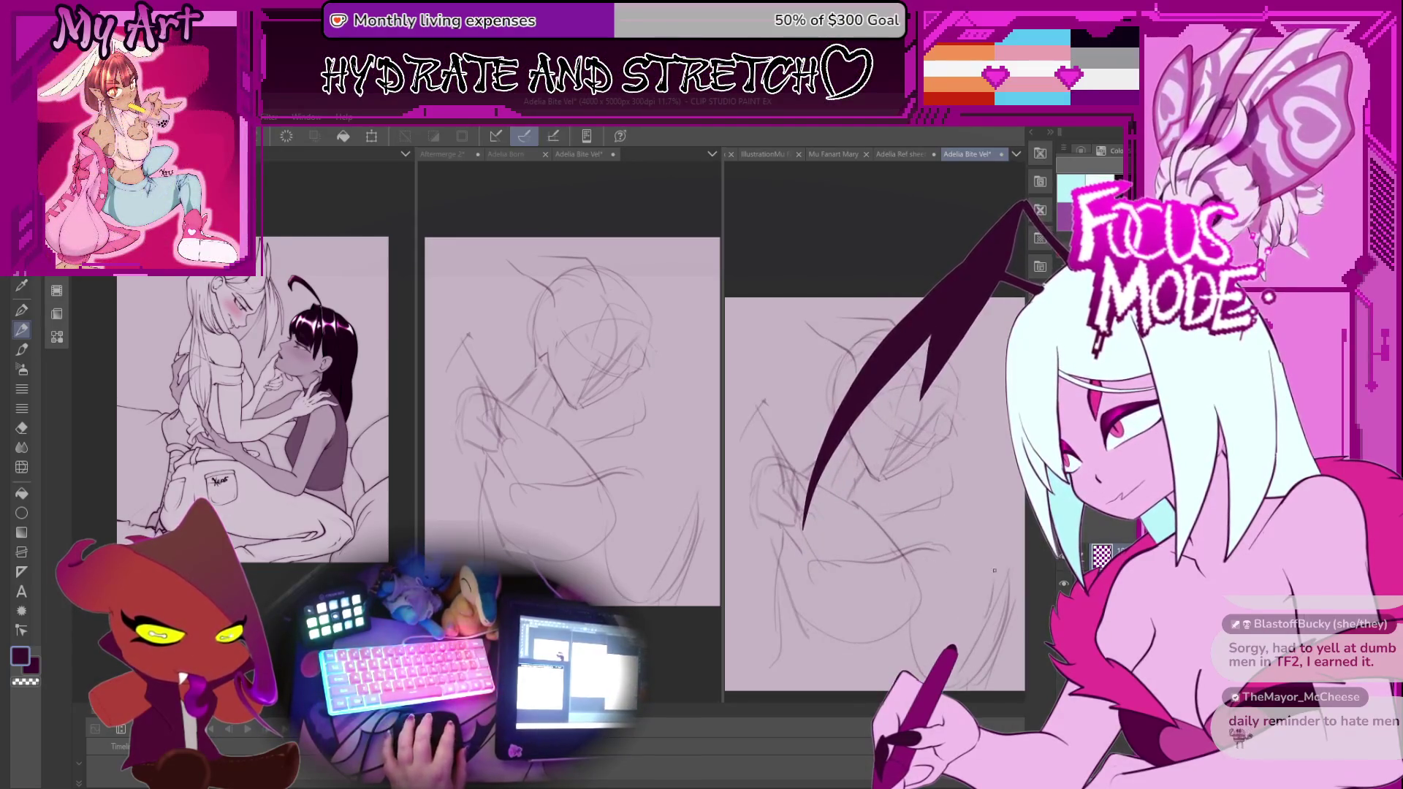
pyautogui.scroll(-3, 993, 573)
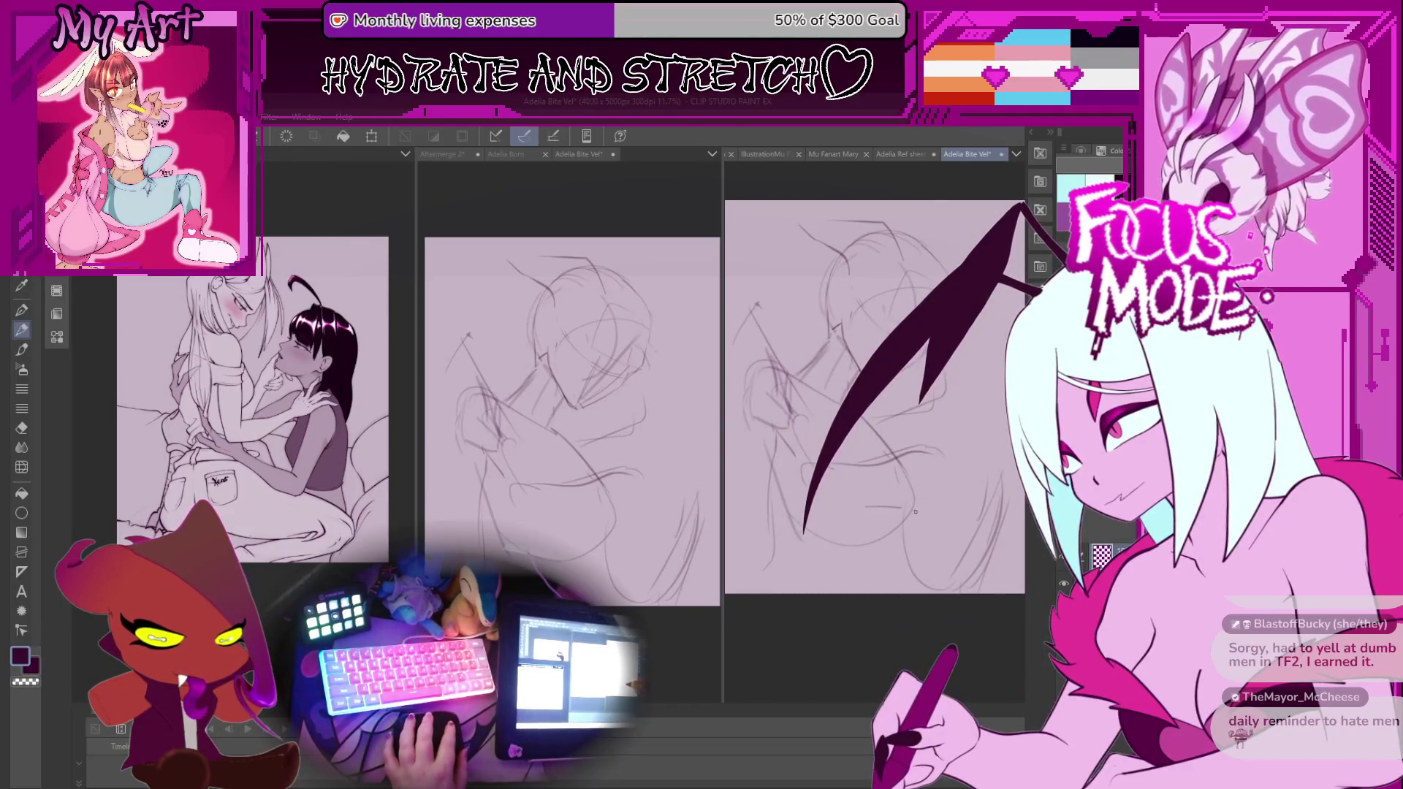
pyautogui.moveTo(894, 506); pyautogui.dragTo(947, 523)
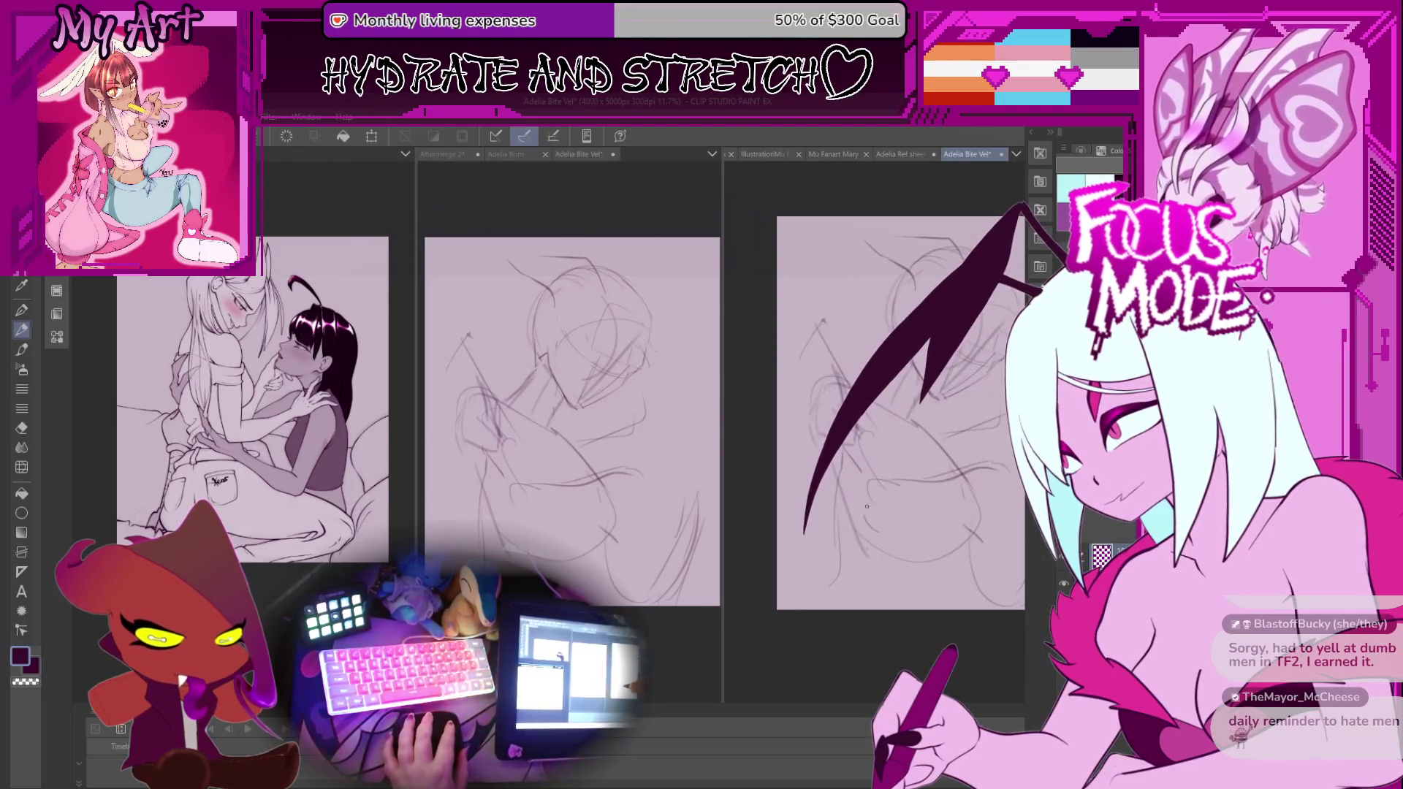
pyautogui.scroll(1, 814, 363)
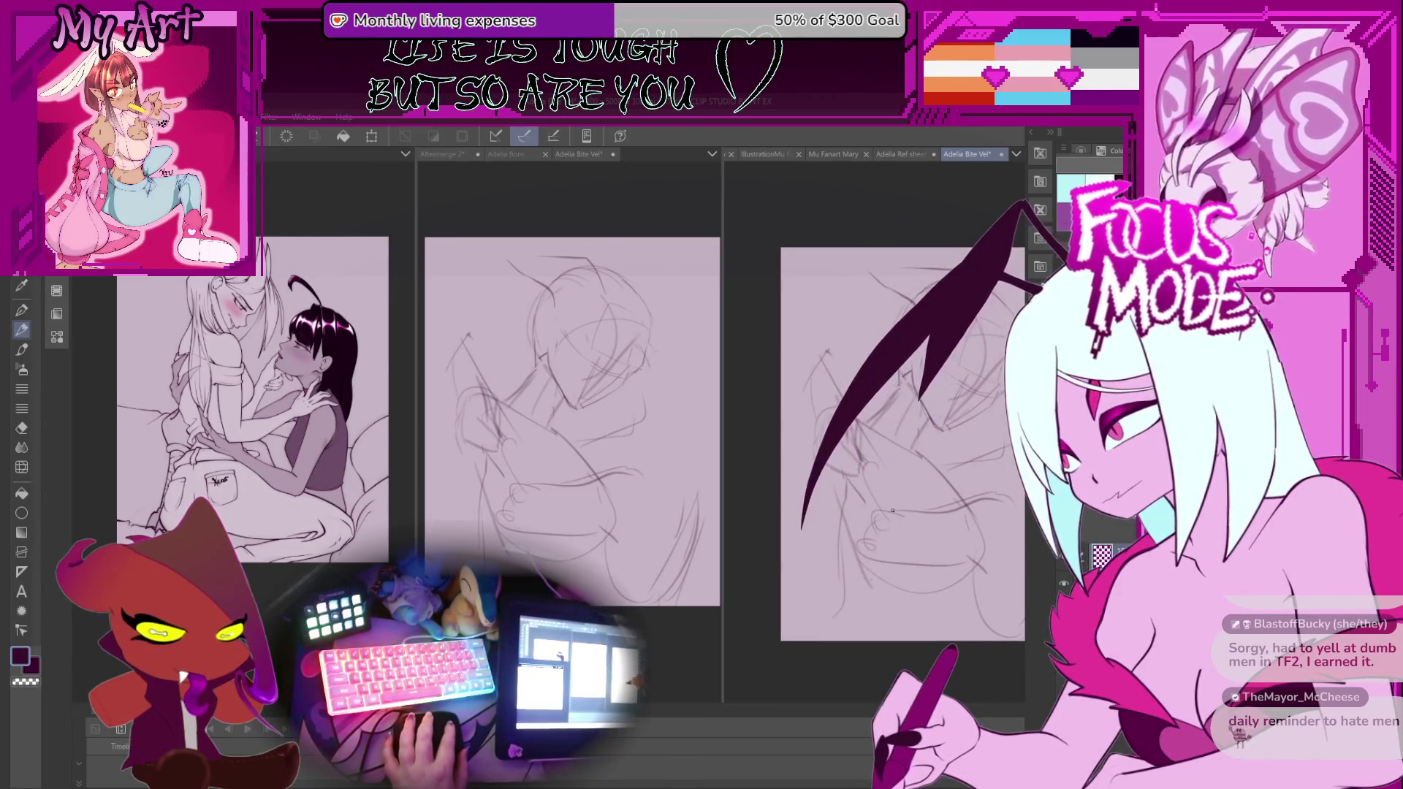
# Draw a pencil line on the figures, undo and redraw it, then rotate the view clockwise.
pyautogui.moveTo(814, 387); pyautogui.dragTo(863, 511)
pyautogui.hotkey('ctrl', 'z')
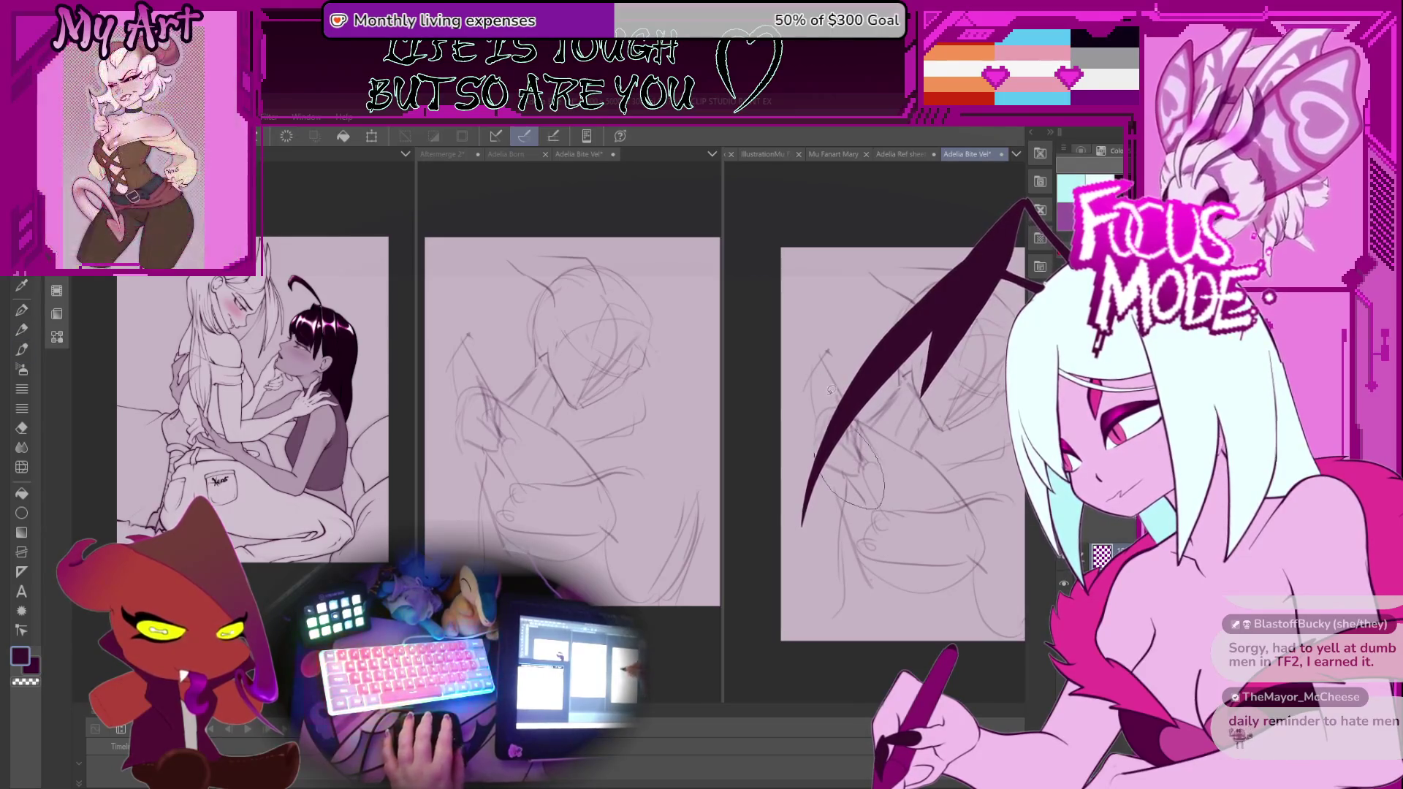
pyautogui.moveTo(824, 388); pyautogui.dragTo(862, 458)
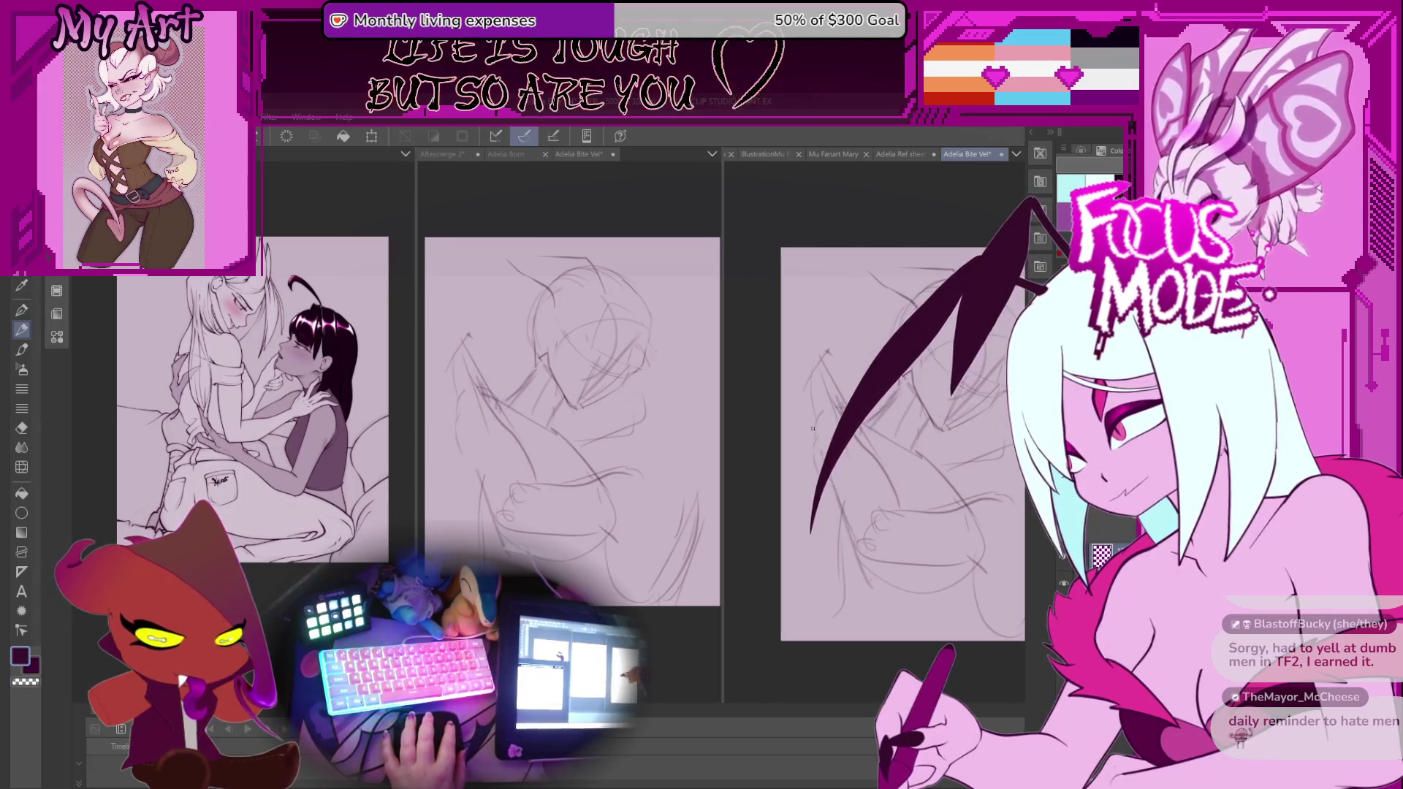
pyautogui.press('^')
pyautogui.moveTo(838, 464)
pyautogui.mouseDown()
pyautogui.moveTo(848, 511)
pyautogui.moveTo(824, 391)
pyautogui.mouseUp()
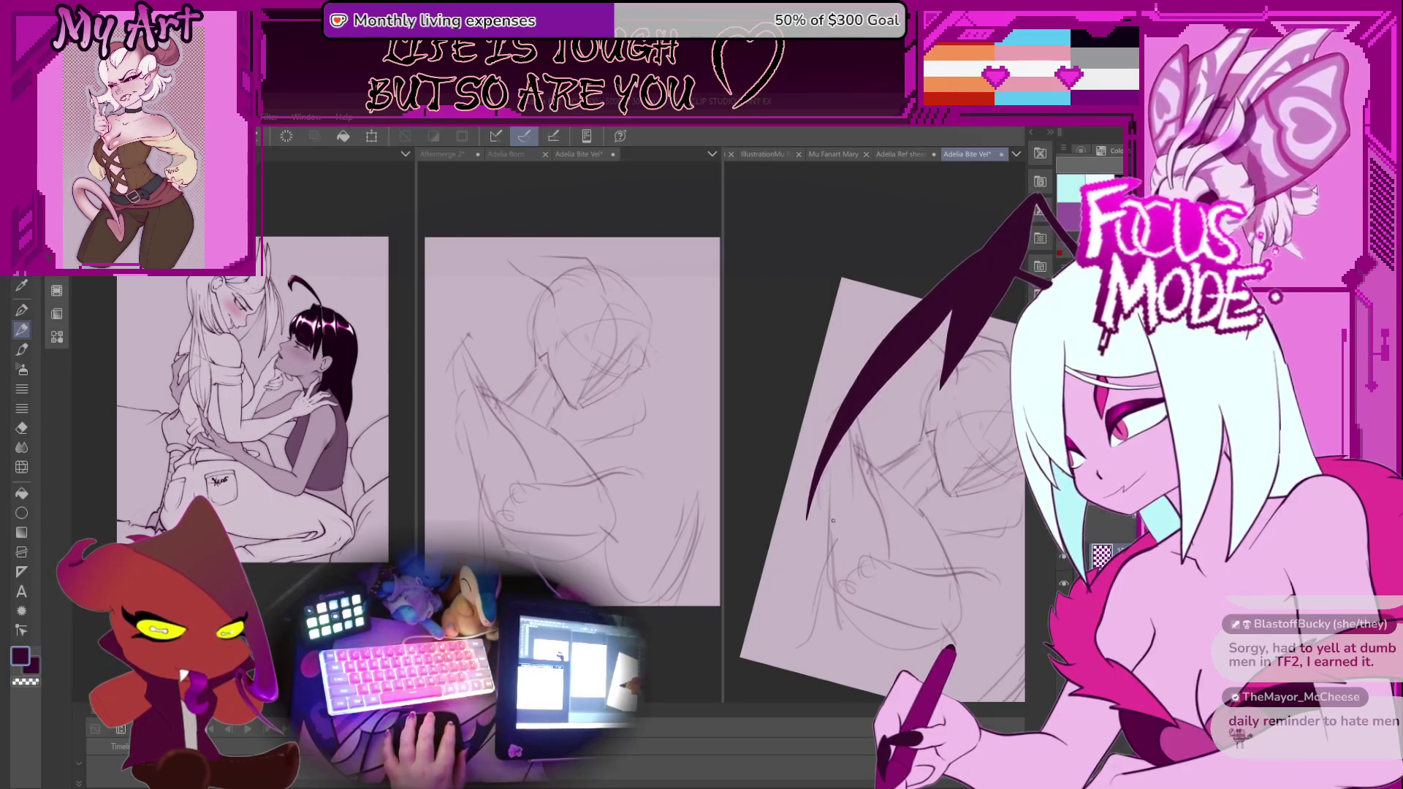
pyautogui.press('^')
pyautogui.press('^')
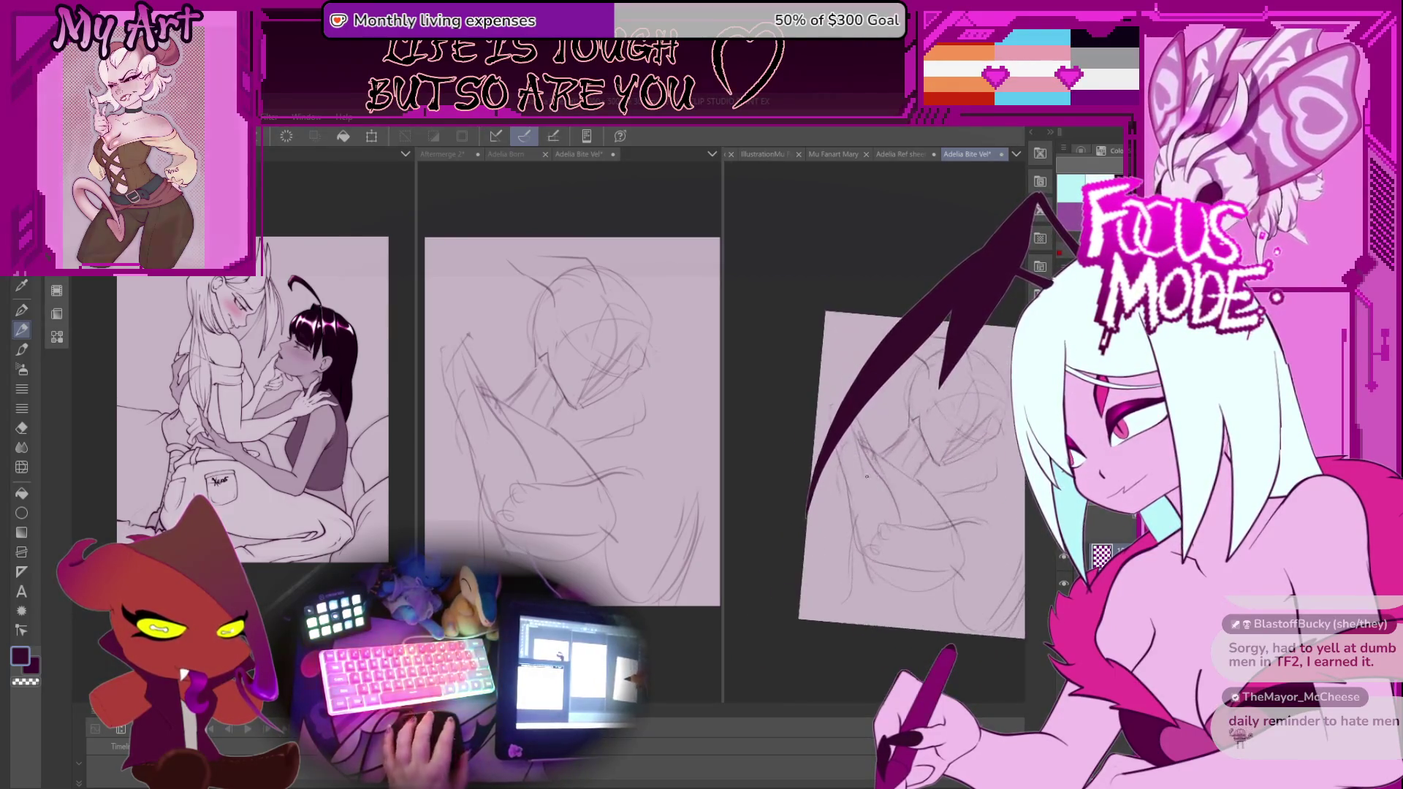
pyautogui.moveTo(867, 524)
pyautogui.mouseDown()
pyautogui.moveTo(928, 573)
pyautogui.moveTo(899, 646)
pyautogui.mouseUp()
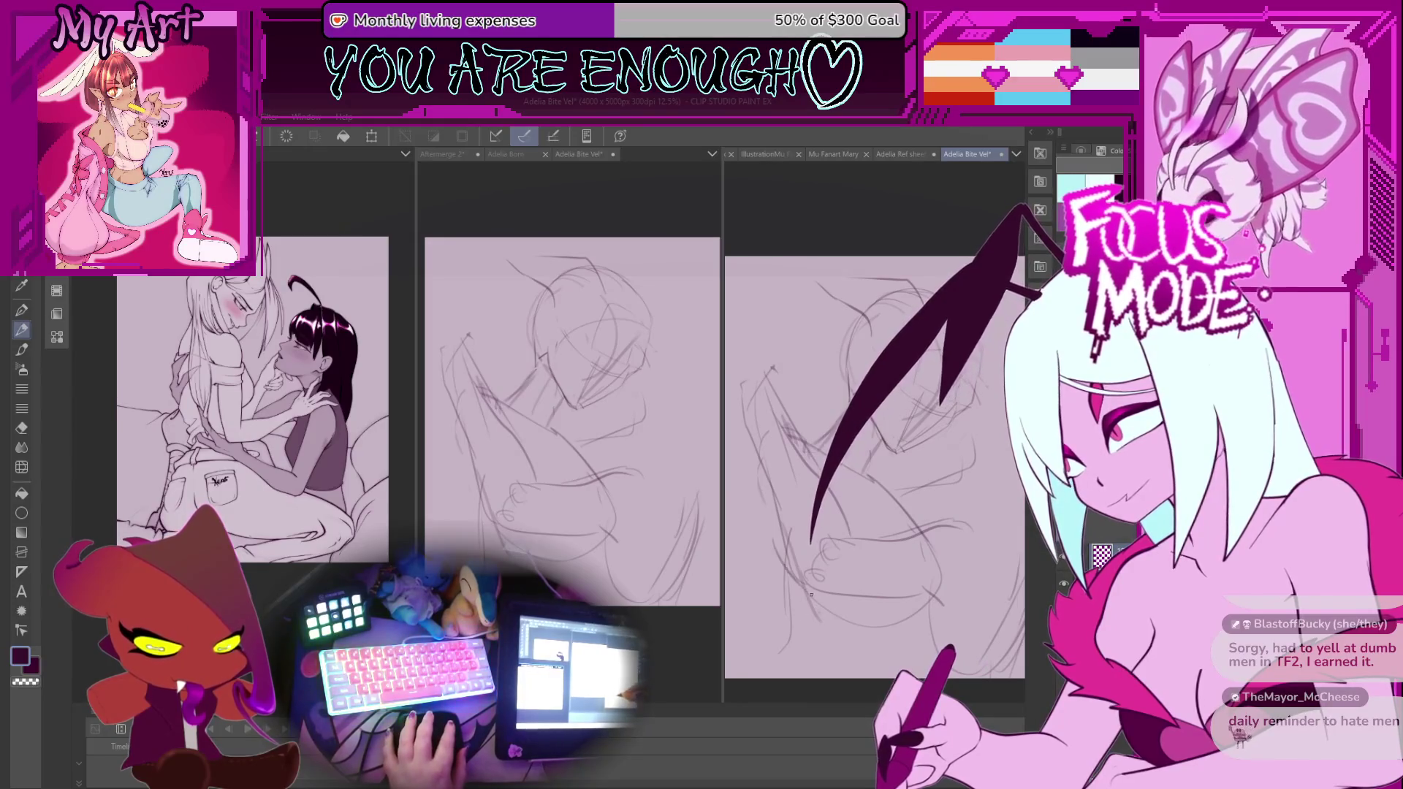
# Sketch short strokes and a thin pencil line along the figure's left side.
pyautogui.moveTo(800, 614)
pyautogui.mouseDown()
pyautogui.moveTo(782, 601)
pyautogui.moveTo(838, 635)
pyautogui.mouseUp()
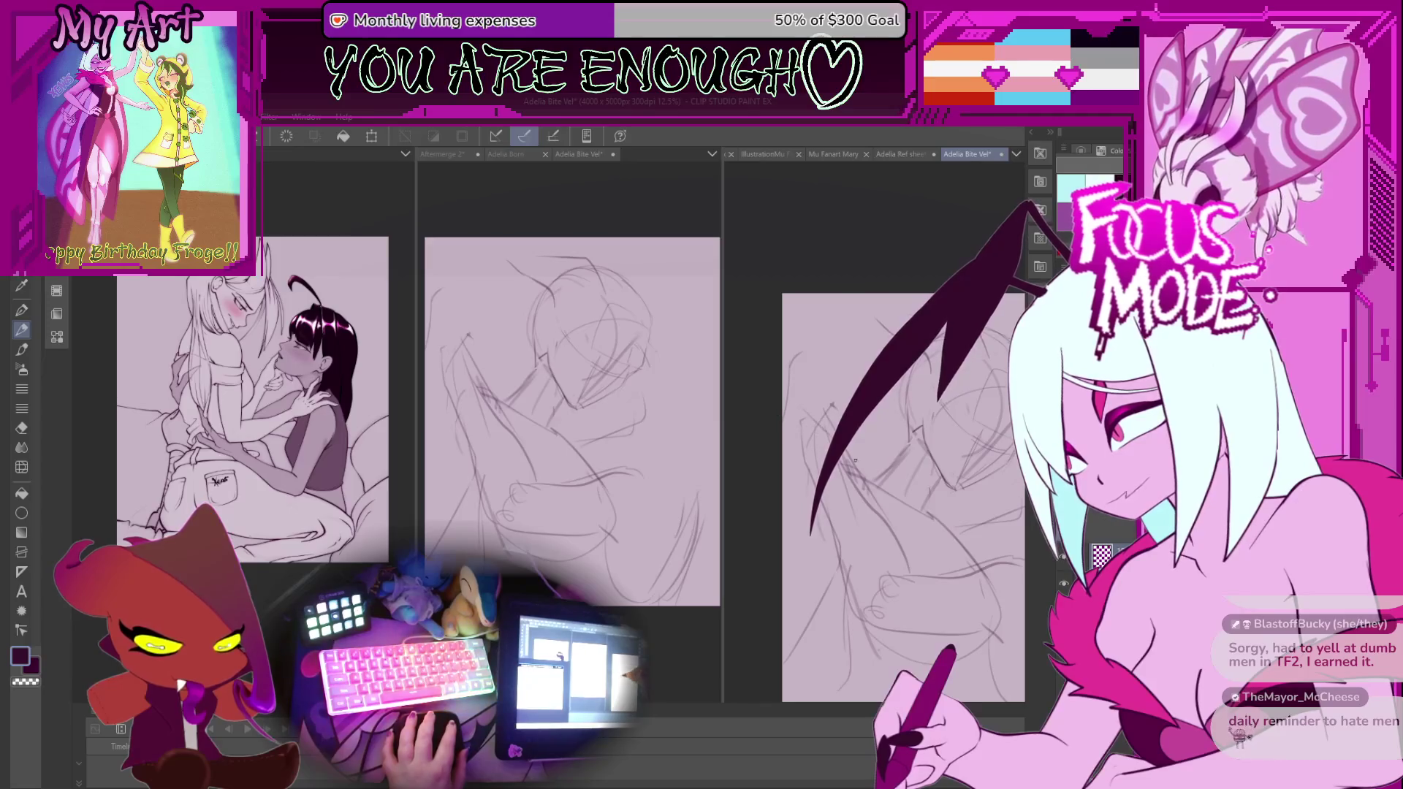
pyautogui.moveTo(796, 437); pyautogui.dragTo(813, 431)
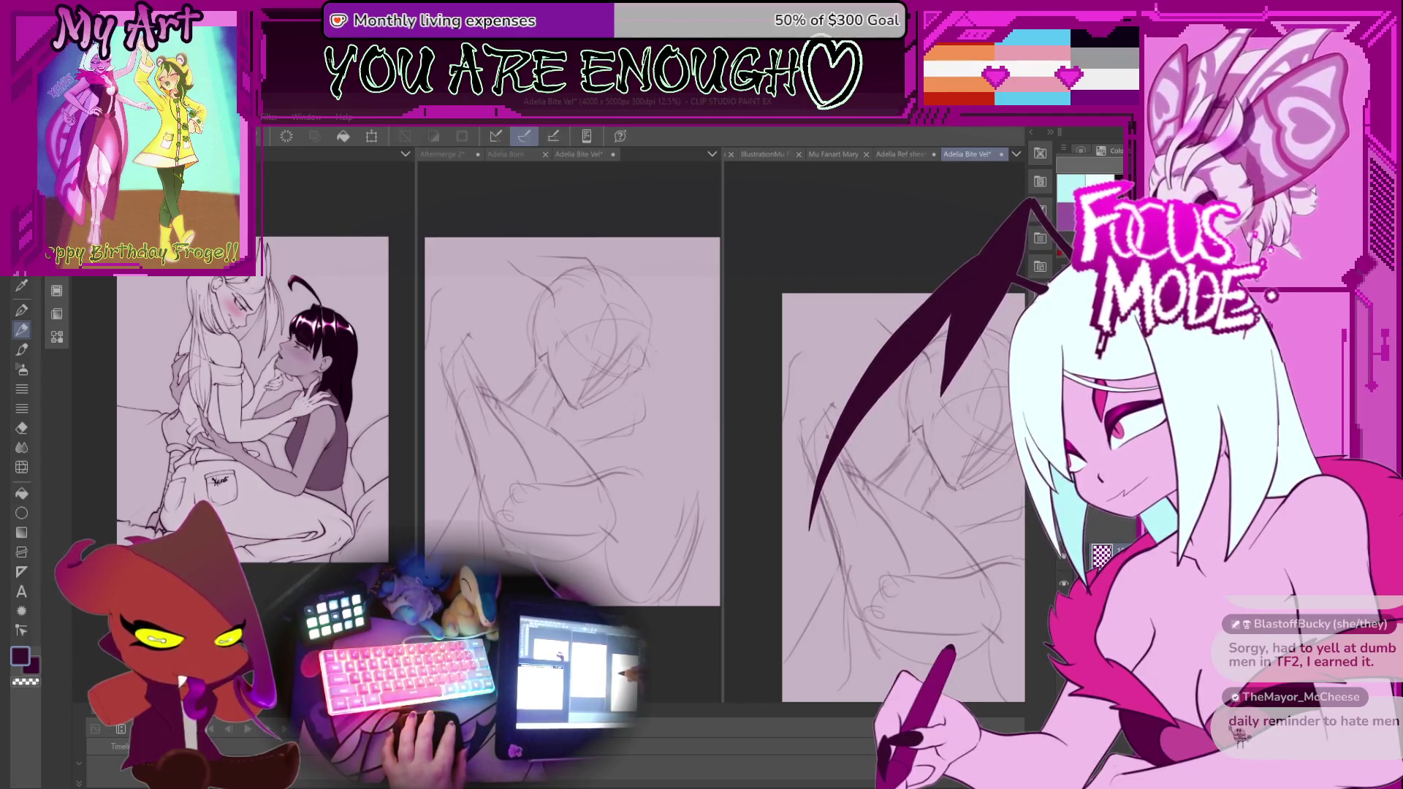
pyautogui.moveTo(869, 505); pyautogui.dragTo(846, 499)
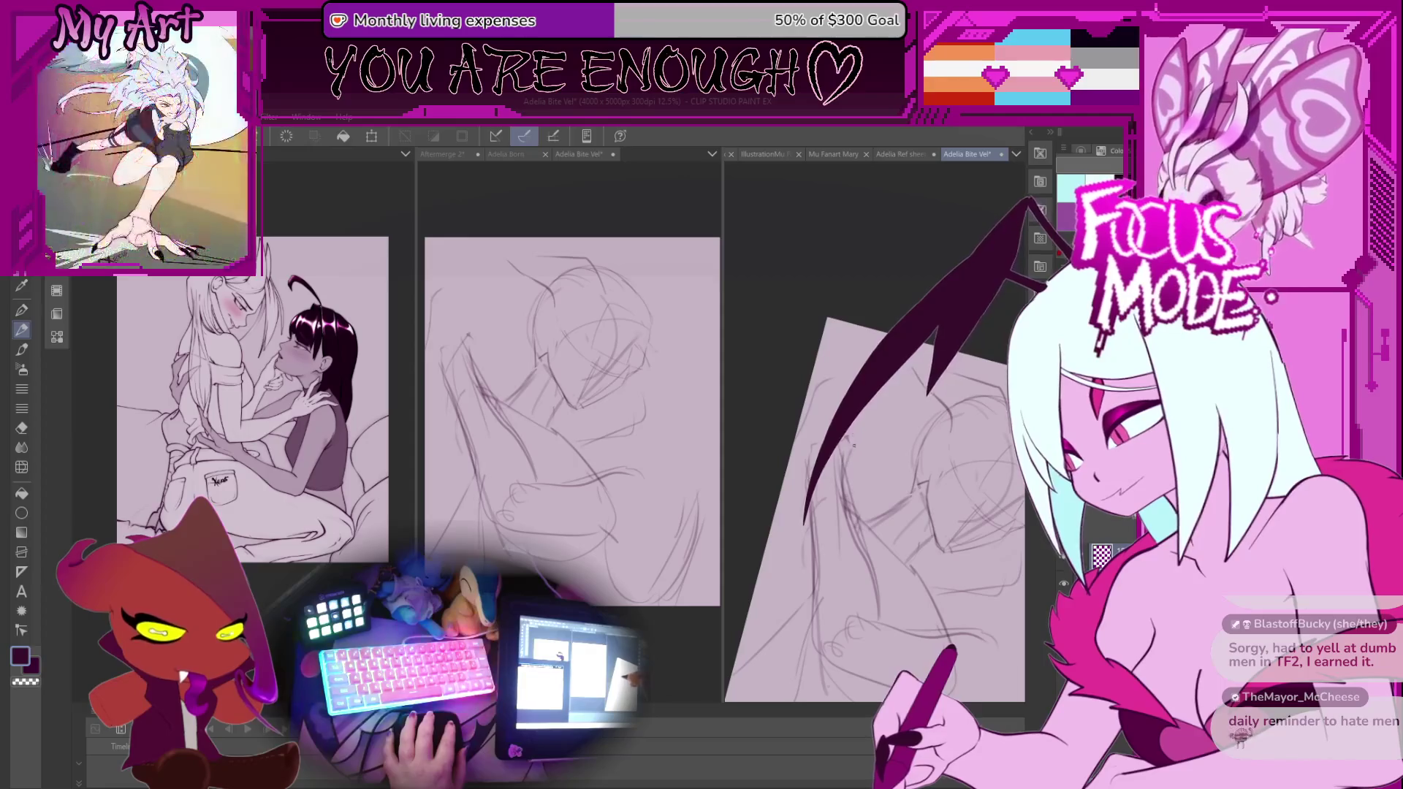
pyautogui.moveTo(833, 439); pyautogui.dragTo(814, 486)
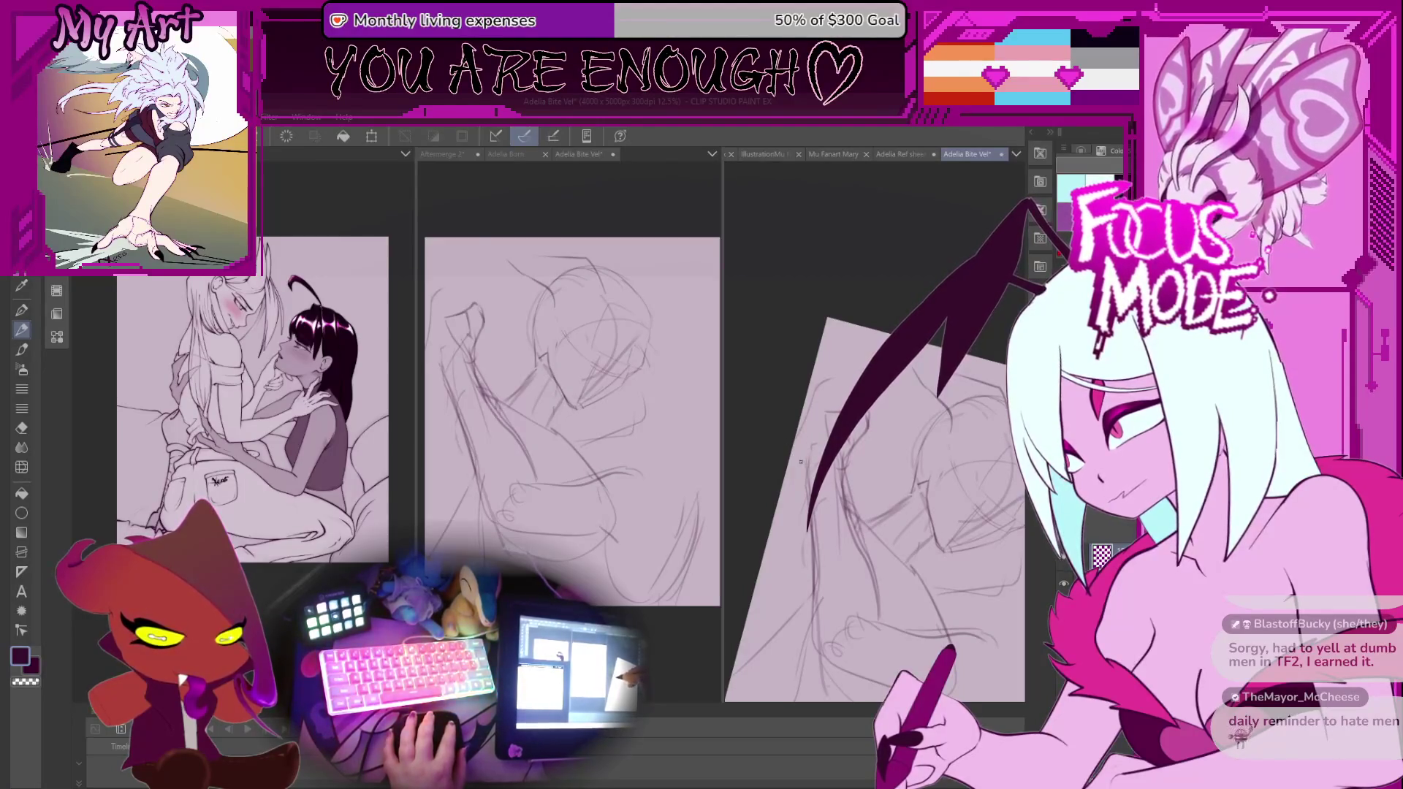
pyautogui.moveTo(801, 462)
pyautogui.mouseDown()
pyautogui.moveTo(857, 479)
pyautogui.moveTo(800, 460)
pyautogui.mouseUp()
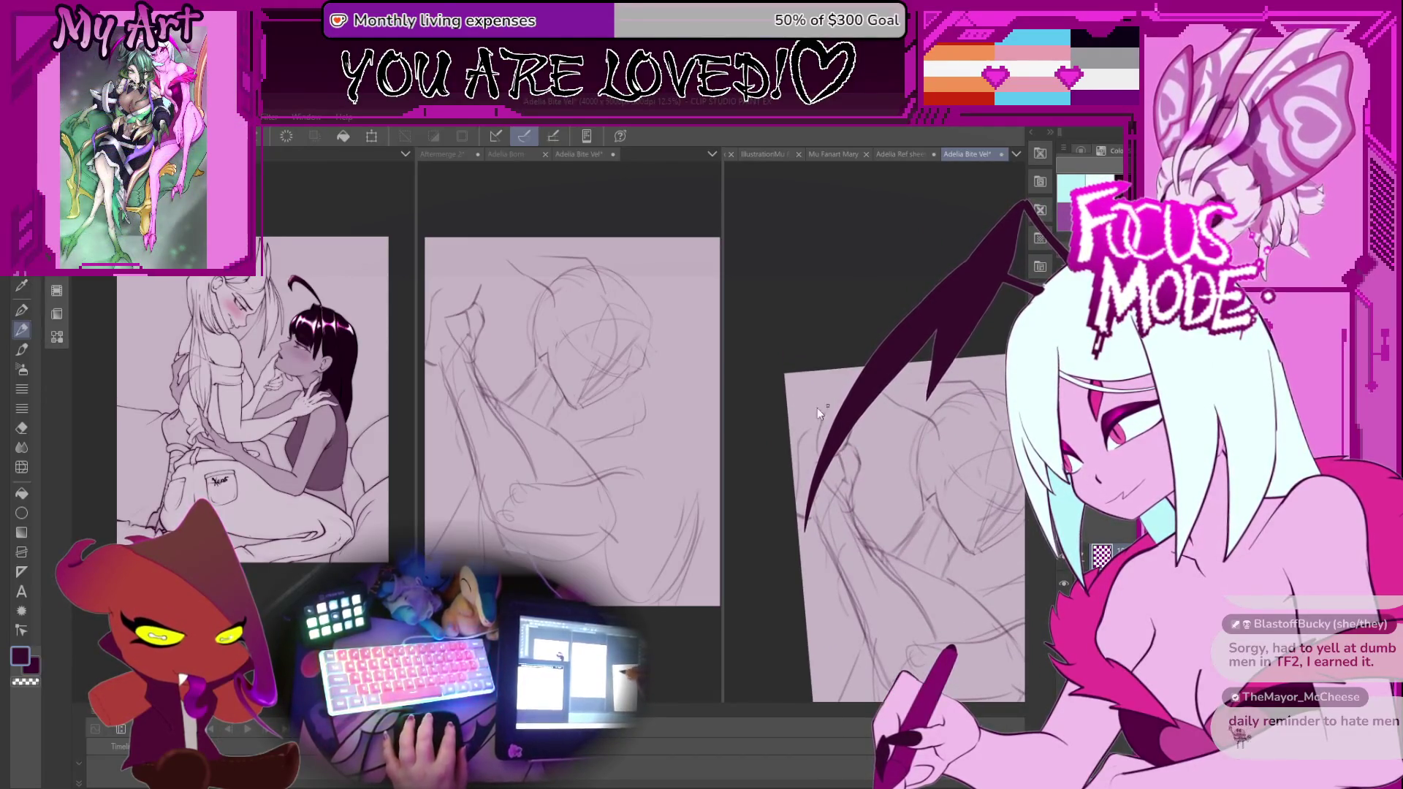
pyautogui.moveTo(798, 451); pyautogui.dragTo(807, 402)
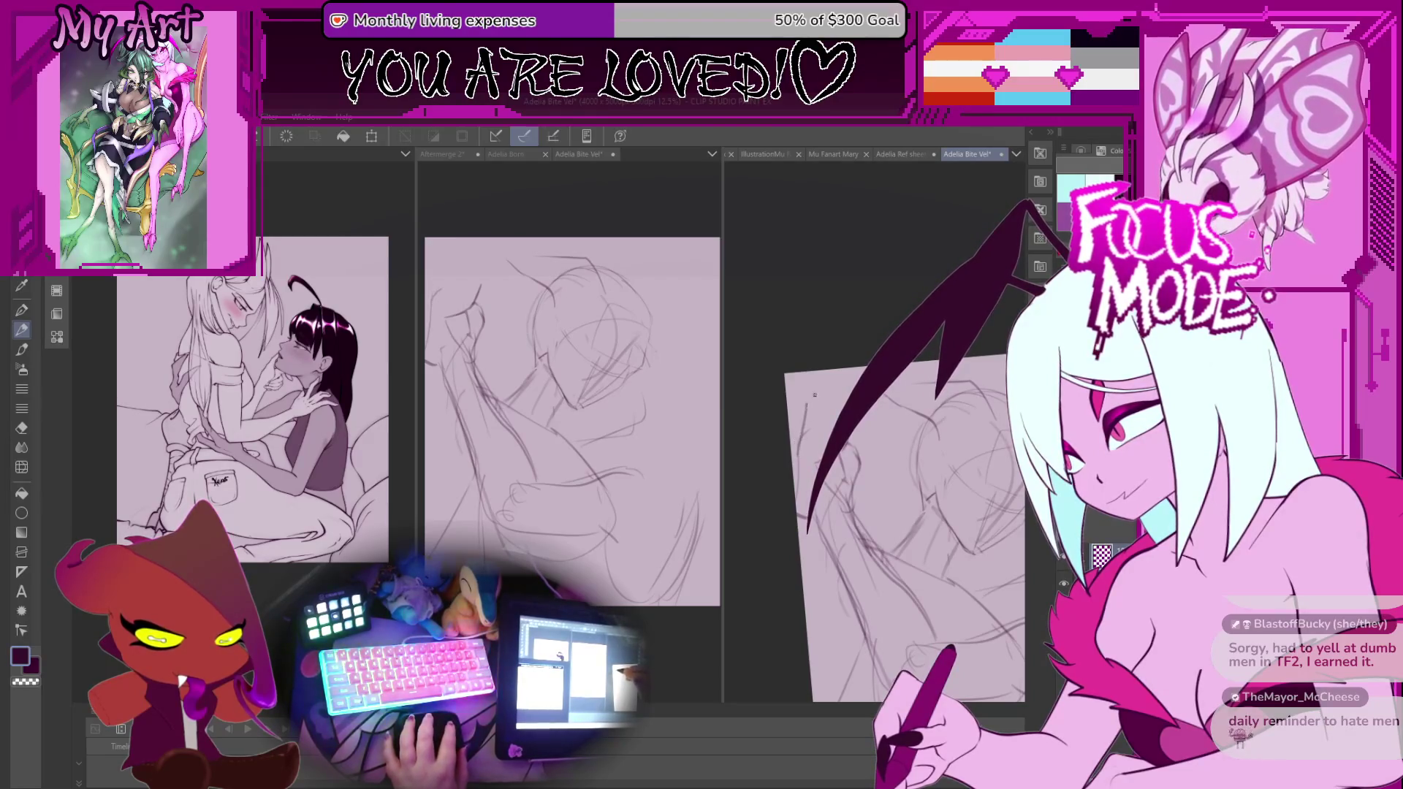
pyautogui.scroll(-3, 913, 511)
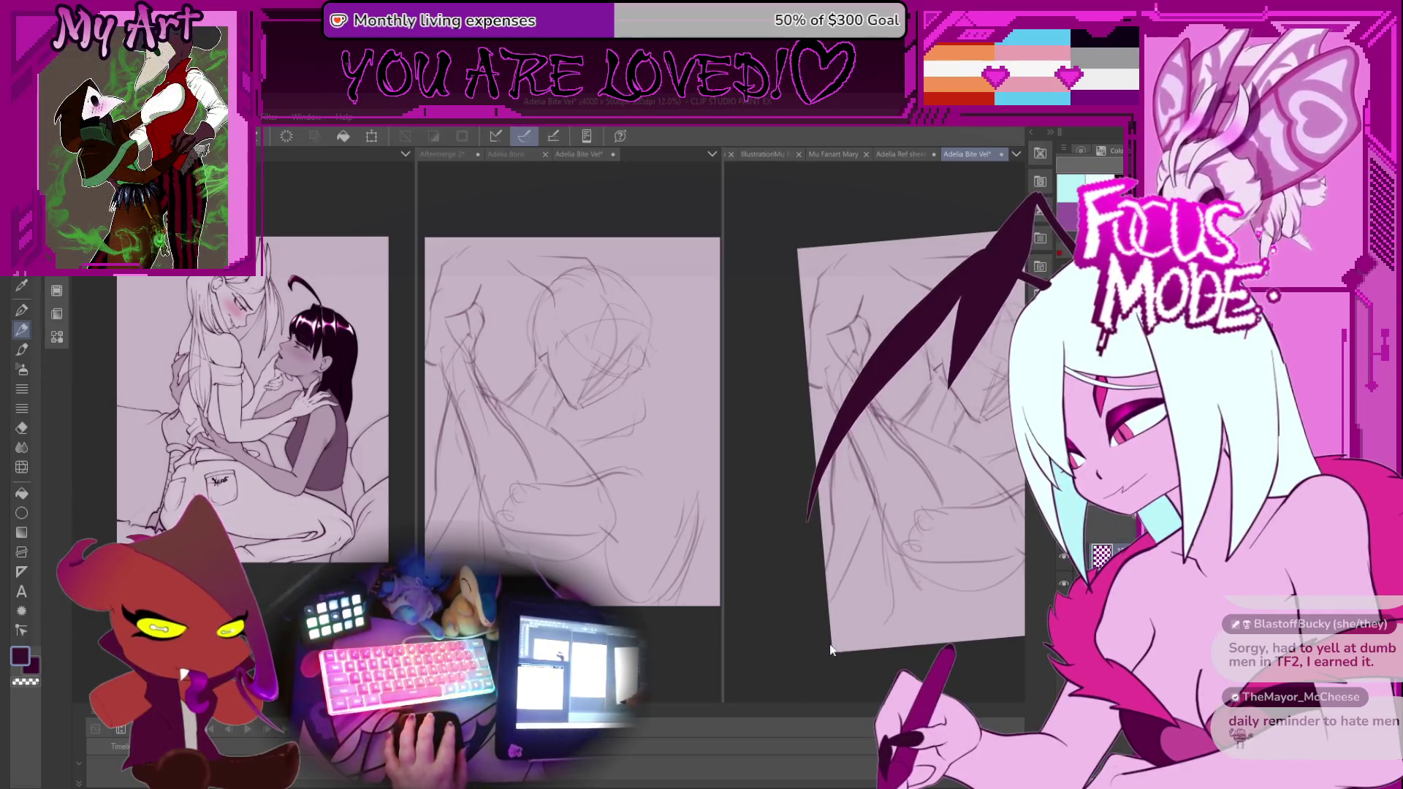
pyautogui.moveTo(877, 534)
pyautogui.mouseDown()
pyautogui.moveTo(859, 474)
pyautogui.moveTo(833, 610)
pyautogui.mouseUp()
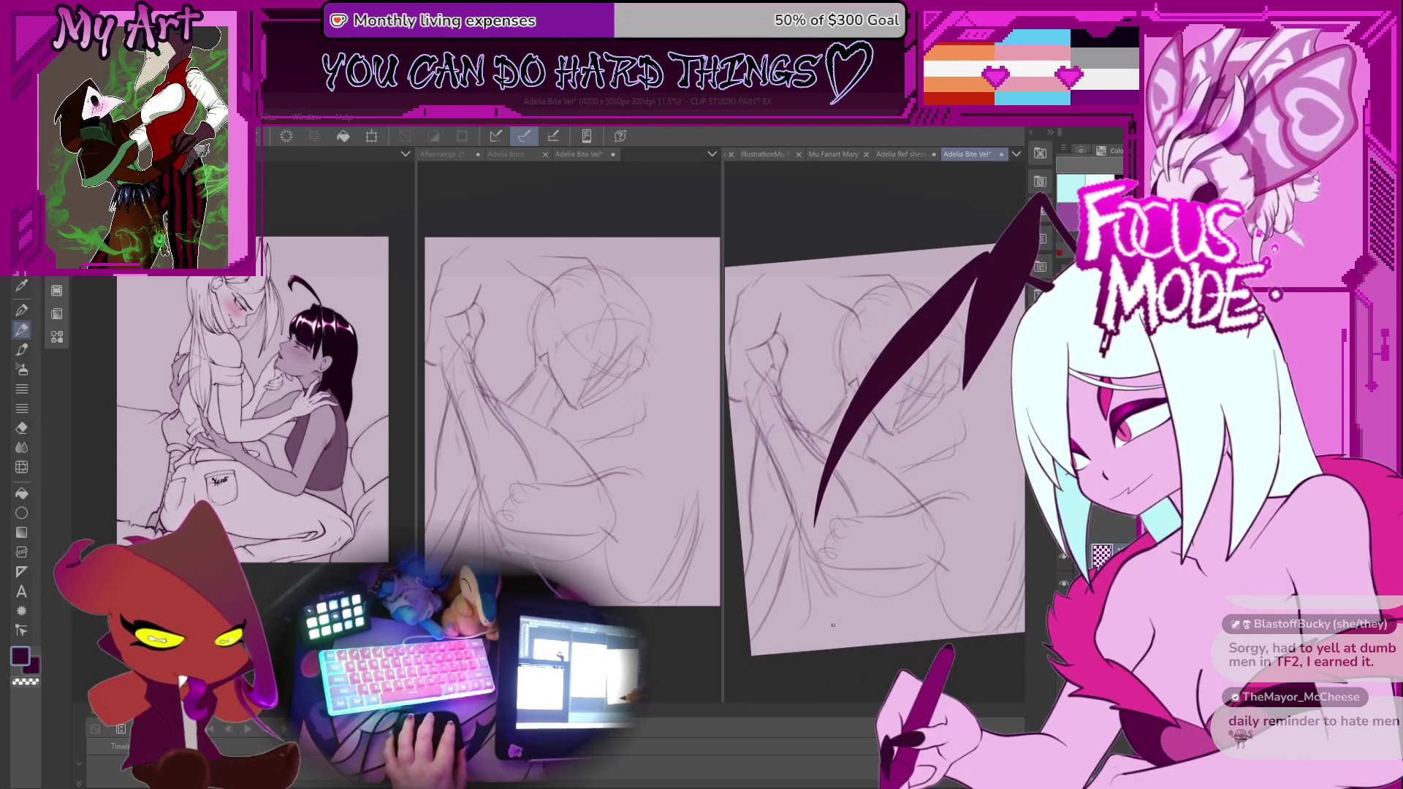
# Lasso a region at the bottom of the sketch, deselect, and return to the pencil.
pyautogui.moveTo(803, 584)
pyautogui.mouseDown()
pyautogui.moveTo(806, 639)
pyautogui.moveTo(862, 641)
pyautogui.moveTo(858, 620)
pyautogui.mouseUp()
pyautogui.hotkey('ctrl', 'd')
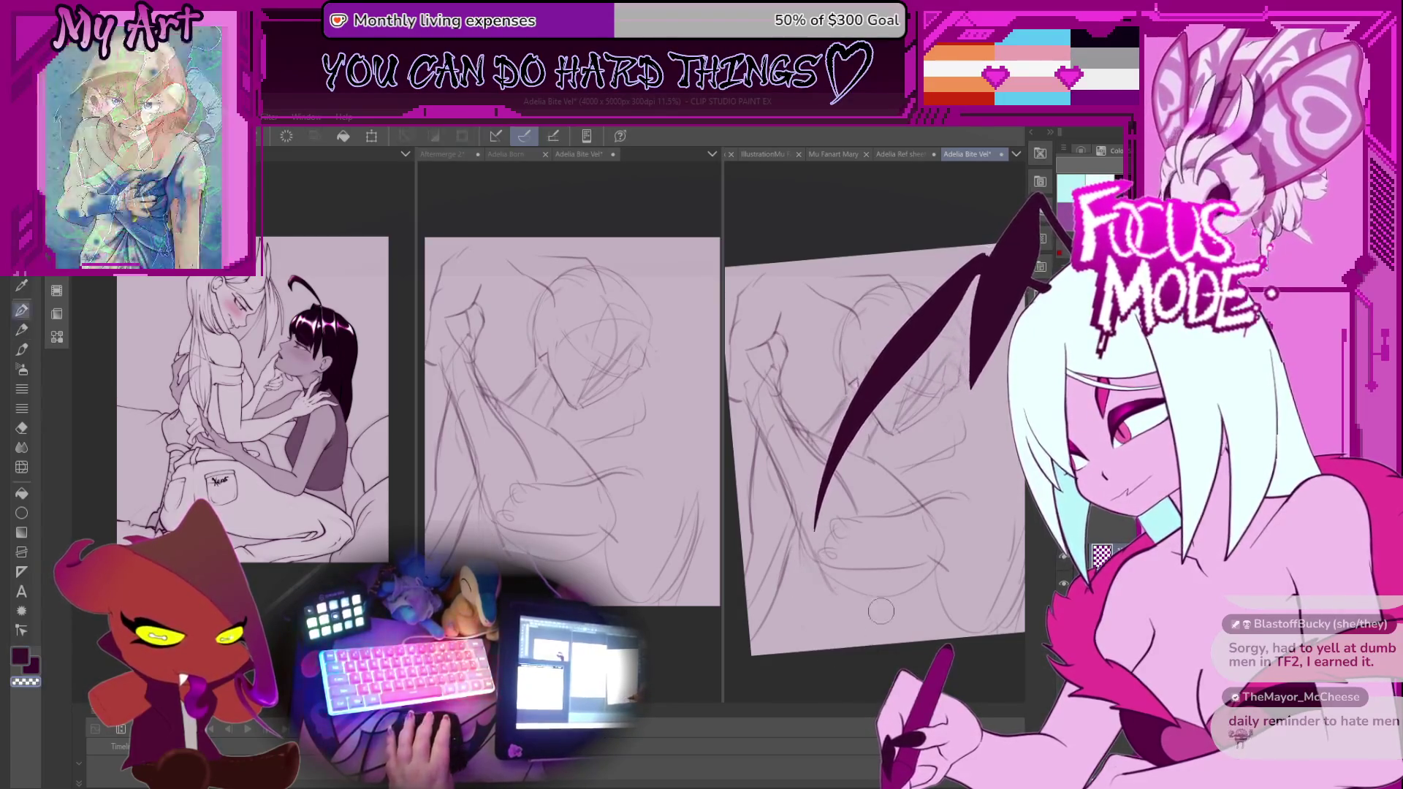
pyautogui.press('p')
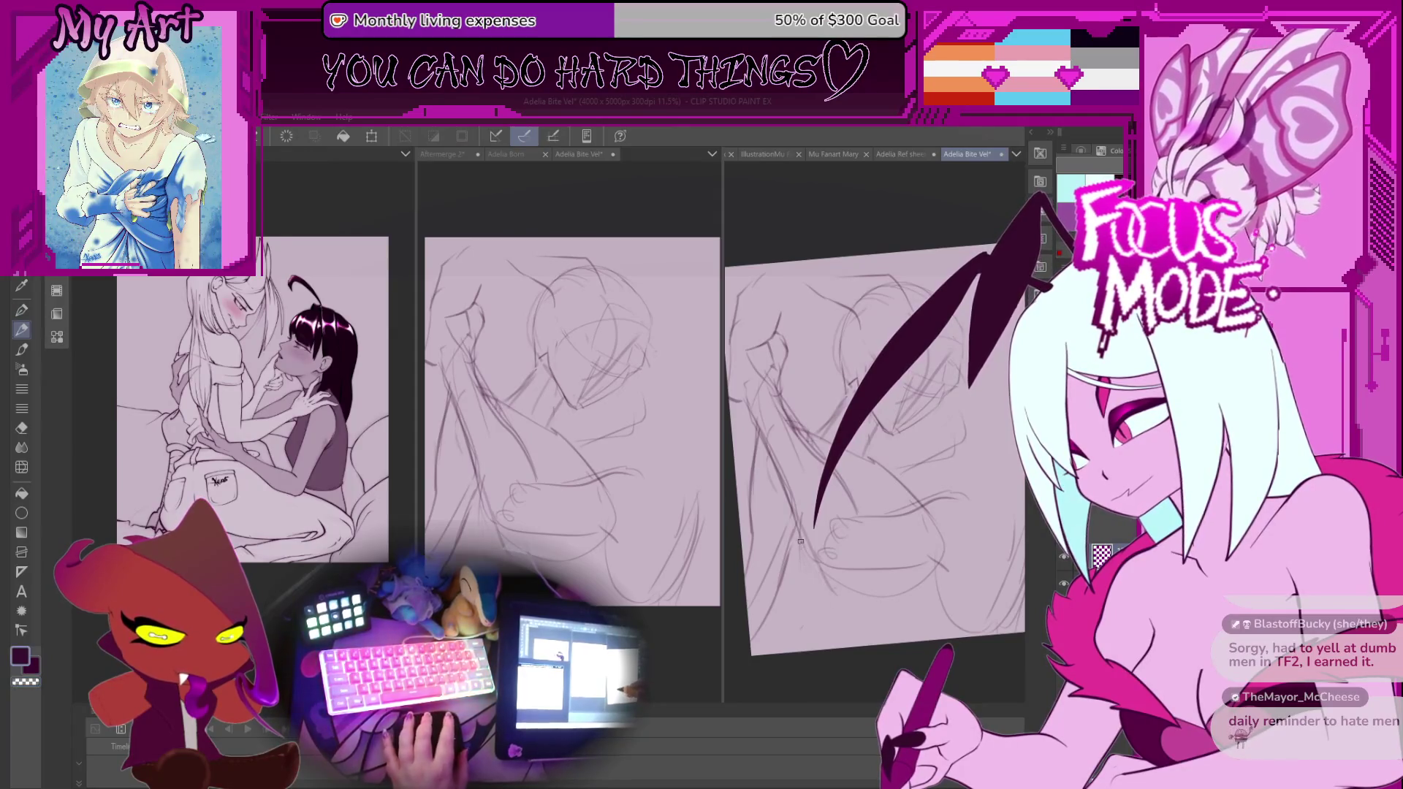
pyautogui.moveTo(851, 648); pyautogui.dragTo(830, 624)
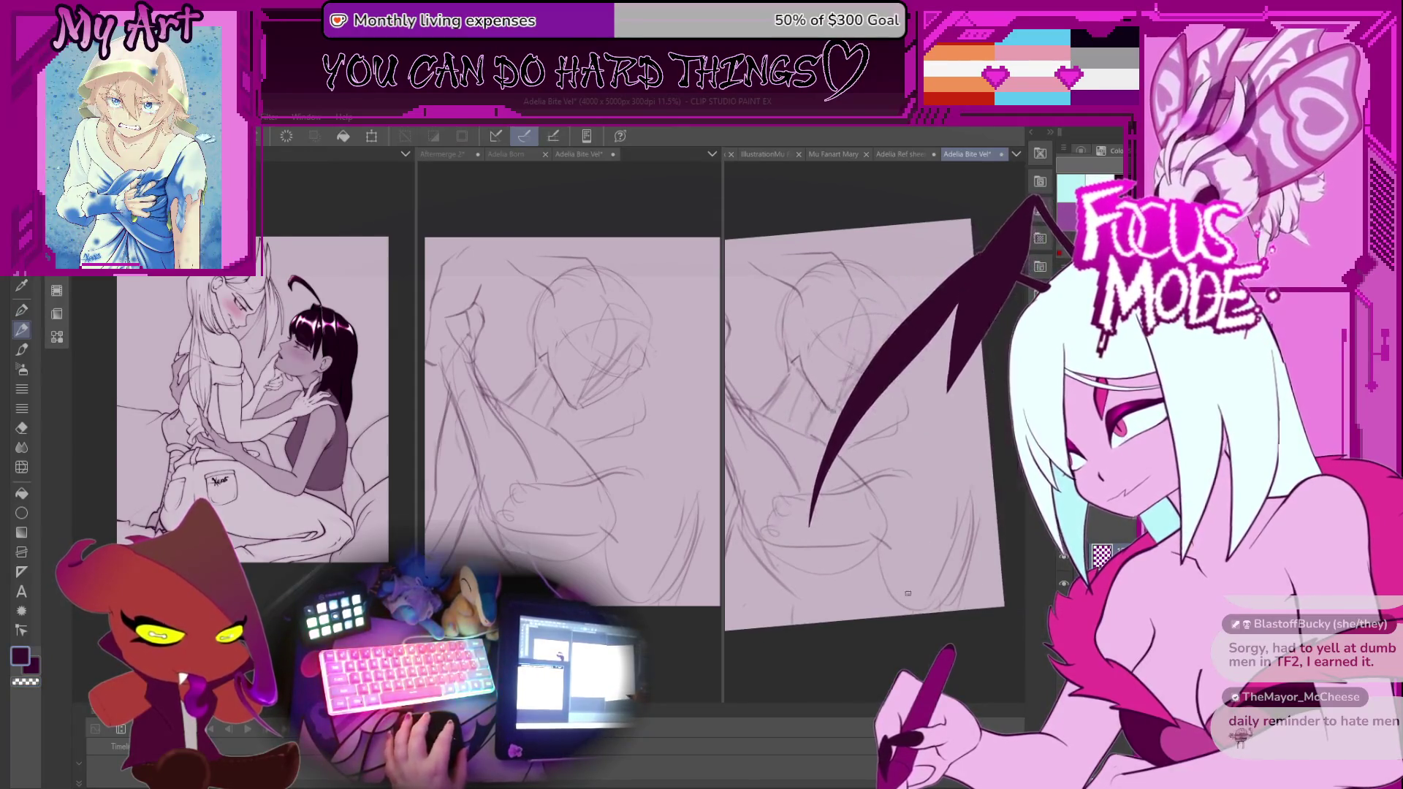
pyautogui.scroll(2, 949, 563)
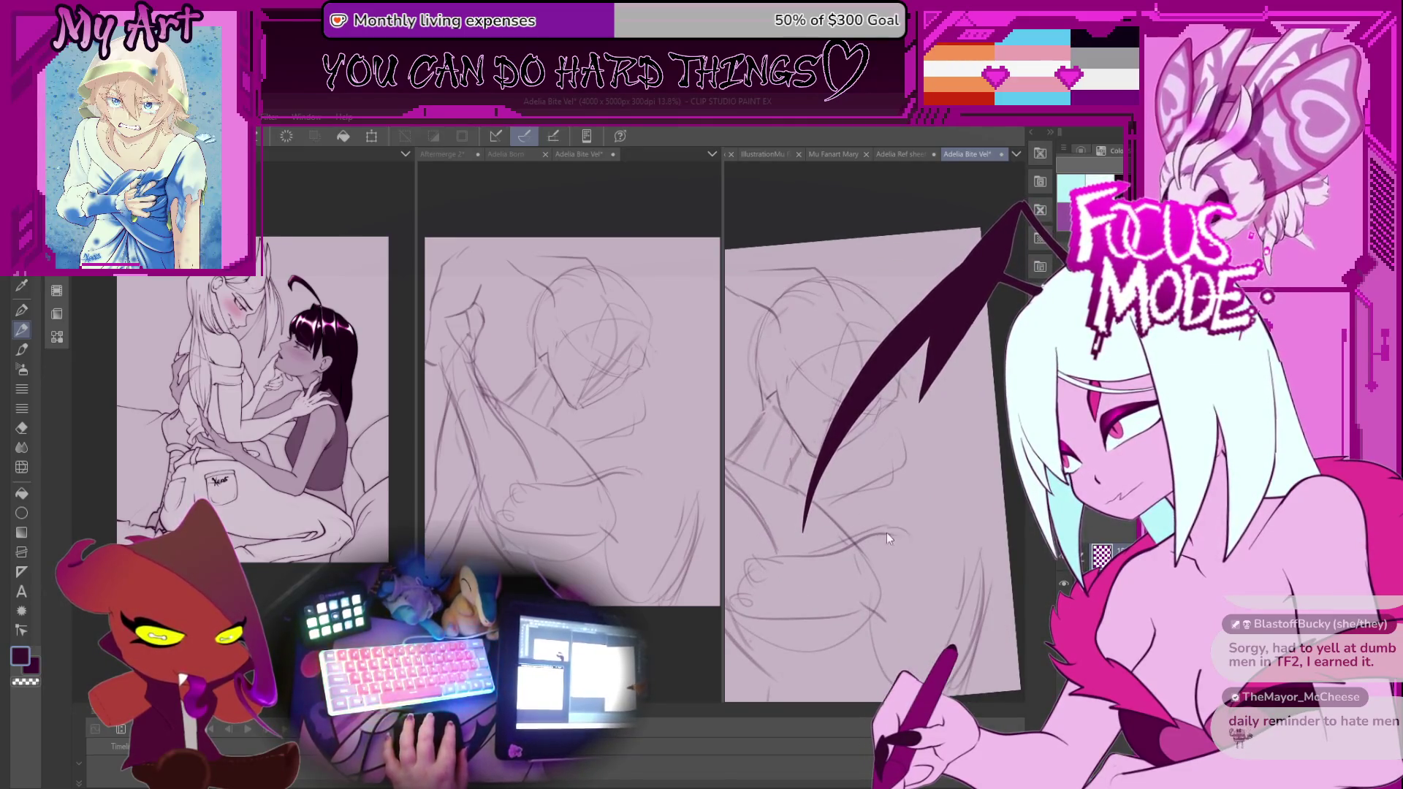
pyautogui.moveTo(889, 537)
pyautogui.mouseDown()
pyautogui.moveTo(889, 521)
pyautogui.moveTo(943, 521)
pyautogui.moveTo(954, 469)
pyautogui.mouseUp()
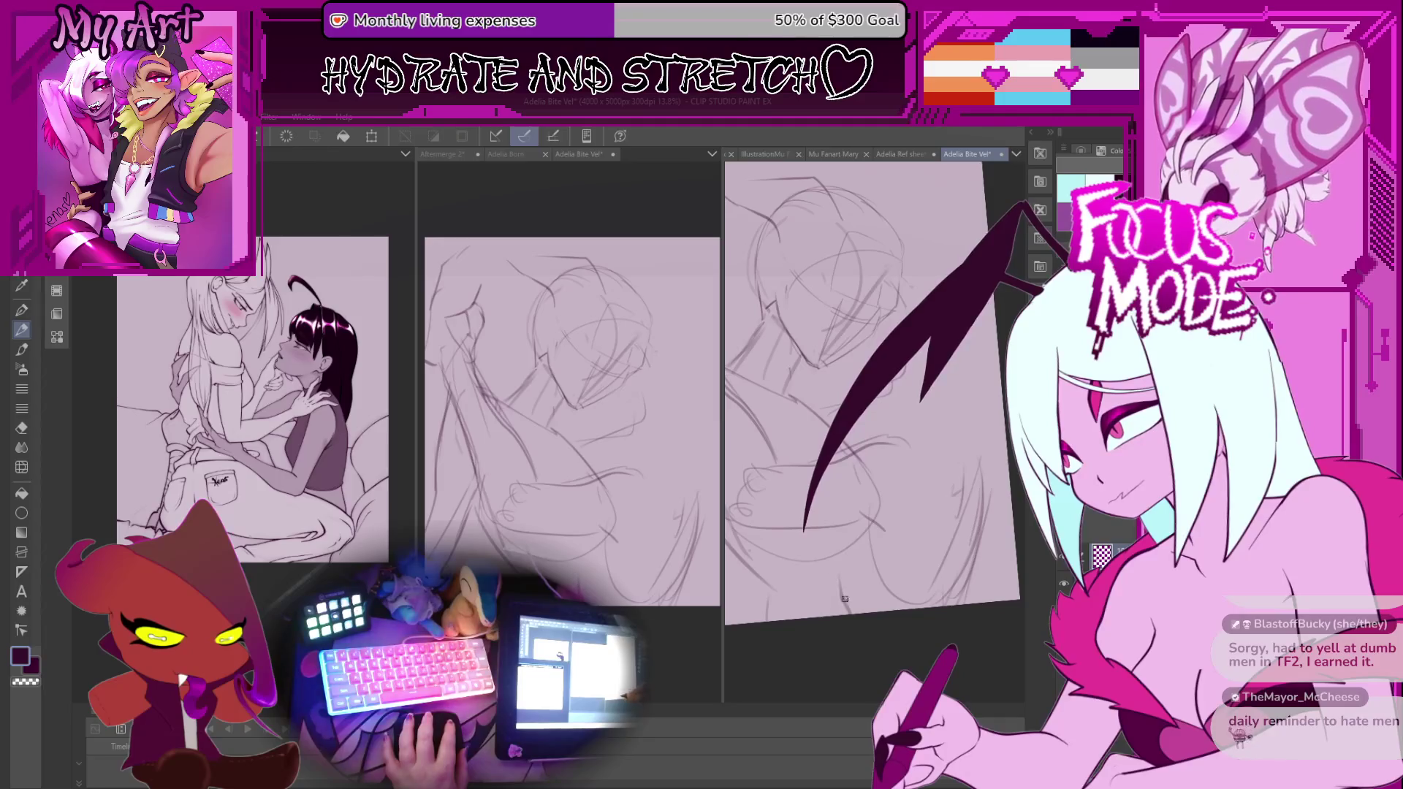
pyautogui.moveTo(801, 555); pyautogui.dragTo(860, 503)
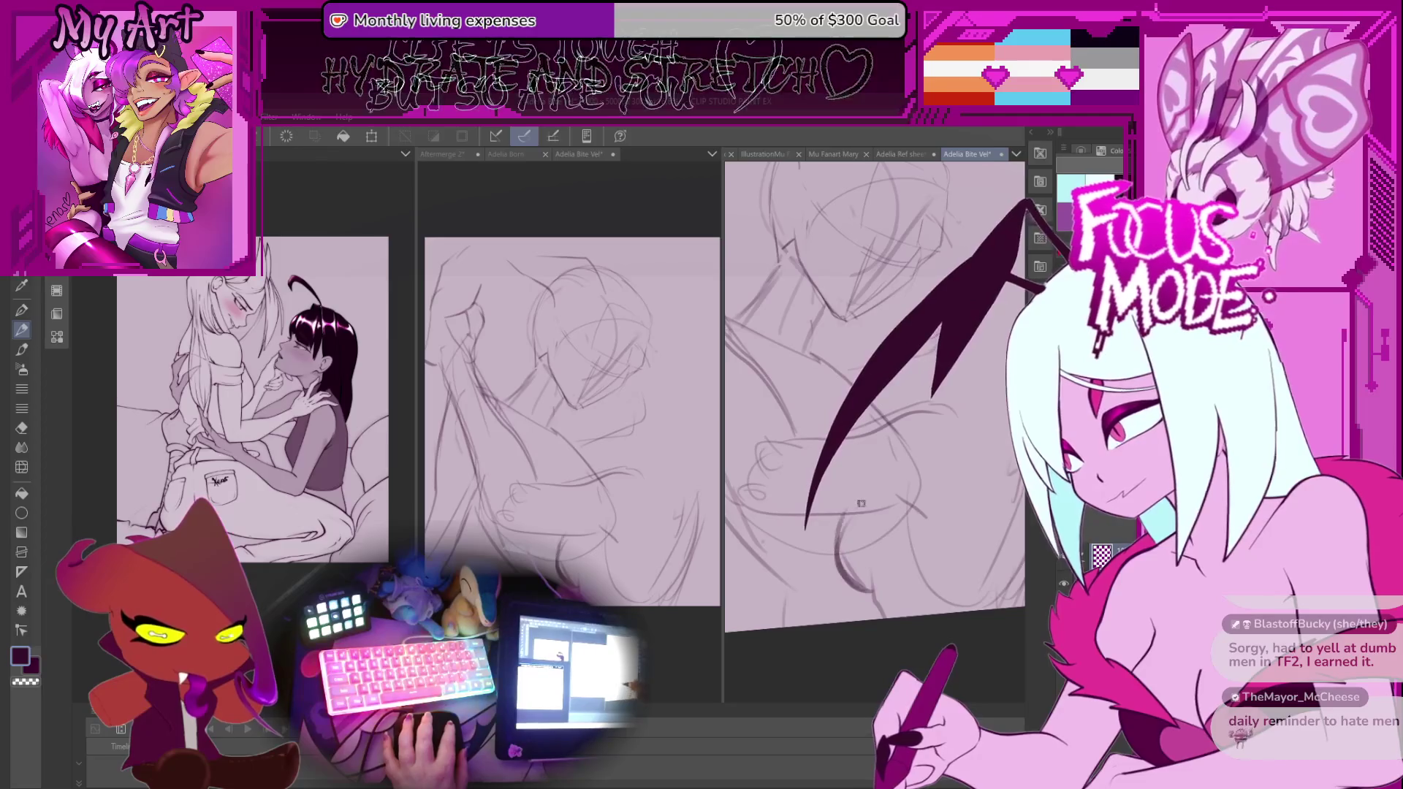
pyautogui.moveTo(863, 588)
pyautogui.mouseDown()
pyautogui.moveTo(905, 519)
pyautogui.moveTo(944, 515)
pyautogui.mouseUp()
# Undo the faint stray stroke, then inspect the page from several angles before zooming out.
pyautogui.hotkey('ctrl', 'z')
pyautogui.moveTo(946, 486); pyautogui.dragTo(865, 474)
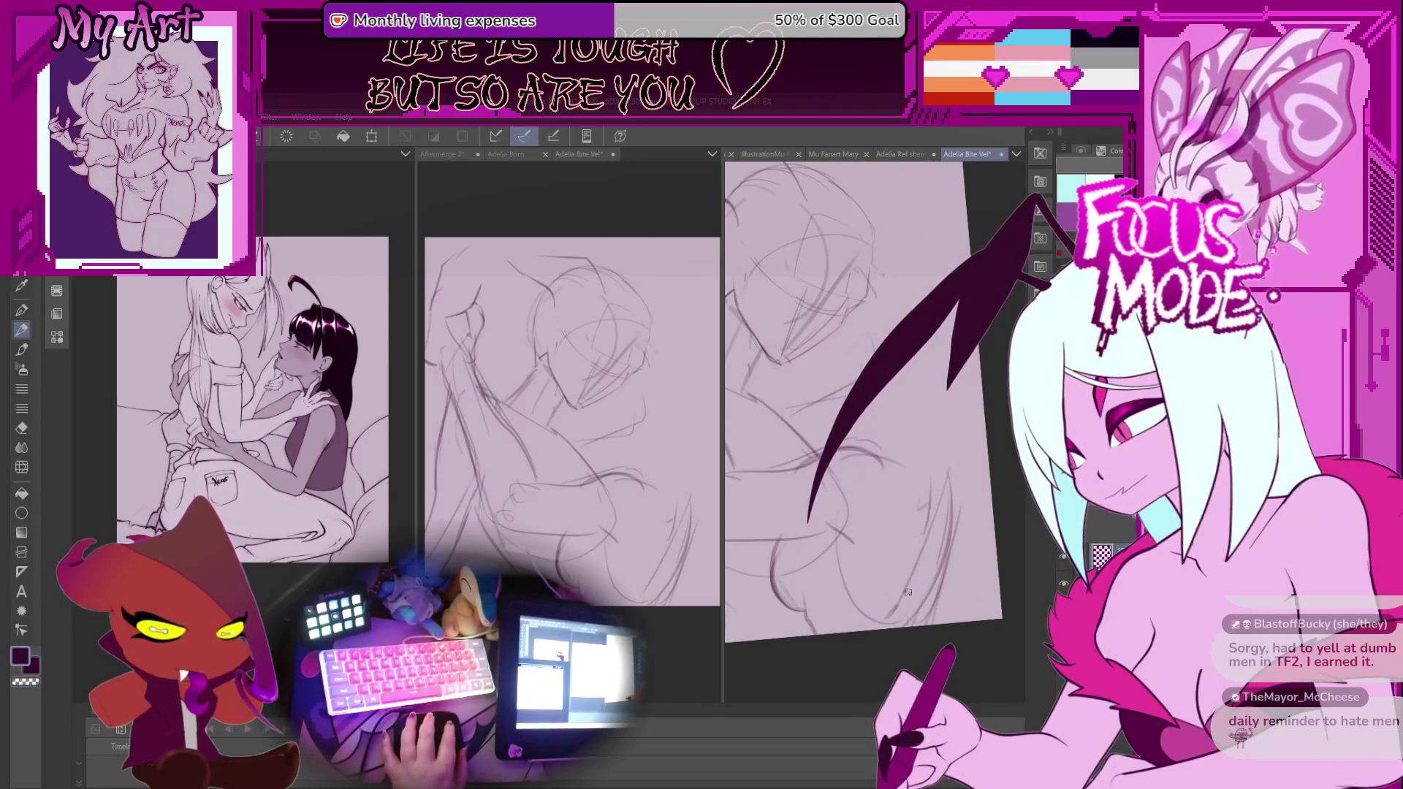
pyautogui.moveTo(900, 599); pyautogui.dragTo(919, 548)
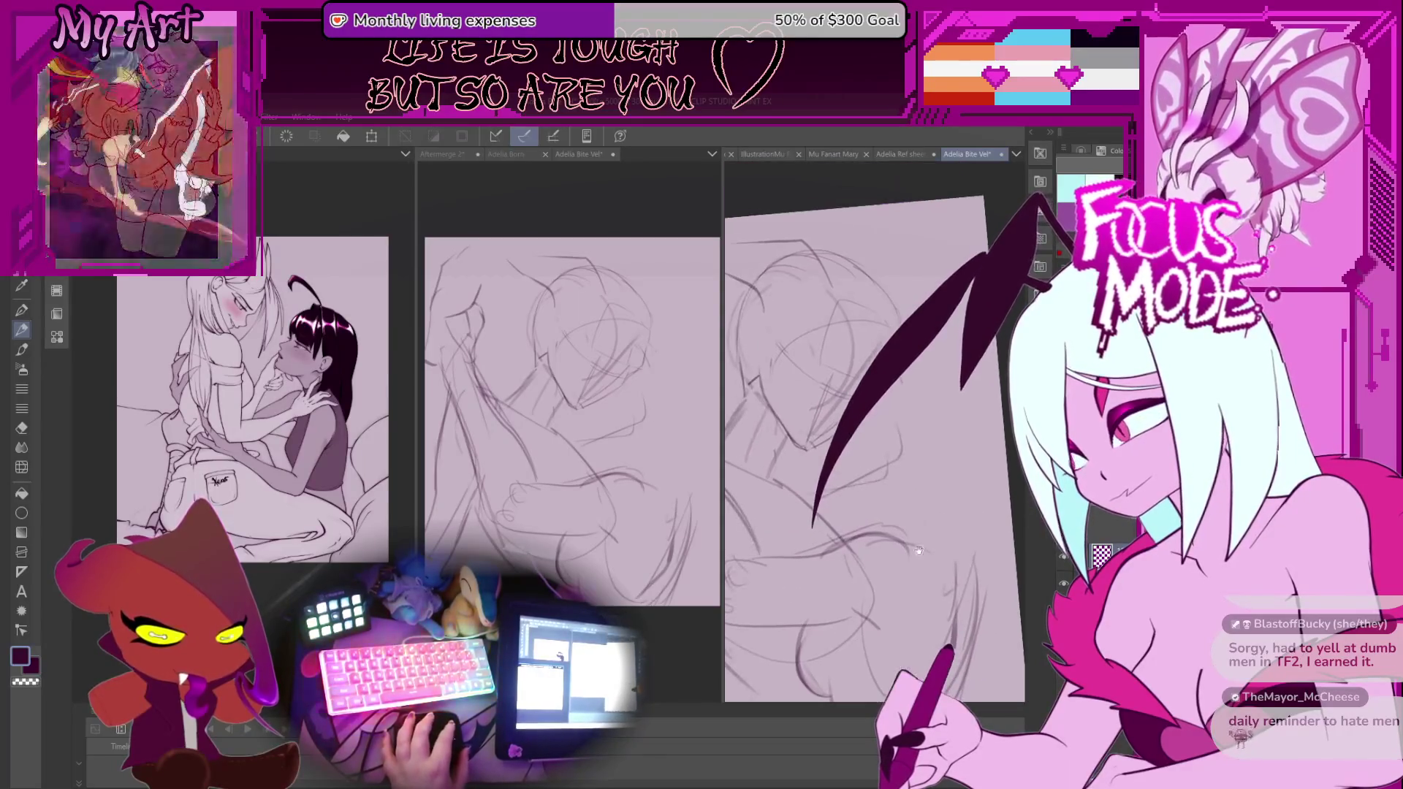
pyautogui.moveTo(932, 496); pyautogui.dragTo(896, 554)
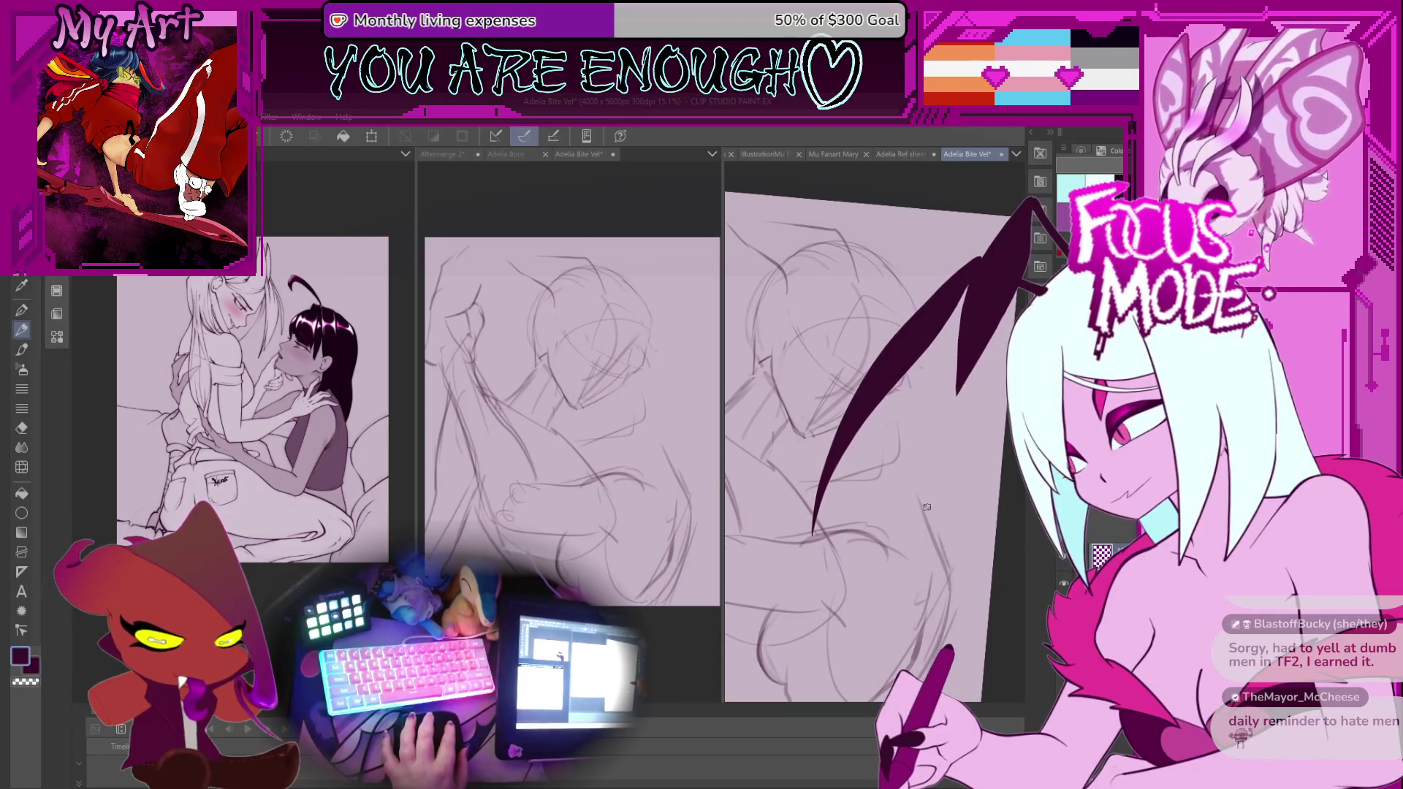
pyautogui.moveTo(926, 506); pyautogui.dragTo(897, 473)
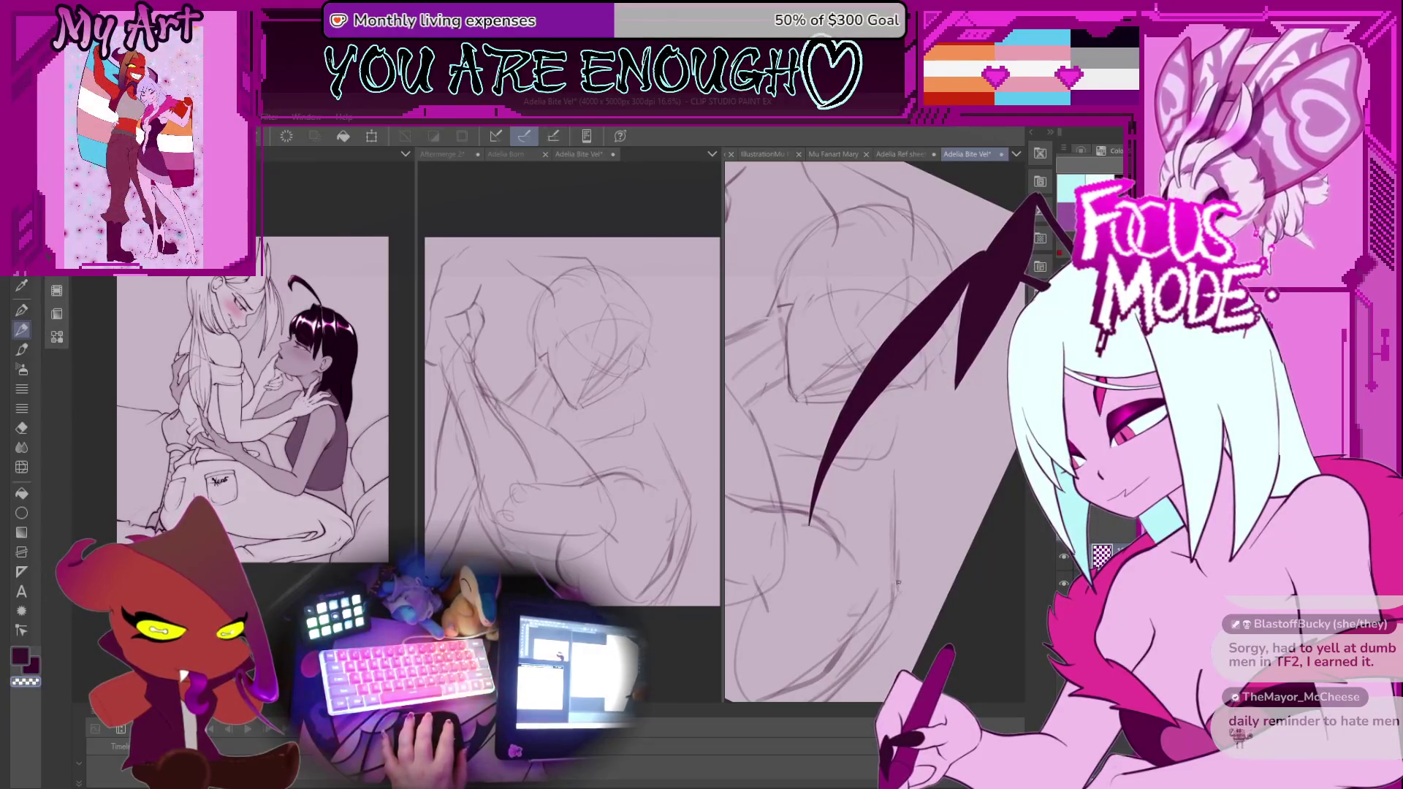
pyautogui.moveTo(820, 499); pyautogui.dragTo(903, 548)
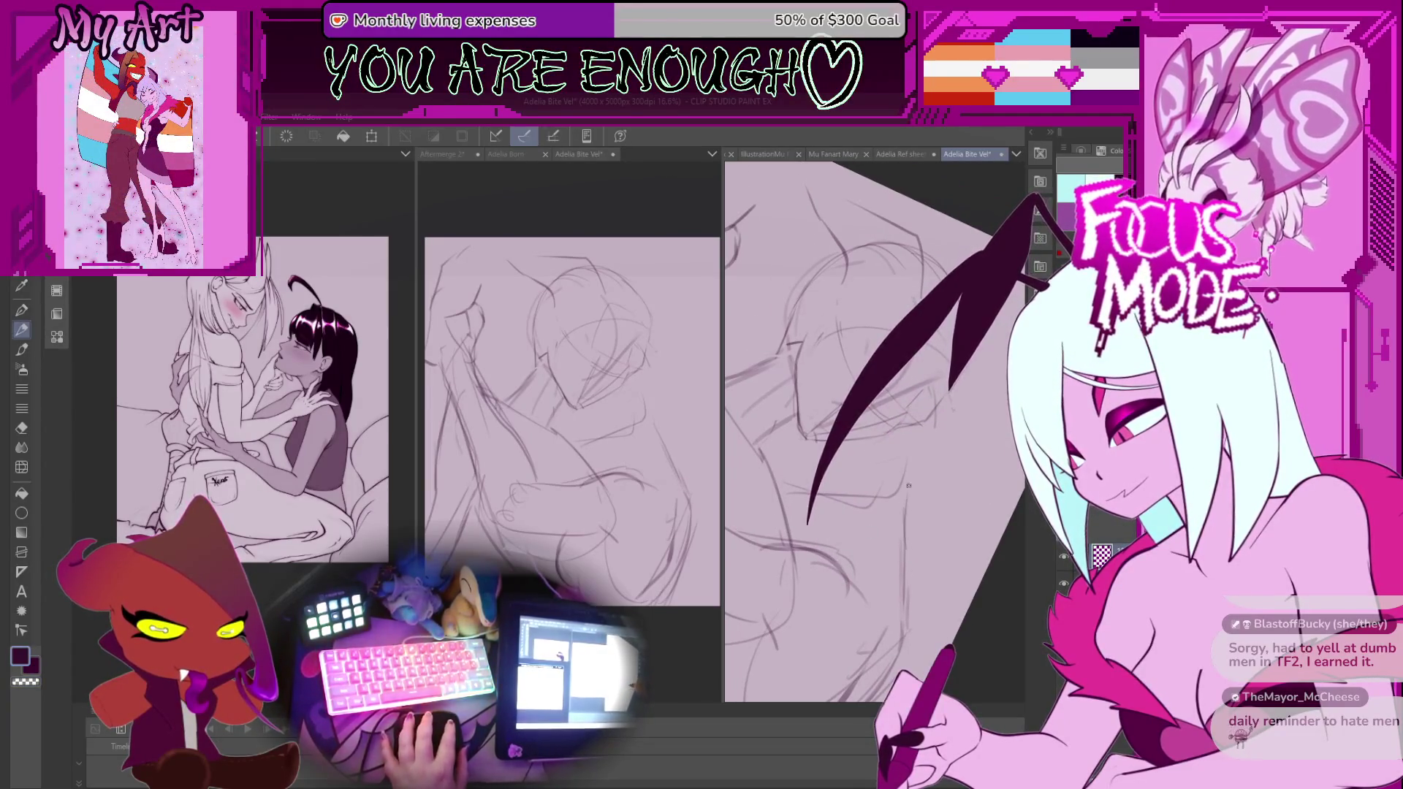
pyautogui.moveTo(905, 497)
pyautogui.mouseDown()
pyautogui.moveTo(879, 570)
pyautogui.moveTo(896, 567)
pyautogui.moveTo(851, 509)
pyautogui.moveTo(906, 583)
pyautogui.mouseUp()
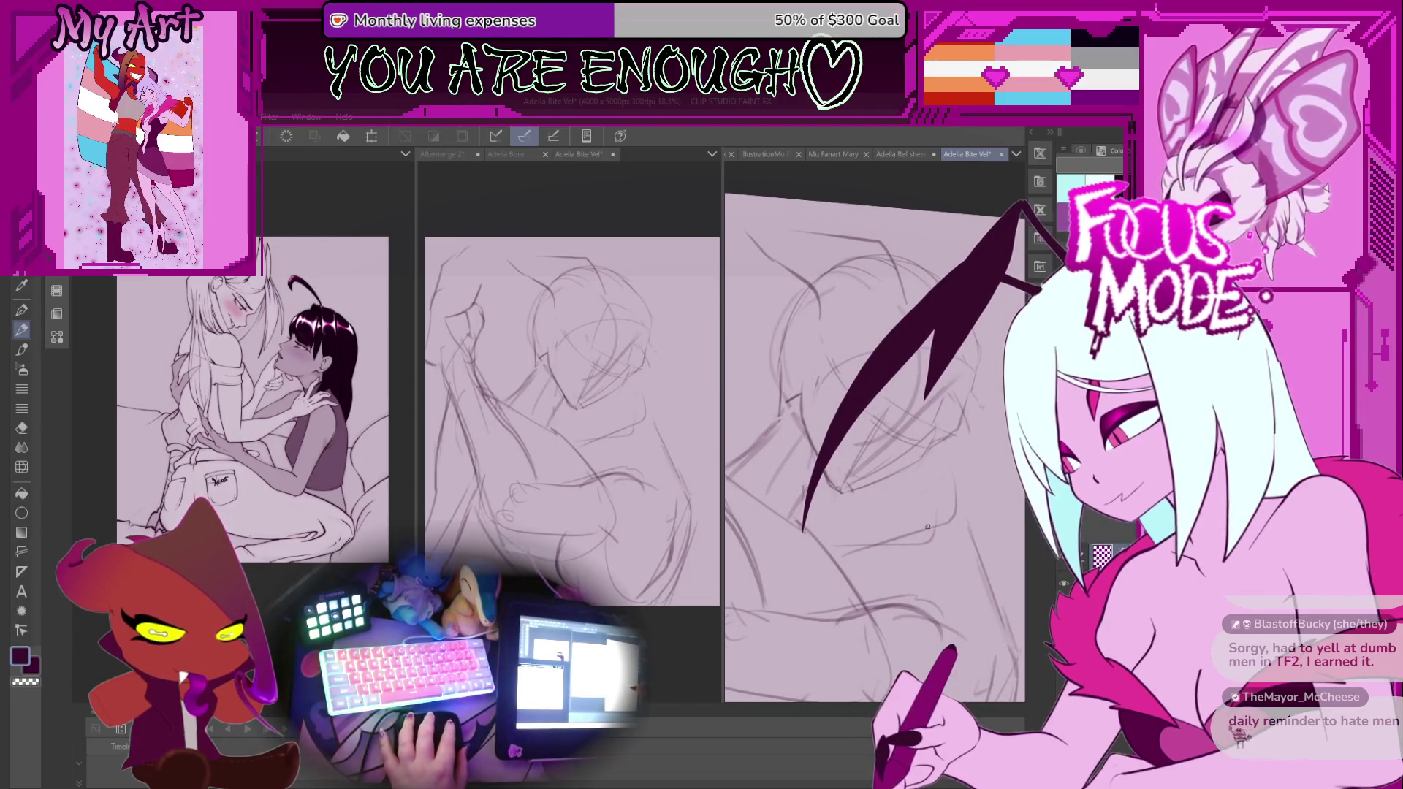
pyautogui.moveTo(926, 526)
pyautogui.mouseDown()
pyautogui.moveTo(899, 484)
pyautogui.moveTo(910, 491)
pyautogui.mouseUp()
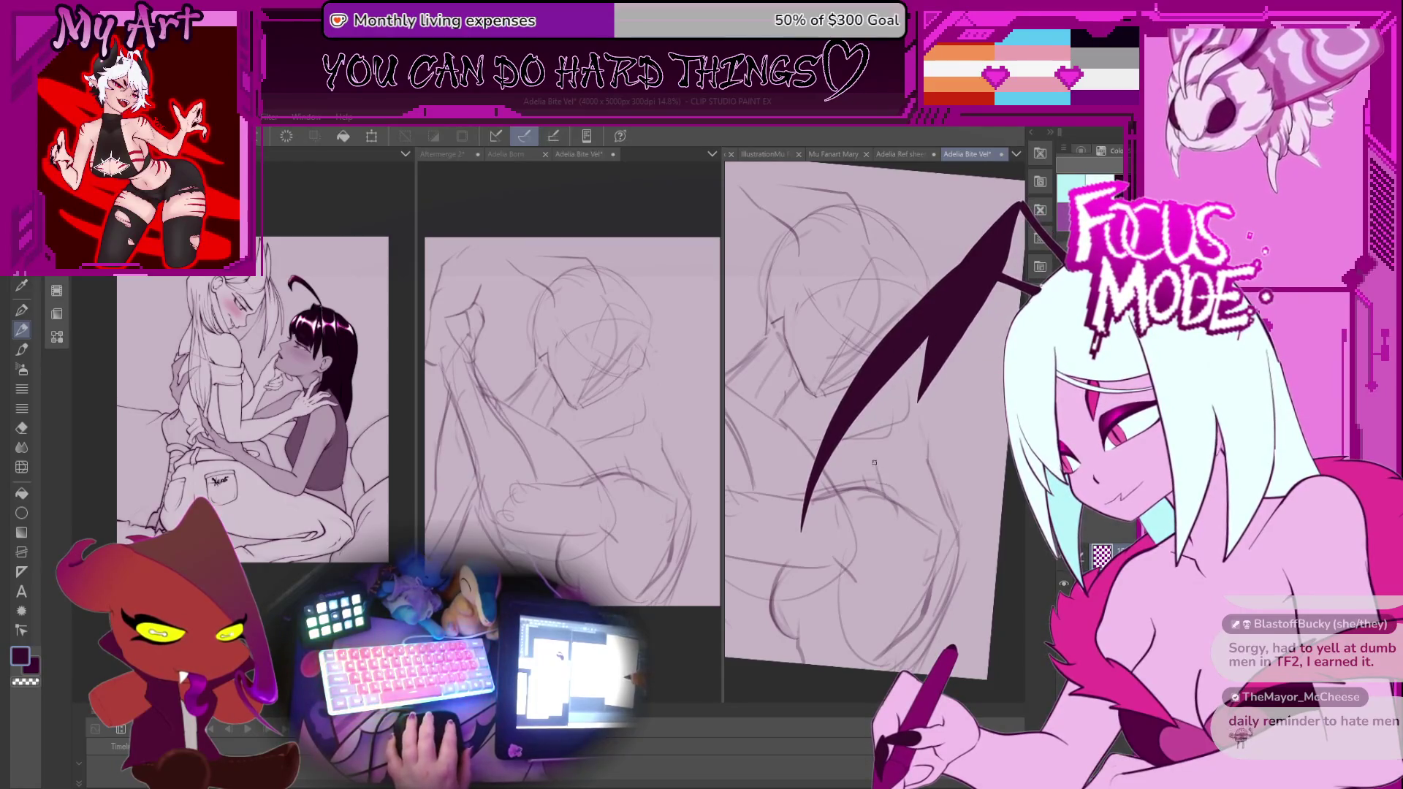
# Frame the right side of the embracing figures and switch back to the pen.
pyautogui.moveTo(859, 462); pyautogui.dragTo(872, 517)
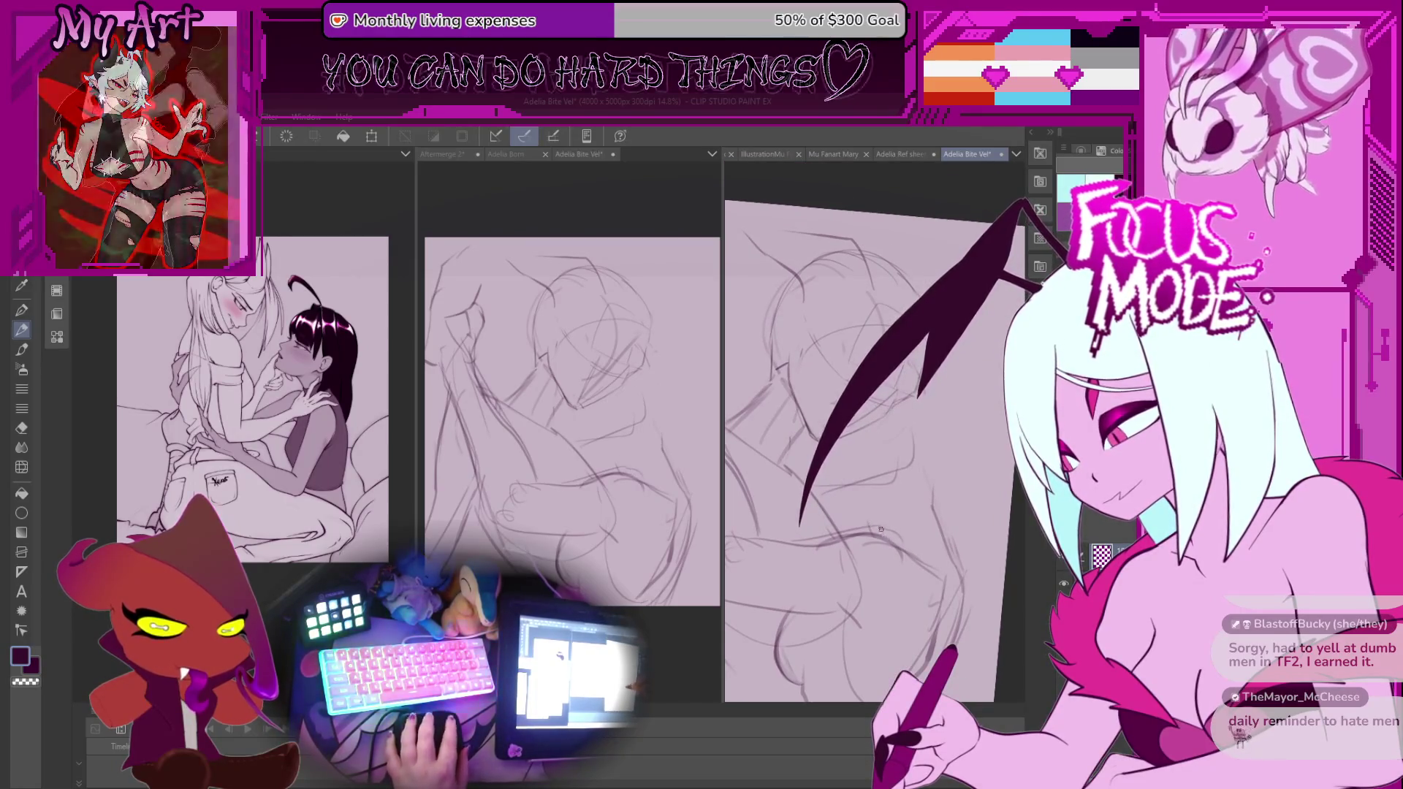
pyautogui.scroll(1, 875, 515)
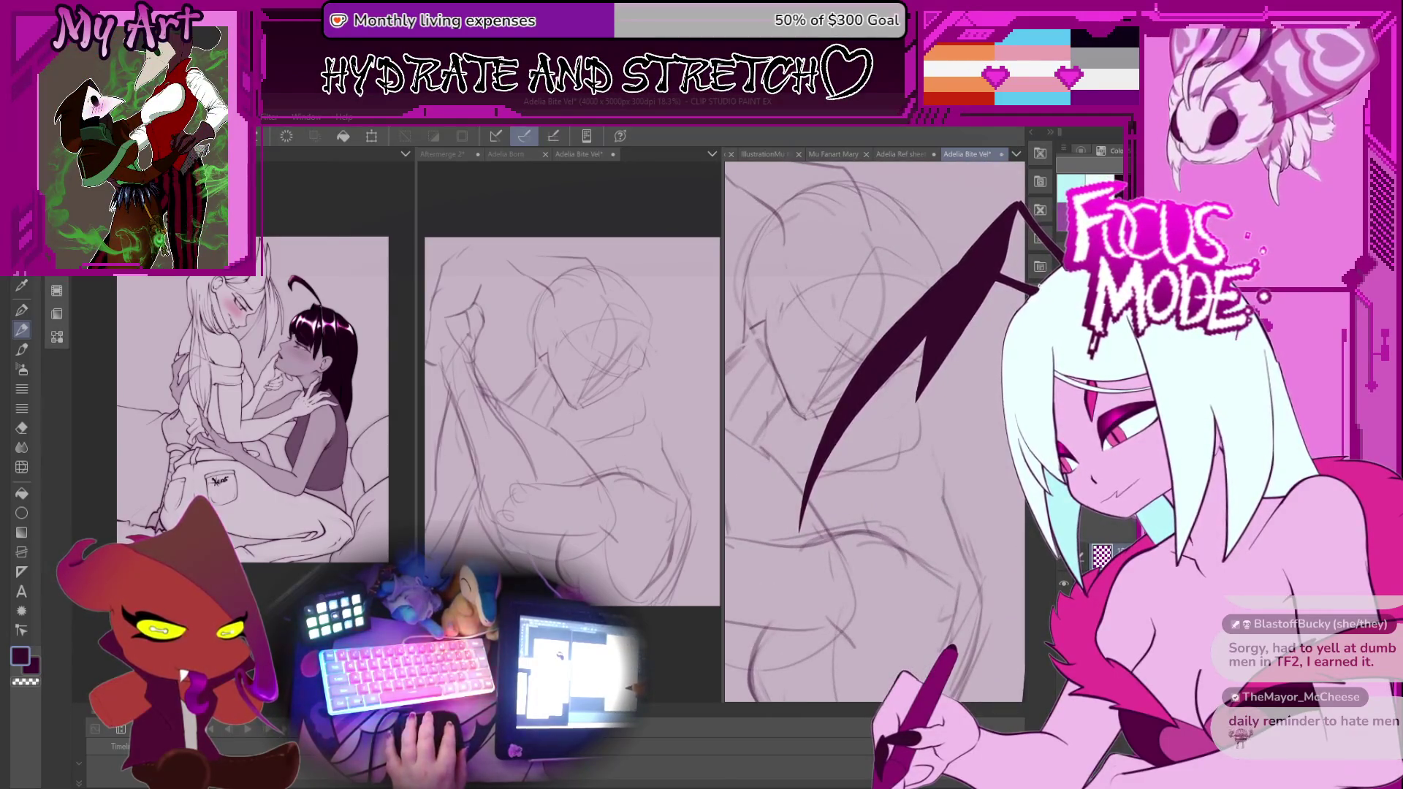
pyautogui.moveTo(846, 597); pyautogui.dragTo(879, 502)
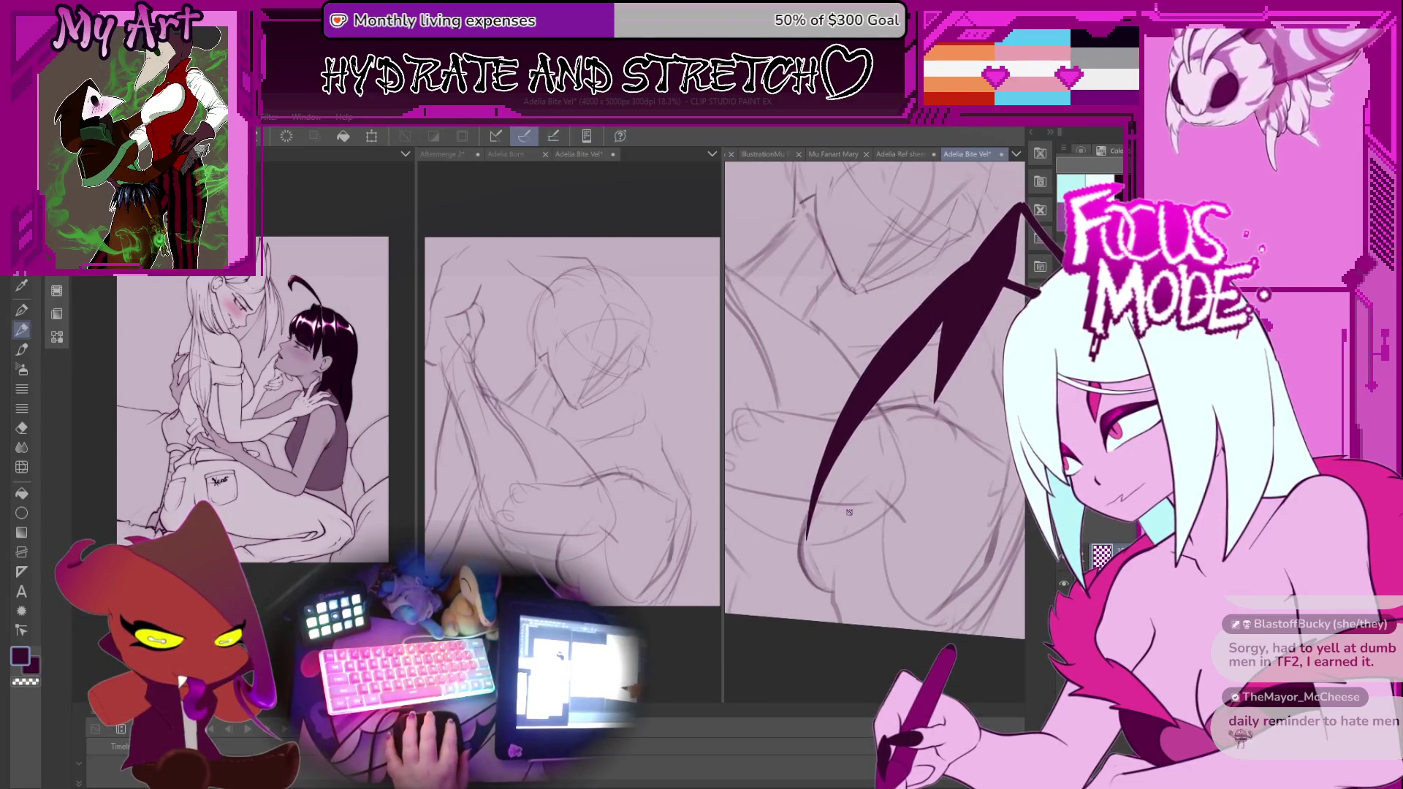
pyautogui.moveTo(846, 524)
pyautogui.mouseDown()
pyautogui.moveTo(884, 461)
pyautogui.moveTo(895, 485)
pyautogui.mouseUp()
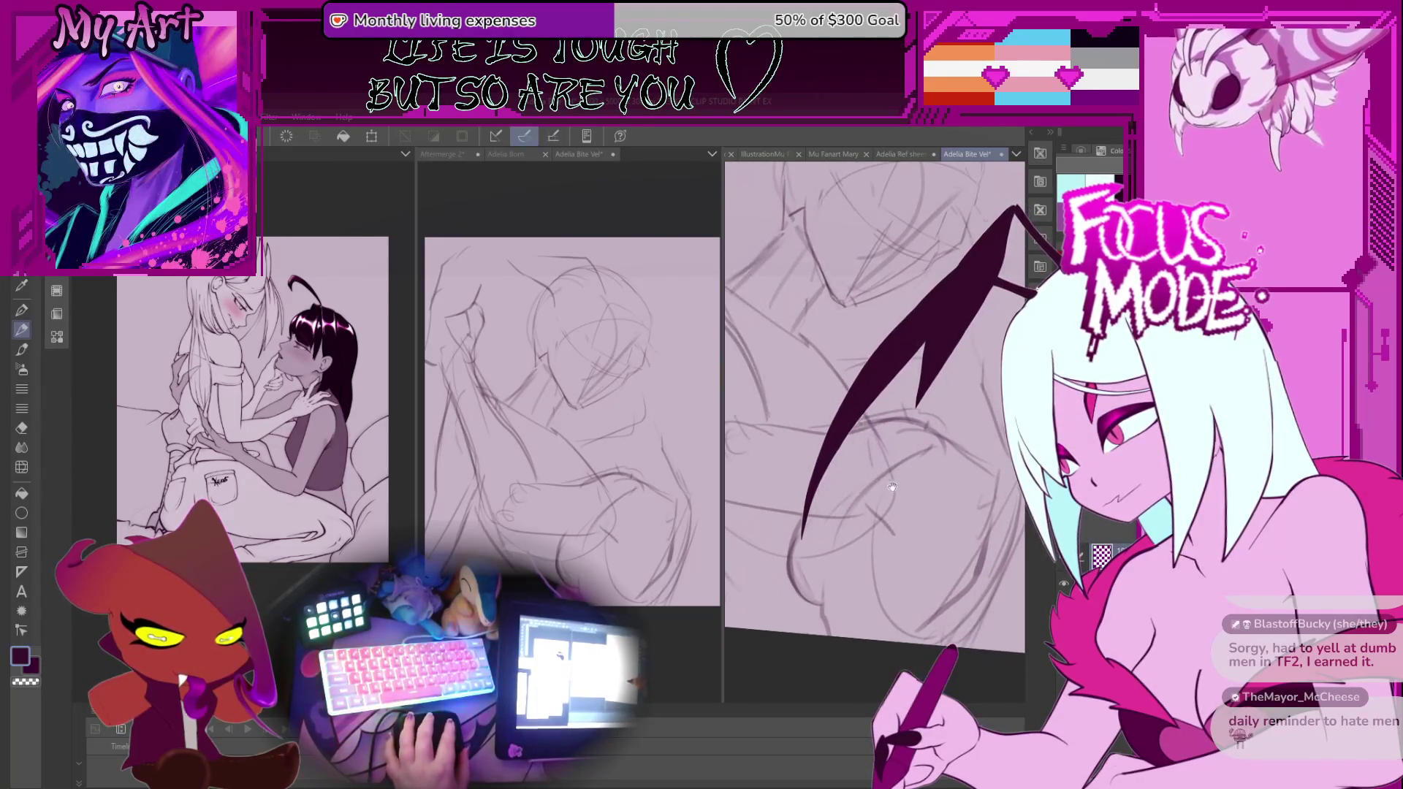
pyautogui.moveTo(930, 436); pyautogui.dragTo(903, 448)
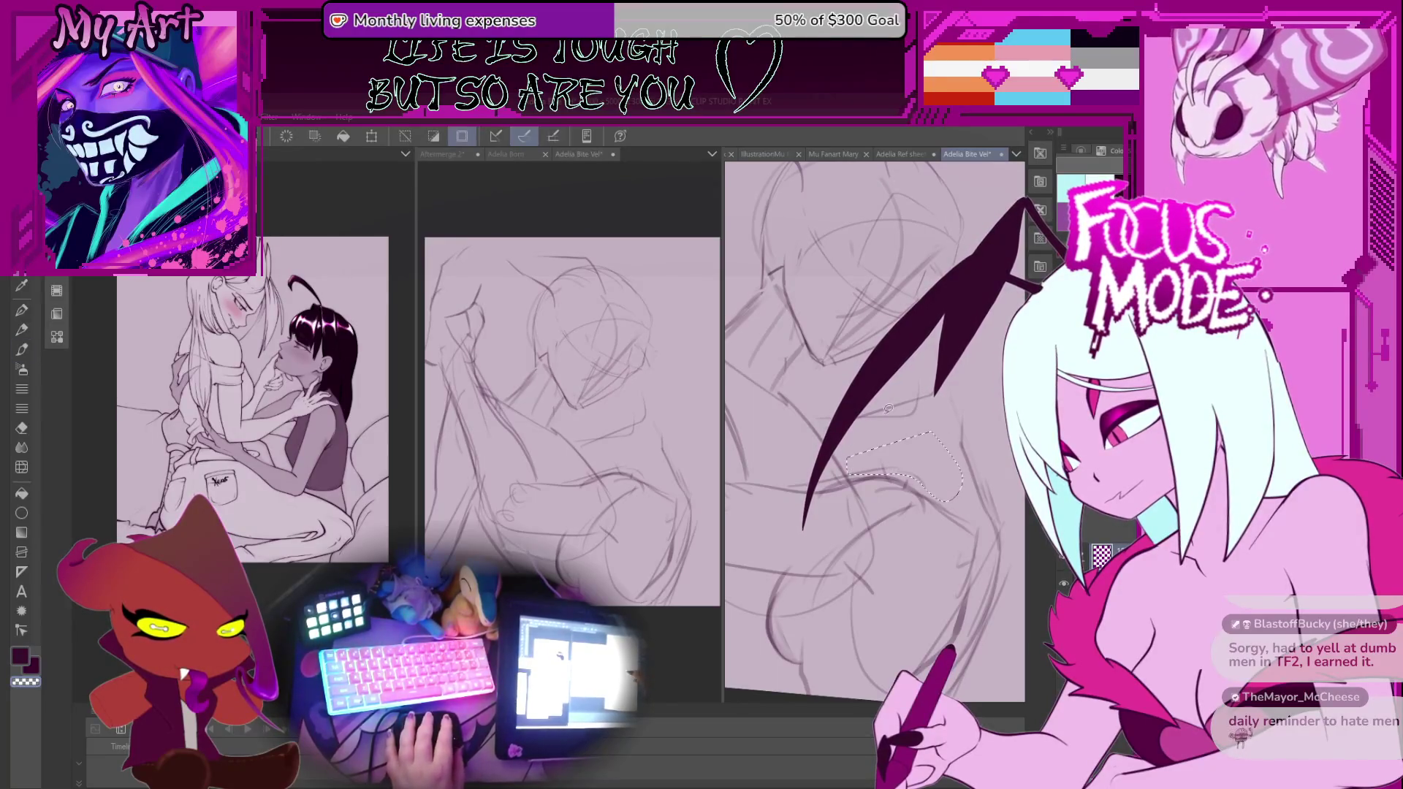
pyautogui.press('p')
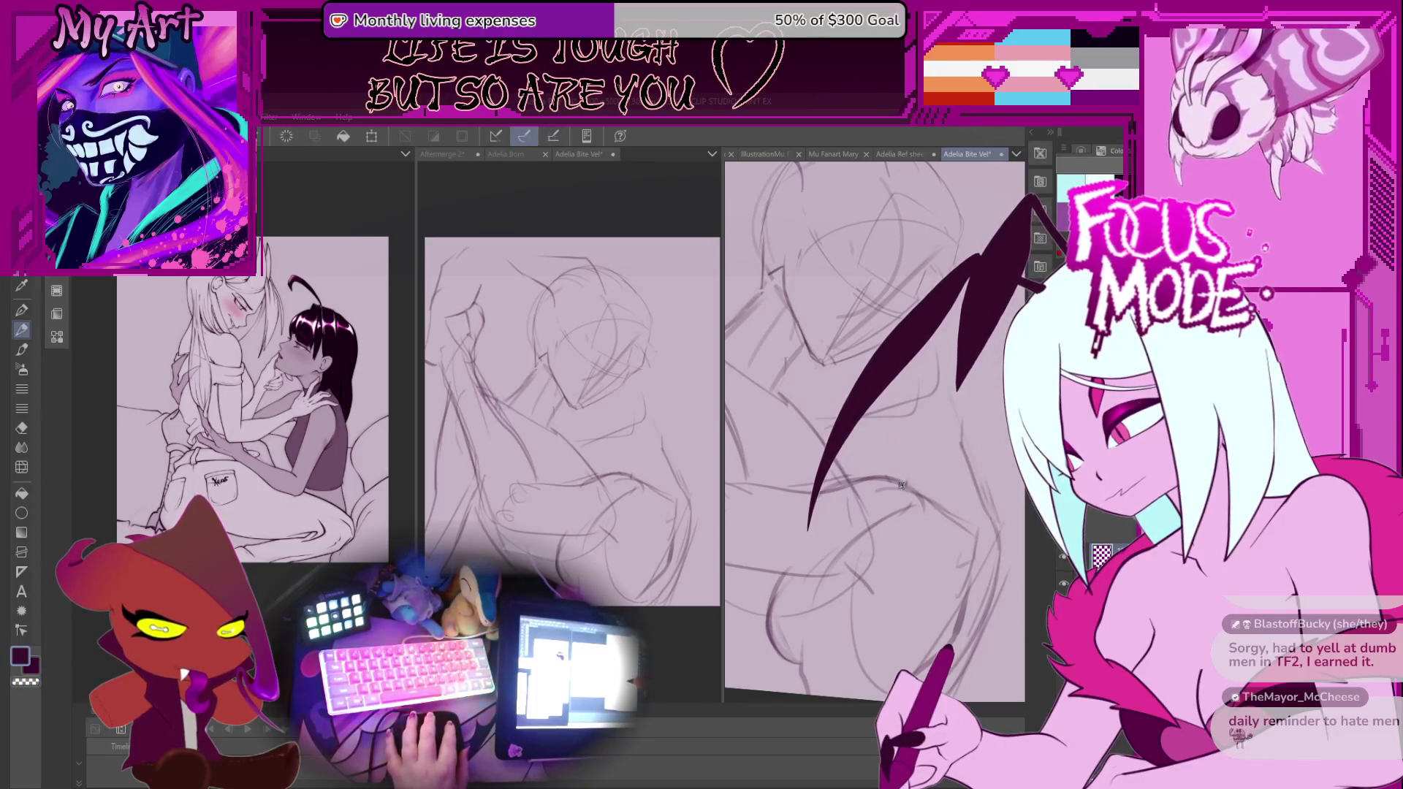
pyautogui.moveTo(915, 443); pyautogui.dragTo(899, 448)
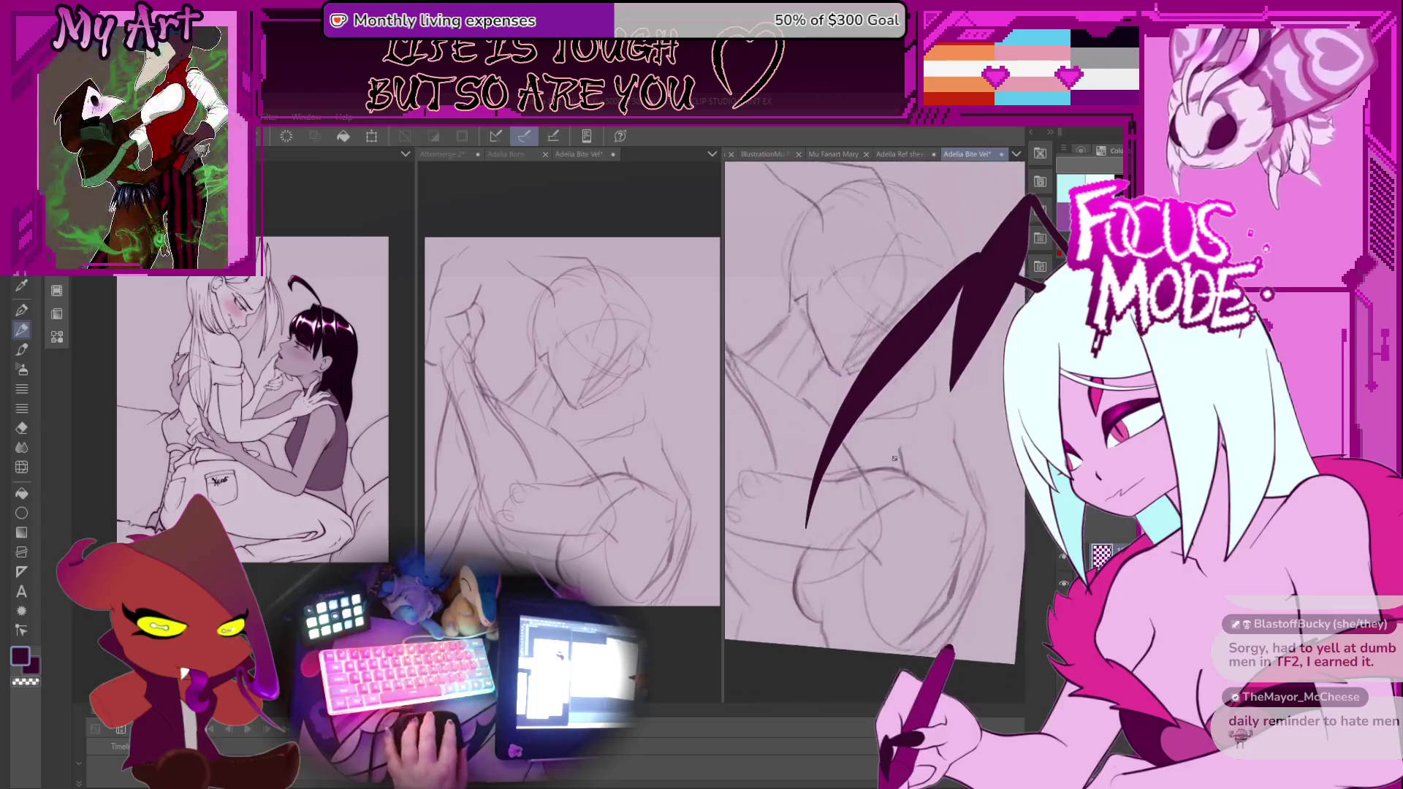
pyautogui.scroll(2, 895, 446)
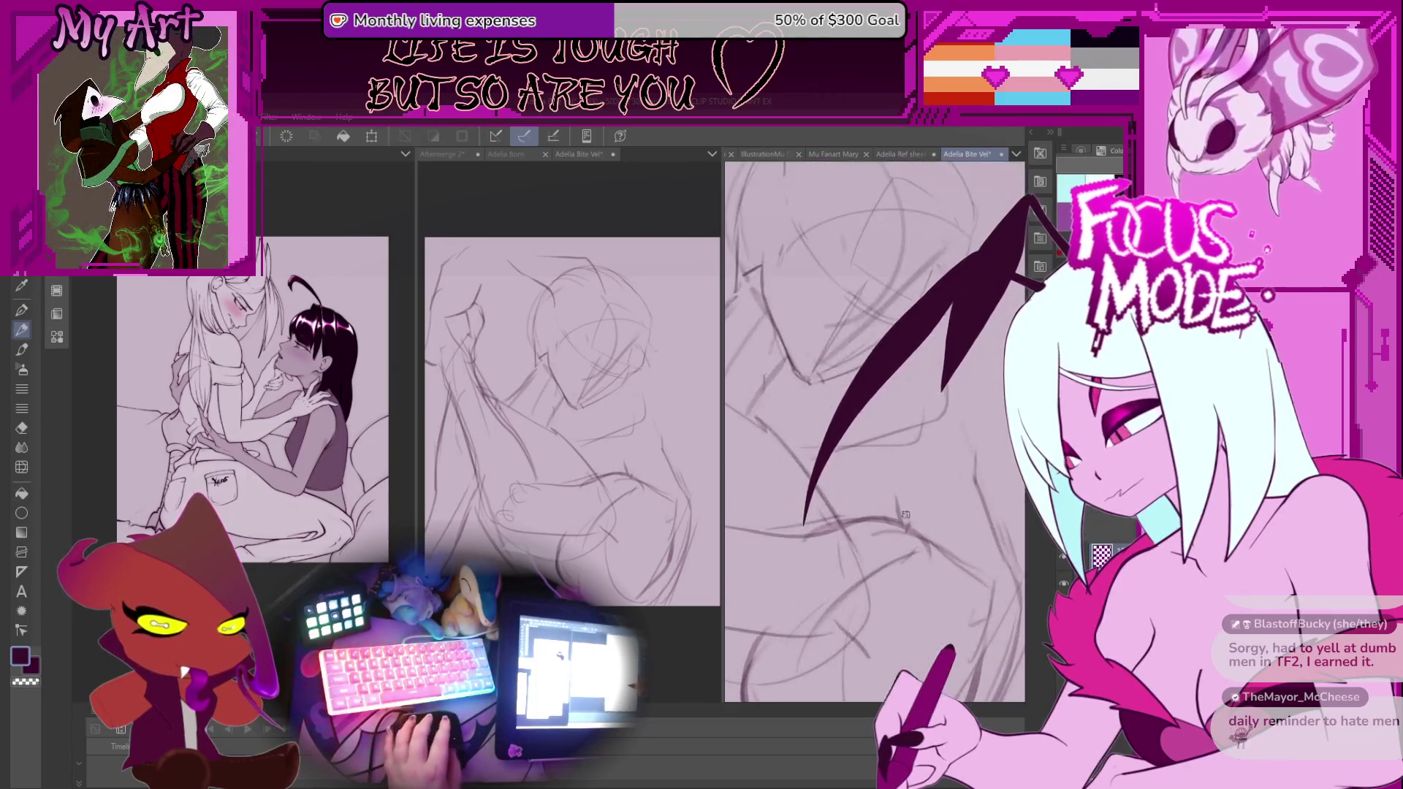
pyautogui.moveTo(900, 523)
pyautogui.mouseDown()
pyautogui.moveTo(847, 542)
pyautogui.moveTo(892, 506)
pyautogui.moveTo(911, 524)
pyautogui.moveTo(876, 549)
pyautogui.moveTo(914, 514)
pyautogui.mouseUp()
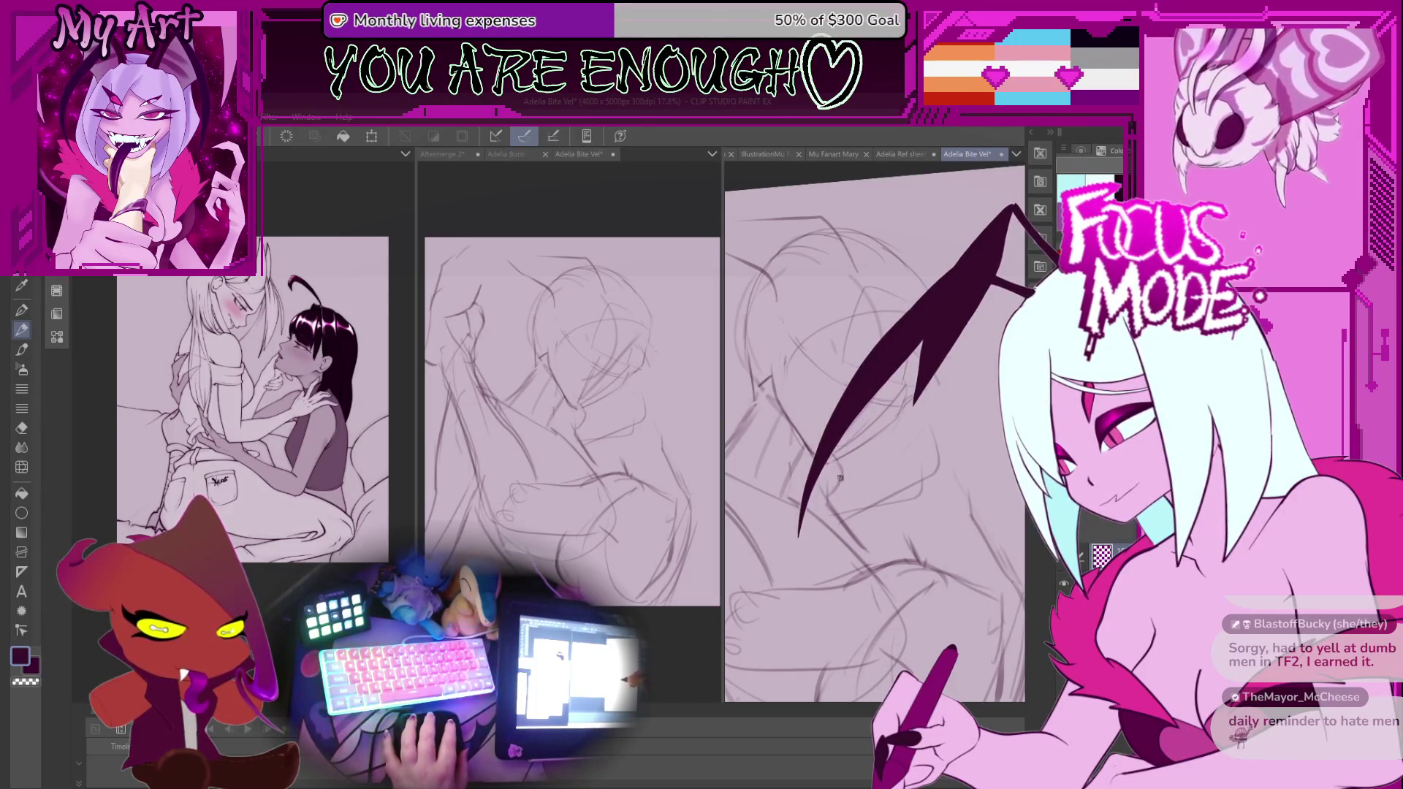
# Lasso a strip along the right of the figures and draw a curved line beside it.
pyautogui.scroll(1, 876, 433)
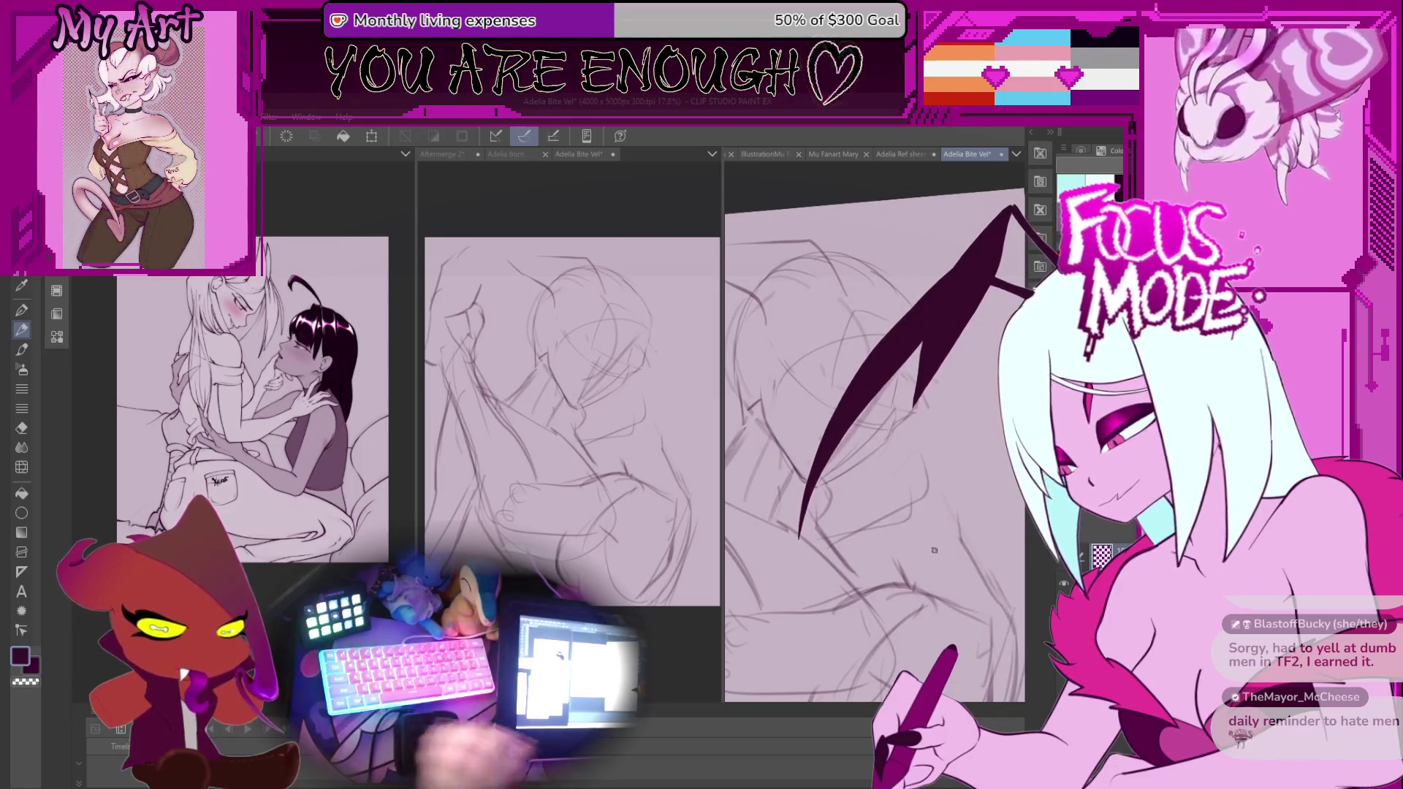
pyautogui.scroll(-2, 920, 541)
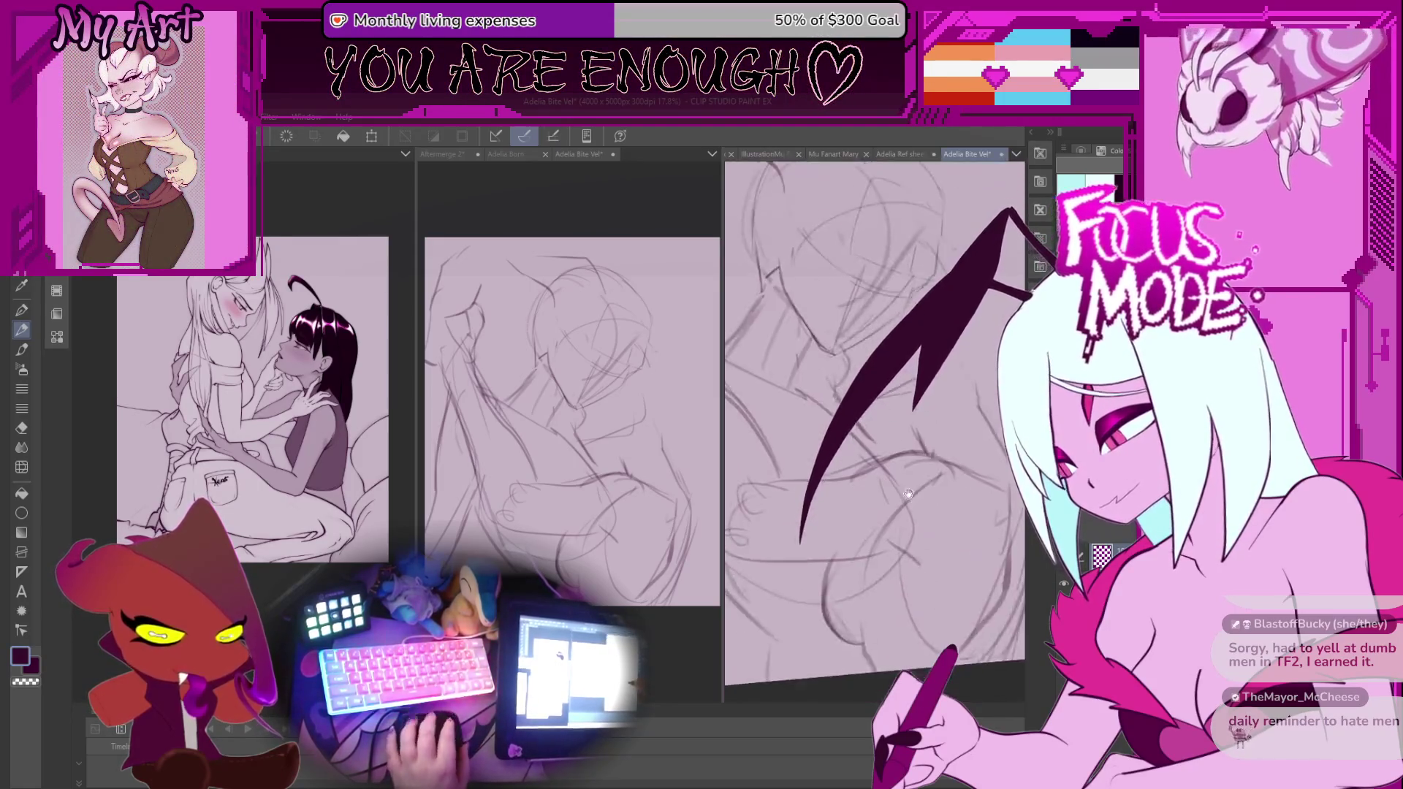
pyautogui.scroll(3, 898, 532)
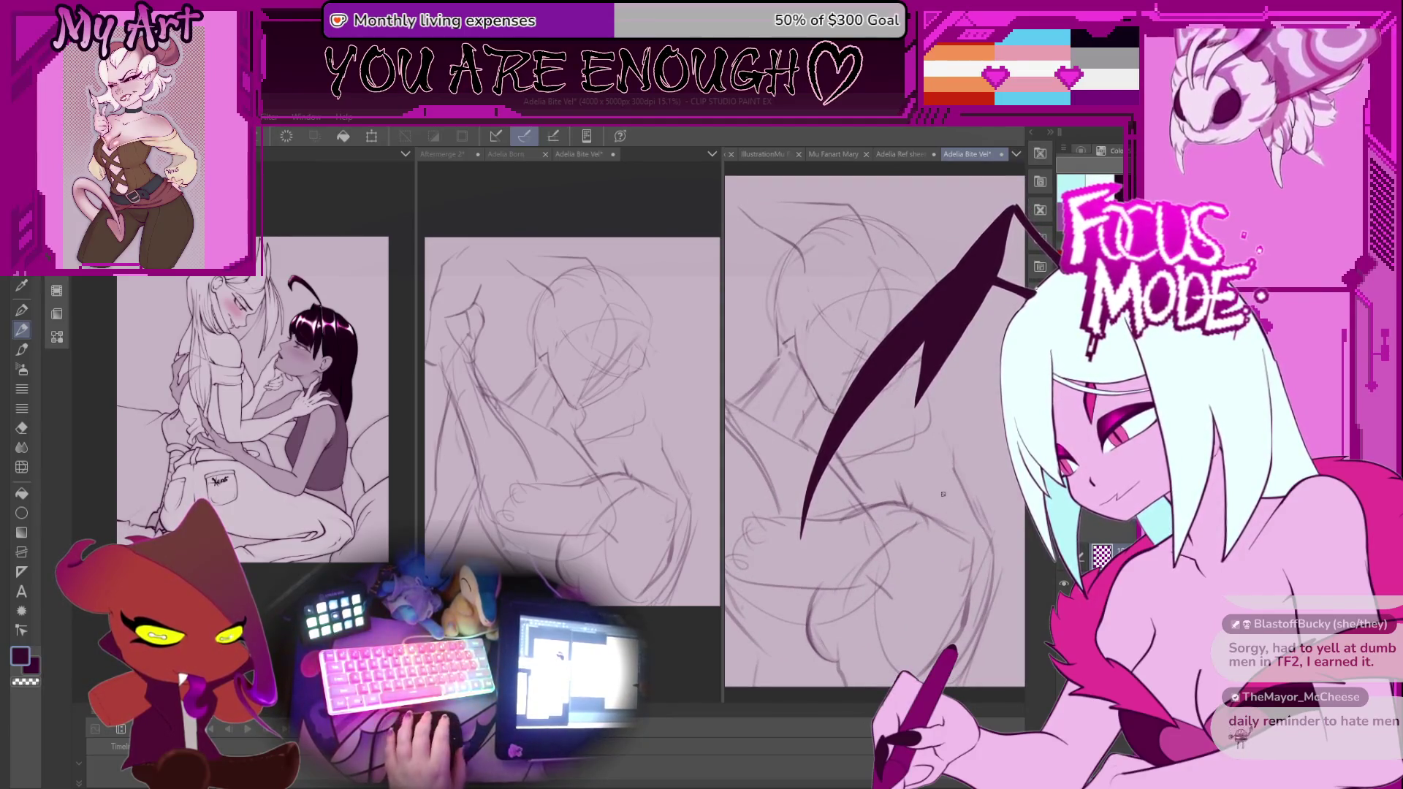
pyautogui.scroll(-2, 944, 497)
pyautogui.moveTo(987, 479)
pyautogui.mouseDown()
pyautogui.moveTo(992, 628)
pyautogui.moveTo(942, 643)
pyautogui.moveTo(939, 376)
pyautogui.mouseUp()
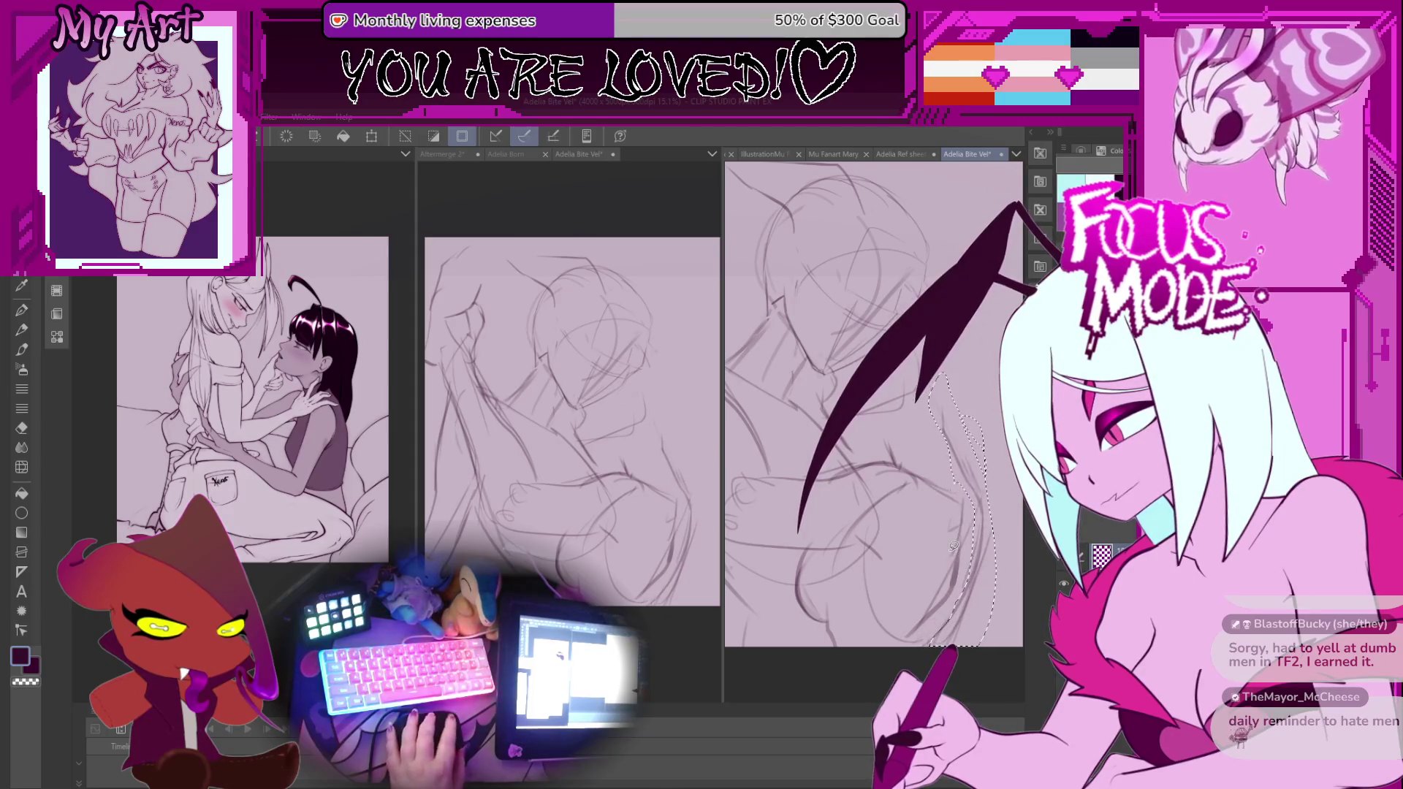
pyautogui.moveTo(937, 559)
pyautogui.mouseDown()
pyautogui.moveTo(902, 636)
pyautogui.moveTo(971, 580)
pyautogui.mouseUp()
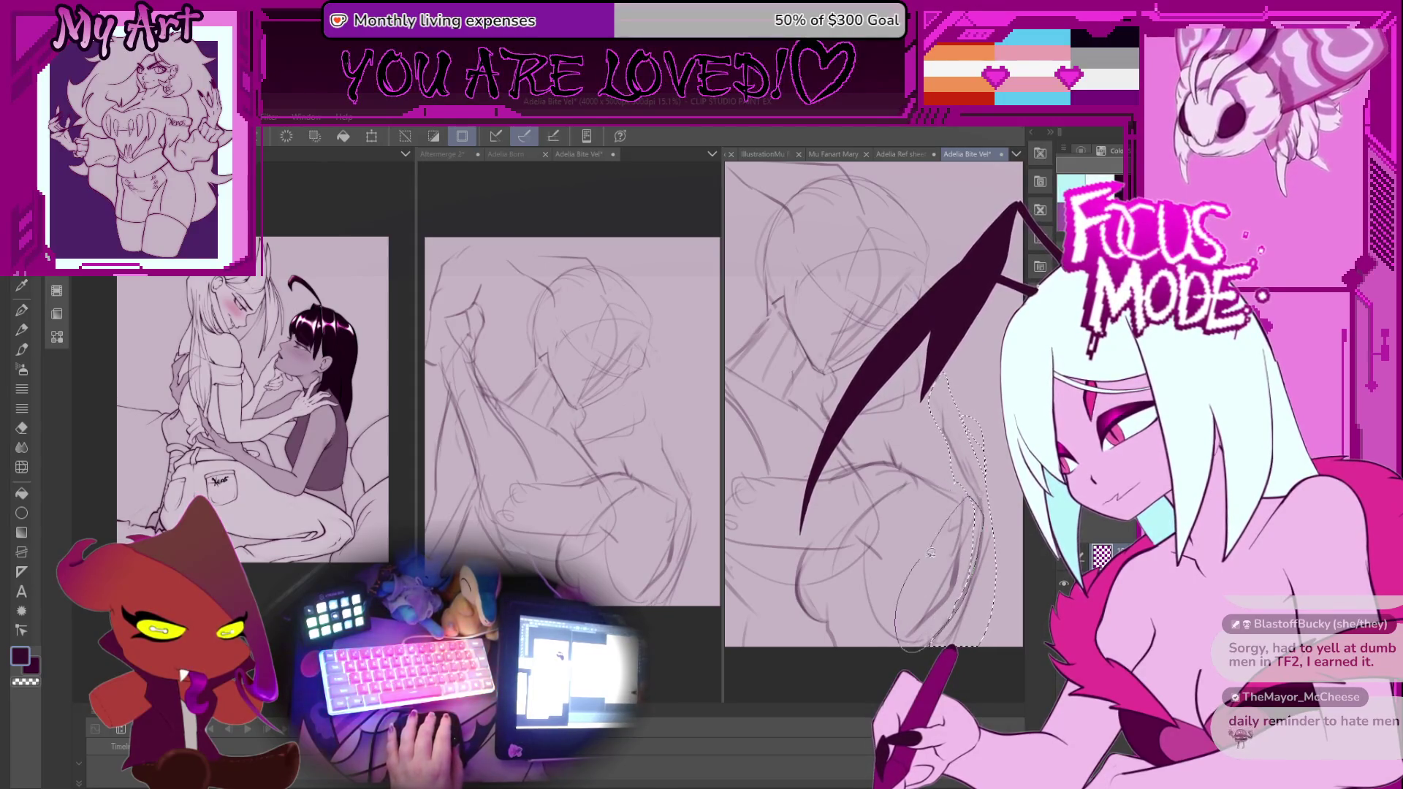
# Pan the sketch and mirror the canvas view to check the new curve's proportions.
pyautogui.moveTo(924, 630); pyautogui.dragTo(965, 504)
pyautogui.press('h')
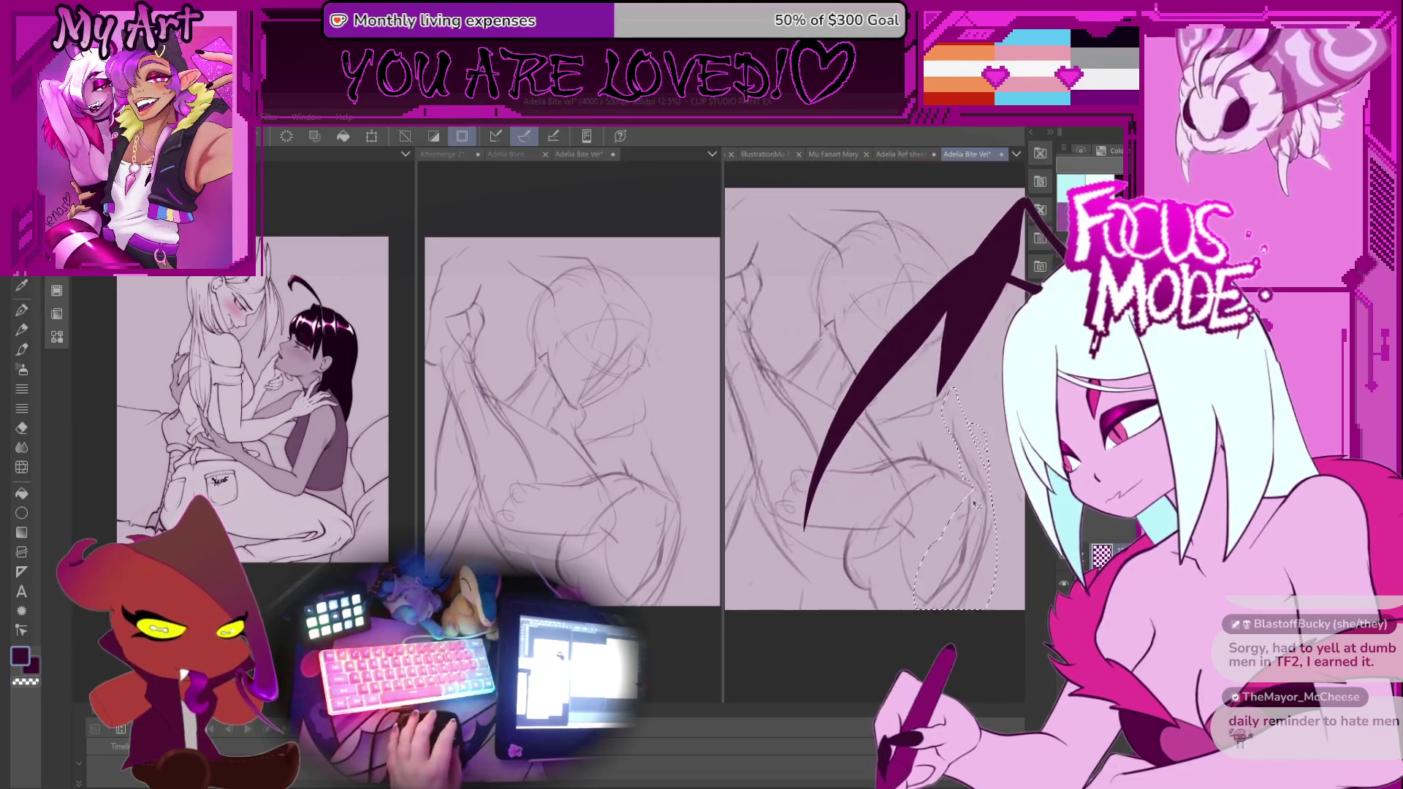
pyautogui.scroll(-1, 962, 513)
pyautogui.hotkey('ctrl', 'd')
pyautogui.moveTo(947, 584)
pyautogui.mouseDown()
pyautogui.moveTo(884, 415)
pyautogui.moveTo(859, 454)
pyautogui.mouseUp()
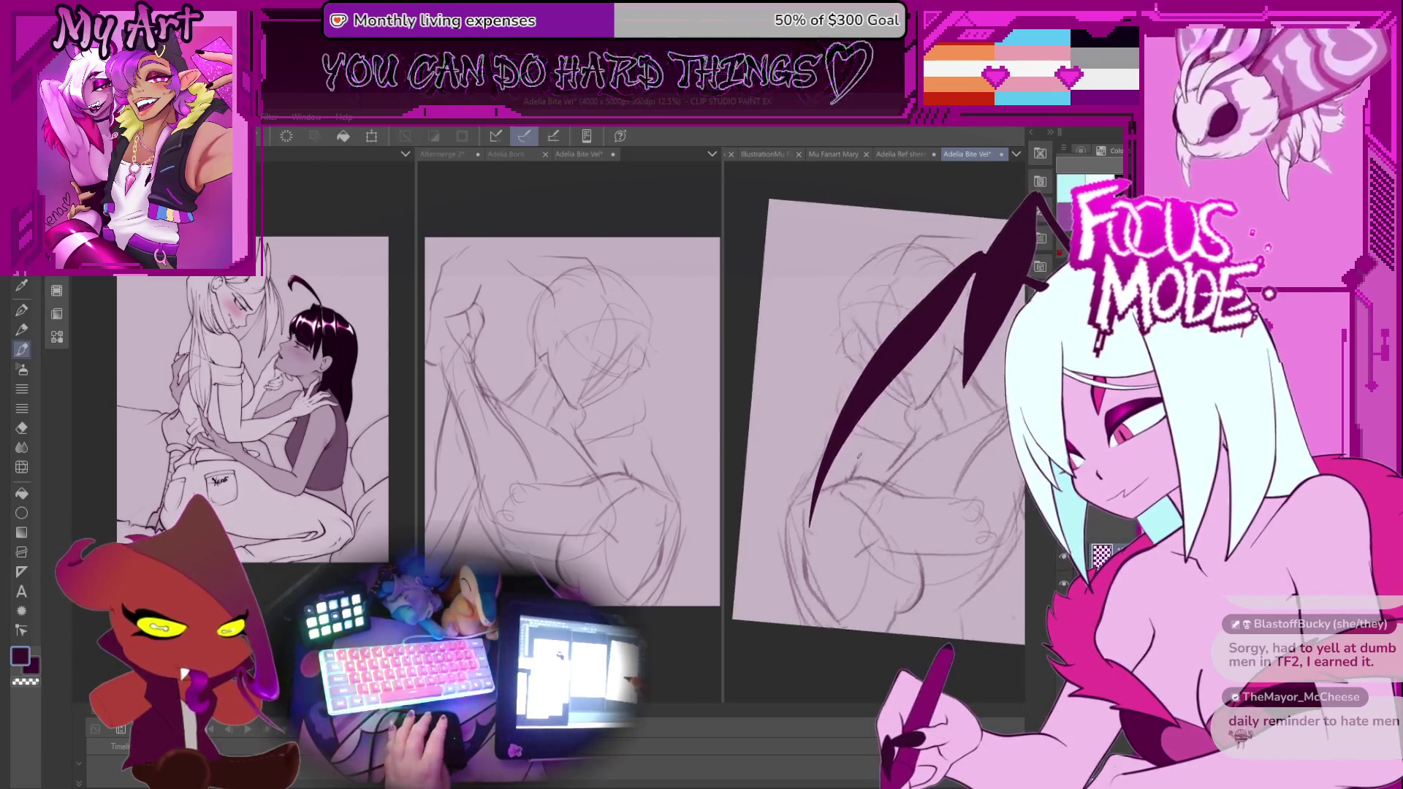
# Rotate and zoom out the view, clear the selection with Ctrl+D, and return to the pen.
pyautogui.press('p')
pyautogui.scroll(2, 860, 455)
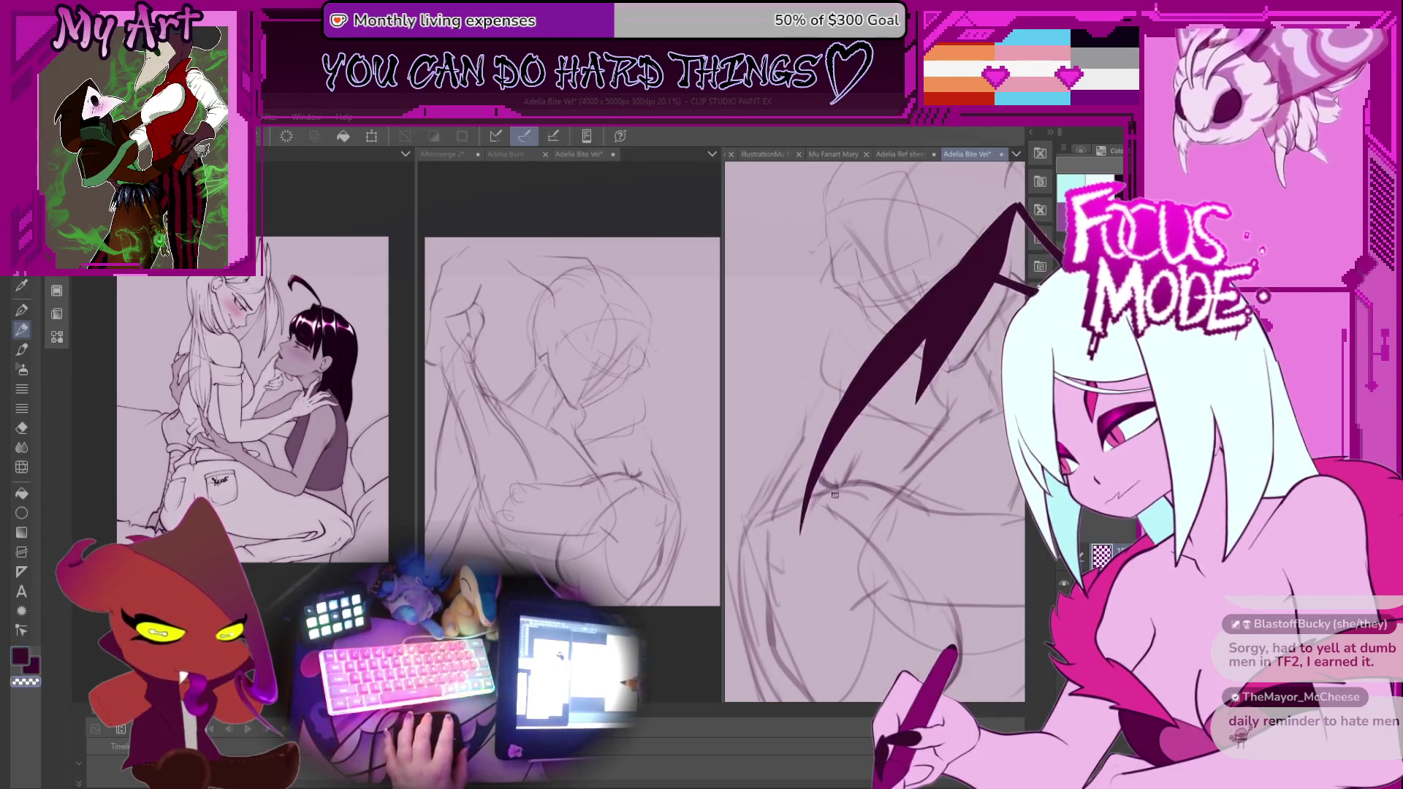
pyautogui.moveTo(797, 509); pyautogui.dragTo(840, 545)
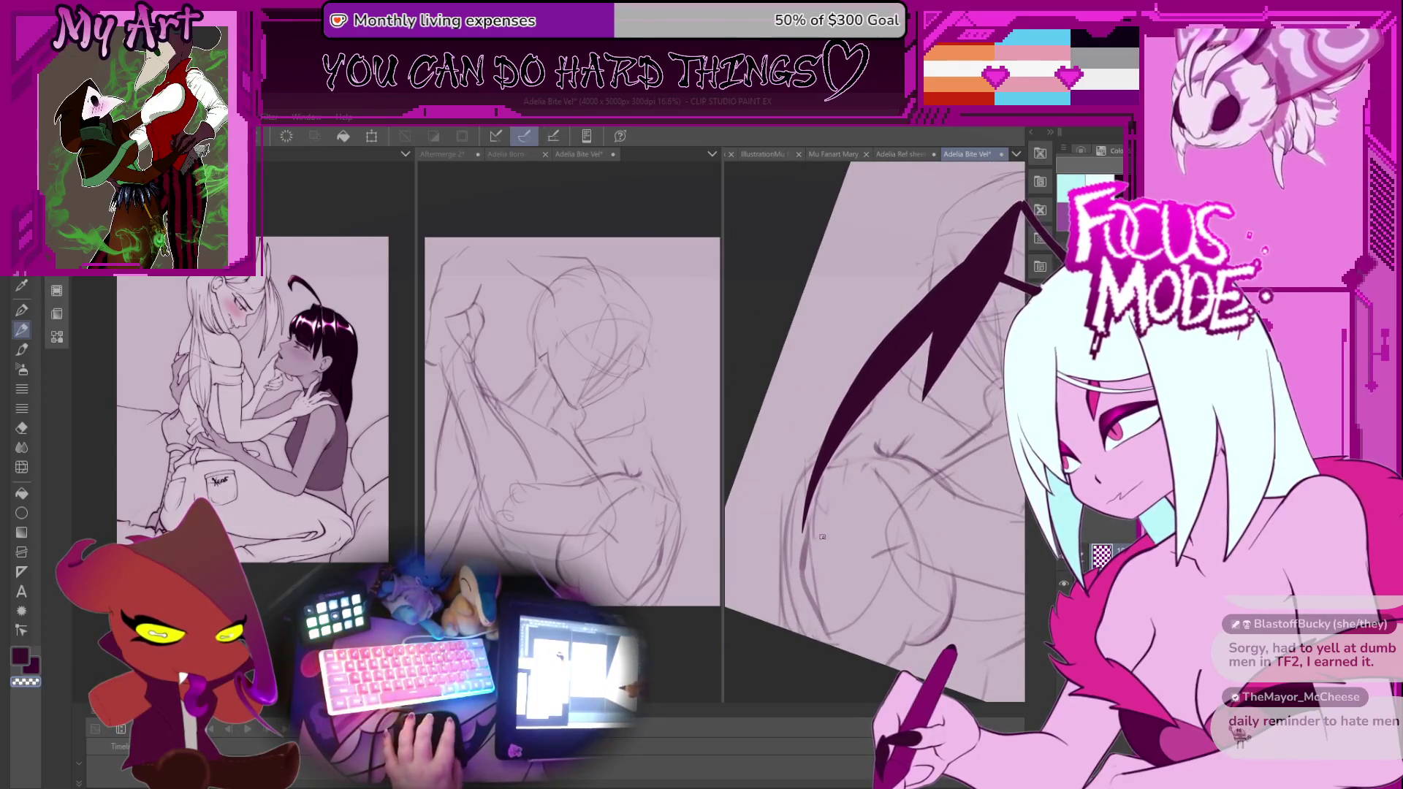
pyautogui.hotkey('ctrl', 'd')
pyautogui.press('p')
pyautogui.moveTo(841, 547); pyautogui.dragTo(807, 536)
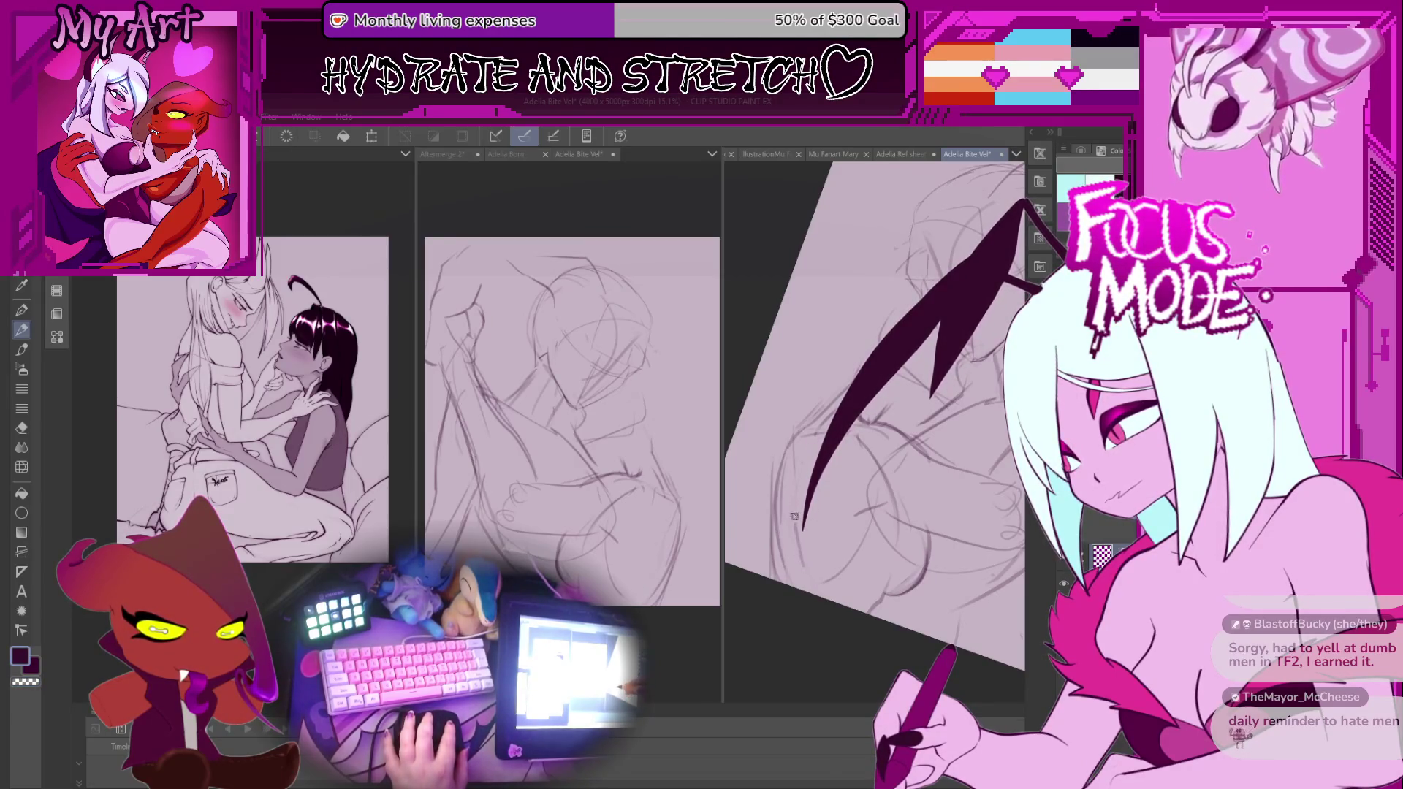
pyautogui.scroll(-1, 794, 517)
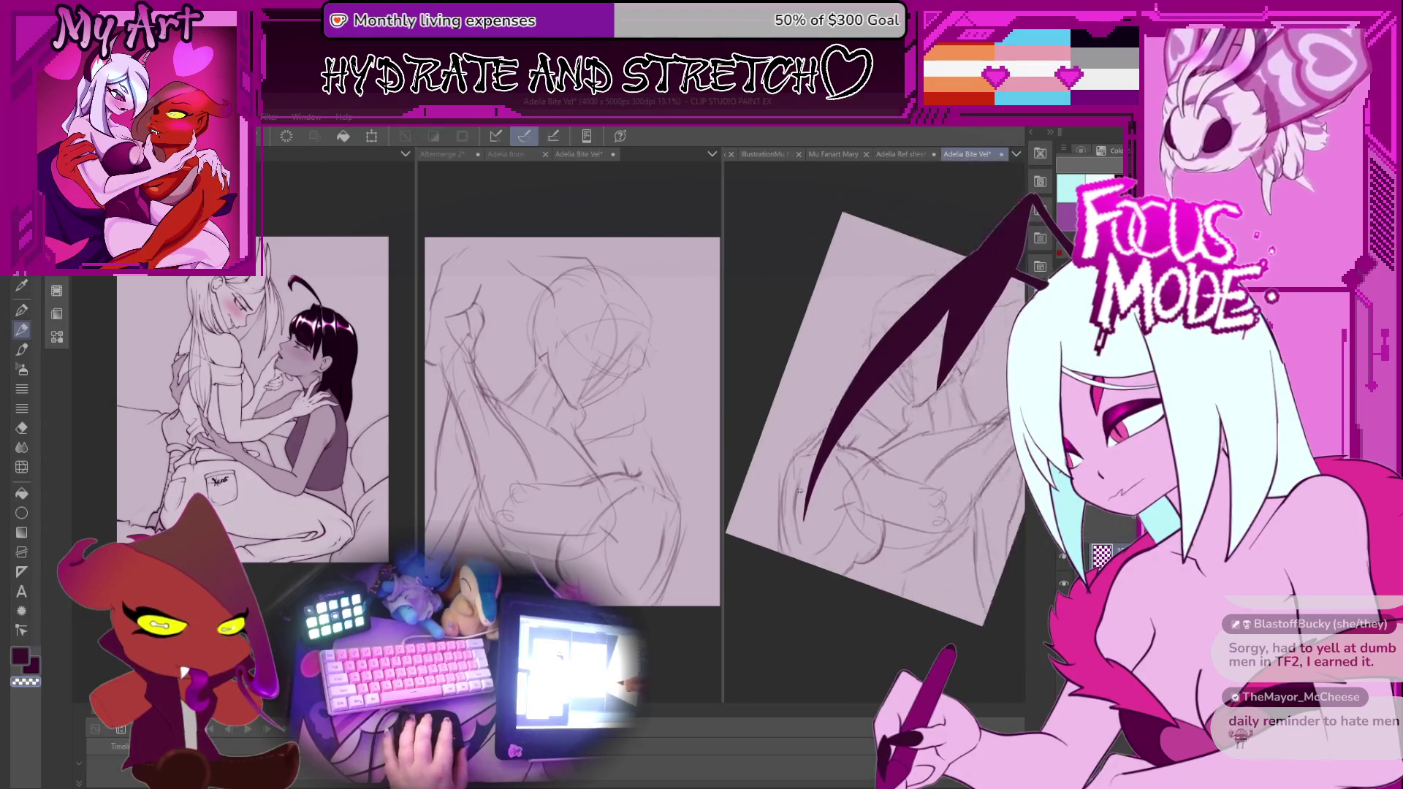
# Zoom in to inspect the newest sketch's lines, then make the middle canvas active.
pyautogui.scroll(3, 940, 476)
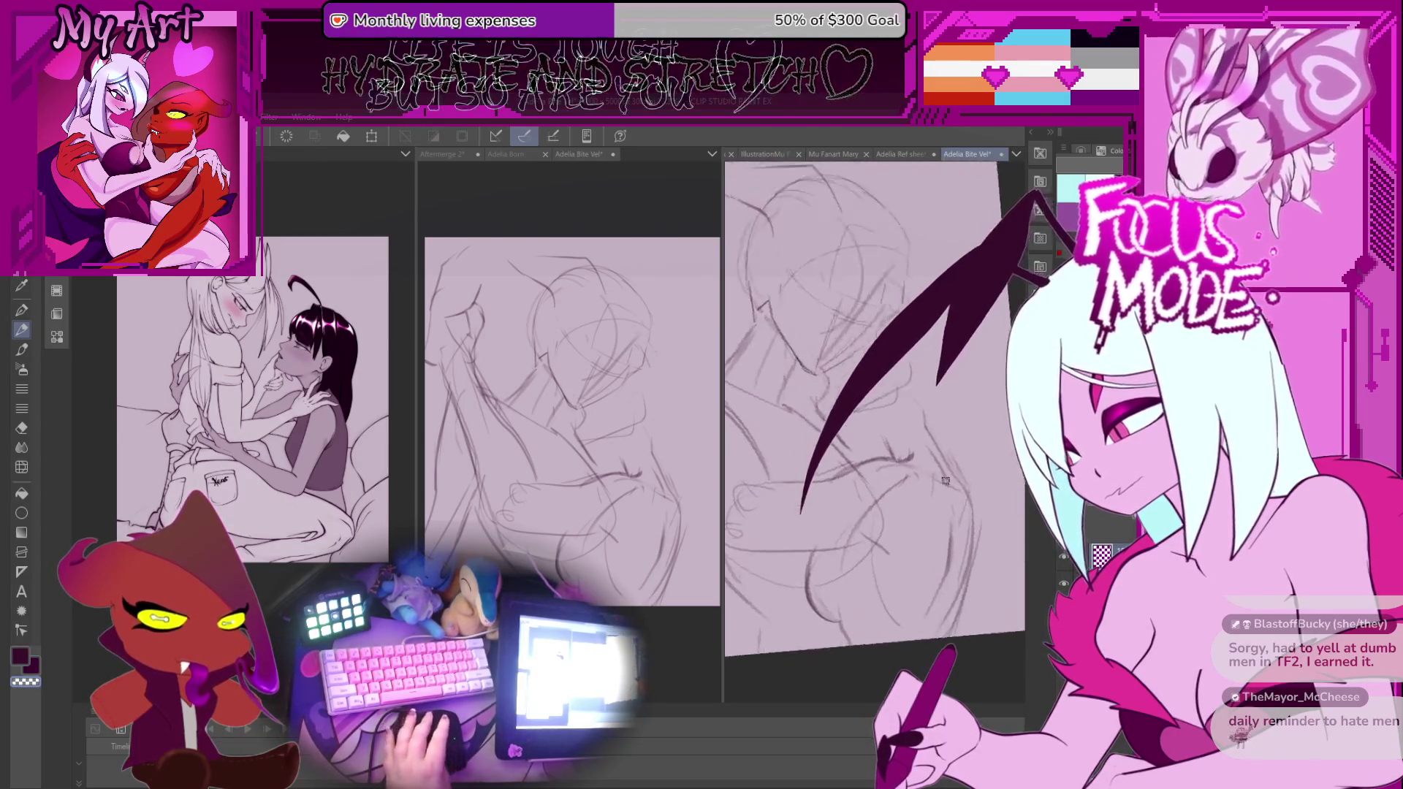
pyautogui.scroll(3, 940, 476)
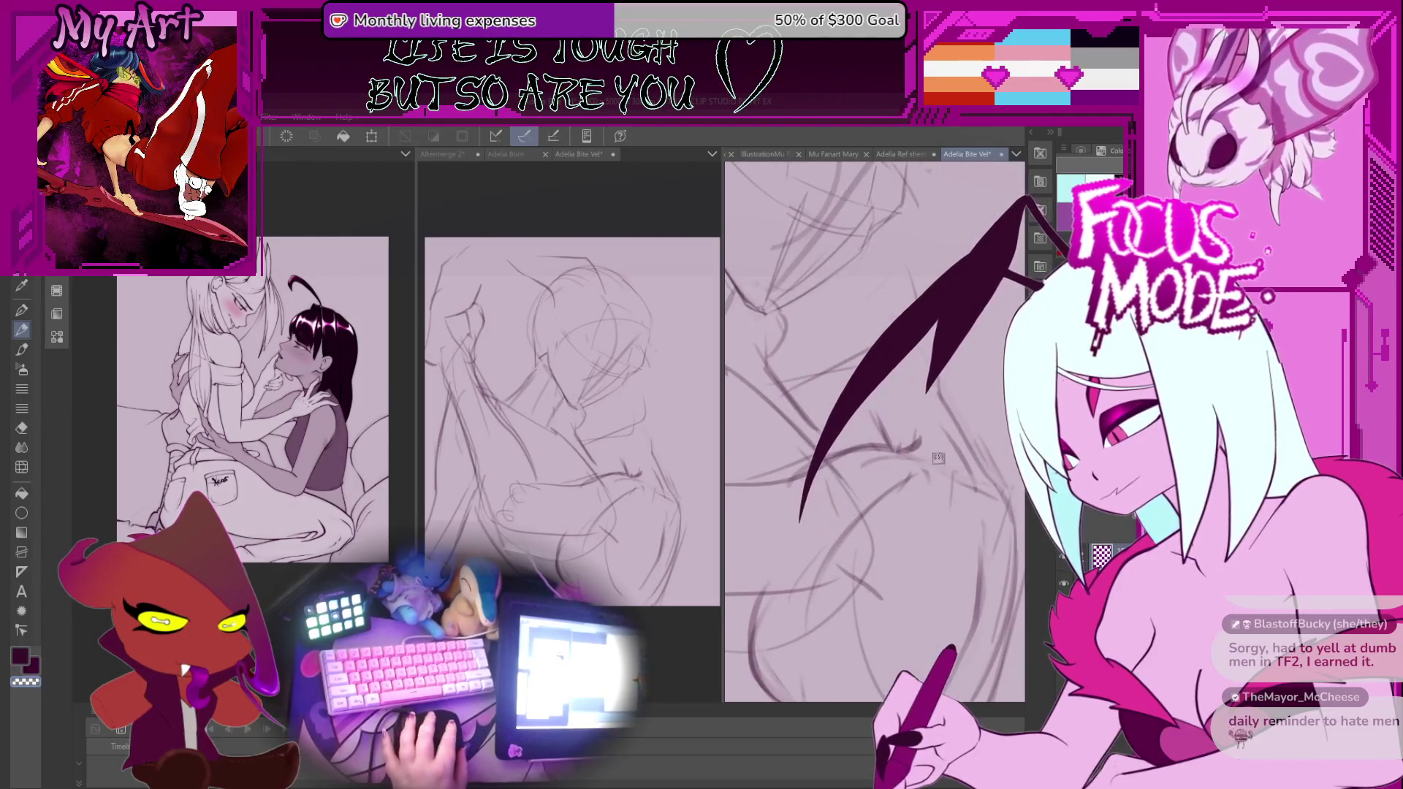
pyautogui.scroll(-1, 943, 457)
pyautogui.scroll(-1, 945, 445)
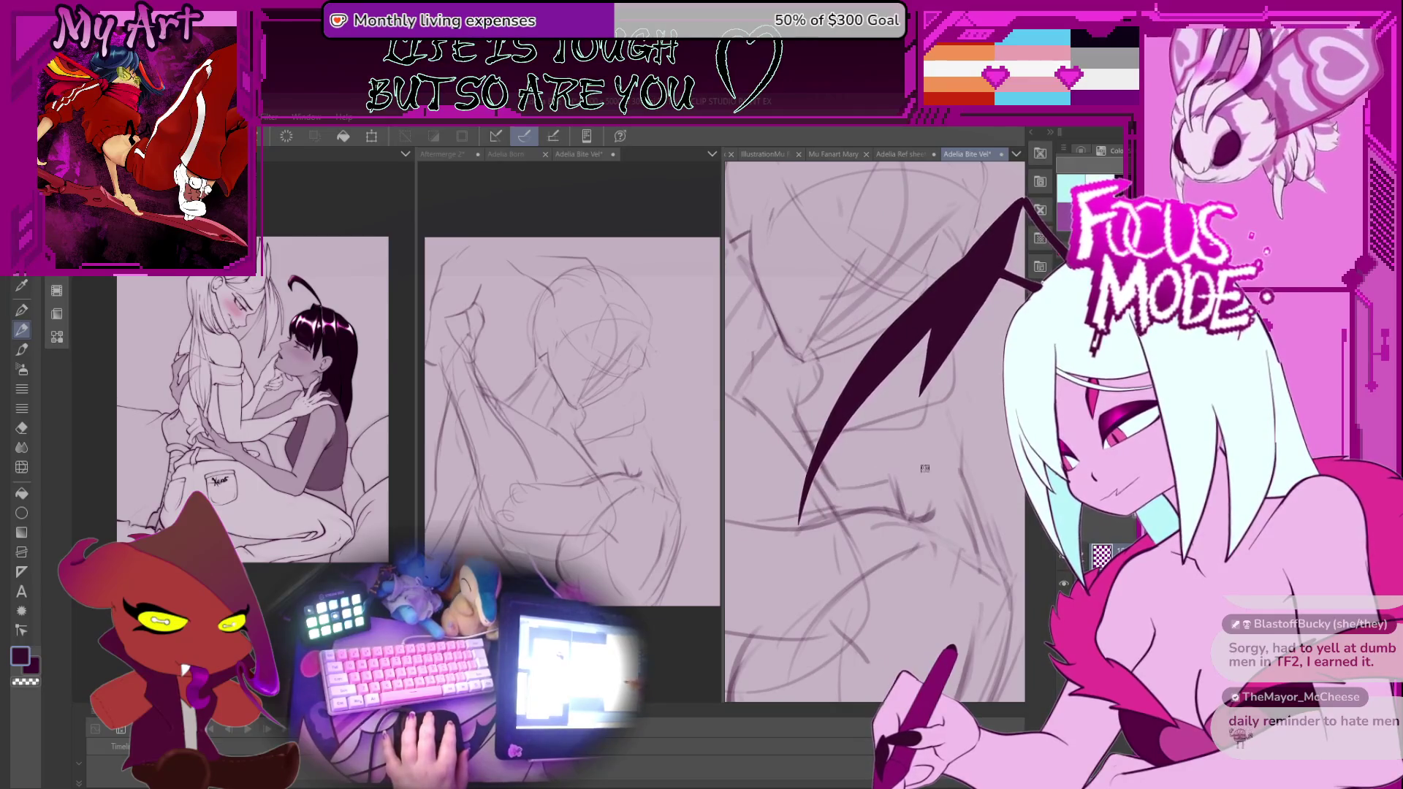
pyautogui.scroll(1, 857, 481)
pyautogui.scroll(1, 858, 481)
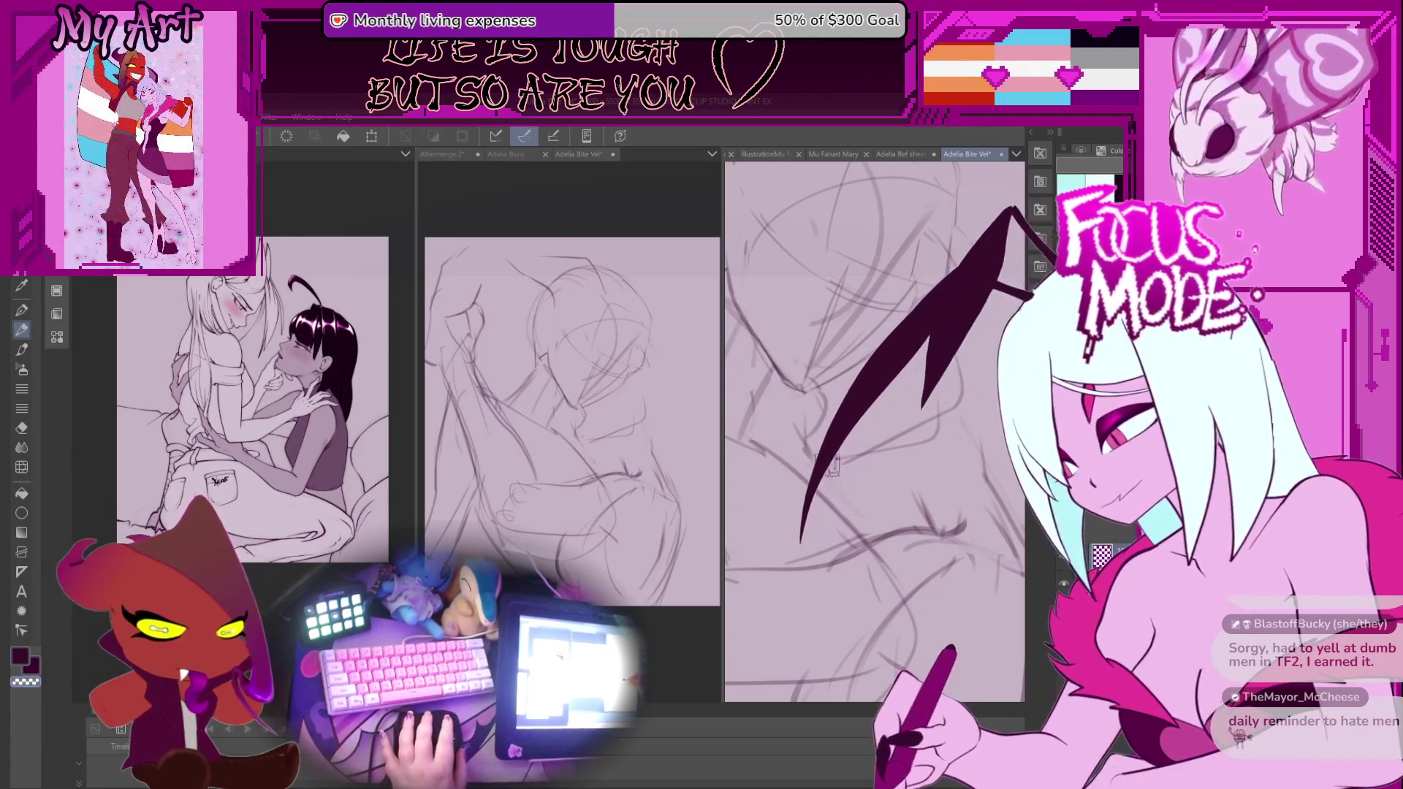
pyautogui.scroll(1, 859, 470)
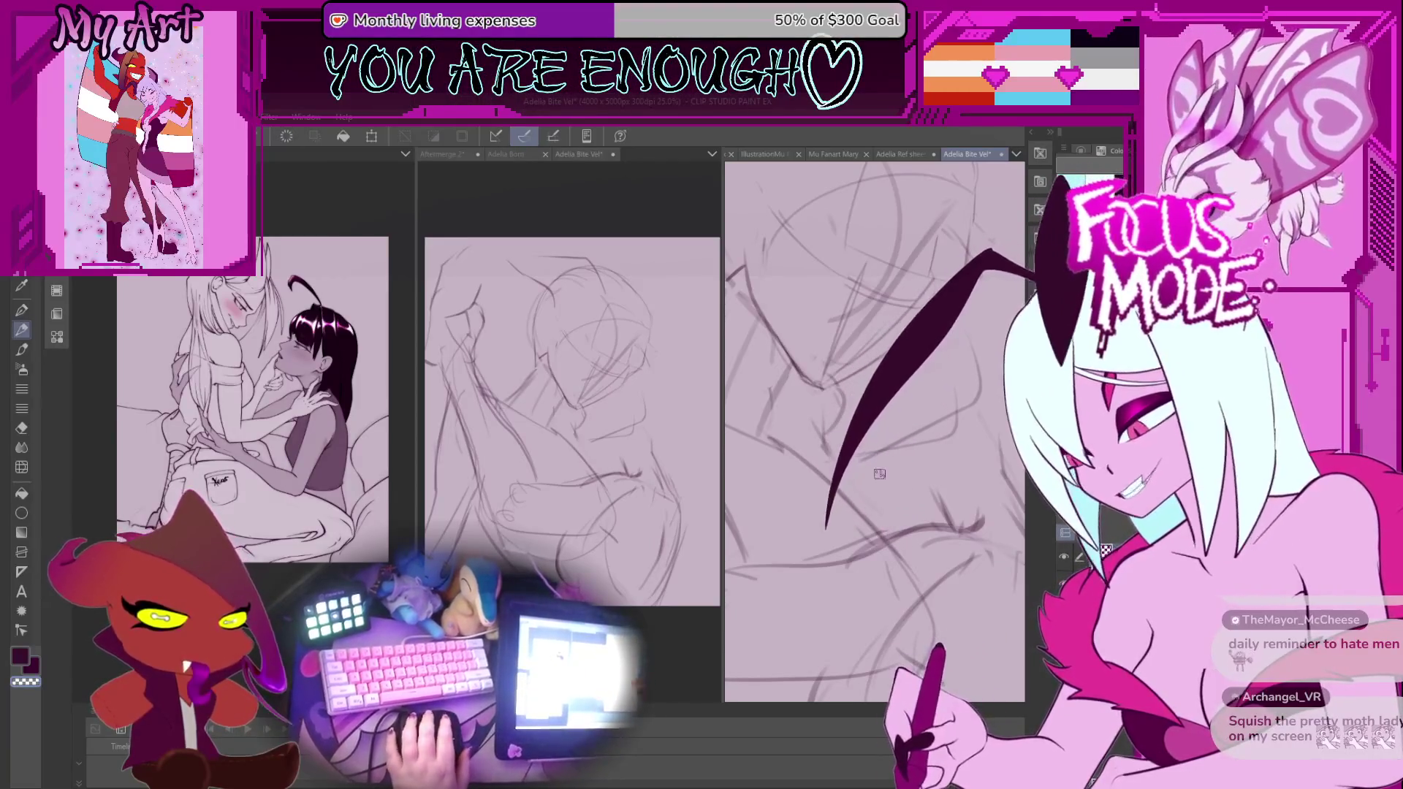
pyautogui.scroll(1, 839, 459)
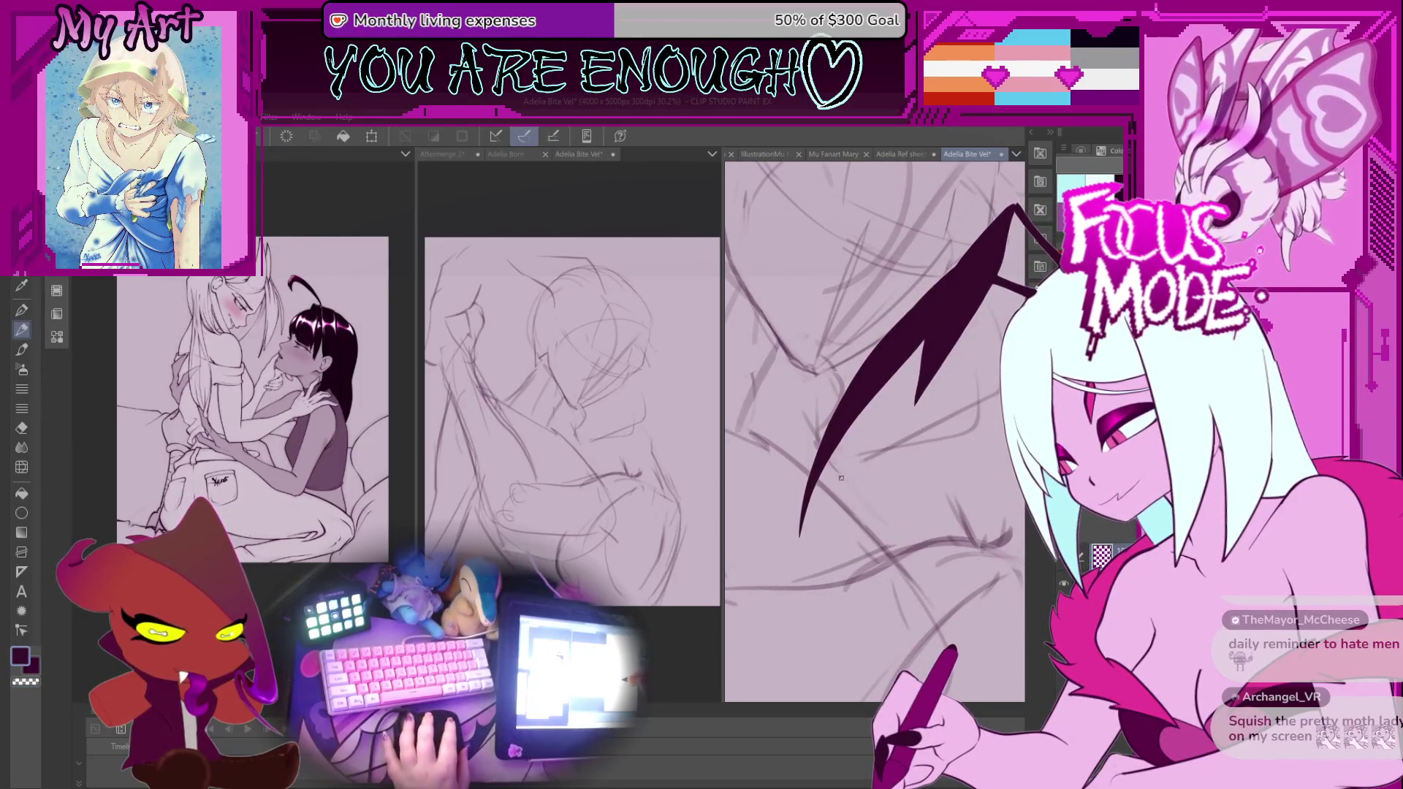
pyautogui.moveTo(842, 477); pyautogui.dragTo(849, 499)
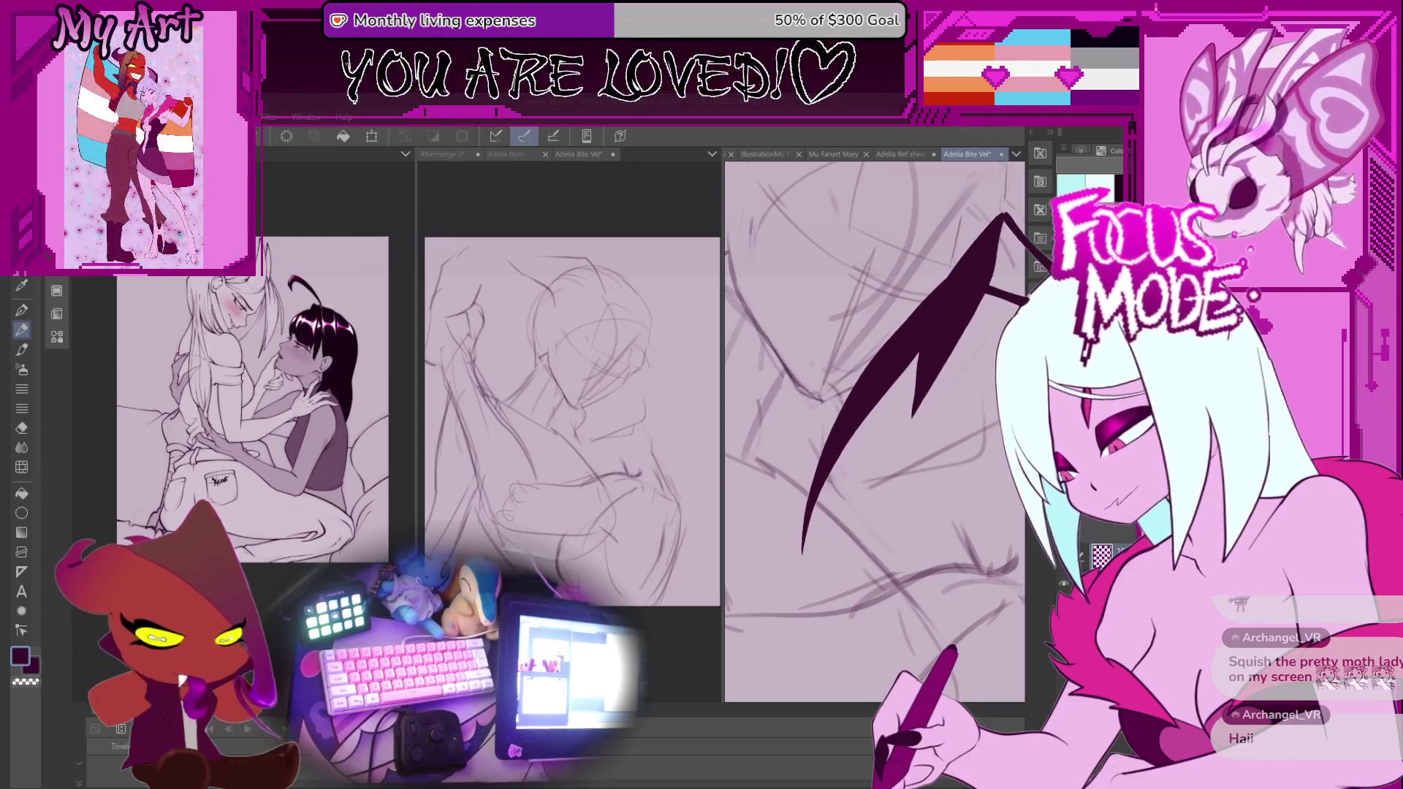
pyautogui.click(604, 467)
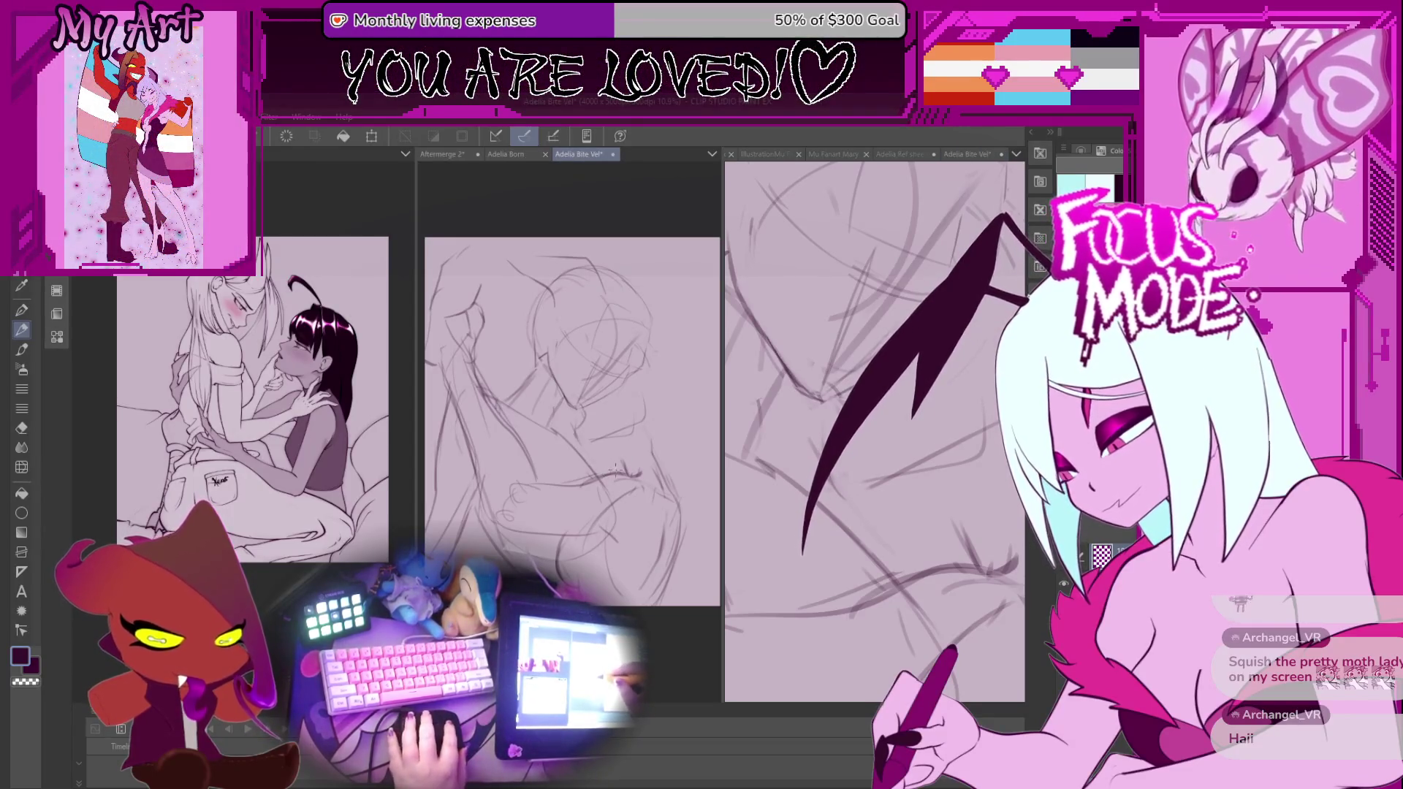
# Draw two curved strokes at the middle sketch's lower right and skew them to lean right.
pyautogui.scroll(2, 643, 475)
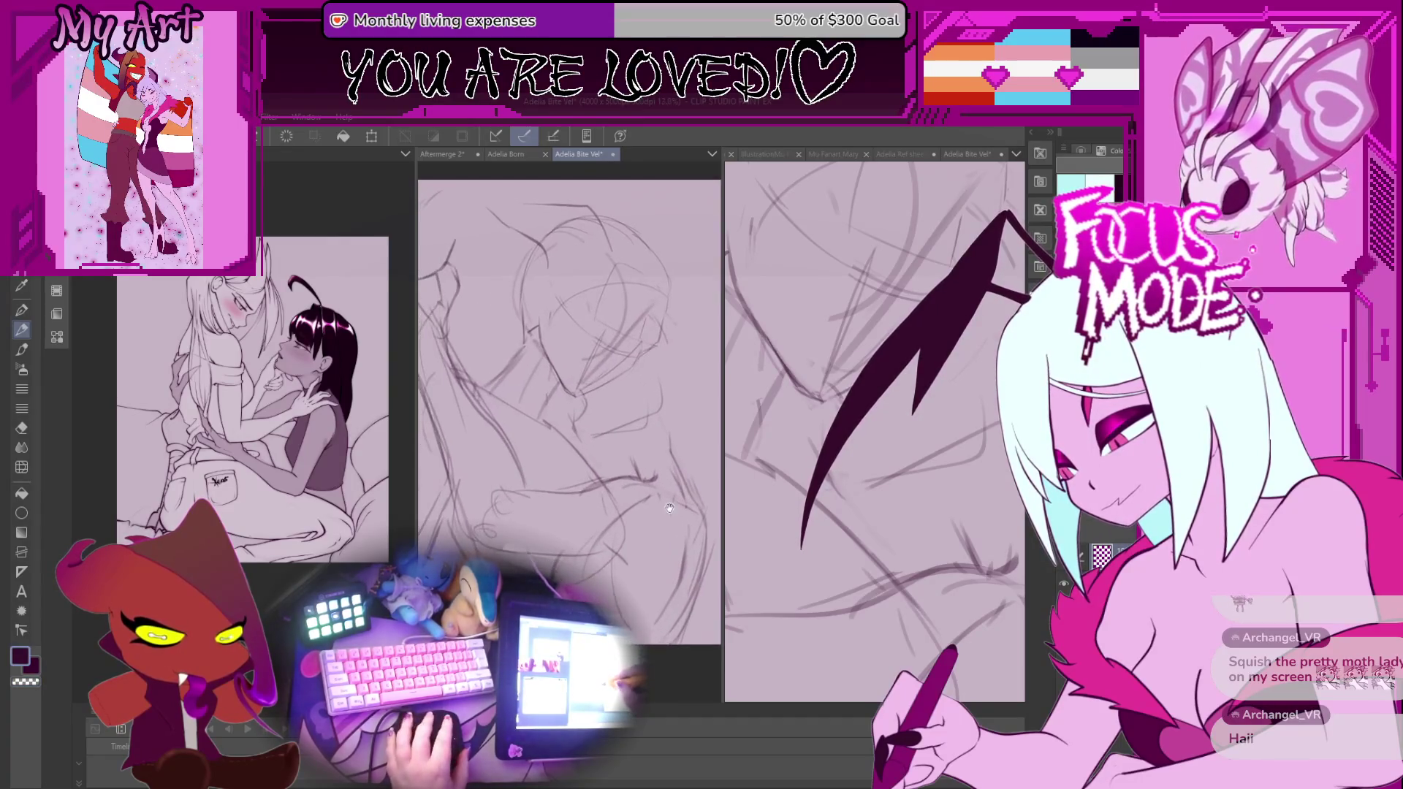
pyautogui.moveTo(638, 471); pyautogui.dragTo(638, 455)
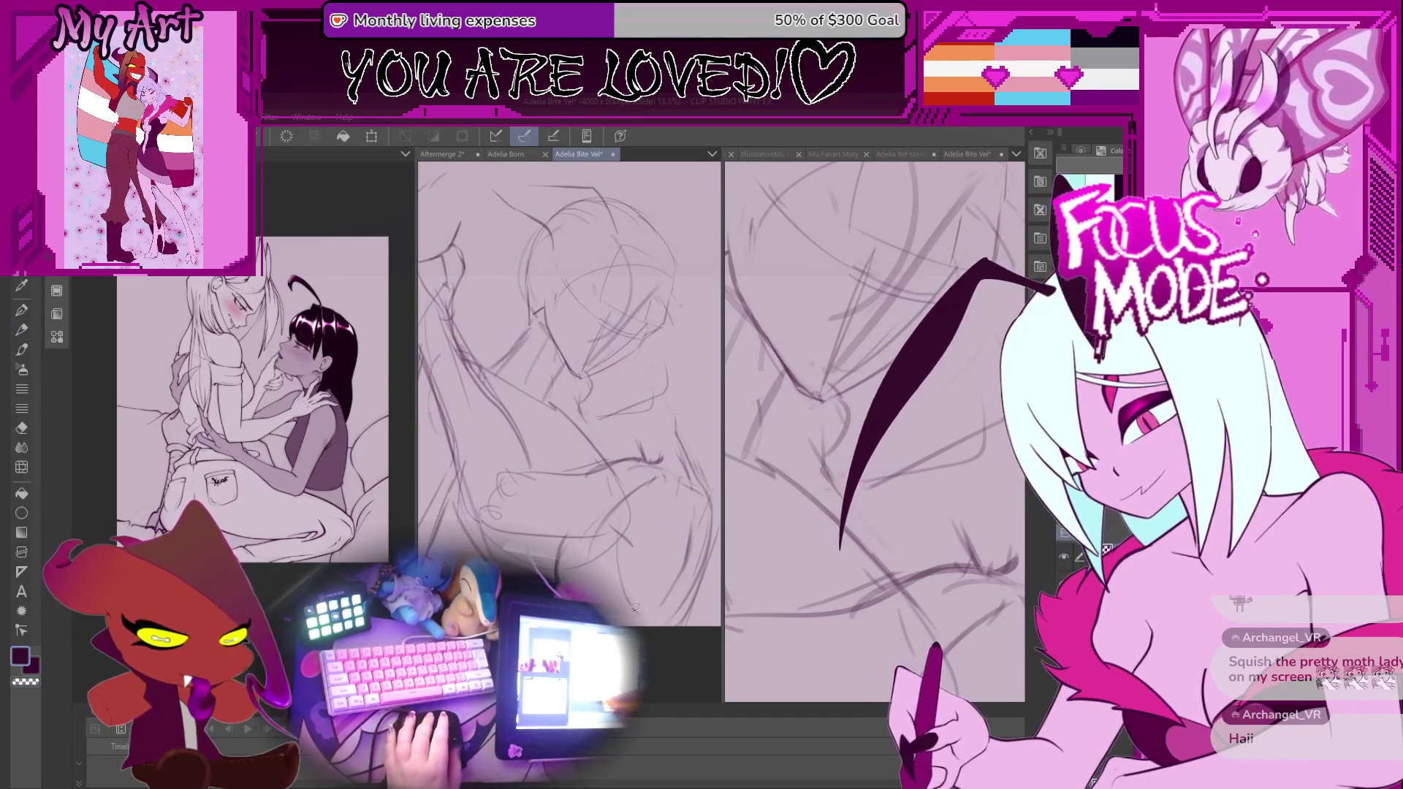
pyautogui.moveTo(649, 555); pyautogui.dragTo(597, 609)
pyautogui.moveTo(683, 471); pyautogui.dragTo(661, 654)
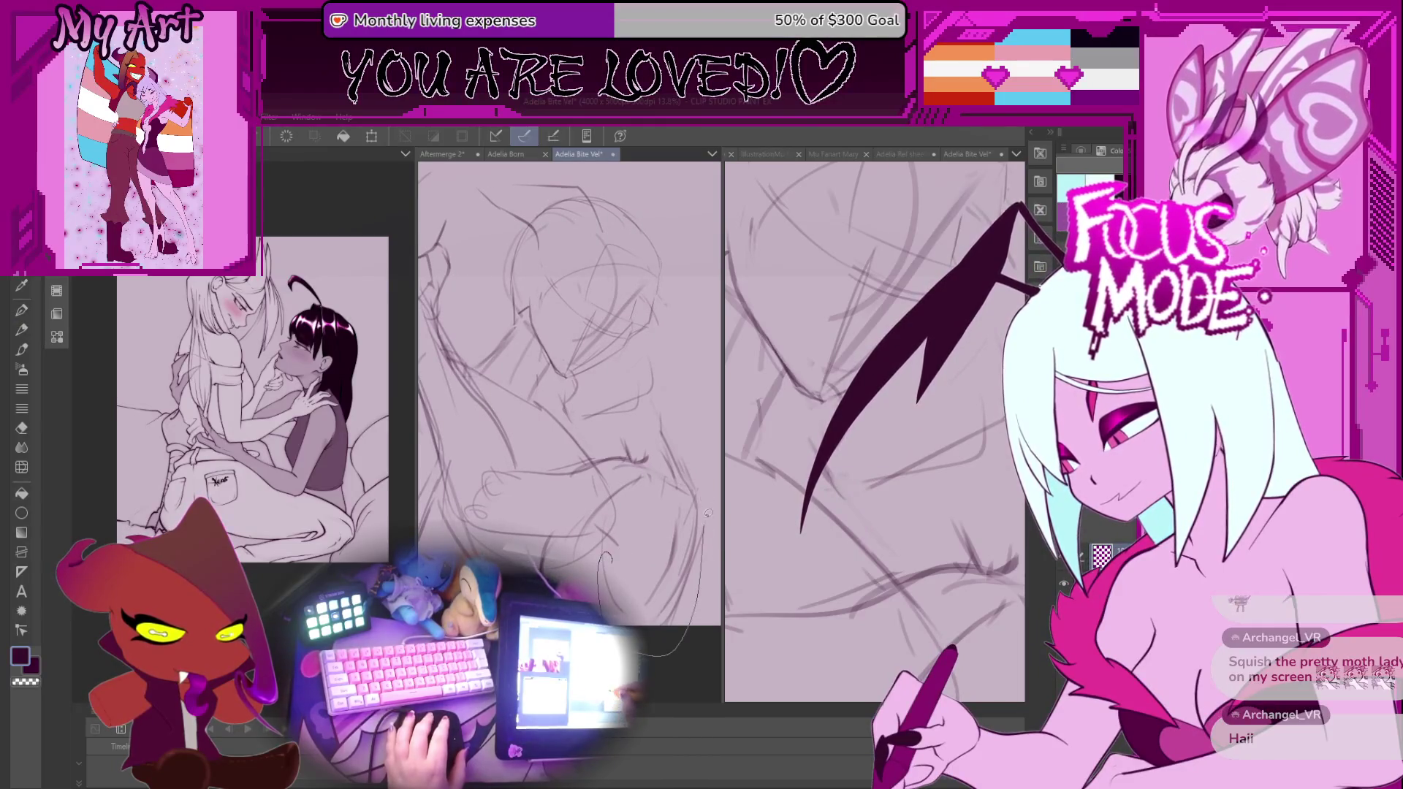
pyautogui.moveTo(679, 471)
pyautogui.mouseDown()
pyautogui.moveTo(690, 585)
pyautogui.moveTo(657, 607)
pyautogui.moveTo(595, 555)
pyautogui.mouseUp()
pyautogui.hotkey('ctrl', 't')
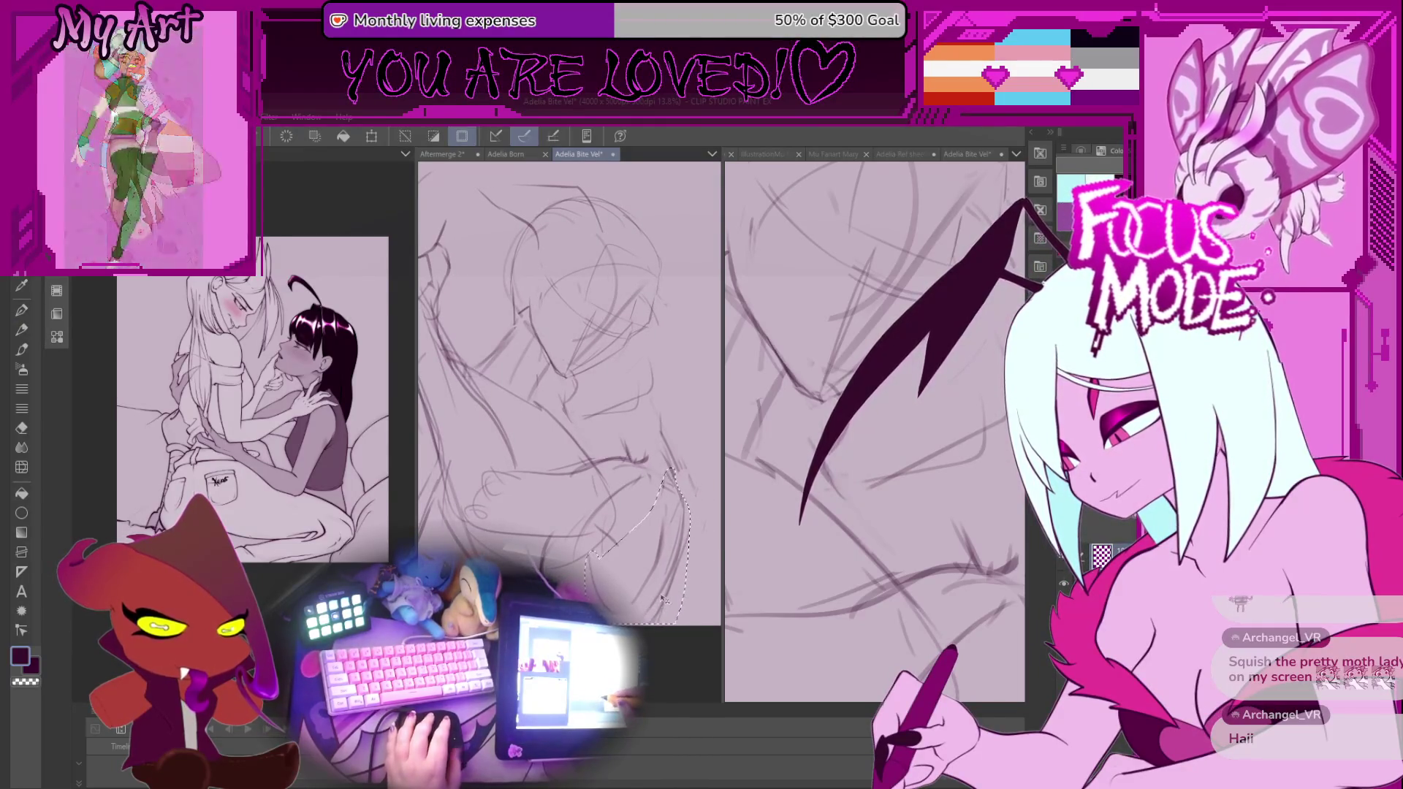
pyautogui.moveTo(637, 471); pyautogui.dragTo(660, 476)
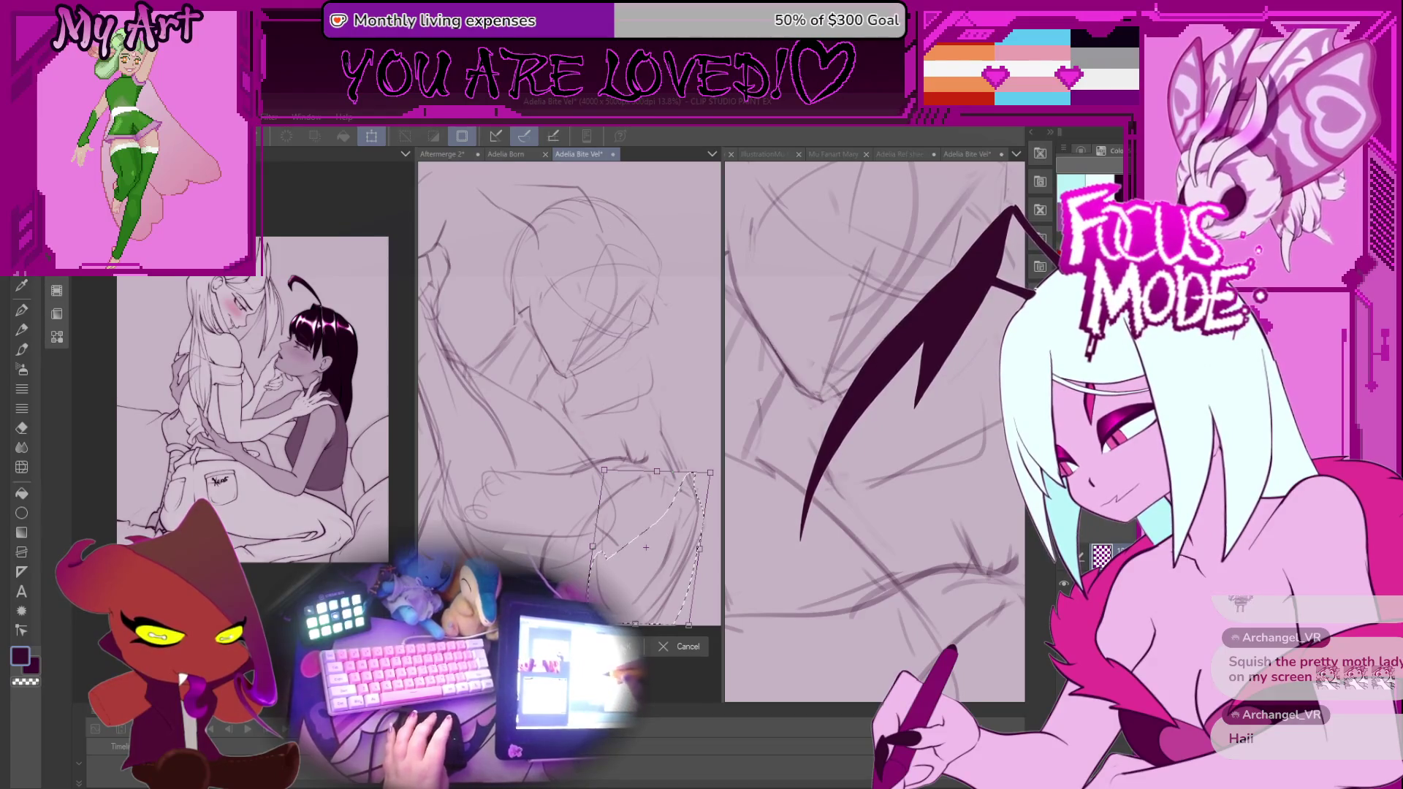
pyautogui.press('Return')
# Switch back to the pencil and rotate the middle canvas to a drawing angle.
pyautogui.press('p')
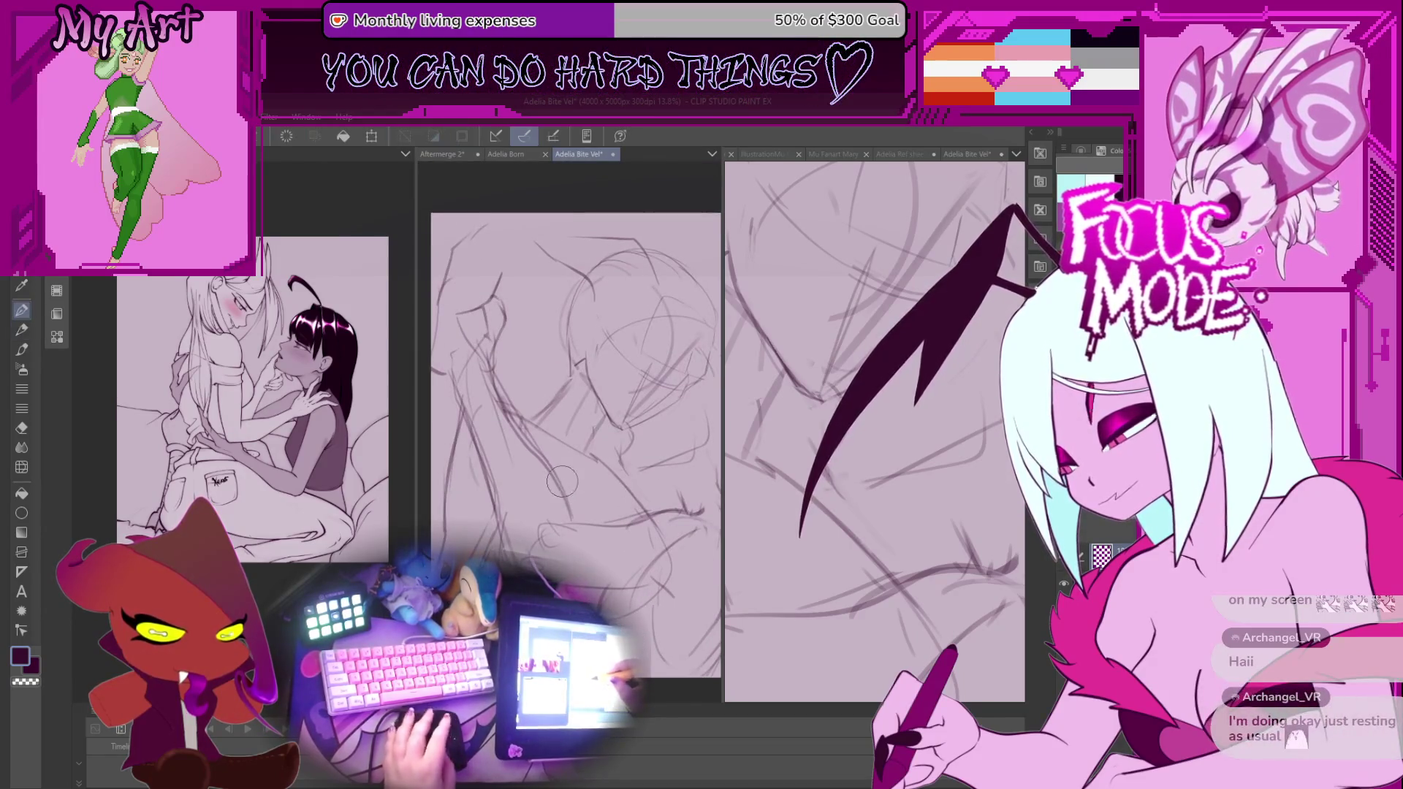
pyautogui.moveTo(604, 469); pyautogui.dragTo(610, 436)
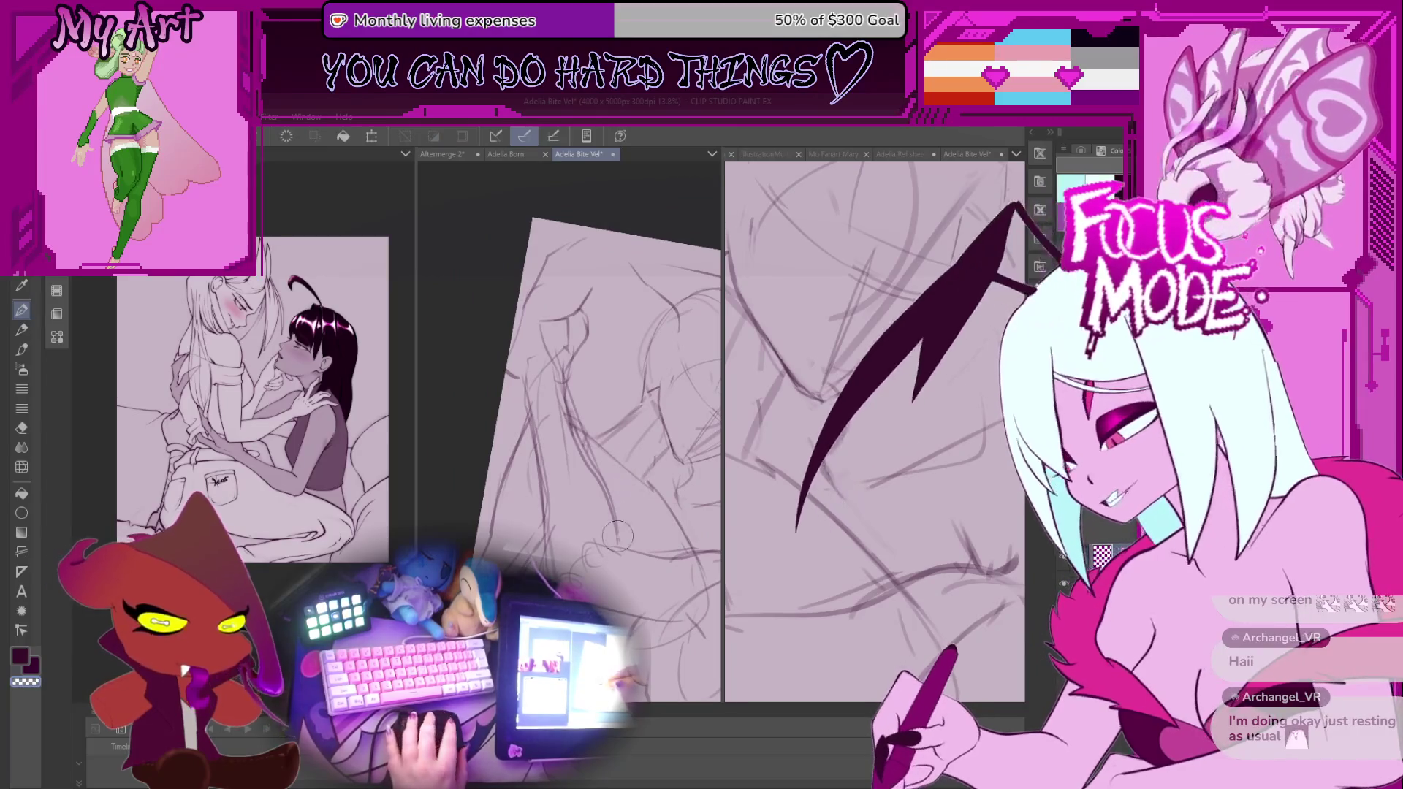
pyautogui.press('p')
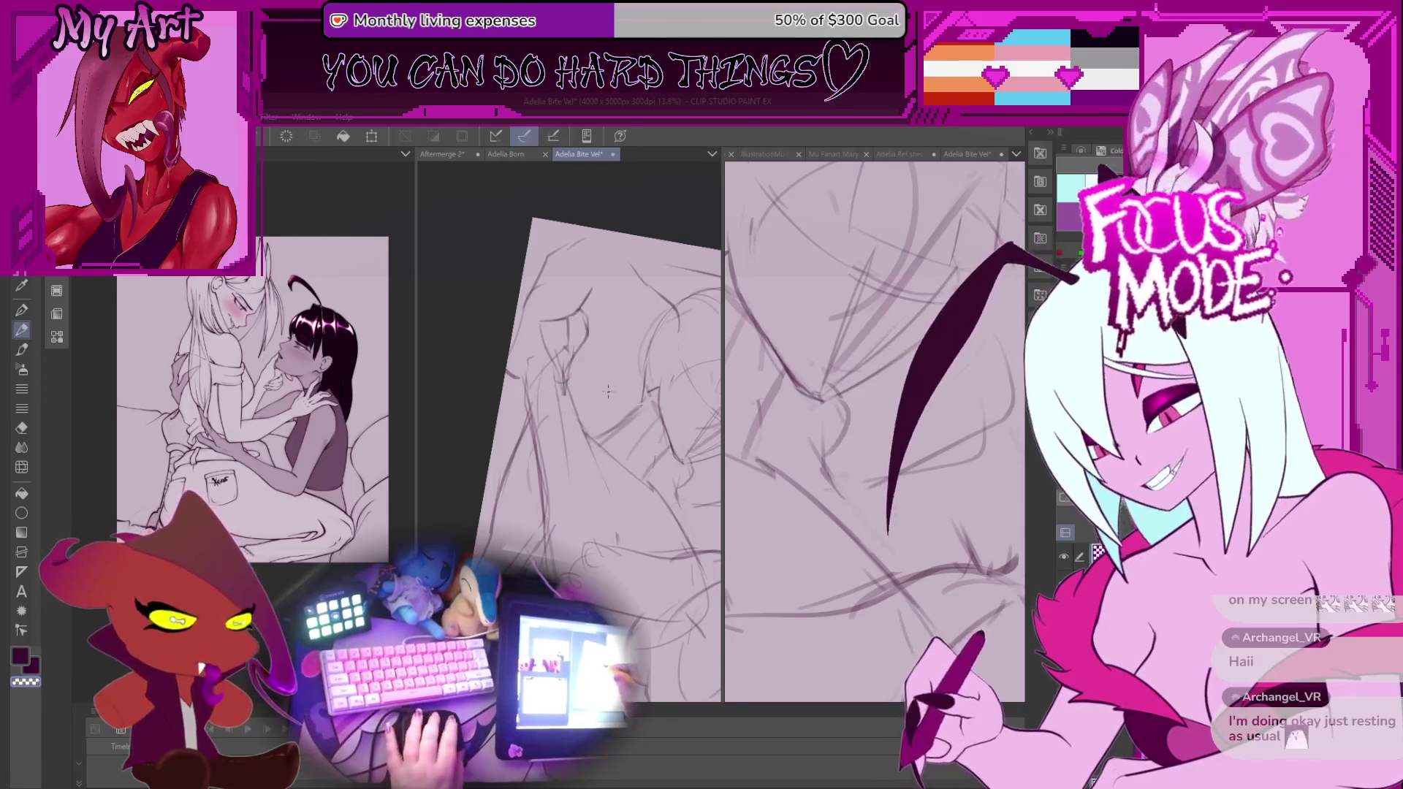
pyautogui.moveTo(607, 452); pyautogui.dragTo(616, 479)
pyautogui.moveTo(603, 528); pyautogui.dragTo(600, 559)
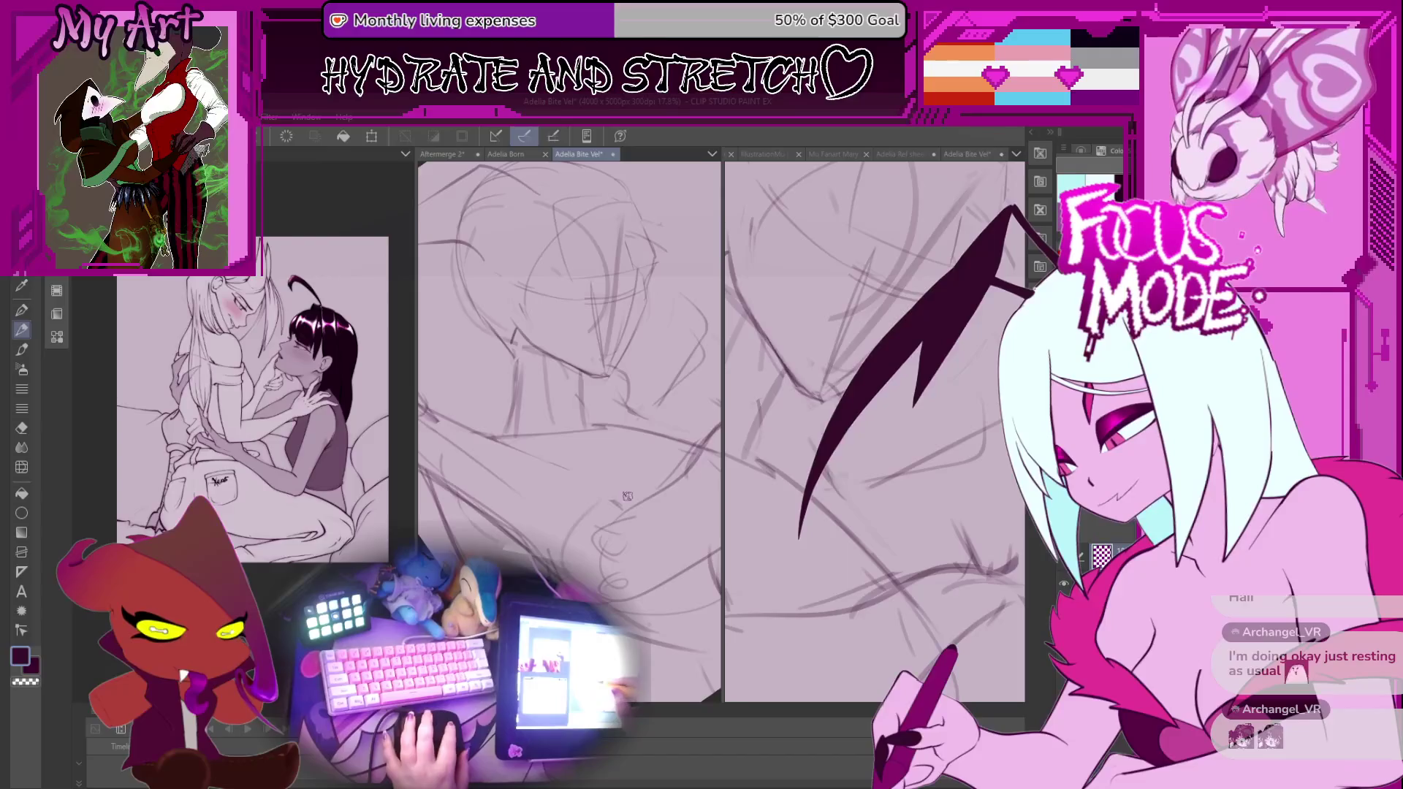
pyautogui.moveTo(629, 504); pyautogui.dragTo(584, 533)
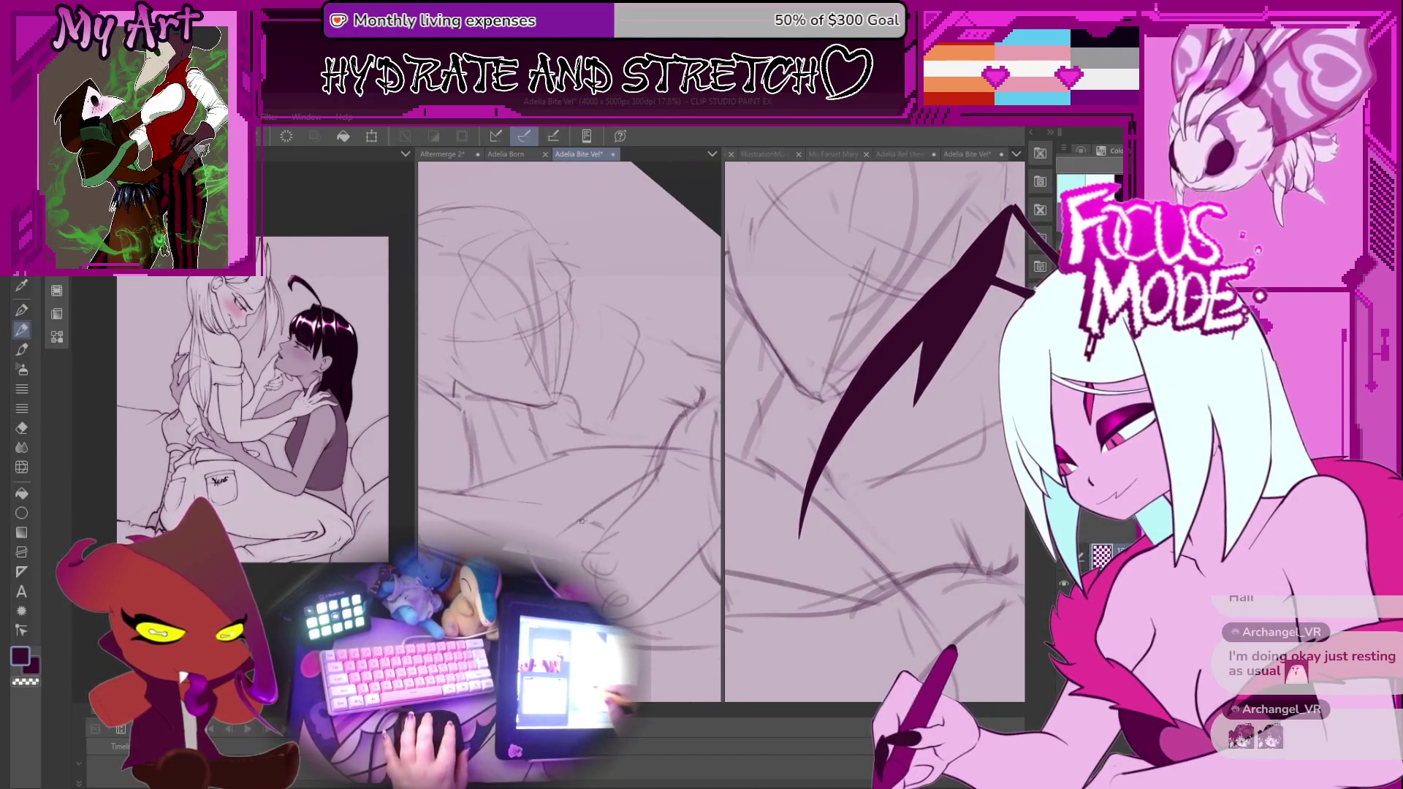
# Switch to the right-hand sketch, rotate and zoom it, then reset upright with Ctrl+0.
pyautogui.moveTo(585, 527)
pyautogui.mouseDown()
pyautogui.moveTo(638, 486)
pyautogui.moveTo(623, 498)
pyautogui.mouseUp()
pyautogui.moveTo(813, 489)
pyautogui.mouseDown()
pyautogui.moveTo(860, 525)
pyautogui.moveTo(845, 594)
pyautogui.mouseUp()
pyautogui.scroll(-2, 910, 577)
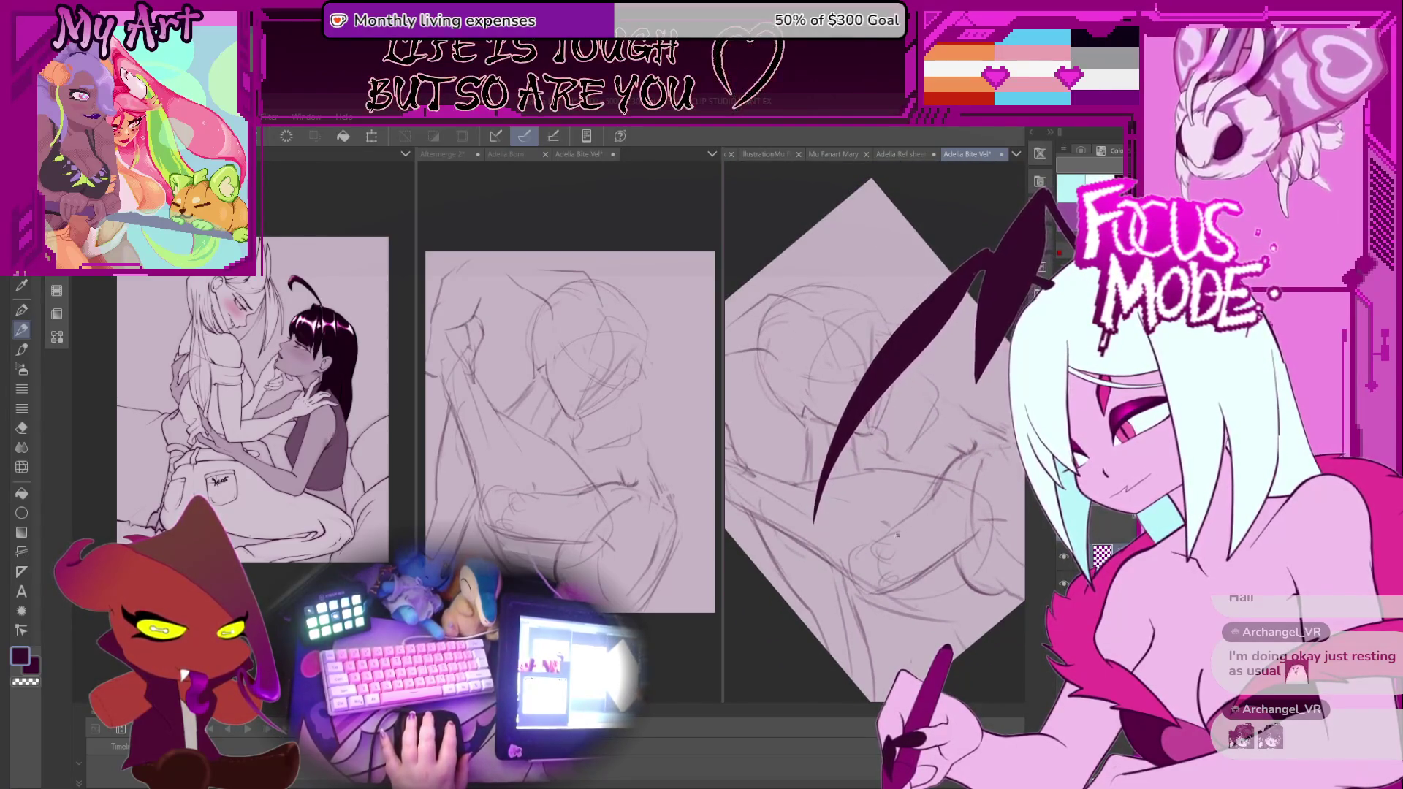
pyautogui.moveTo(922, 506); pyautogui.dragTo(855, 579)
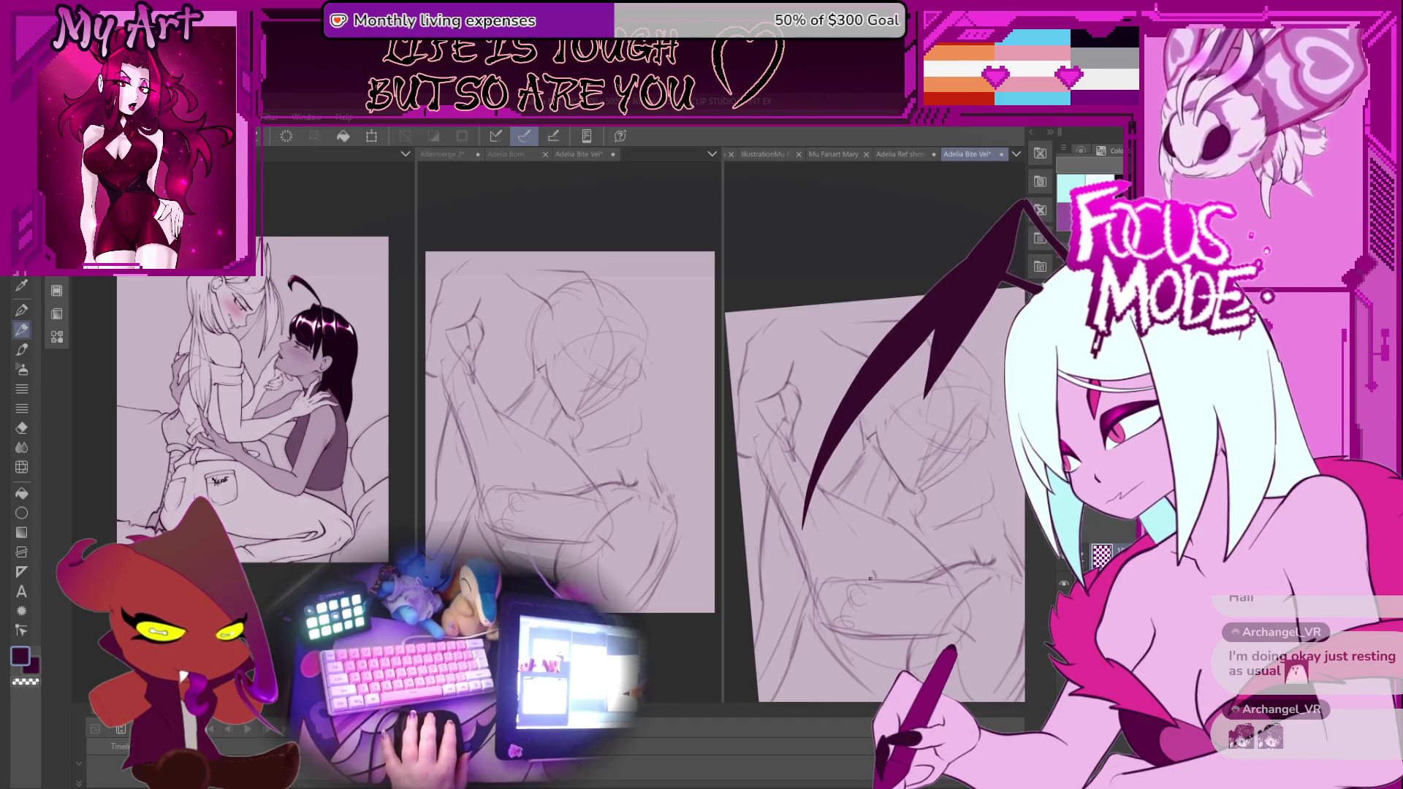
pyautogui.moveTo(804, 410); pyautogui.dragTo(794, 459)
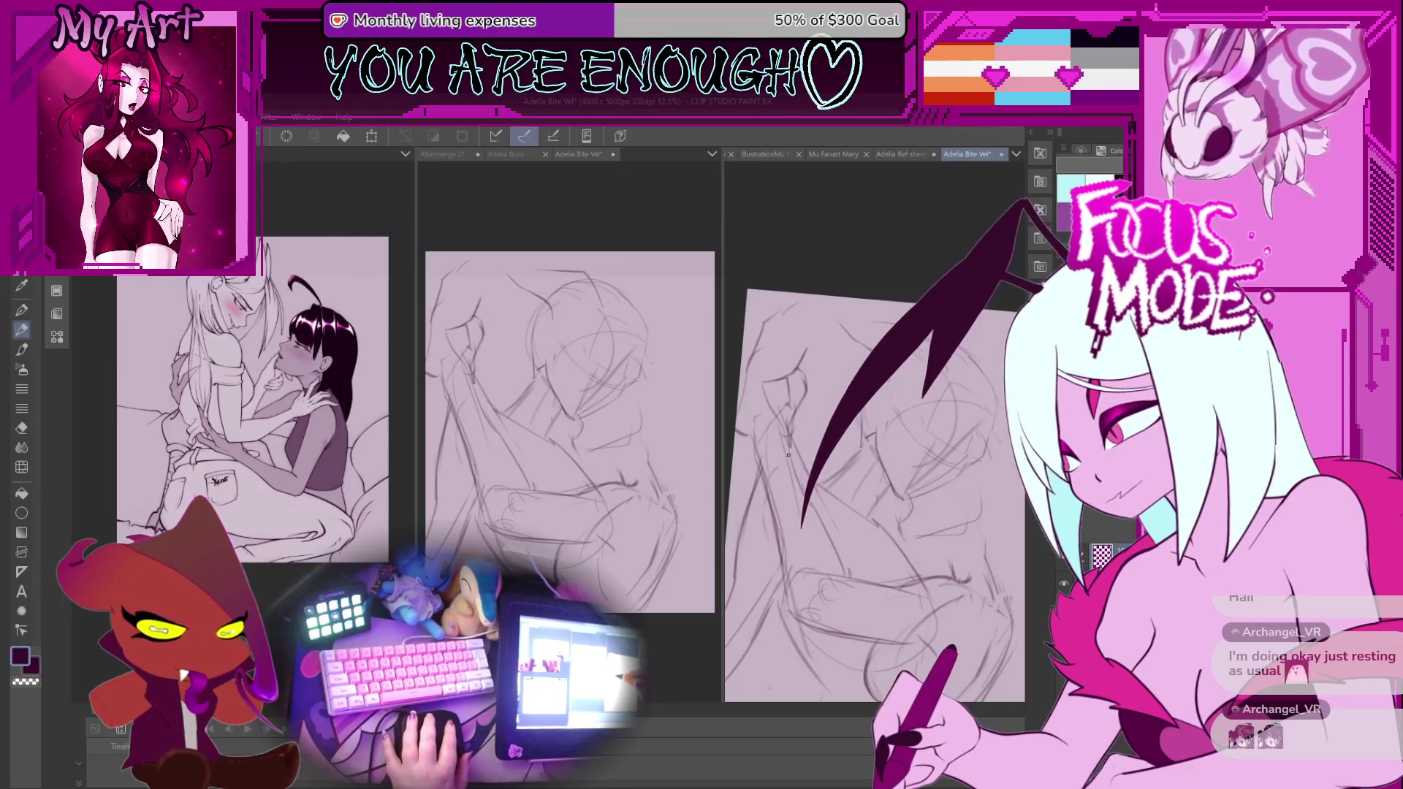
pyautogui.moveTo(834, 543); pyautogui.dragTo(797, 491)
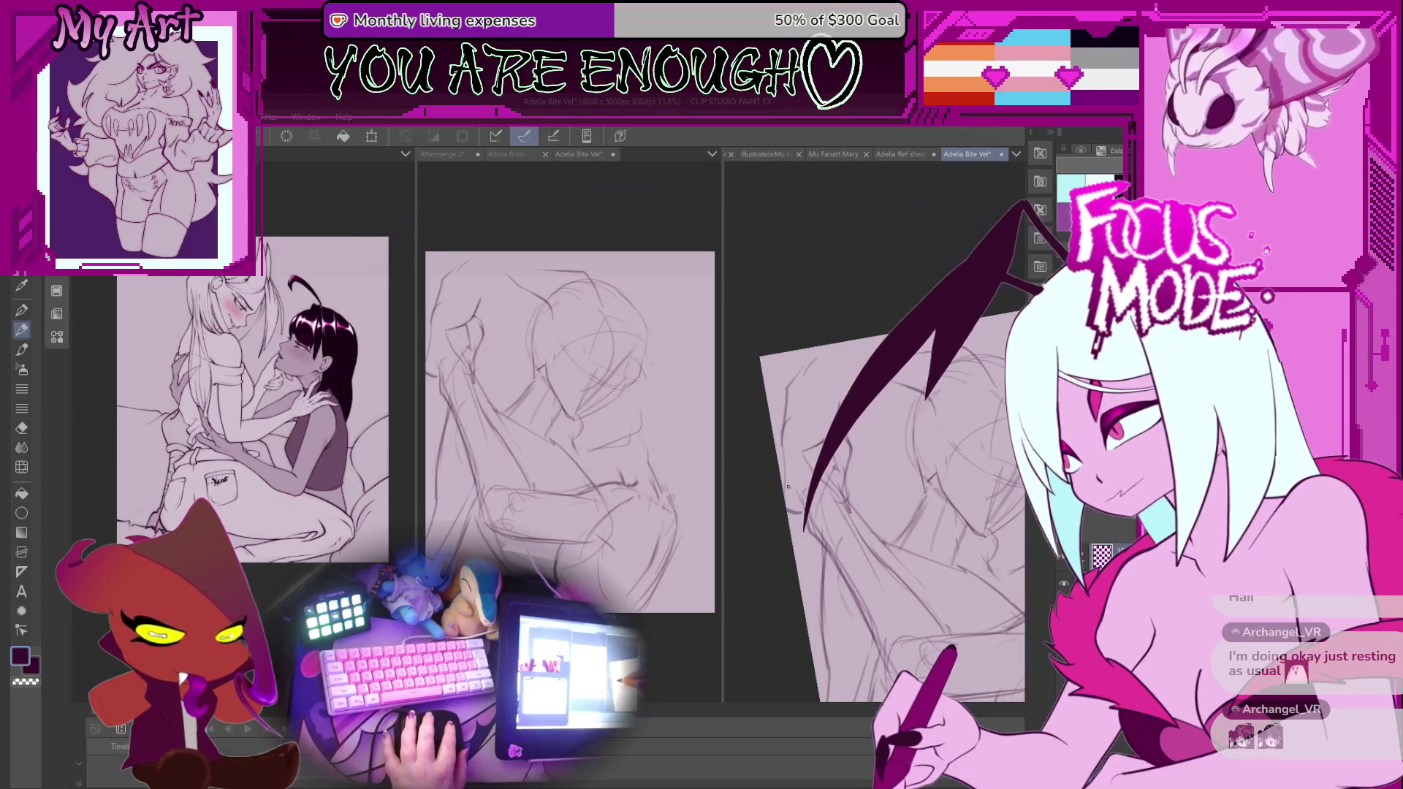
pyautogui.moveTo(793, 496); pyautogui.dragTo(769, 413)
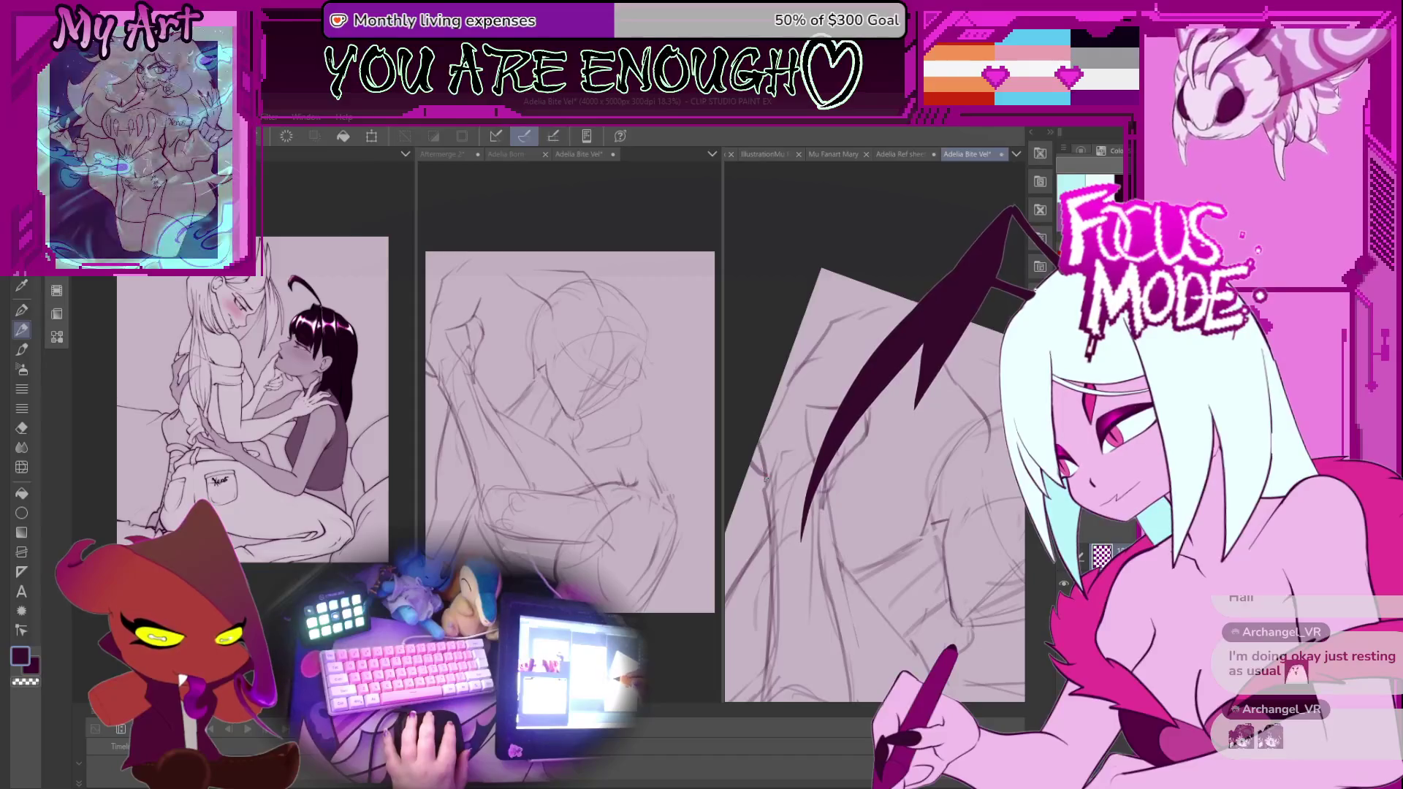
pyautogui.hotkey('ctrl', '0')
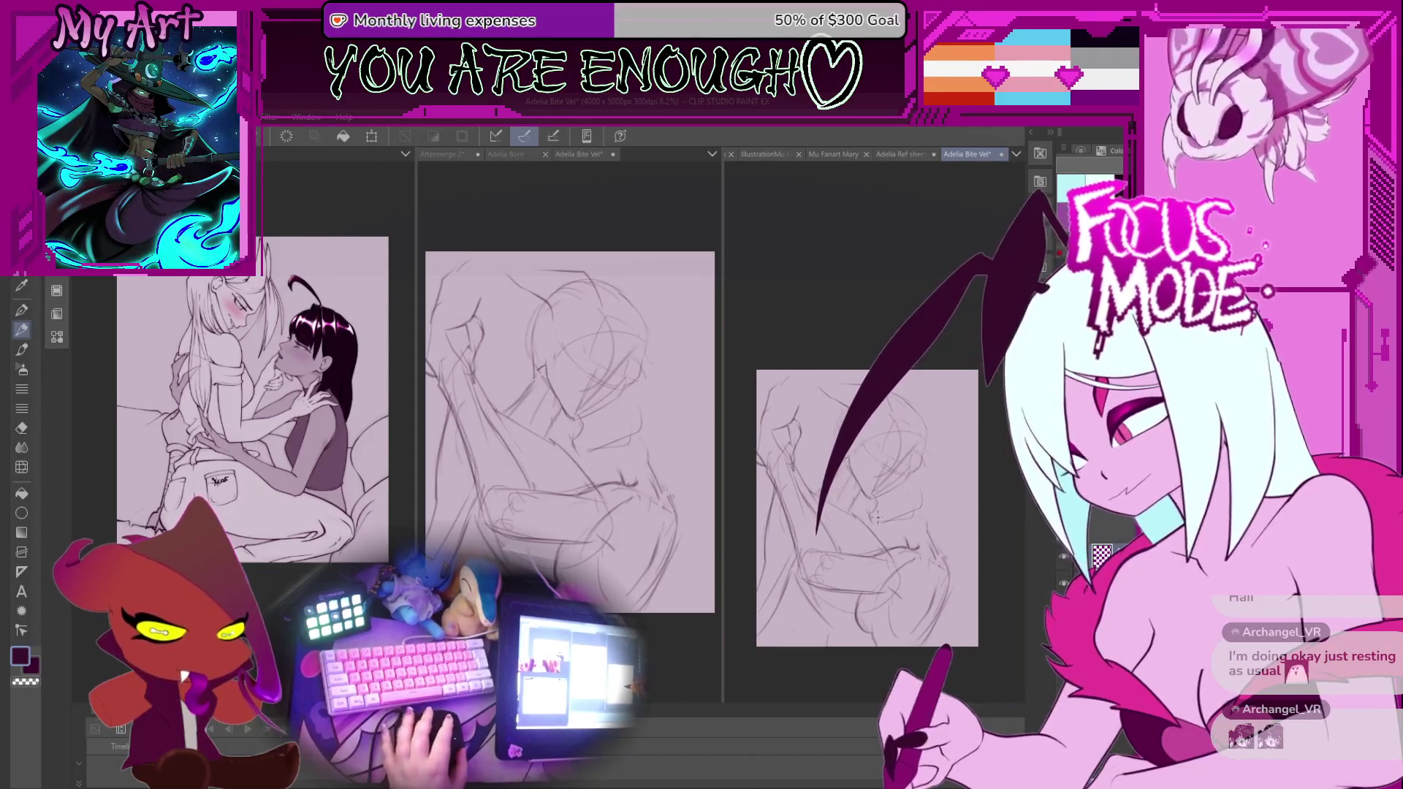
pyautogui.scroll(3, 831, 508)
pyautogui.moveTo(912, 515); pyautogui.dragTo(910, 506)
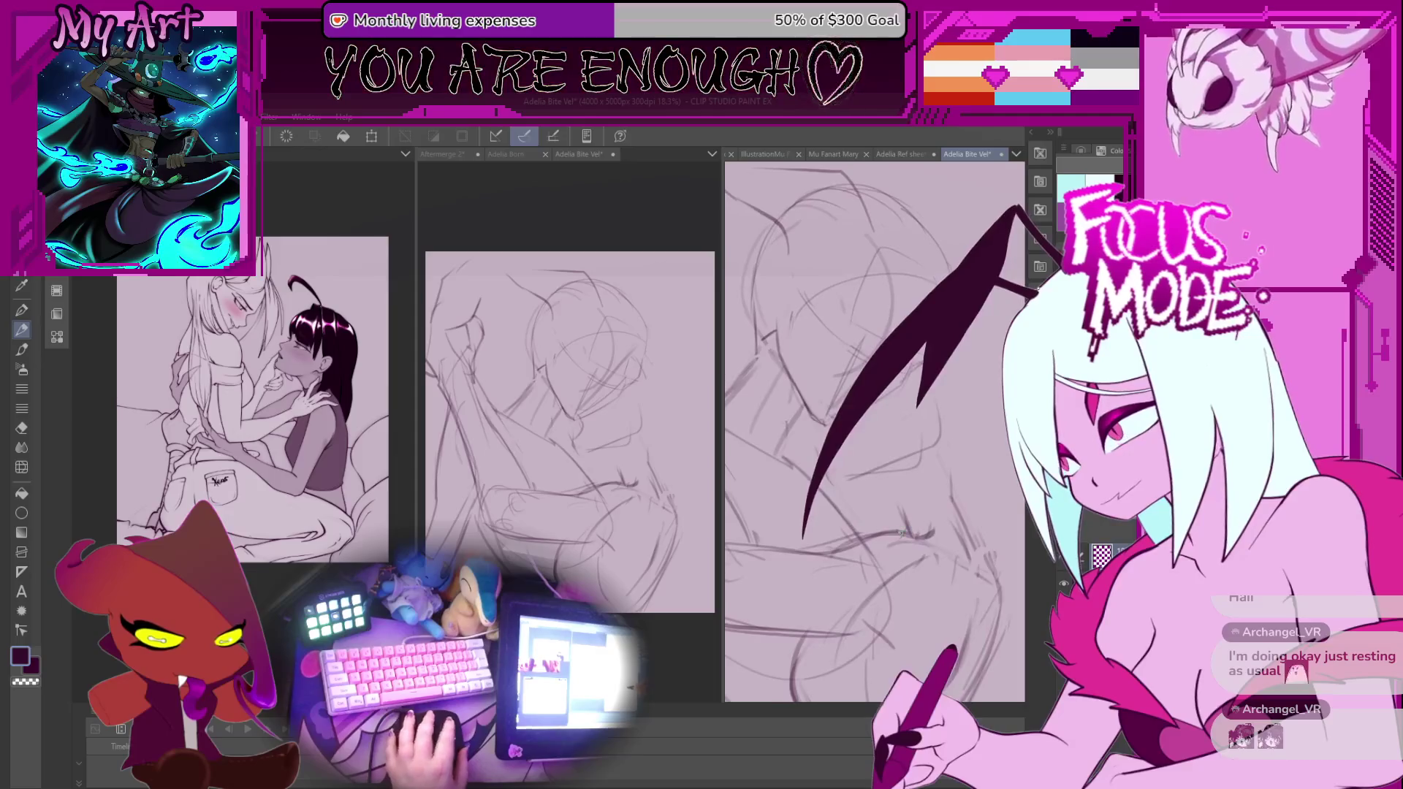
# Lasso part of the right sketch, return to the pencil, and tilt the page to drawing angles.
pyautogui.scroll(3, 897, 520)
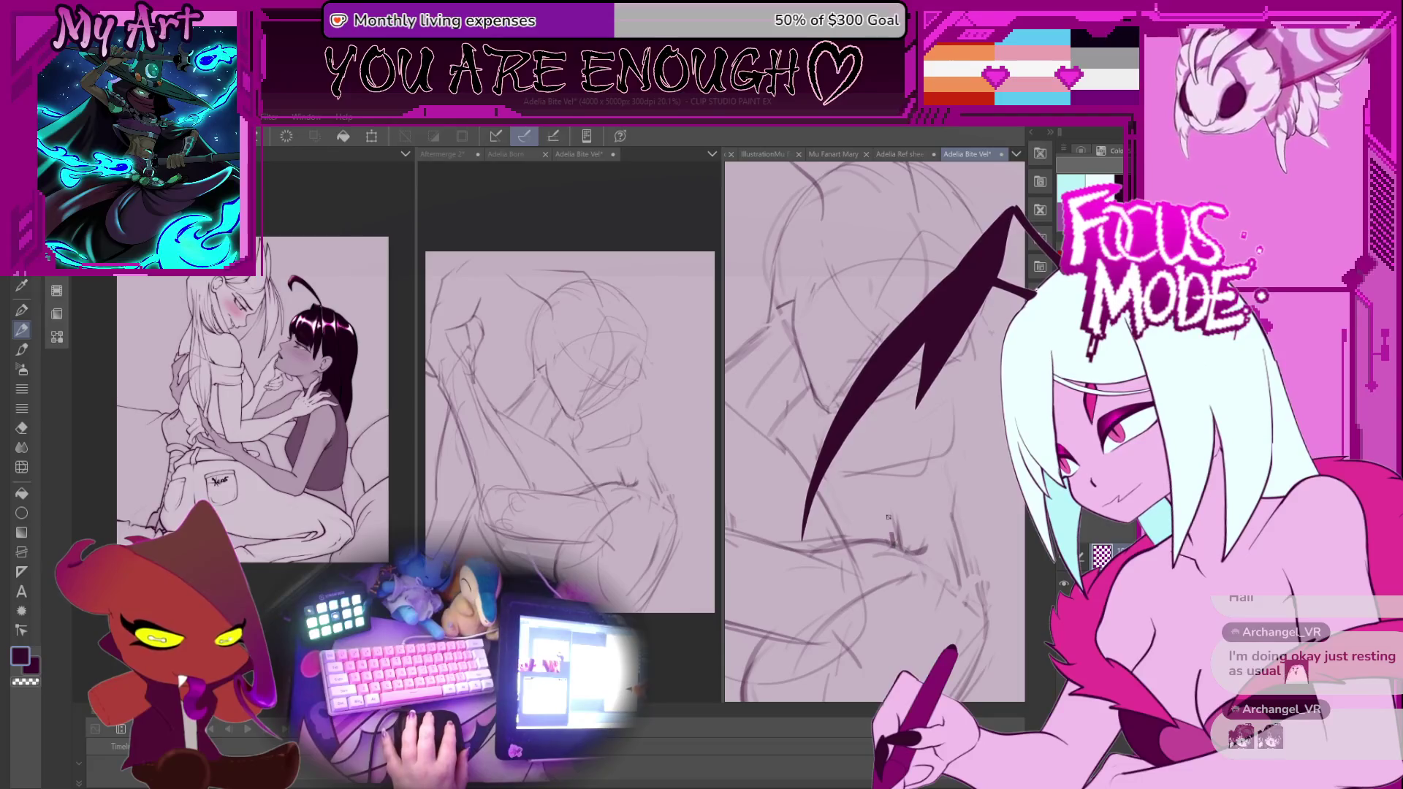
pyautogui.moveTo(868, 499); pyautogui.dragTo(859, 439)
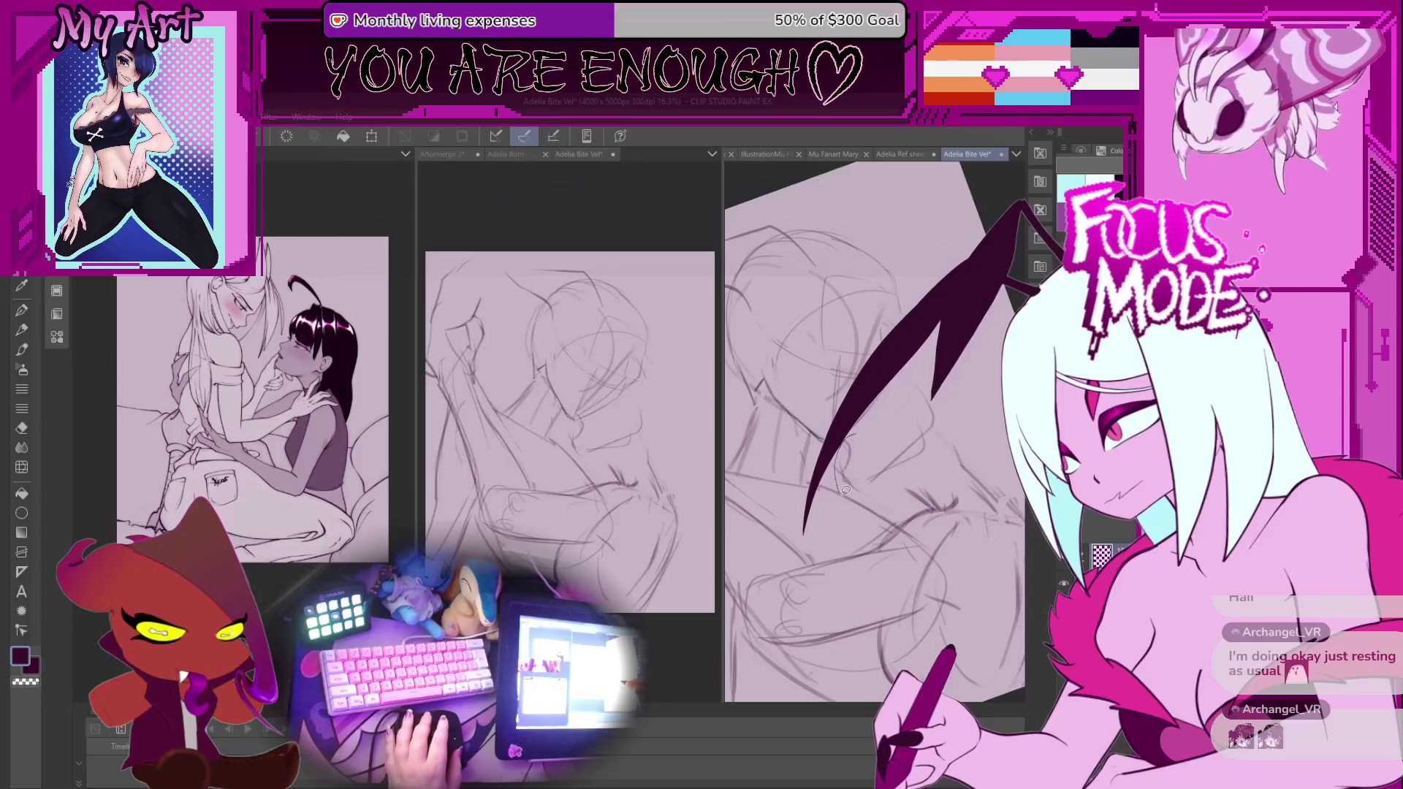
pyautogui.press('m')
pyautogui.moveTo(838, 491); pyautogui.dragTo(852, 493)
pyautogui.press('p')
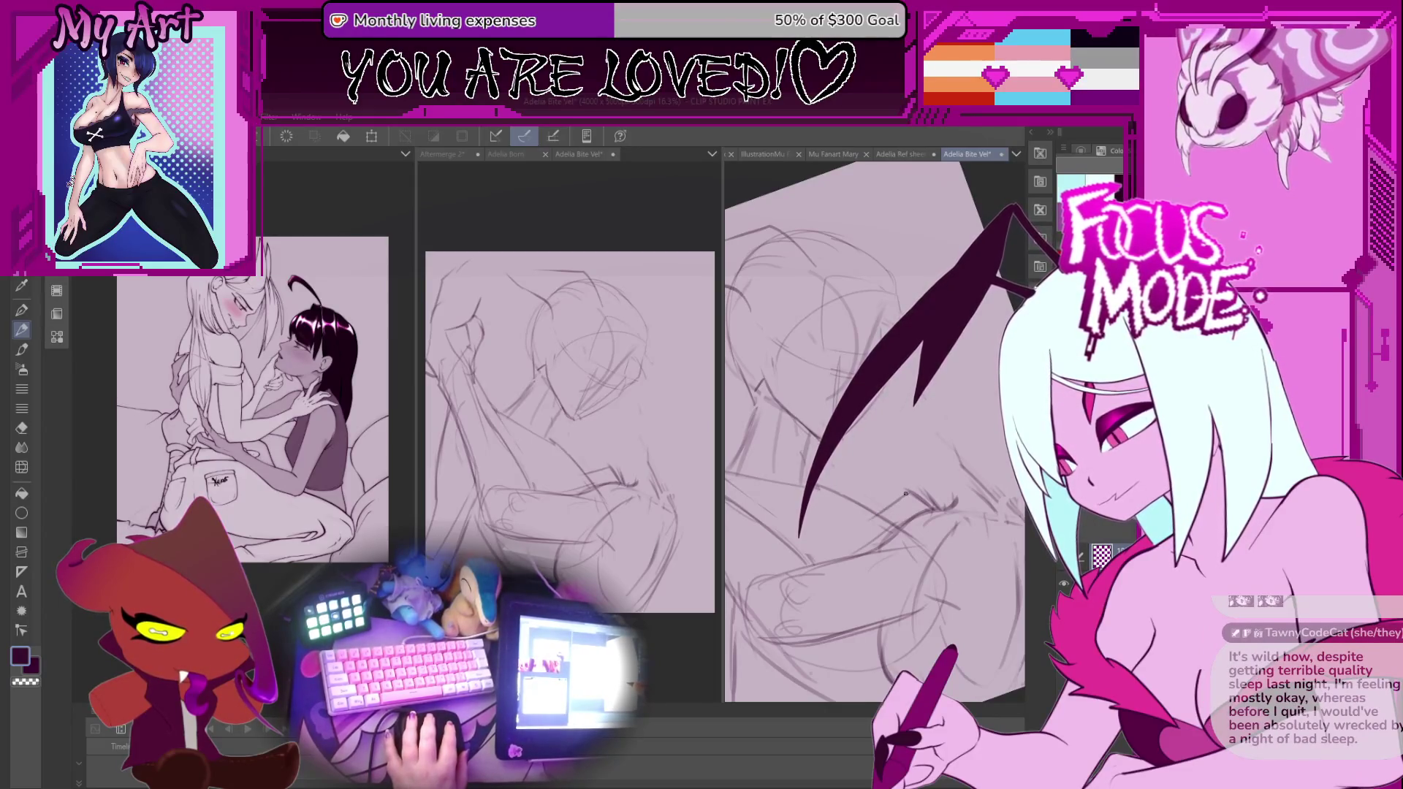
pyautogui.hotkey('ctrl', '0')
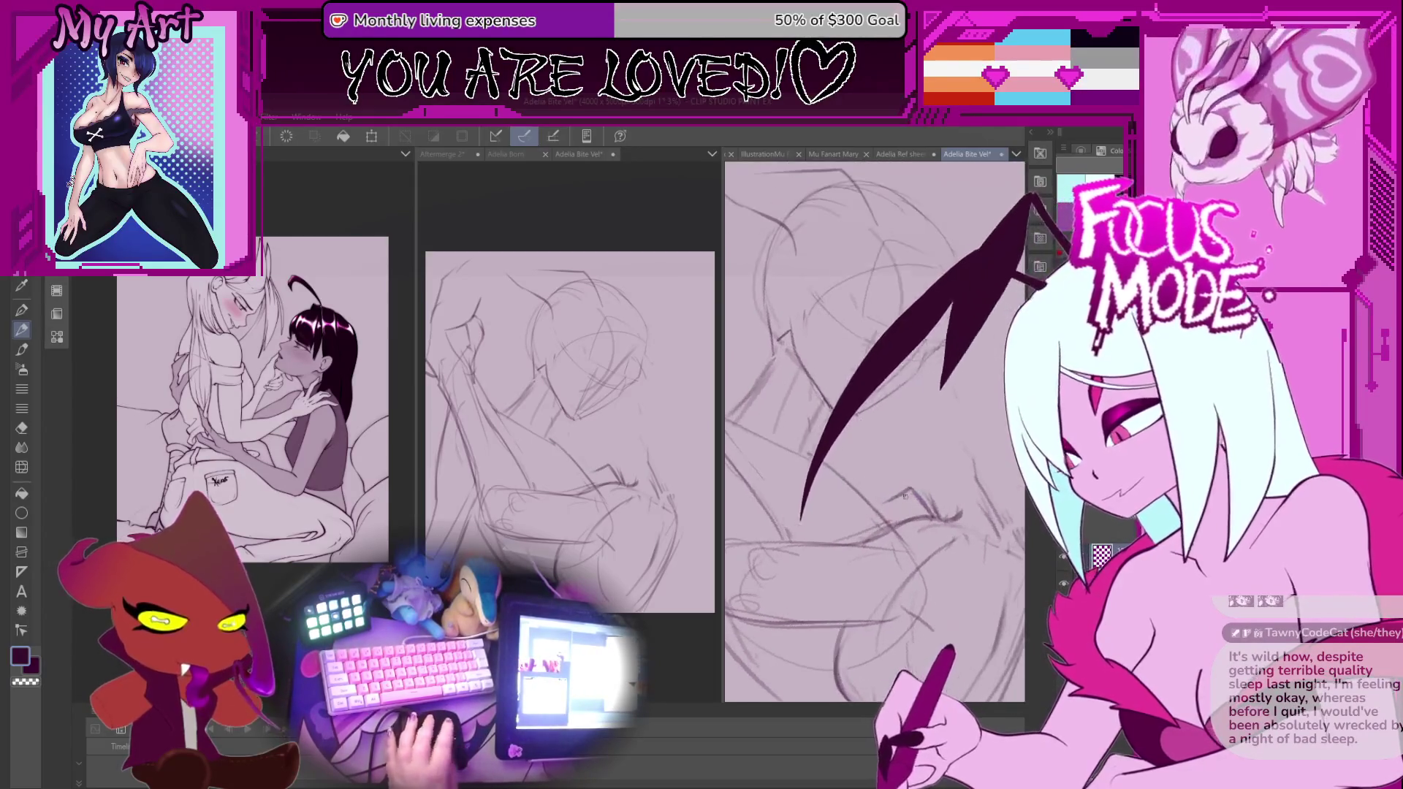
pyautogui.moveTo(913, 490)
pyautogui.mouseDown()
pyautogui.moveTo(850, 494)
pyautogui.moveTo(865, 503)
pyautogui.moveTo(842, 483)
pyautogui.moveTo(914, 493)
pyautogui.moveTo(846, 485)
pyautogui.mouseUp()
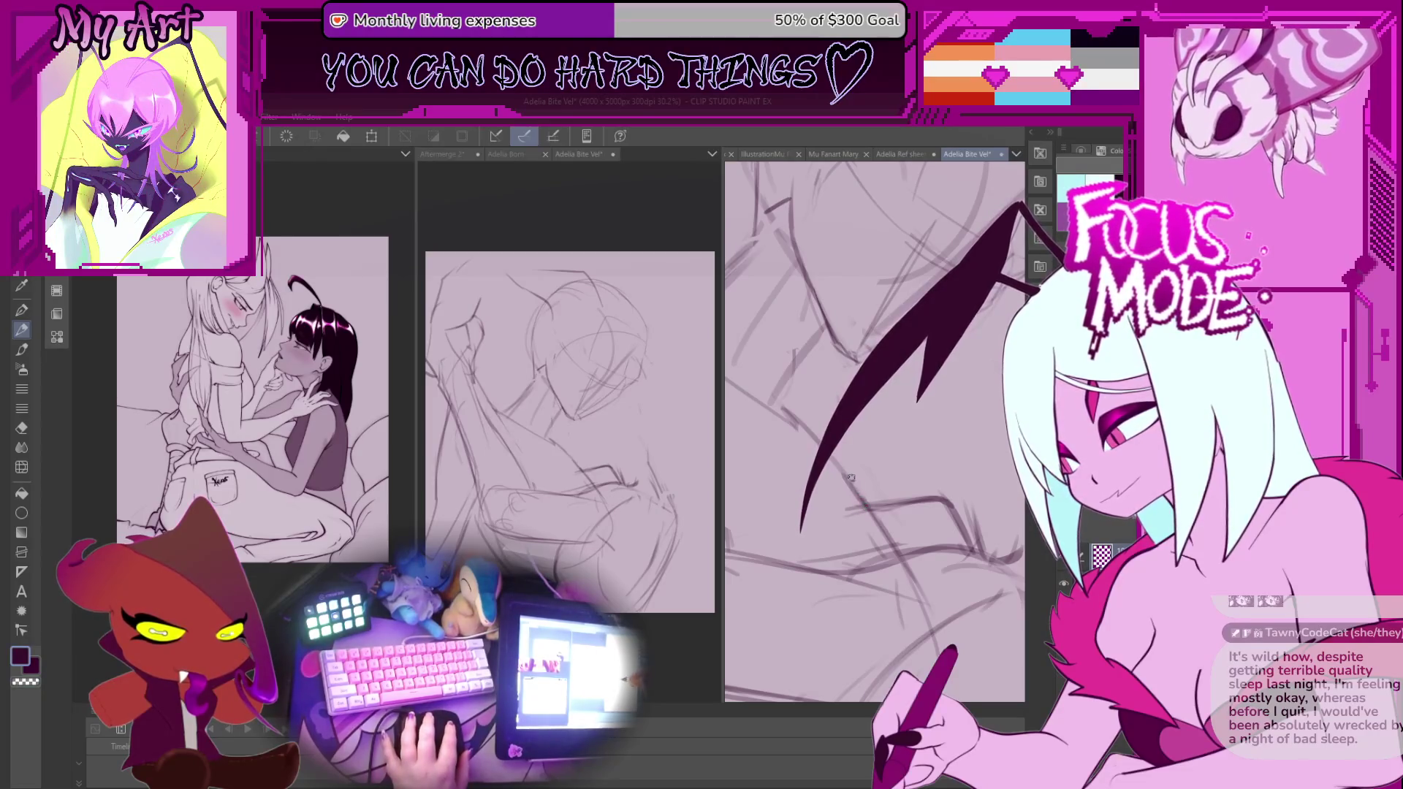
pyautogui.moveTo(847, 443); pyautogui.dragTo(875, 467)
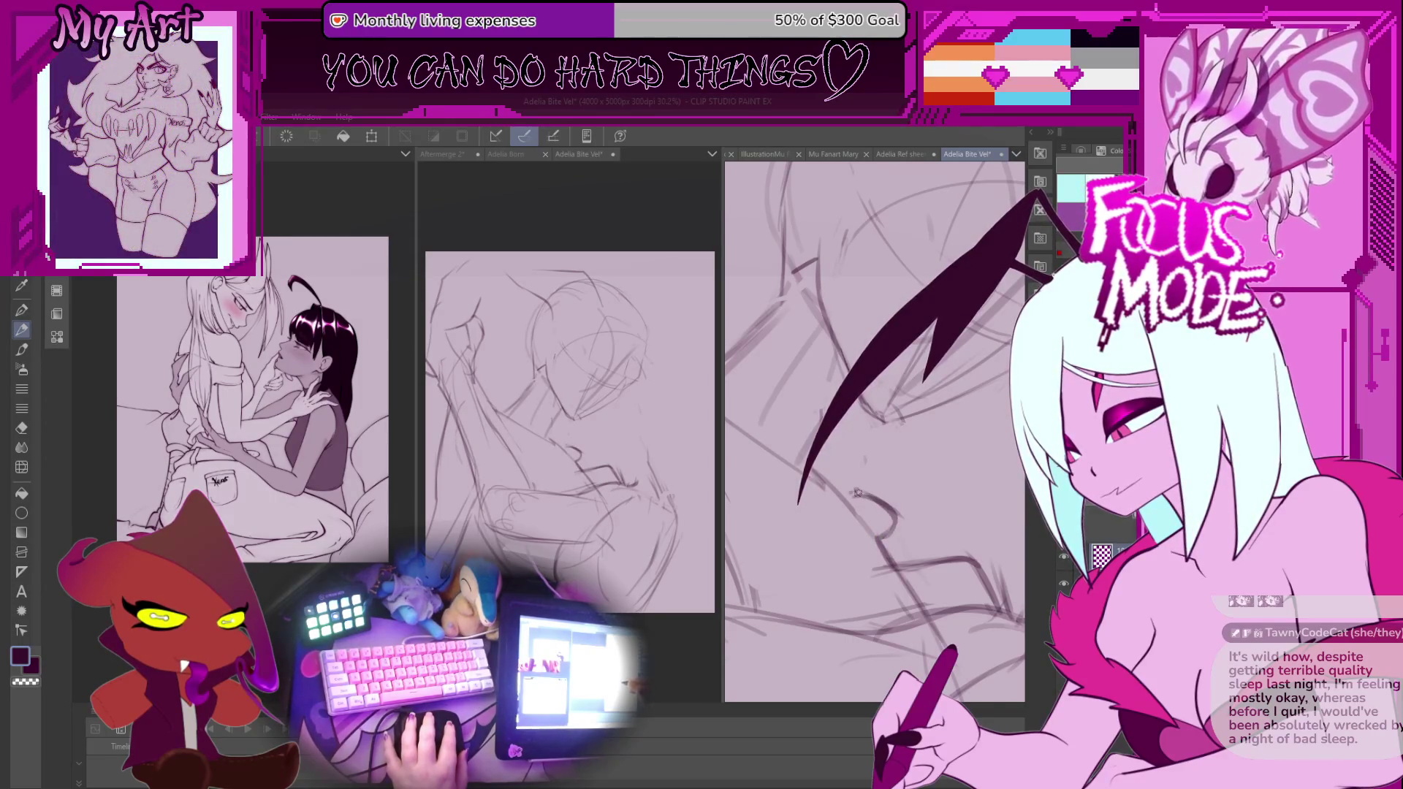
pyautogui.moveTo(862, 515); pyautogui.dragTo(851, 514)
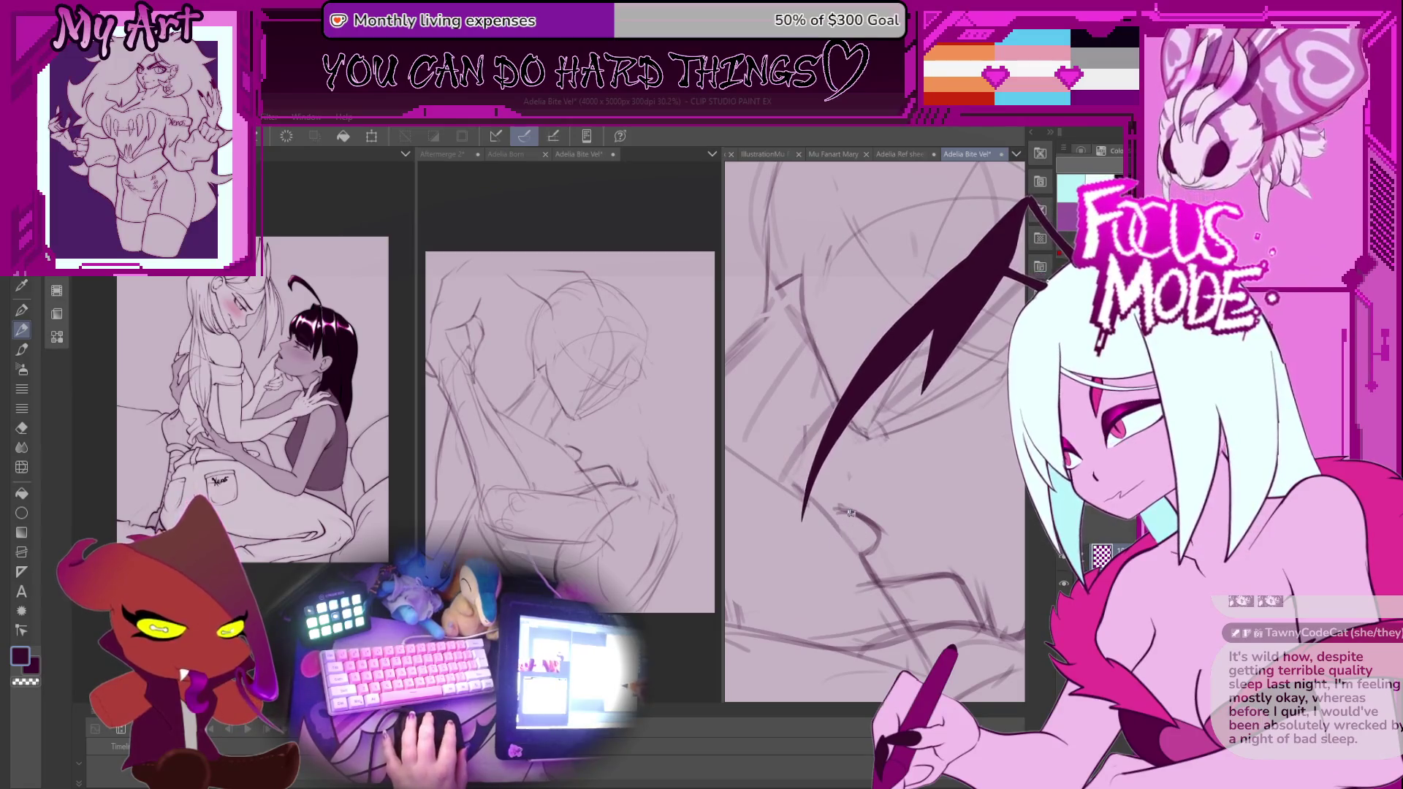
pyautogui.scroll(-3, 863, 530)
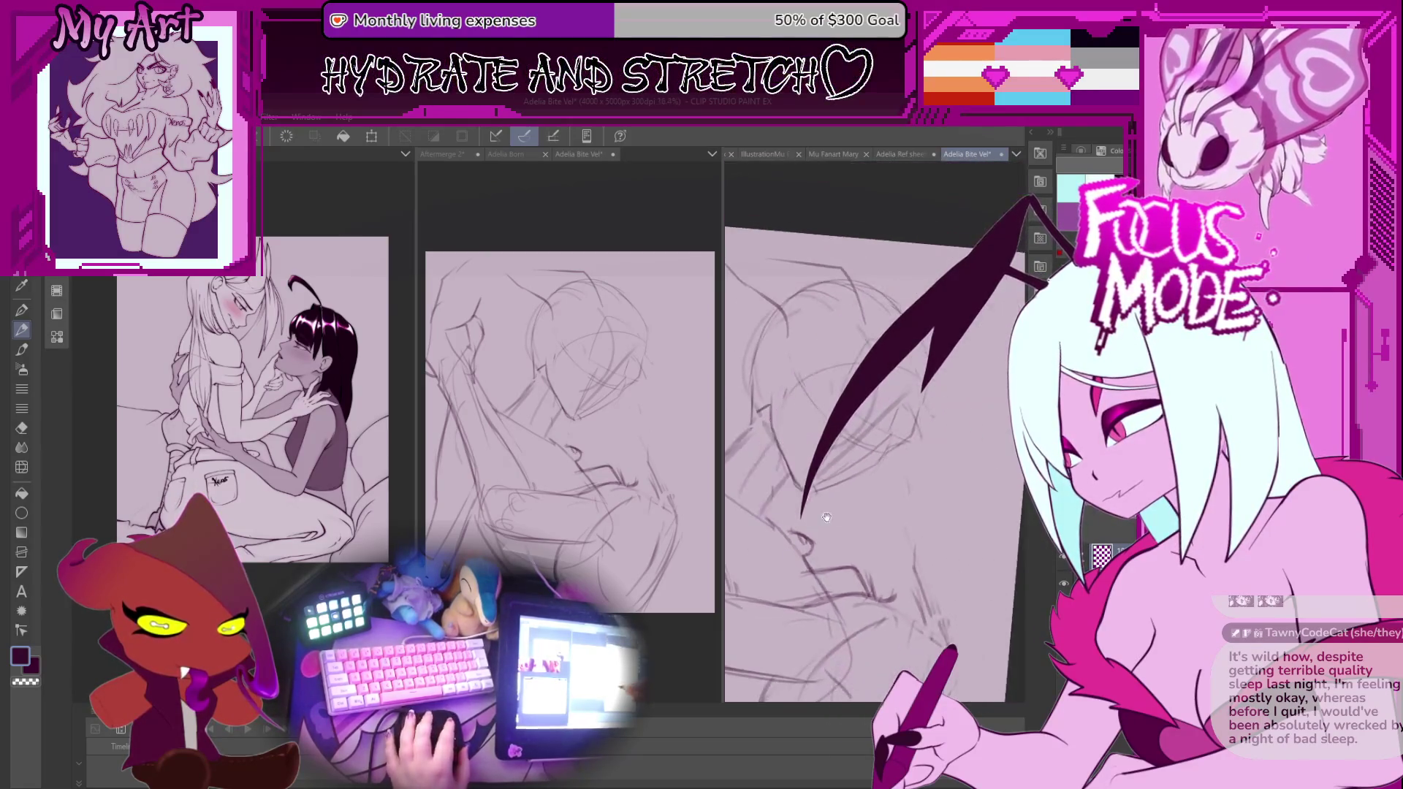
pyautogui.scroll(3, 786, 545)
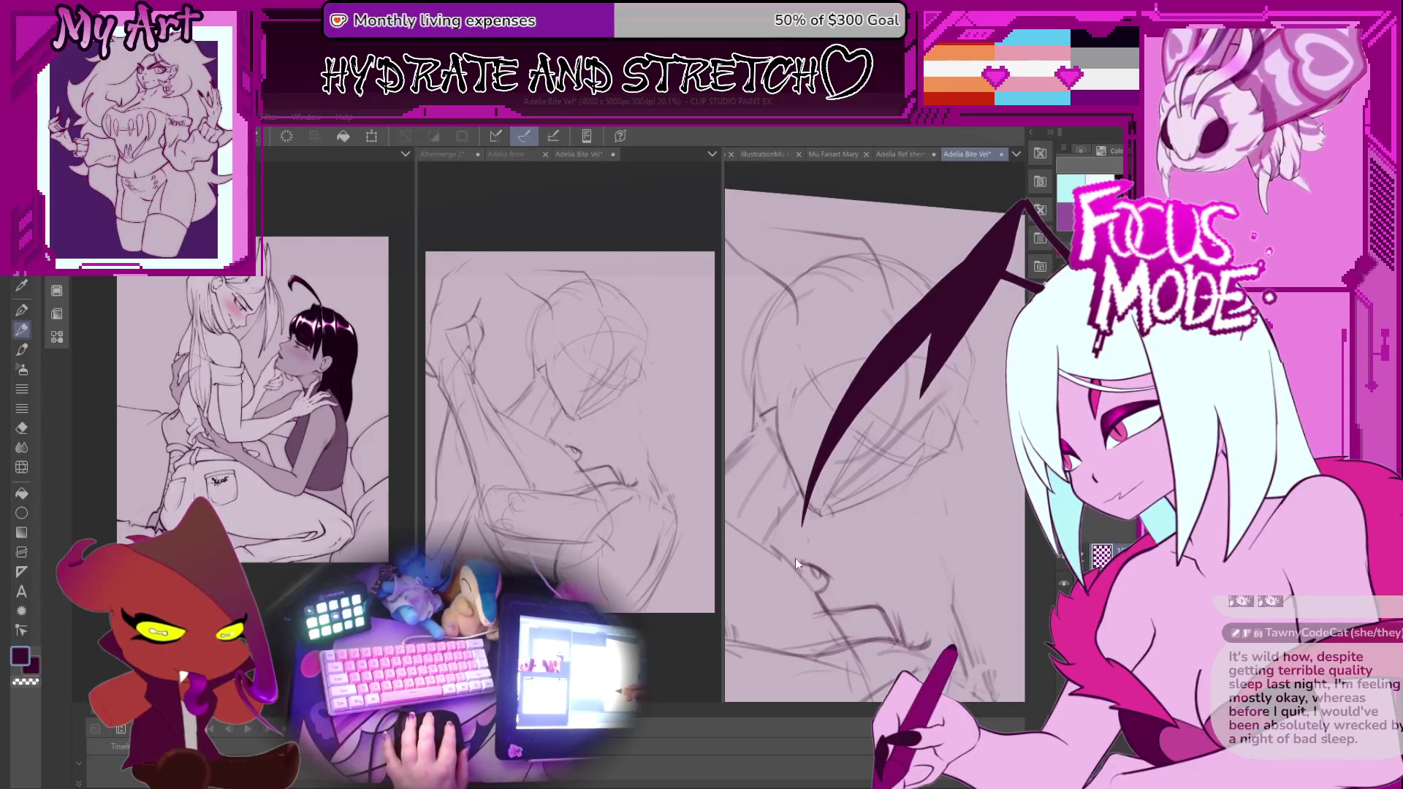
pyautogui.scroll(3, 795, 558)
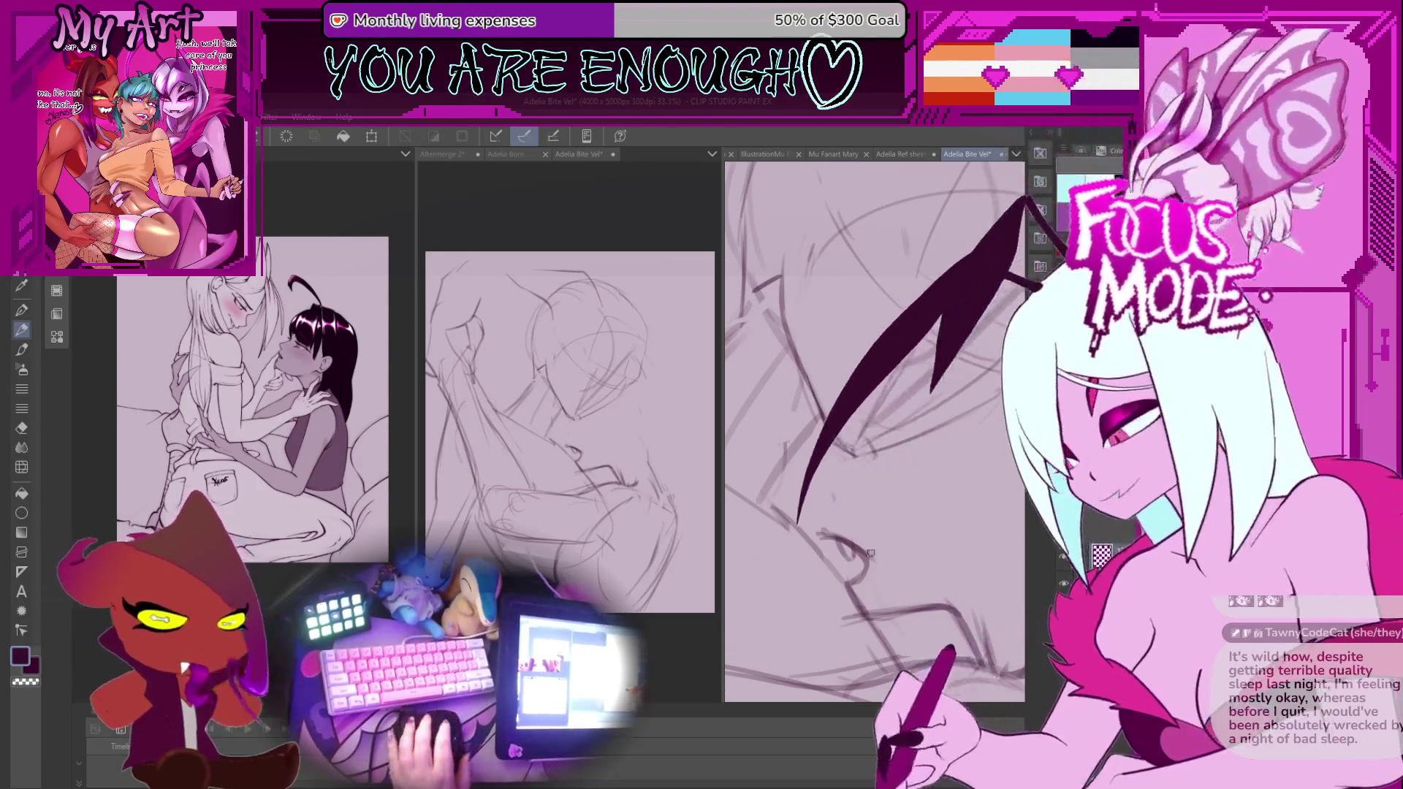
pyautogui.scroll(-1, 869, 563)
pyautogui.scroll(2, 870, 563)
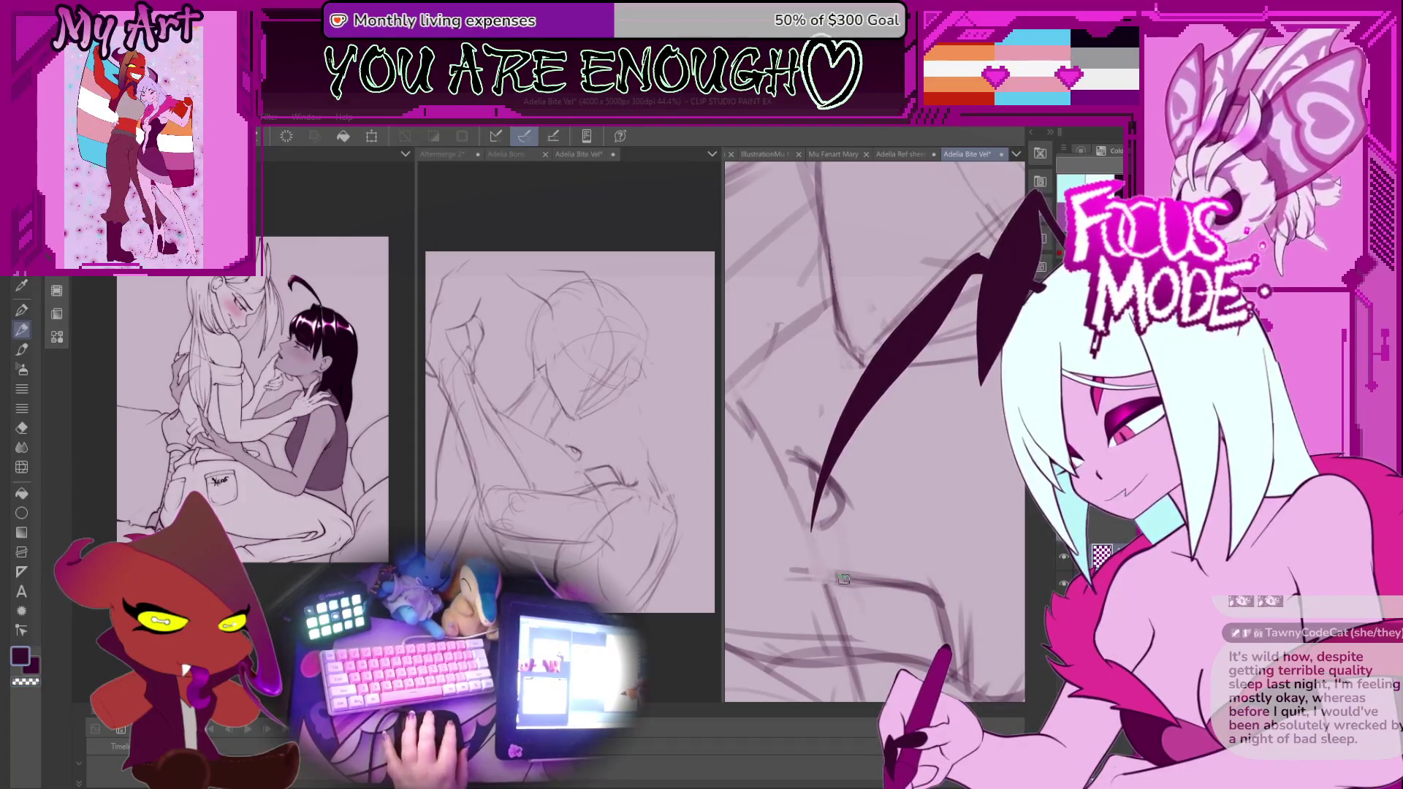
pyautogui.scroll(3, 813, 543)
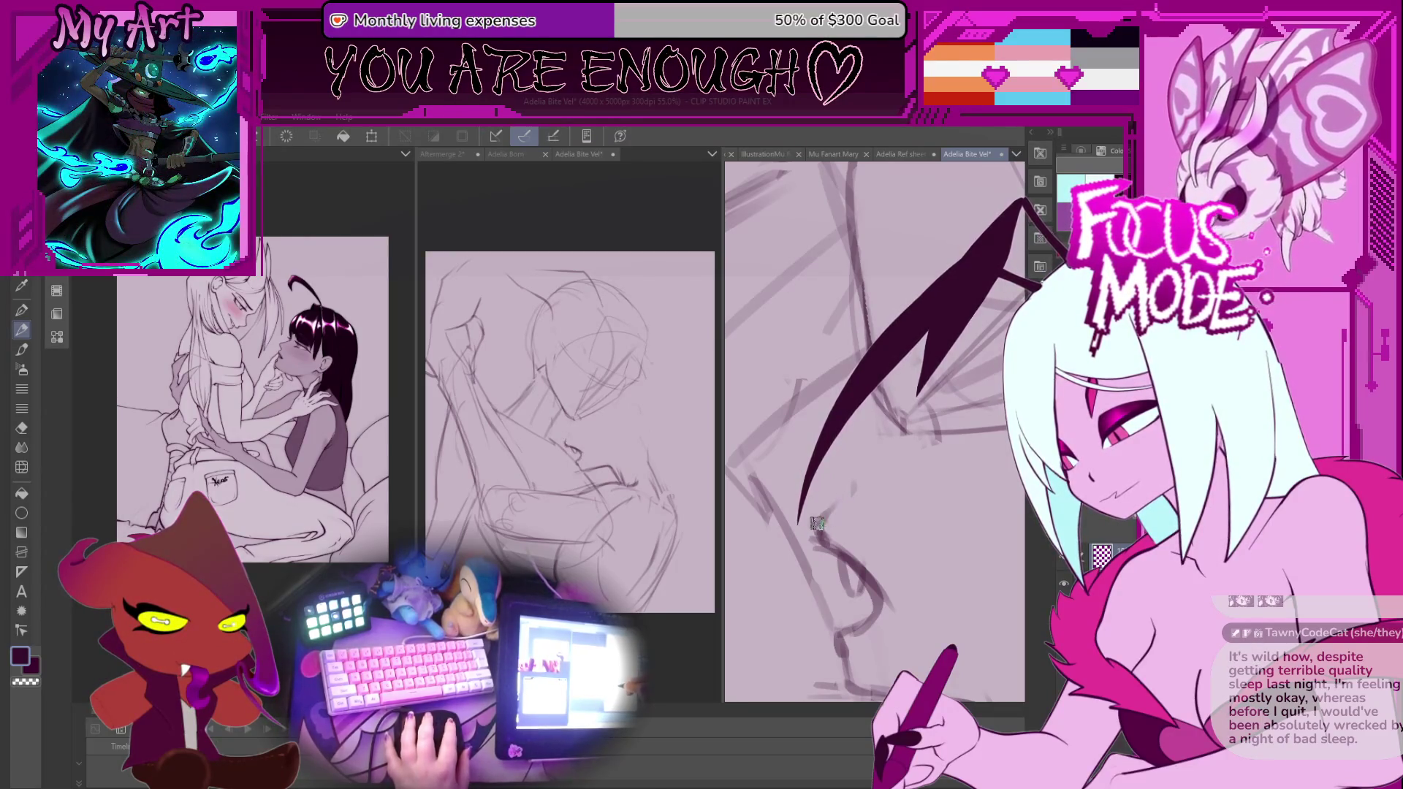
pyautogui.moveTo(838, 458); pyautogui.dragTo(792, 504)
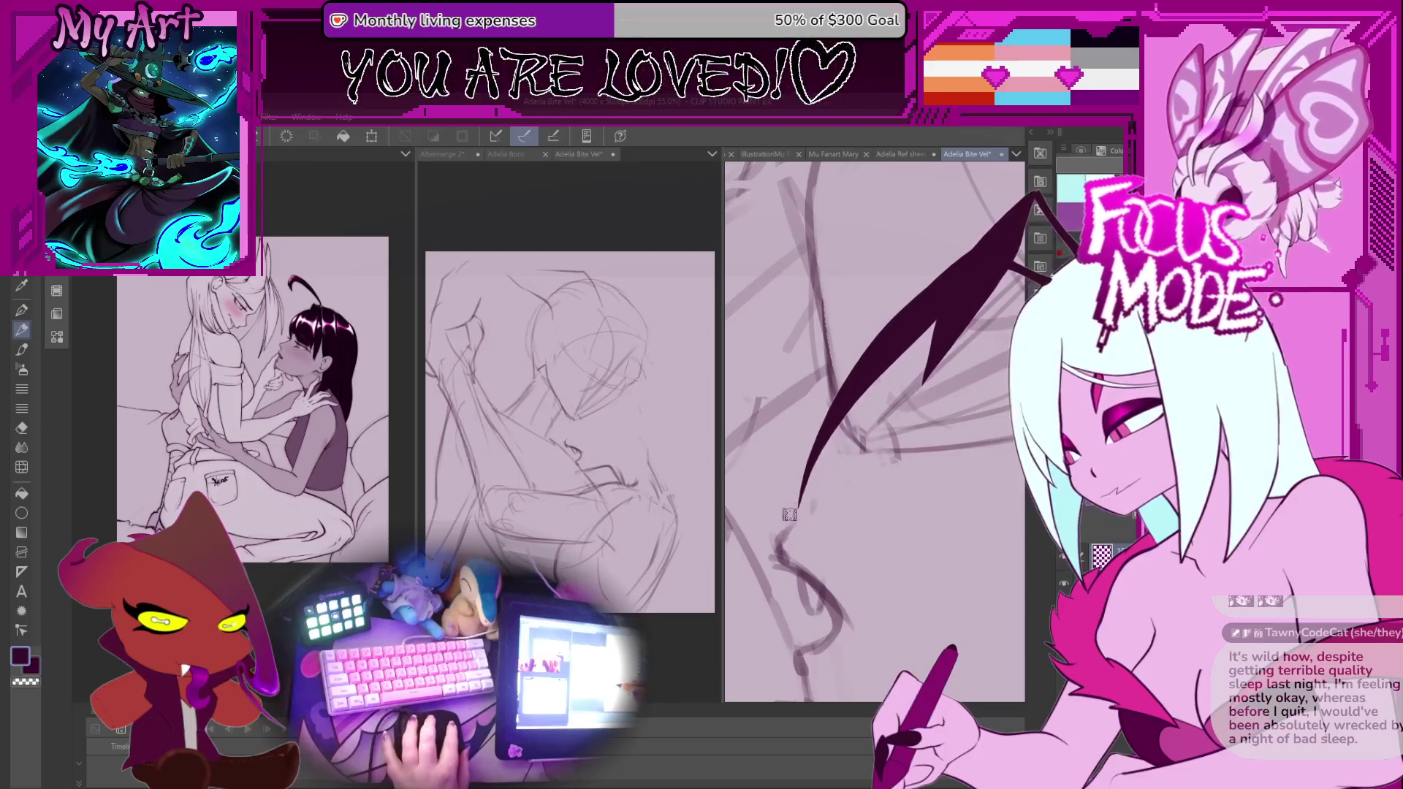
pyautogui.scroll(-5, 818, 541)
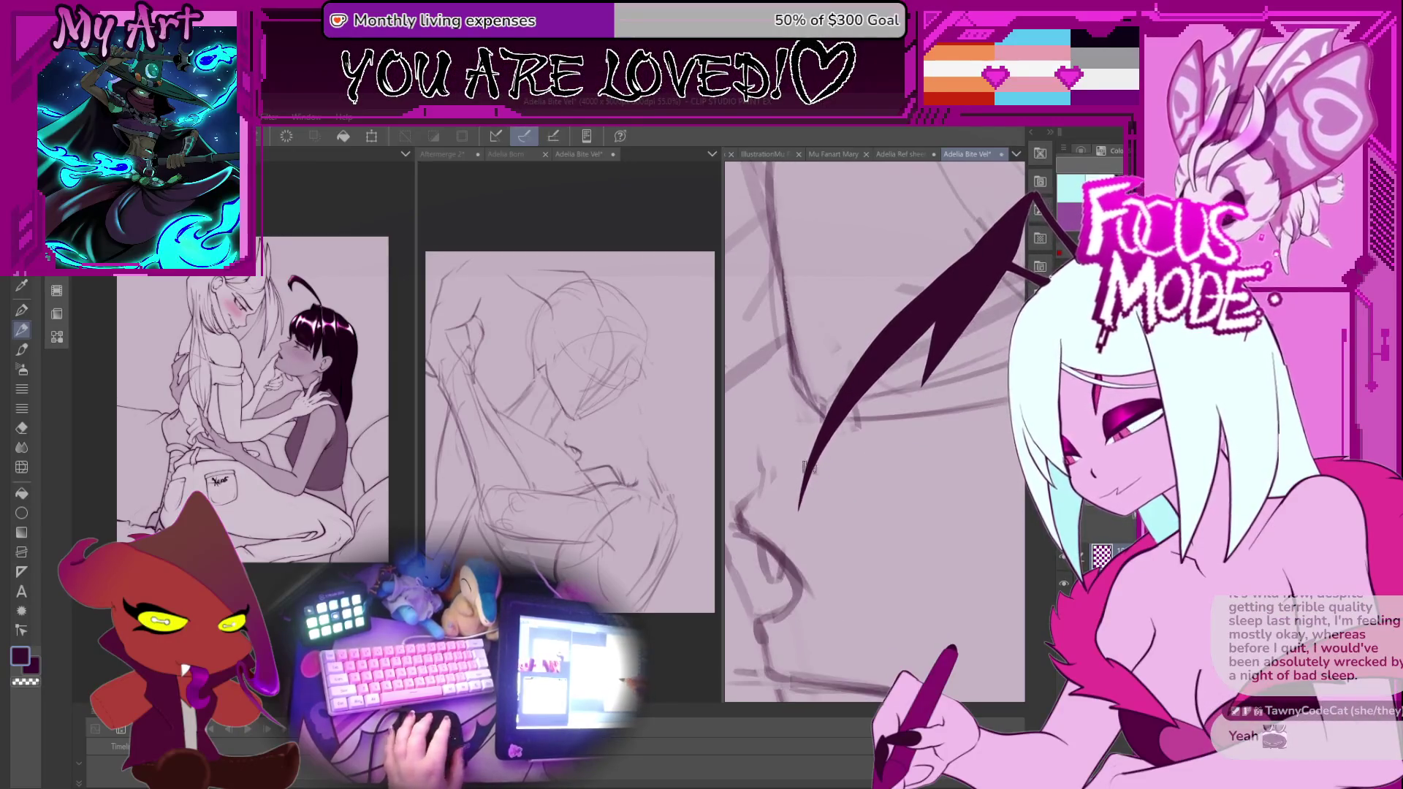
pyautogui.scroll(3, 842, 557)
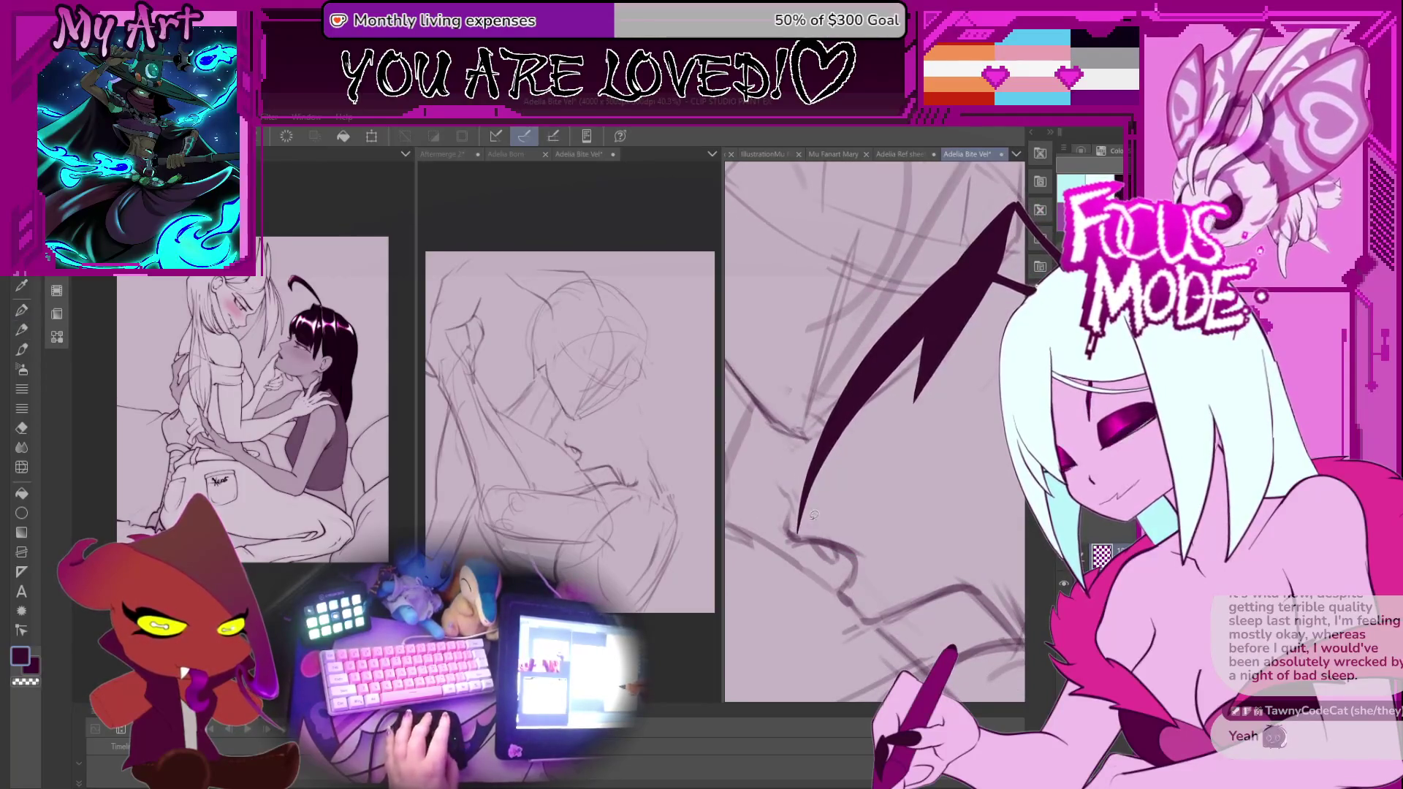
pyautogui.moveTo(835, 587)
pyautogui.mouseDown()
pyautogui.moveTo(869, 584)
pyautogui.moveTo(846, 566)
pyautogui.mouseUp()
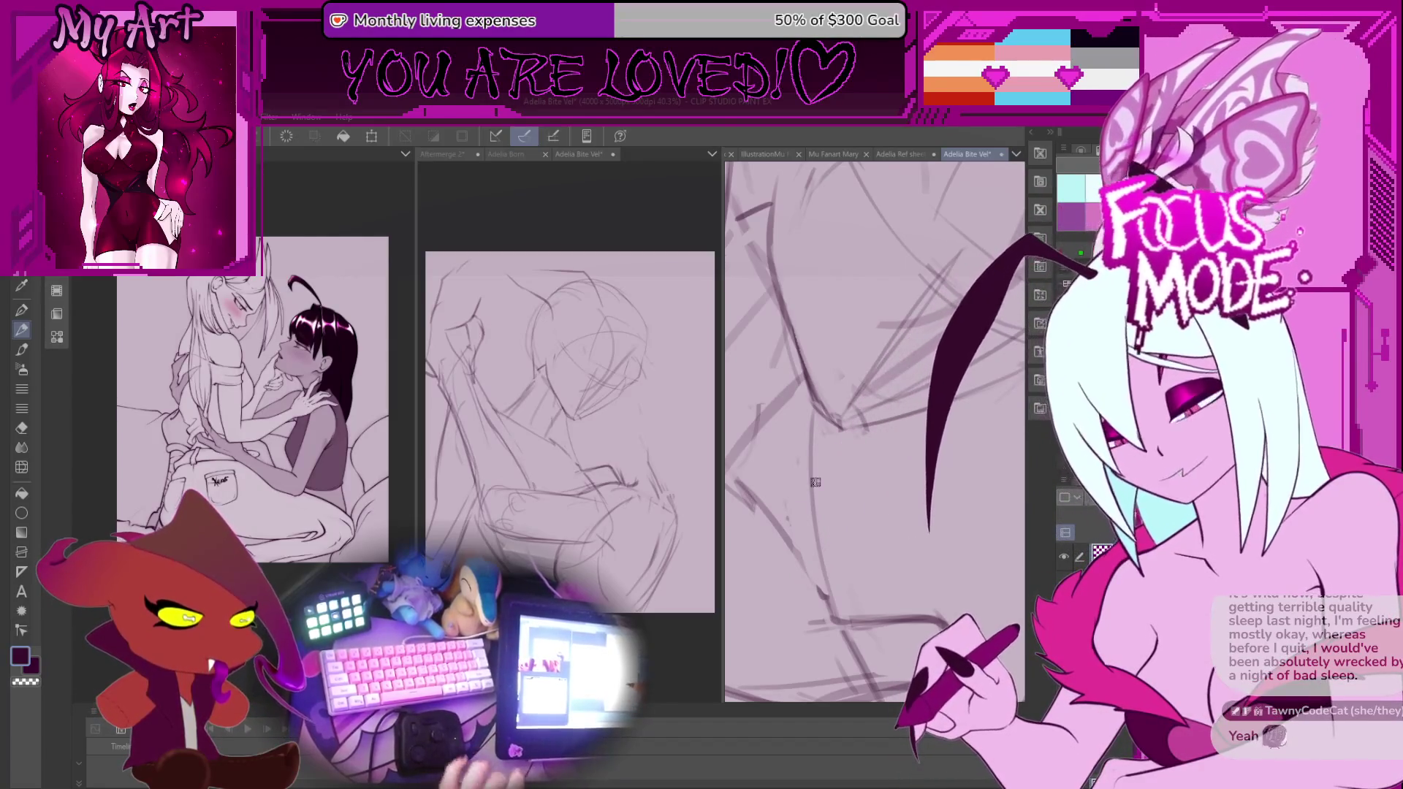
pyautogui.scroll(-3, 815, 482)
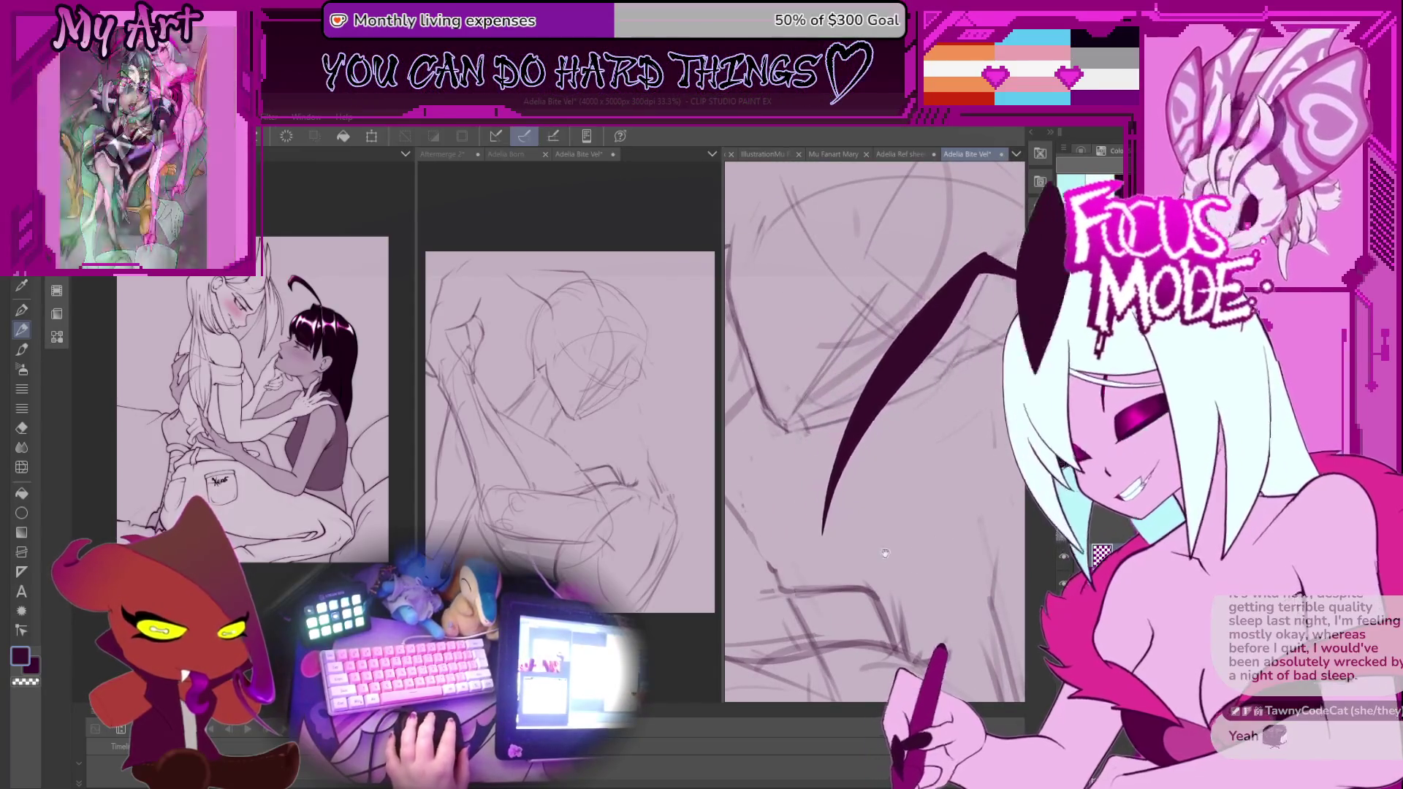
pyautogui.scroll(1, 932, 517)
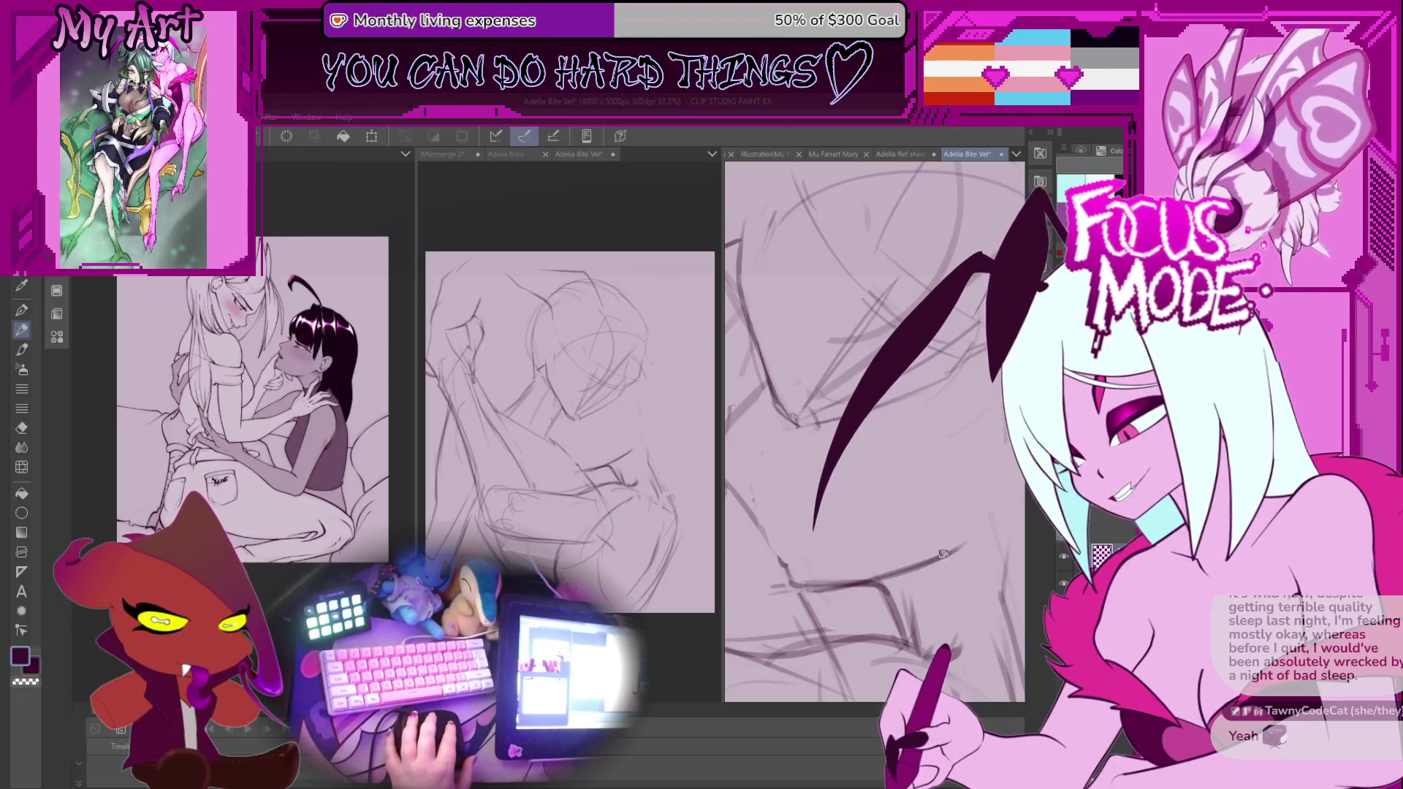
pyautogui.moveTo(980, 534); pyautogui.dragTo(924, 587)
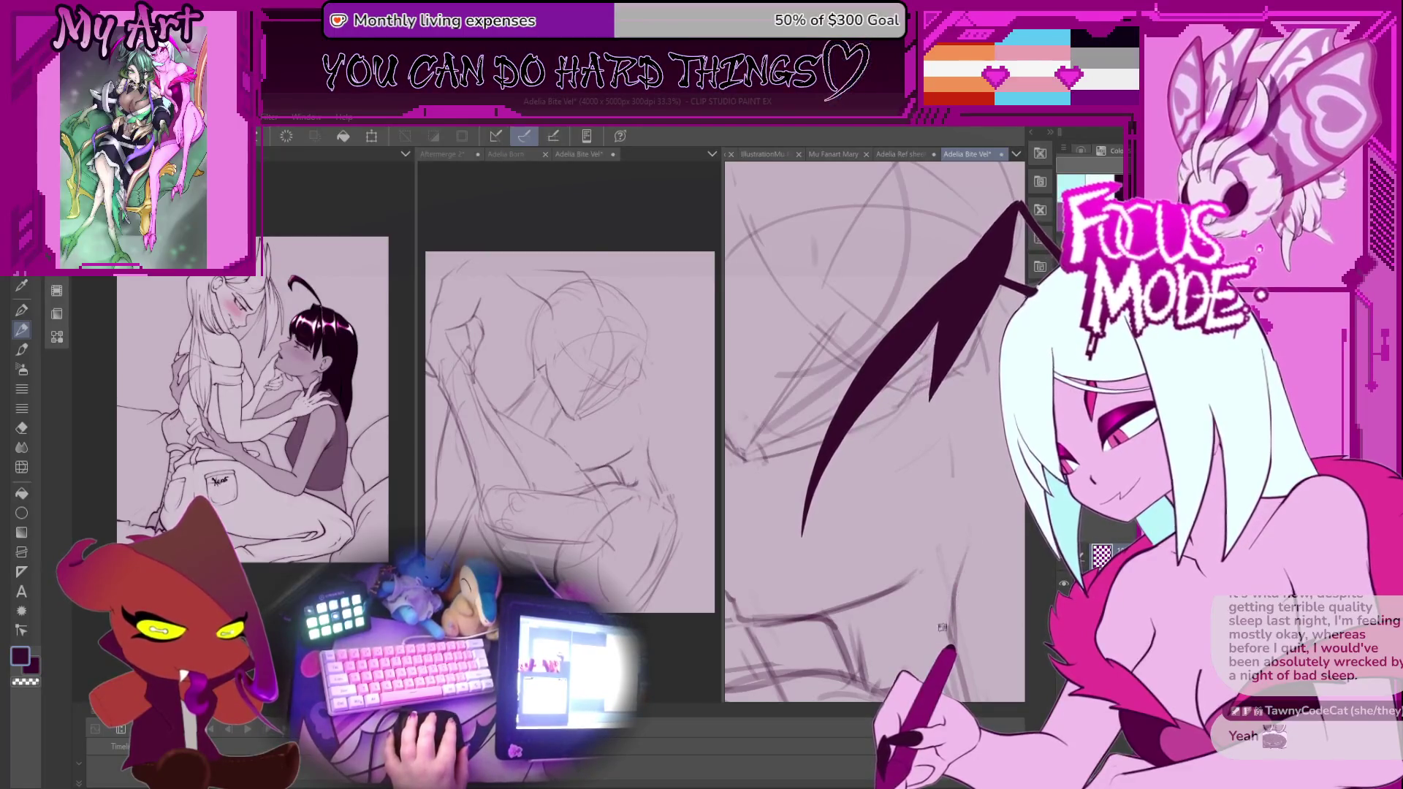
pyautogui.moveTo(962, 431); pyautogui.dragTo(950, 486)
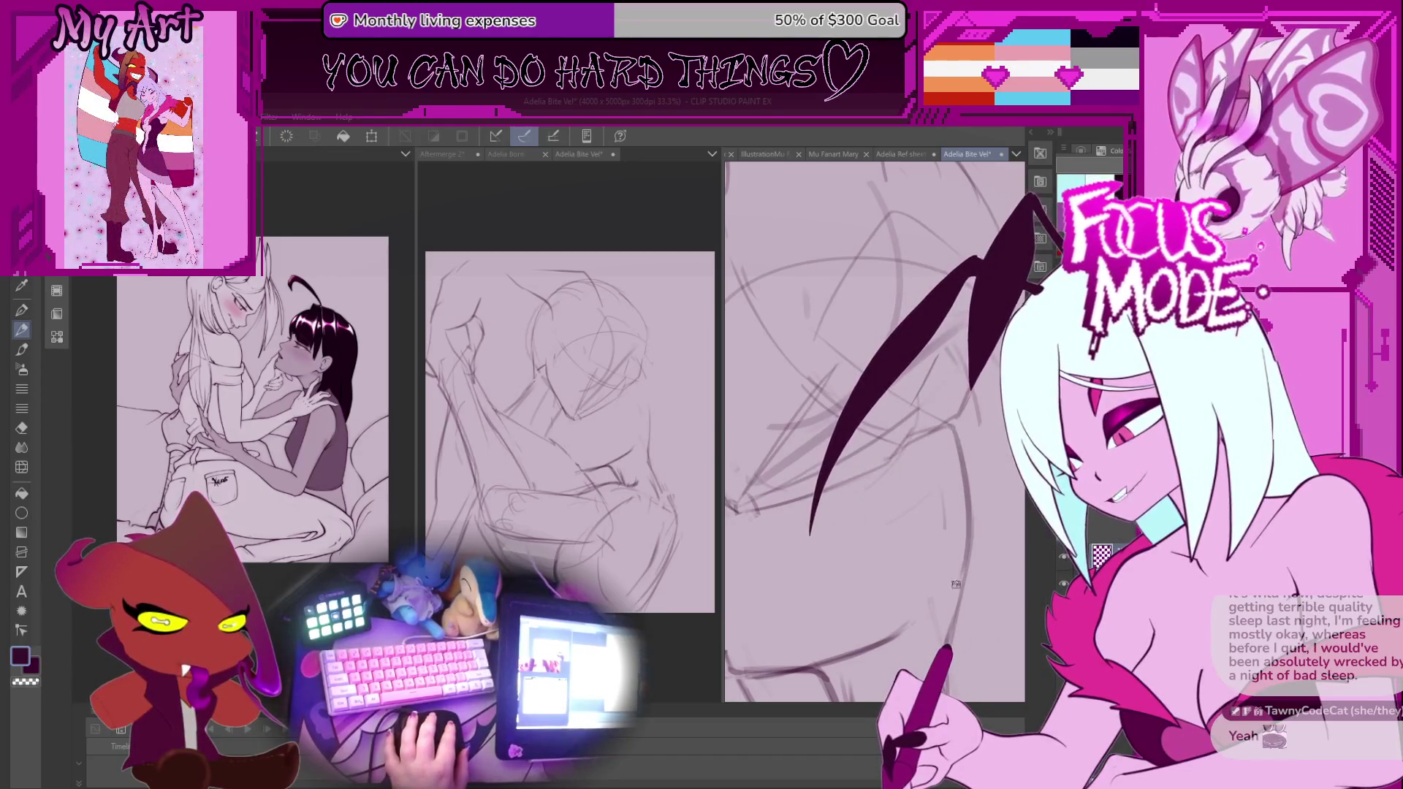
pyautogui.scroll(1, 847, 588)
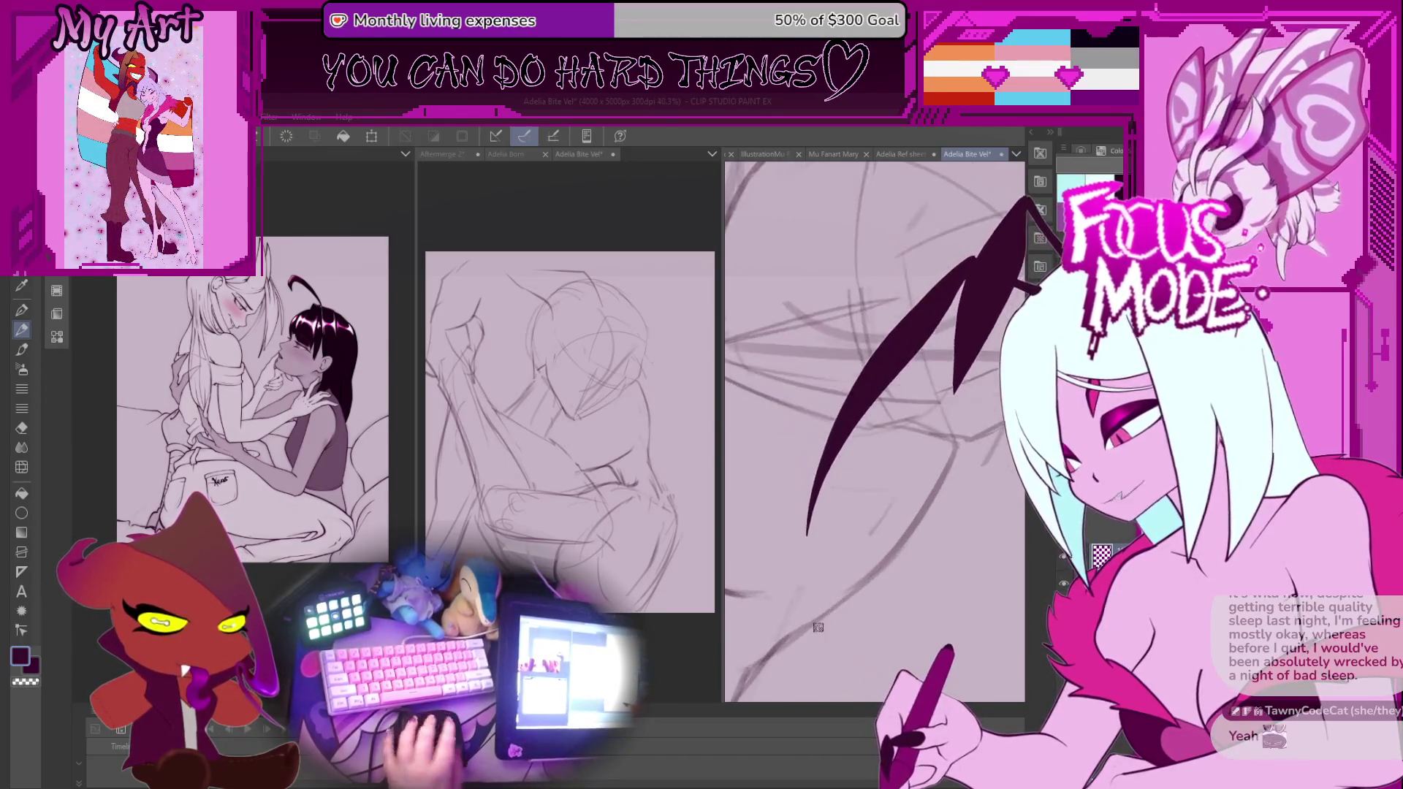
pyautogui.moveTo(848, 588); pyautogui.dragTo(830, 583)
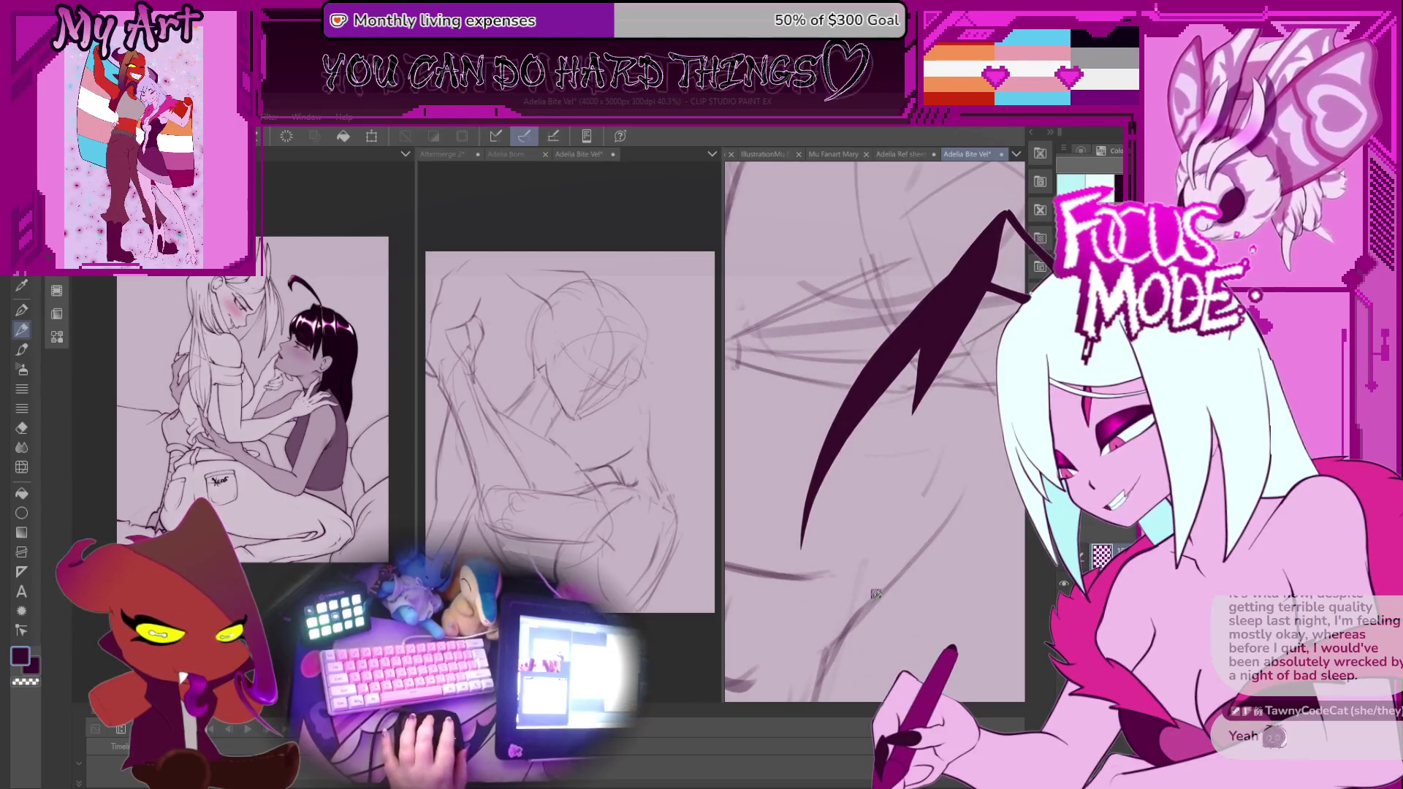
pyautogui.scroll(-1, 871, 594)
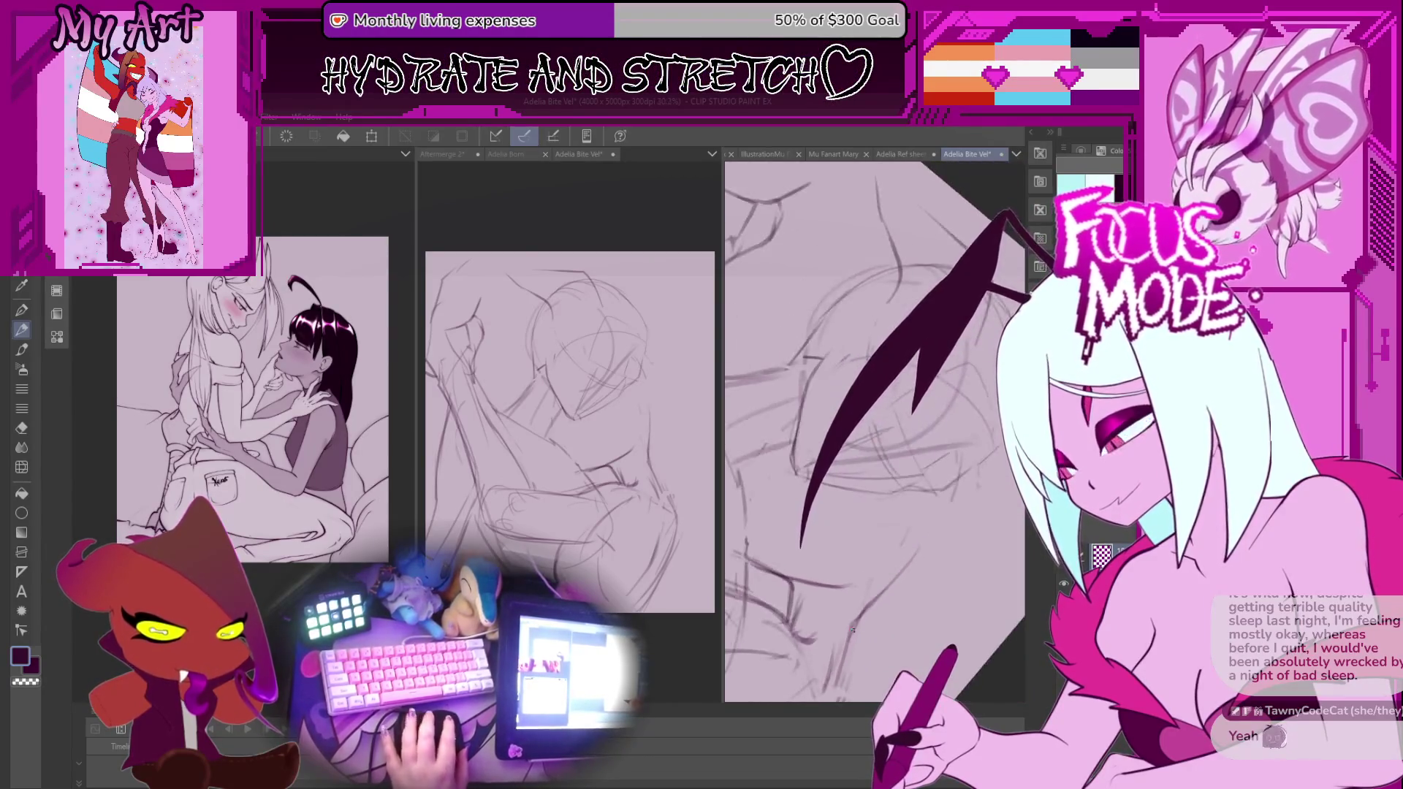
# Rotate the view to frame the faces and add a small dark pencil stroke to one face.
pyautogui.moveTo(782, 603); pyautogui.dragTo(845, 623)
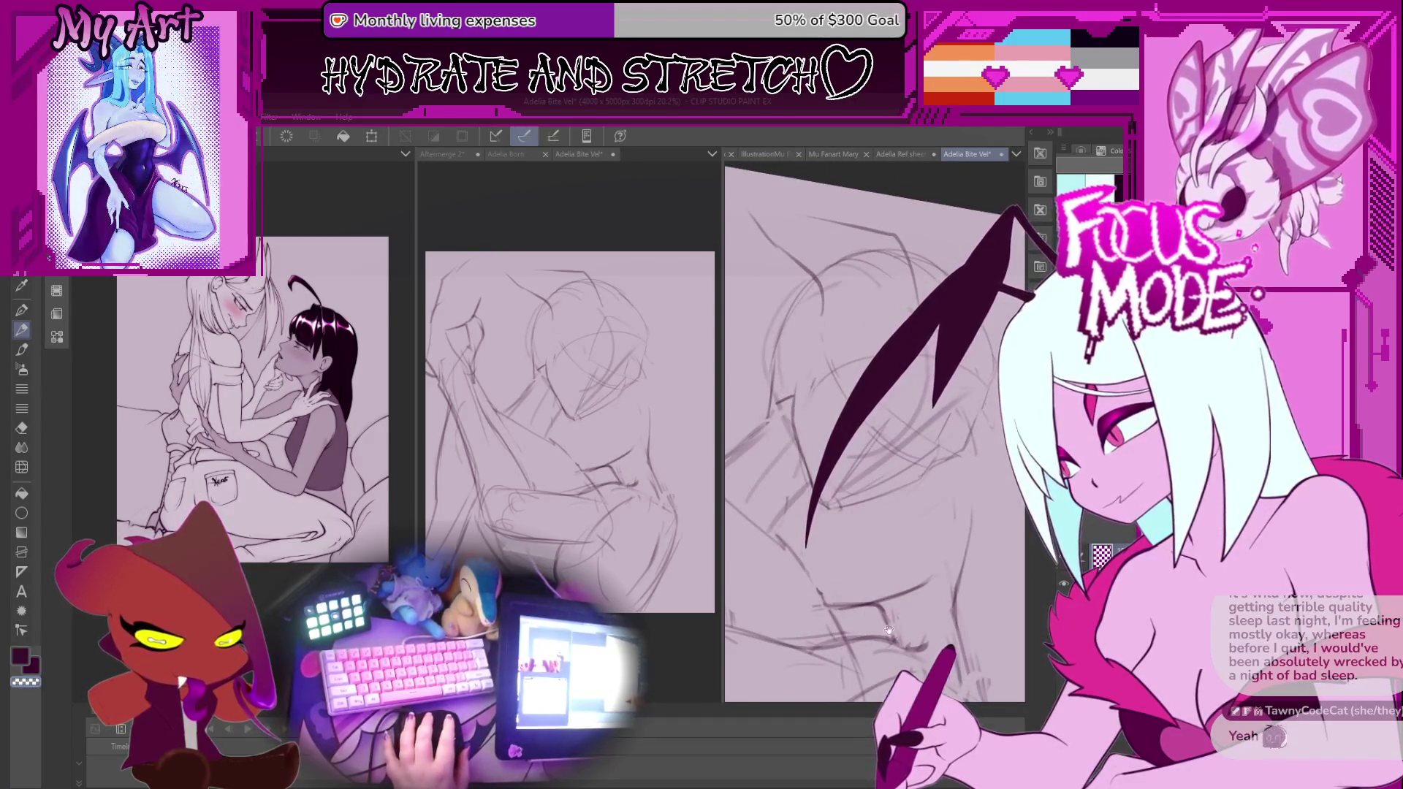
pyautogui.moveTo(881, 614); pyautogui.dragTo(832, 612)
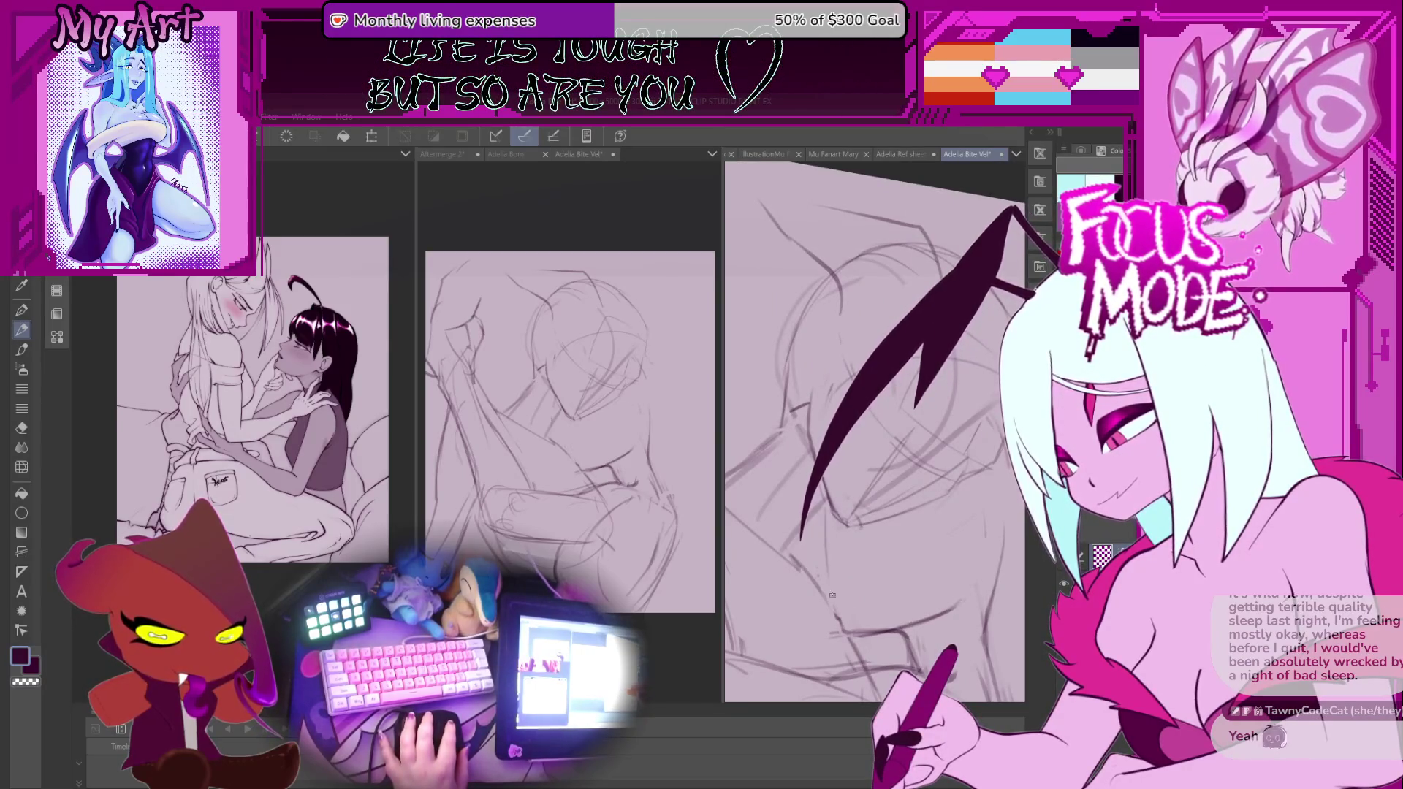
pyautogui.moveTo(849, 629); pyautogui.dragTo(813, 542)
pyautogui.moveTo(811, 541)
pyautogui.mouseDown()
pyautogui.moveTo(829, 574)
pyautogui.moveTo(828, 556)
pyautogui.mouseUp()
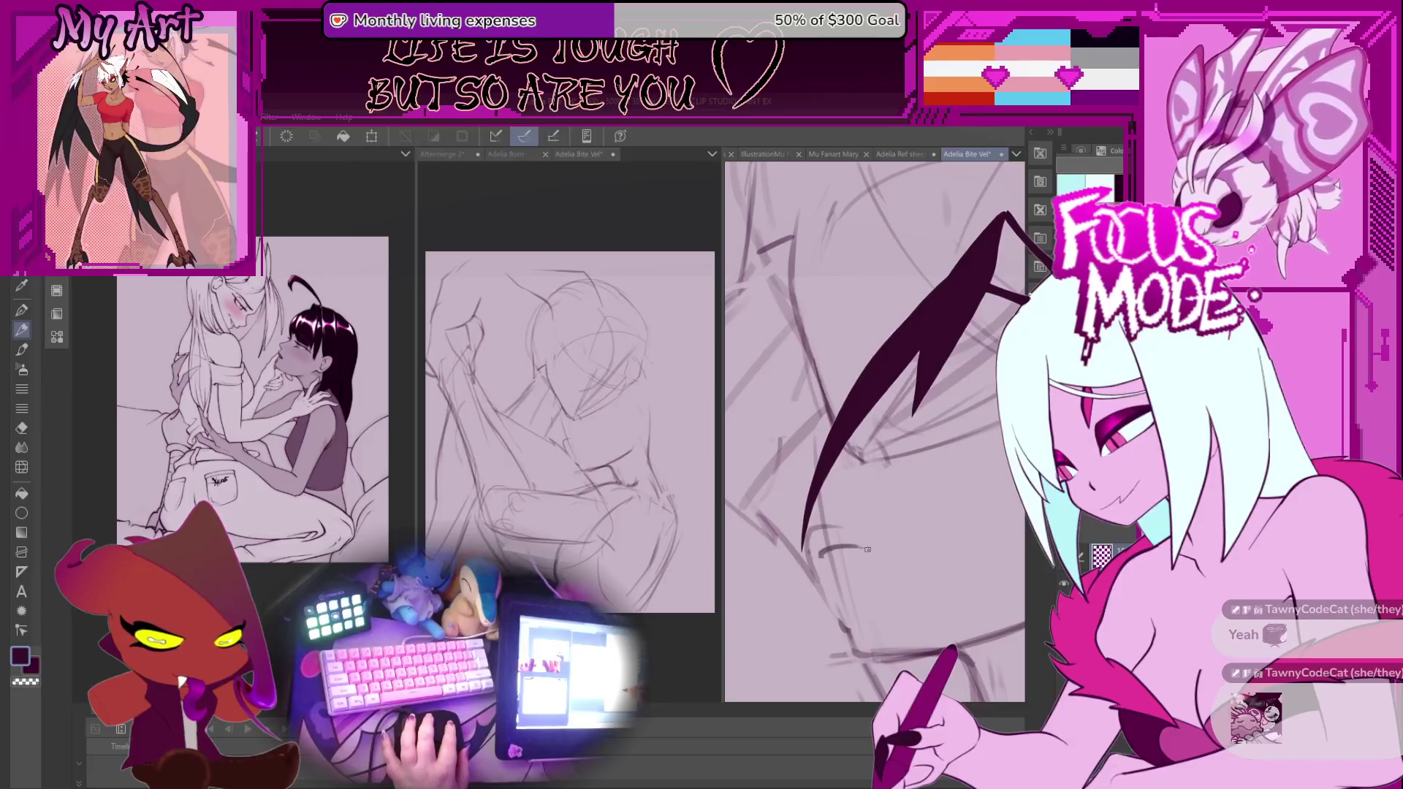
pyautogui.moveTo(848, 544)
pyautogui.mouseDown()
pyautogui.moveTo(821, 559)
pyautogui.moveTo(910, 508)
pyautogui.moveTo(806, 546)
pyautogui.mouseUp()
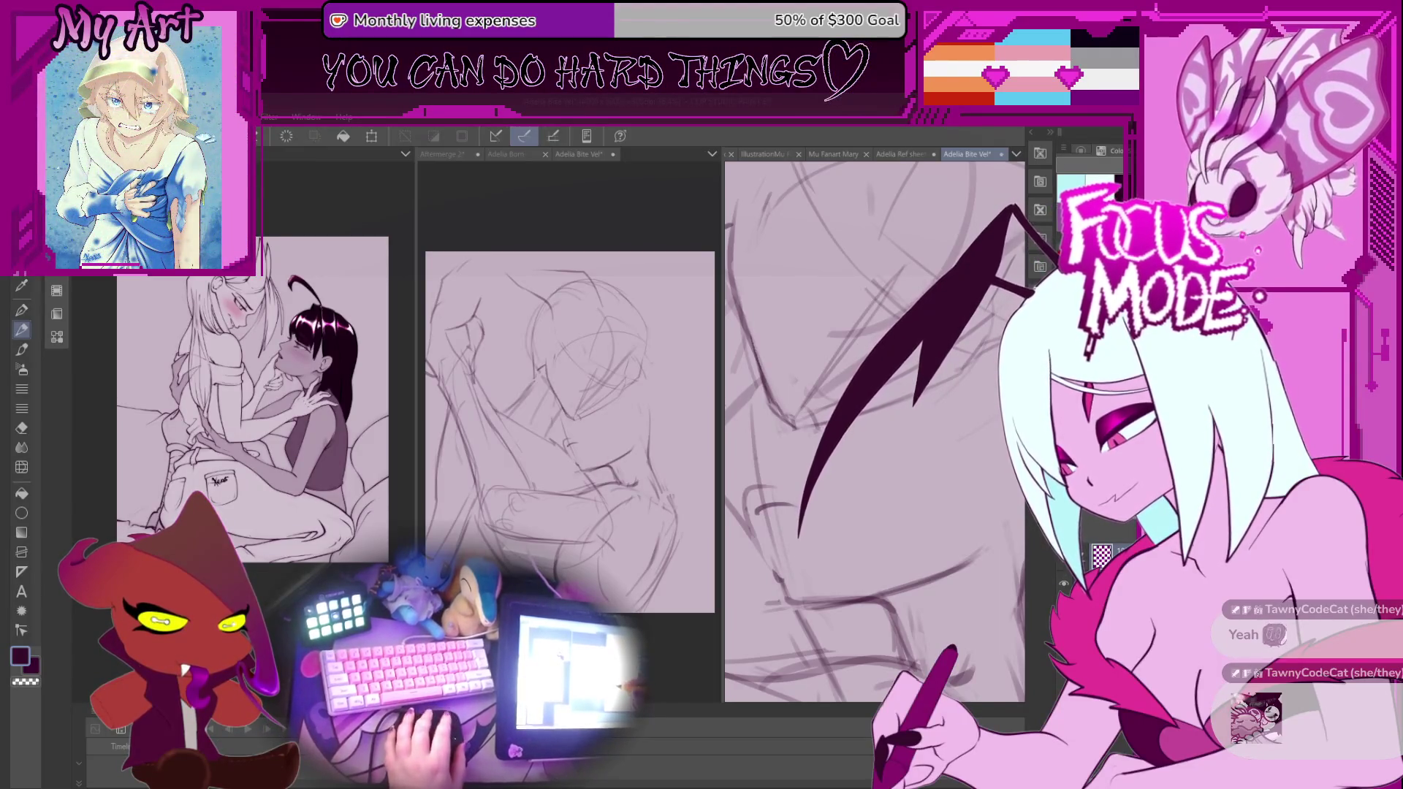
# Draw two dark pencil lines along and across the face contour.
pyautogui.scroll(2, 811, 533)
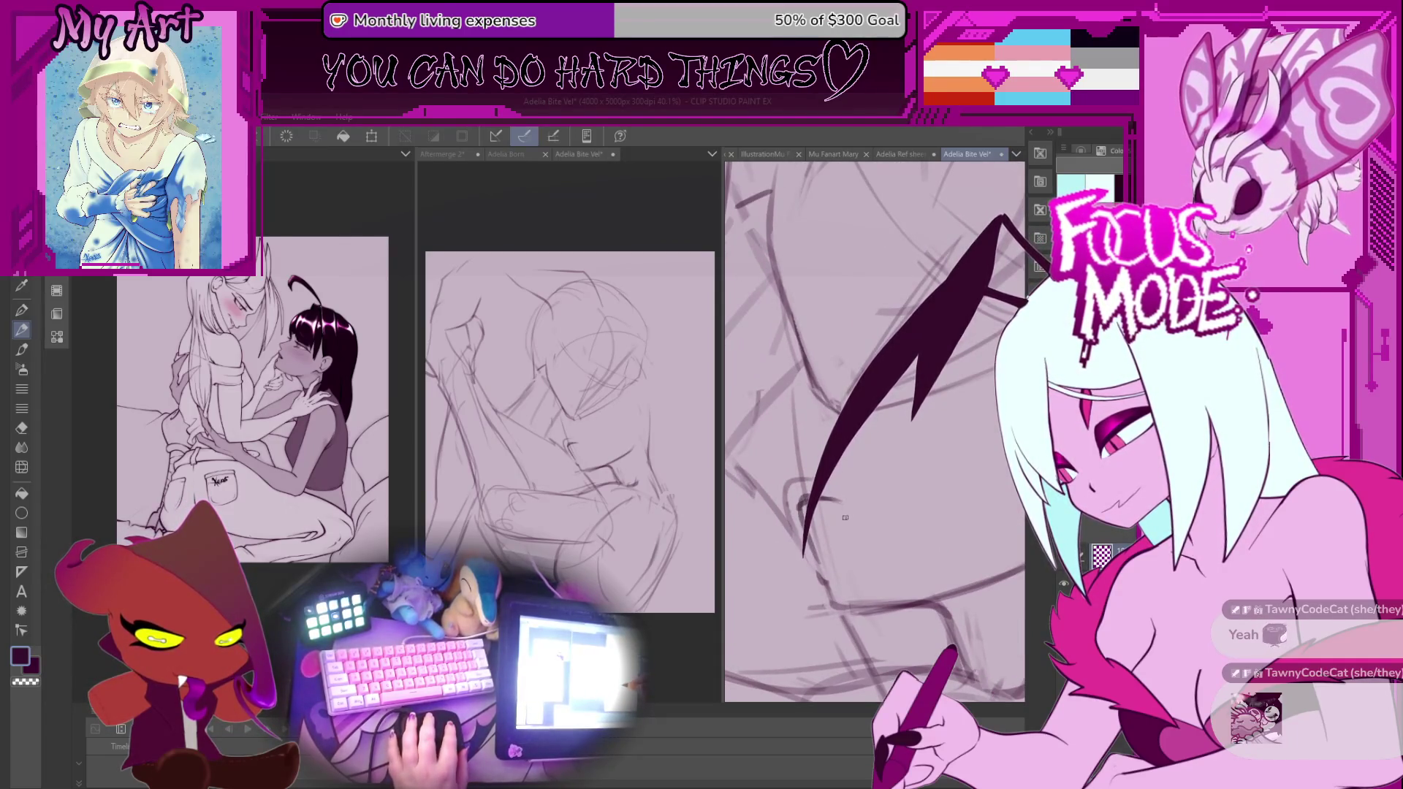
pyautogui.scroll(-1, 839, 562)
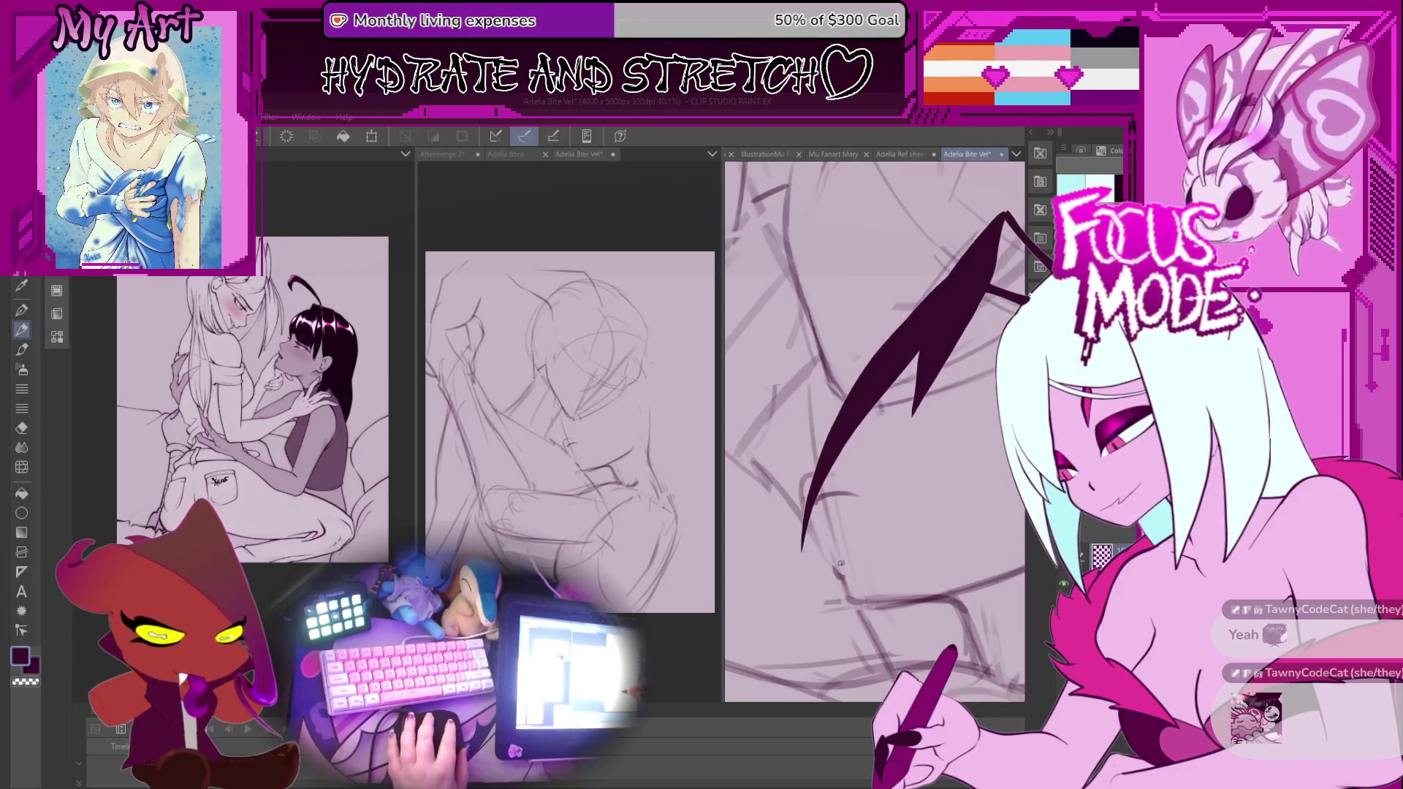
pyautogui.moveTo(843, 580); pyautogui.dragTo(835, 540)
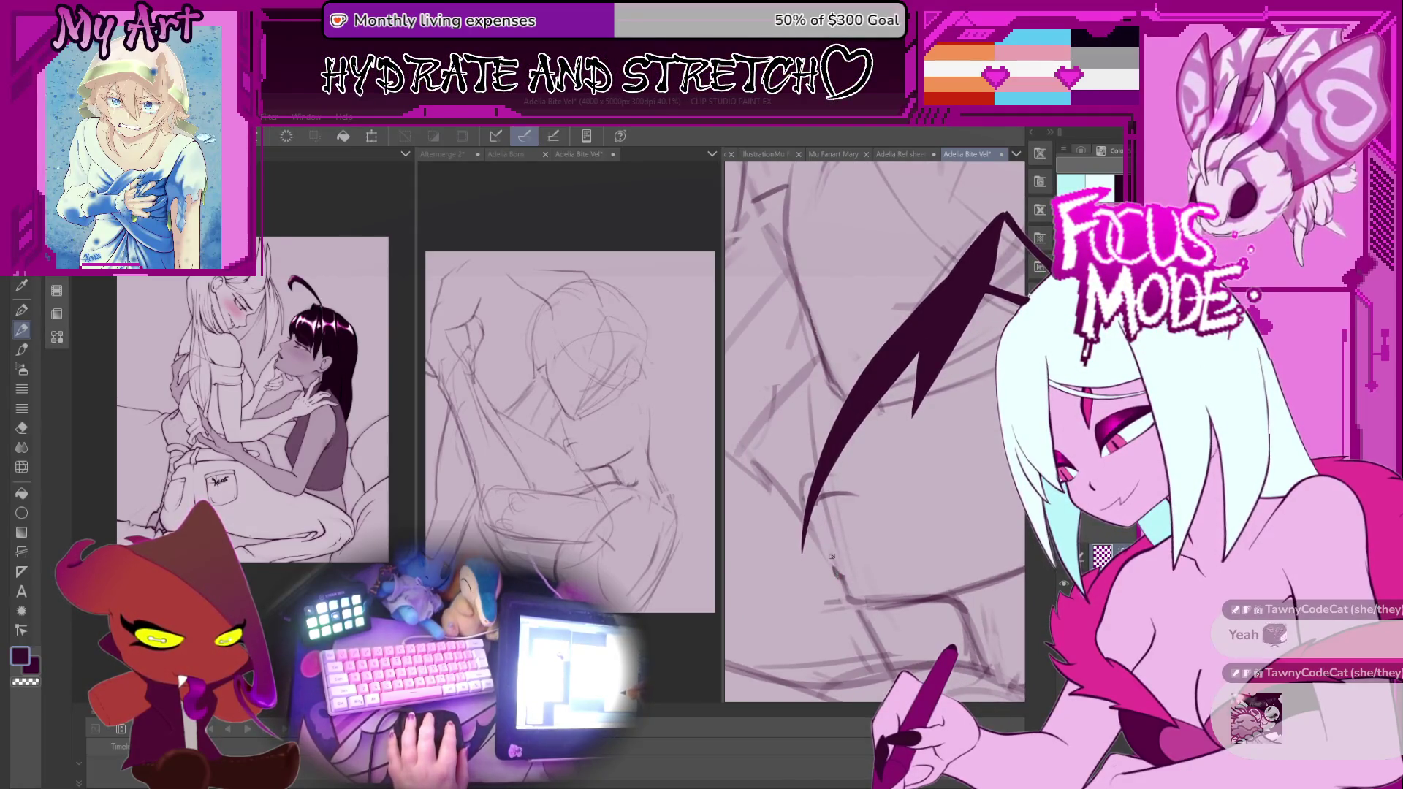
pyautogui.moveTo(832, 569); pyautogui.dragTo(890, 547)
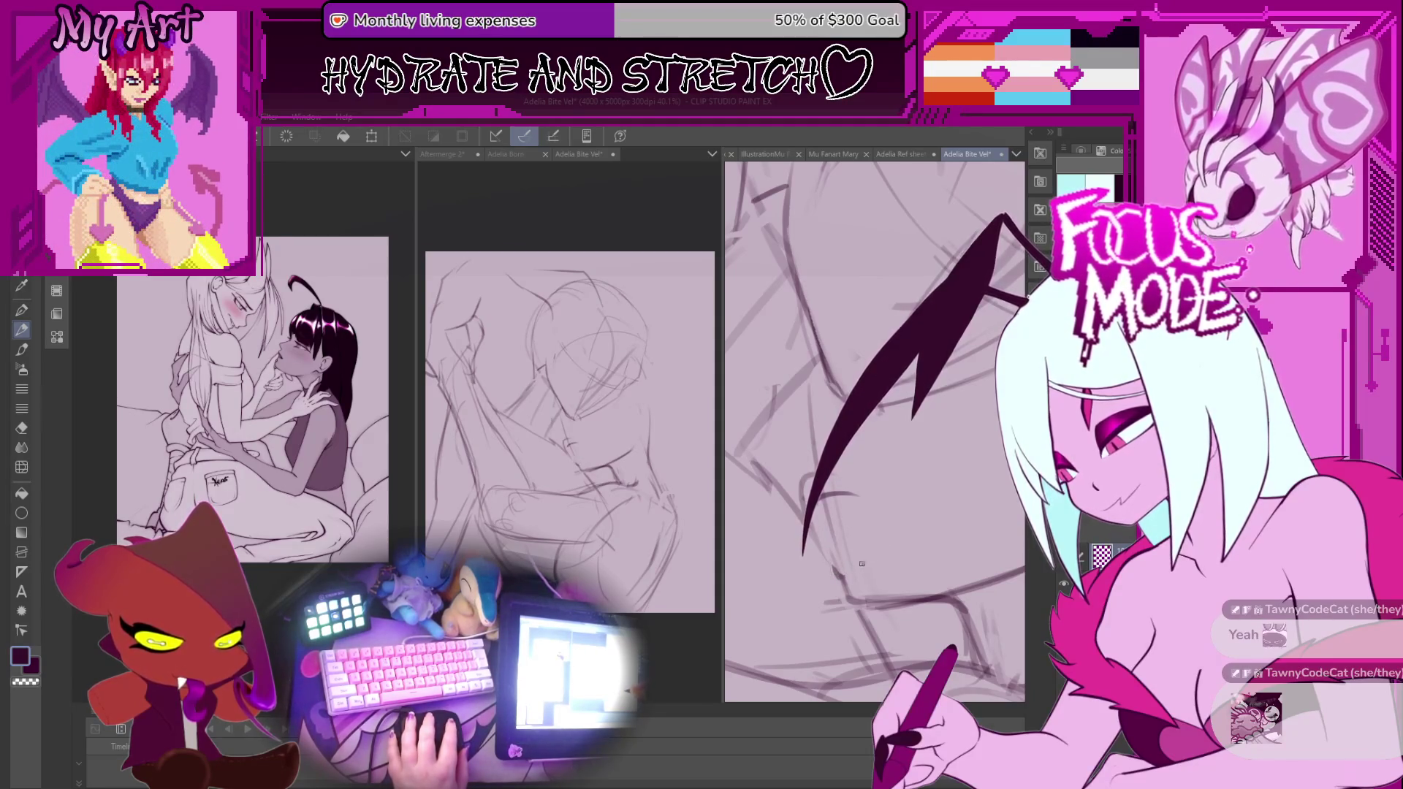
pyautogui.moveTo(839, 581); pyautogui.dragTo(870, 585)
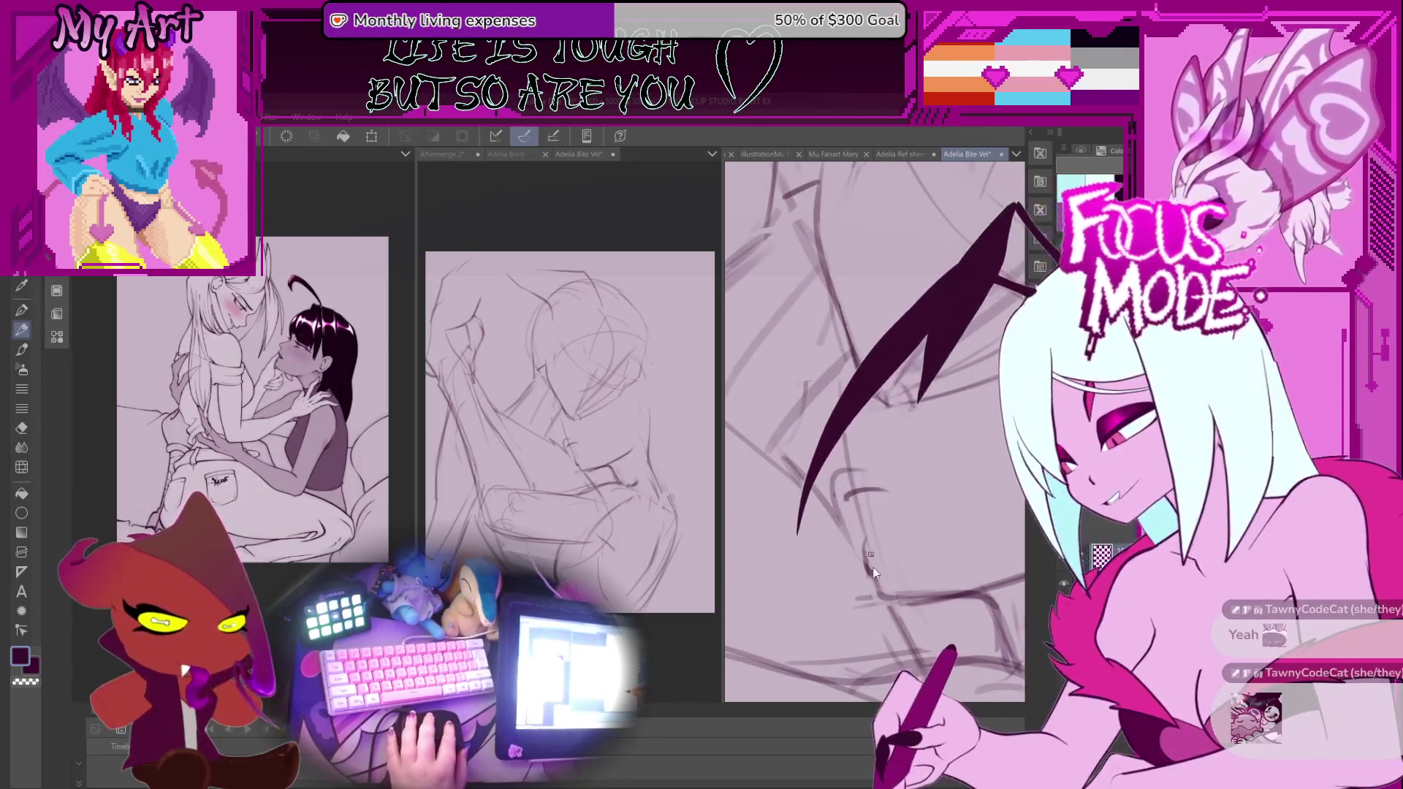
pyautogui.moveTo(891, 575); pyautogui.dragTo(916, 570)
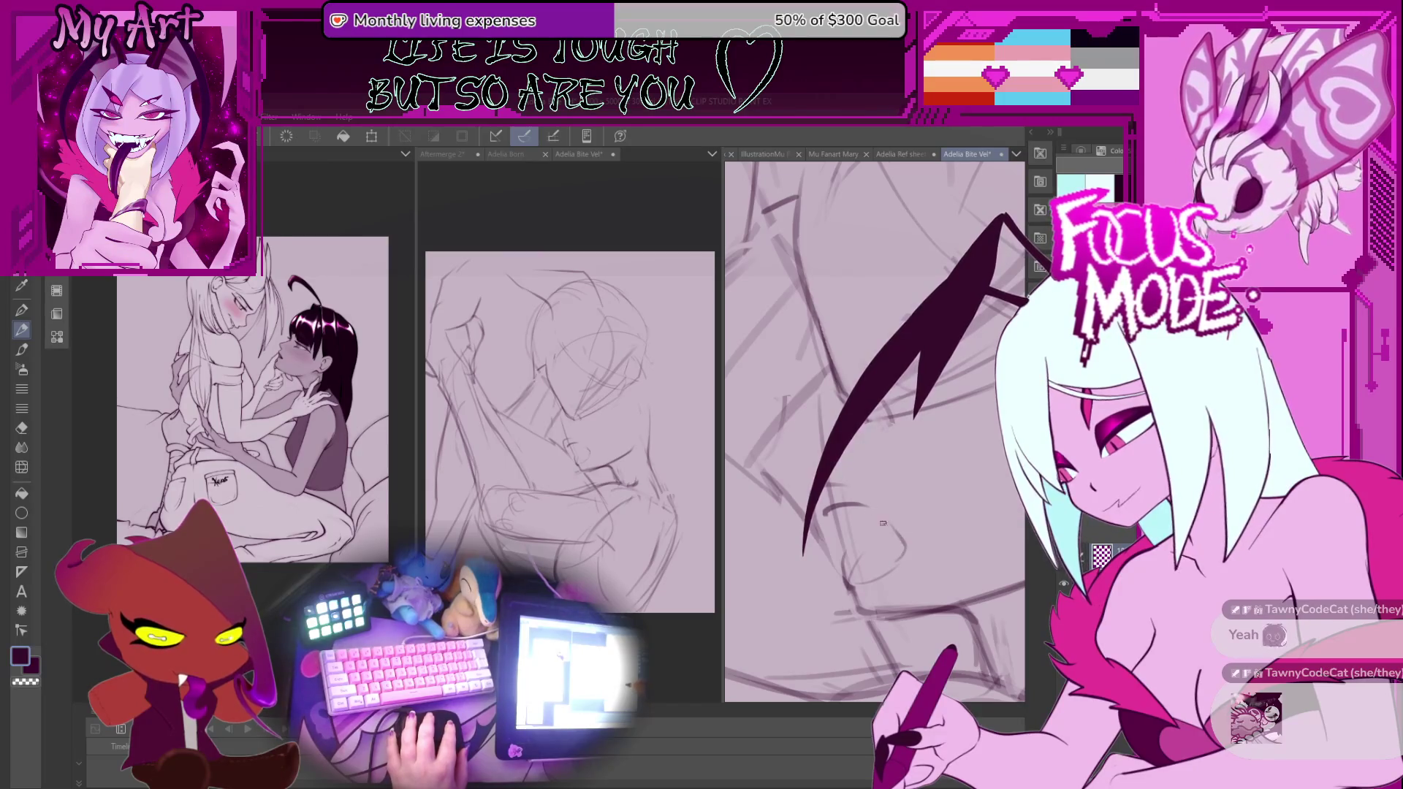
# Remove the stray short curve on the face and reframe the lower part of the sketch.
pyautogui.moveTo(826, 510); pyautogui.dragTo(868, 504)
pyautogui.press('c')
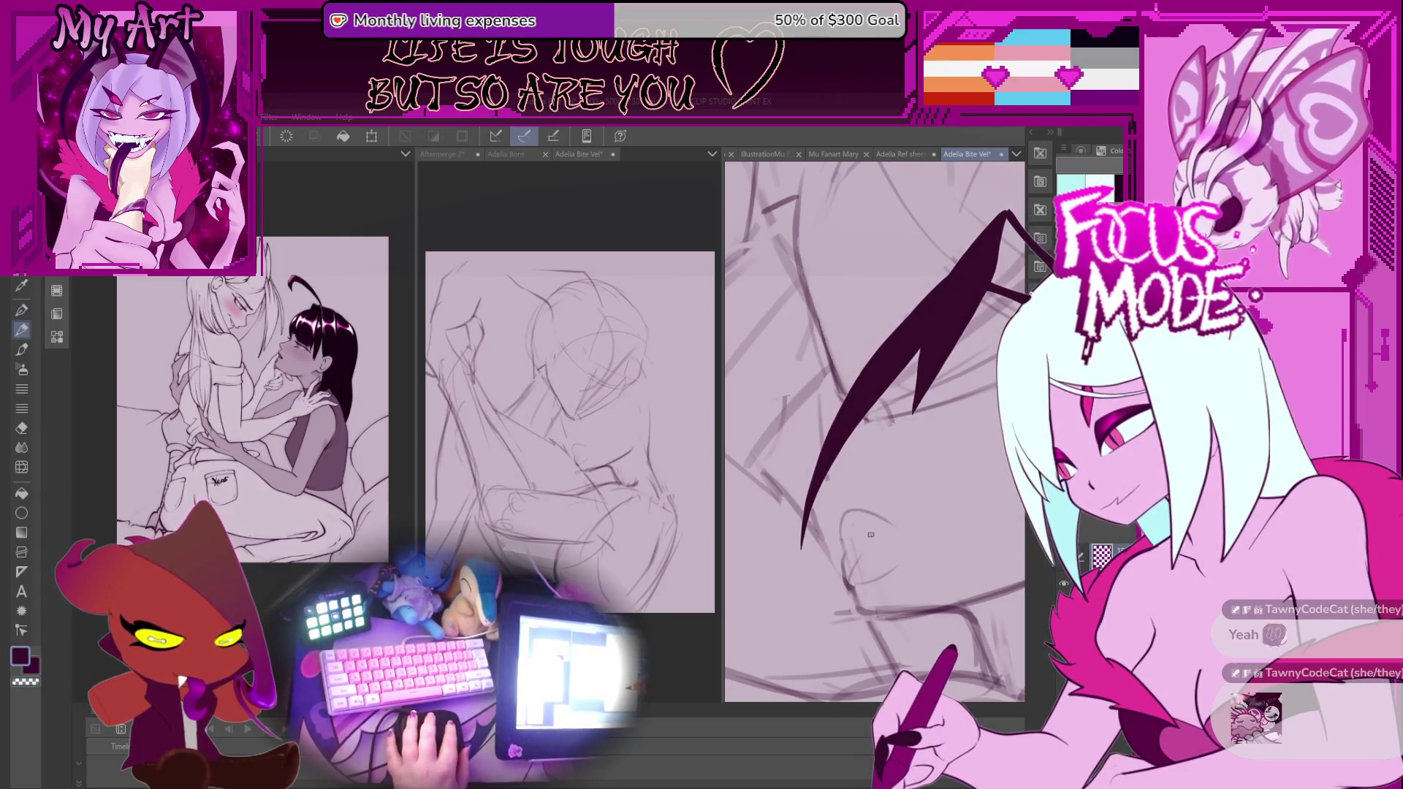
pyautogui.moveTo(887, 511); pyautogui.dragTo(849, 537)
pyautogui.scroll(2, 847, 561)
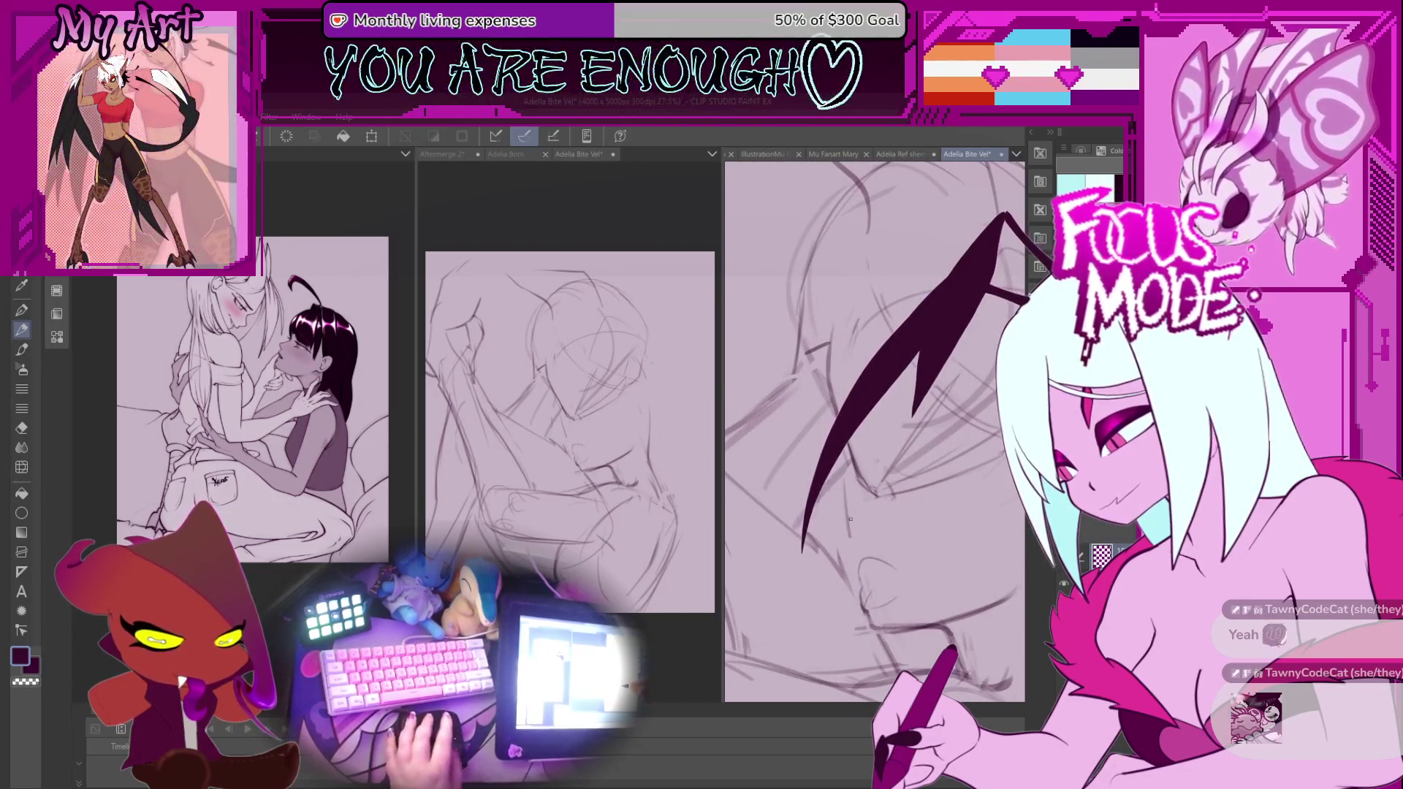
pyautogui.moveTo(847, 487); pyautogui.dragTo(865, 539)
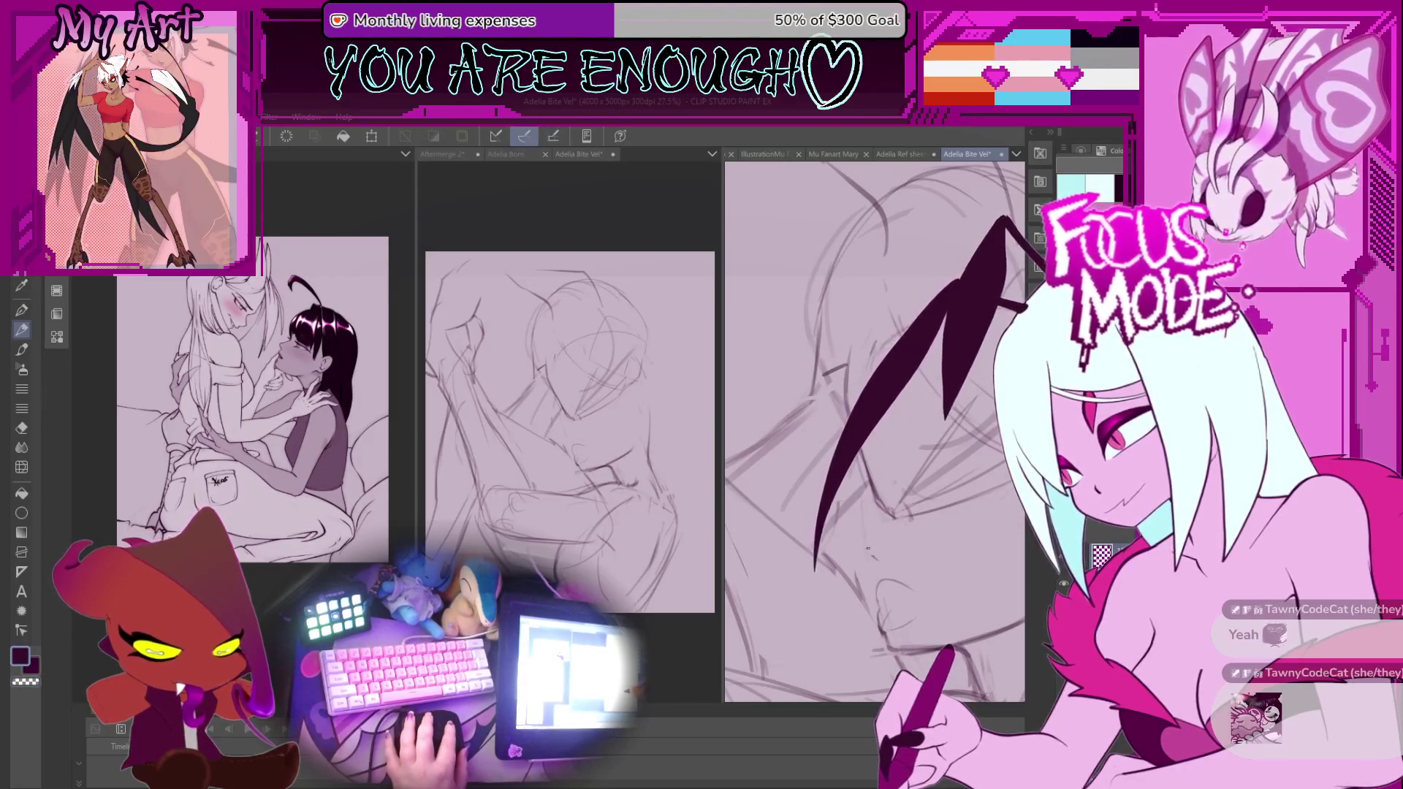
pyautogui.scroll(-3, 865, 515)
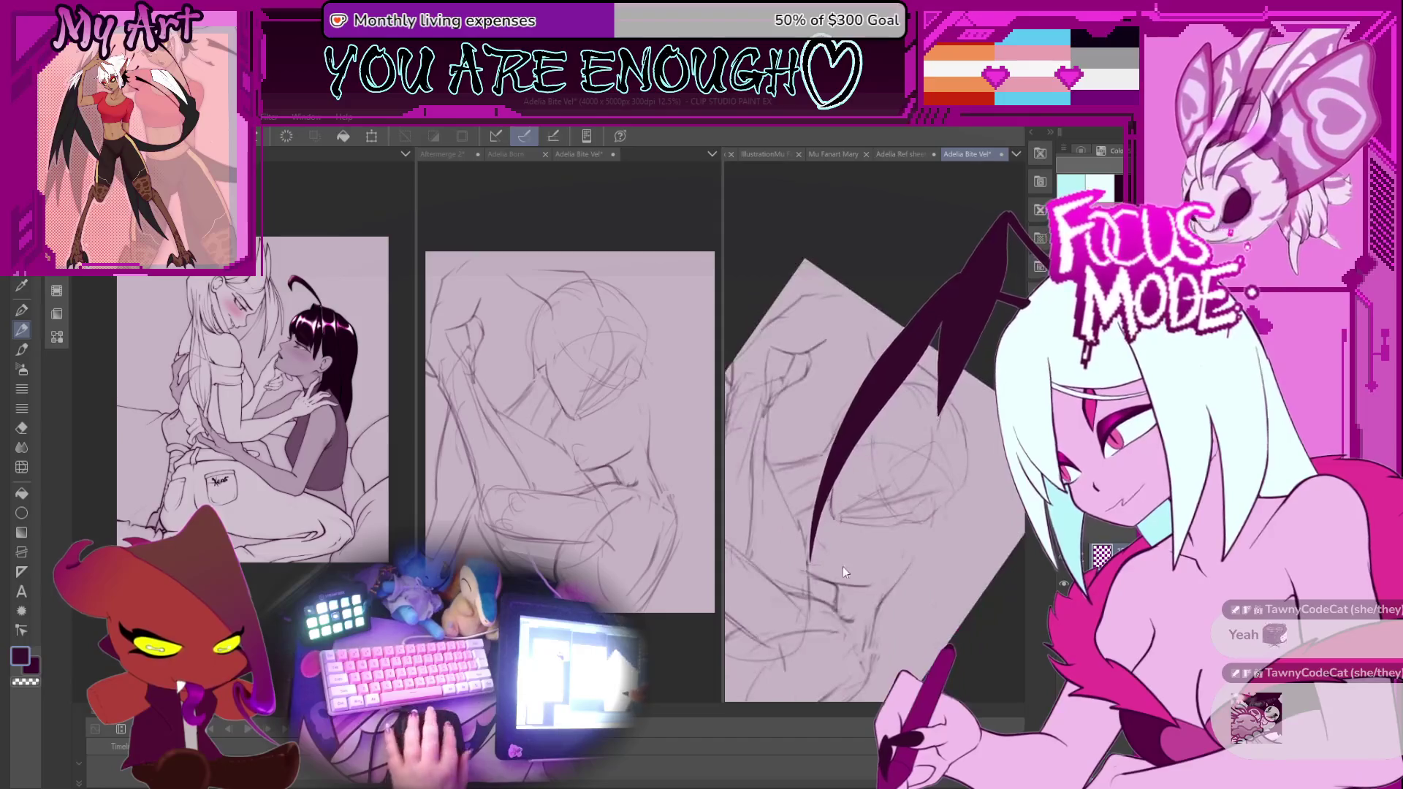
# Draw a freehand selection around part of the lower right sketch, then return to the pencil.
pyautogui.moveTo(881, 550)
pyautogui.mouseDown()
pyautogui.moveTo(950, 541)
pyautogui.moveTo(945, 615)
pyautogui.mouseUp()
pyautogui.scroll(2, 869, 505)
pyautogui.moveTo(869, 506)
pyautogui.mouseDown()
pyautogui.moveTo(852, 541)
pyautogui.moveTo(922, 588)
pyautogui.mouseUp()
pyautogui.press('p')
# Level the page view and draw a long sweeping curve down the lower right.
pyautogui.scroll(-2, 934, 581)
pyautogui.scroll(1, 884, 553)
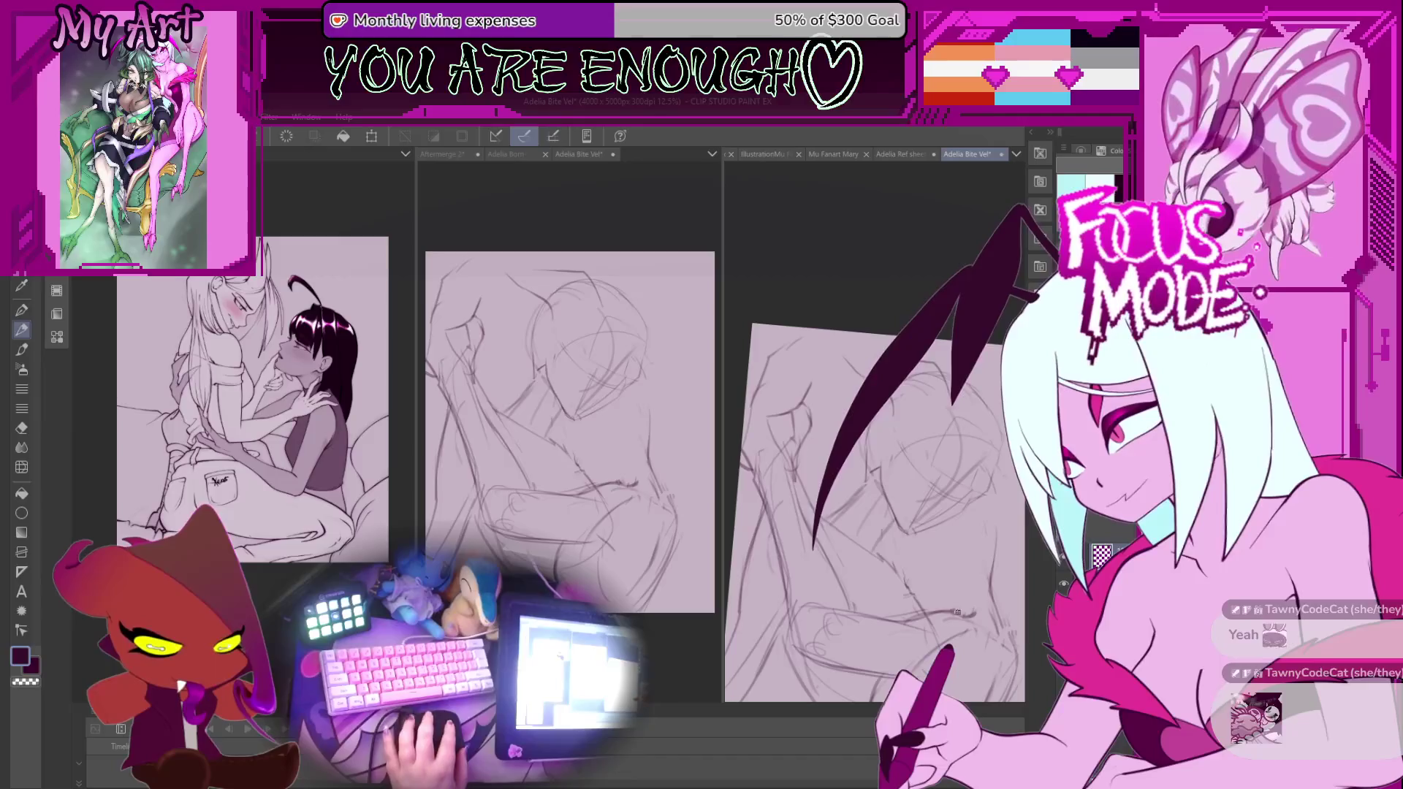
pyautogui.scroll(2, 958, 614)
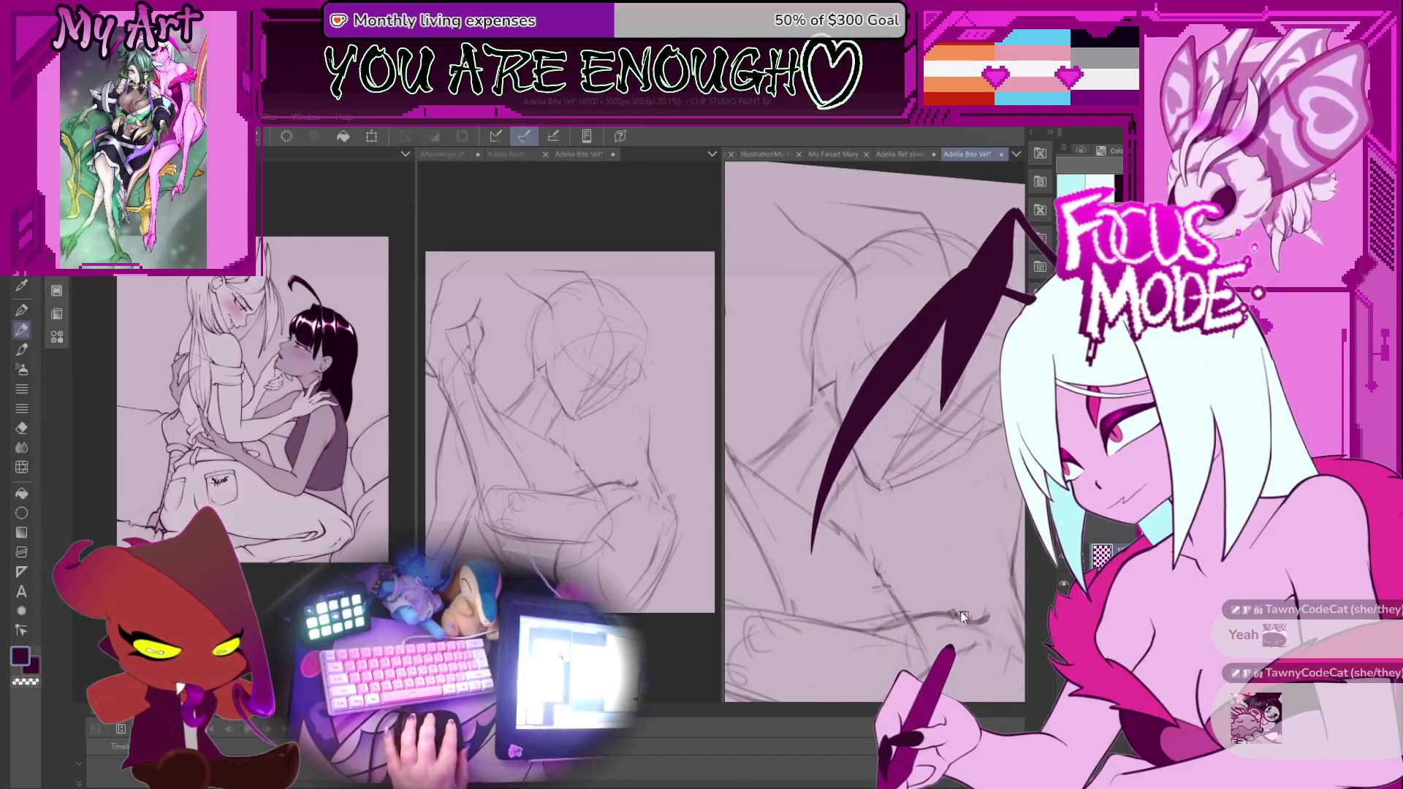
pyautogui.scroll(1, 950, 607)
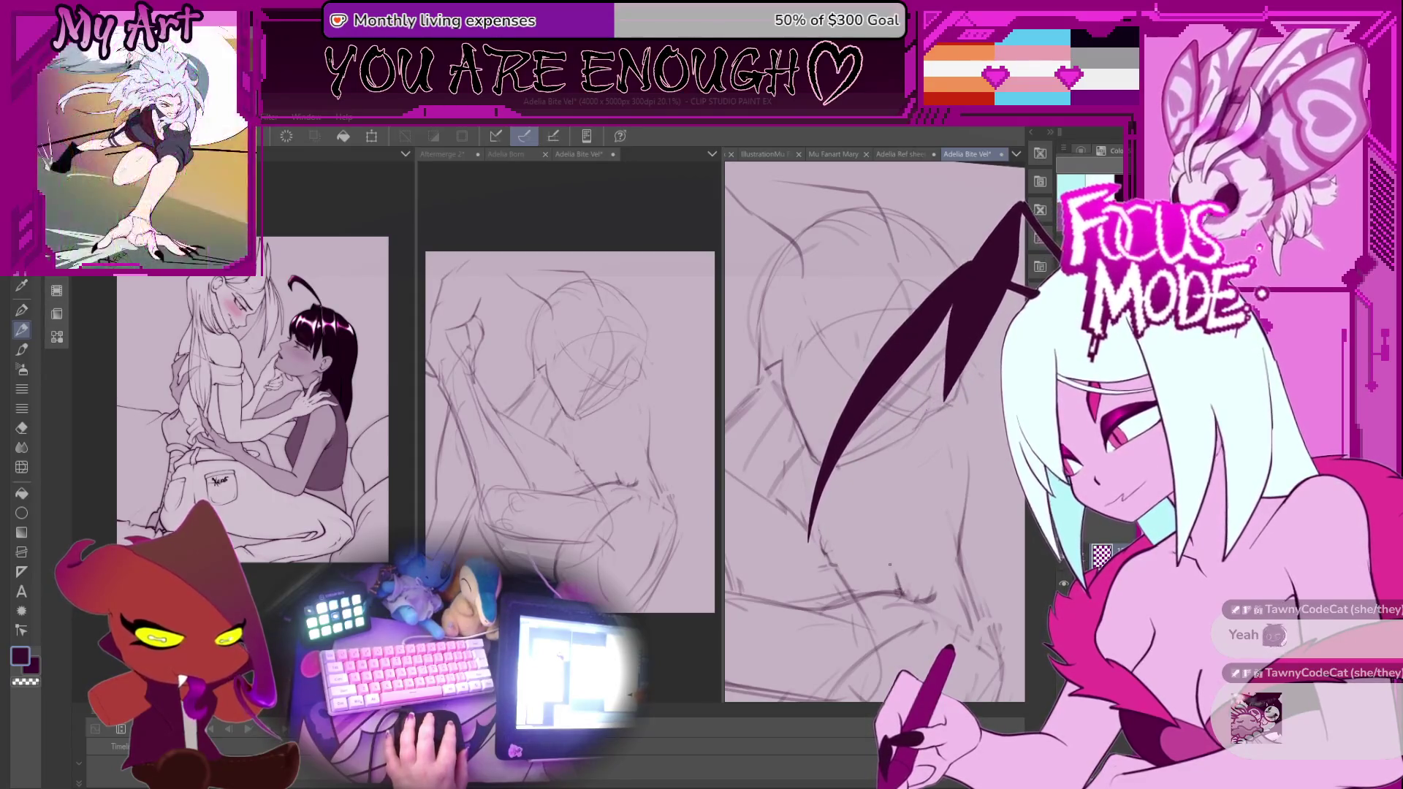
pyautogui.scroll(1, 892, 566)
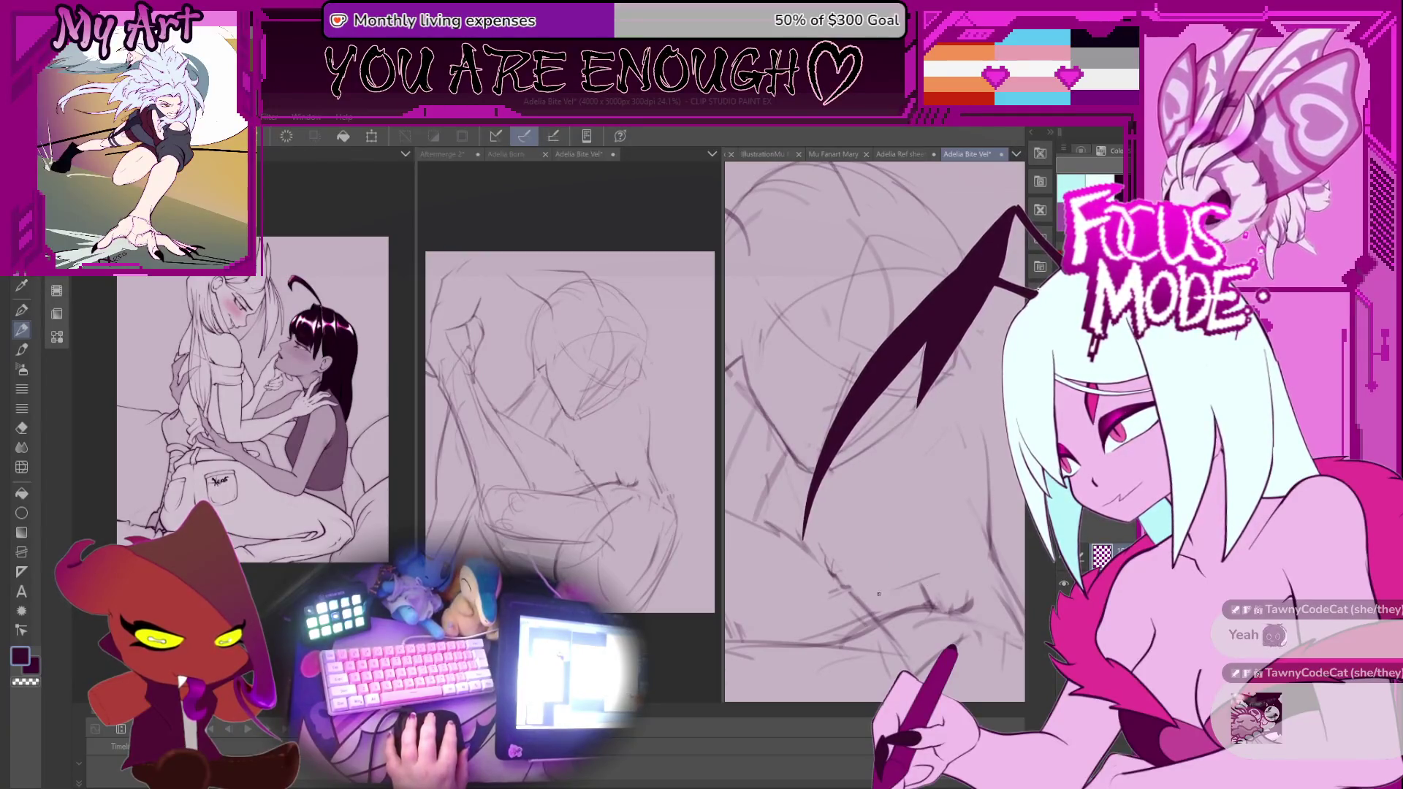
pyautogui.scroll(-3, 925, 569)
pyautogui.moveTo(924, 570); pyautogui.dragTo(899, 519)
pyautogui.press('-')
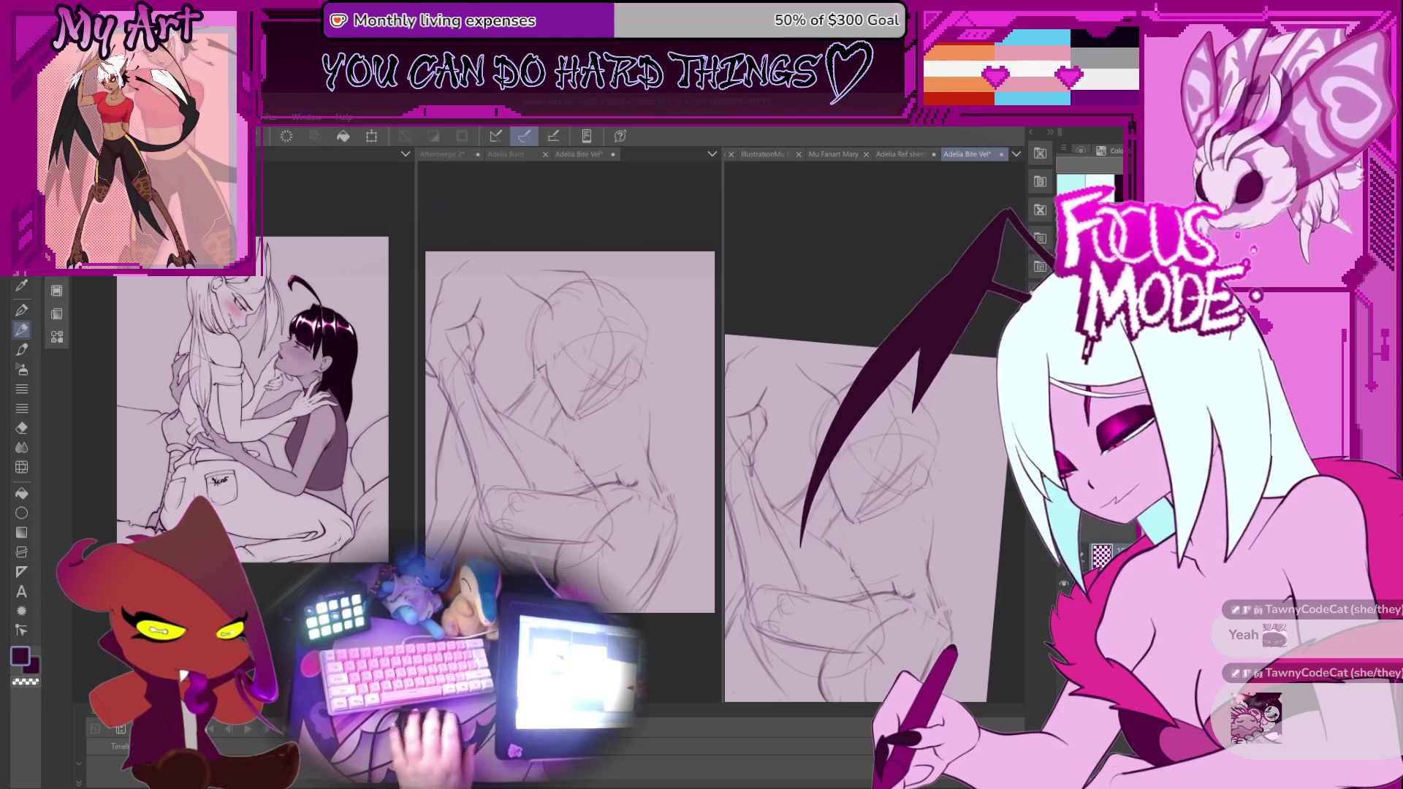
pyautogui.scroll(-3, 869, 438)
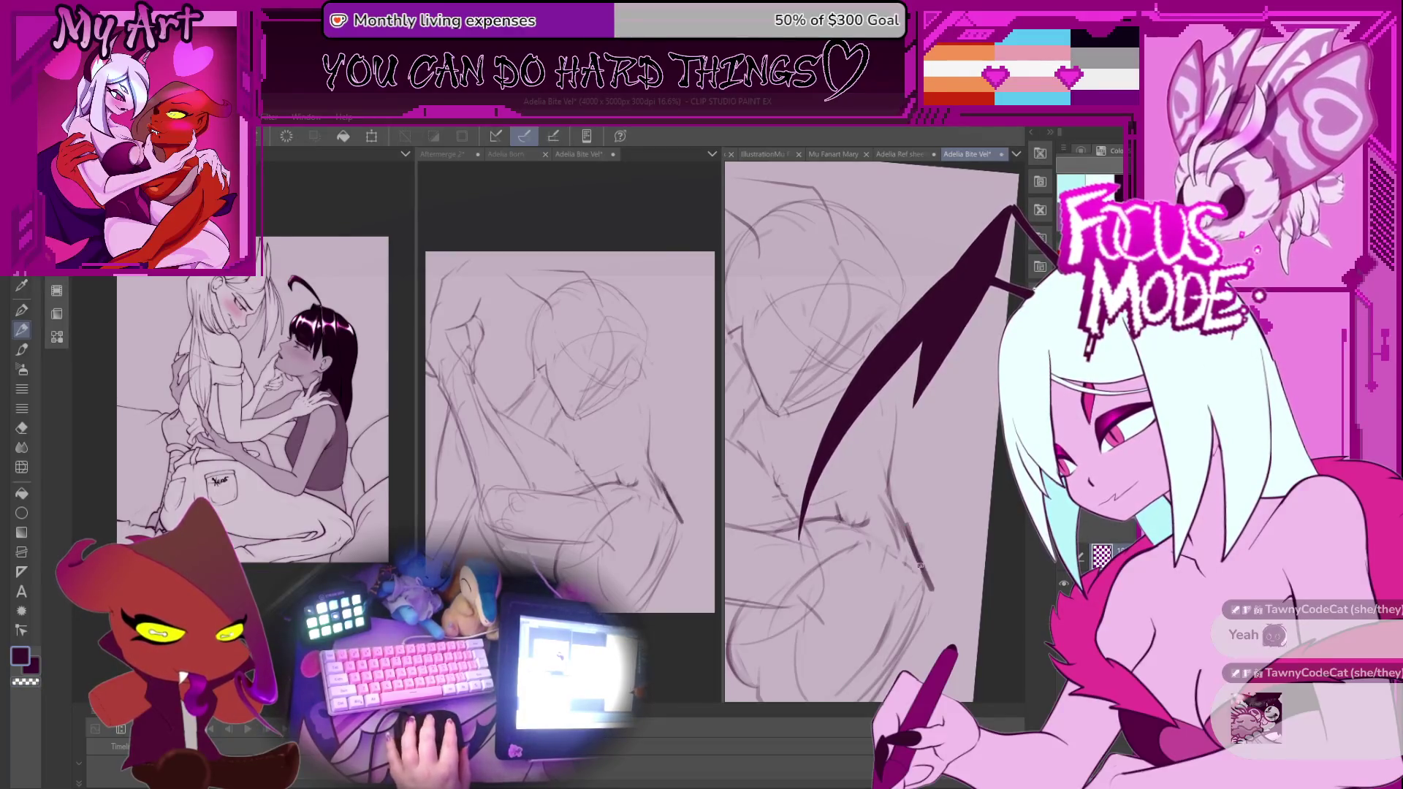
pyautogui.scroll(-1, 903, 526)
pyautogui.moveTo(868, 595); pyautogui.dragTo(974, 454)
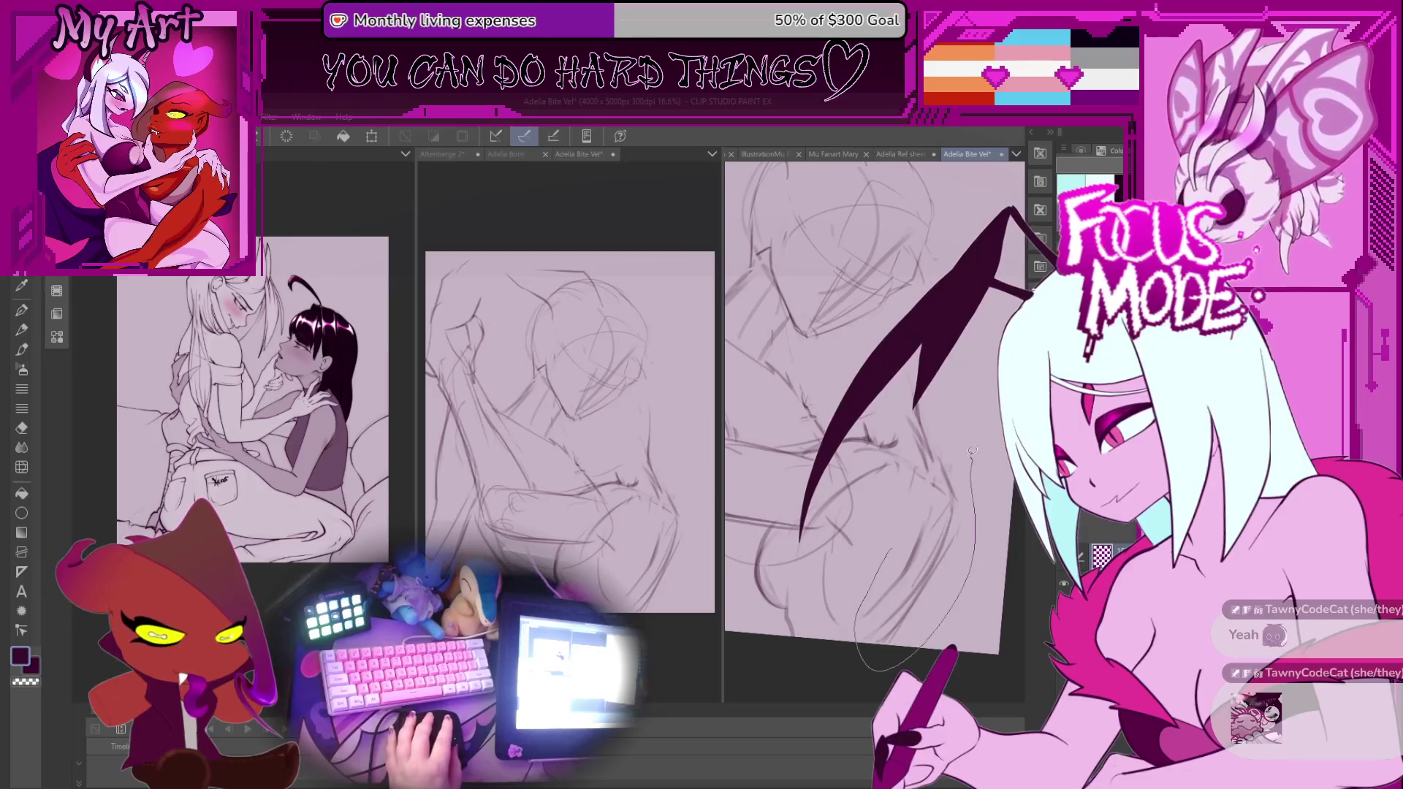
# Transform the lassoed lines beside the figures, confirm with OK, and deselect with Ctrl+D.
pyautogui.hotkey('ctrl', 't')
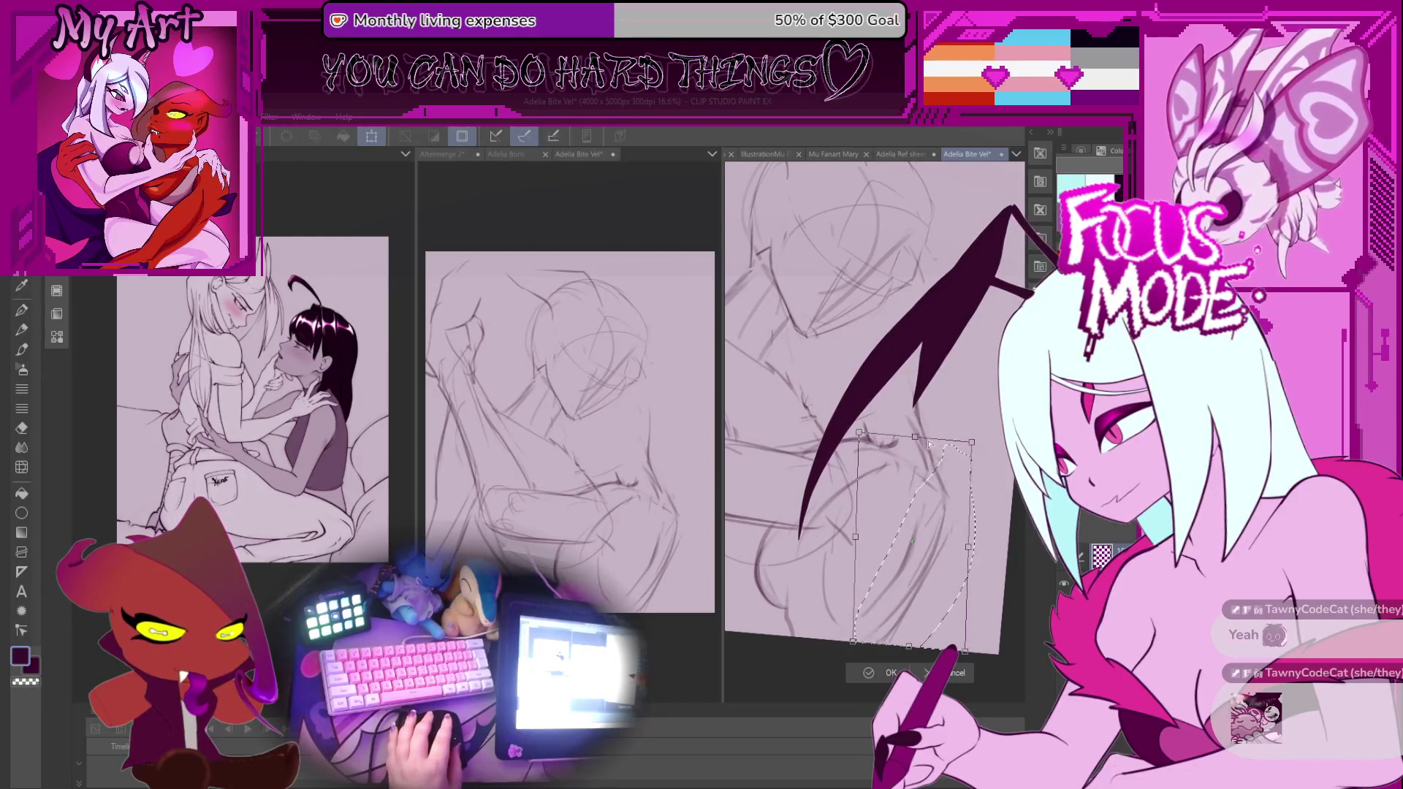
pyautogui.scroll(1, 914, 435)
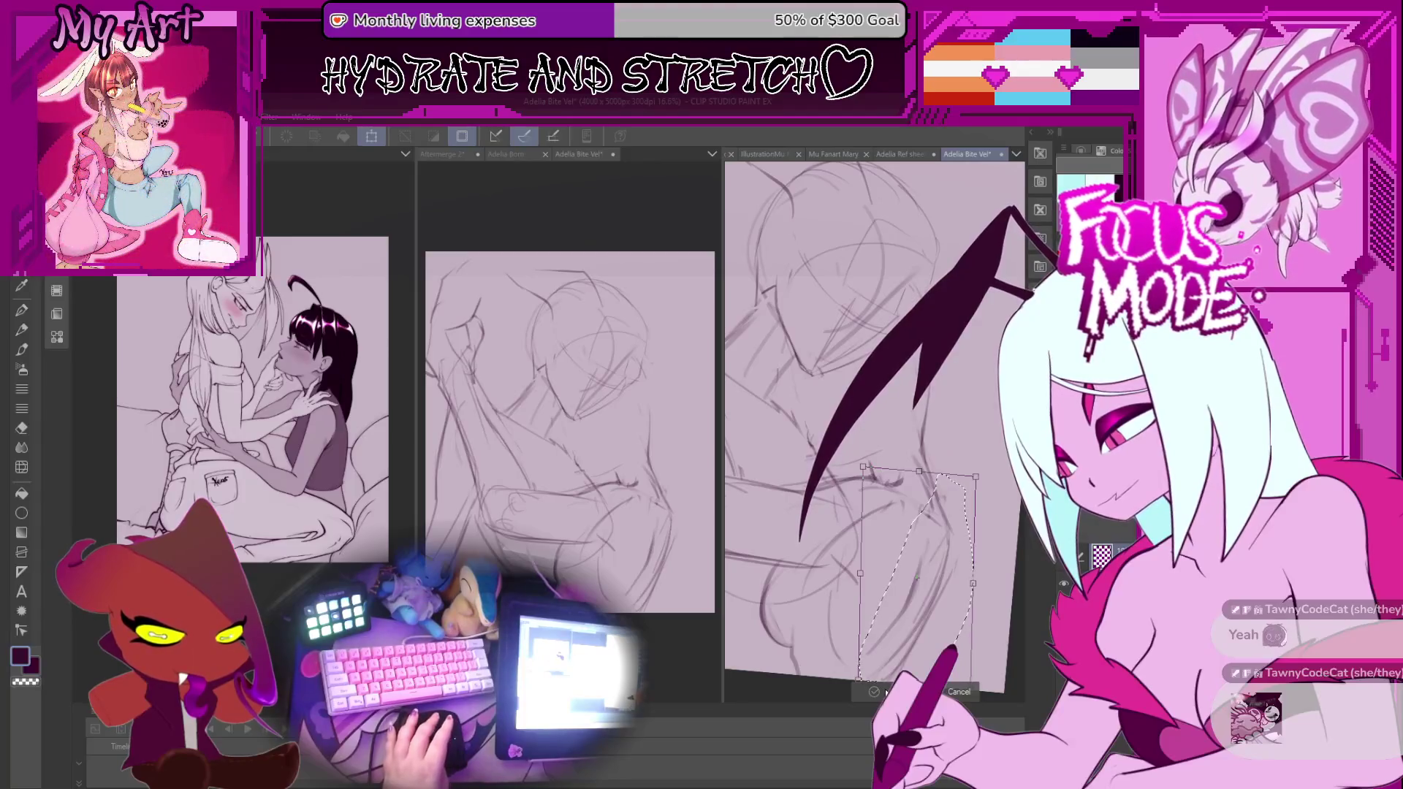
pyautogui.click(876, 692)
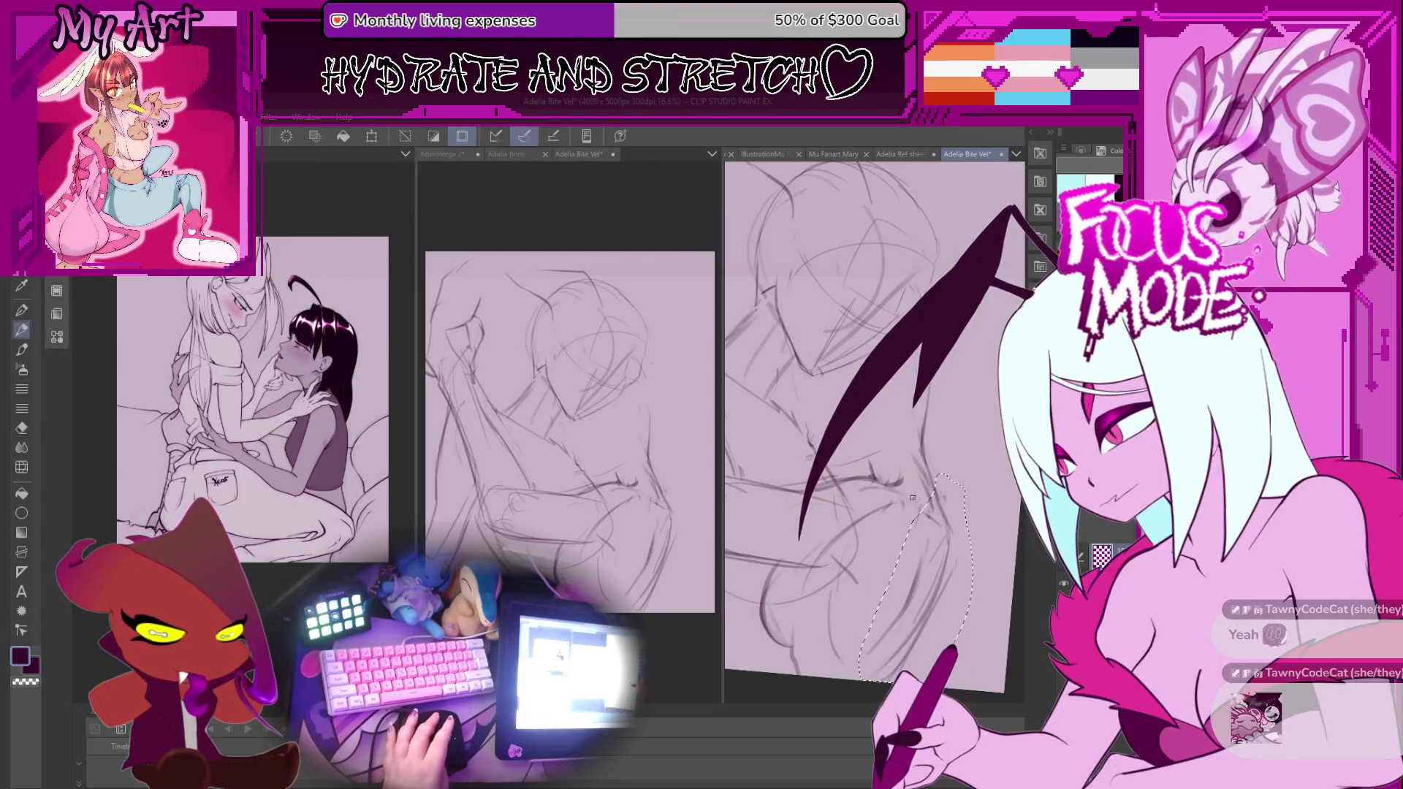
pyautogui.hotkey('ctrl', 'd')
pyautogui.scroll(1, 935, 512)
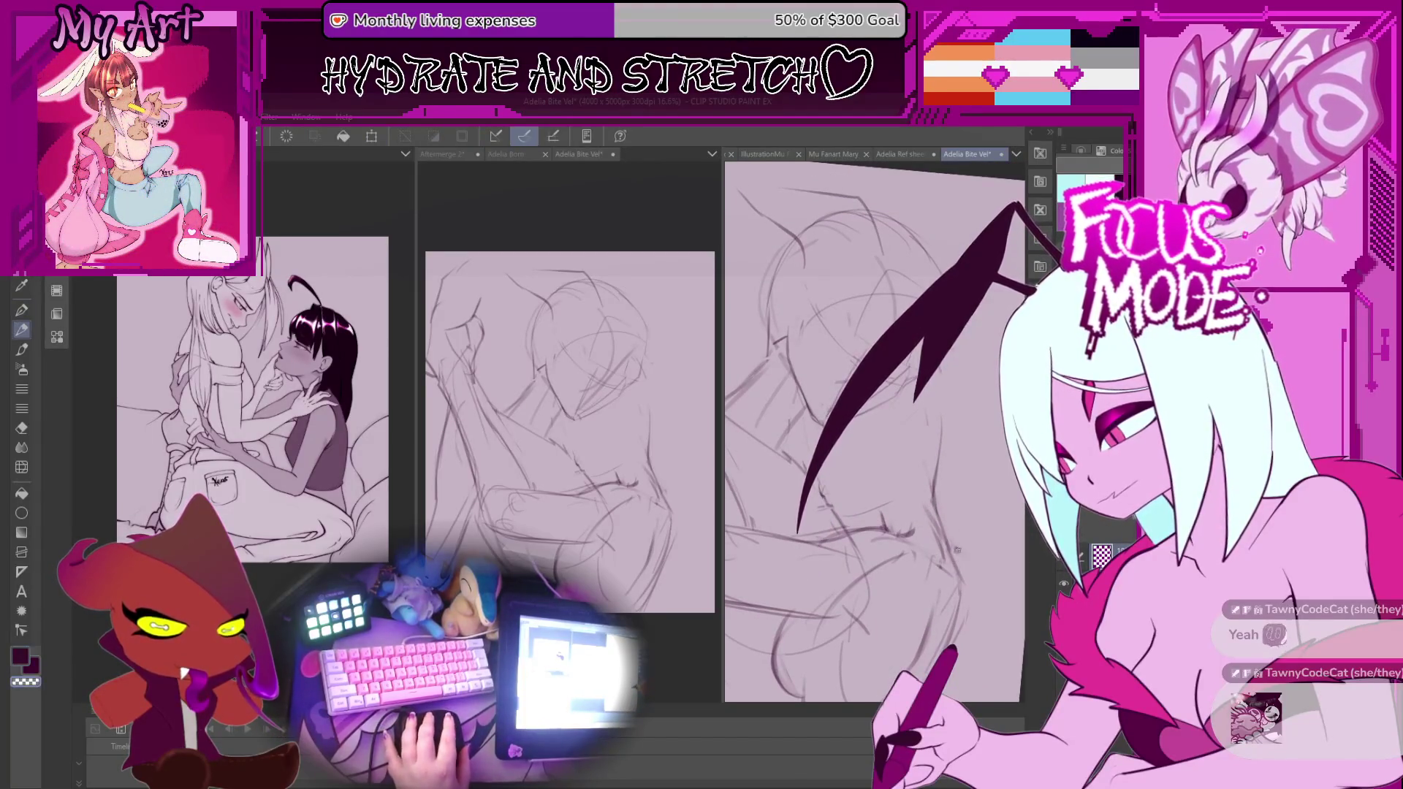
pyautogui.scroll(1, 918, 503)
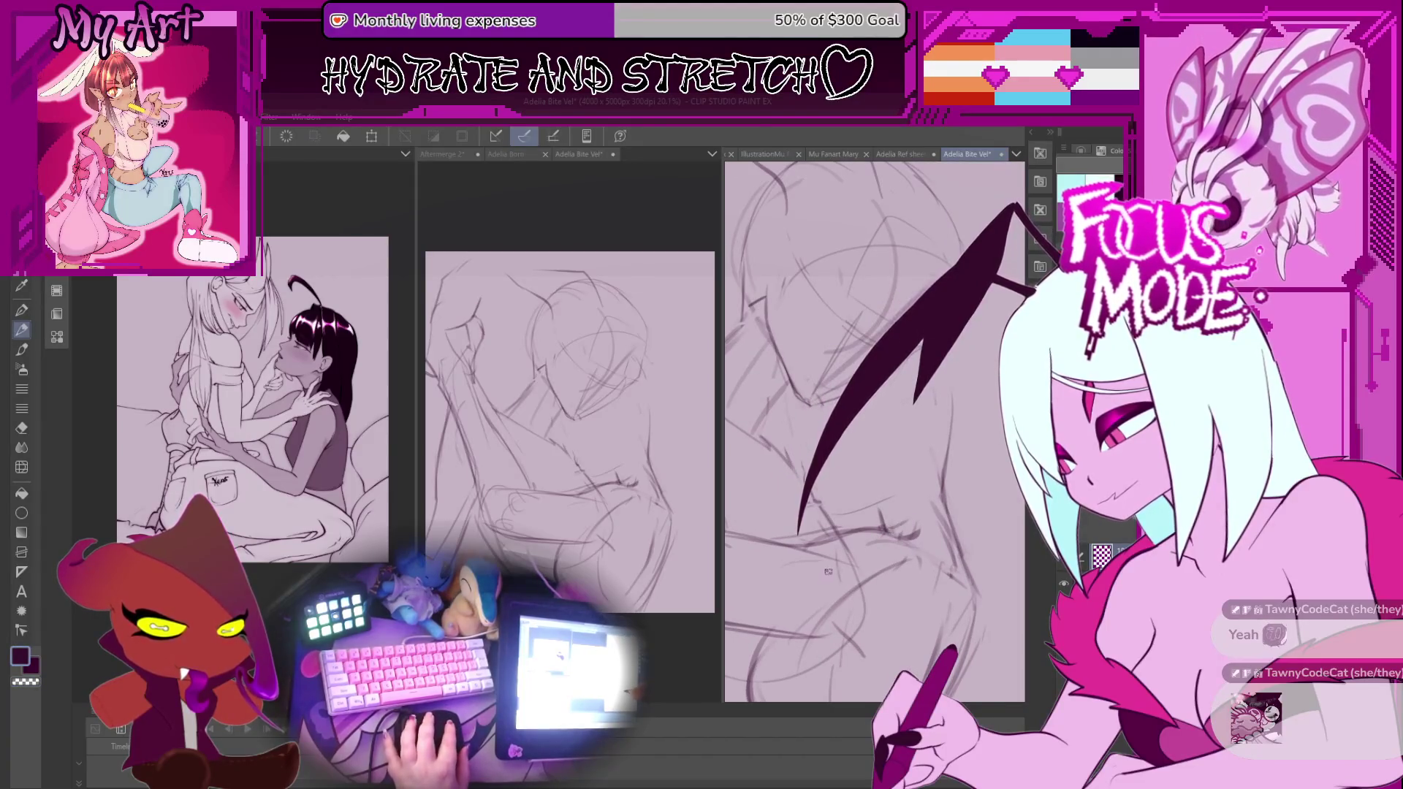
pyautogui.scroll(1, 928, 493)
pyautogui.scroll(-2, 931, 490)
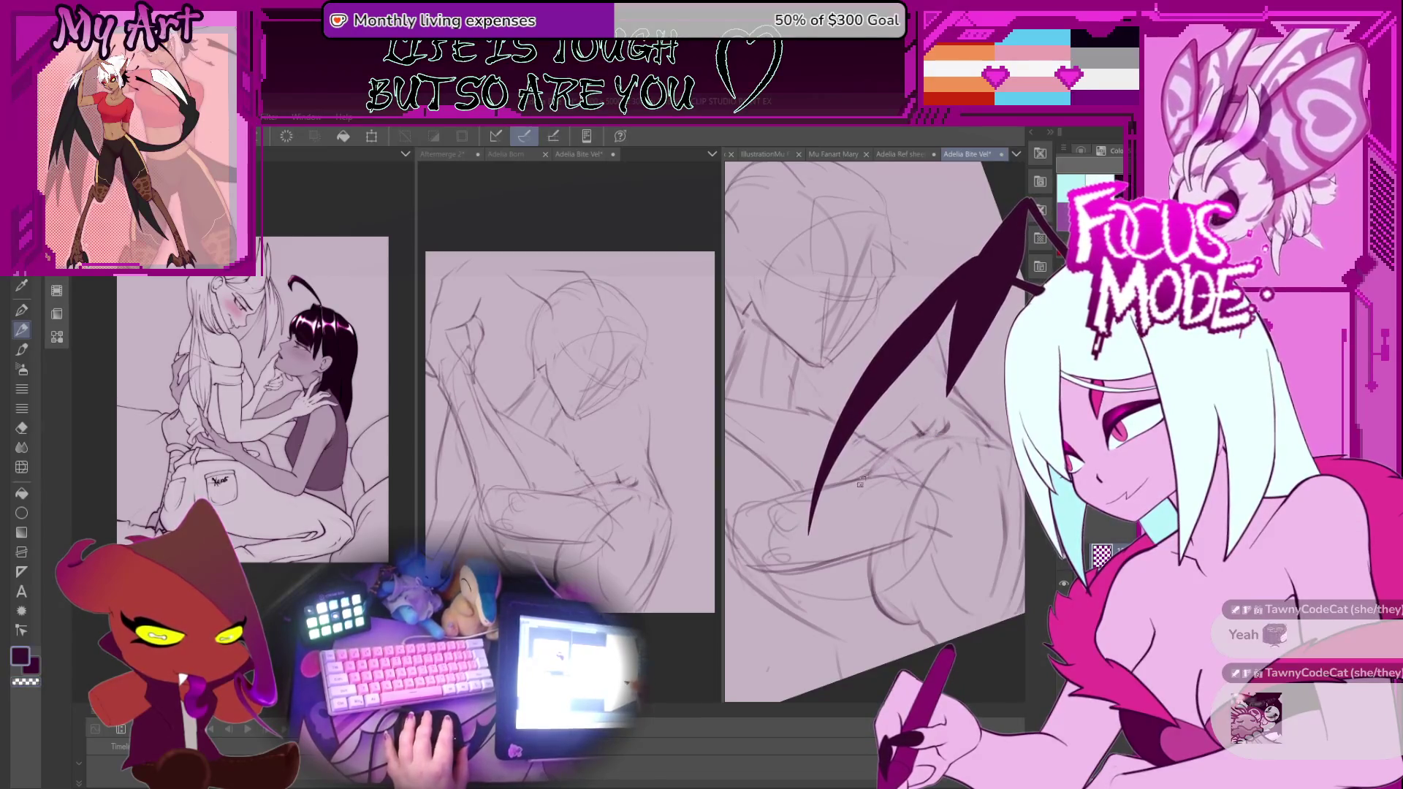
# Rotate, zoom and pan the canvas repeatedly to frame the lower arms and hands for refinement.
pyautogui.moveTo(981, 476); pyautogui.dragTo(900, 485)
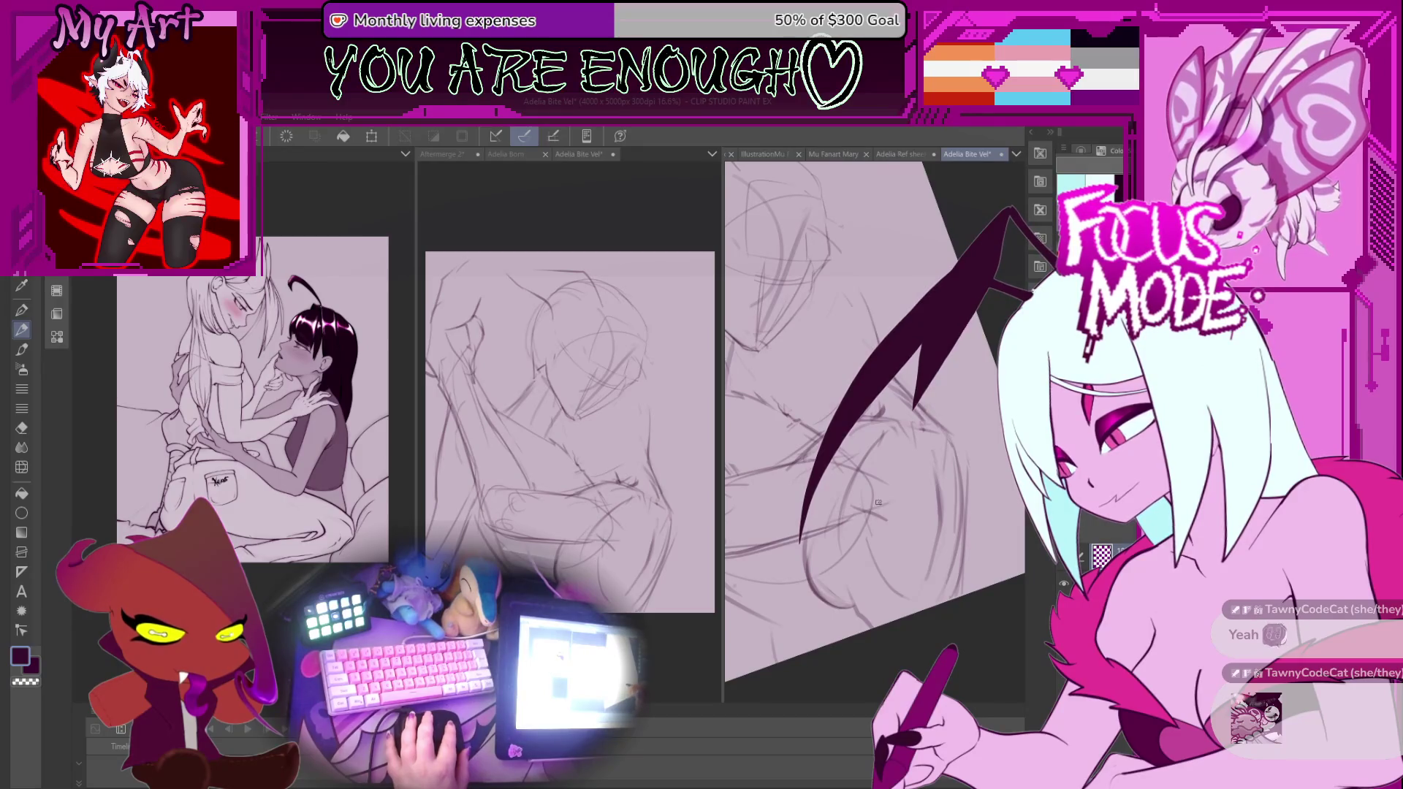
pyautogui.moveTo(848, 495)
pyautogui.mouseDown()
pyautogui.moveTo(855, 528)
pyautogui.moveTo(888, 524)
pyautogui.moveTo(912, 514)
pyautogui.moveTo(900, 478)
pyautogui.mouseUp()
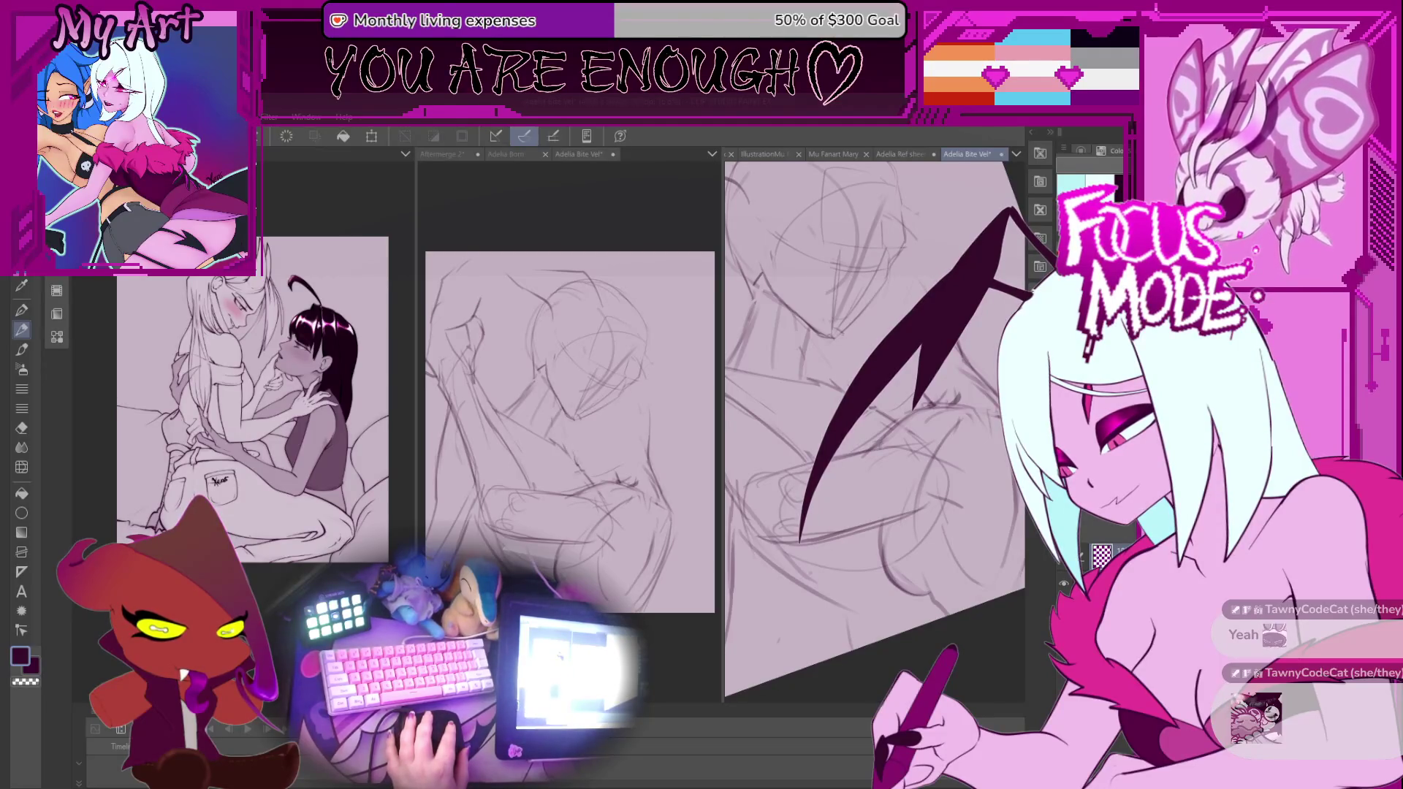
pyautogui.moveTo(903, 490); pyautogui.dragTo(845, 468)
pyautogui.moveTo(837, 556)
pyautogui.mouseDown()
pyautogui.moveTo(803, 541)
pyautogui.moveTo(850, 574)
pyautogui.mouseUp()
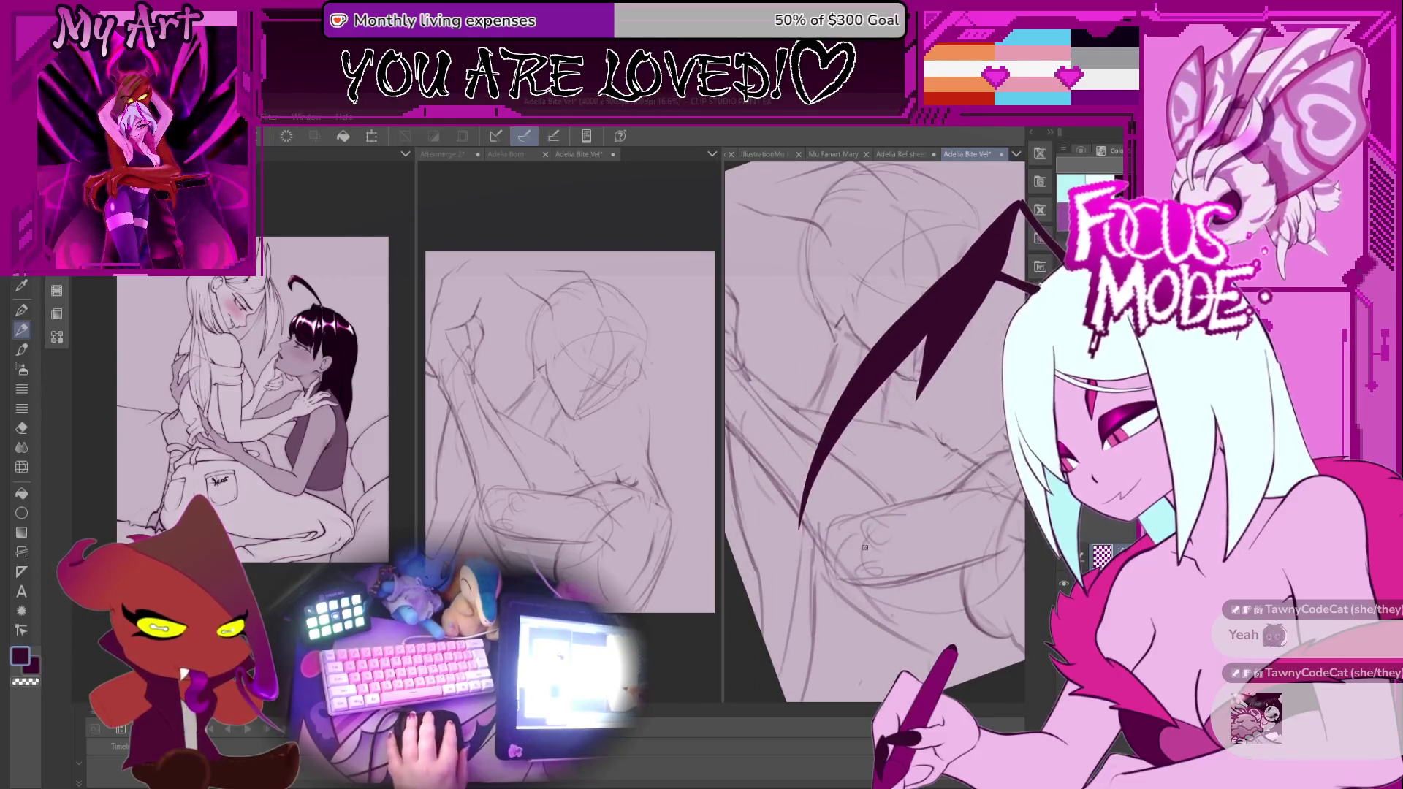
pyautogui.moveTo(885, 544); pyautogui.dragTo(860, 577)
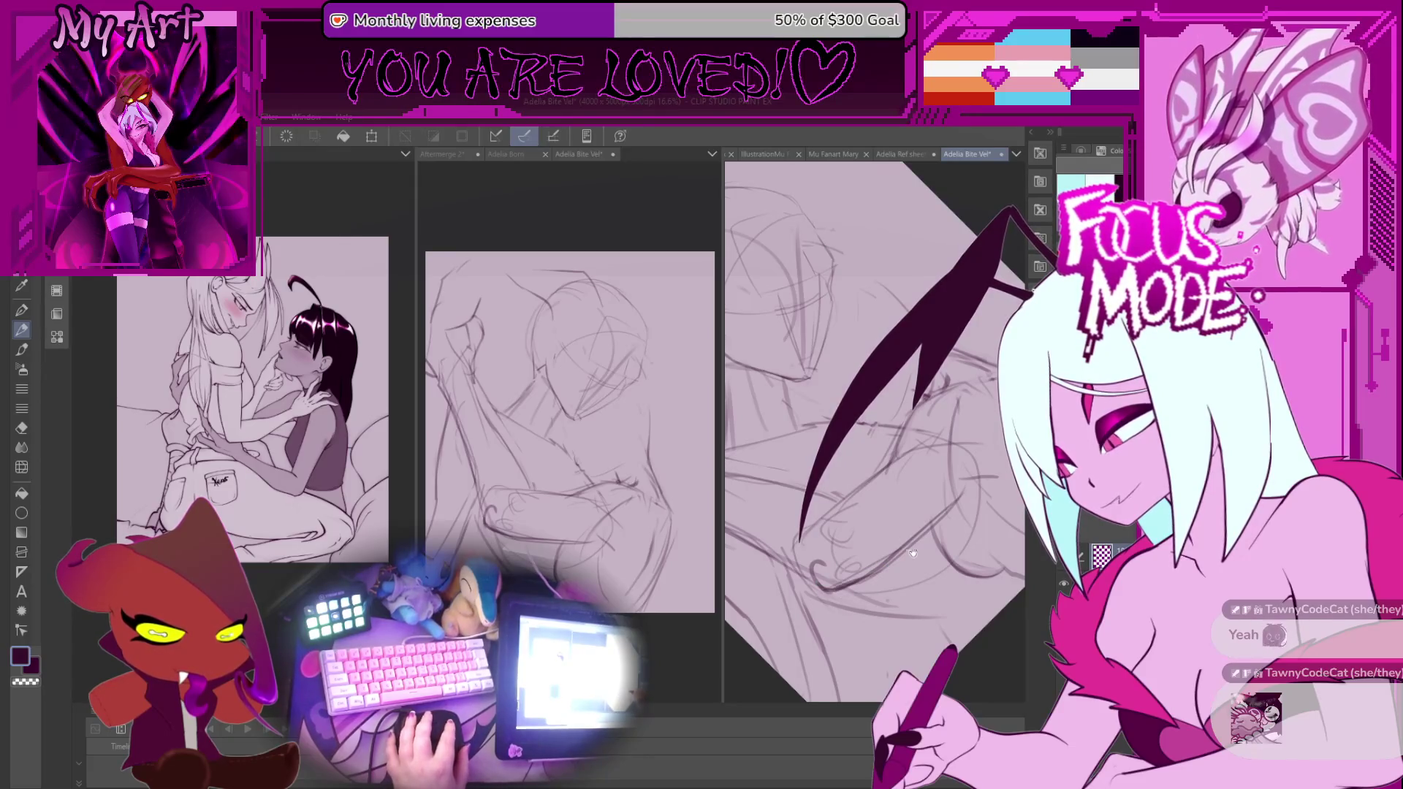
pyautogui.scroll(2, 912, 550)
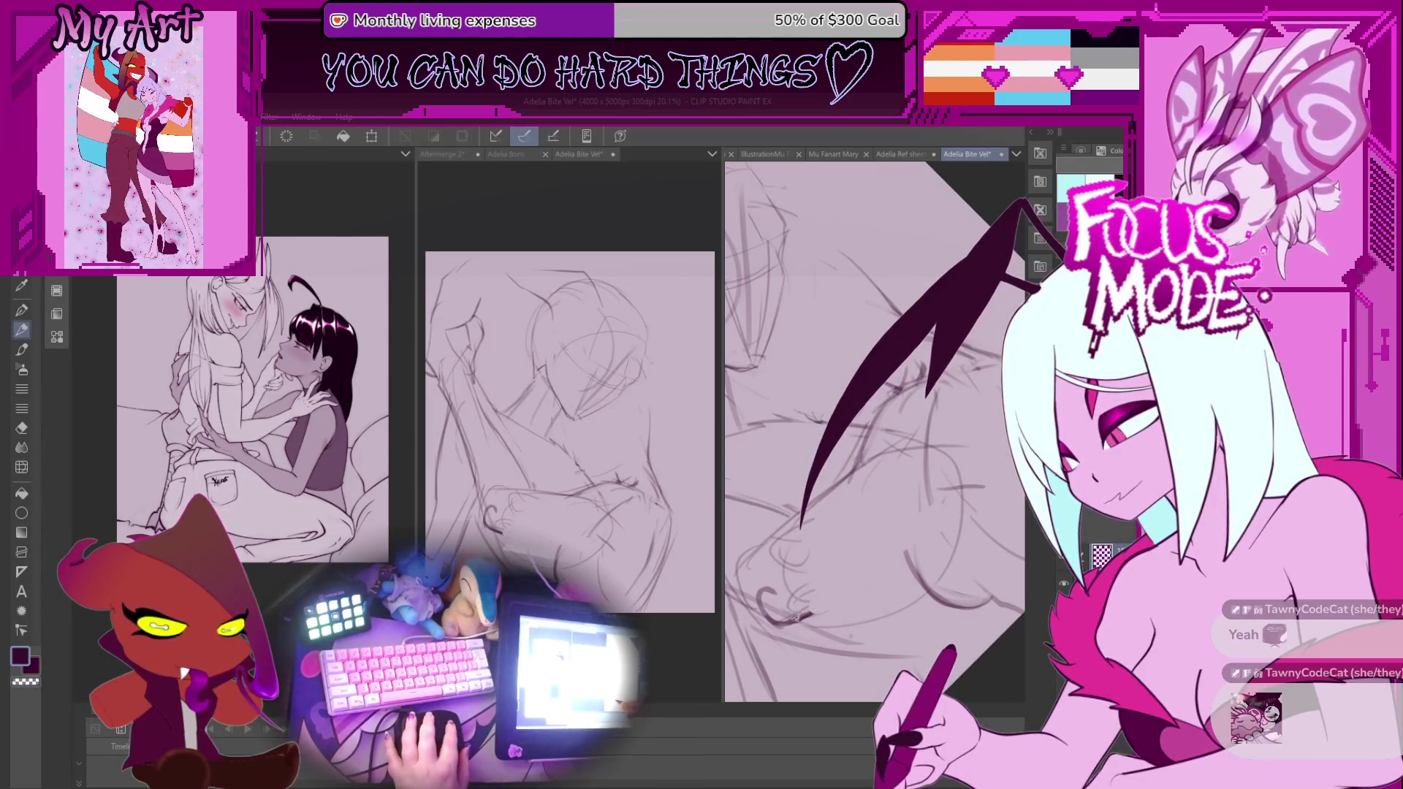
pyautogui.moveTo(818, 607)
pyautogui.mouseDown()
pyautogui.moveTo(870, 580)
pyautogui.moveTo(862, 566)
pyautogui.mouseUp()
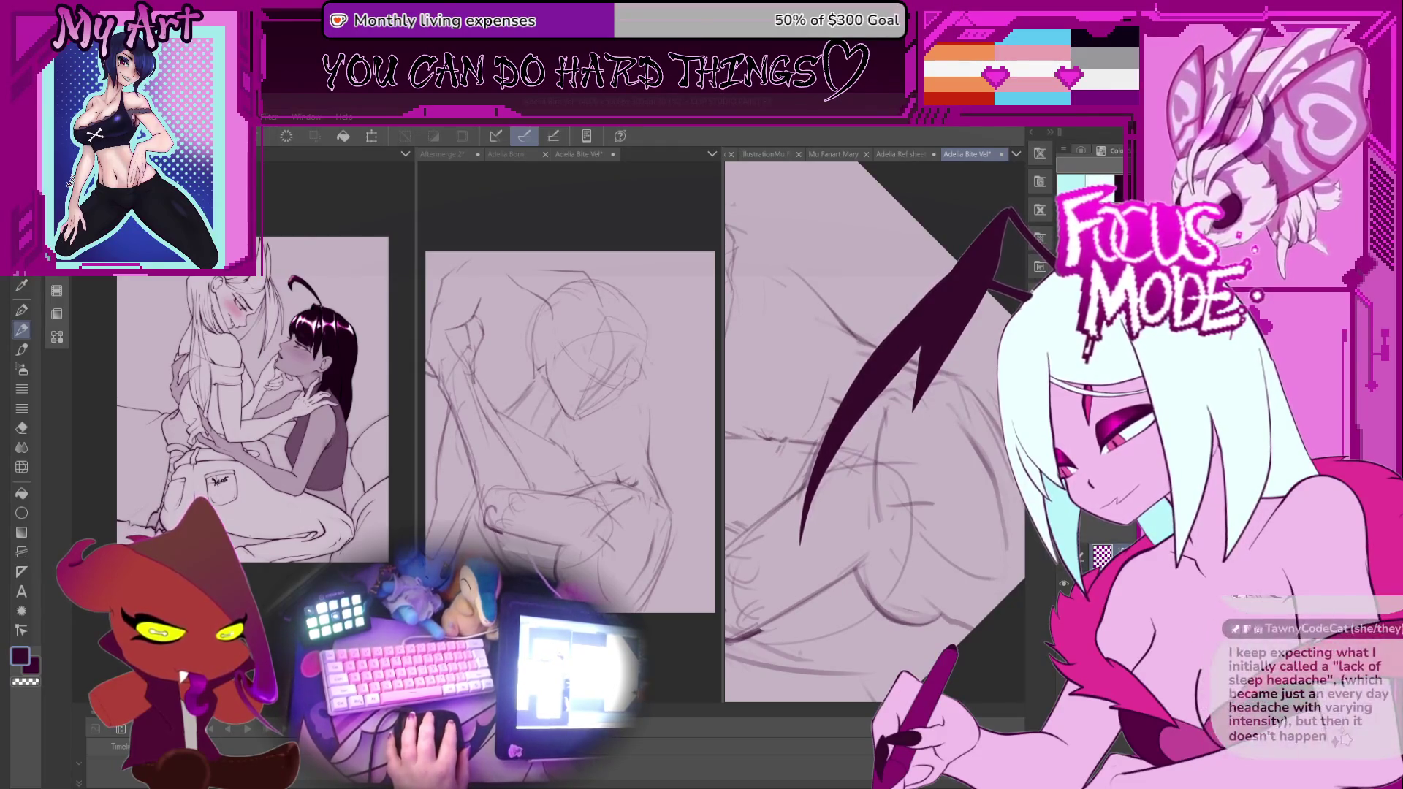
pyautogui.moveTo(841, 555)
pyautogui.mouseDown()
pyautogui.moveTo(894, 549)
pyautogui.moveTo(862, 541)
pyautogui.moveTo(834, 495)
pyautogui.mouseUp()
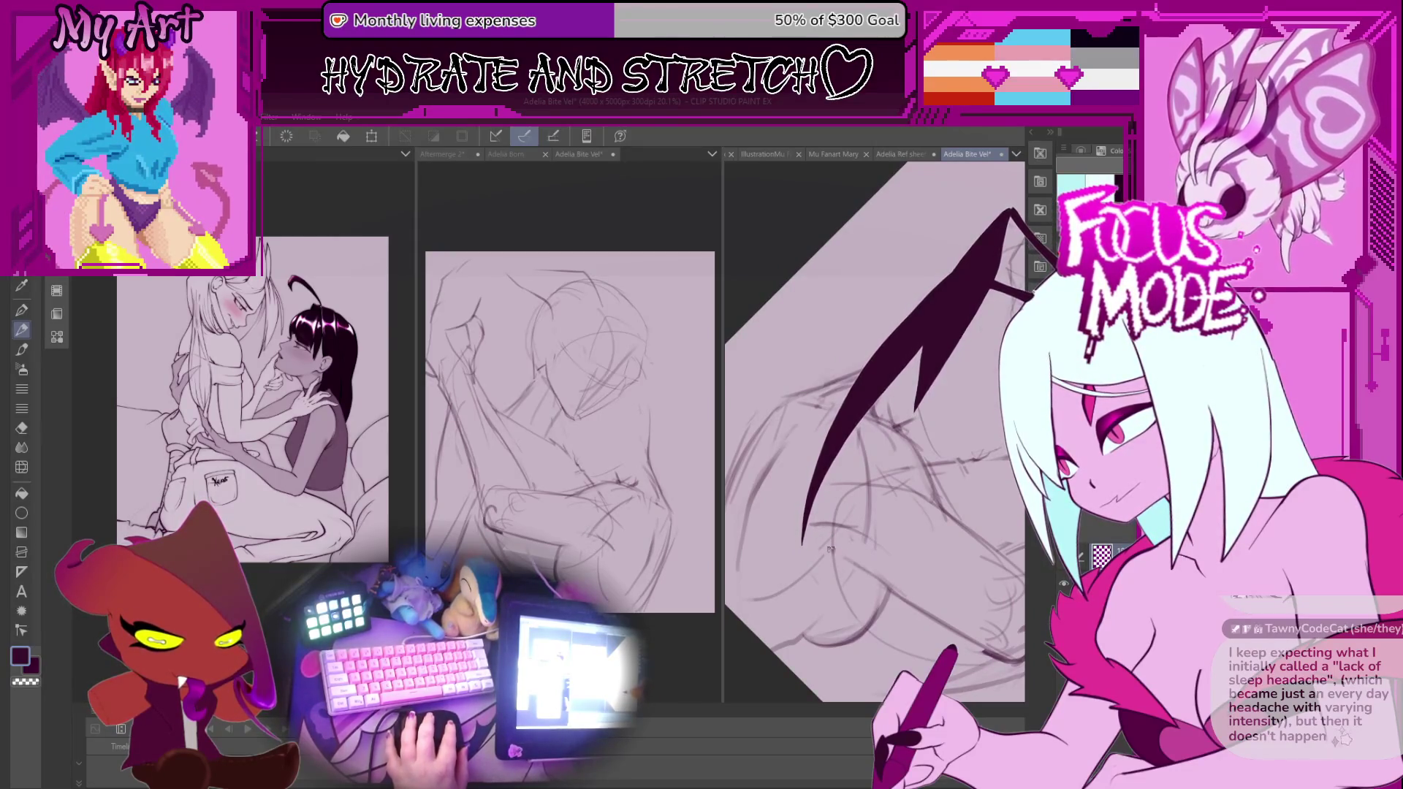
pyautogui.moveTo(842, 563); pyautogui.dragTo(846, 567)
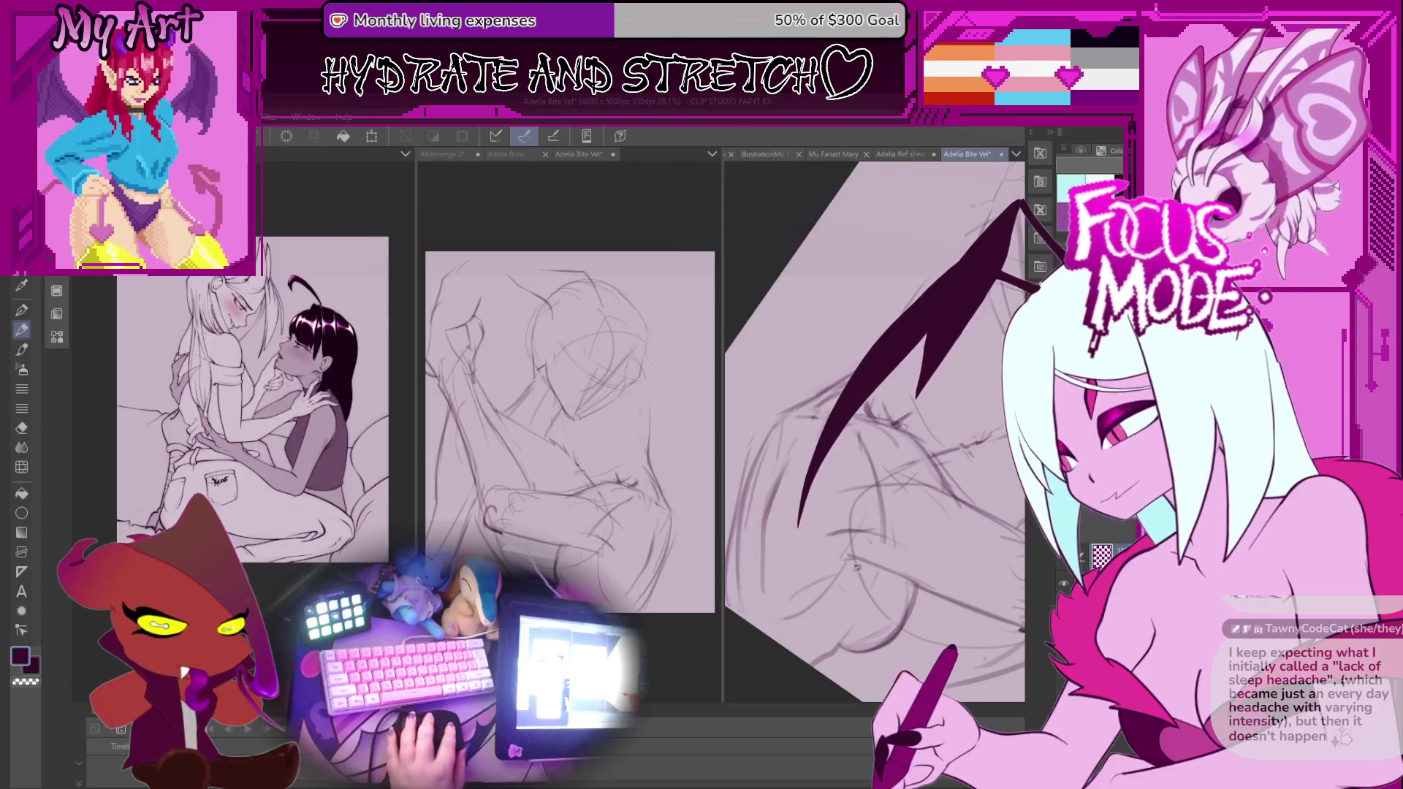
pyautogui.moveTo(777, 575)
pyautogui.mouseDown()
pyautogui.moveTo(953, 579)
pyautogui.moveTo(907, 609)
pyautogui.moveTo(925, 568)
pyautogui.moveTo(906, 523)
pyautogui.moveTo(925, 494)
pyautogui.moveTo(815, 512)
pyautogui.mouseUp()
# Lasso the lower-middle forearm lines, nudge them into place, deselect, and reset the canvas rotation.
pyautogui.moveTo(897, 499); pyautogui.dragTo(797, 504)
pyautogui.hotkey('ctrl', 't')
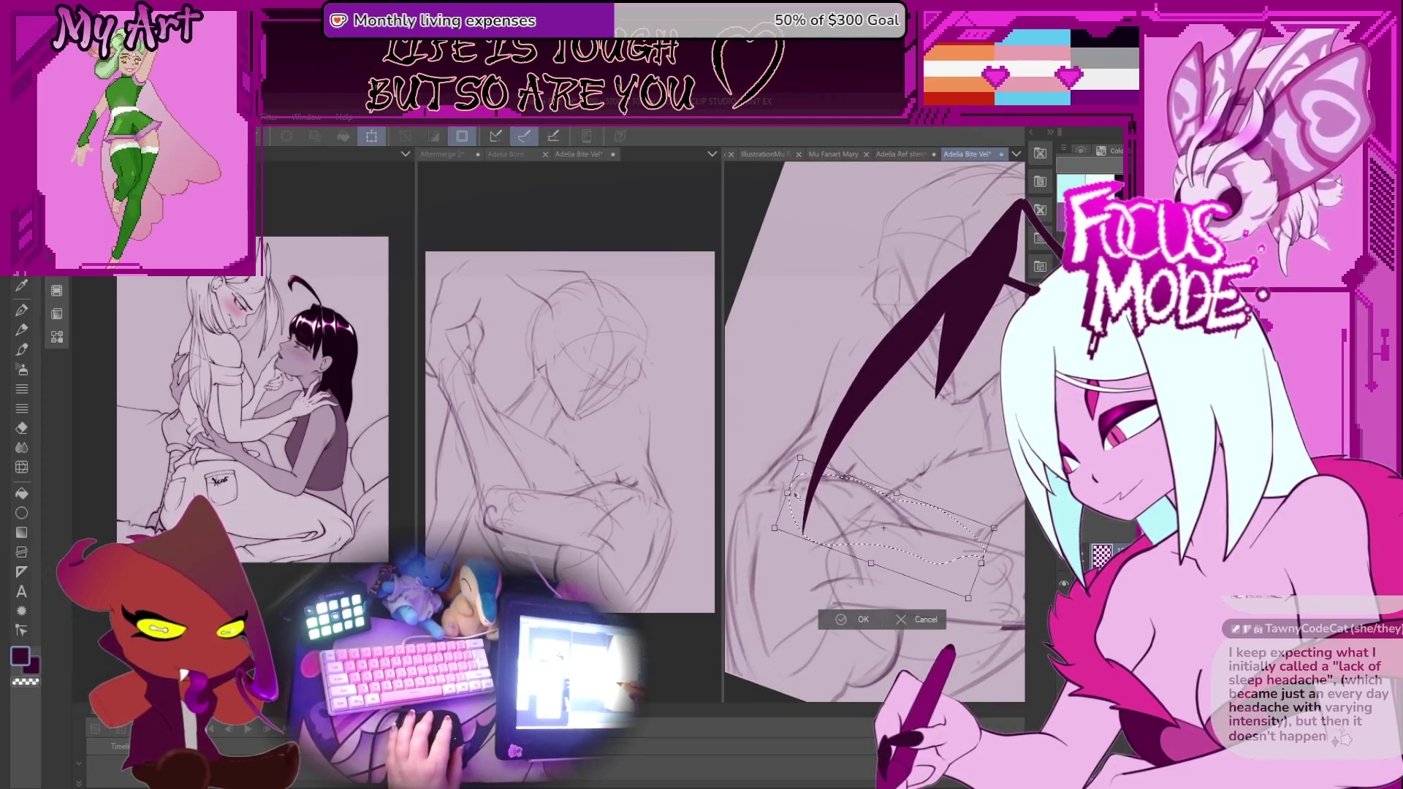
pyautogui.press('Return')
pyautogui.moveTo(795, 496)
pyautogui.mouseDown()
pyautogui.moveTo(929, 551)
pyautogui.moveTo(929, 508)
pyautogui.mouseUp()
pyautogui.hotkey('ctrl', 'd')
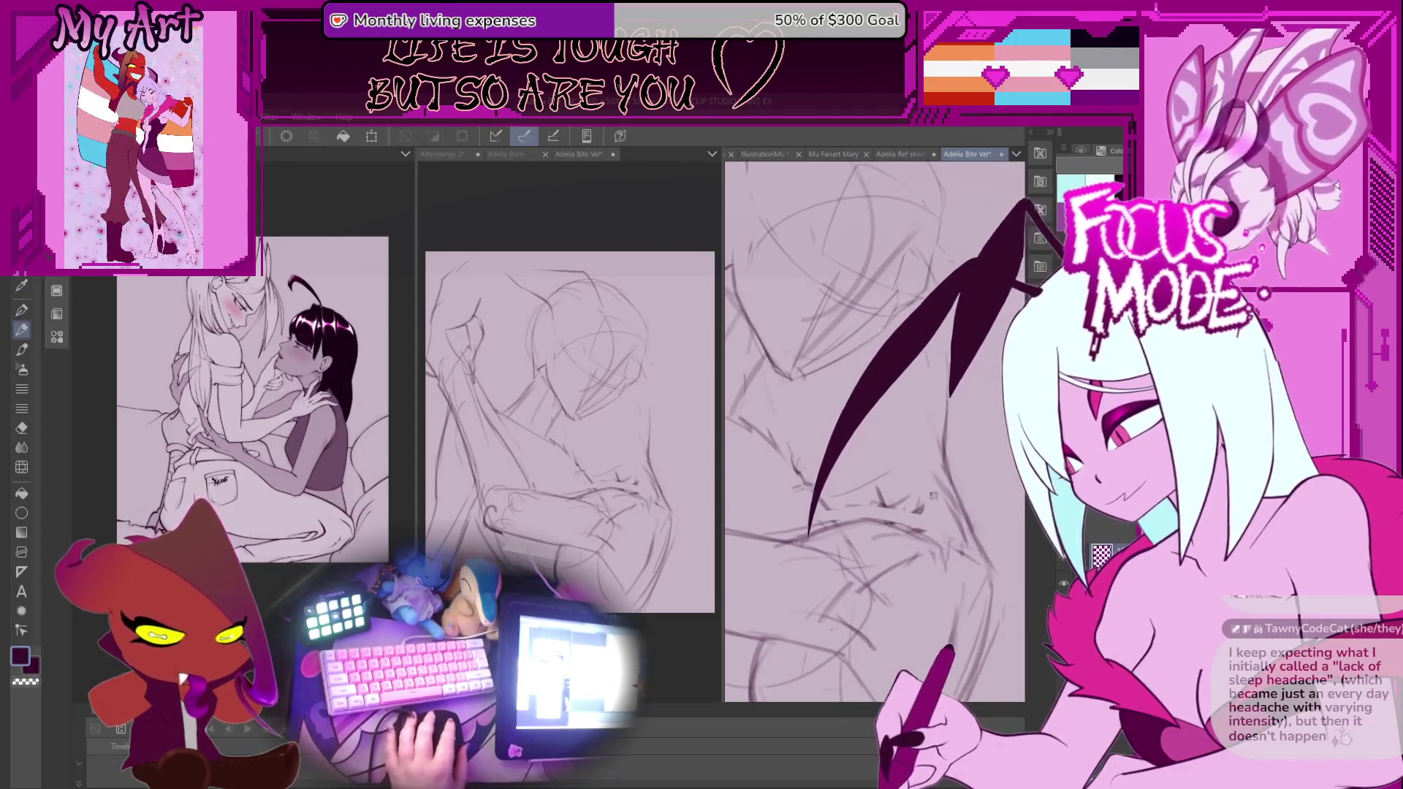
pyautogui.hotkey('ctrl', '0')
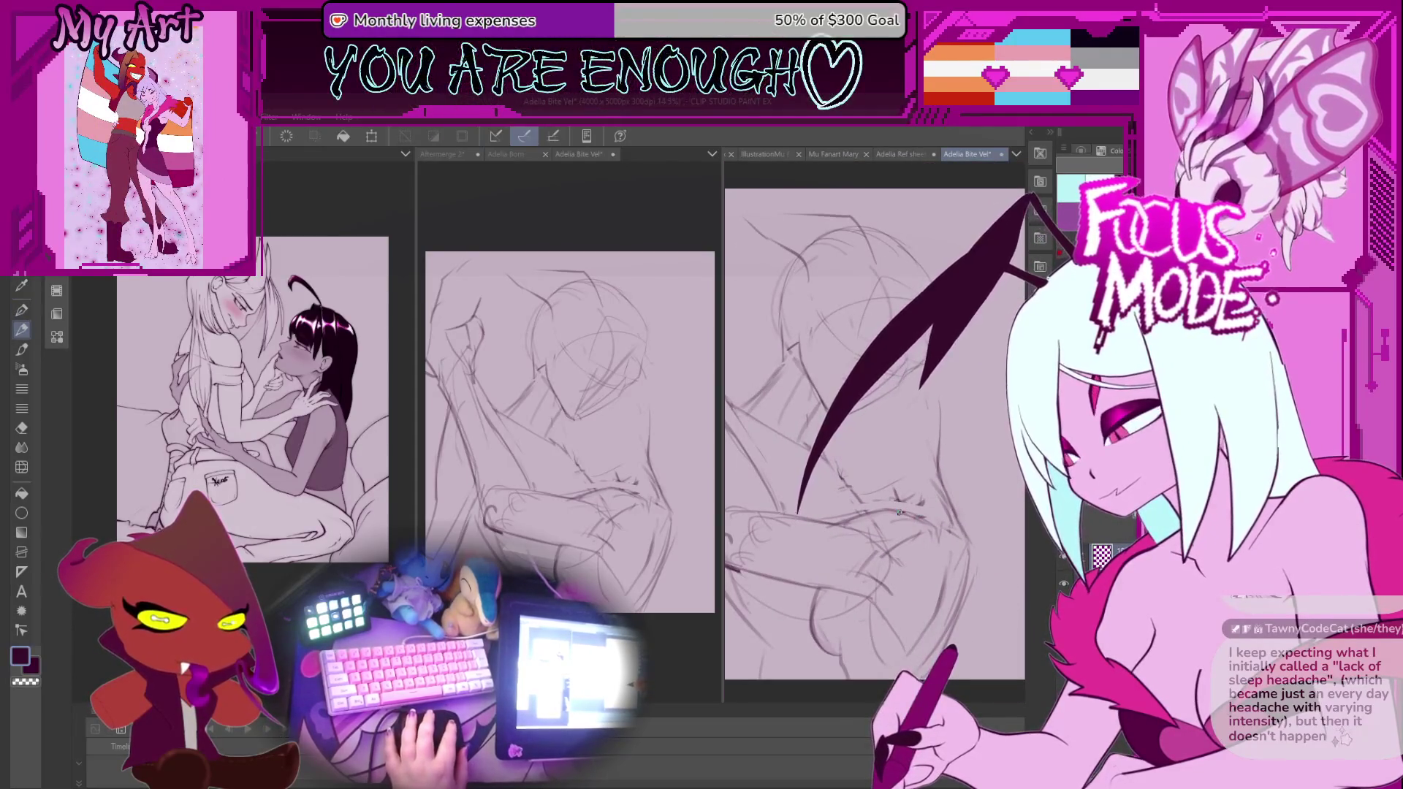
# Zoom in, rotate the page about 10° clockwise, and pan to the sketch's upper left.
pyautogui.scroll(1, 952, 550)
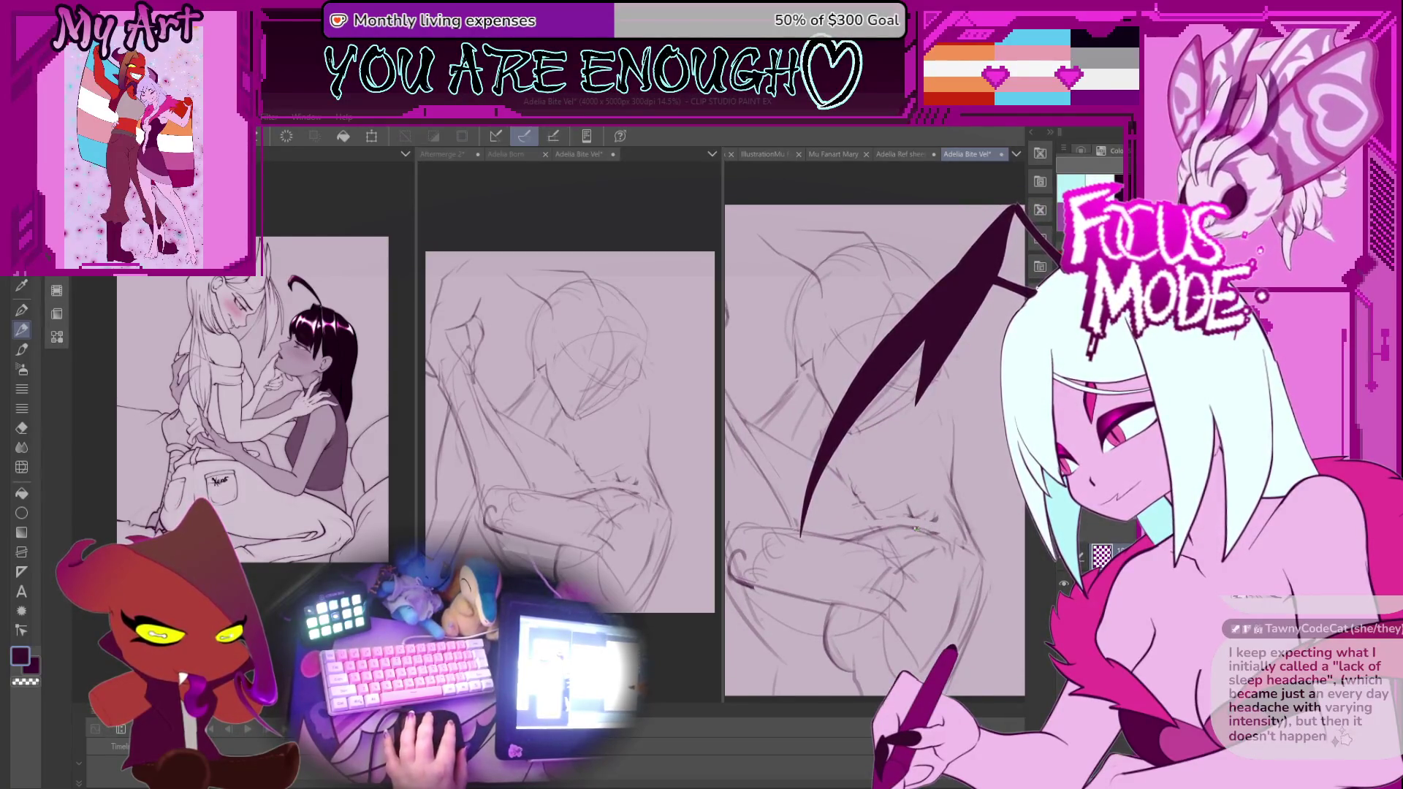
pyautogui.moveTo(929, 522); pyautogui.dragTo(901, 495)
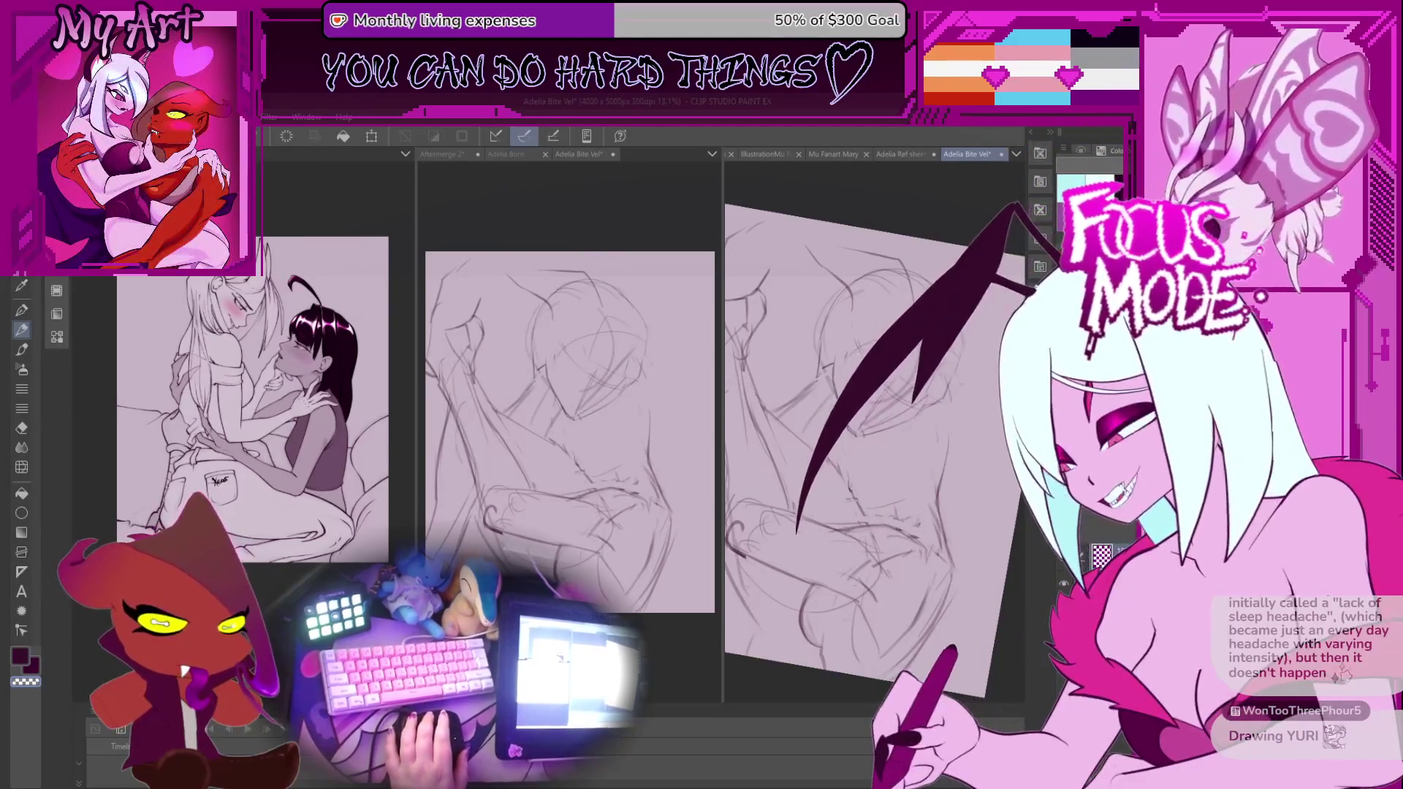
pyautogui.scroll(3, 966, 542)
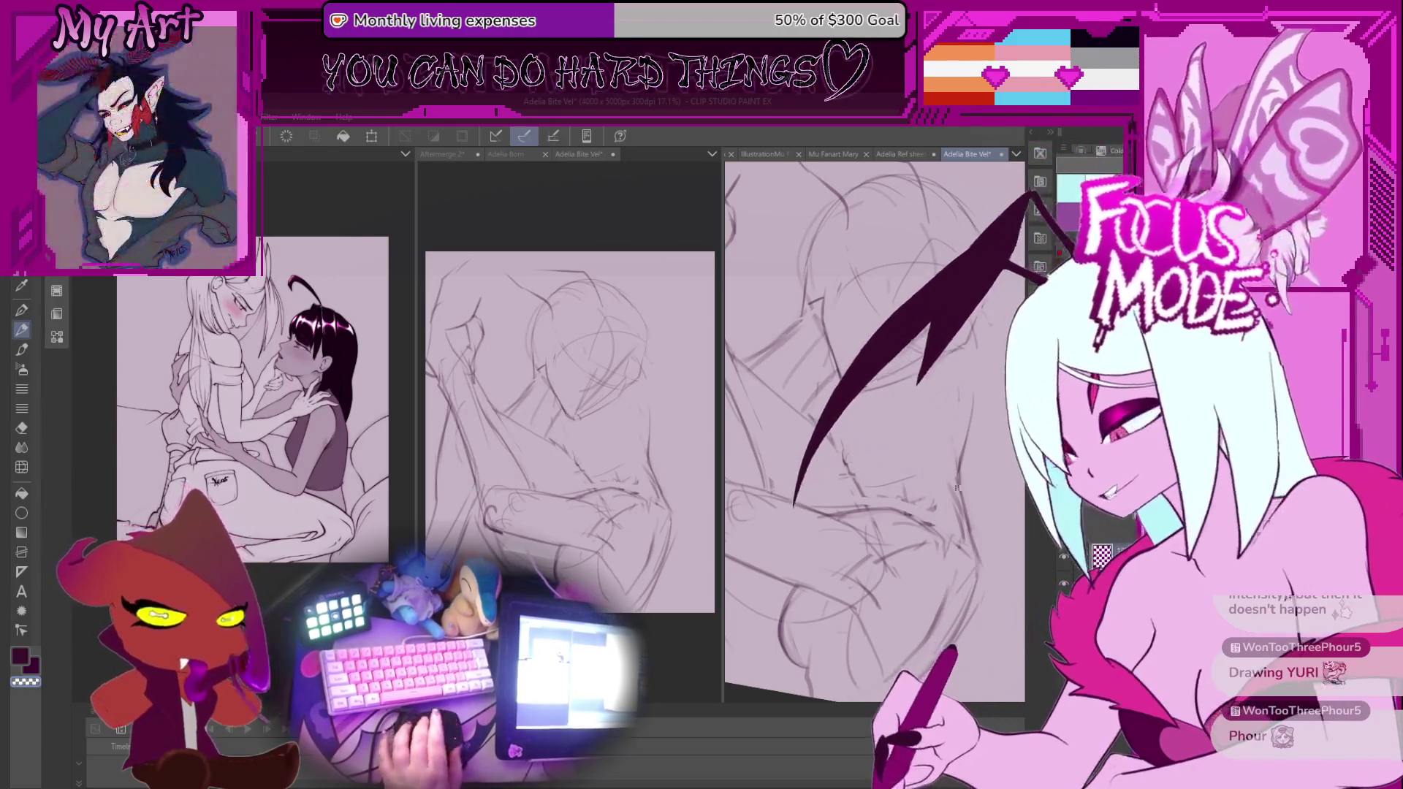
pyautogui.scroll(1, 954, 505)
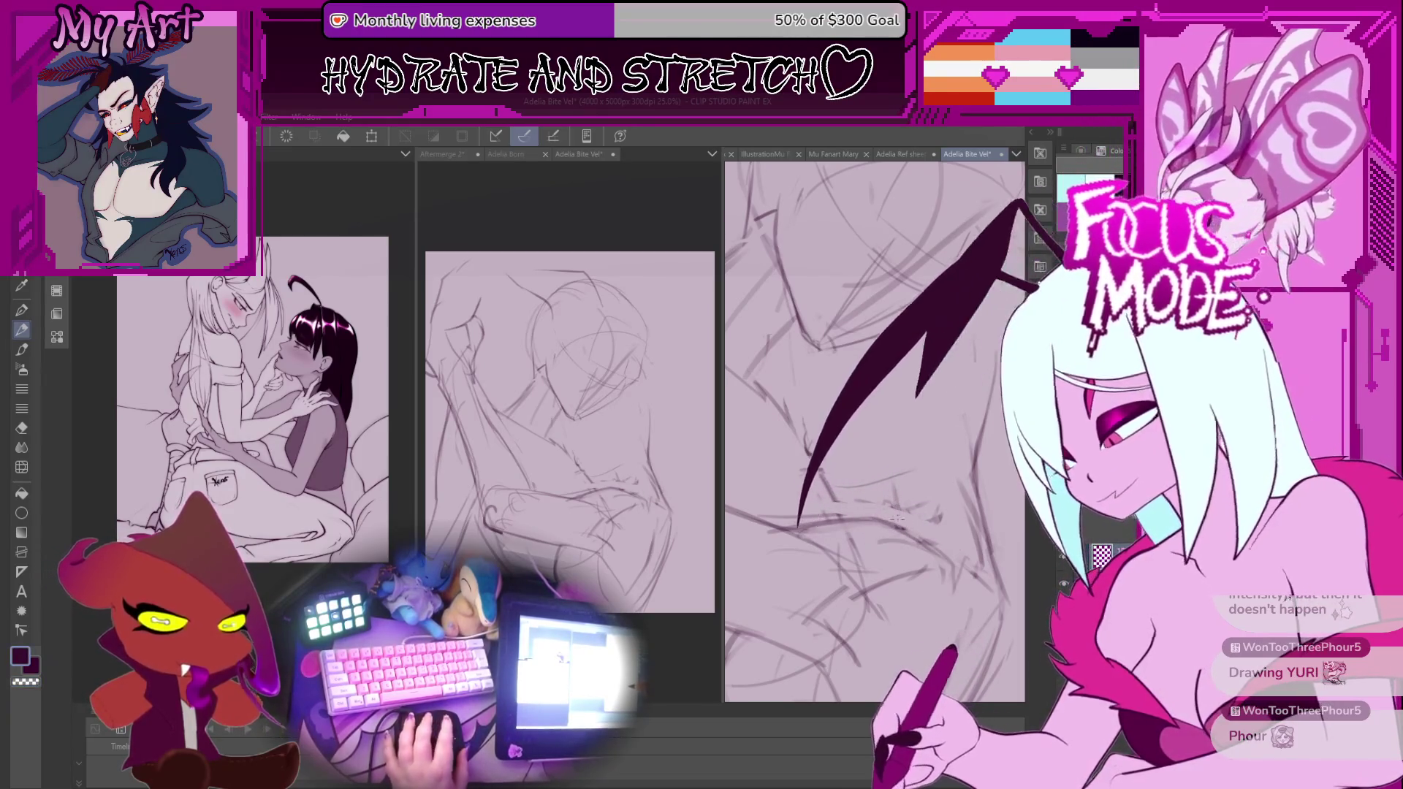
pyautogui.moveTo(905, 519)
pyautogui.mouseDown()
pyautogui.moveTo(866, 453)
pyautogui.moveTo(875, 491)
pyautogui.mouseUp()
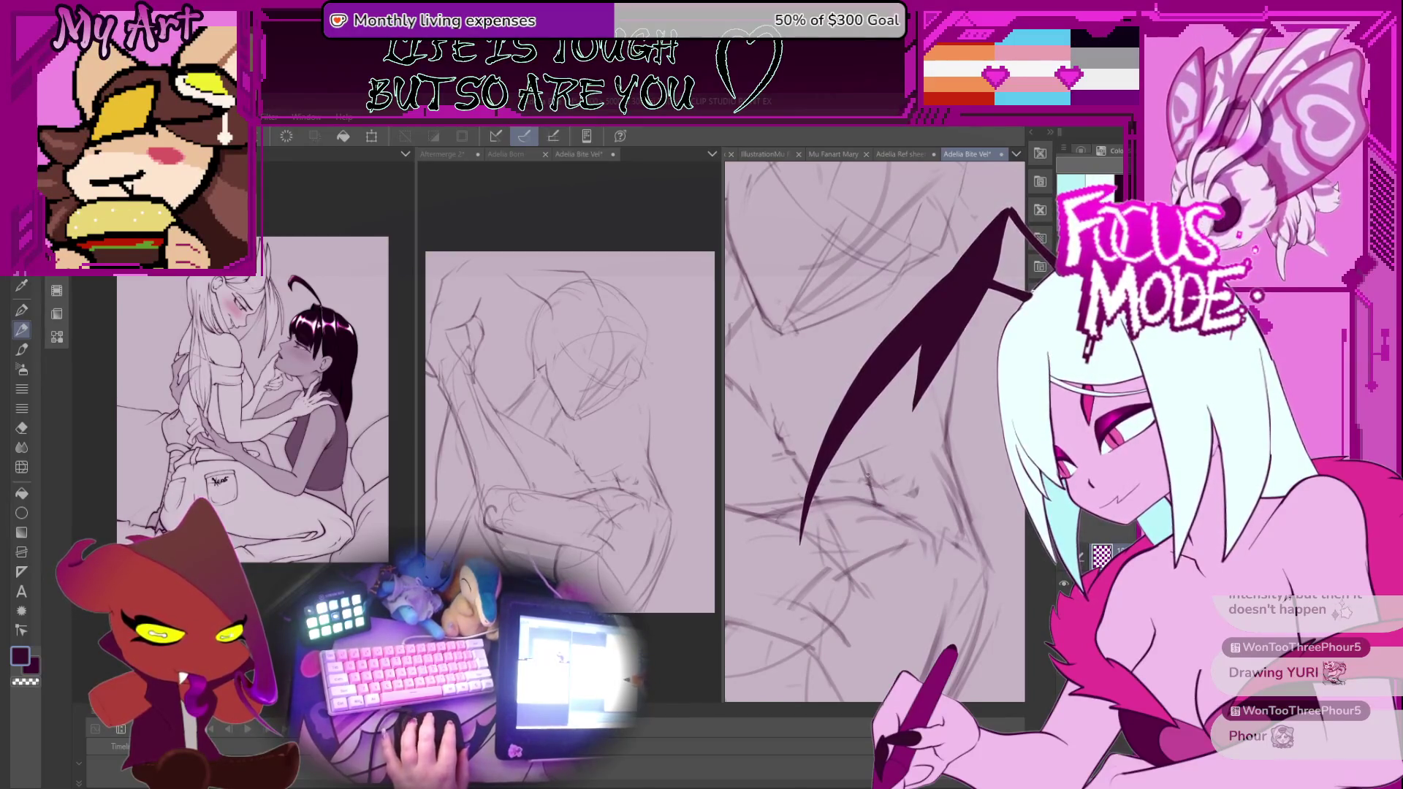
pyautogui.moveTo(867, 475); pyautogui.dragTo(868, 489)
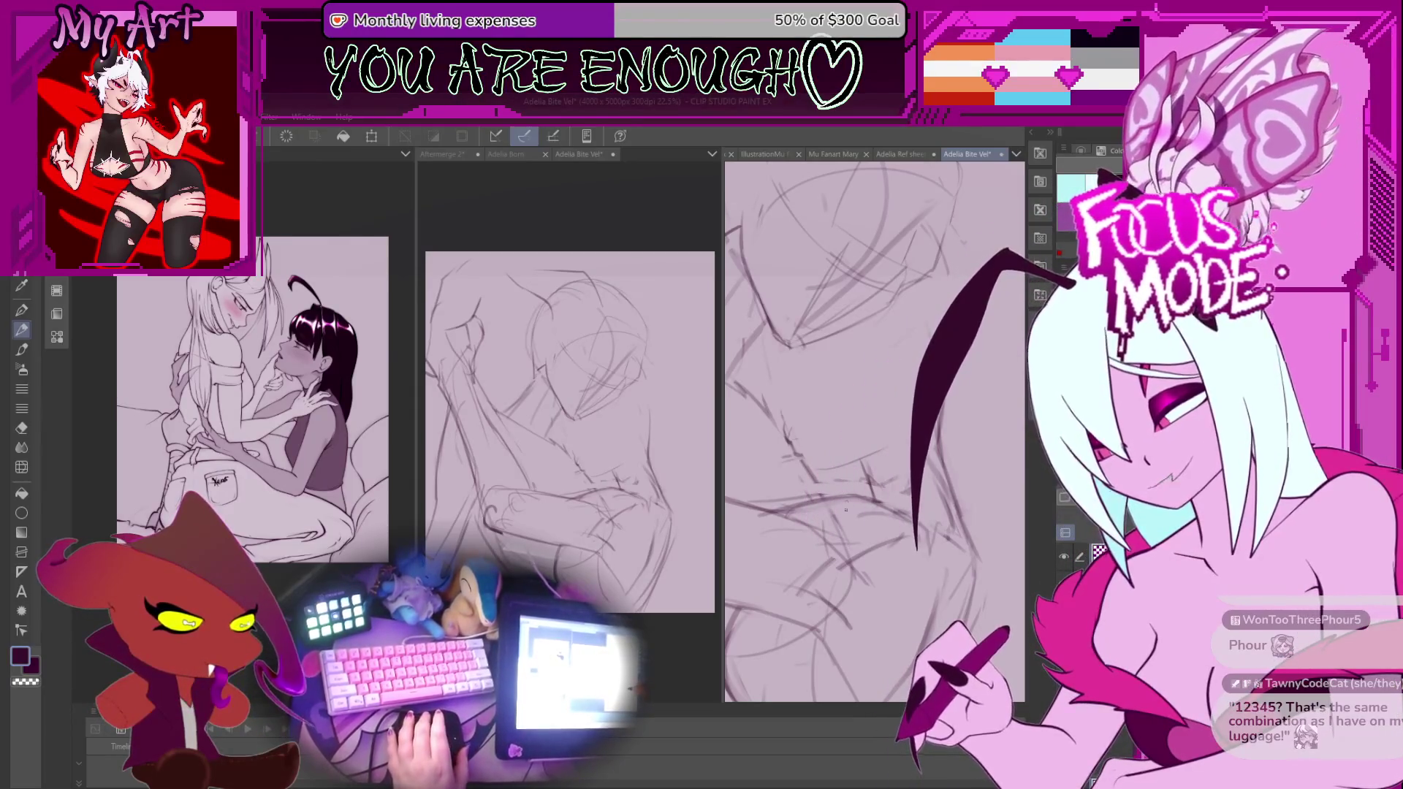
pyautogui.scroll(3, 873, 431)
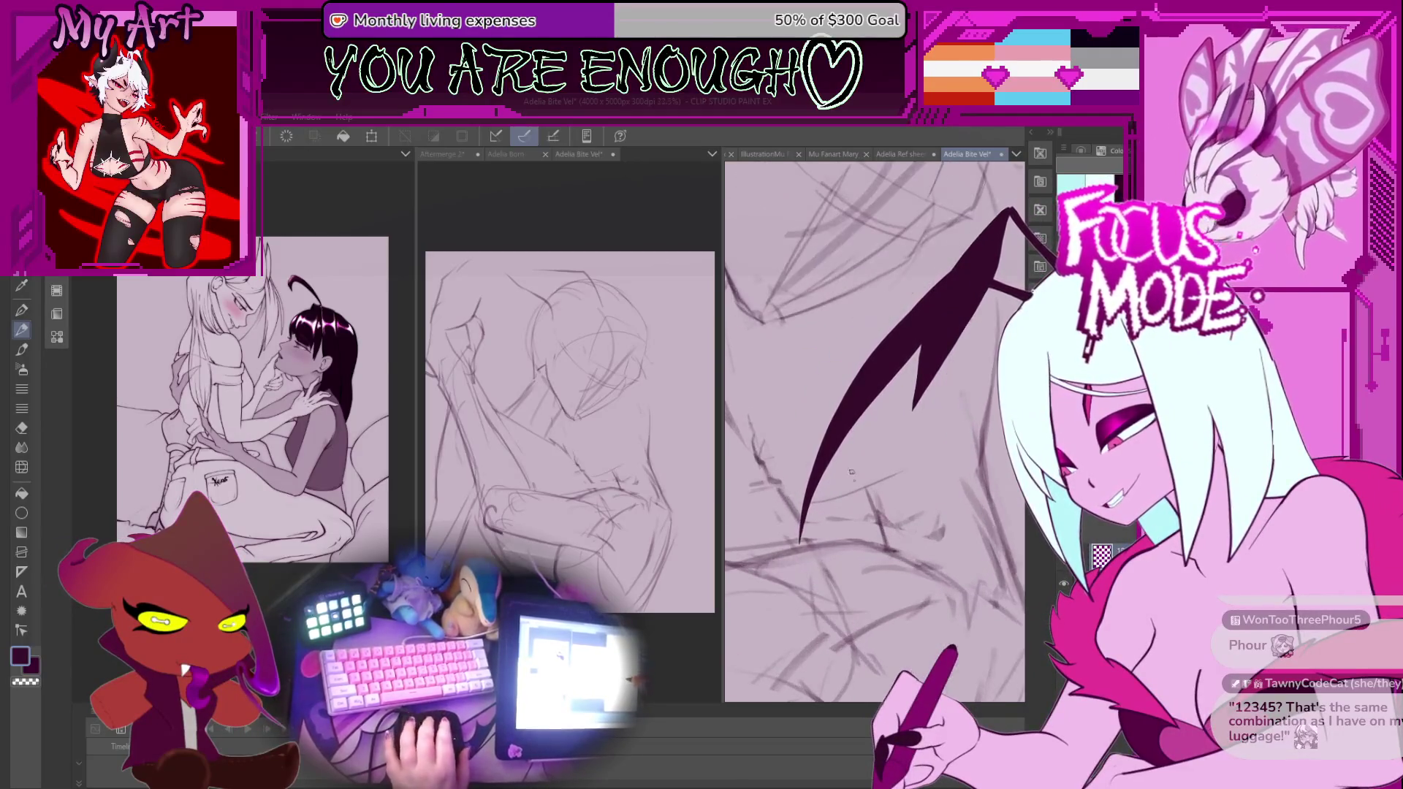
pyautogui.moveTo(850, 467); pyautogui.dragTo(857, 513)
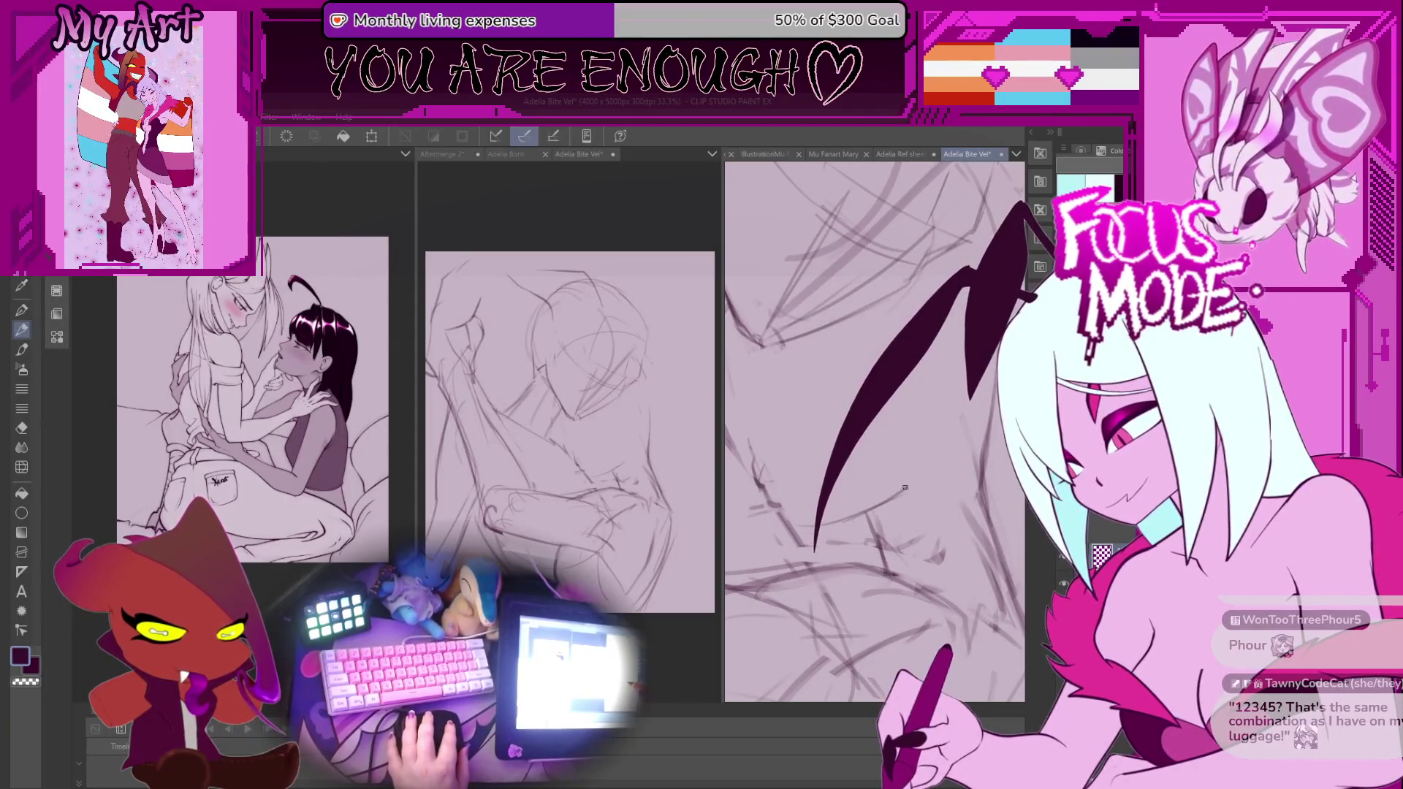
pyautogui.moveTo(838, 539); pyautogui.dragTo(884, 541)
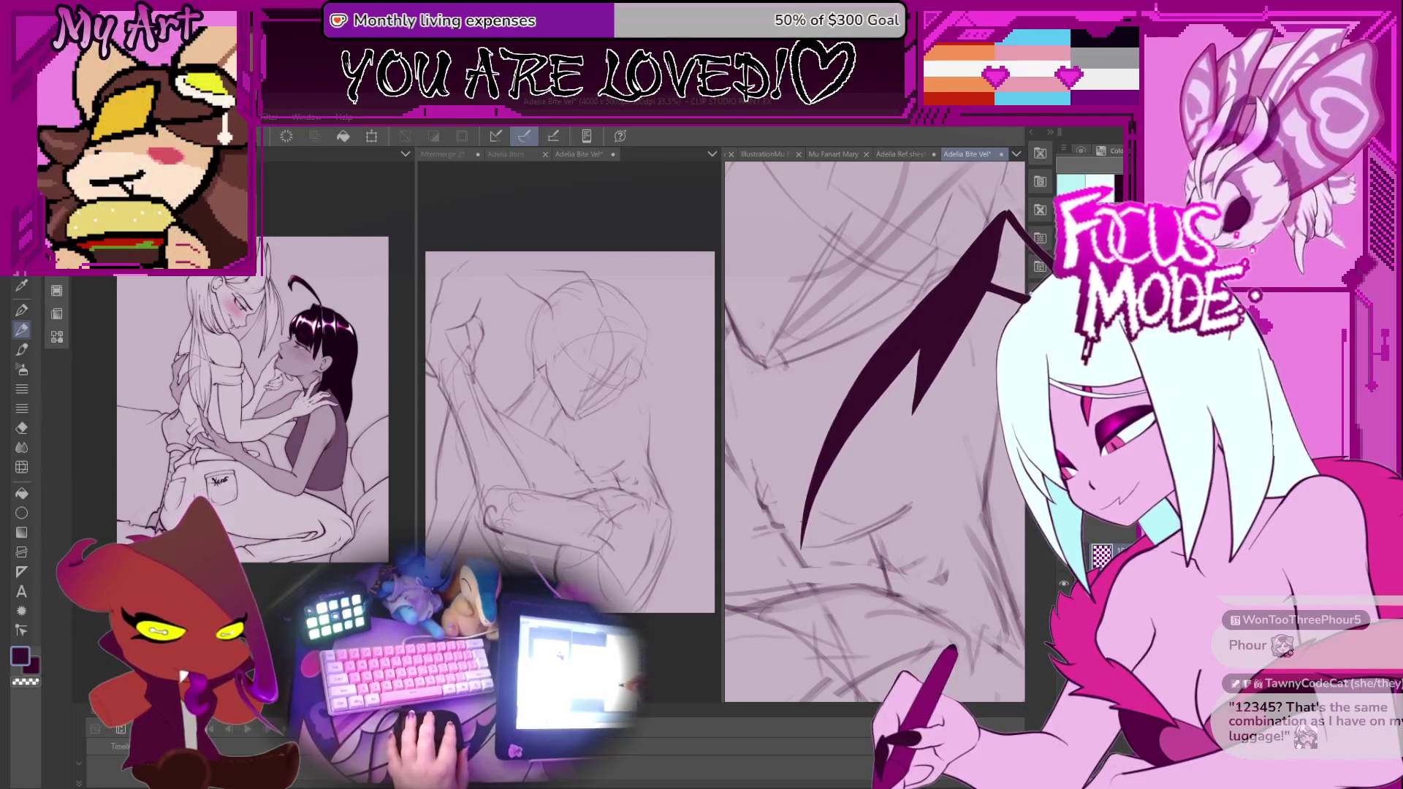
pyautogui.moveTo(819, 548); pyautogui.dragTo(808, 527)
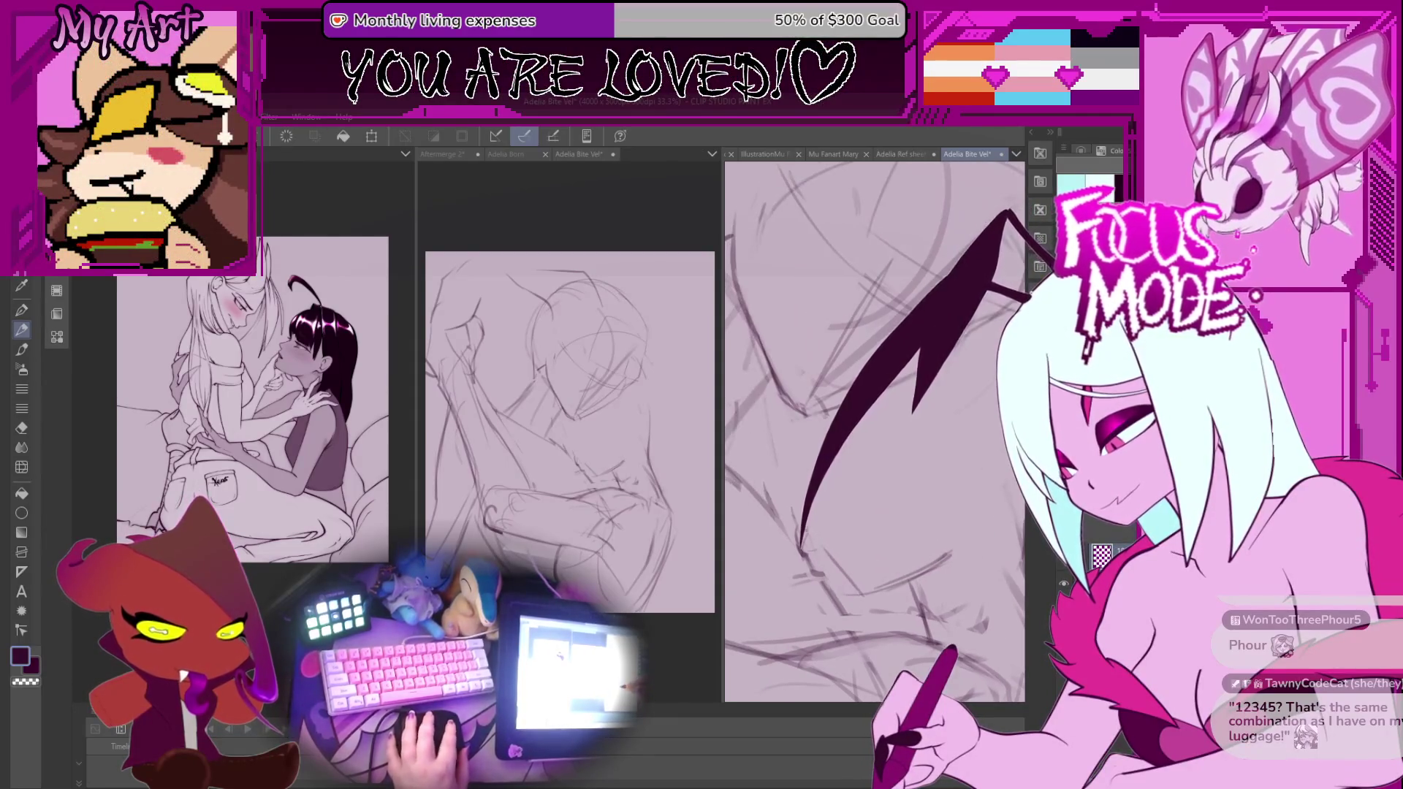
pyautogui.moveTo(798, 462); pyautogui.dragTo(793, 455)
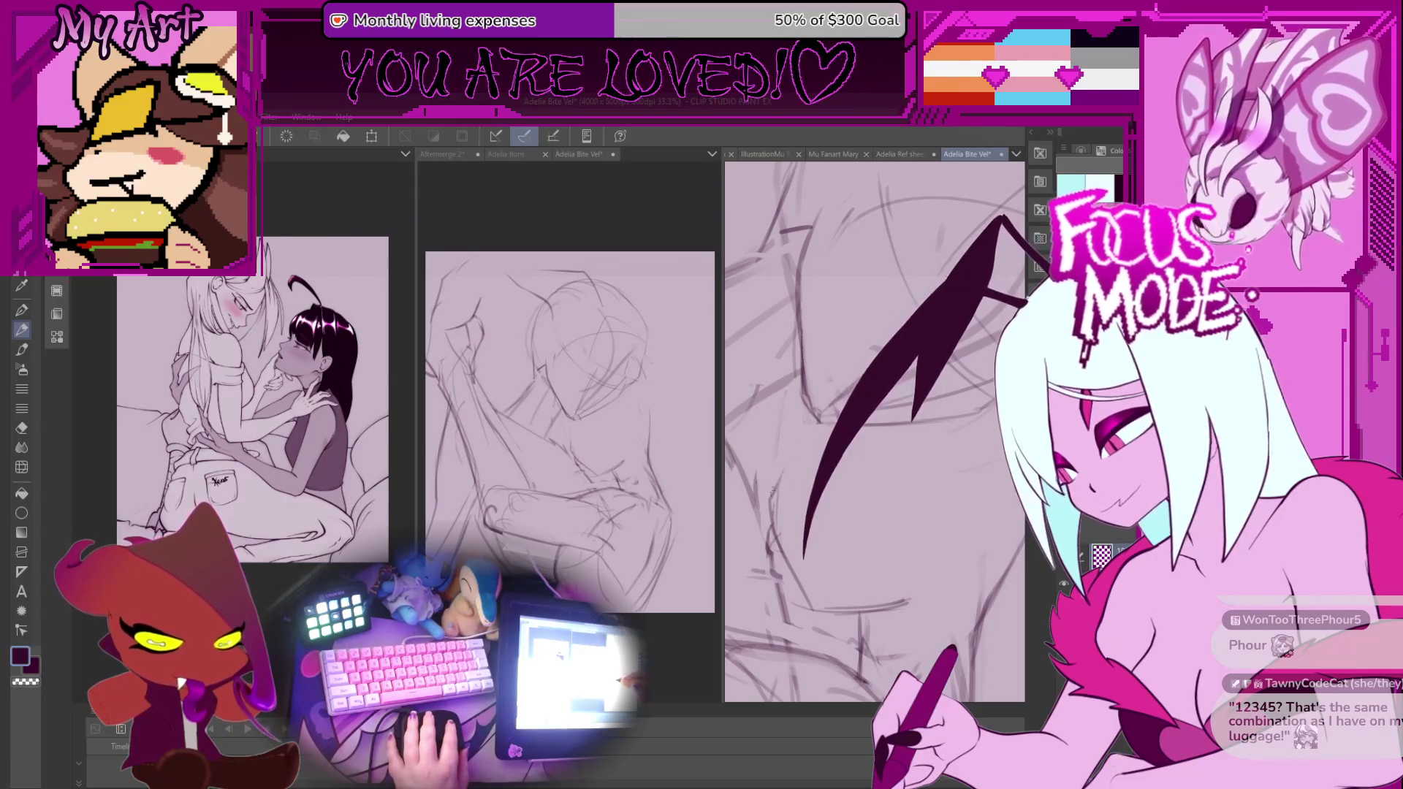
pyautogui.scroll(-3, 775, 422)
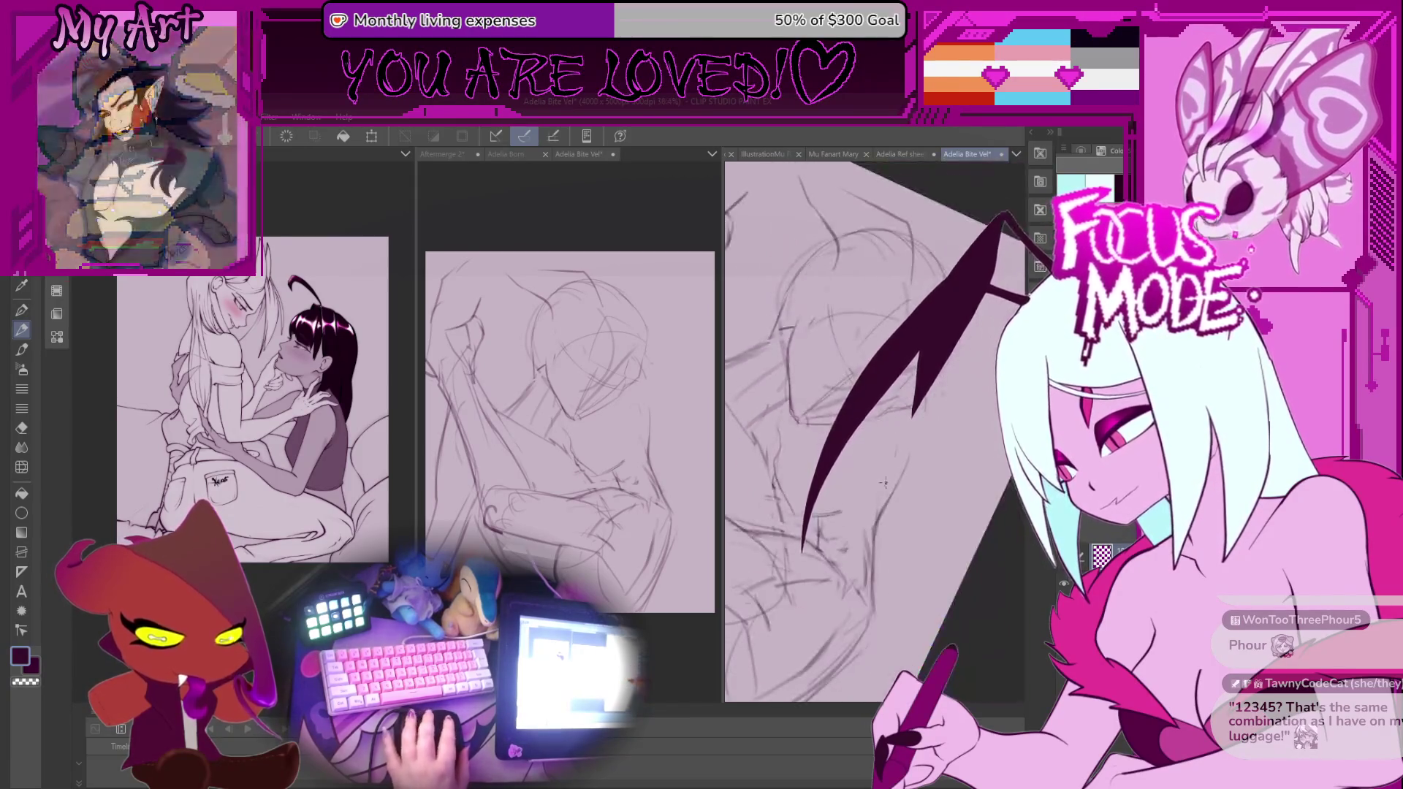
pyautogui.moveTo(812, 504); pyautogui.dragTo(887, 444)
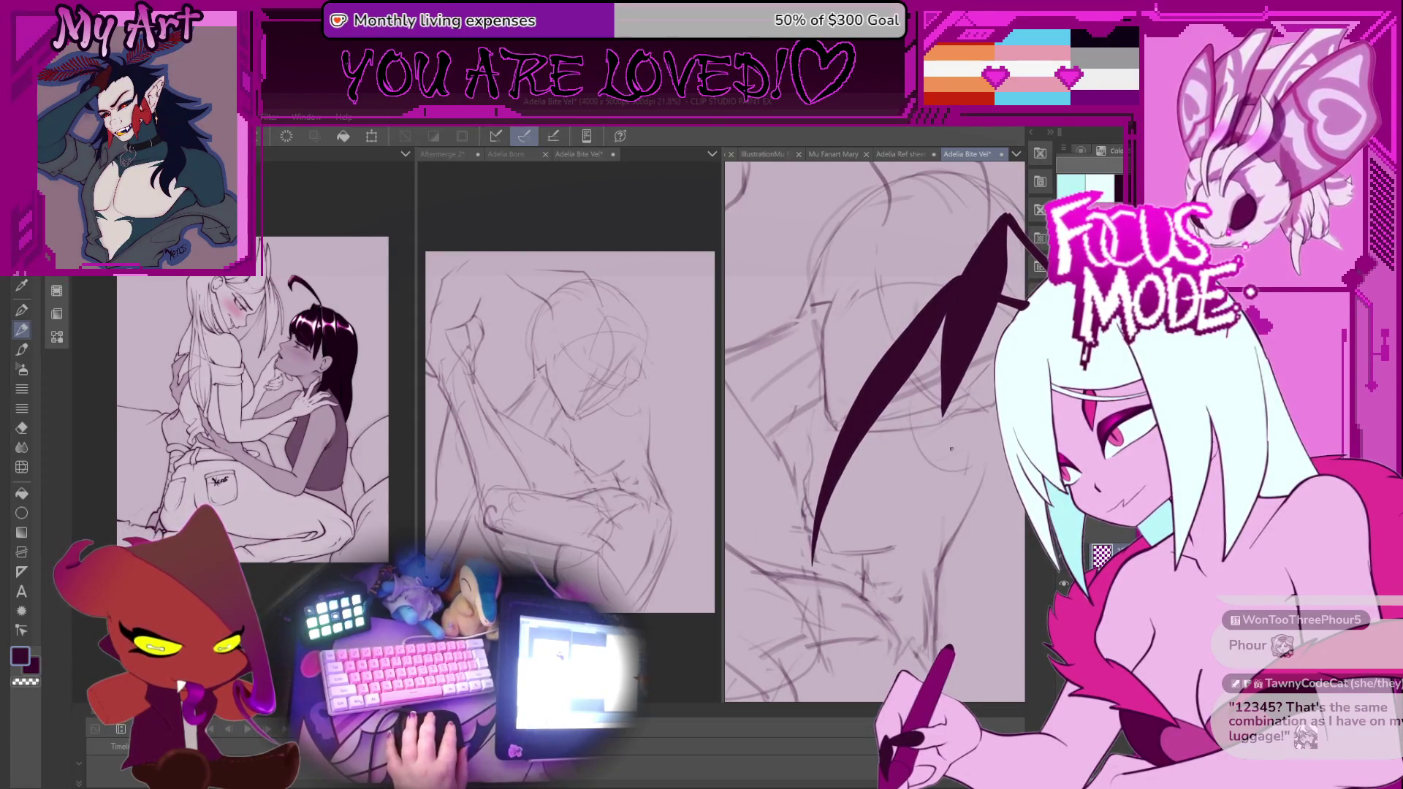
pyautogui.moveTo(980, 458); pyautogui.dragTo(892, 542)
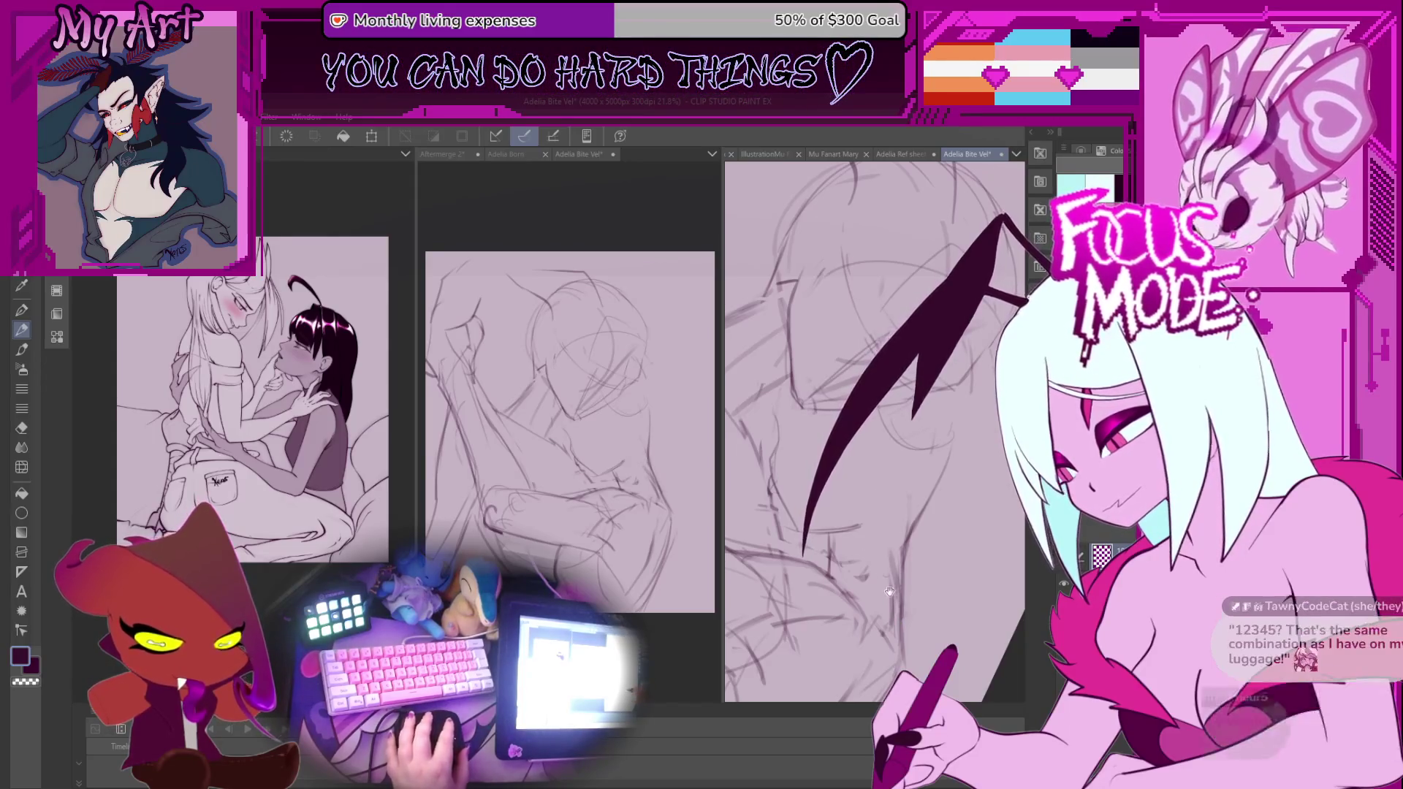
pyautogui.scroll(-3, 889, 581)
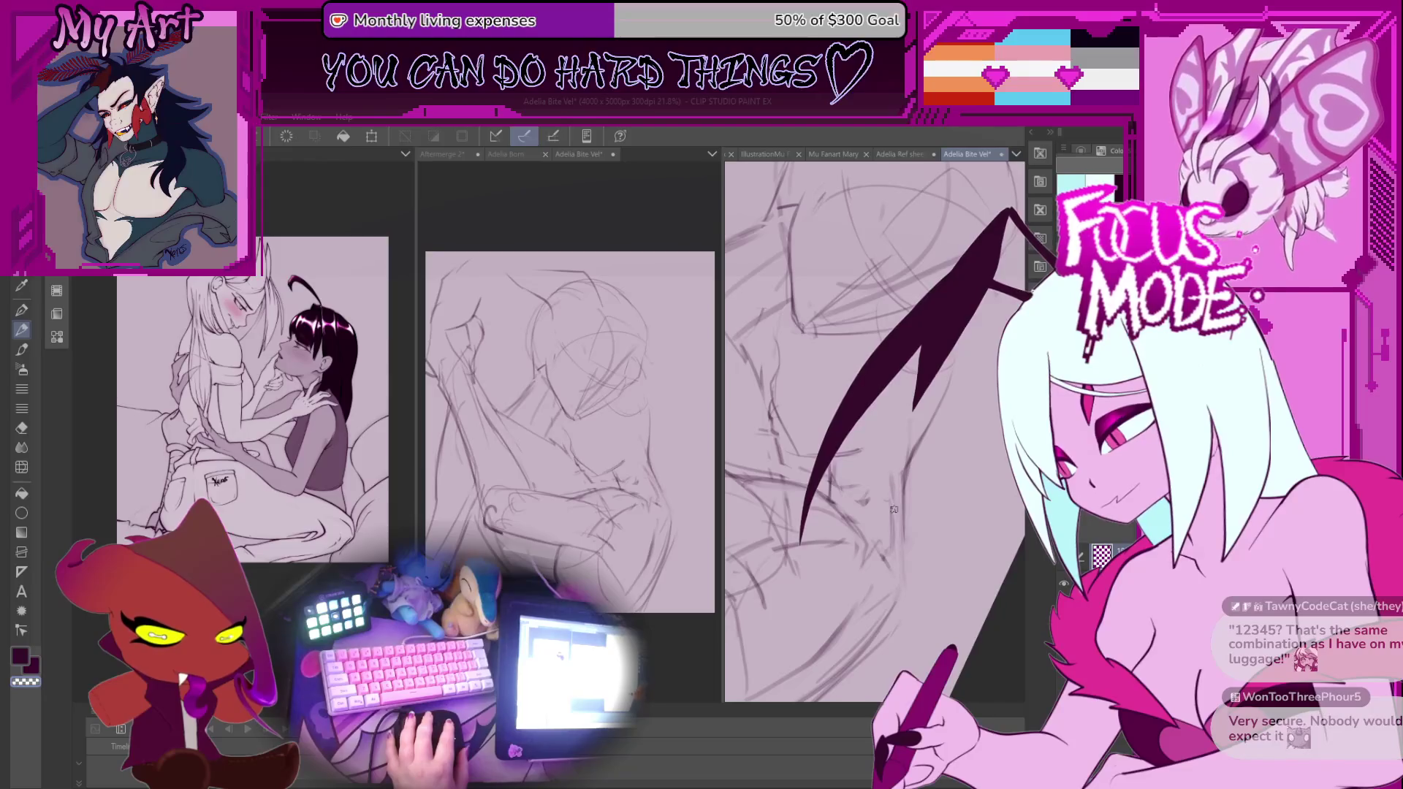
pyautogui.scroll(2, 906, 541)
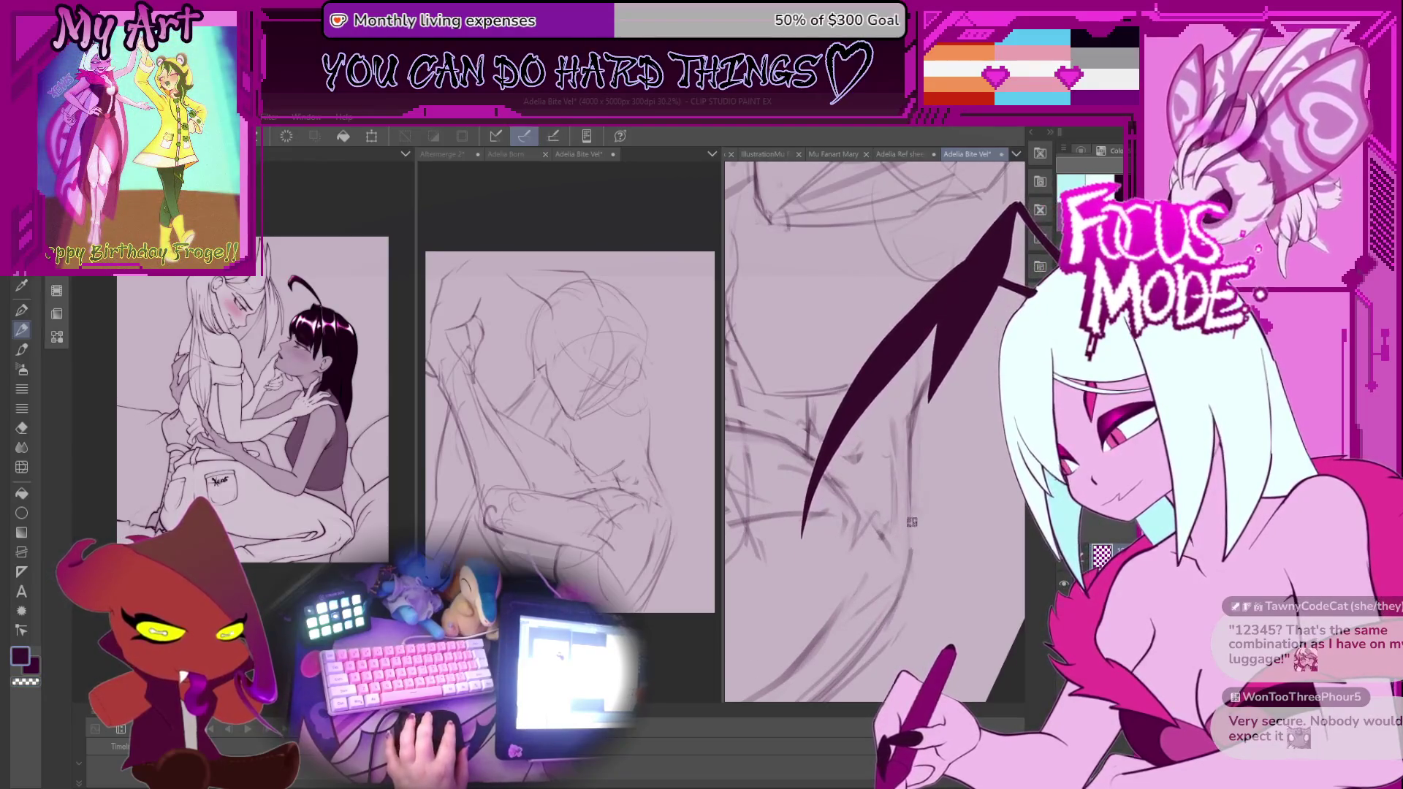
pyautogui.moveTo(901, 504); pyautogui.dragTo(954, 527)
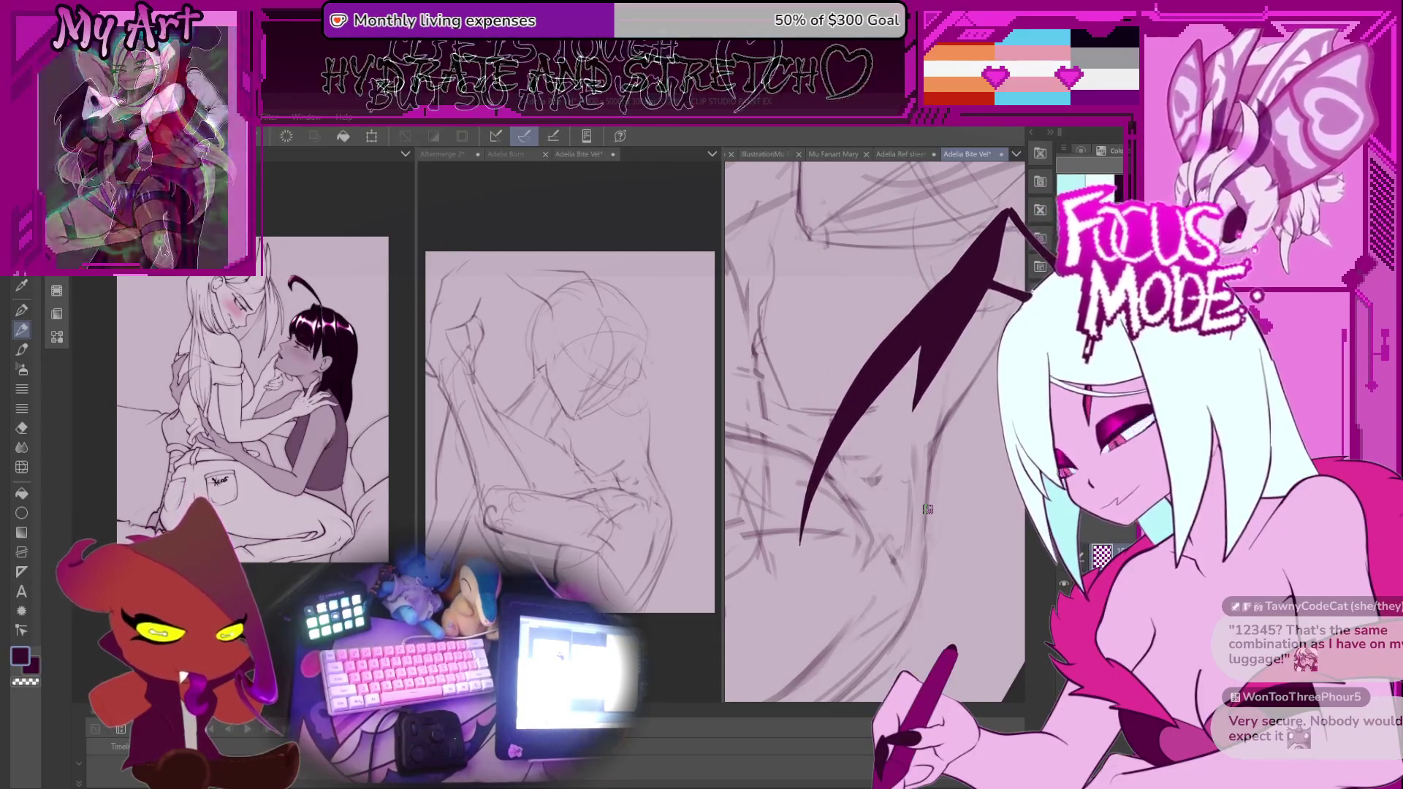
pyautogui.moveTo(895, 524); pyautogui.dragTo(897, 572)
pyautogui.moveTo(921, 439); pyautogui.dragTo(862, 534)
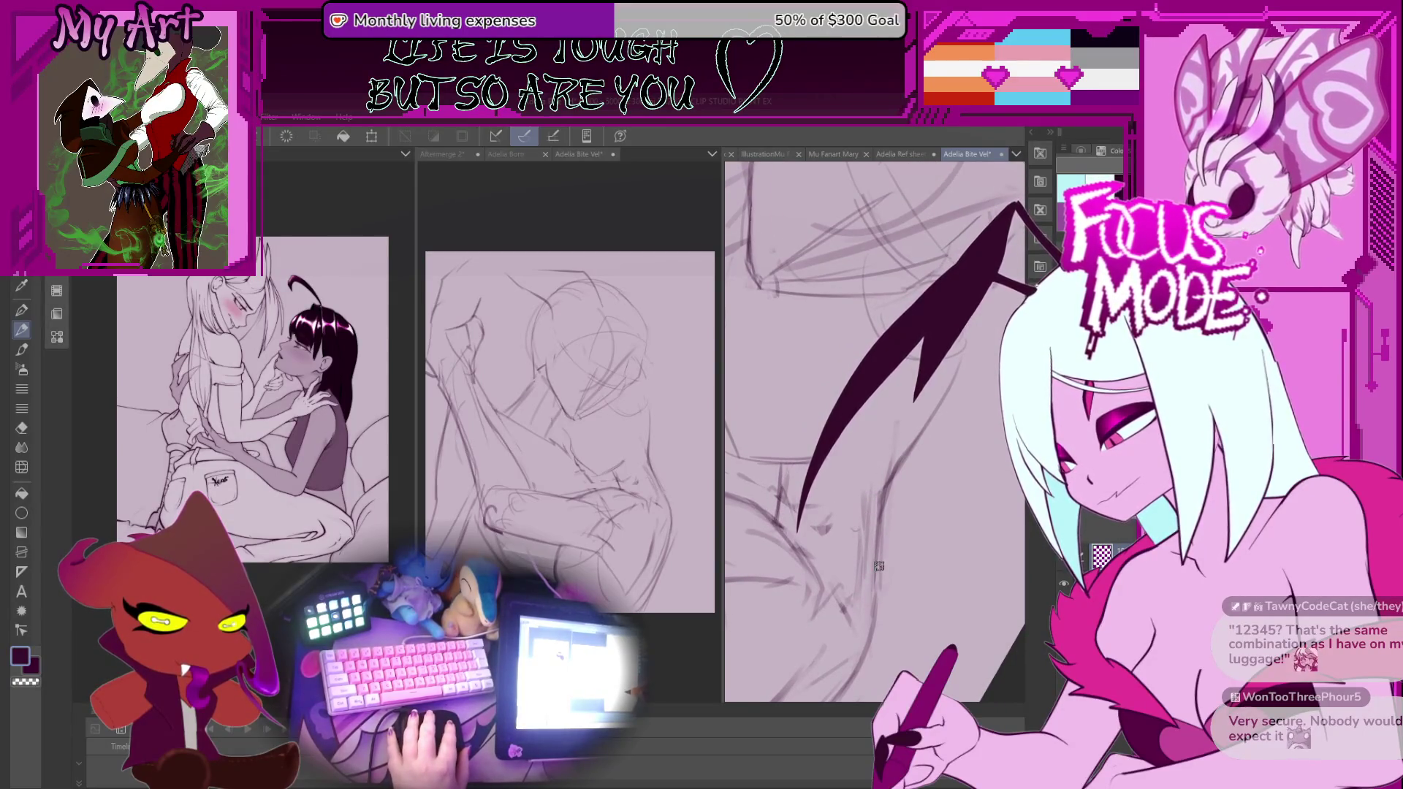
pyautogui.moveTo(882, 519)
pyautogui.mouseDown()
pyautogui.moveTo(849, 534)
pyautogui.moveTo(869, 475)
pyautogui.mouseUp()
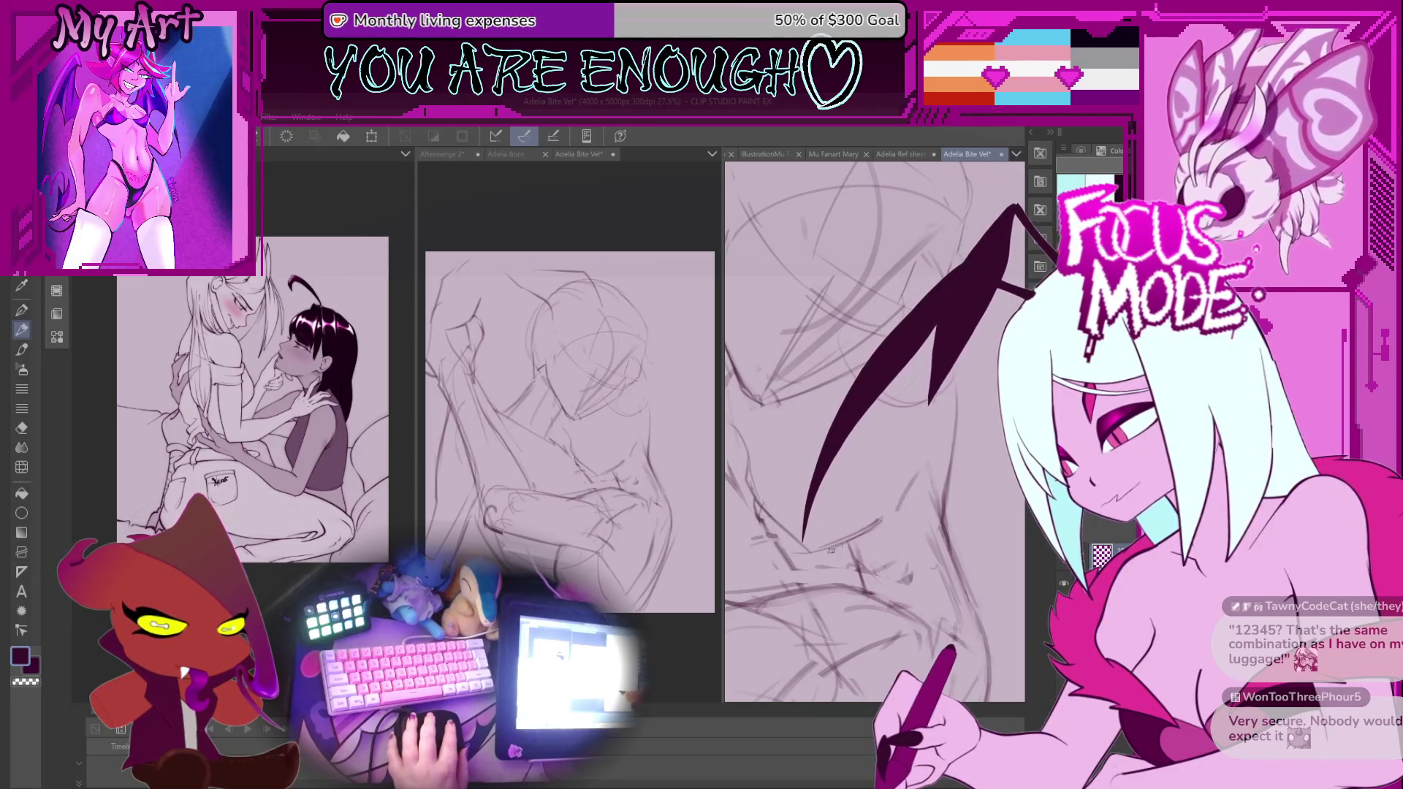
pyautogui.moveTo(906, 462)
pyautogui.mouseDown()
pyautogui.moveTo(903, 534)
pyautogui.moveTo(808, 523)
pyautogui.mouseUp()
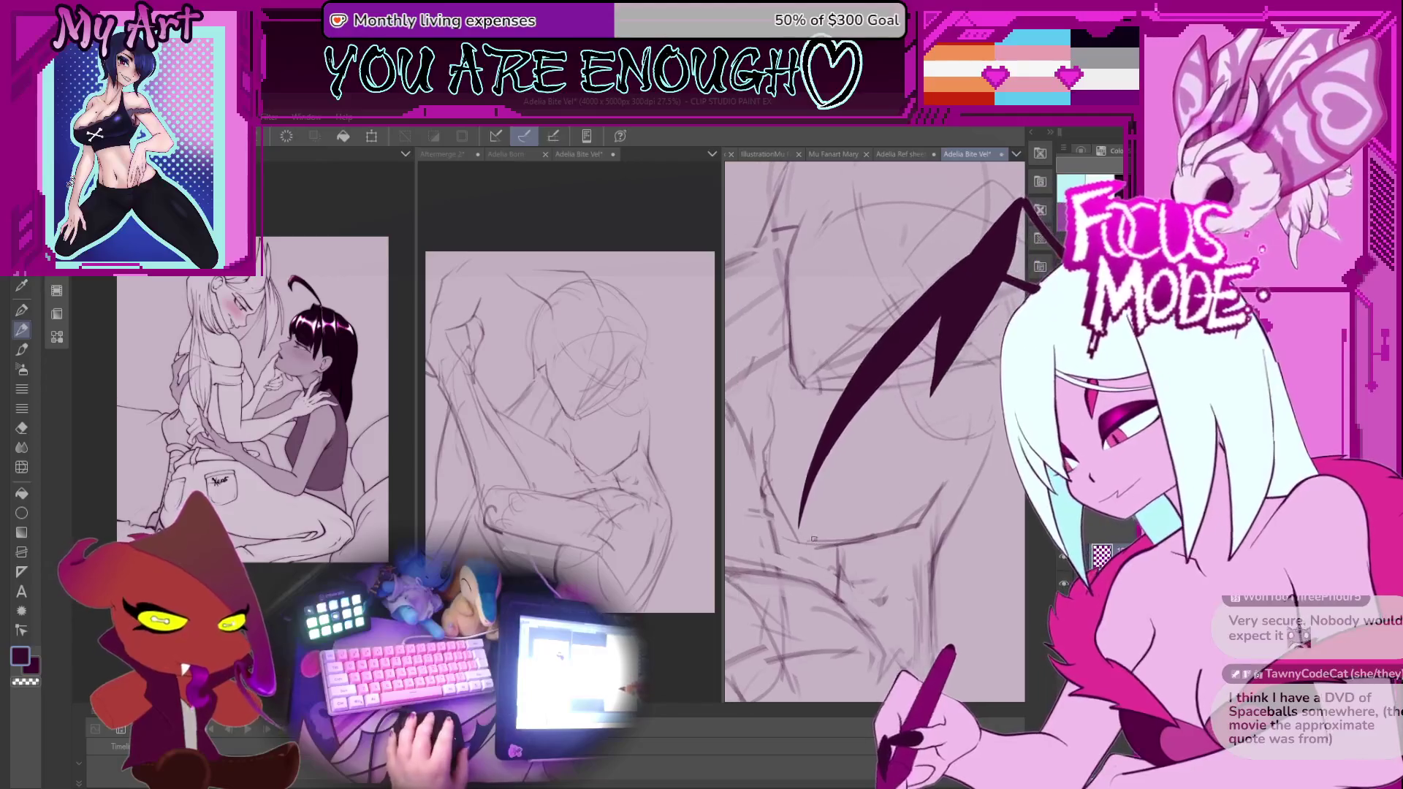
pyautogui.moveTo(803, 435); pyautogui.dragTo(832, 553)
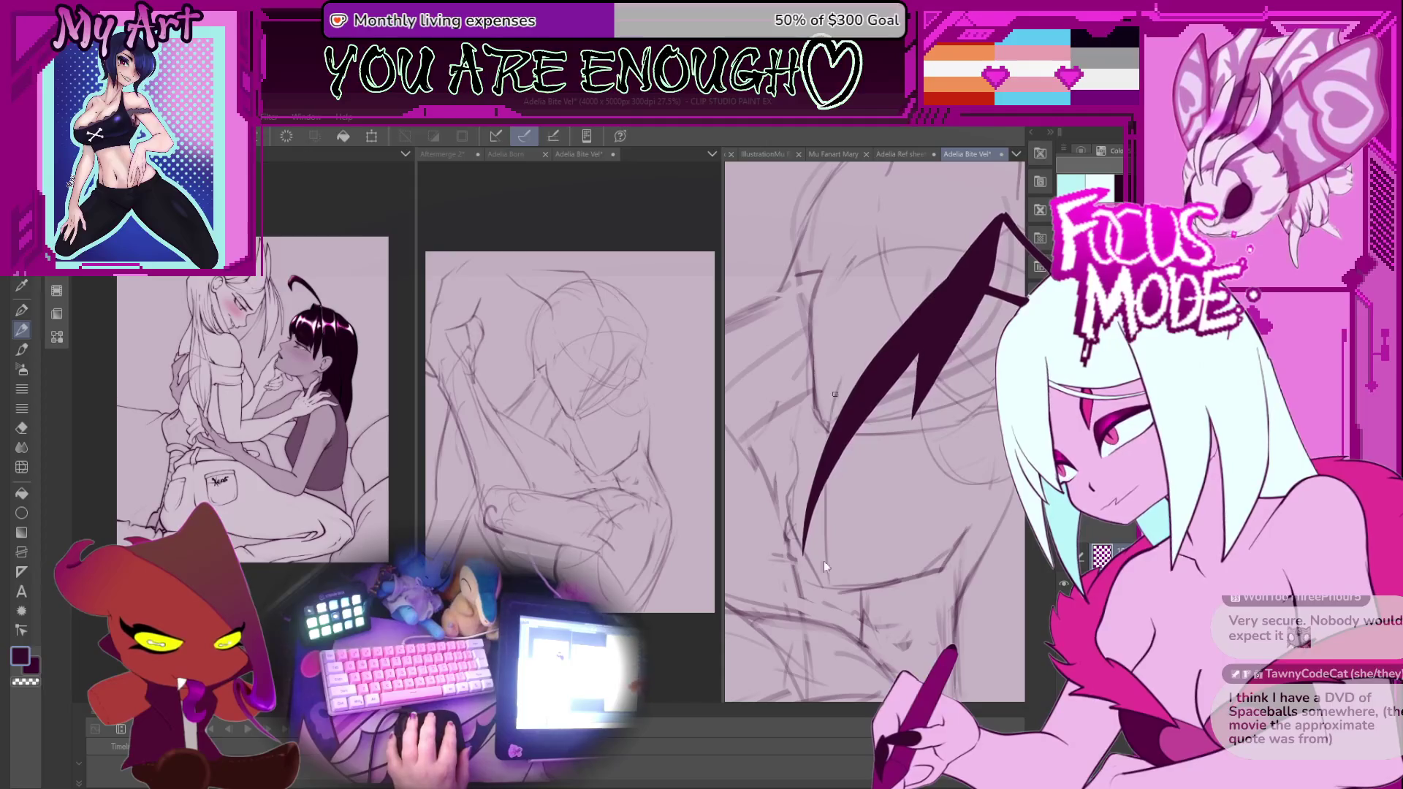
pyautogui.scroll(-4, 925, 608)
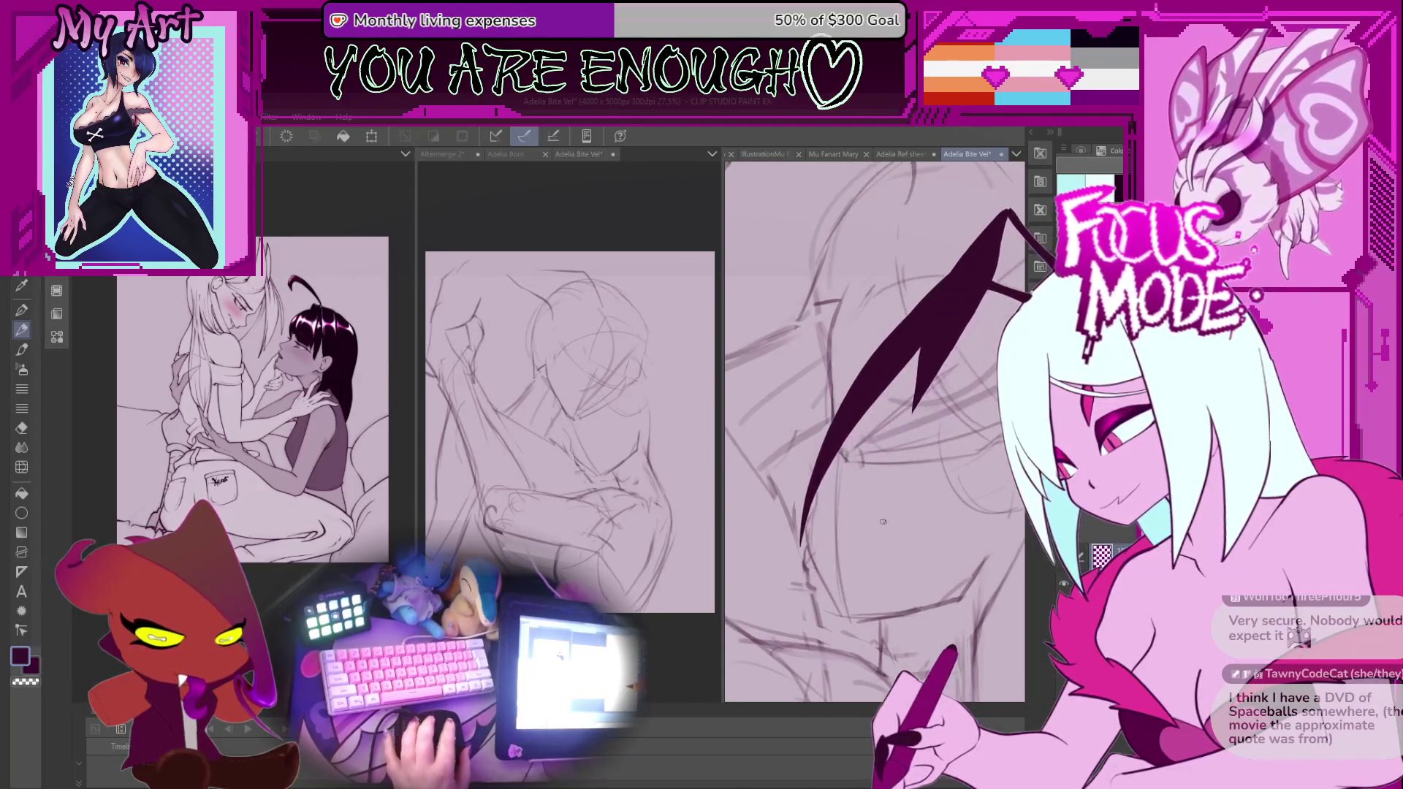
pyautogui.scroll(-2, 870, 548)
pyautogui.moveTo(868, 483)
pyautogui.mouseDown()
pyautogui.moveTo(876, 533)
pyautogui.moveTo(835, 521)
pyautogui.mouseUp()
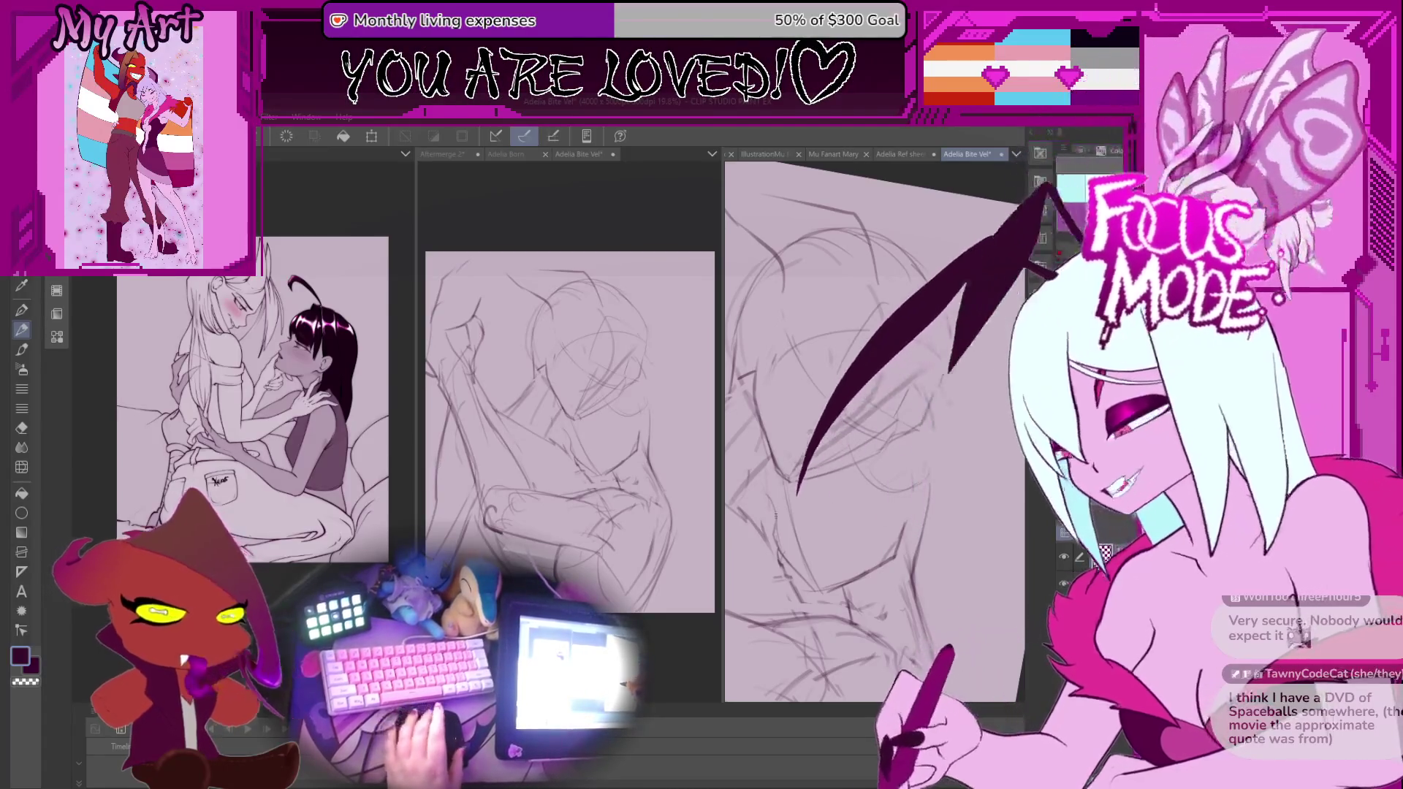
pyautogui.scroll(4, 865, 509)
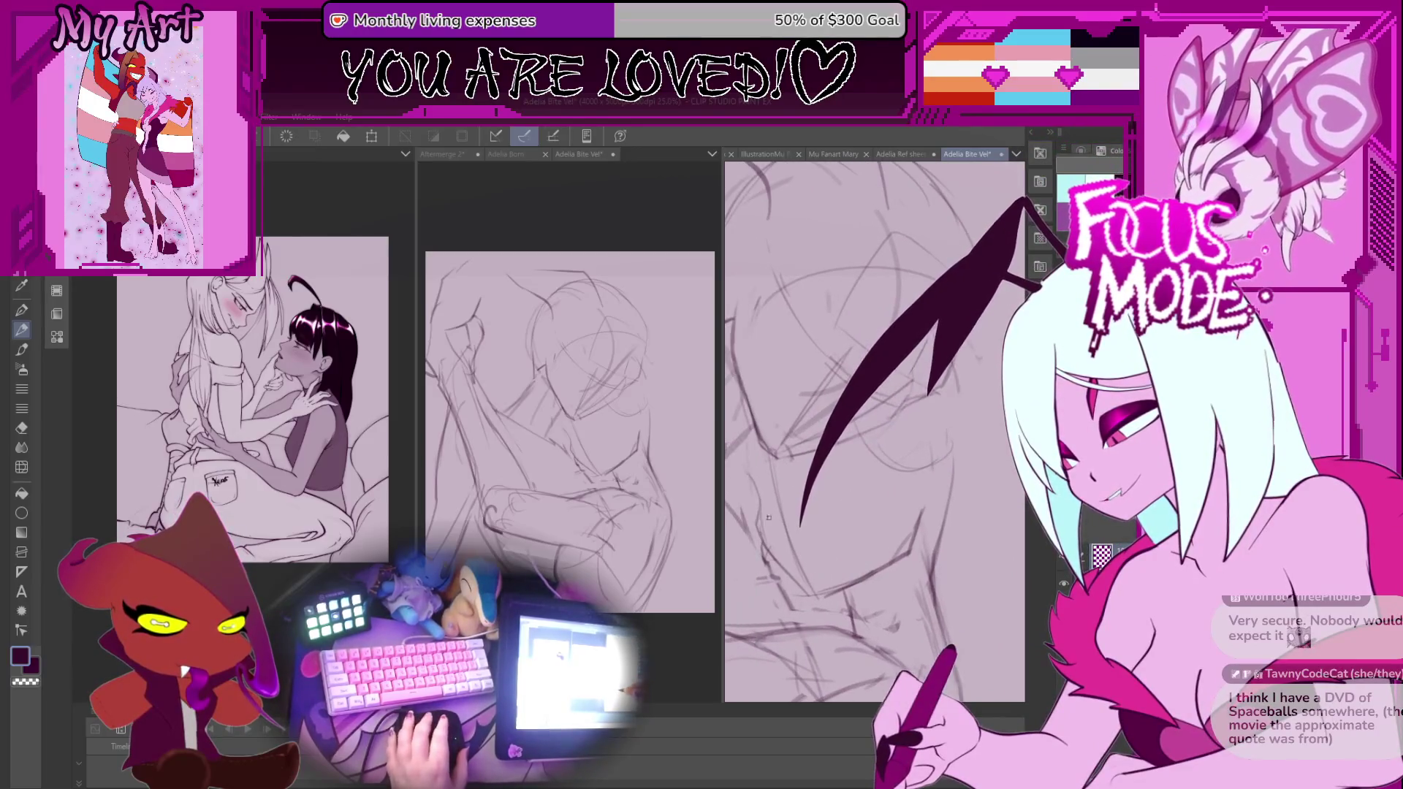
pyautogui.scroll(4, 801, 535)
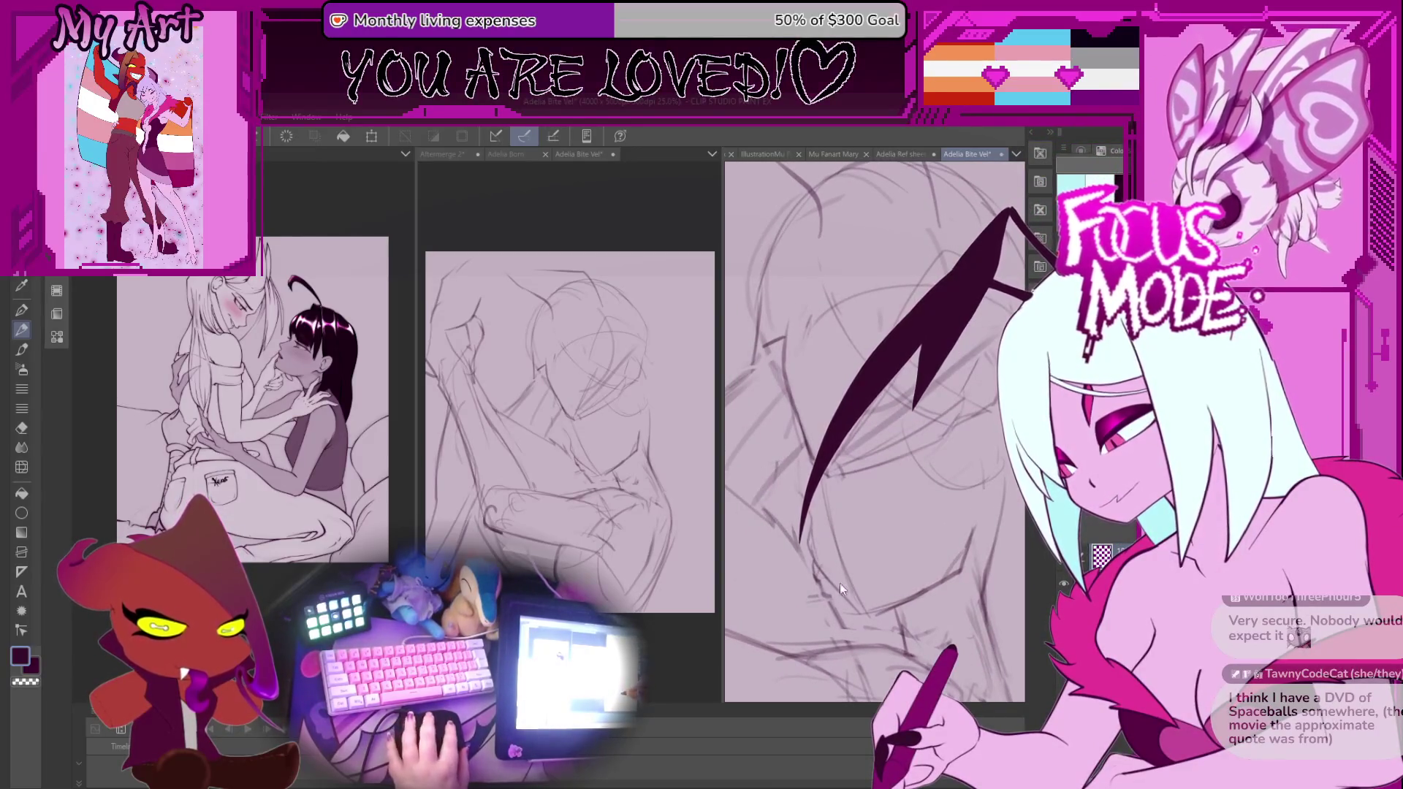
pyautogui.scroll(2, 849, 596)
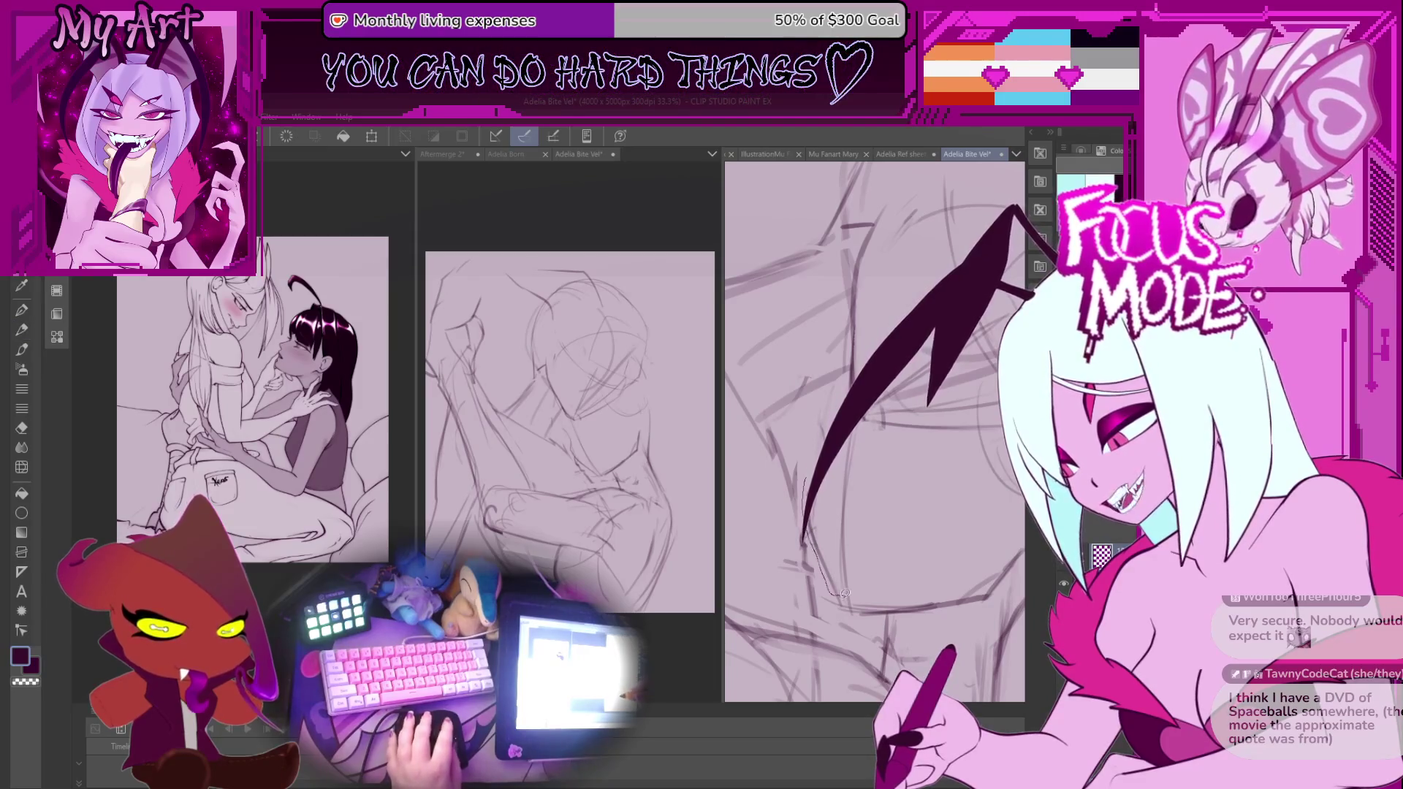
# Raise the top-right edge of the lassoed middle-left curves, confirm, and deselect.
pyautogui.hotkey('ctrl', 't')
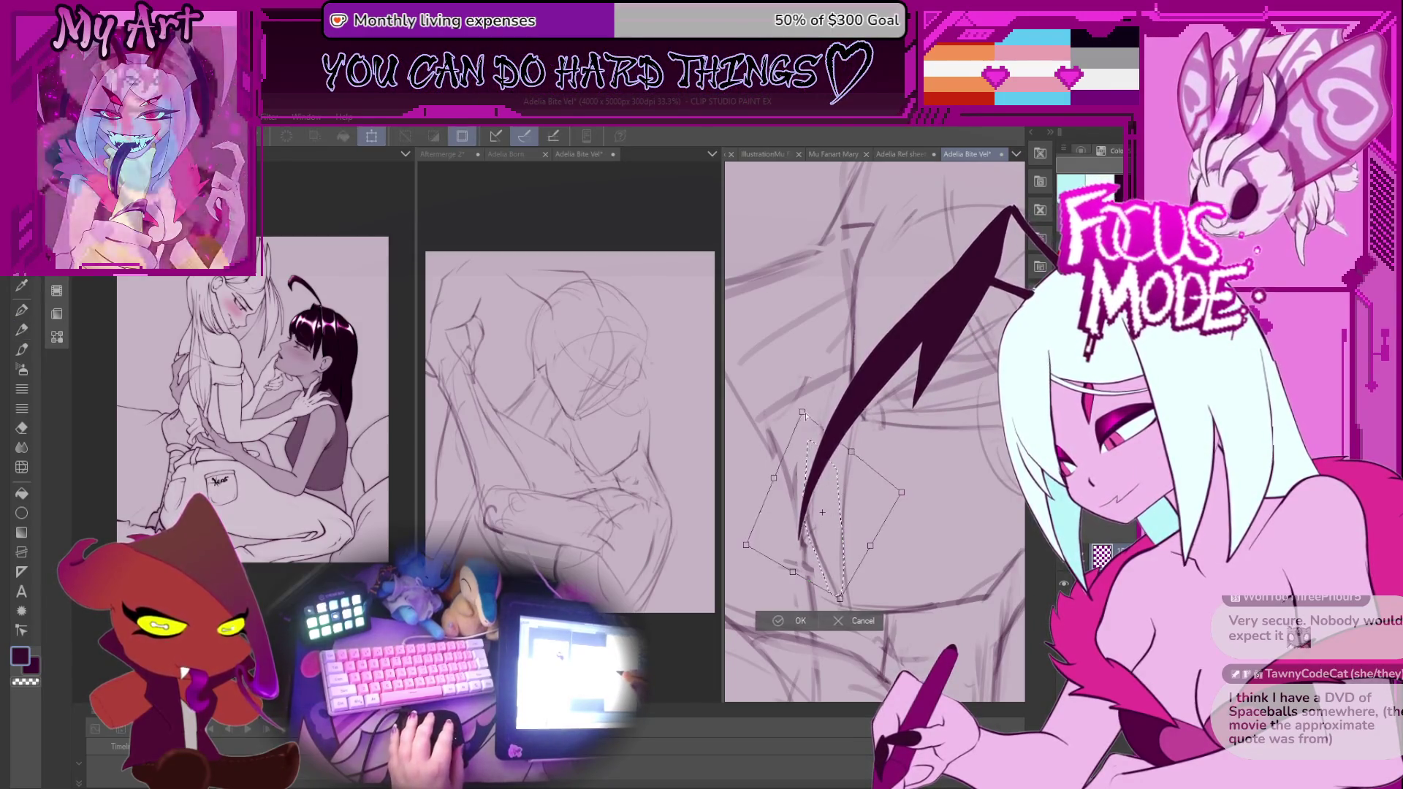
pyautogui.moveTo(852, 447); pyautogui.dragTo(852, 437)
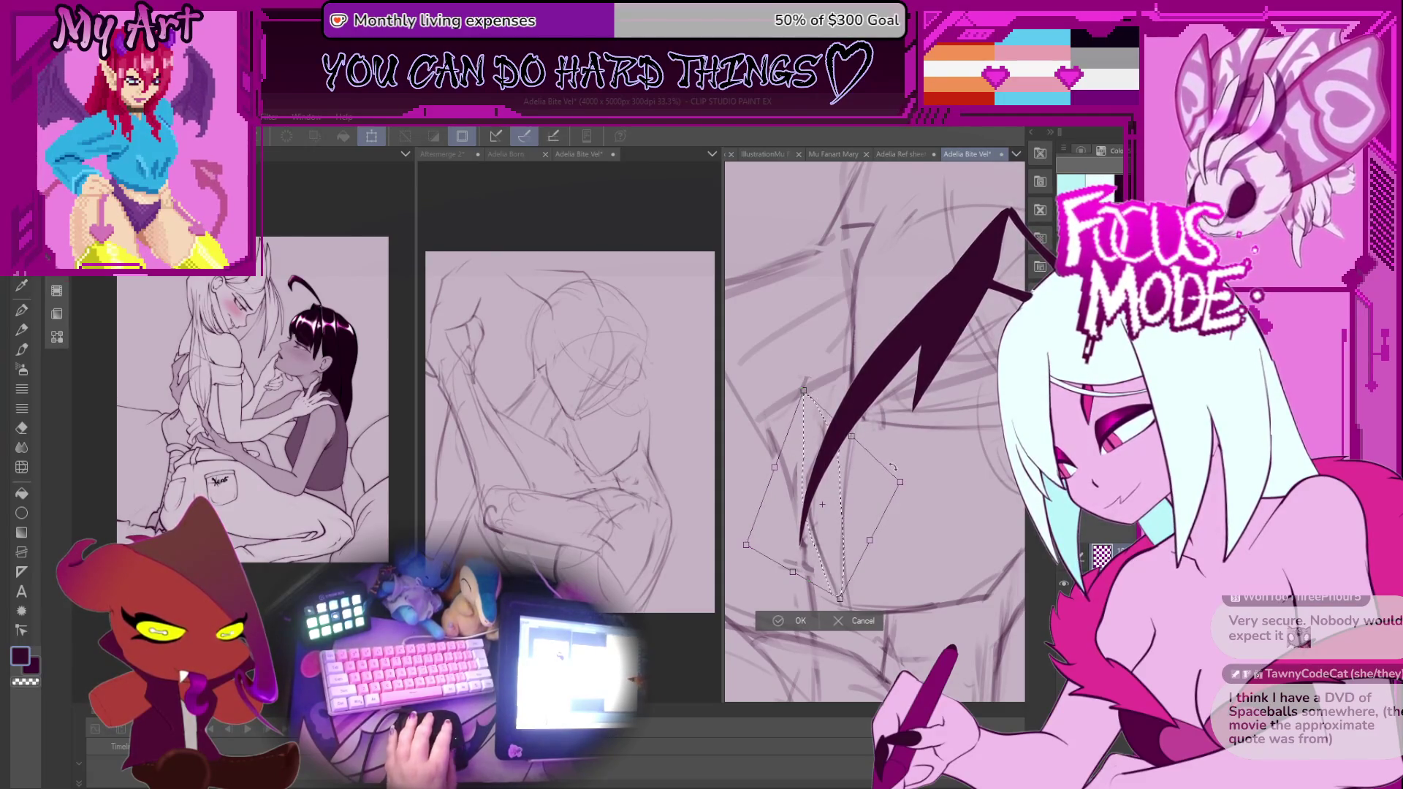
pyautogui.click(787, 620)
pyautogui.scroll(-3, 917, 526)
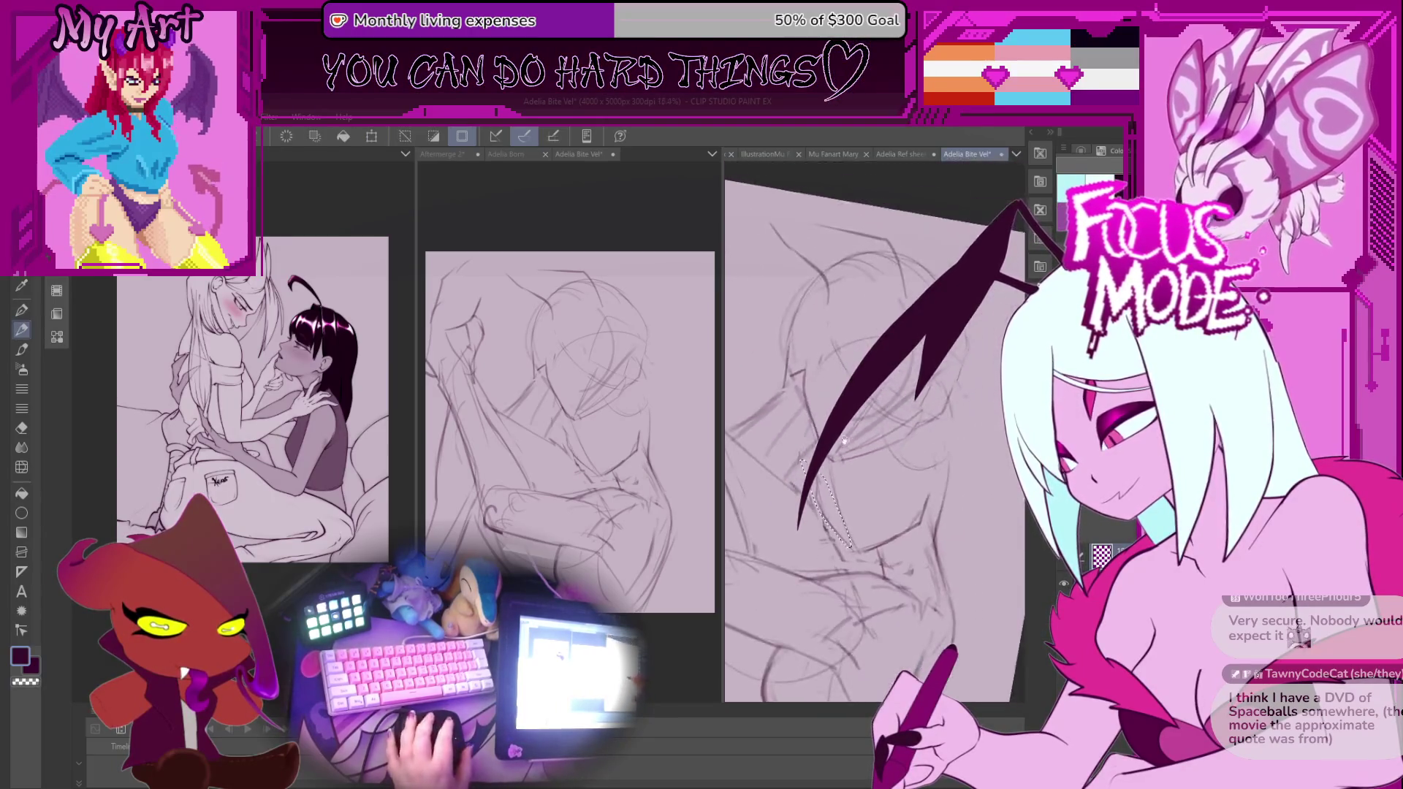
pyautogui.scroll(2, 916, 527)
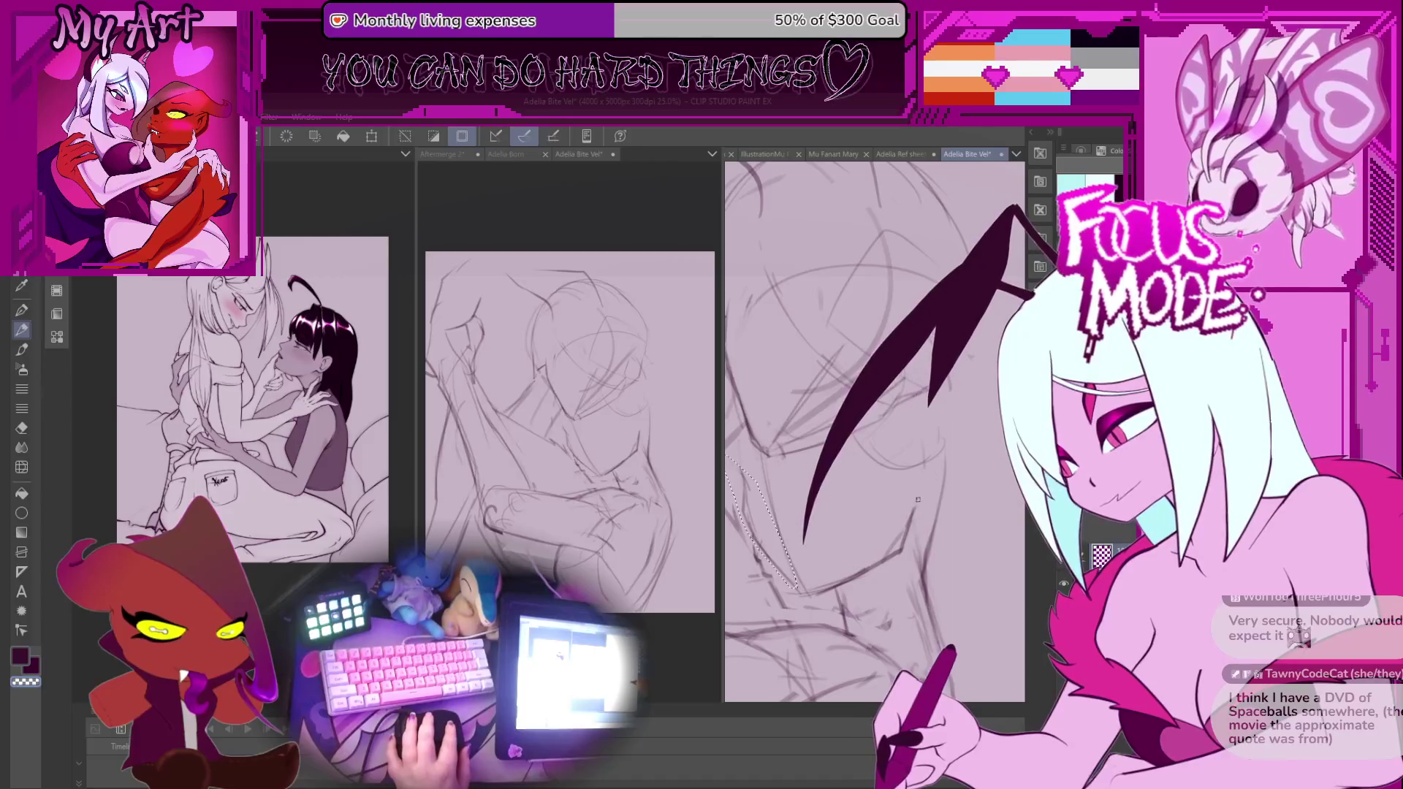
pyautogui.hotkey('ctrl', 'd')
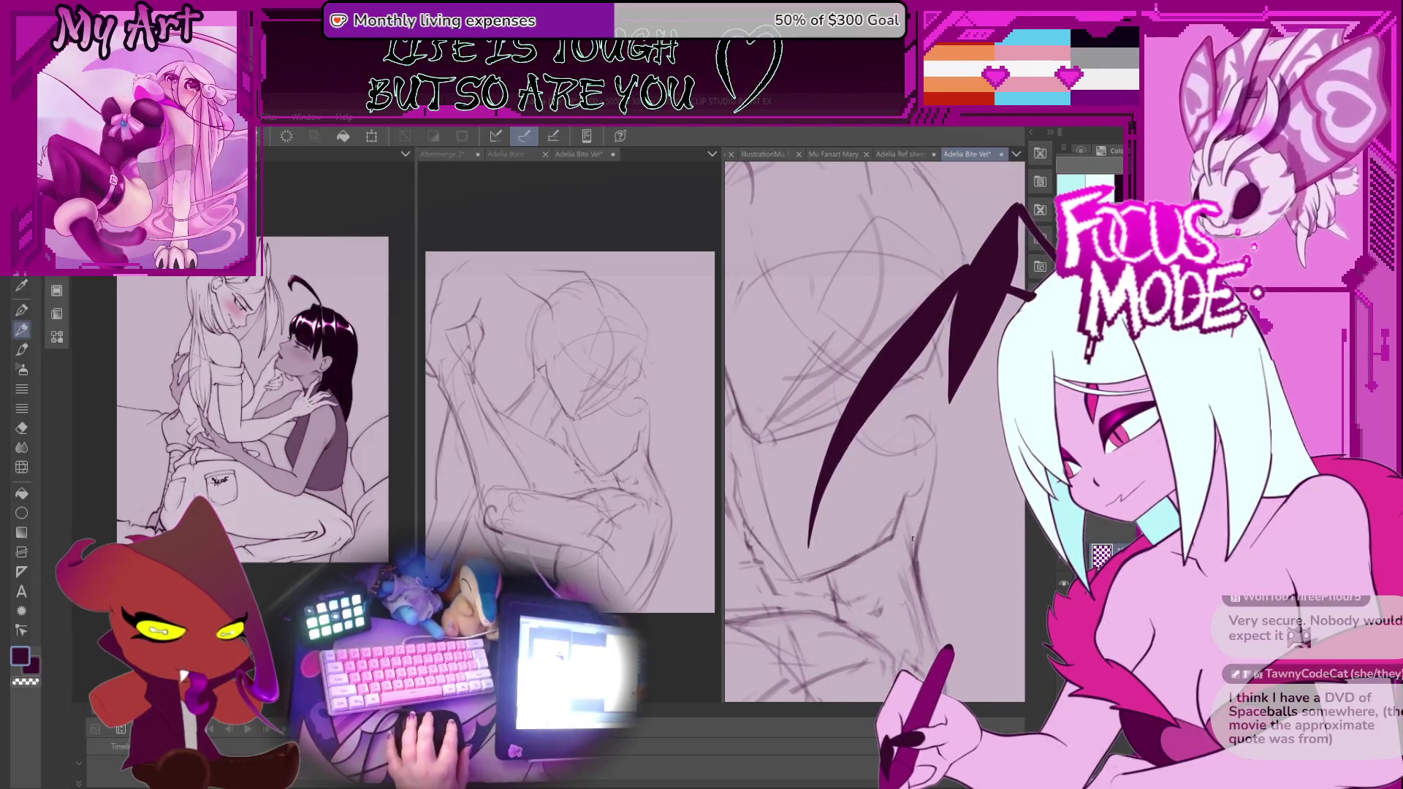
# Pan the view down and left, tilt it, level it again, and zoom out.
pyautogui.moveTo(926, 474); pyautogui.dragTo(897, 544)
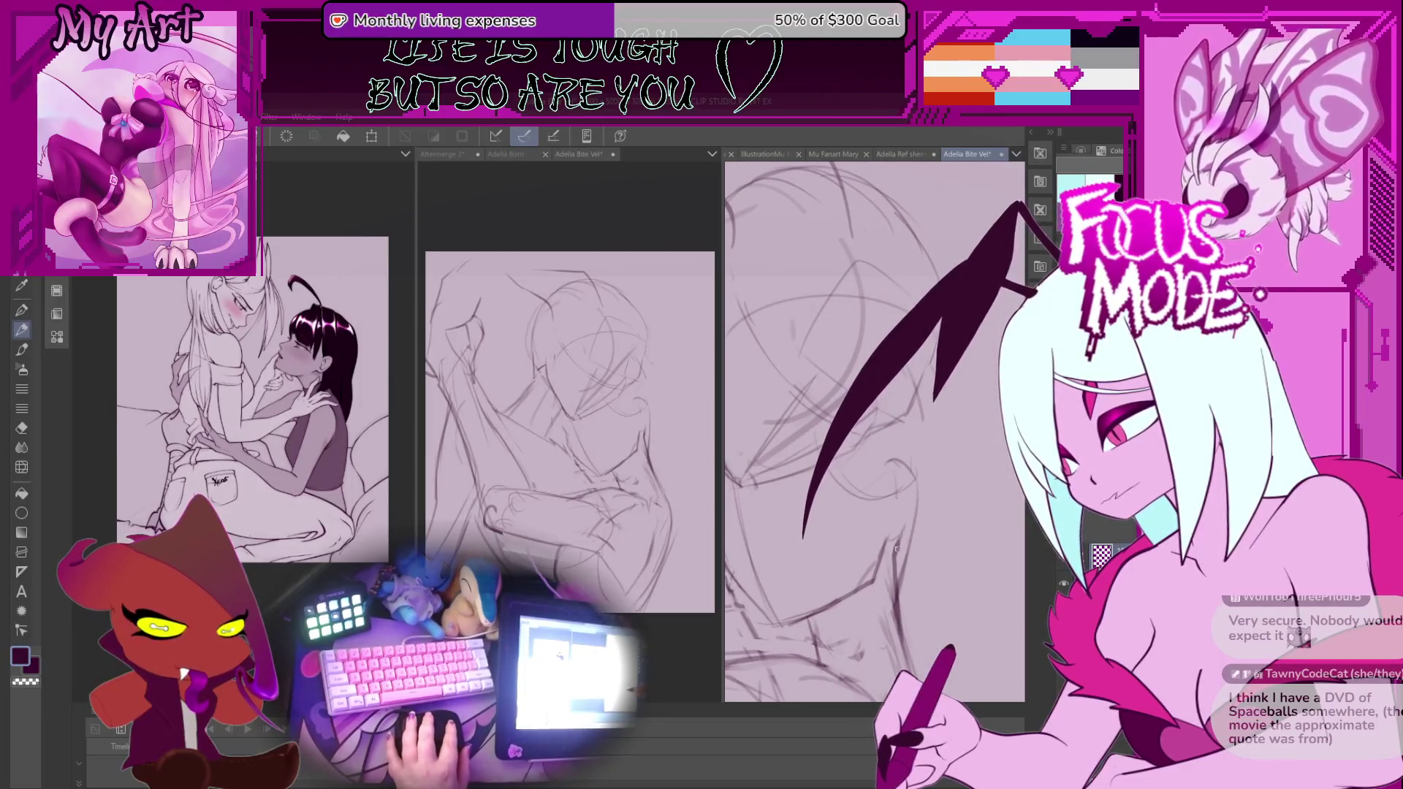
pyautogui.moveTo(915, 425); pyautogui.dragTo(938, 436)
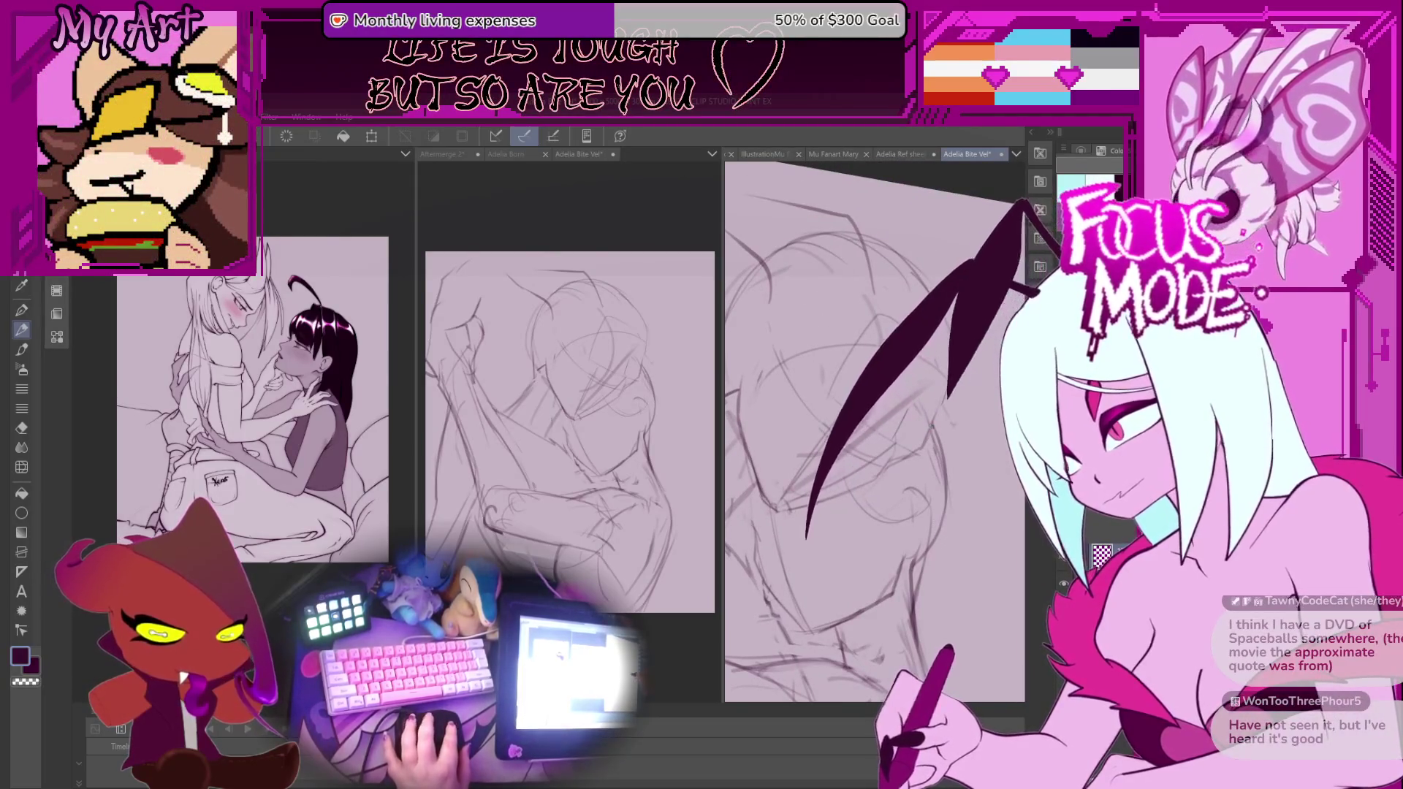
pyautogui.moveTo(940, 524); pyautogui.dragTo(935, 514)
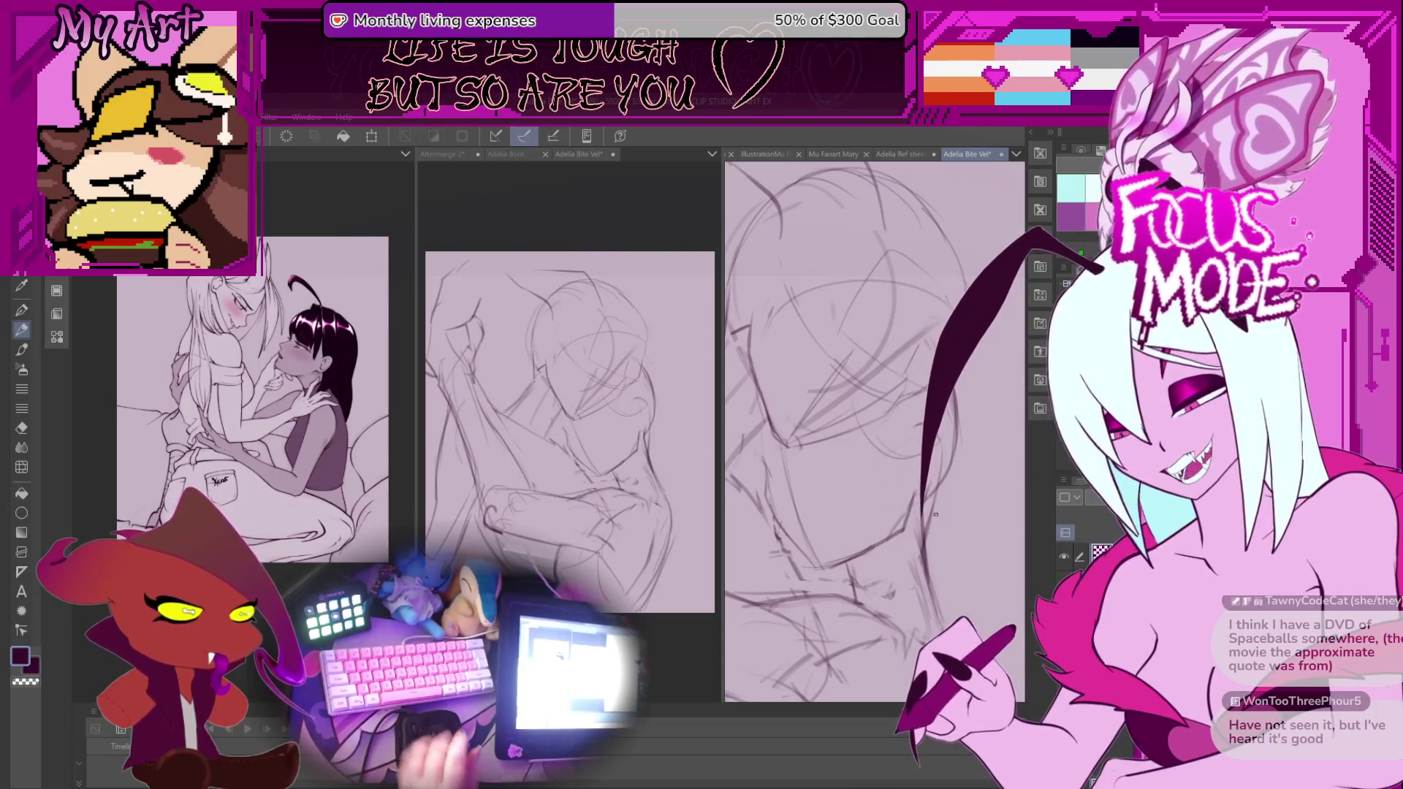
pyautogui.scroll(-2, 889, 579)
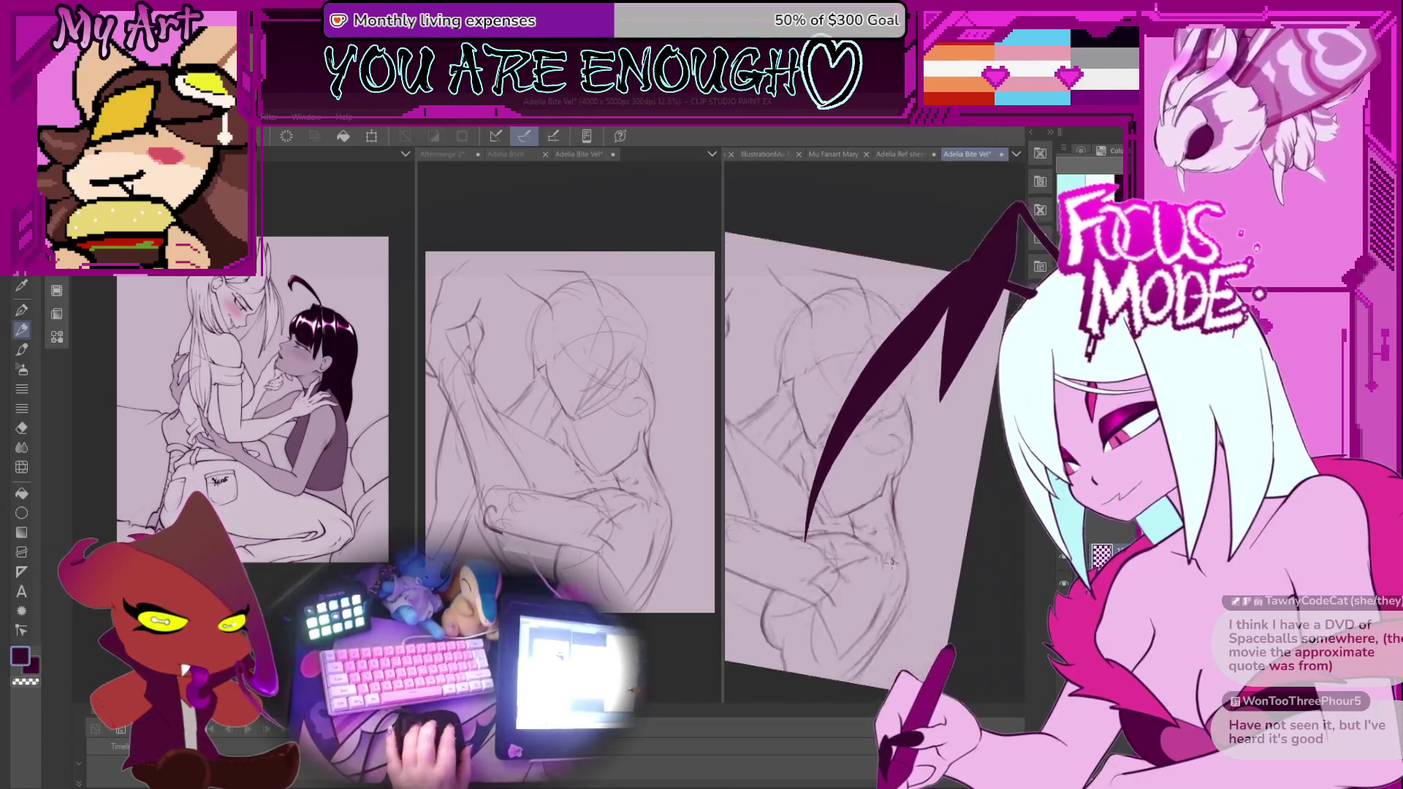
# Transform the lassoed long right-side contour, commit it, and return to the pen tool.
pyautogui.moveTo(864, 573); pyautogui.dragTo(885, 487)
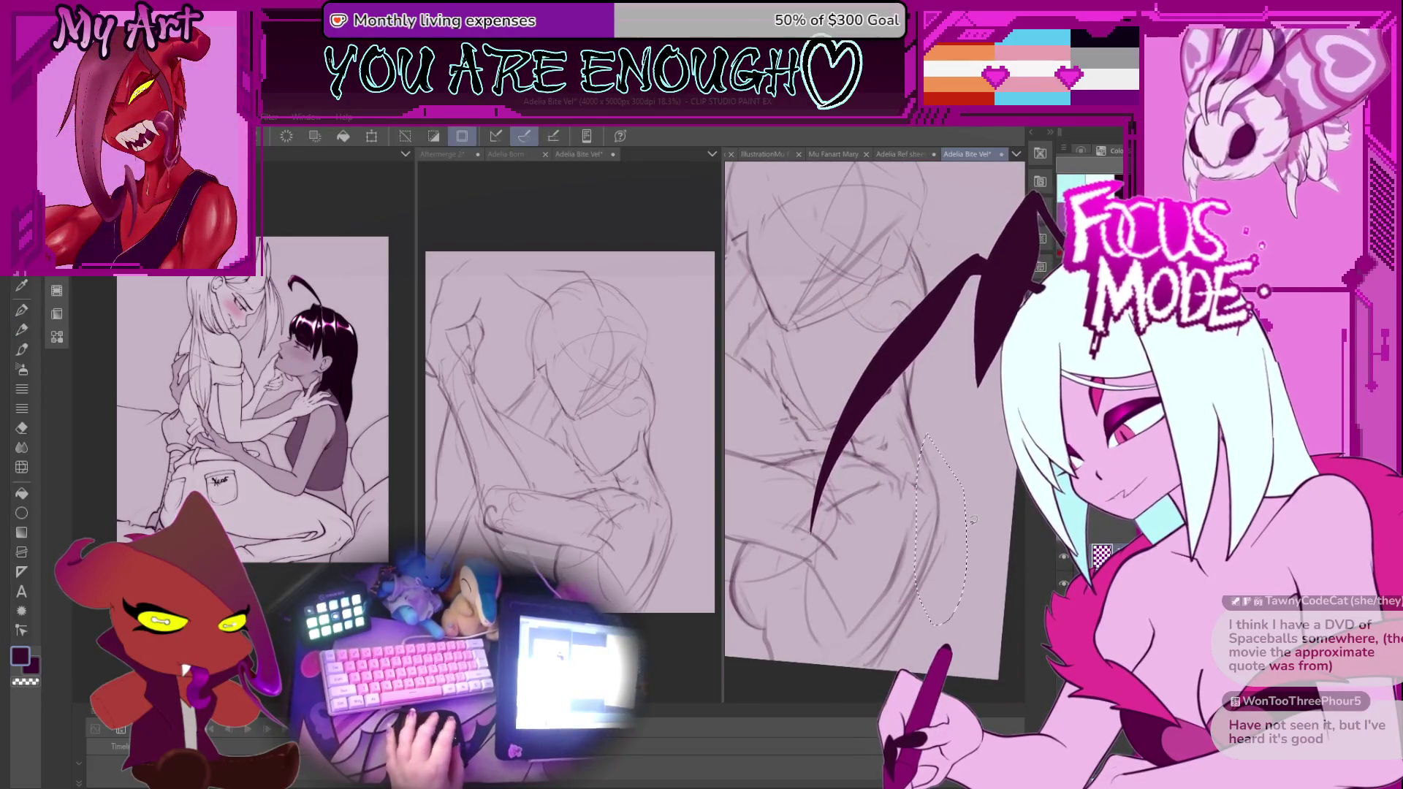
pyautogui.hotkey('ctrl', 't')
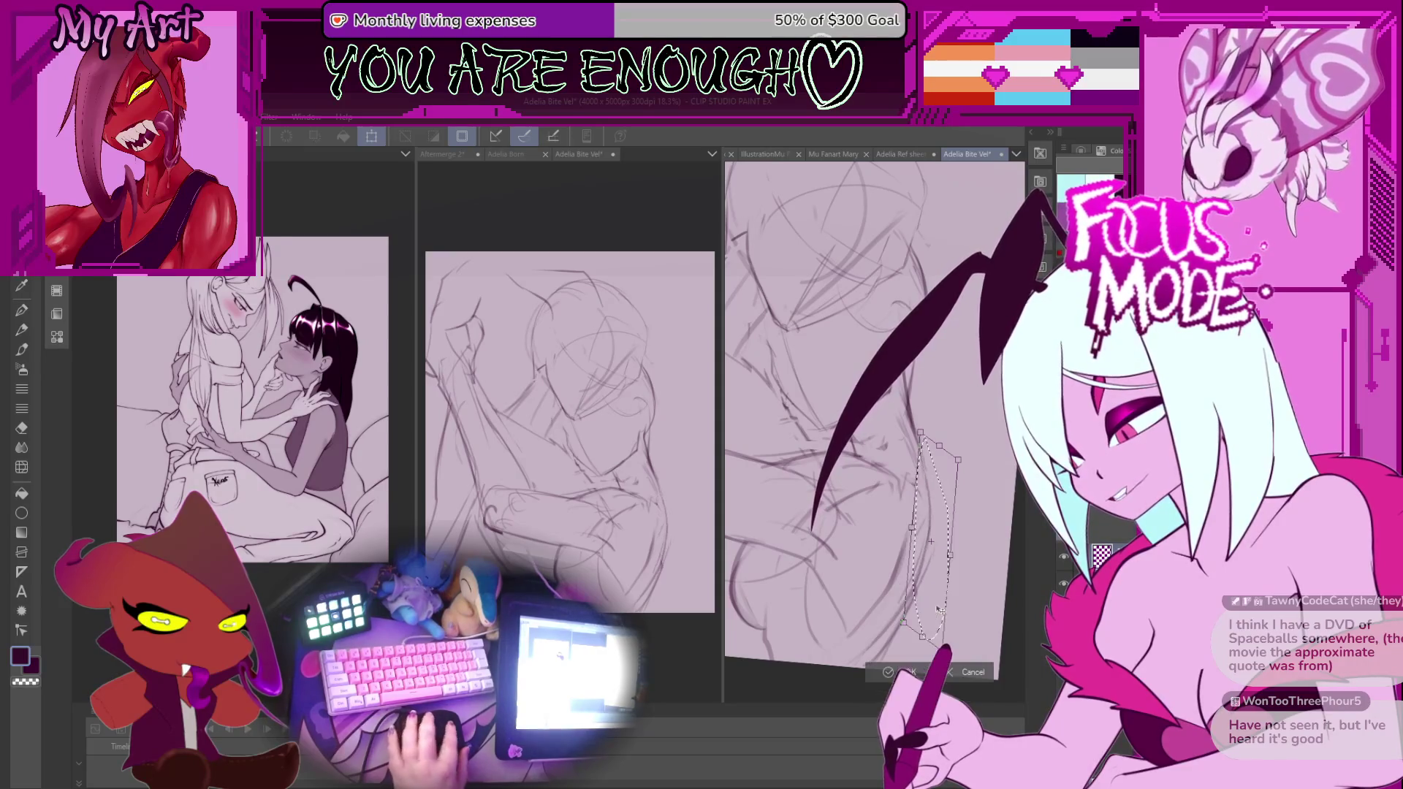
pyautogui.press('Return')
pyautogui.press('p')
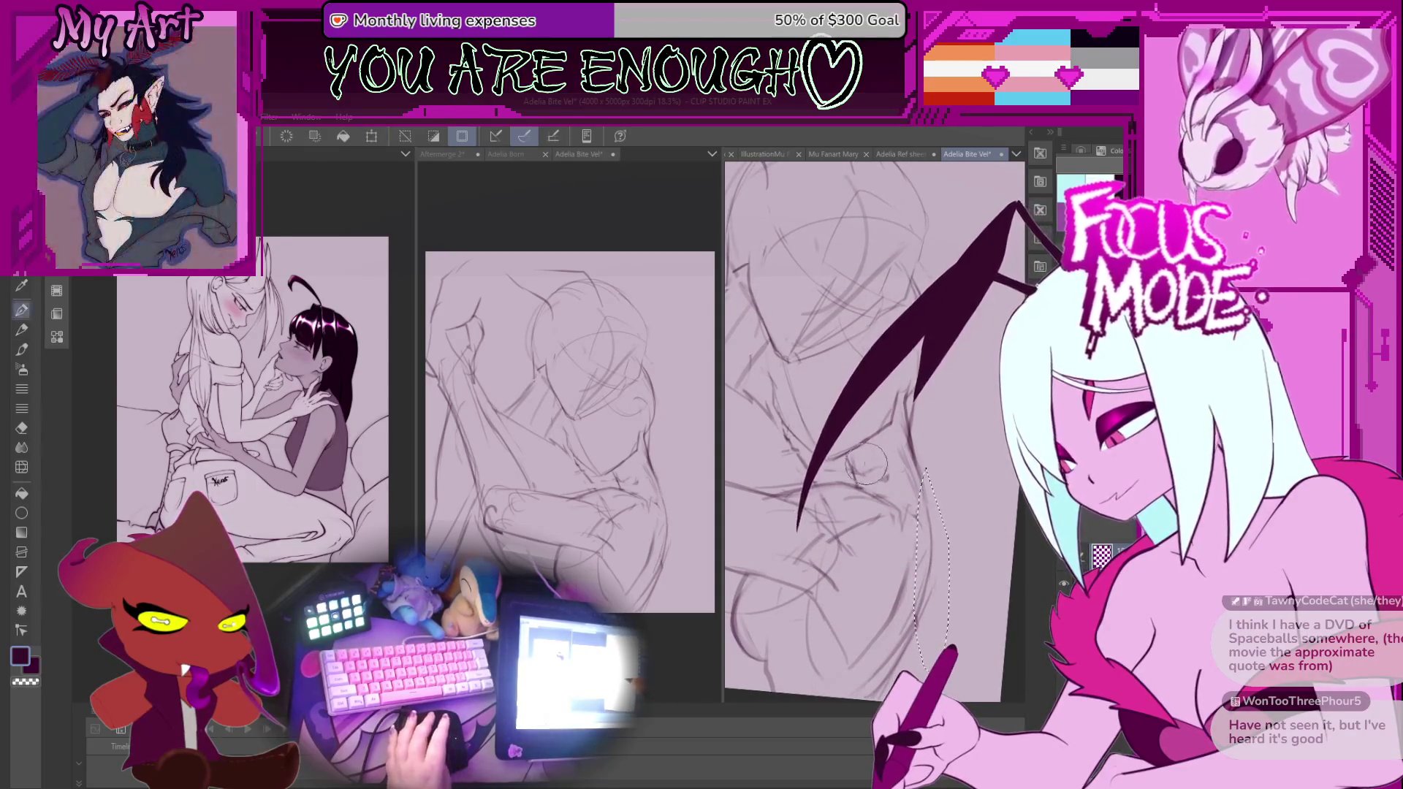
pyautogui.scroll(3, 860, 429)
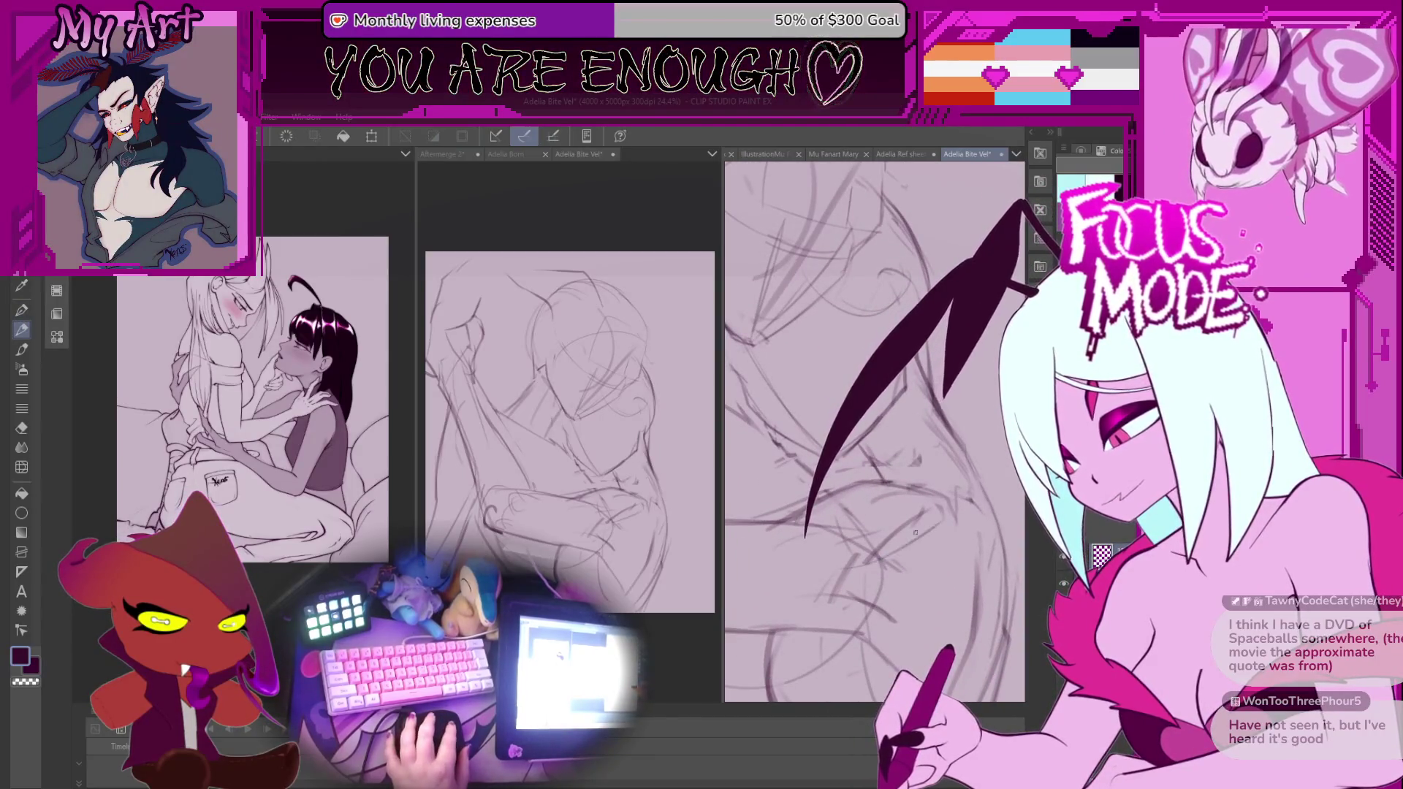
pyautogui.moveTo(851, 542); pyautogui.dragTo(849, 462)
pyautogui.scroll(2, 850, 462)
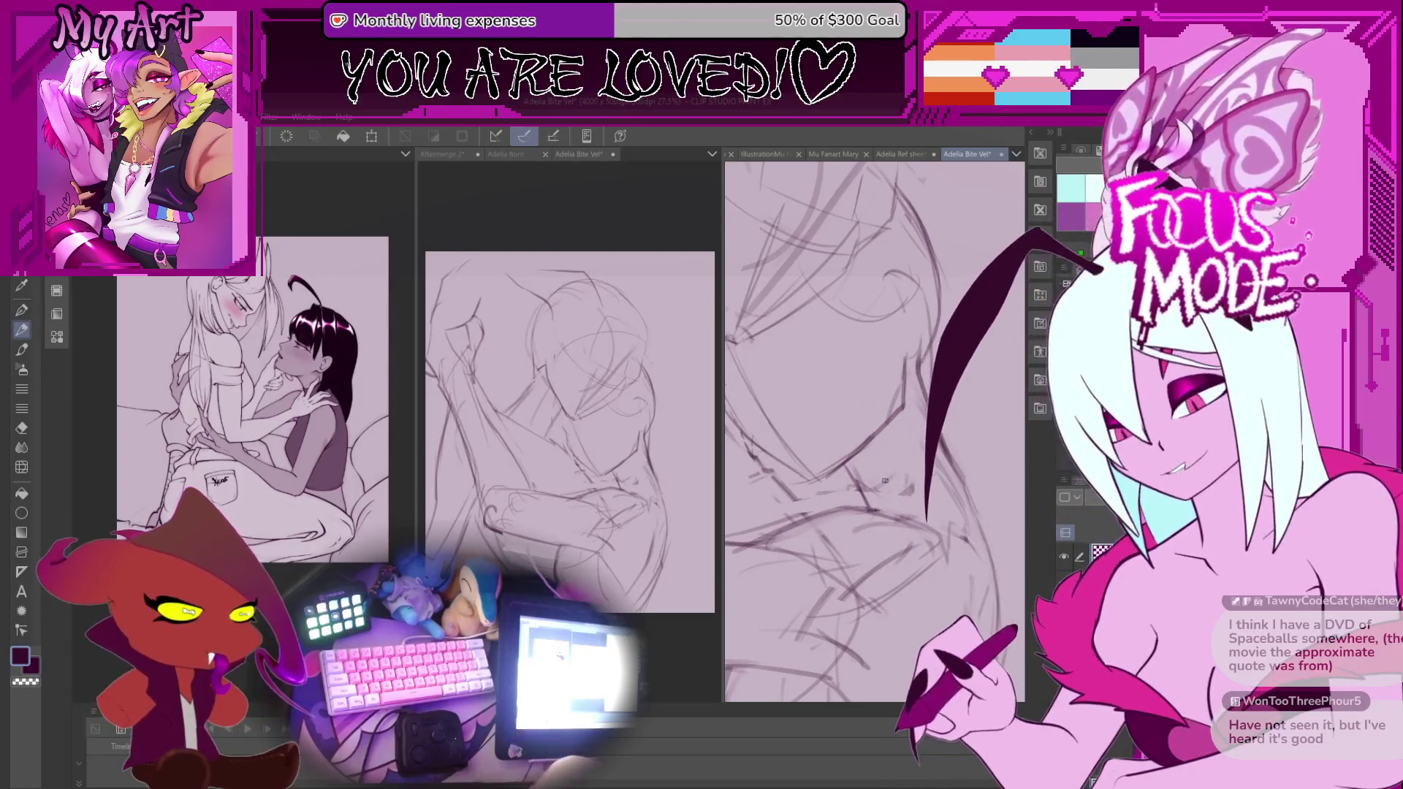
pyautogui.moveTo(885, 480)
pyautogui.mouseDown()
pyautogui.moveTo(848, 469)
pyautogui.moveTo(850, 501)
pyautogui.mouseUp()
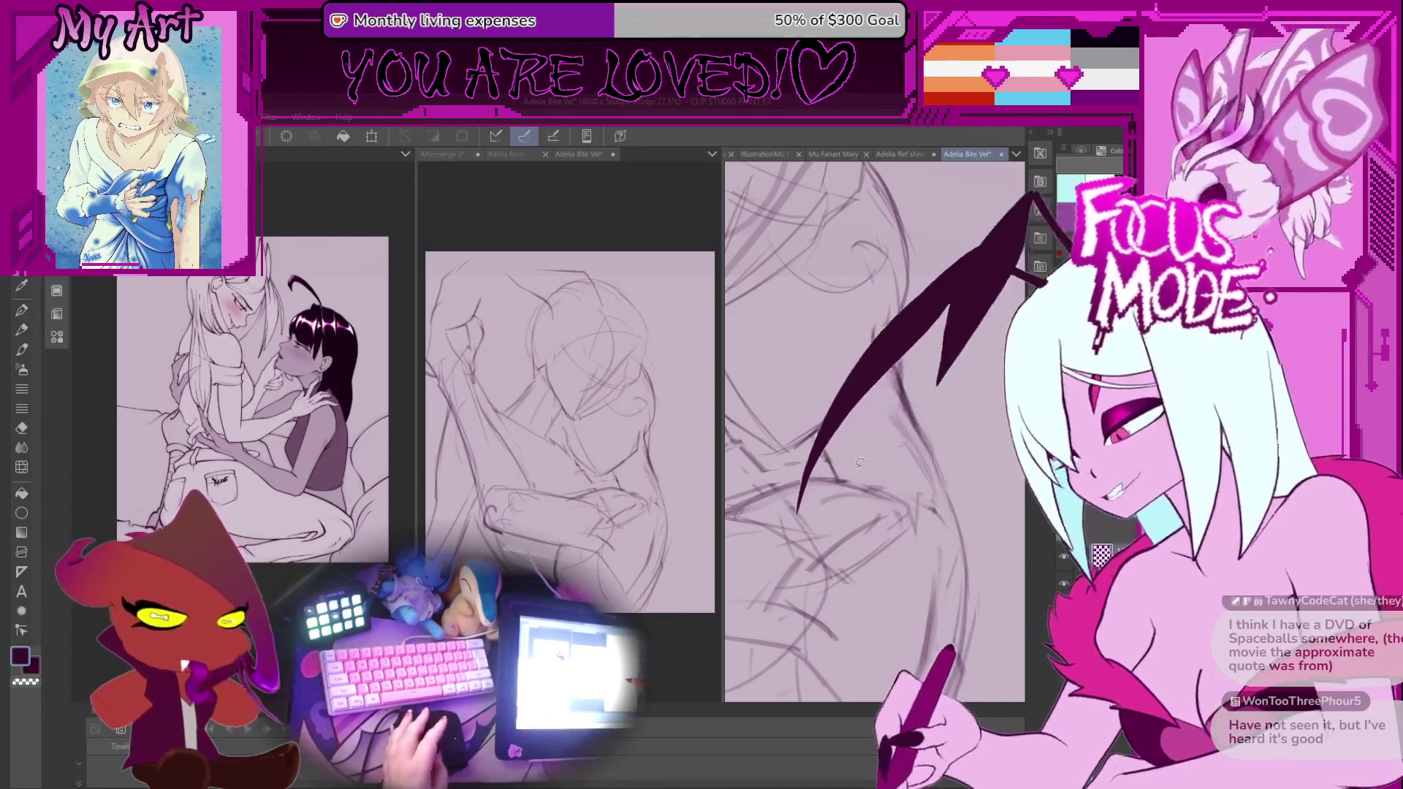
pyautogui.press('p')
pyautogui.press('p')
pyautogui.moveTo(857, 467); pyautogui.dragTo(889, 470)
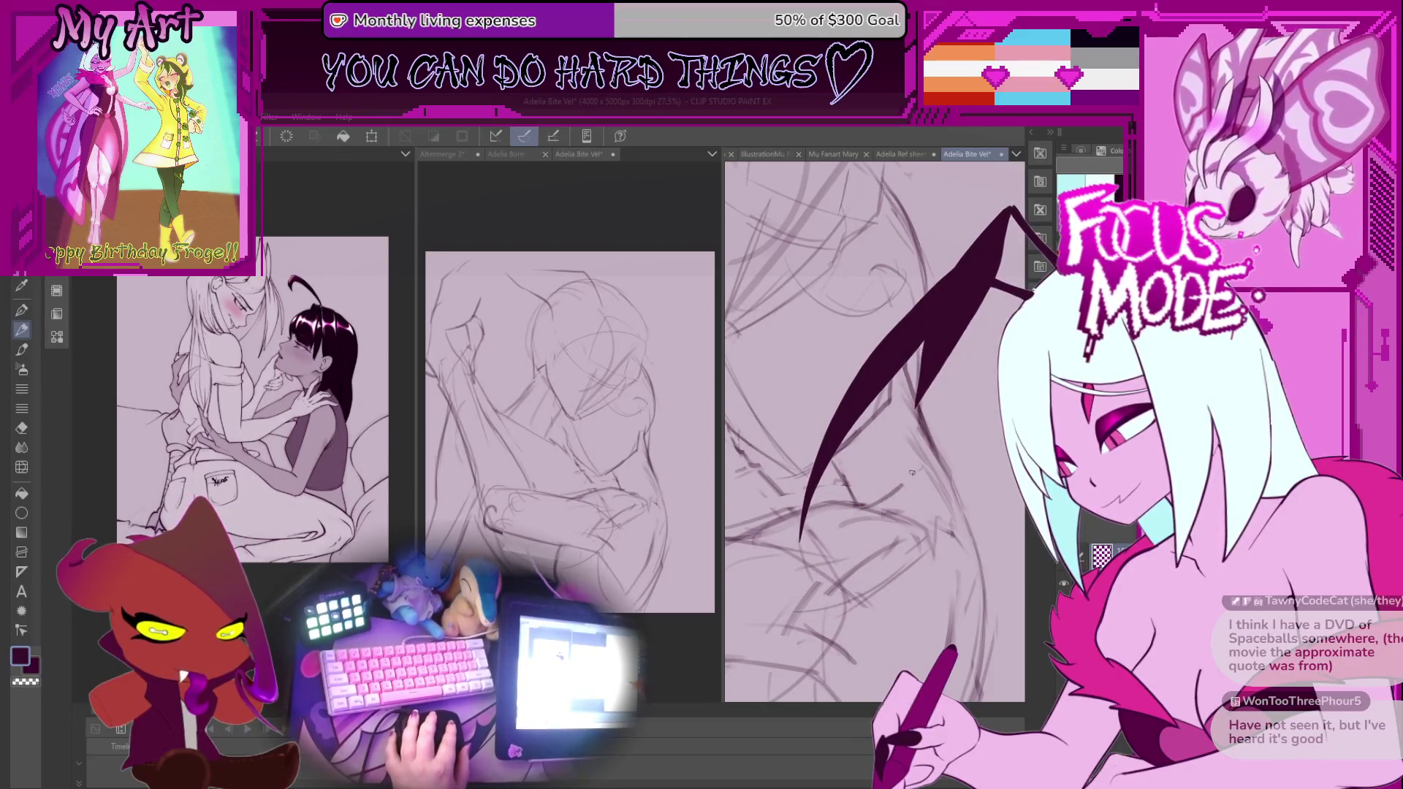
pyautogui.moveTo(918, 463); pyautogui.dragTo(922, 486)
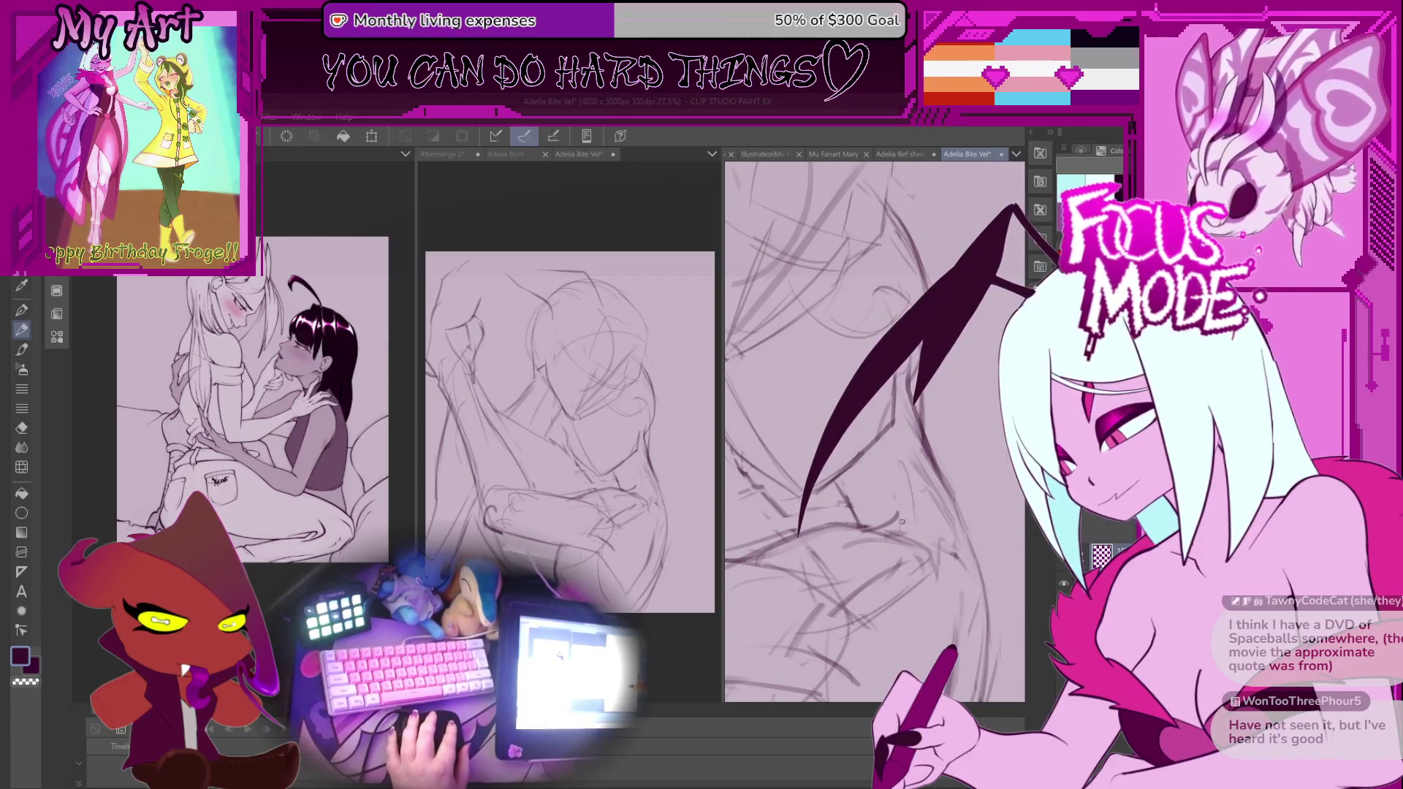
pyautogui.scroll(-2, 895, 461)
pyautogui.scroll(-2, 884, 442)
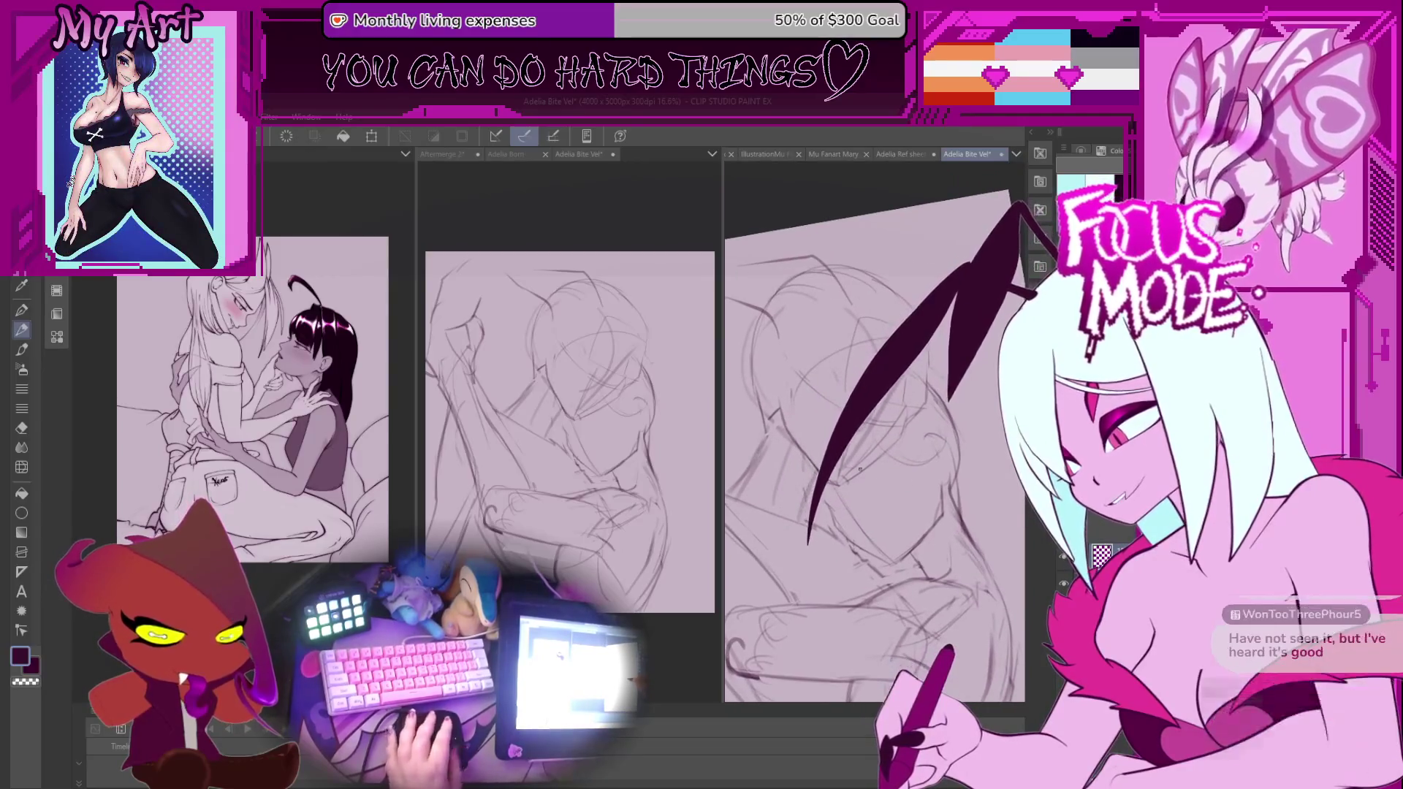
pyautogui.scroll(1, 906, 497)
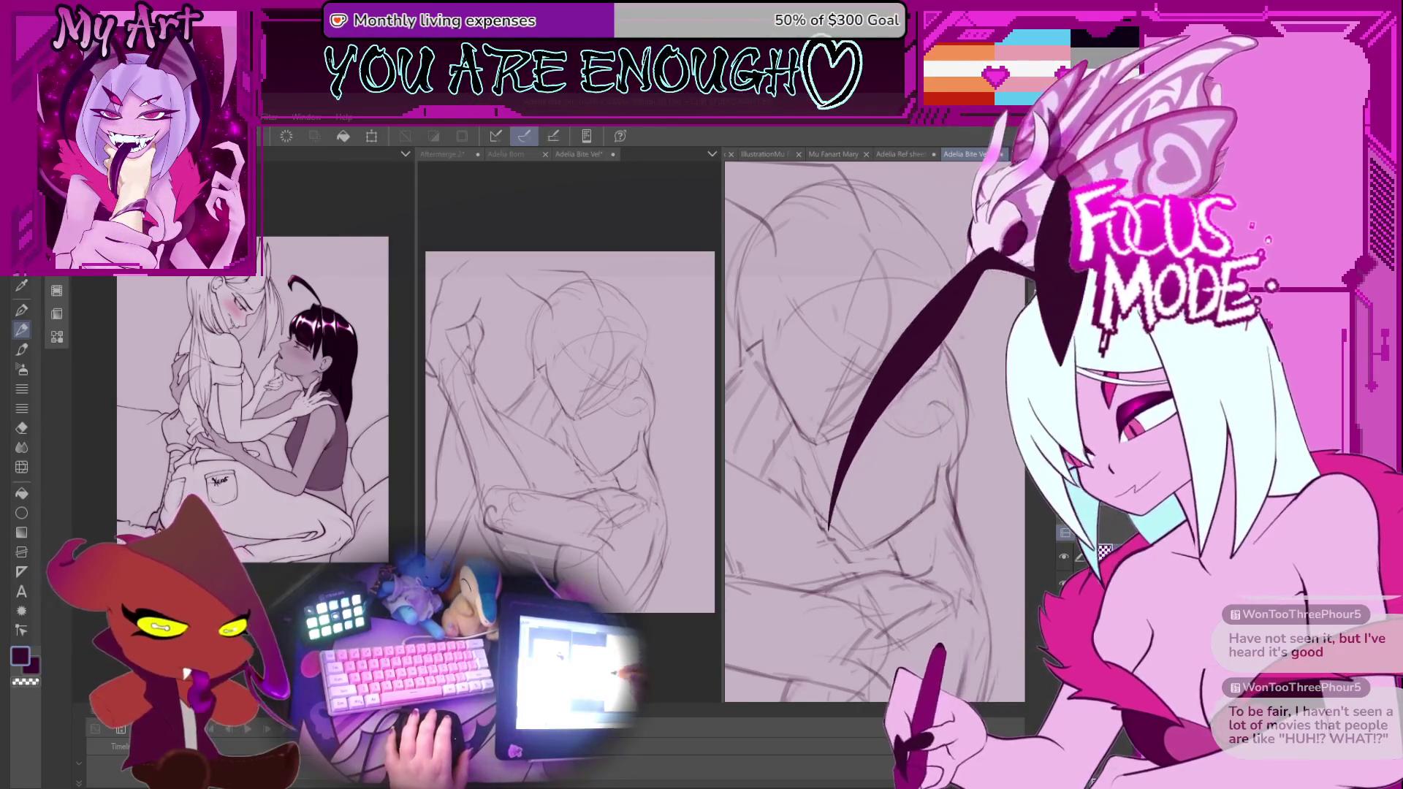
pyautogui.scroll(-2, 831, 486)
pyautogui.scroll(2, 831, 486)
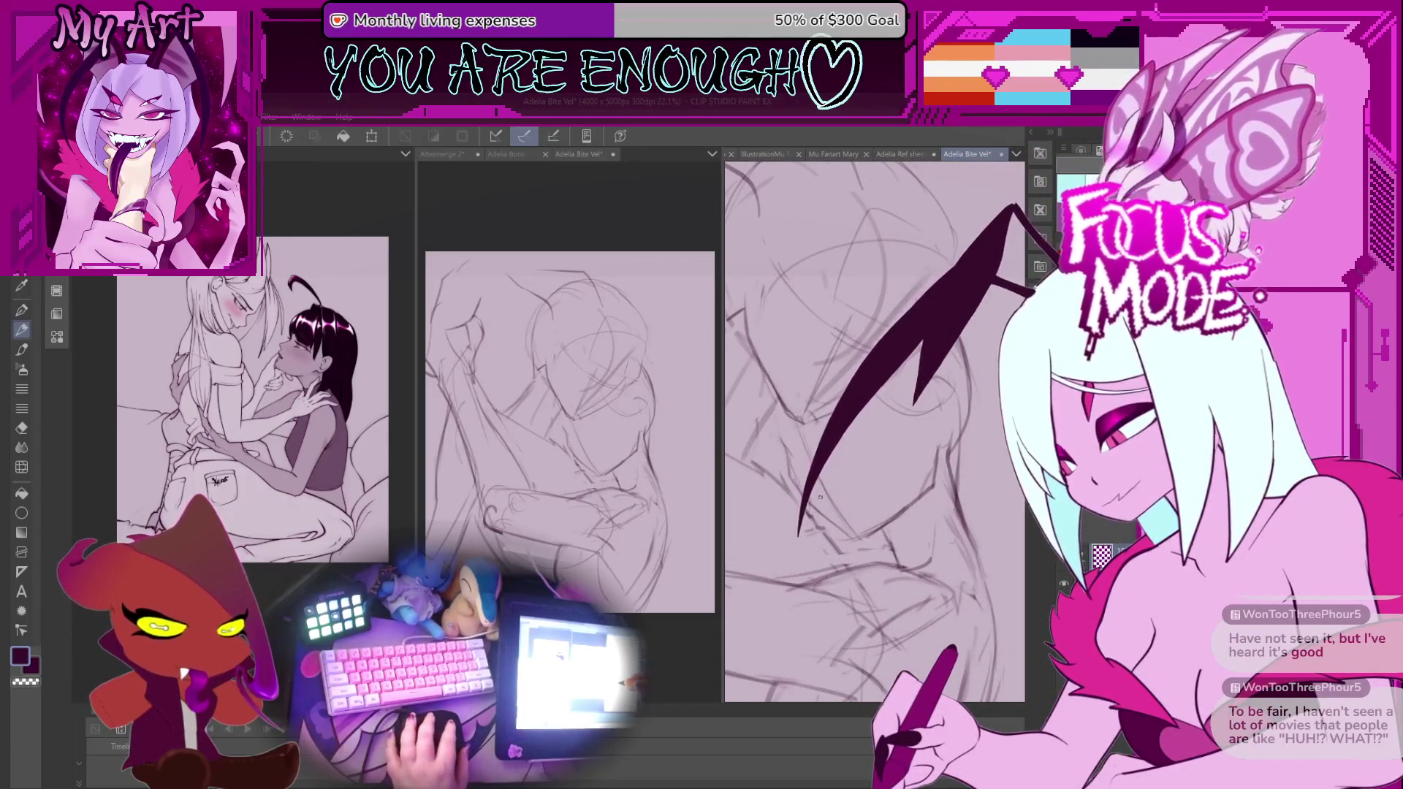
pyautogui.scroll(3, 820, 499)
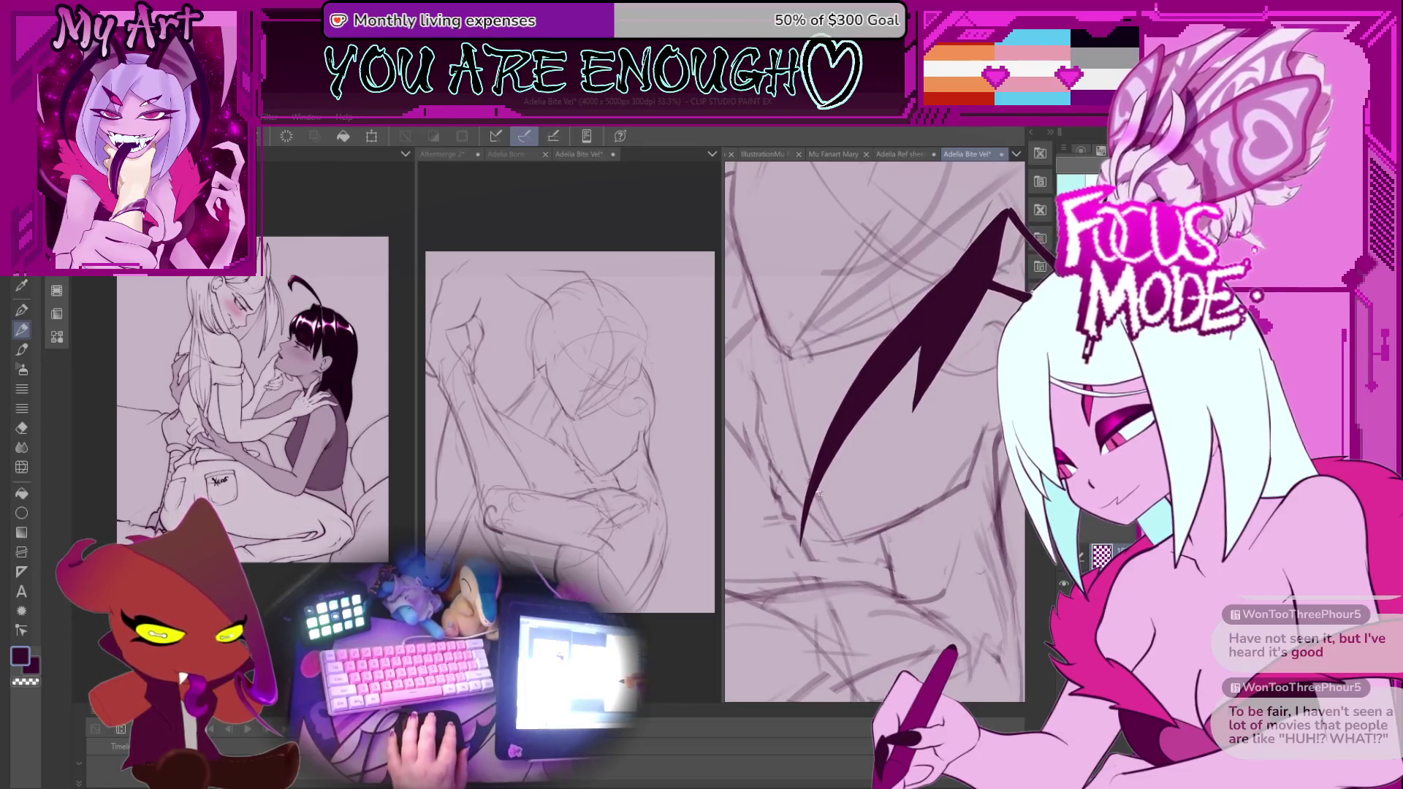
pyautogui.scroll(2, 875, 431)
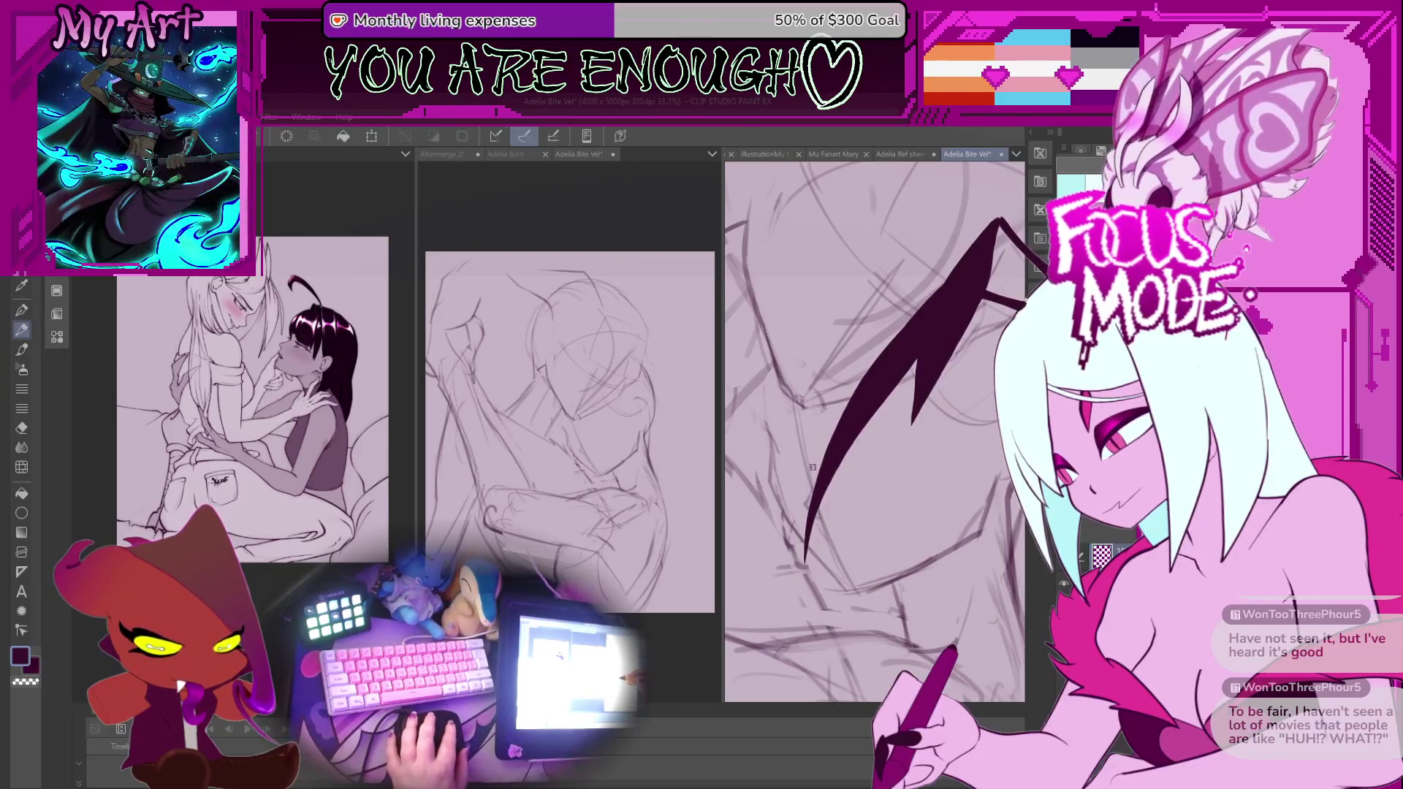
pyautogui.moveTo(840, 481); pyautogui.dragTo(841, 507)
pyautogui.scroll(-3, 842, 507)
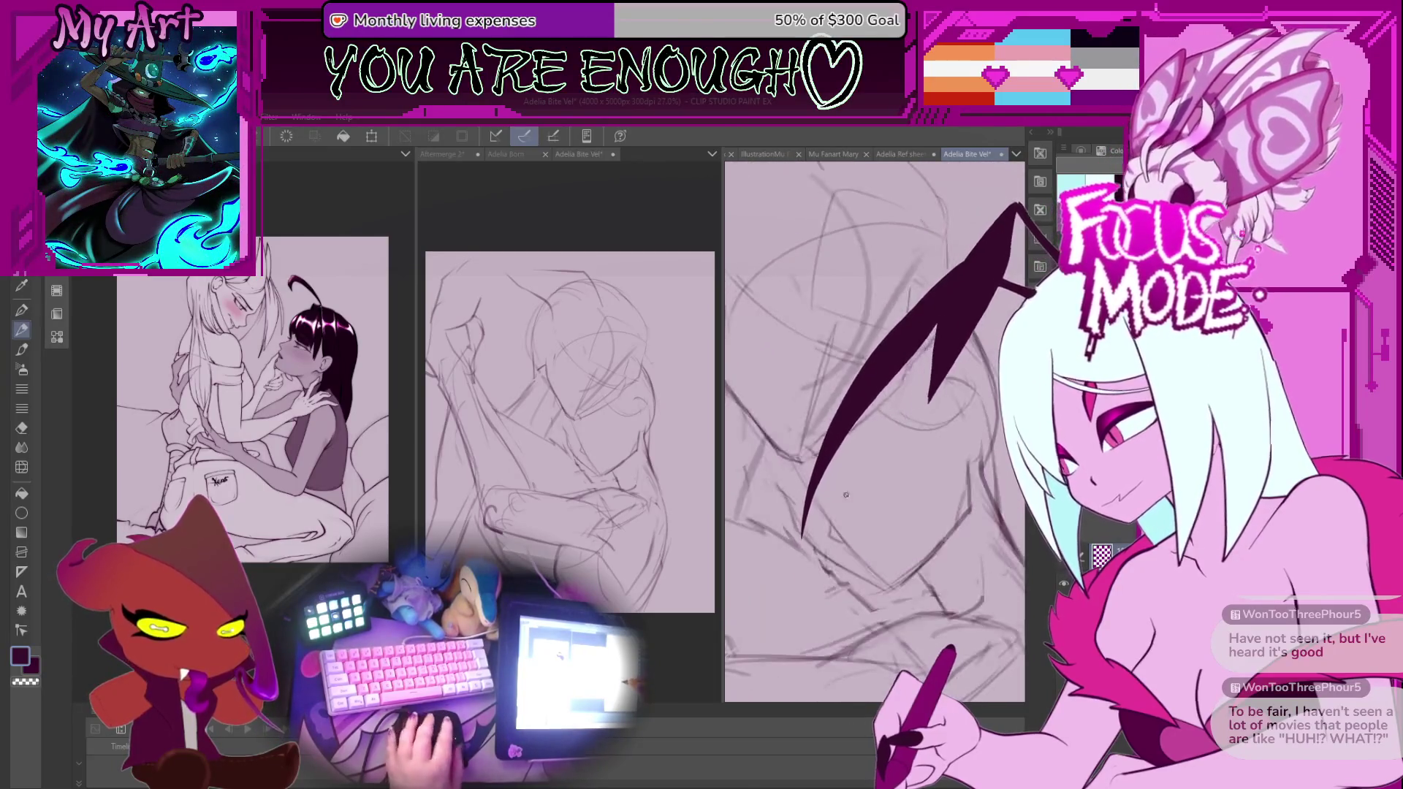
pyautogui.moveTo(862, 542)
pyautogui.mouseDown()
pyautogui.moveTo(841, 532)
pyautogui.moveTo(858, 548)
pyautogui.moveTo(934, 503)
pyautogui.mouseUp()
pyautogui.moveTo(961, 424)
pyautogui.mouseDown()
pyautogui.moveTo(828, 538)
pyautogui.moveTo(844, 567)
pyautogui.mouseUp()
# Free-transform the lassoed jaw line, commit it, switch to the pen, and zoom in on the face.
pyautogui.hotkey('ctrl', 't')
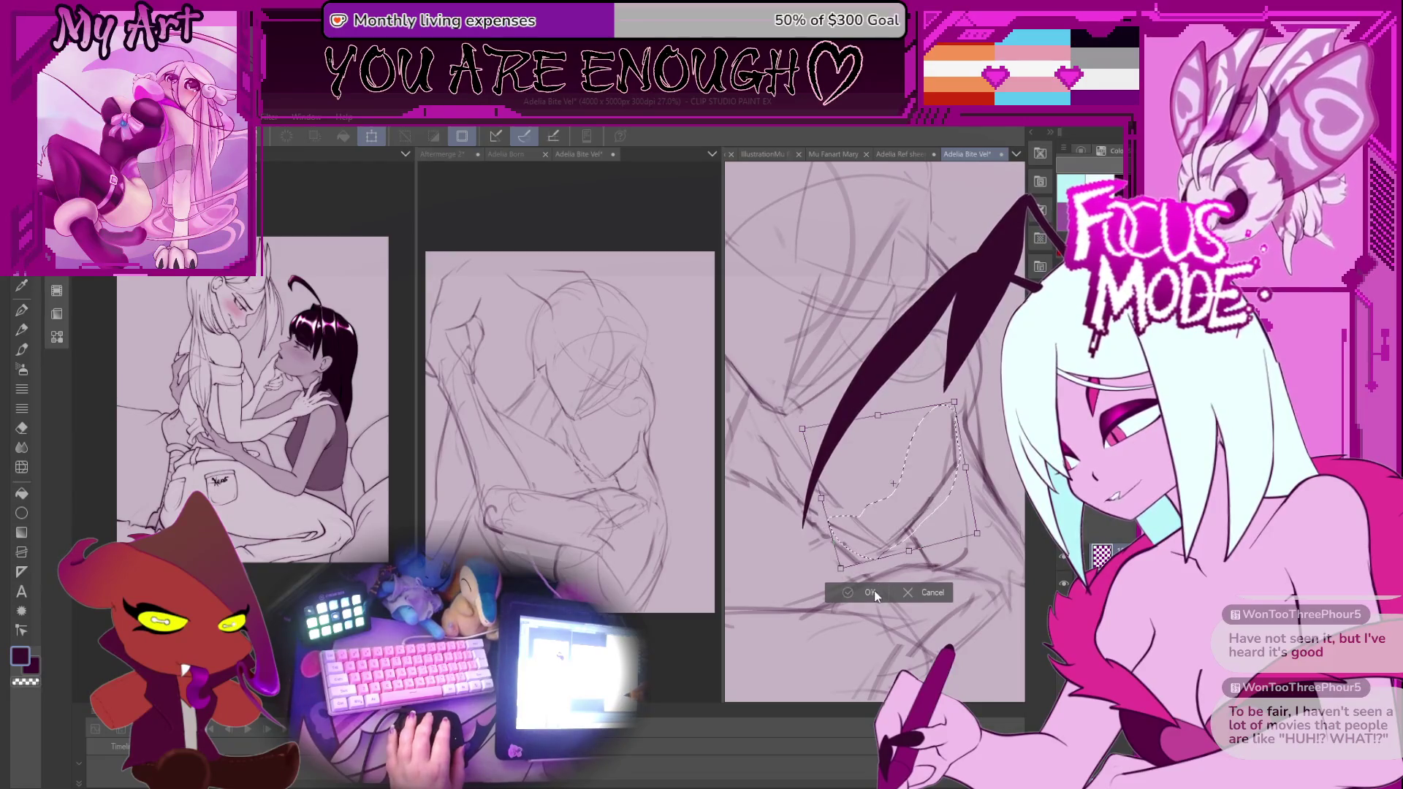
pyautogui.press('Return')
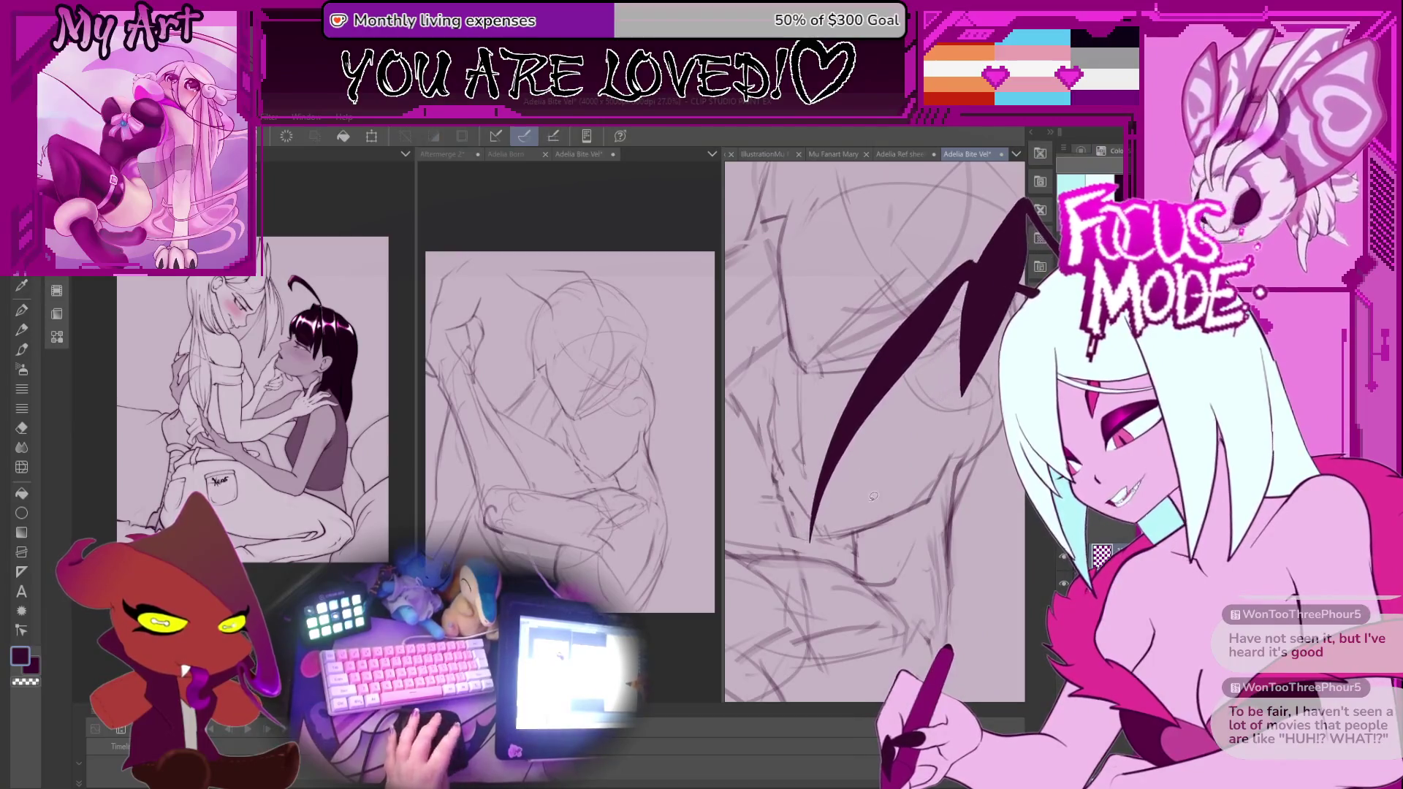
pyautogui.press('p')
pyautogui.scroll(1, 840, 495)
pyautogui.scroll(1, 803, 493)
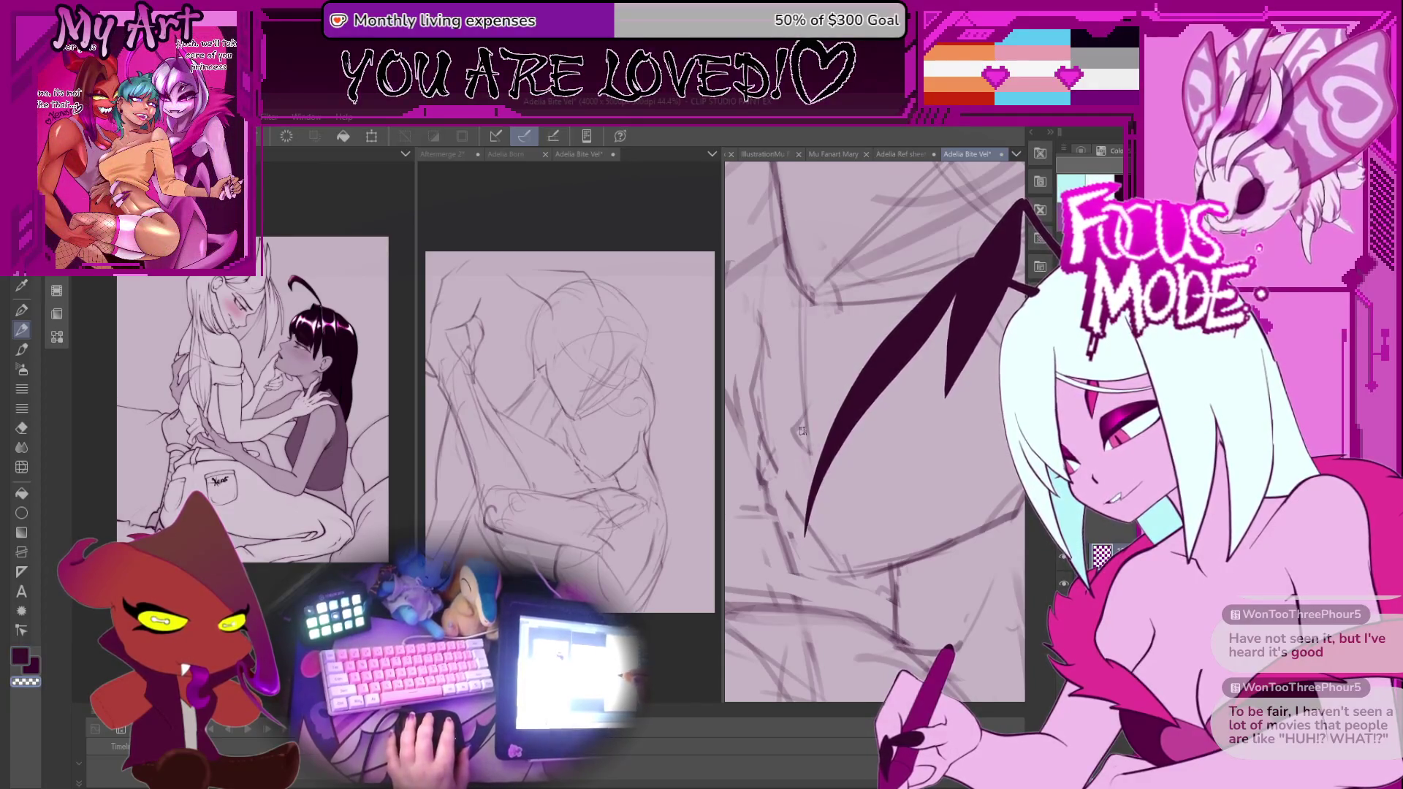
pyautogui.scroll(3, 776, 456)
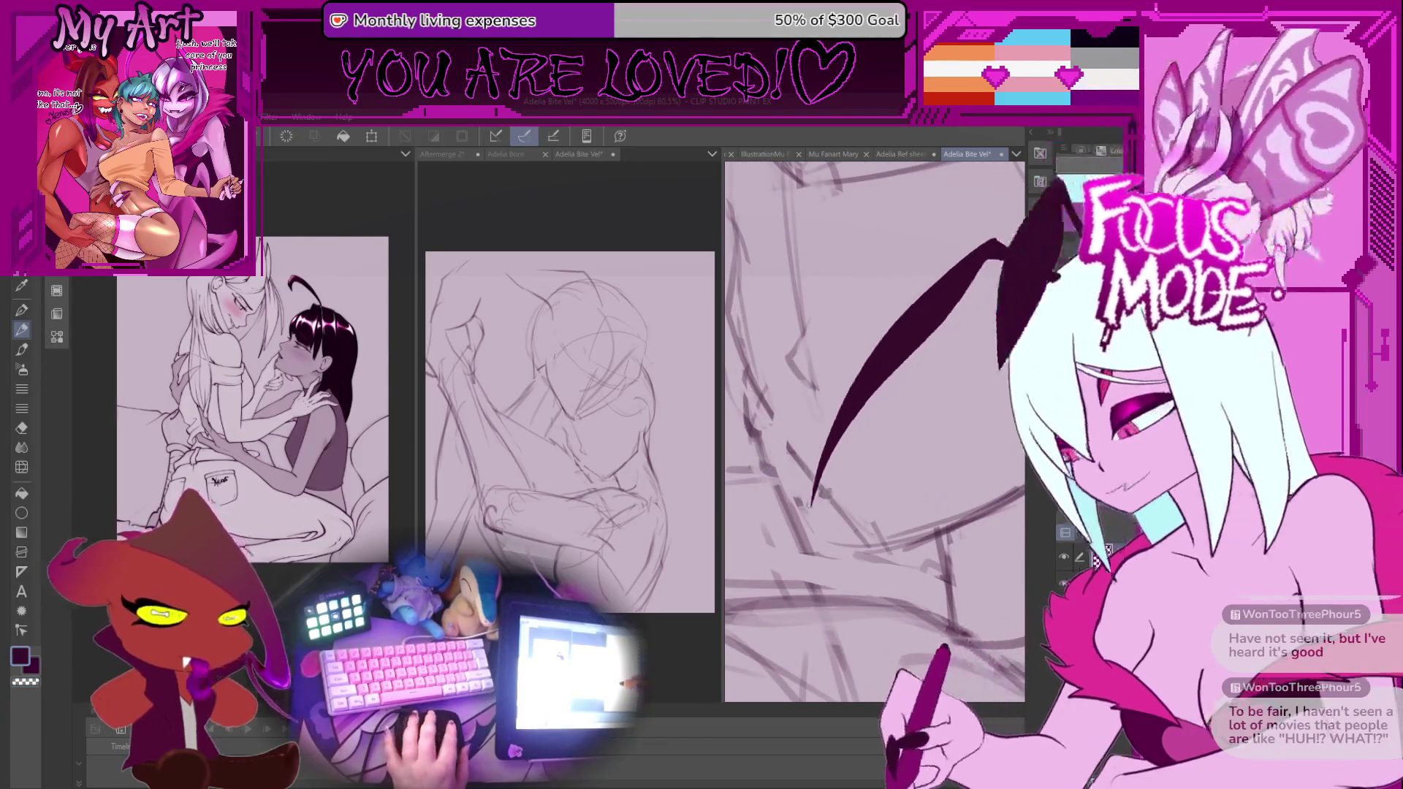
pyautogui.scroll(2, 802, 414)
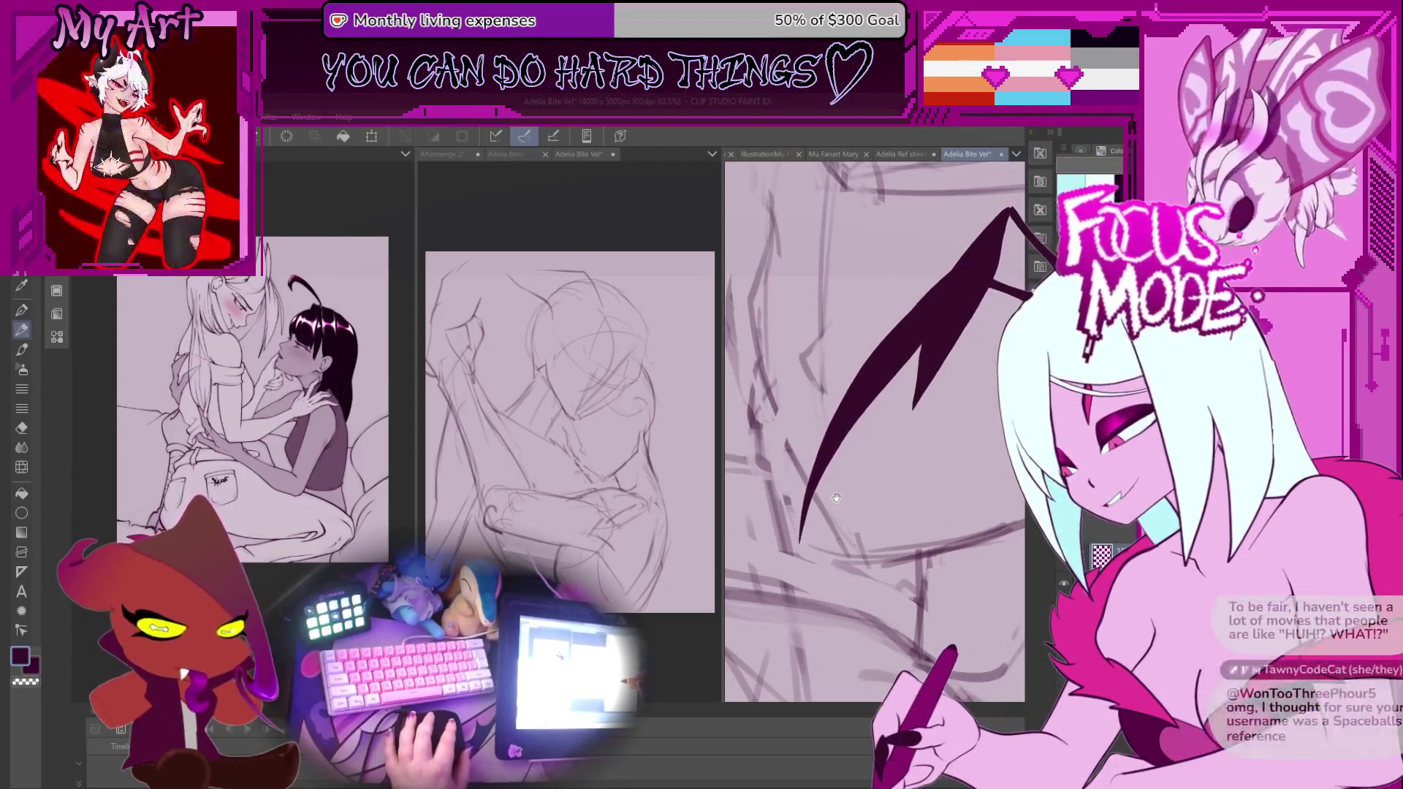
pyautogui.hscroll(1, 830, 488)
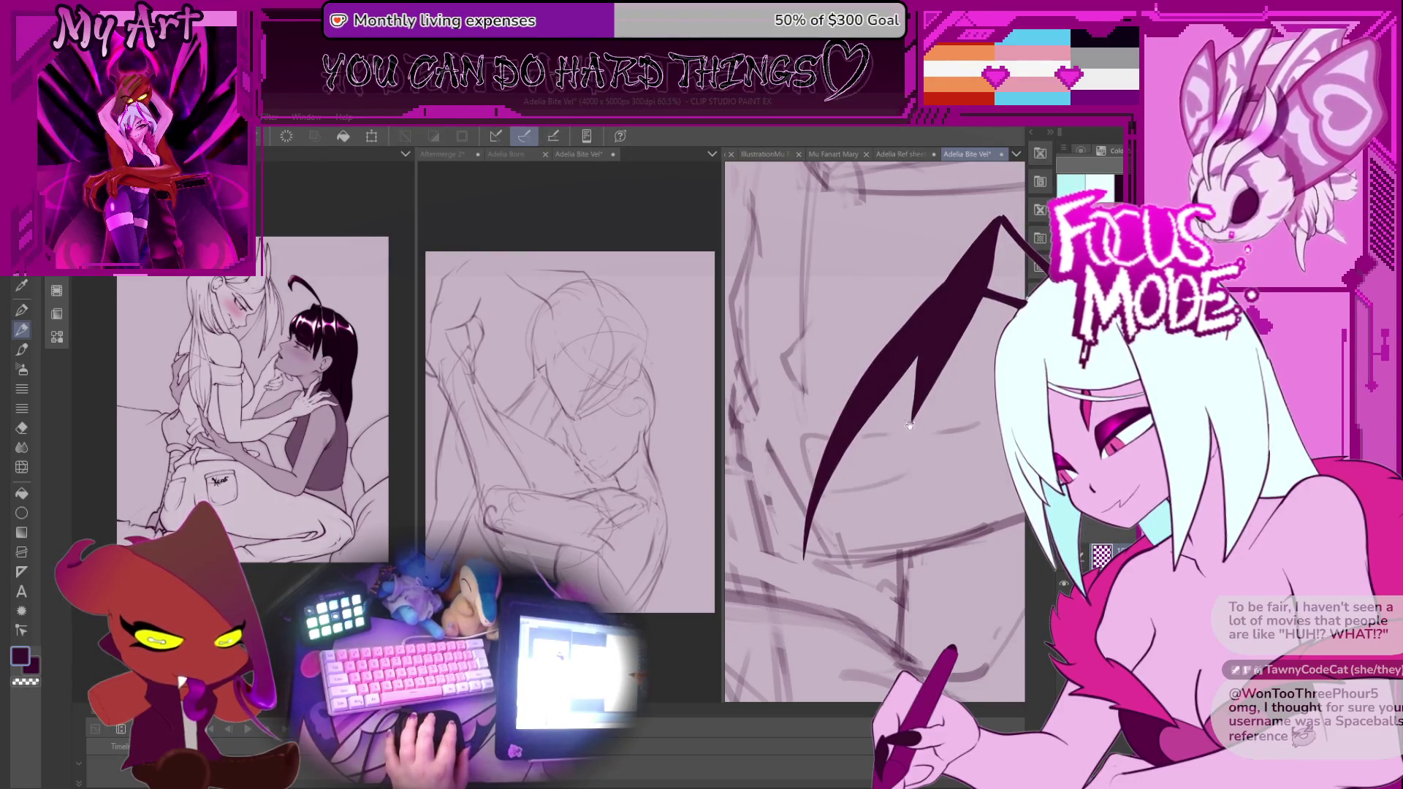
# Reframe the view around the face and save the Adelia bite sketch file.
pyautogui.scroll(-2, 880, 441)
pyautogui.moveTo(930, 458); pyautogui.dragTo(901, 474)
pyautogui.scroll(-2, 901, 474)
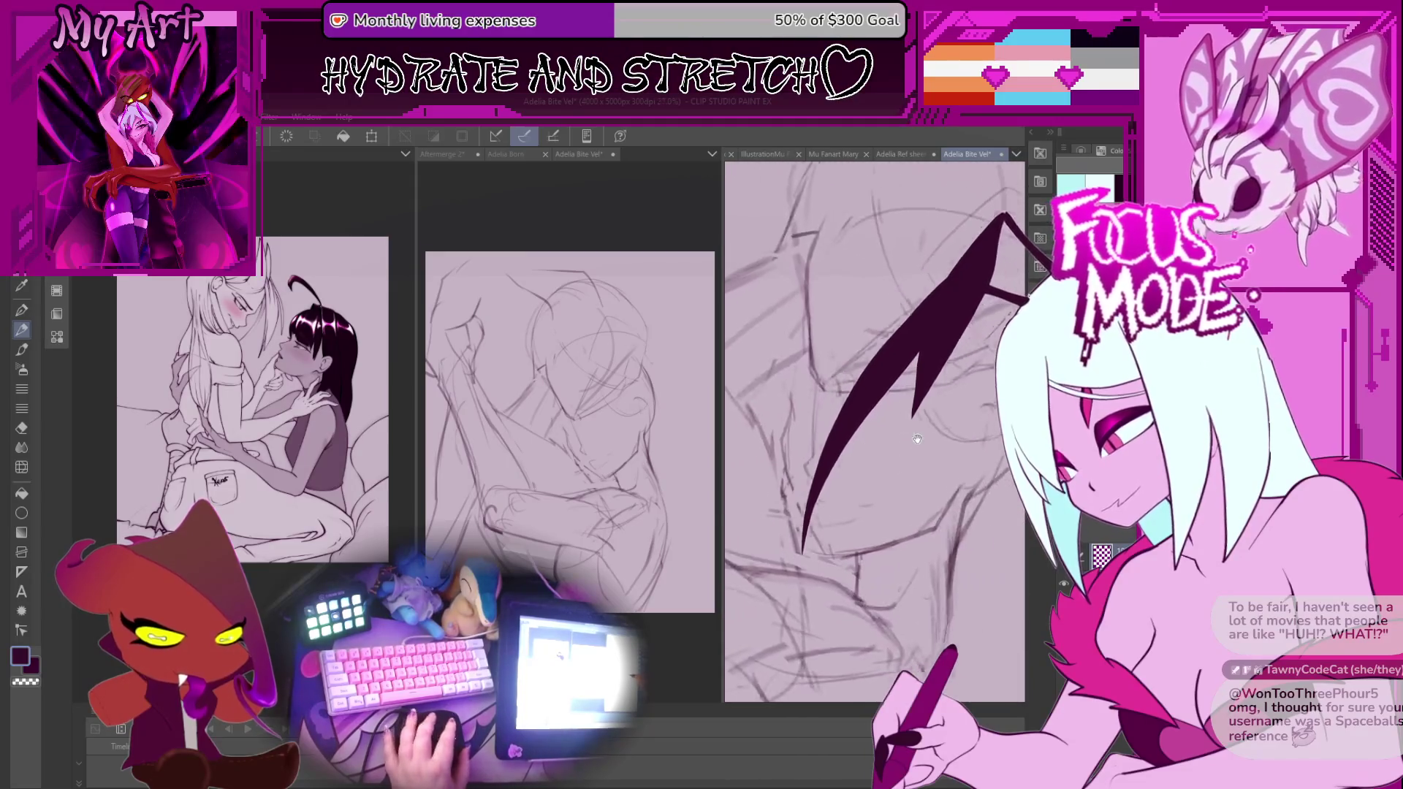
pyautogui.scroll(3, 884, 465)
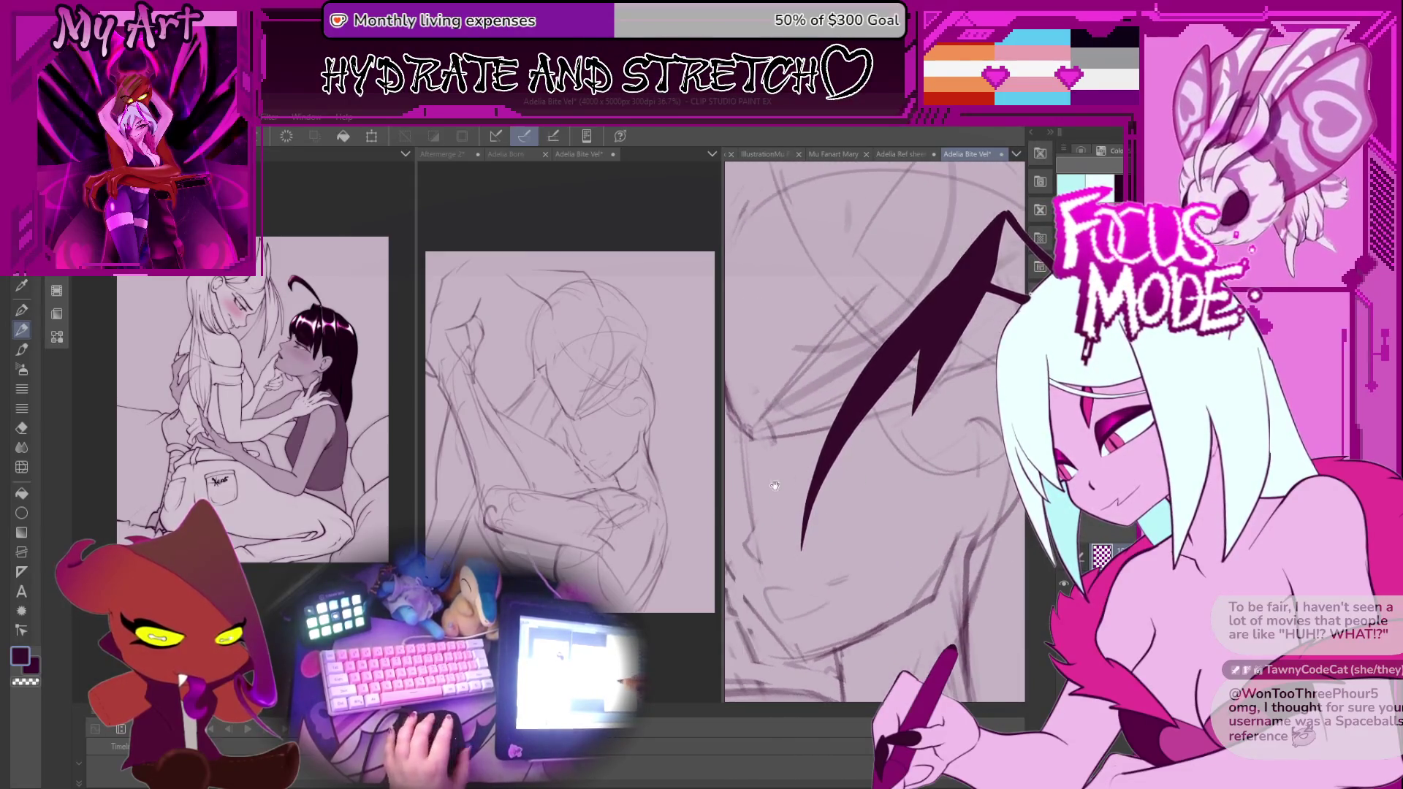
pyautogui.scroll(3, 926, 411)
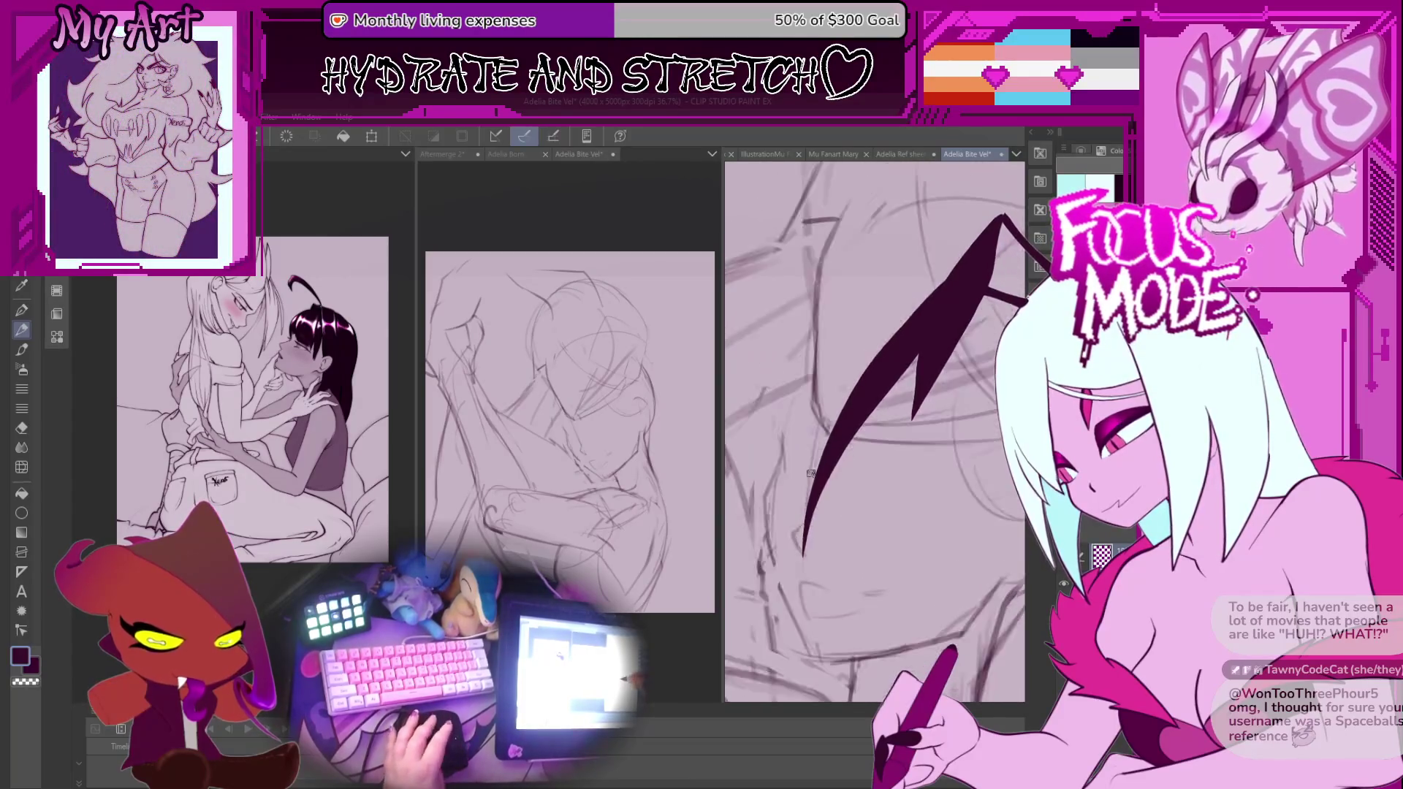
pyautogui.scroll(2, 799, 518)
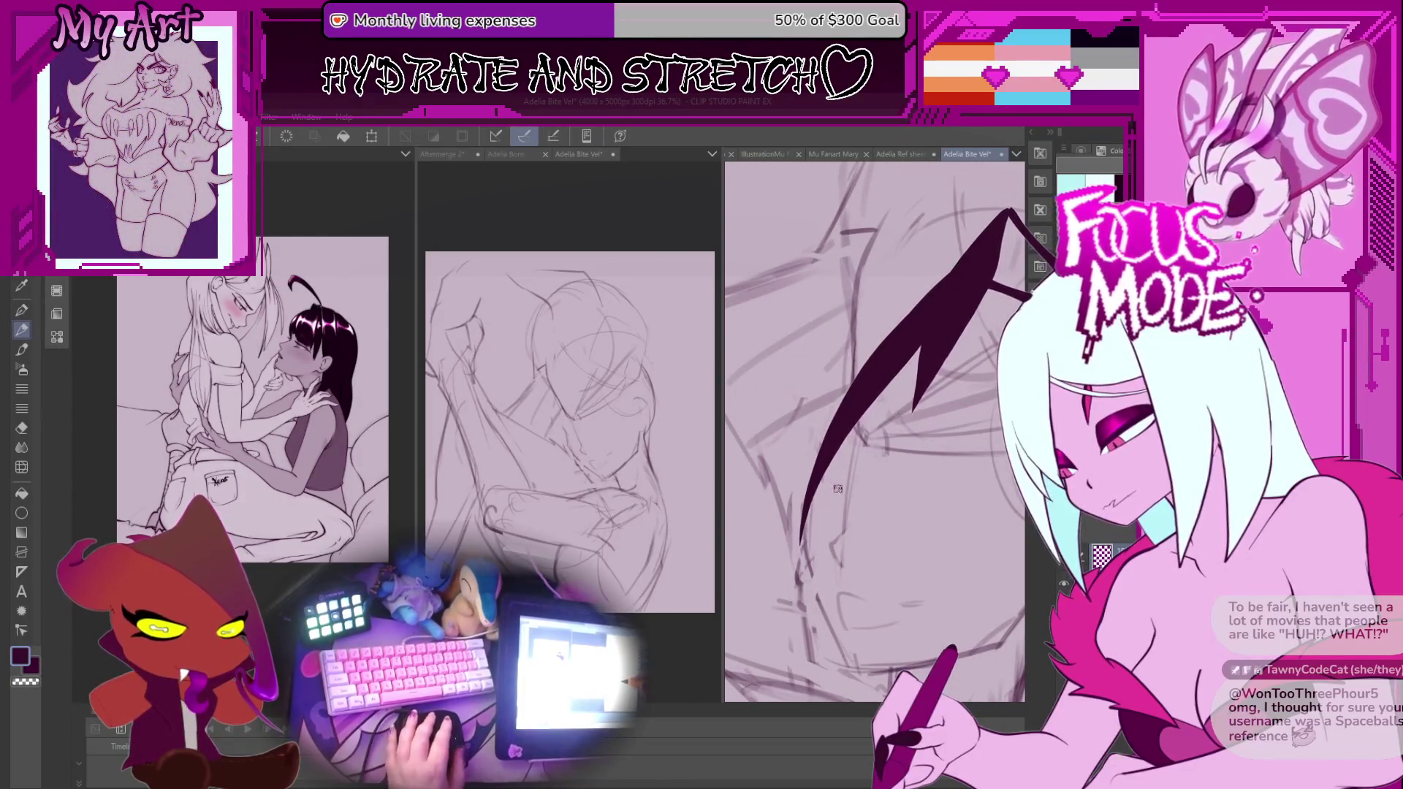
pyautogui.hotkey('ctrl', 's')
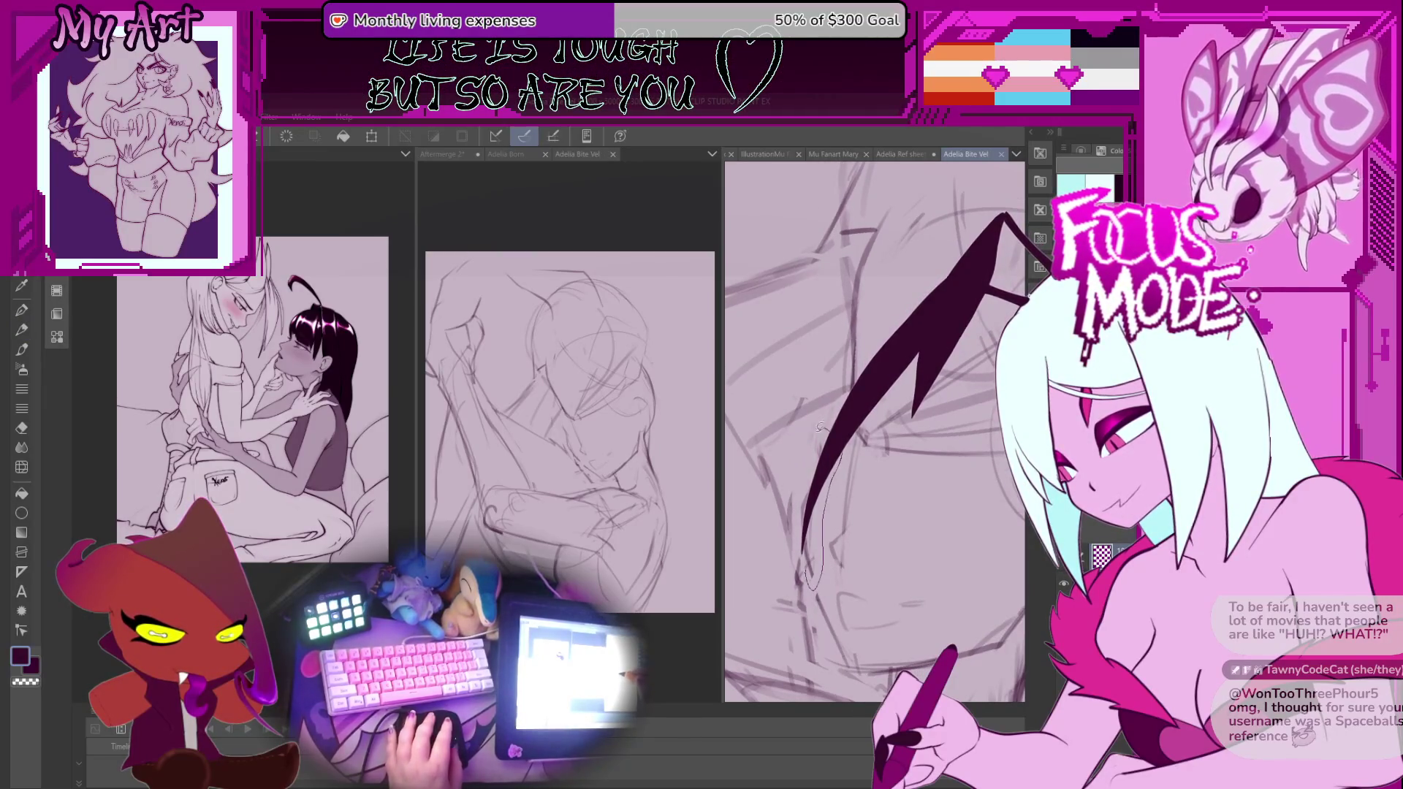
# Move the lassoed face-outline lines below the hair strand slightly lower and apply the change.
pyautogui.hotkey('ctrl', 't')
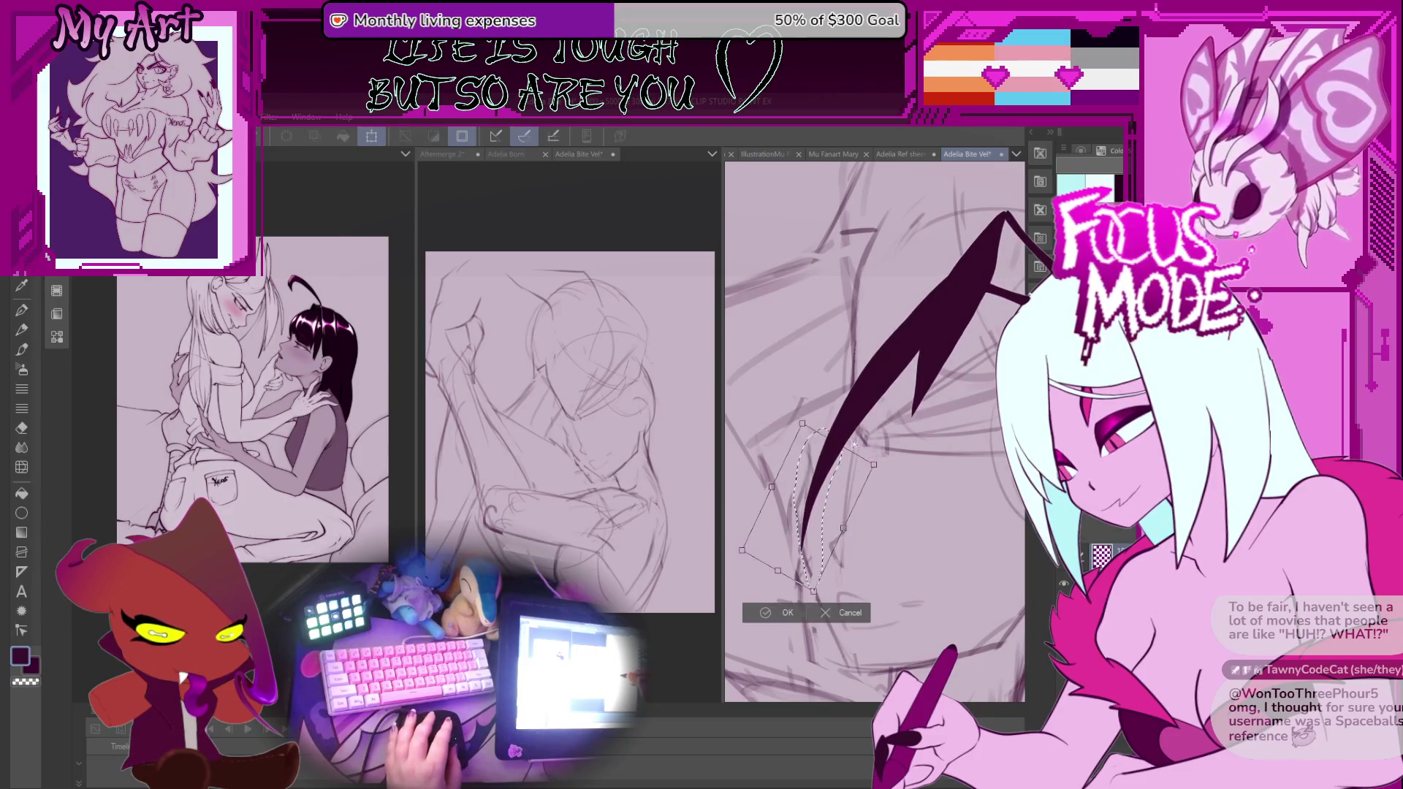
pyautogui.moveTo(839, 448); pyautogui.dragTo(840, 463)
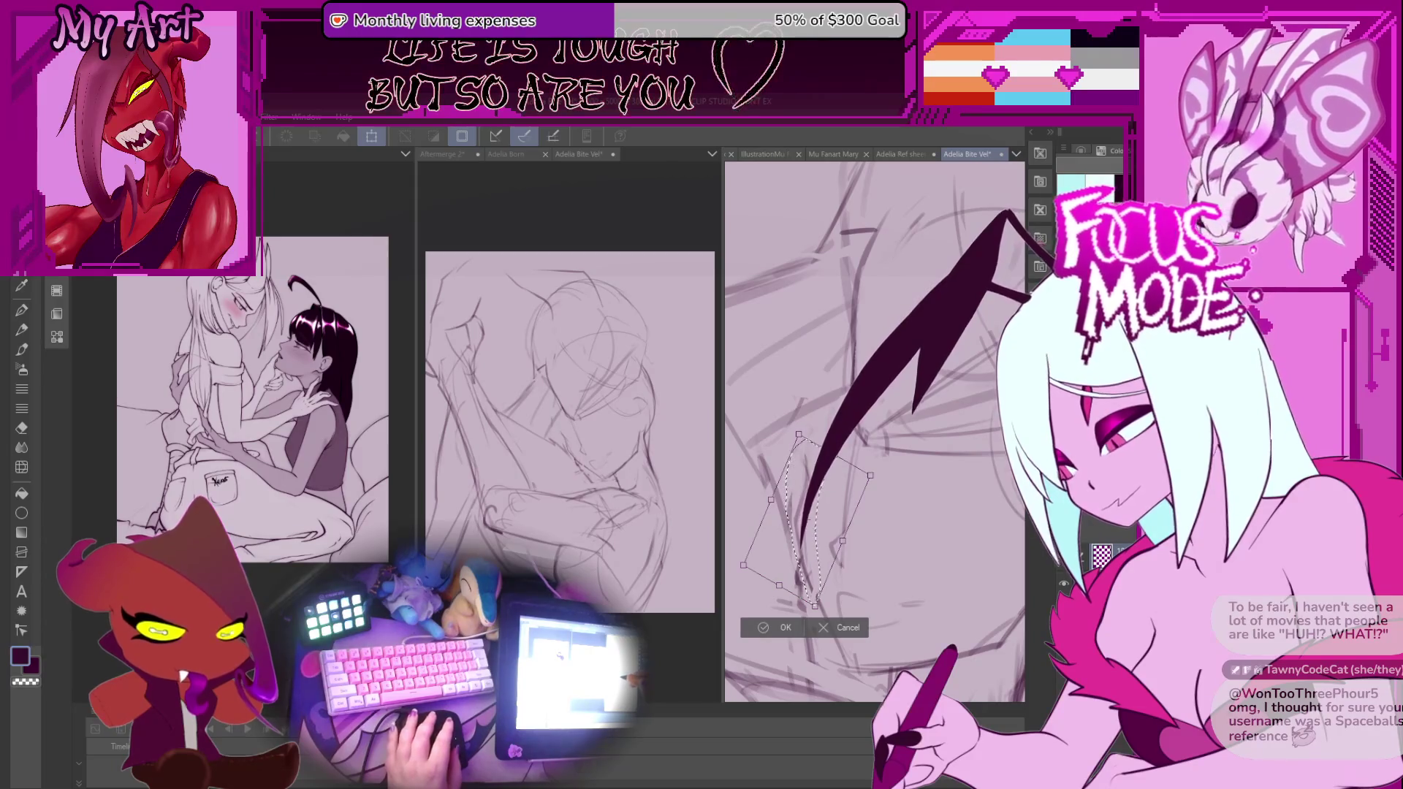
pyautogui.click(779, 627)
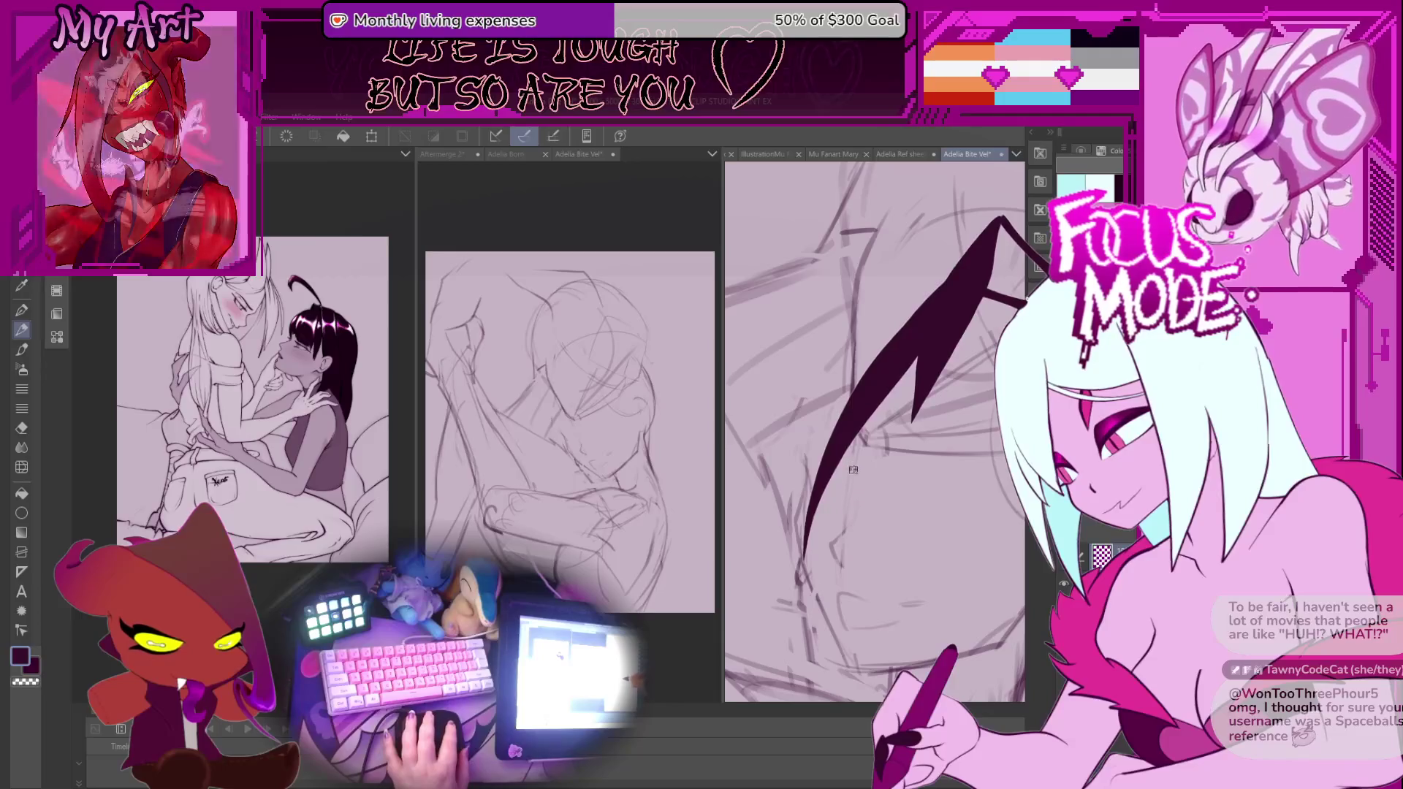
pyautogui.moveTo(816, 424); pyautogui.dragTo(825, 495)
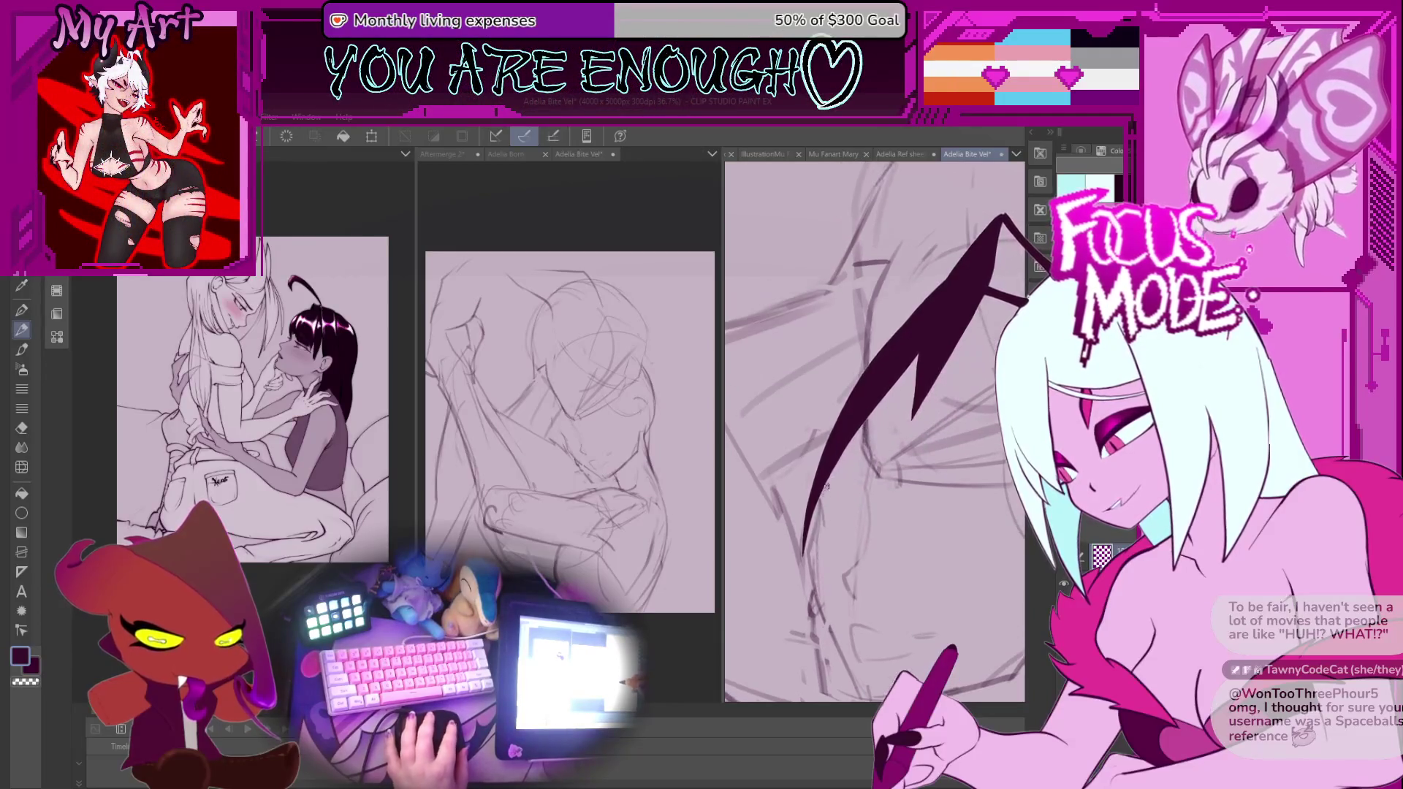
pyautogui.scroll(-5, 850, 467)
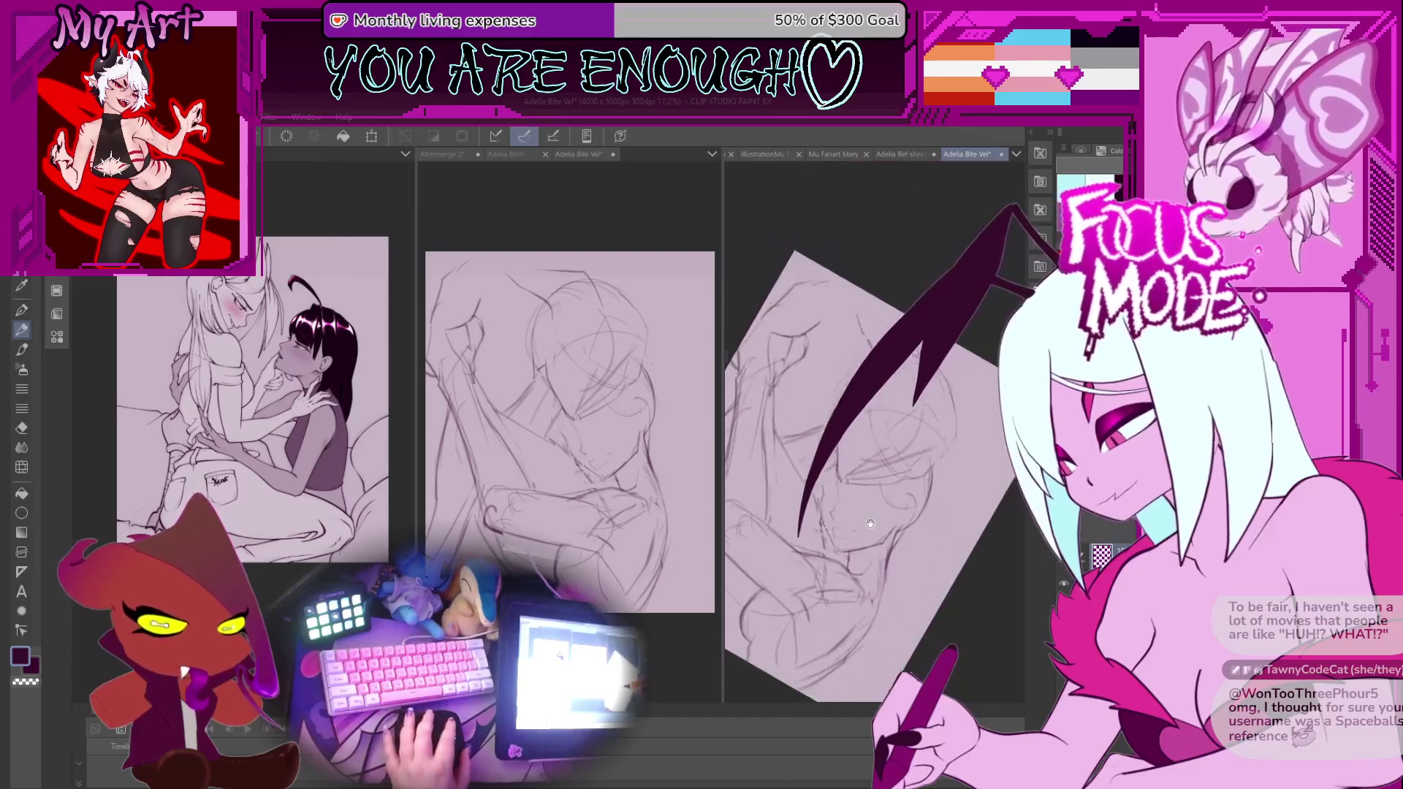
pyautogui.scroll(2, 925, 483)
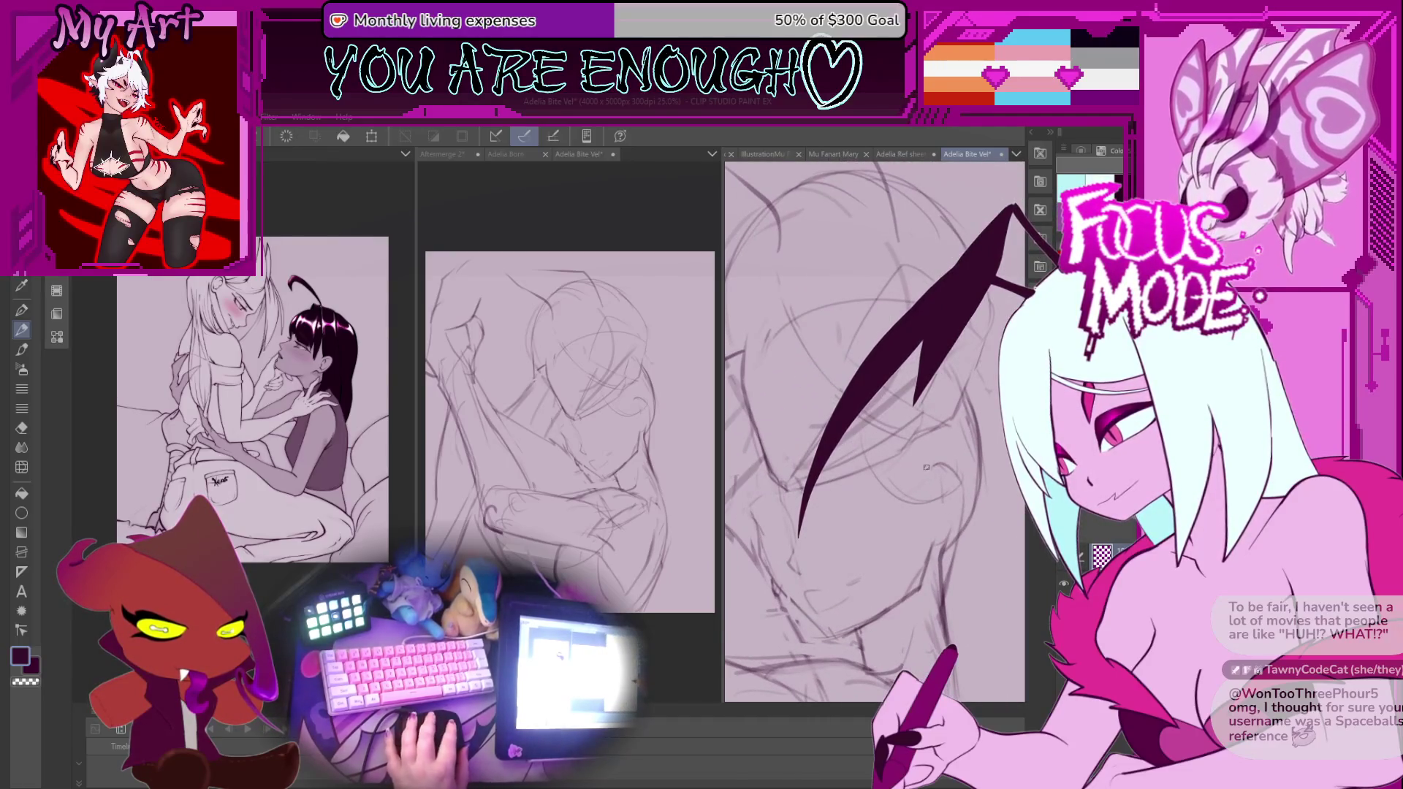
pyautogui.moveTo(951, 515)
pyautogui.mouseDown()
pyautogui.moveTo(855, 474)
pyautogui.moveTo(874, 523)
pyautogui.mouseUp()
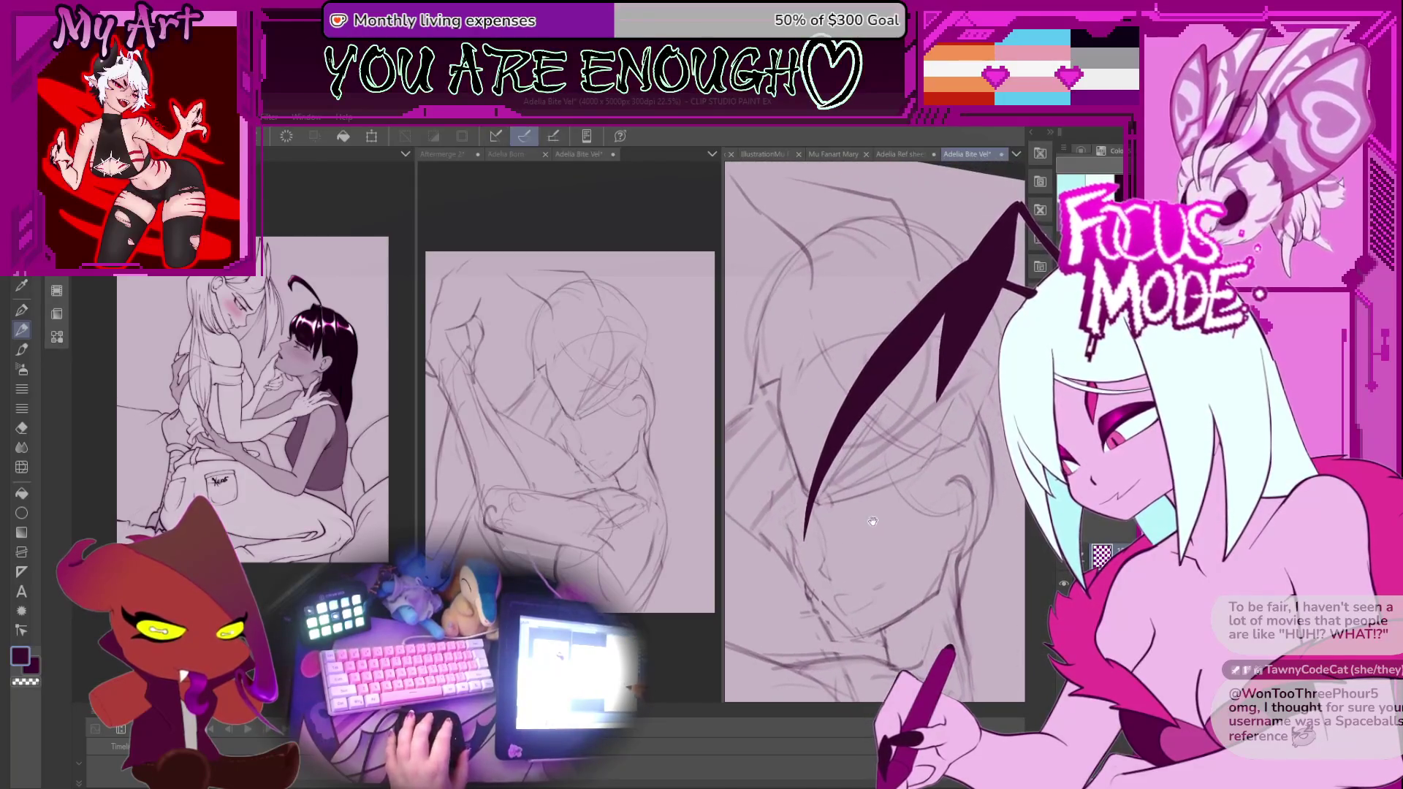
pyautogui.moveTo(868, 474); pyautogui.dragTo(862, 560)
pyautogui.moveTo(906, 515); pyautogui.dragTo(882, 472)
pyautogui.moveTo(902, 526)
pyautogui.mouseDown()
pyautogui.moveTo(917, 460)
pyautogui.moveTo(921, 515)
pyautogui.mouseUp()
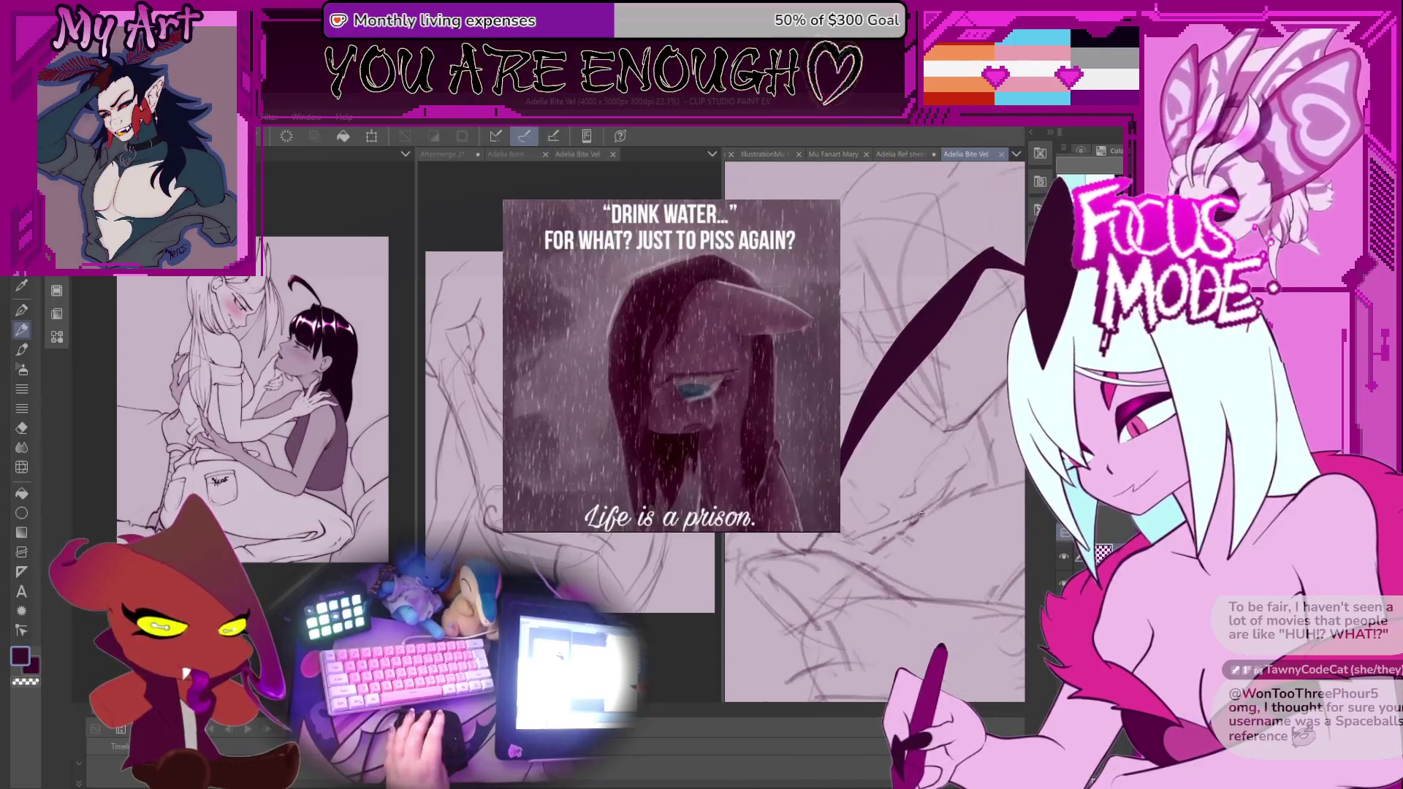
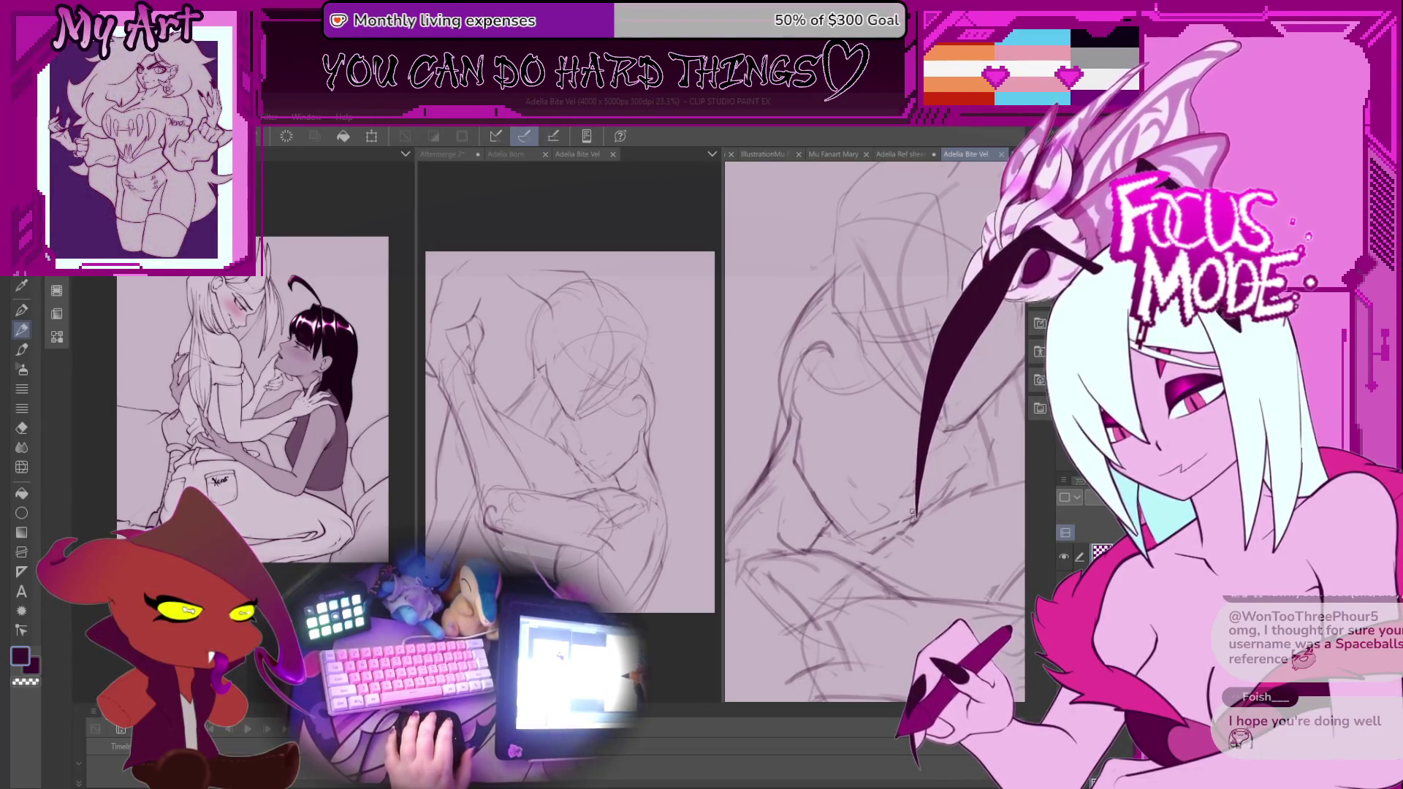
# Rotate the embrace sketch view nearly upright and zoom to a comfortable drawing angle.
pyautogui.scroll(-2, 840, 468)
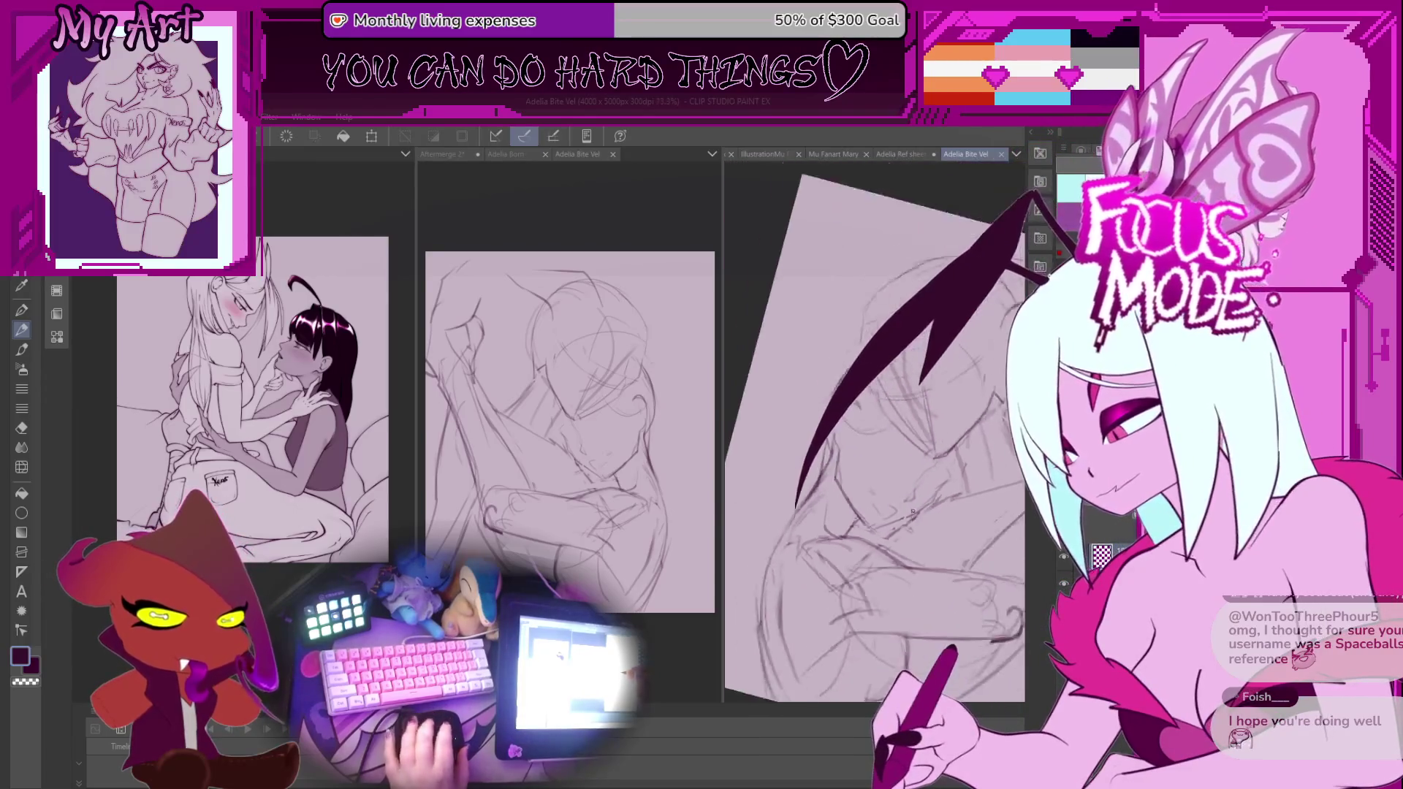
pyautogui.moveTo(732, 490)
pyautogui.mouseDown()
pyautogui.moveTo(799, 458)
pyautogui.moveTo(797, 518)
pyautogui.moveTo(906, 453)
pyautogui.moveTo(847, 369)
pyautogui.moveTo(852, 340)
pyautogui.mouseUp()
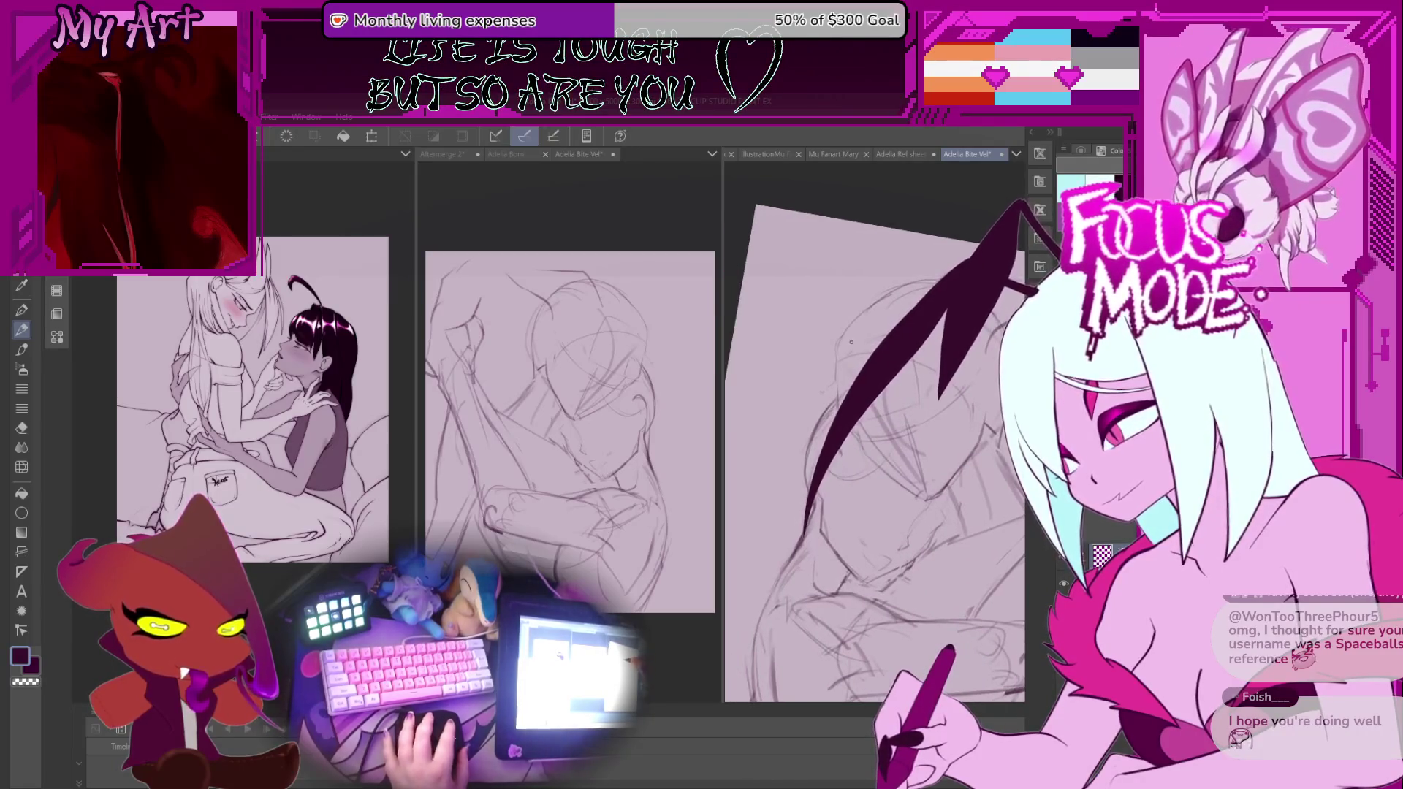
pyautogui.moveTo(835, 406); pyautogui.dragTo(846, 364)
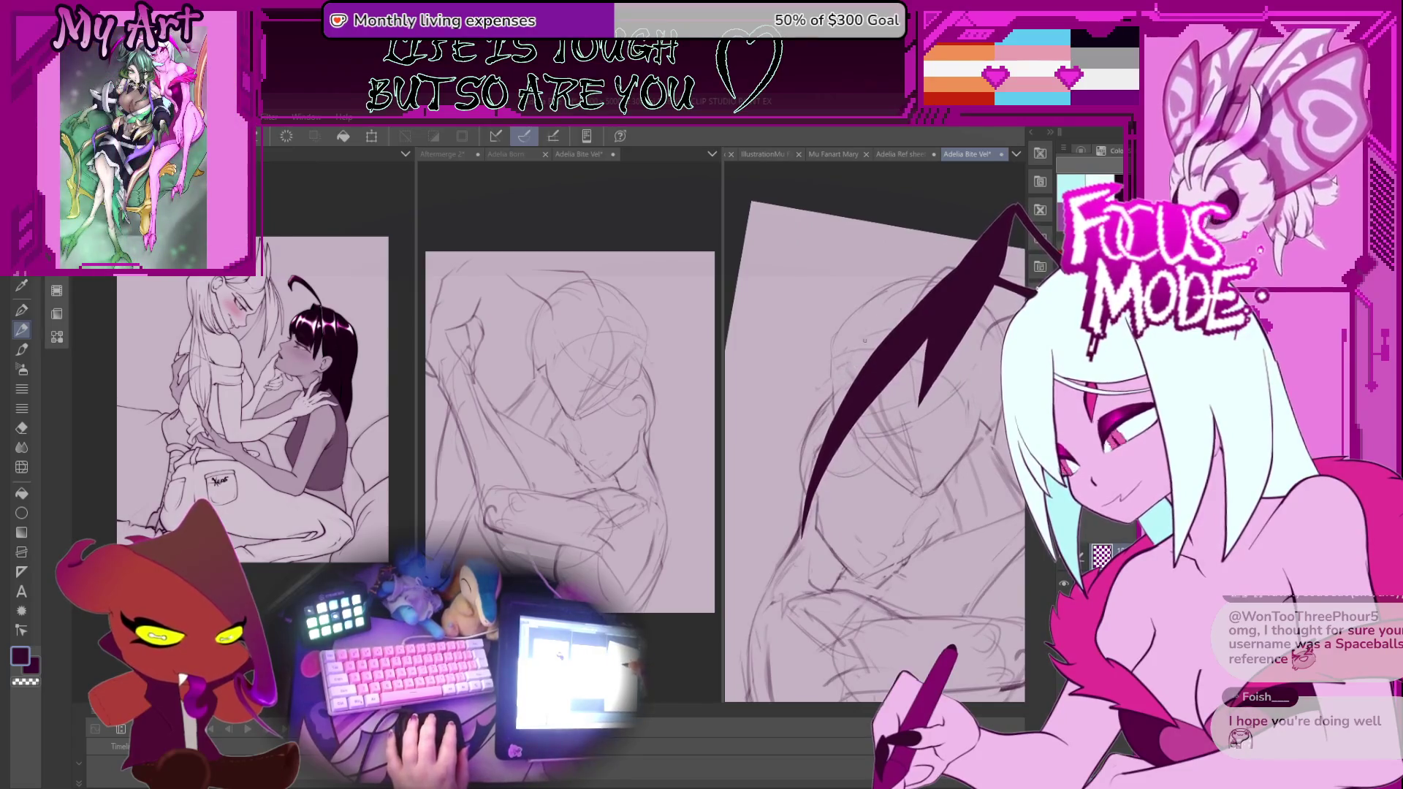
pyautogui.moveTo(866, 356); pyautogui.dragTo(822, 373)
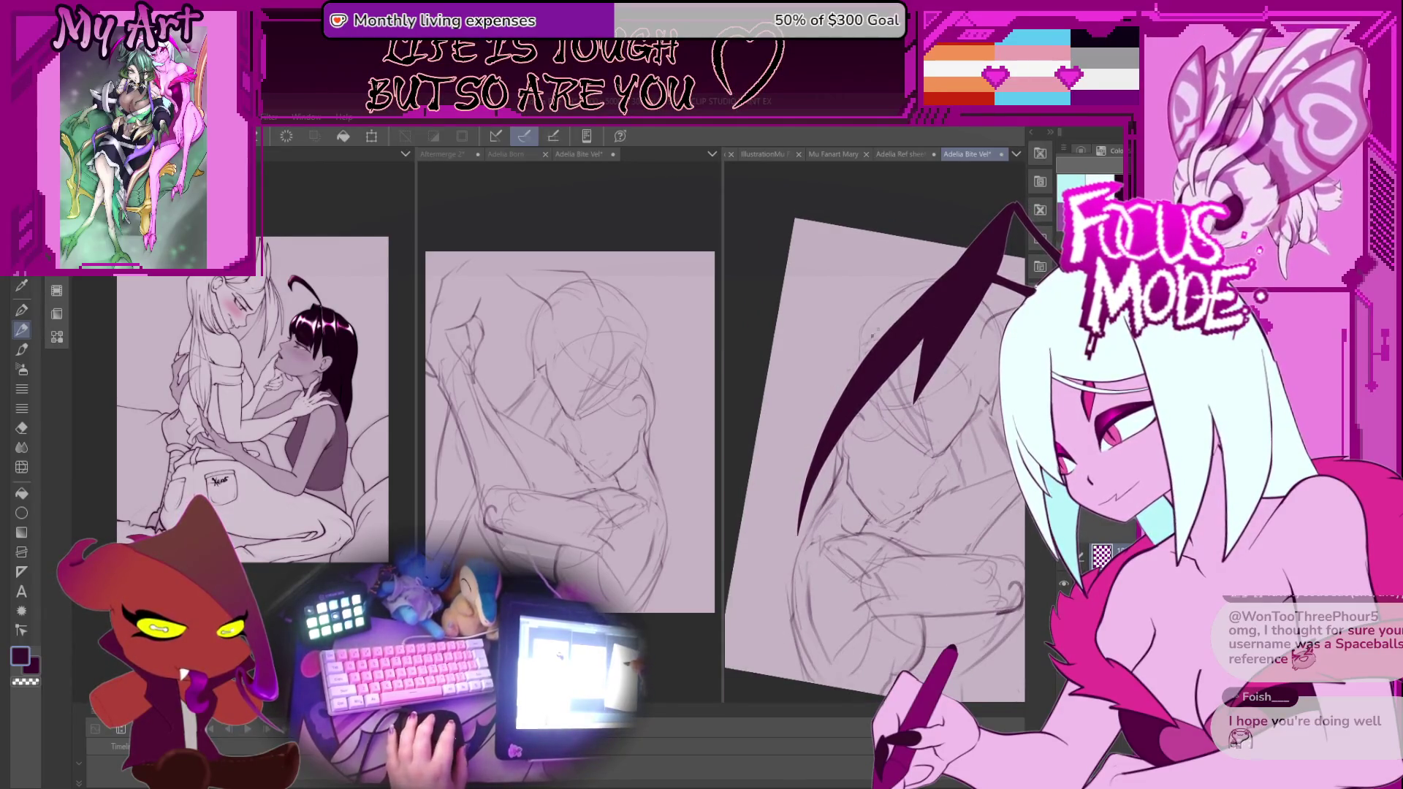
pyautogui.moveTo(918, 295); pyautogui.dragTo(895, 318)
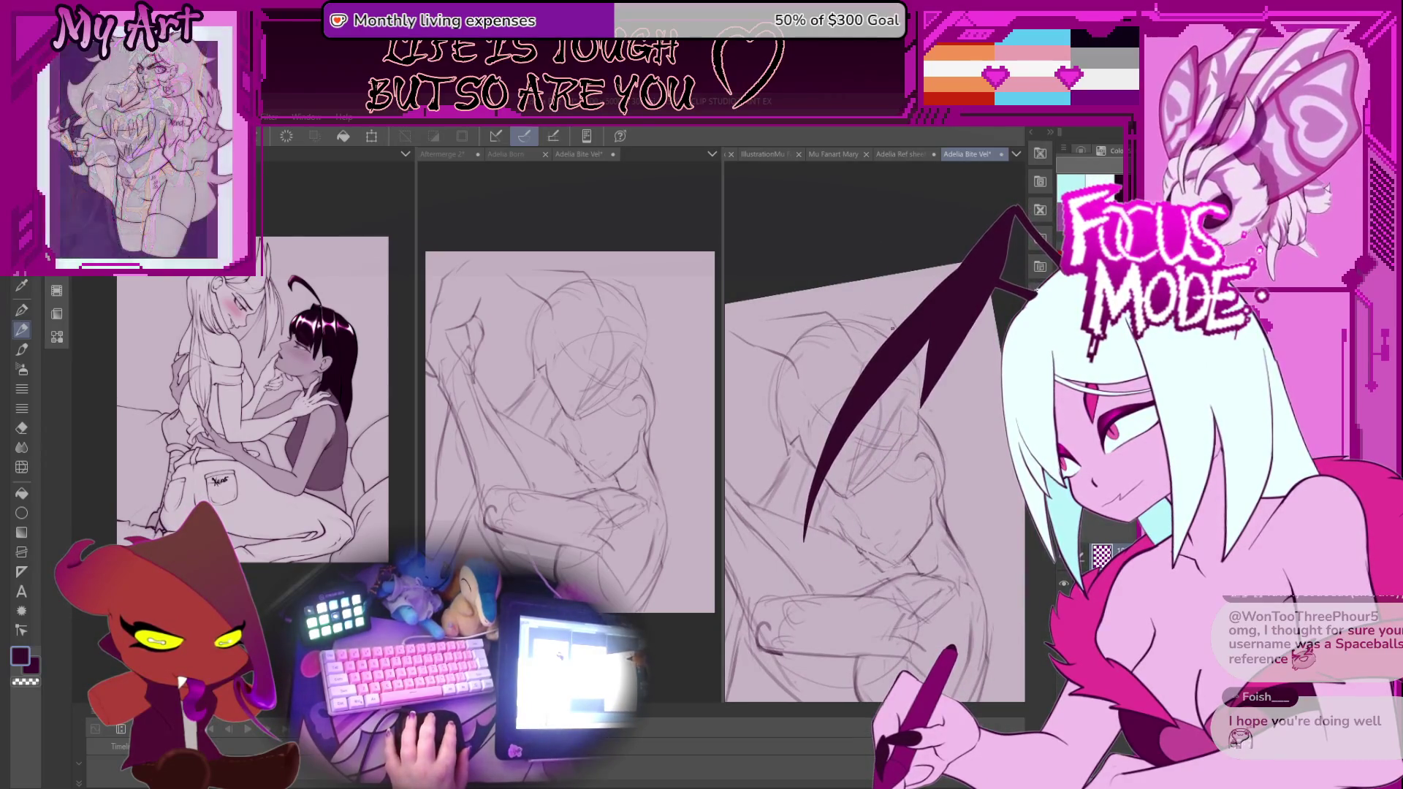
pyautogui.moveTo(885, 326)
pyautogui.mouseDown()
pyautogui.moveTo(815, 353)
pyautogui.moveTo(949, 409)
pyautogui.mouseUp()
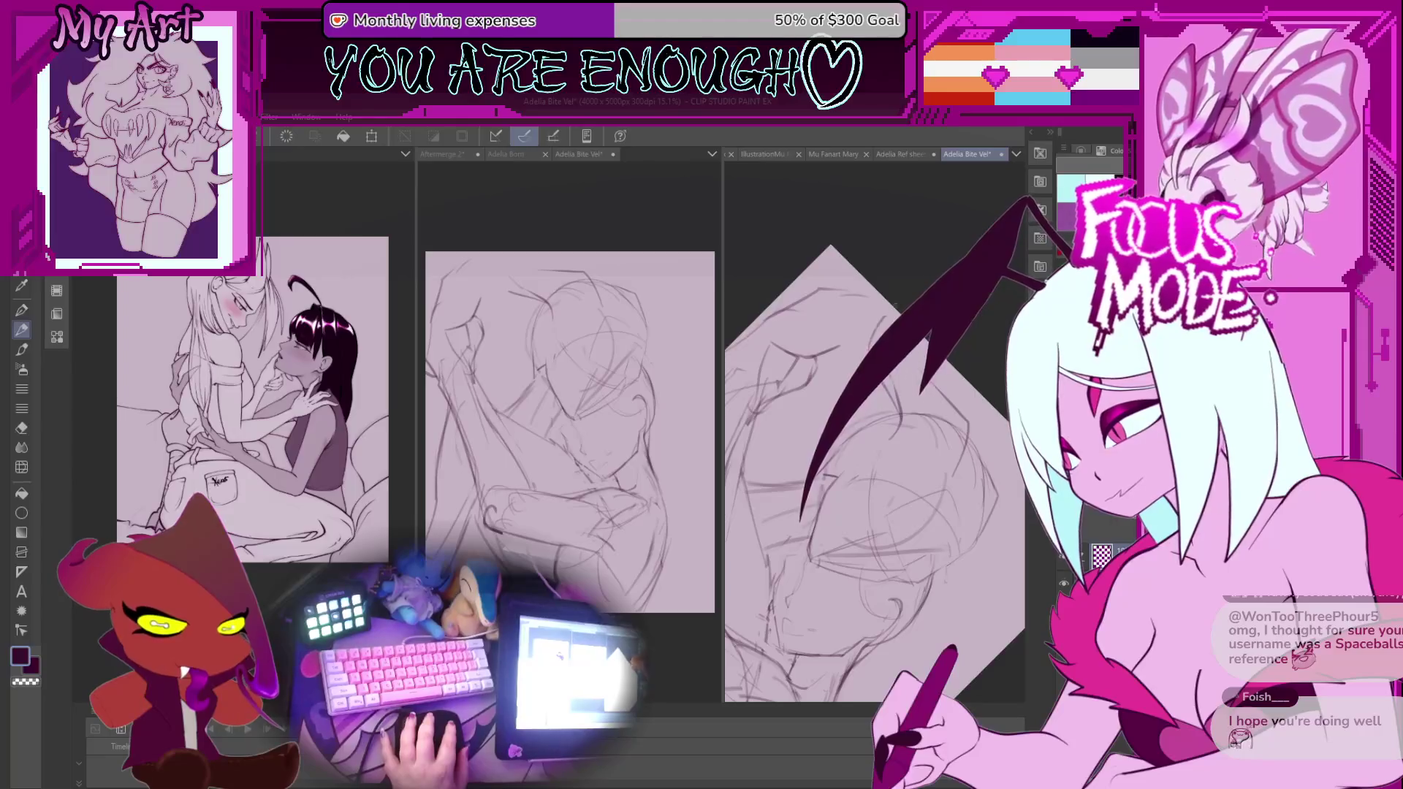
pyautogui.scroll(-2, 889, 344)
pyautogui.scroll(1, 905, 370)
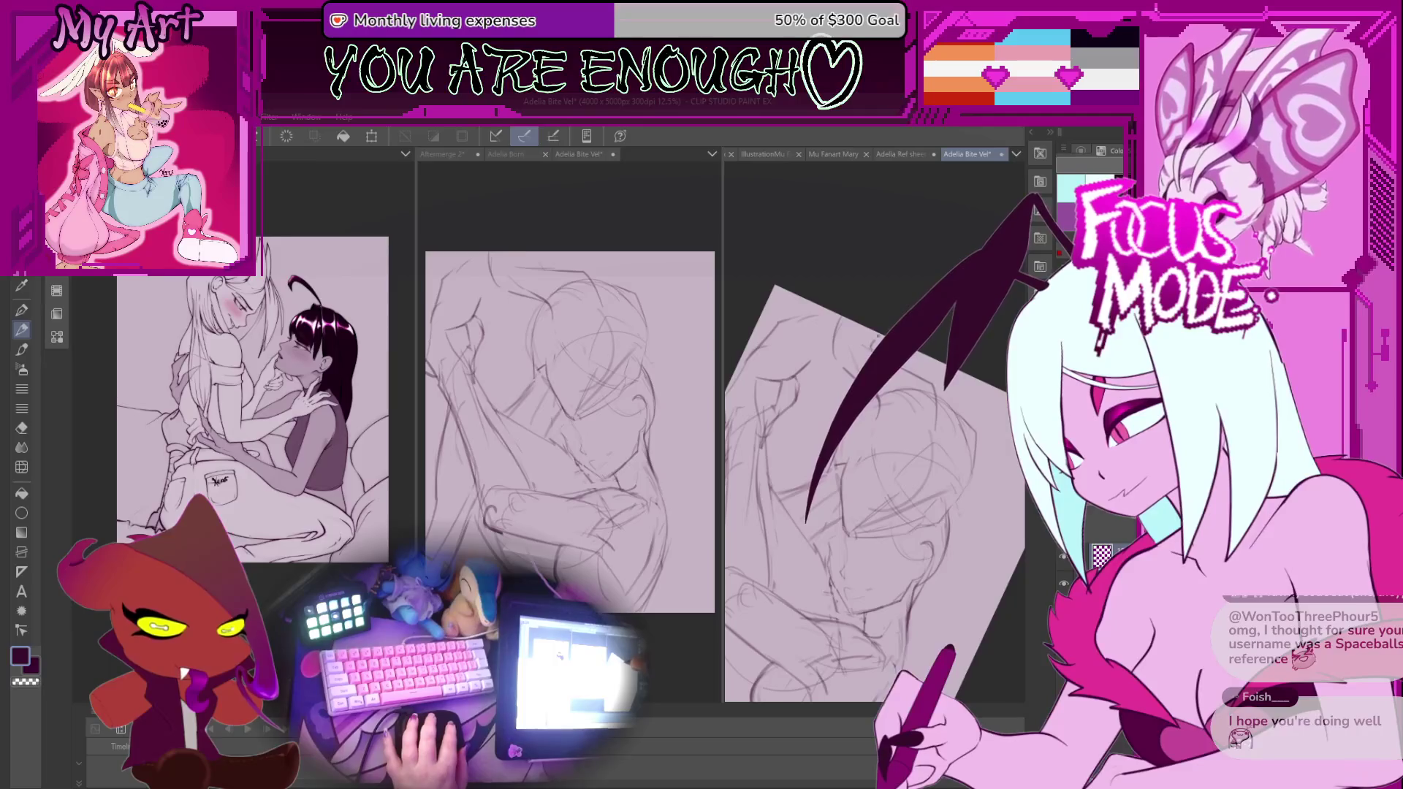
pyautogui.scroll(3, 874, 493)
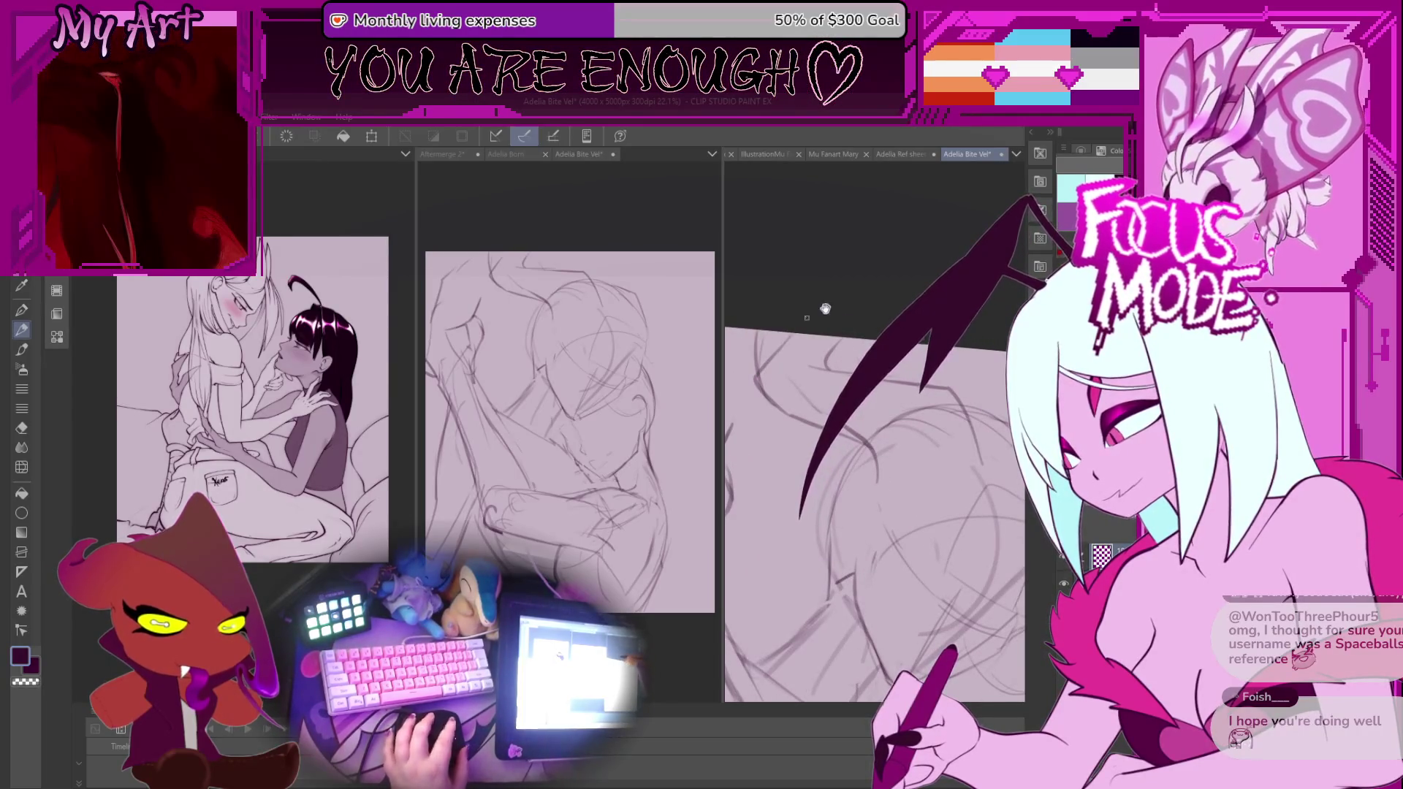
pyautogui.moveTo(807, 317); pyautogui.dragTo(851, 334)
# Clear the leftover selection and return to the Pen tool for drawing.
pyautogui.hotkey('ctrl', 'd')
pyautogui.scroll(-3, 878, 274)
pyautogui.press('p')
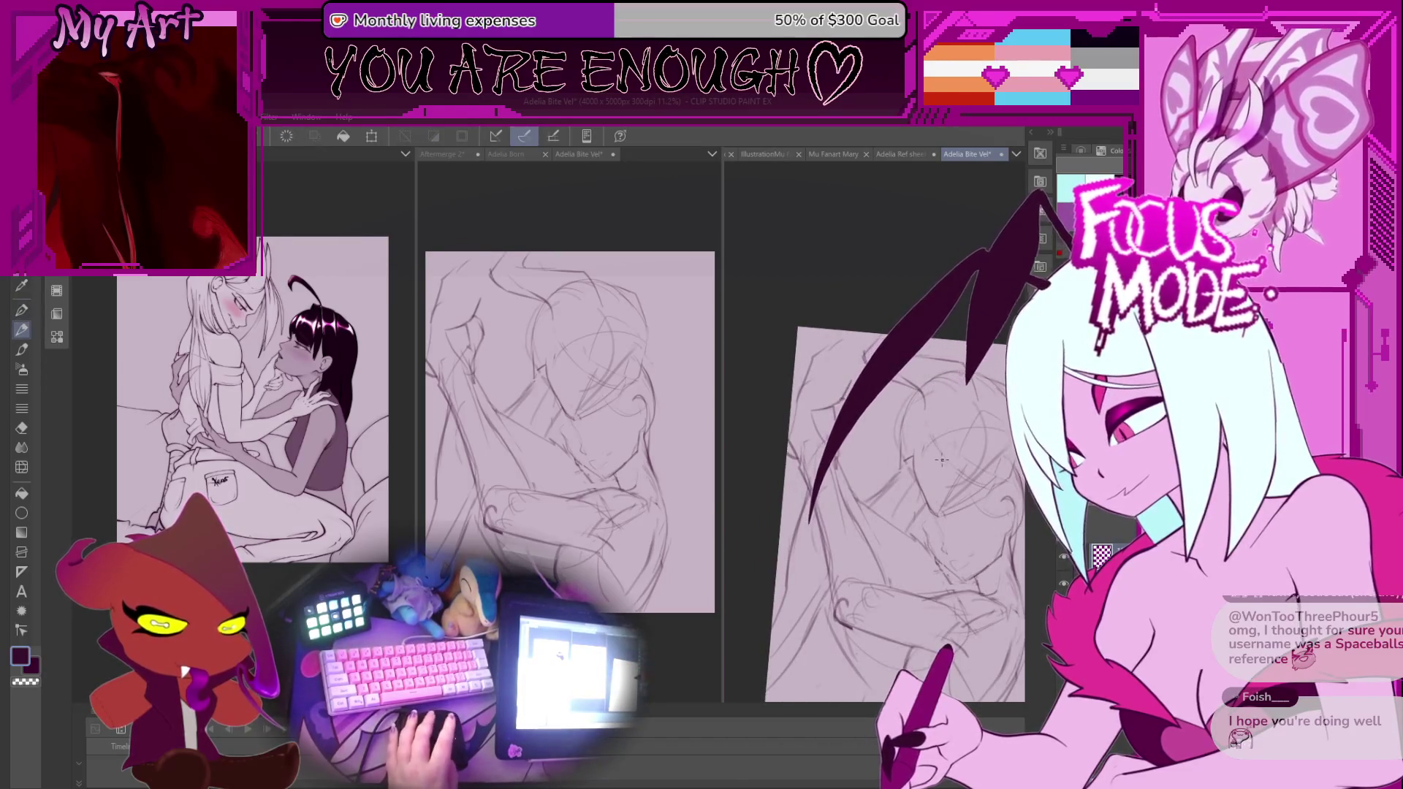
pyautogui.scroll(3, 942, 459)
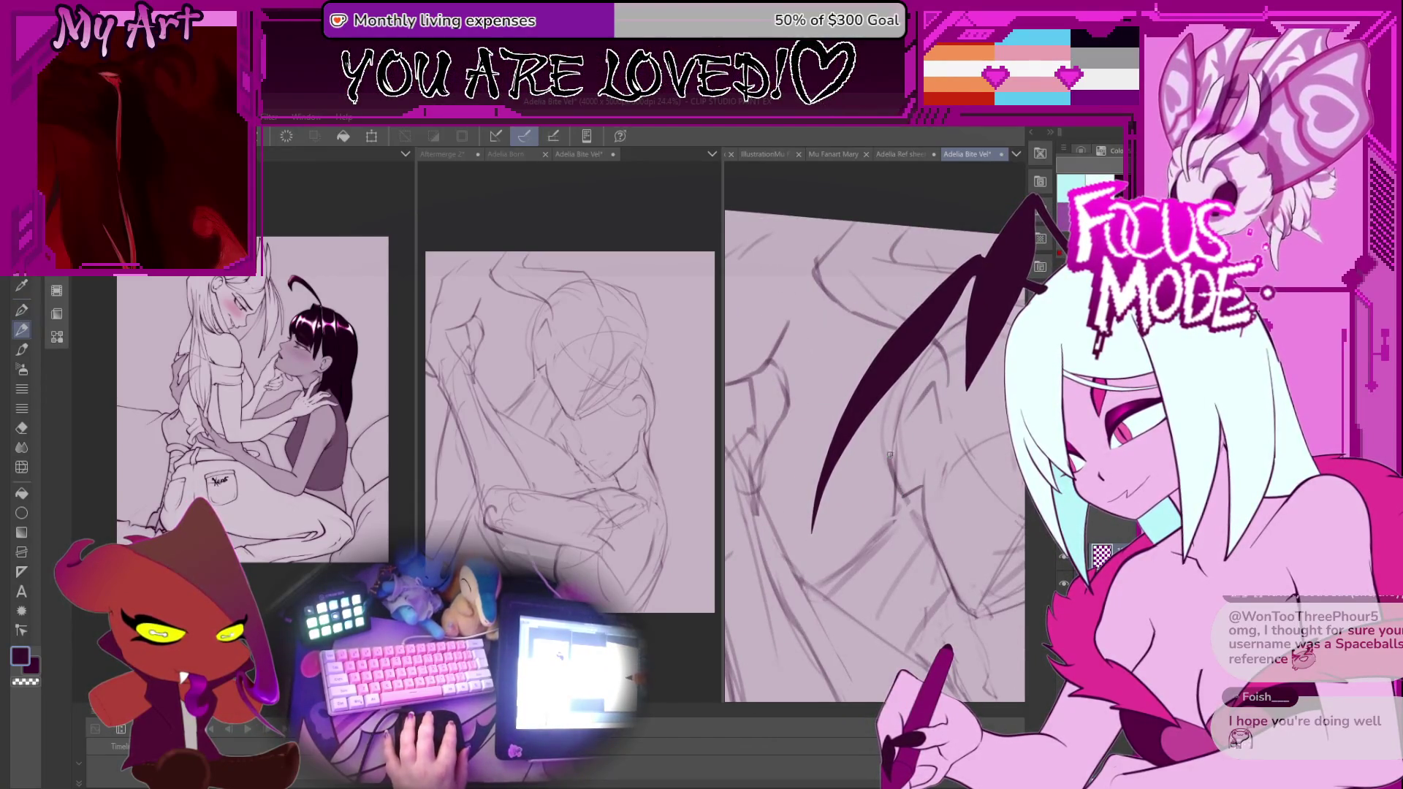
pyautogui.moveTo(919, 395)
pyautogui.mouseDown()
pyautogui.moveTo(899, 423)
pyautogui.moveTo(821, 426)
pyautogui.mouseUp()
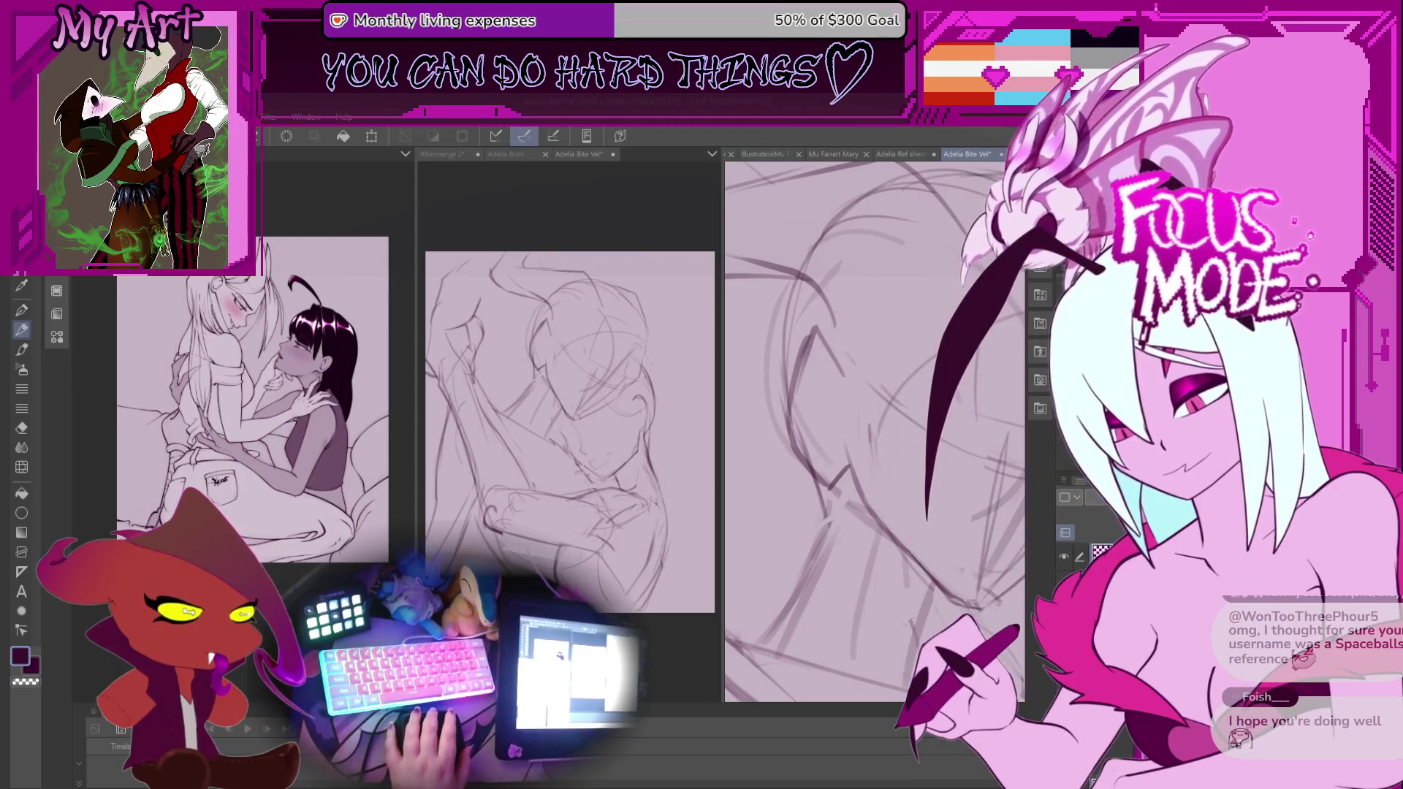
# Zoom out, switch to the pencil, and save the embrace sketch with Ctrl+S.
pyautogui.hotkey('ctrl', '-')
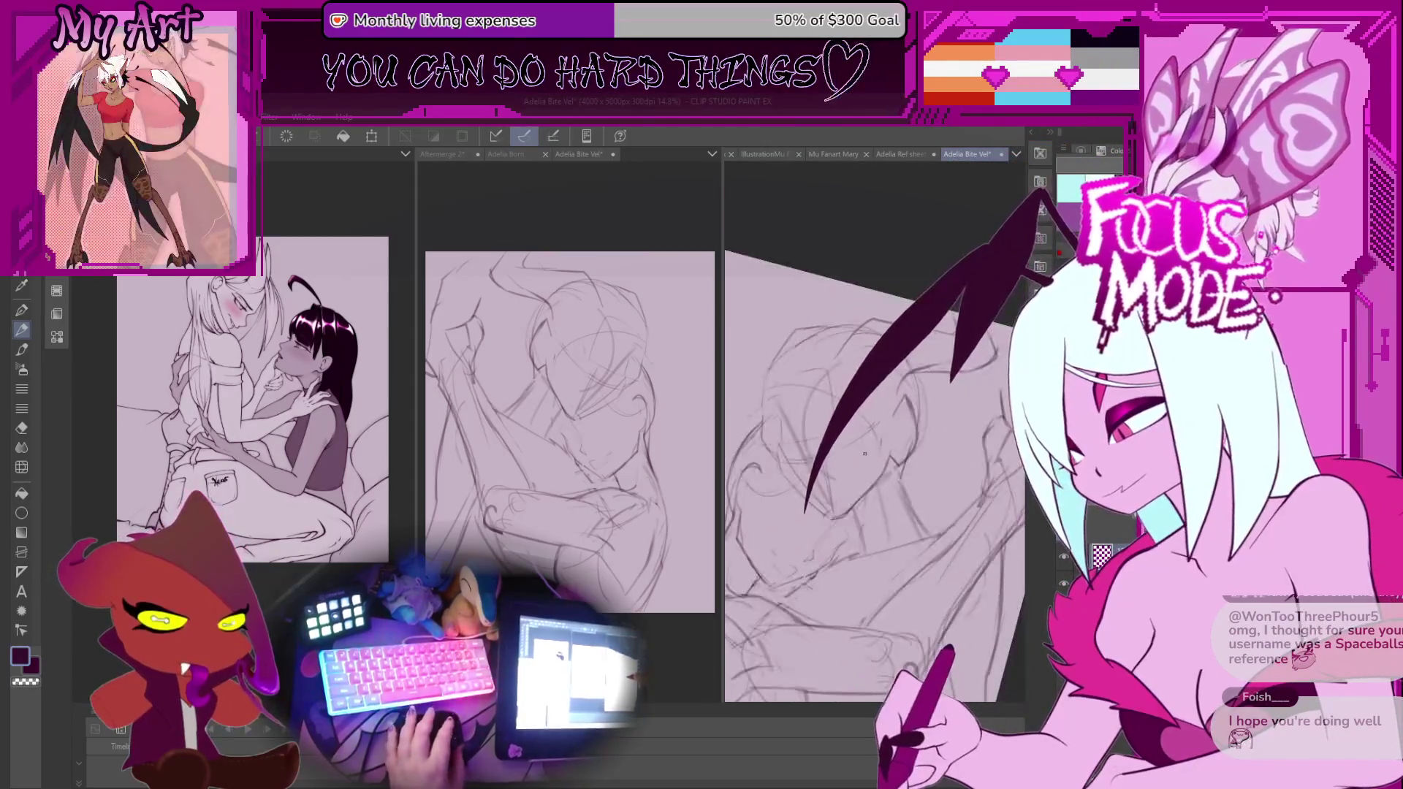
pyautogui.scroll(2, 864, 453)
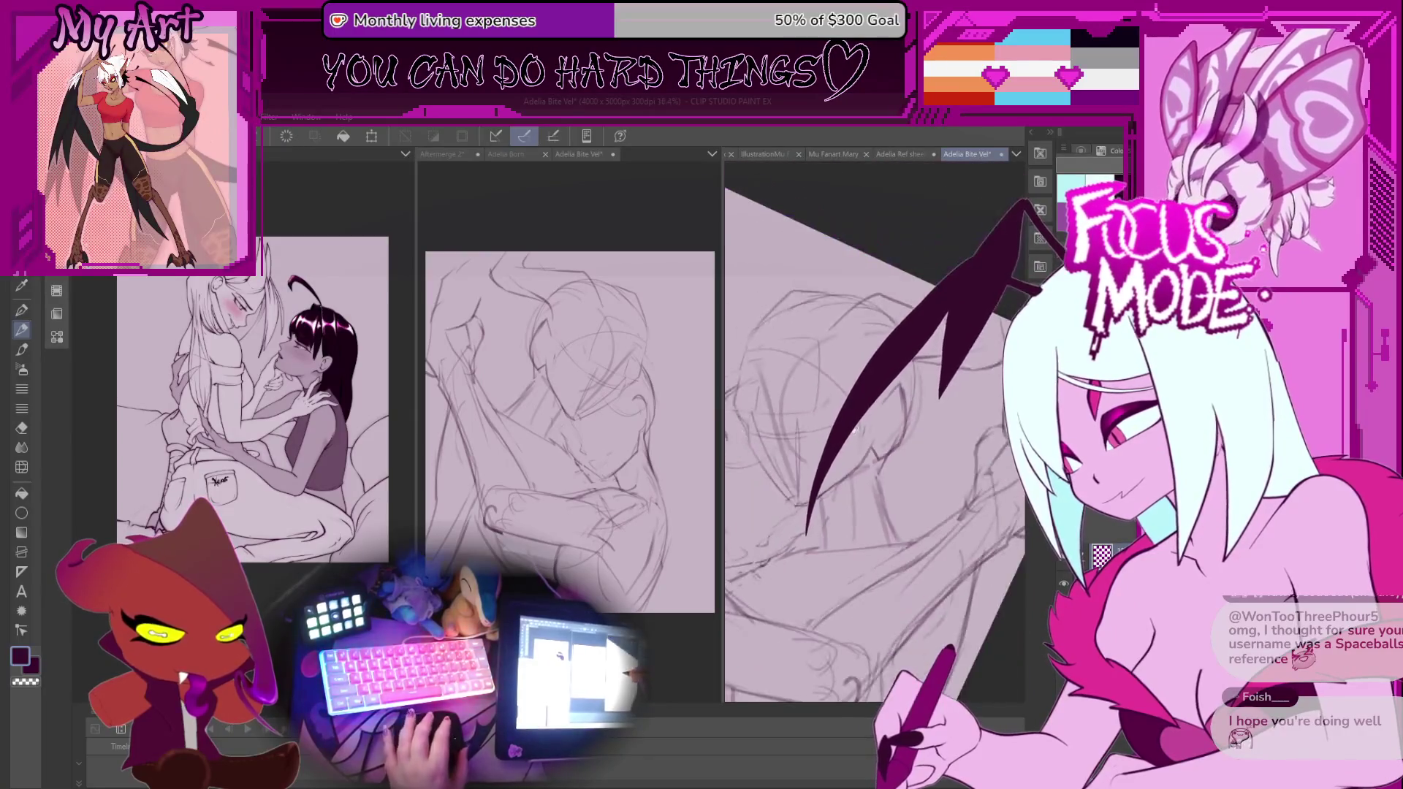
pyautogui.scroll(-1, 854, 429)
pyautogui.scroll(-1, 859, 477)
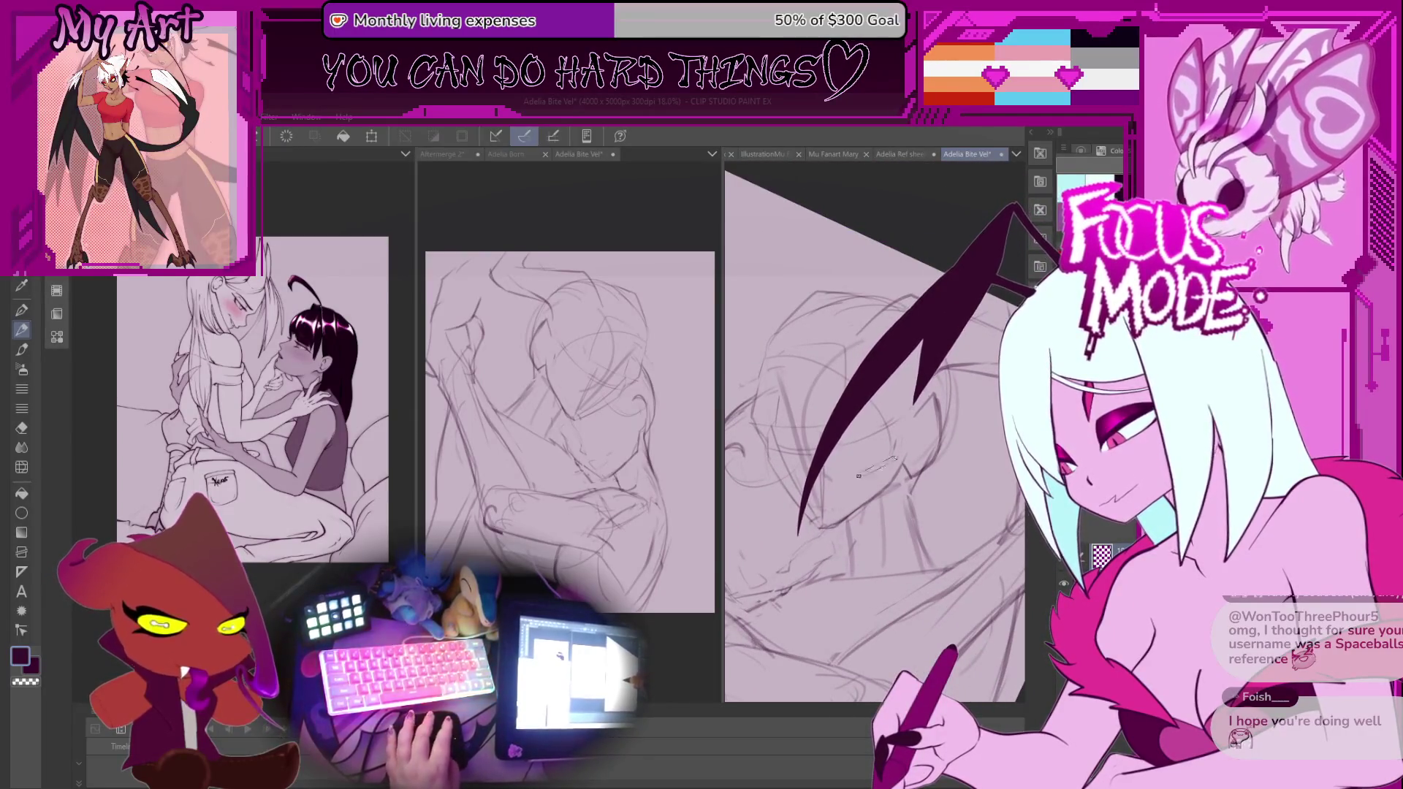
pyautogui.press('p')
pyautogui.scroll(1, 836, 497)
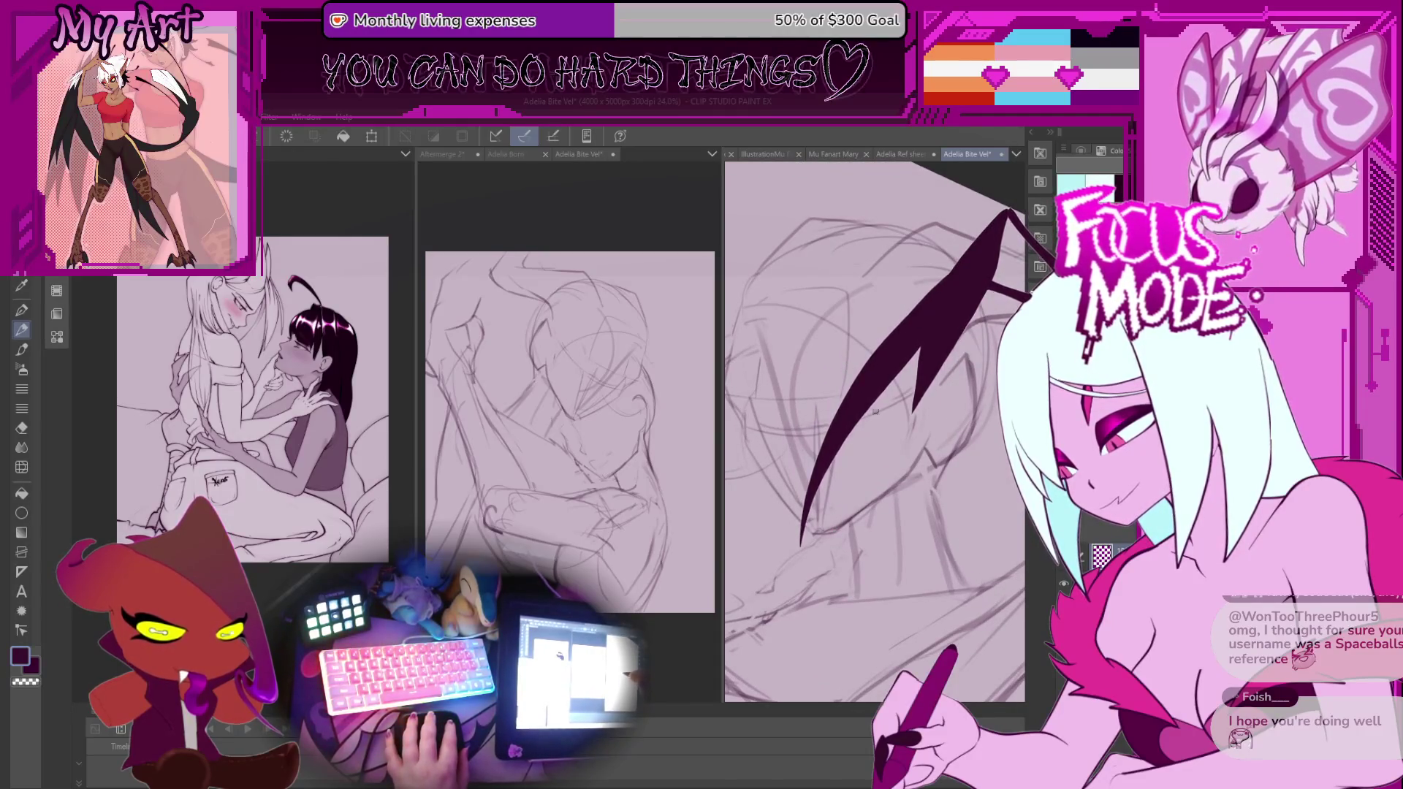
pyautogui.moveTo(856, 411)
pyautogui.mouseDown()
pyautogui.moveTo(867, 433)
pyautogui.moveTo(807, 373)
pyautogui.mouseUp()
pyautogui.scroll(1, 868, 432)
pyautogui.hotkey('ctrl', 's')
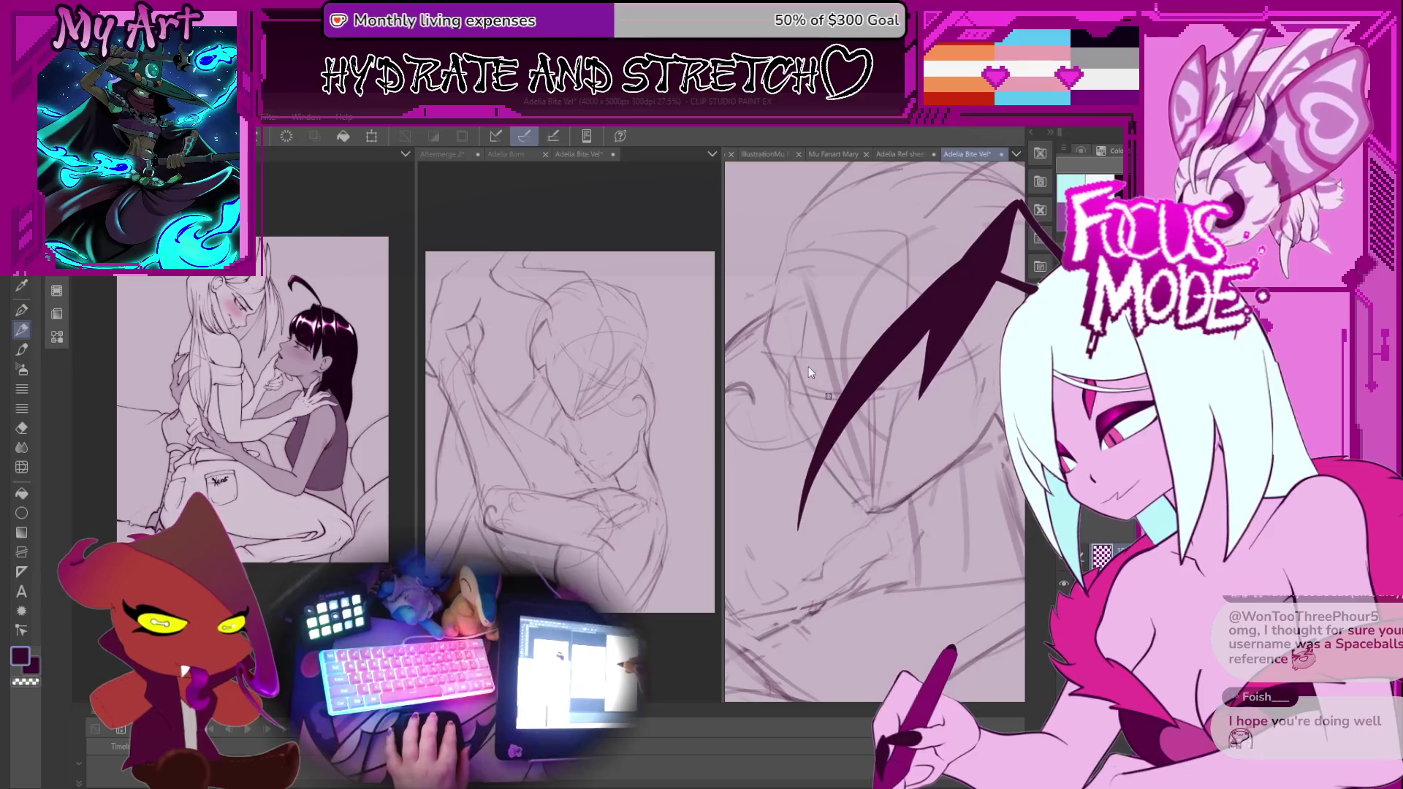
# Turn the view to a new angle and lasso the hair strand near the faces.
pyautogui.moveTo(809, 373); pyautogui.dragTo(829, 395)
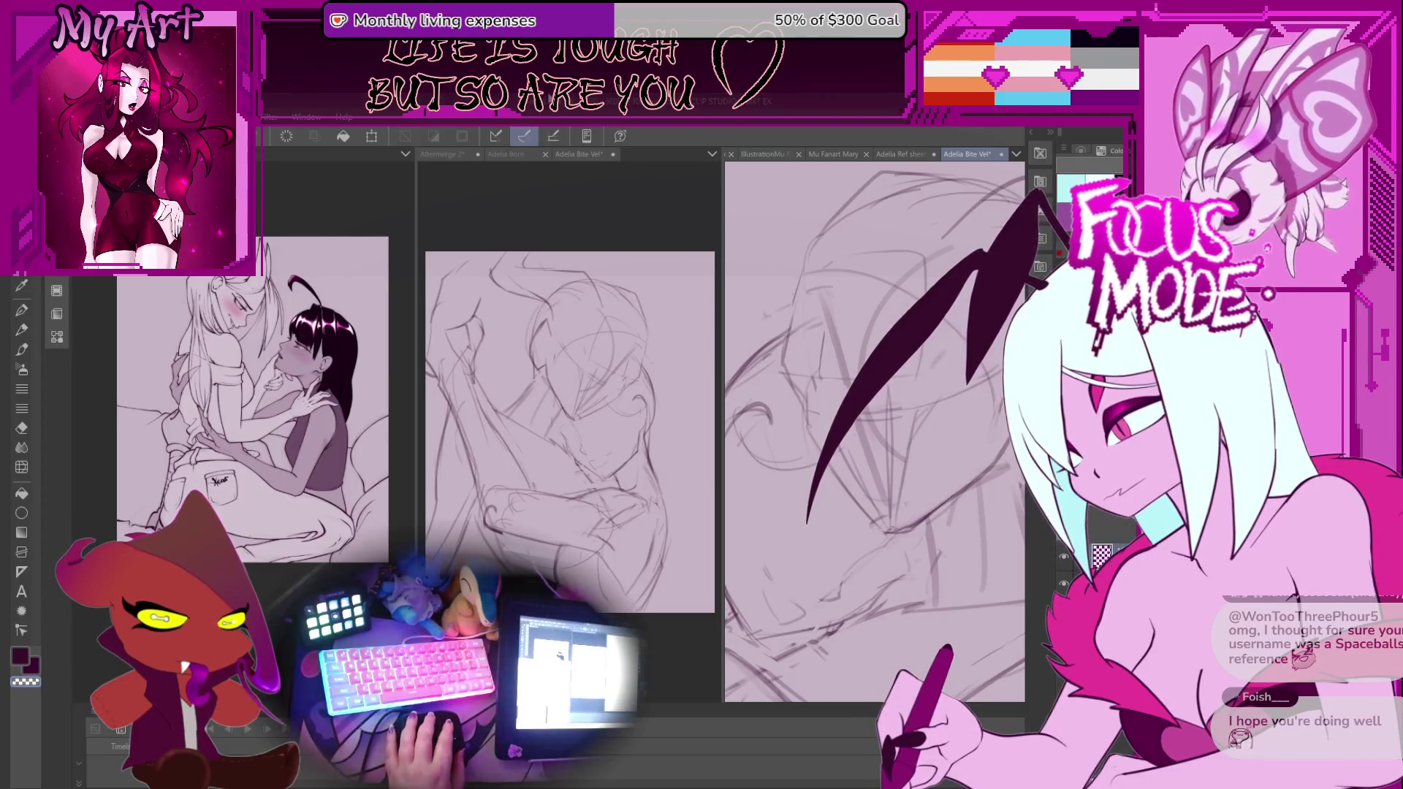
pyautogui.moveTo(817, 400)
pyautogui.mouseDown()
pyautogui.moveTo(816, 442)
pyautogui.moveTo(854, 448)
pyautogui.mouseUp()
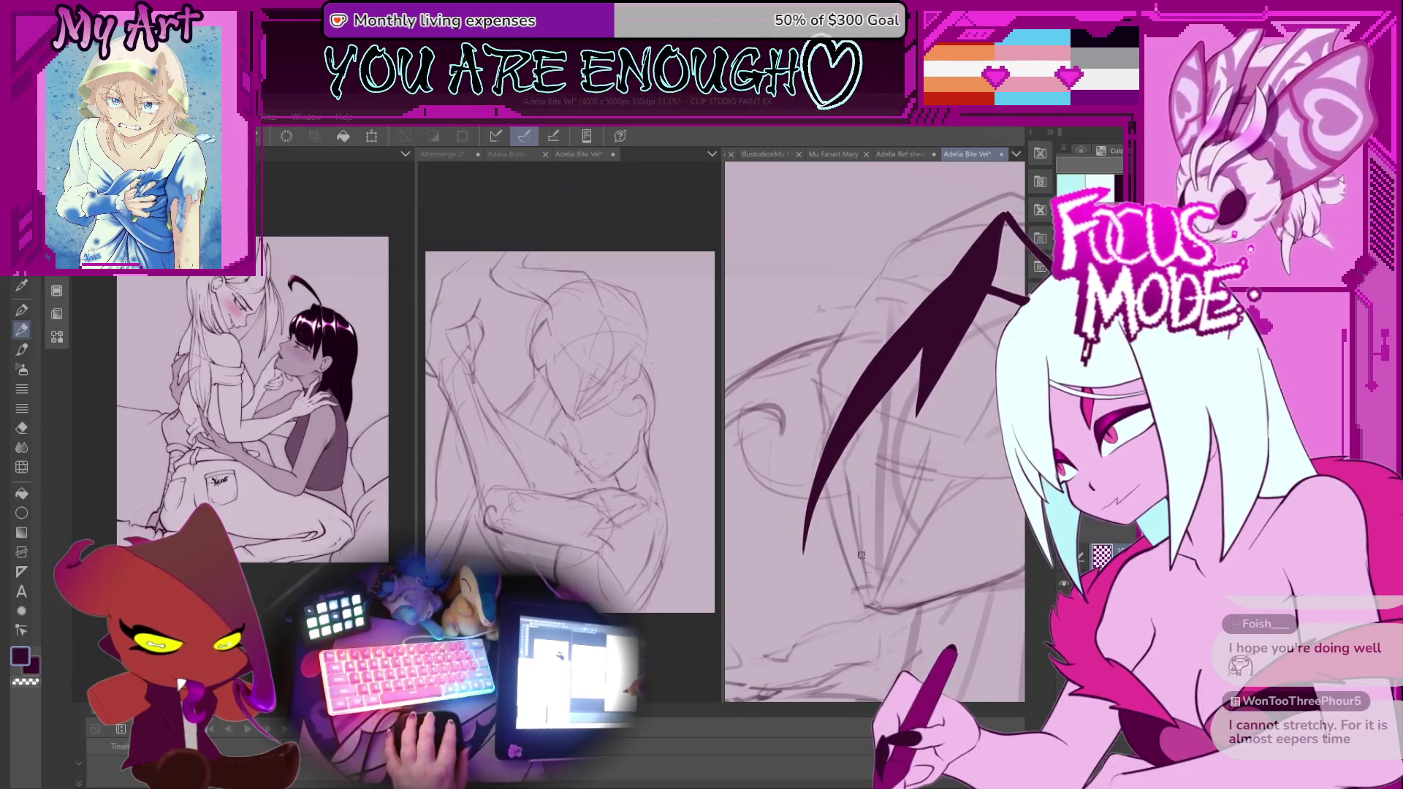
pyautogui.moveTo(819, 308); pyautogui.dragTo(840, 514)
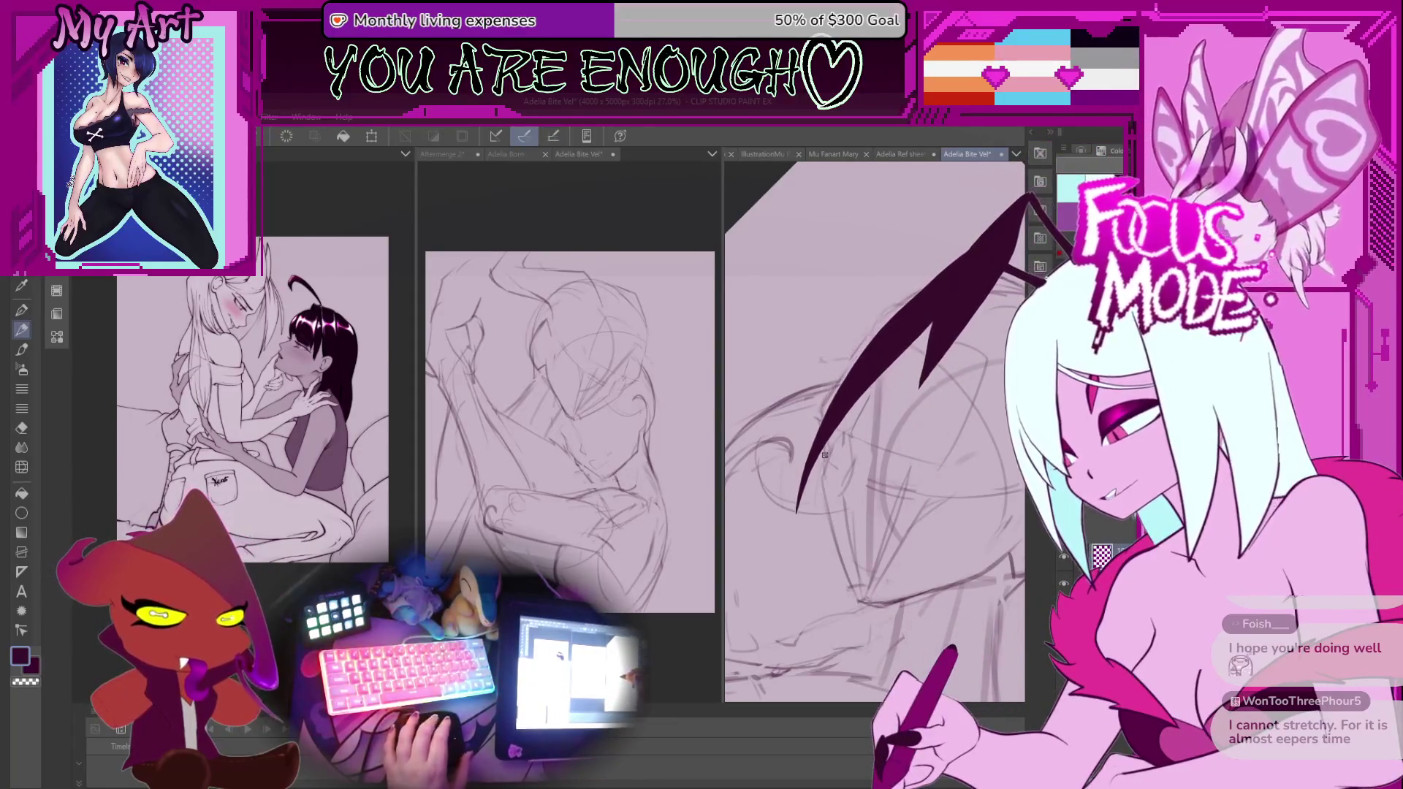
pyautogui.scroll(3, 874, 431)
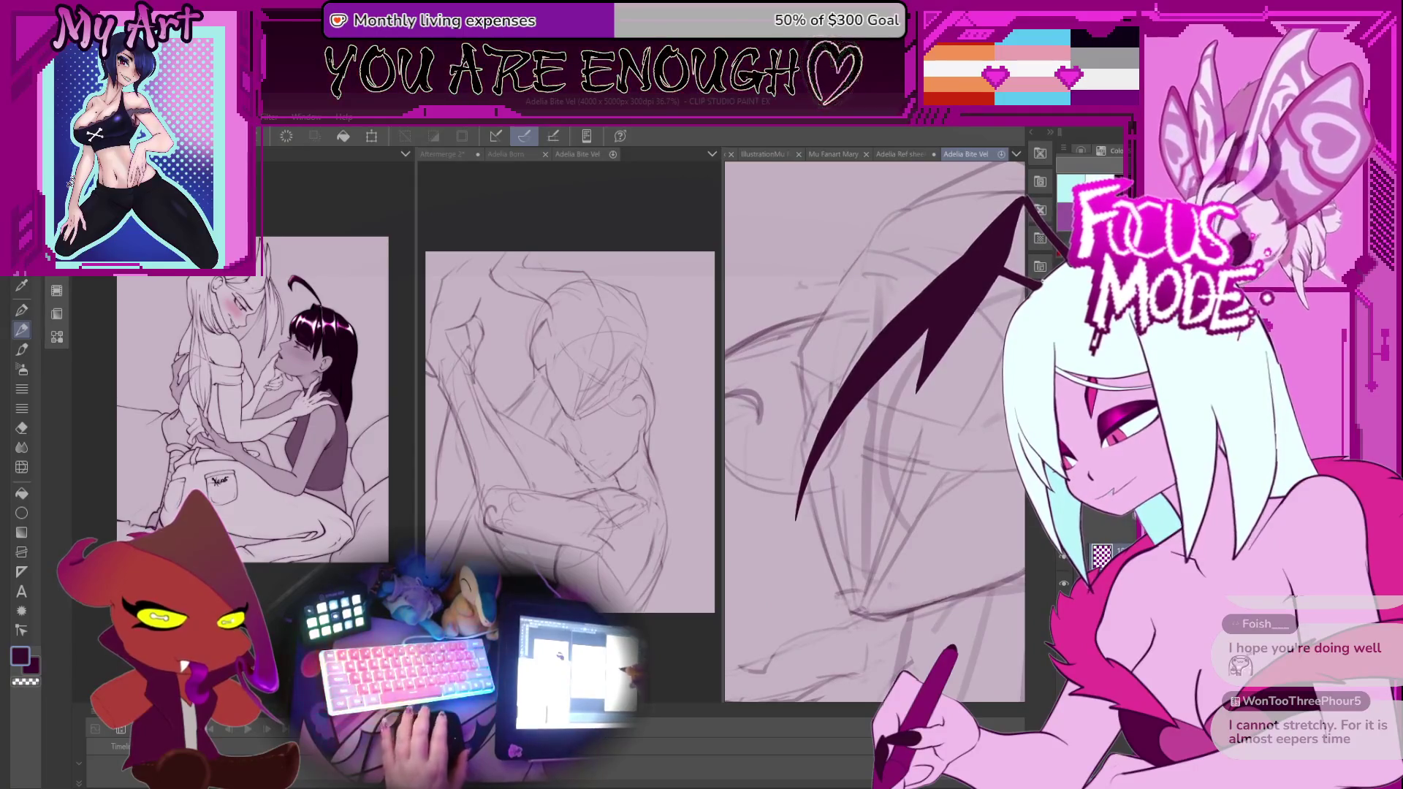
pyautogui.scroll(-4, 819, 391)
pyautogui.scroll(3, 819, 392)
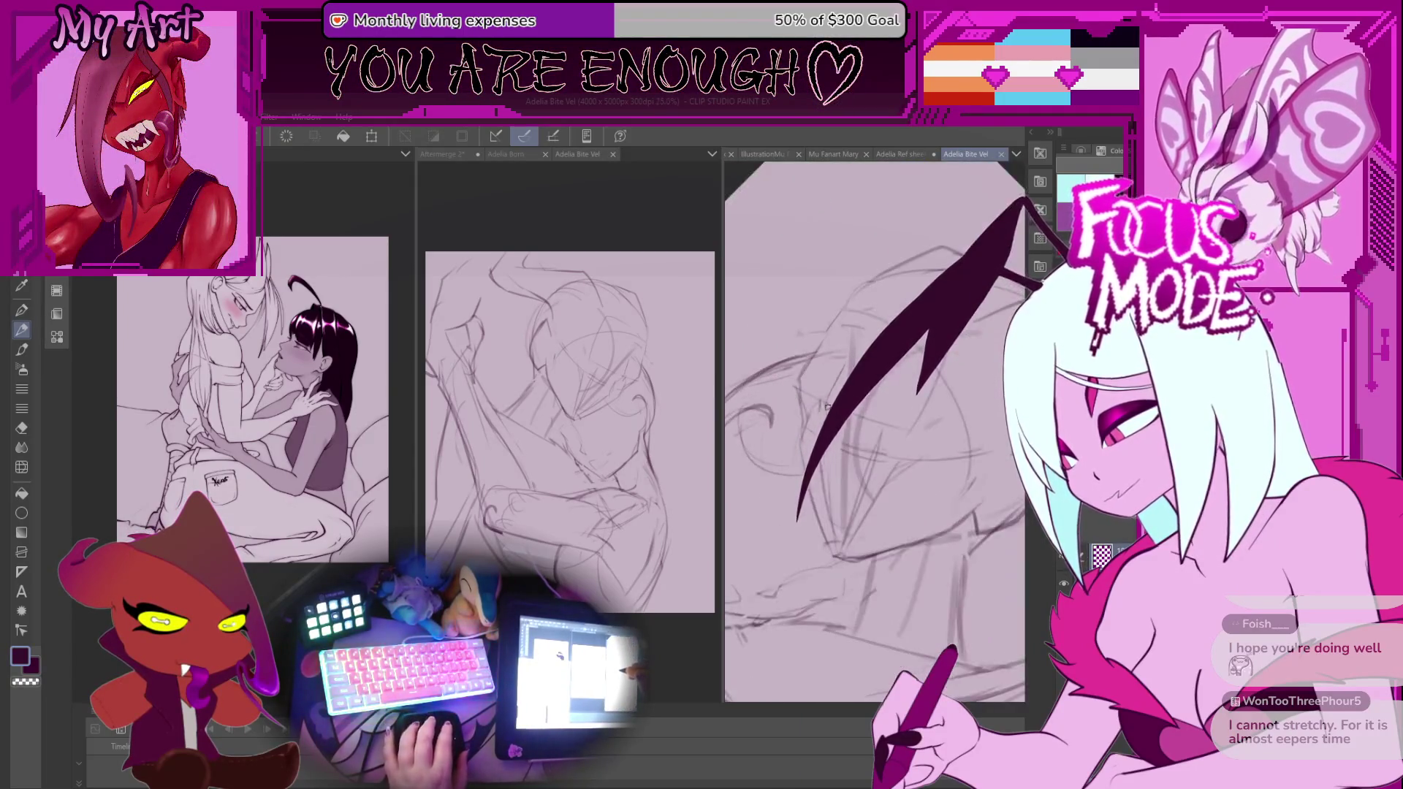
pyautogui.moveTo(830, 468); pyautogui.dragTo(816, 439)
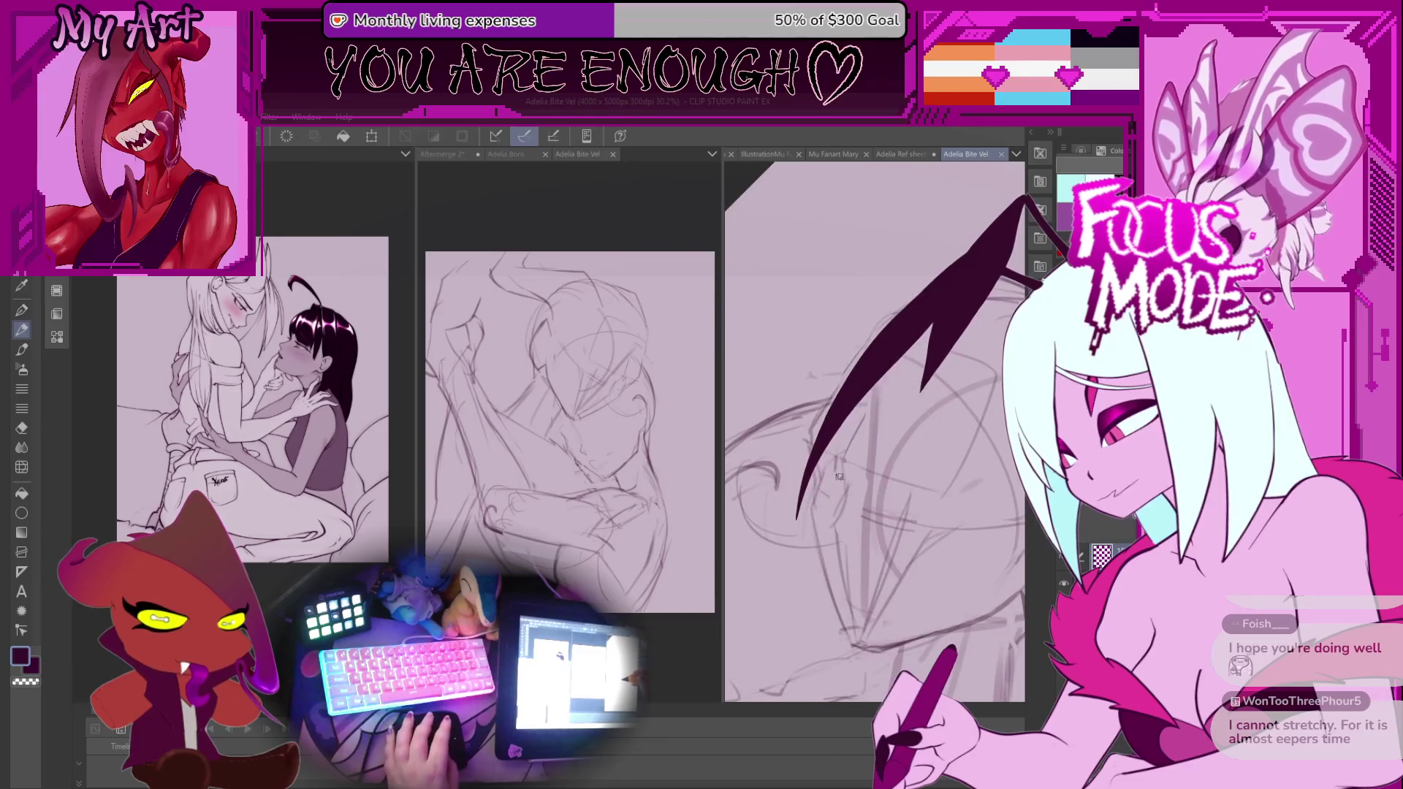
pyautogui.moveTo(815, 537)
pyautogui.mouseDown()
pyautogui.moveTo(862, 585)
pyautogui.moveTo(965, 418)
pyautogui.moveTo(950, 292)
pyautogui.moveTo(811, 407)
pyautogui.mouseUp()
# Rotate the lassoed hair strand slightly clockwise, apply it, deselect, and return to the pen.
pyautogui.hotkey('ctrl', 't')
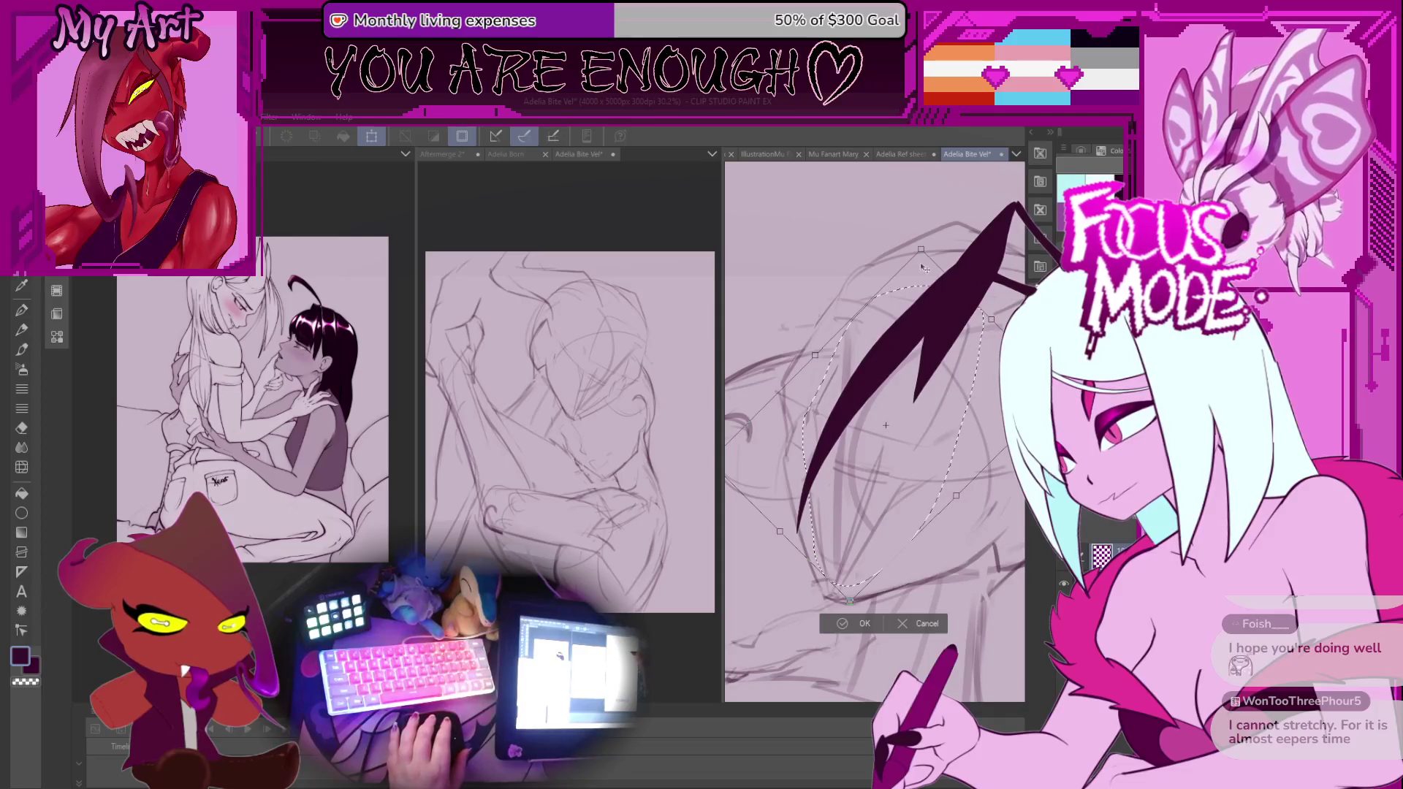
pyautogui.moveTo(991, 319); pyautogui.dragTo(998, 329)
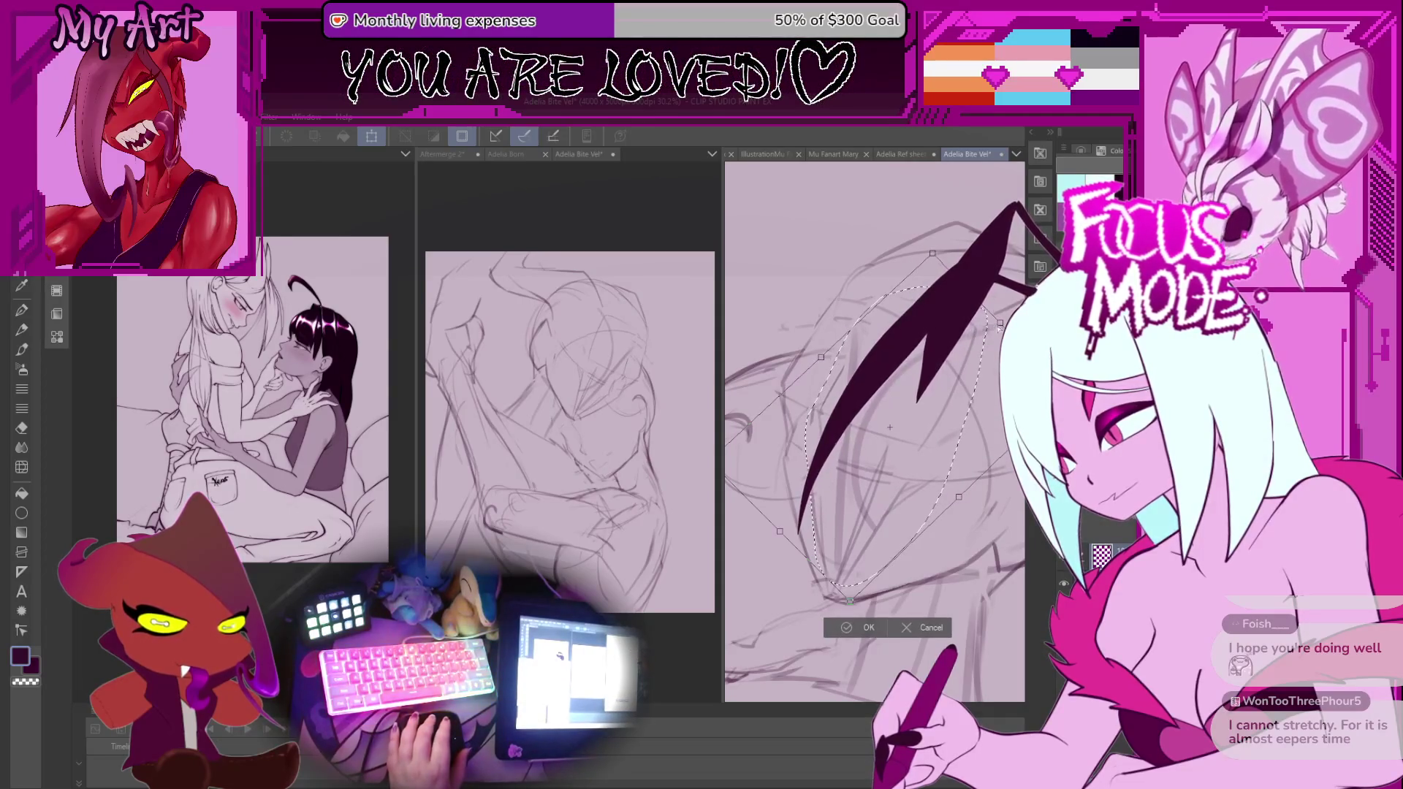
pyautogui.click(851, 626)
pyautogui.press('p')
pyautogui.scroll(3, 793, 402)
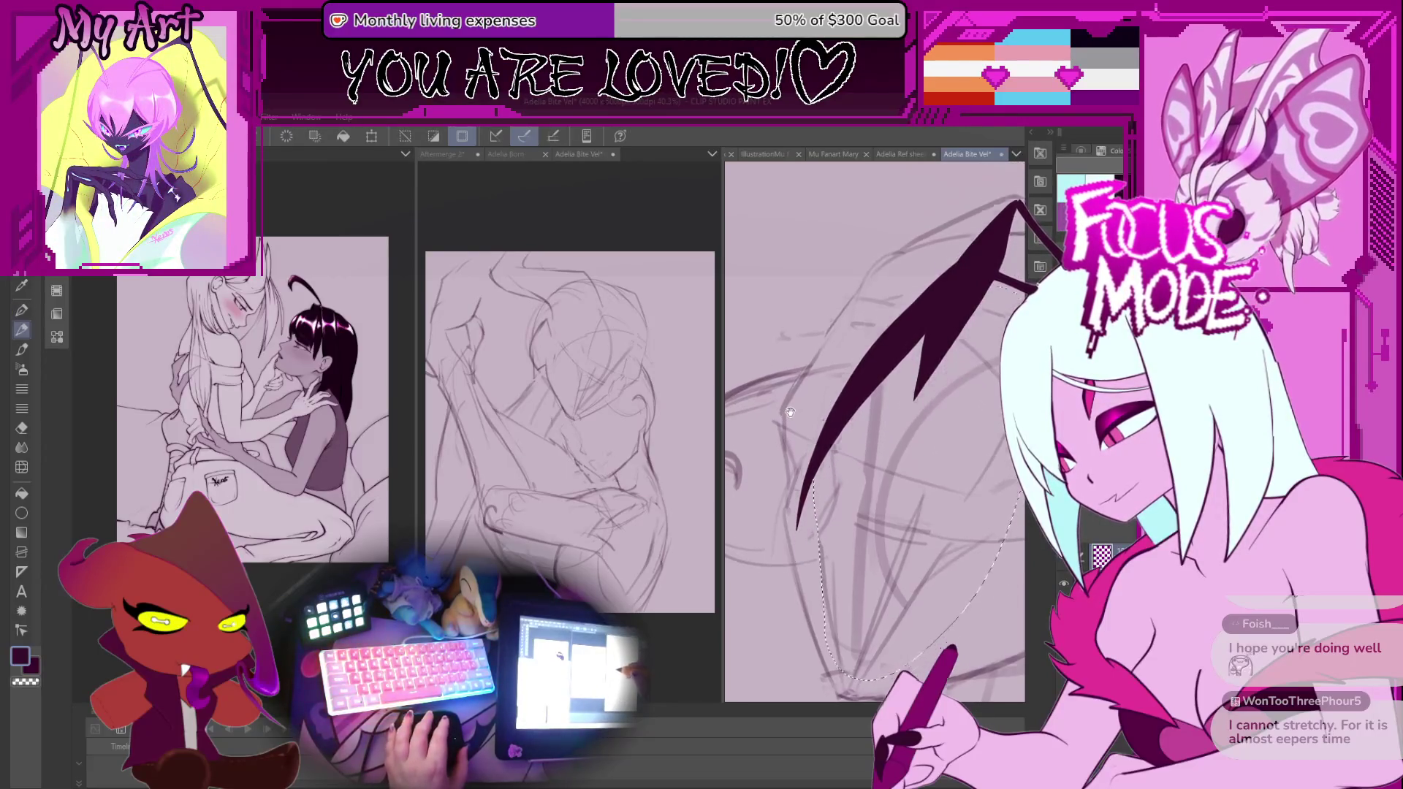
pyautogui.hotkey('ctrl', 'd')
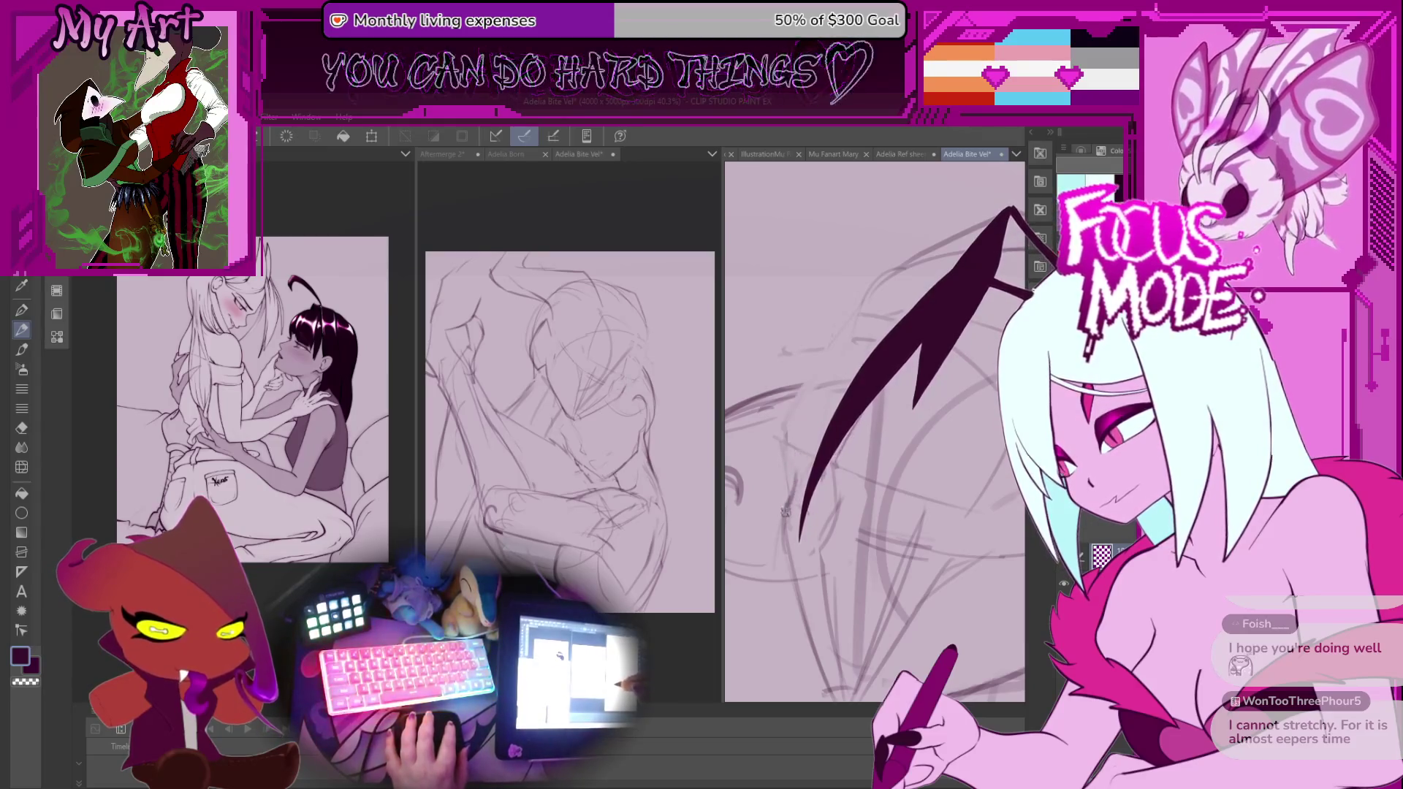
# Rotate and zoom the view around the sleeping face and head for further sketching.
pyautogui.scroll(-2, 793, 453)
pyautogui.scroll(2, 794, 462)
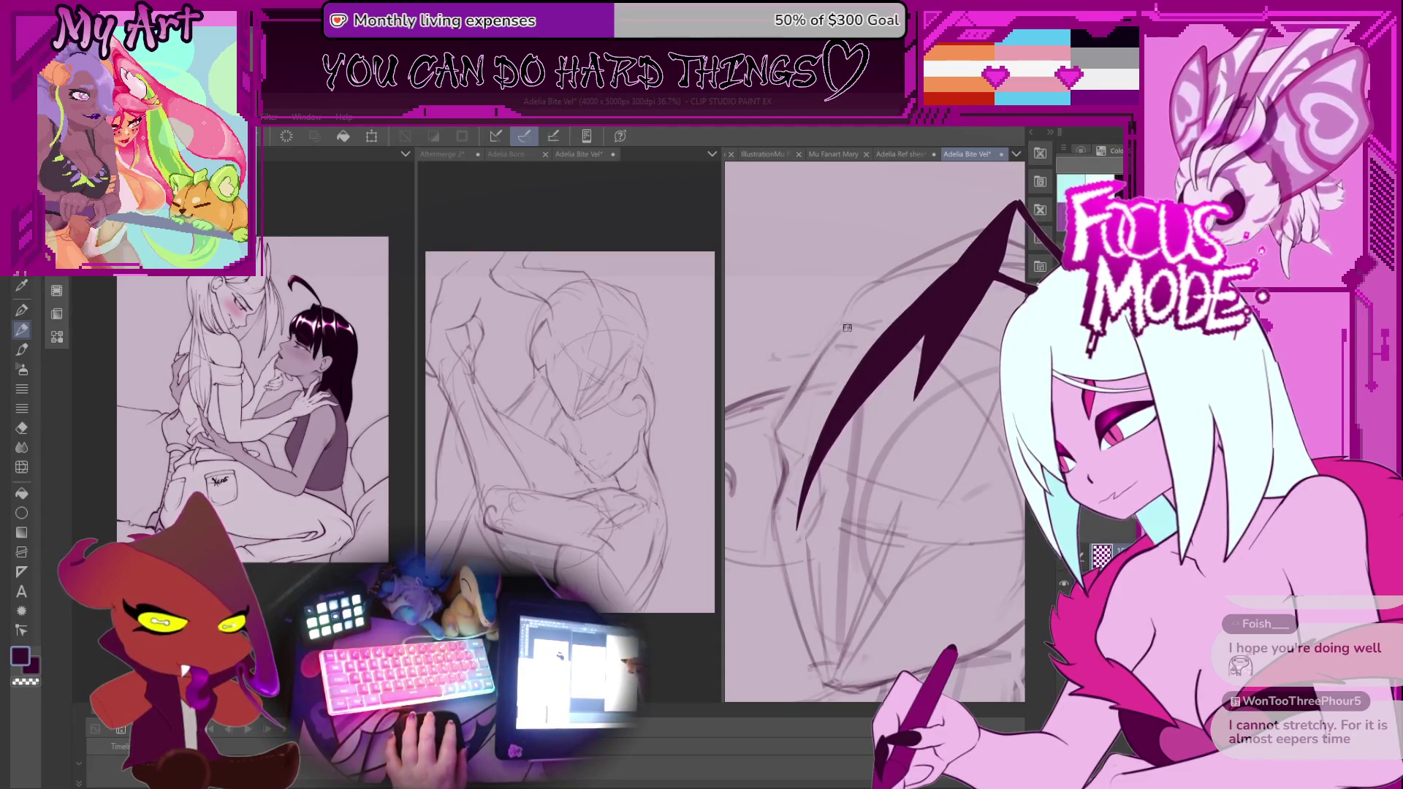
pyautogui.scroll(-3, 846, 328)
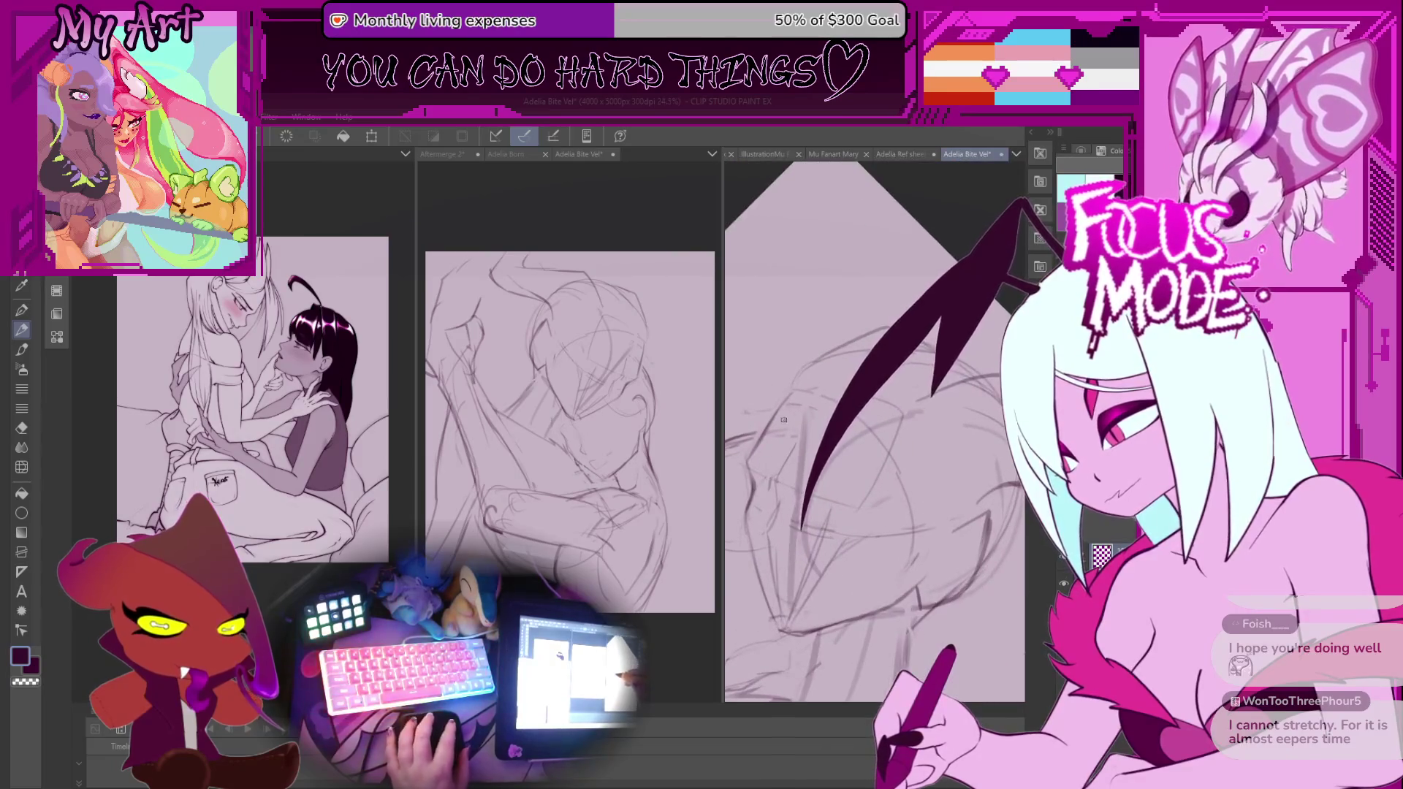
pyautogui.scroll(-4, 783, 419)
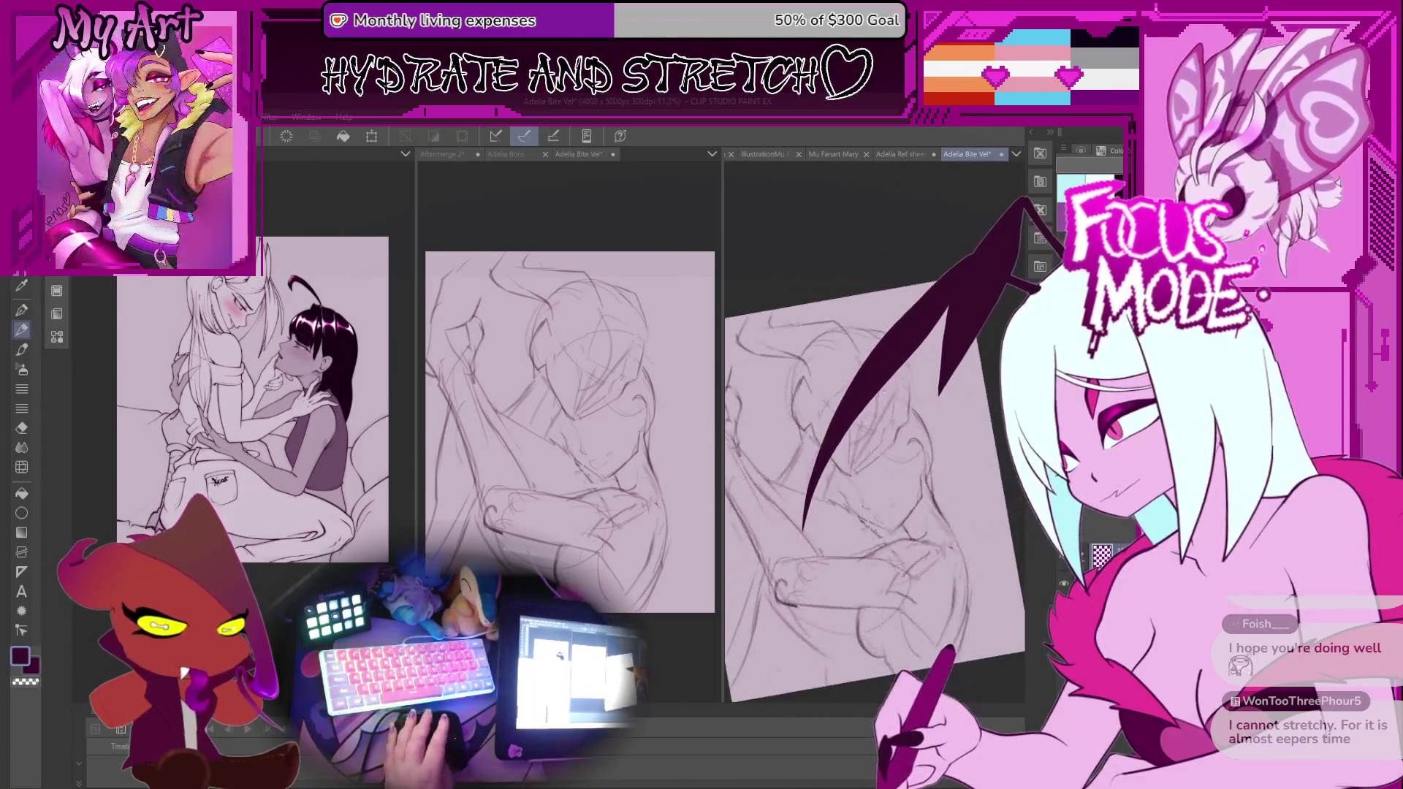
pyautogui.scroll(2, 877, 393)
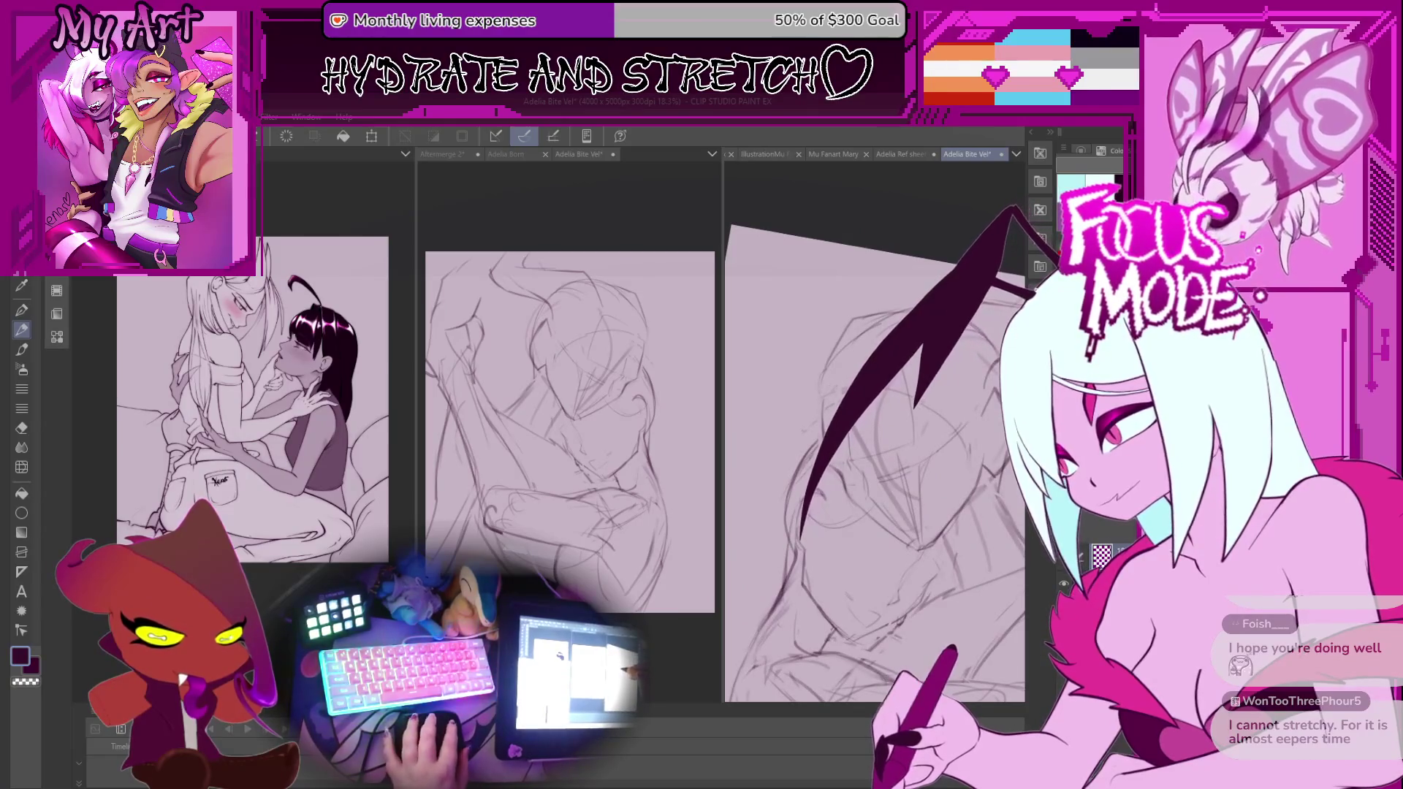
pyautogui.moveTo(776, 515)
pyautogui.mouseDown()
pyautogui.moveTo(747, 579)
pyautogui.moveTo(785, 506)
pyautogui.moveTo(832, 490)
pyautogui.moveTo(804, 471)
pyautogui.moveTo(810, 529)
pyautogui.mouseUp()
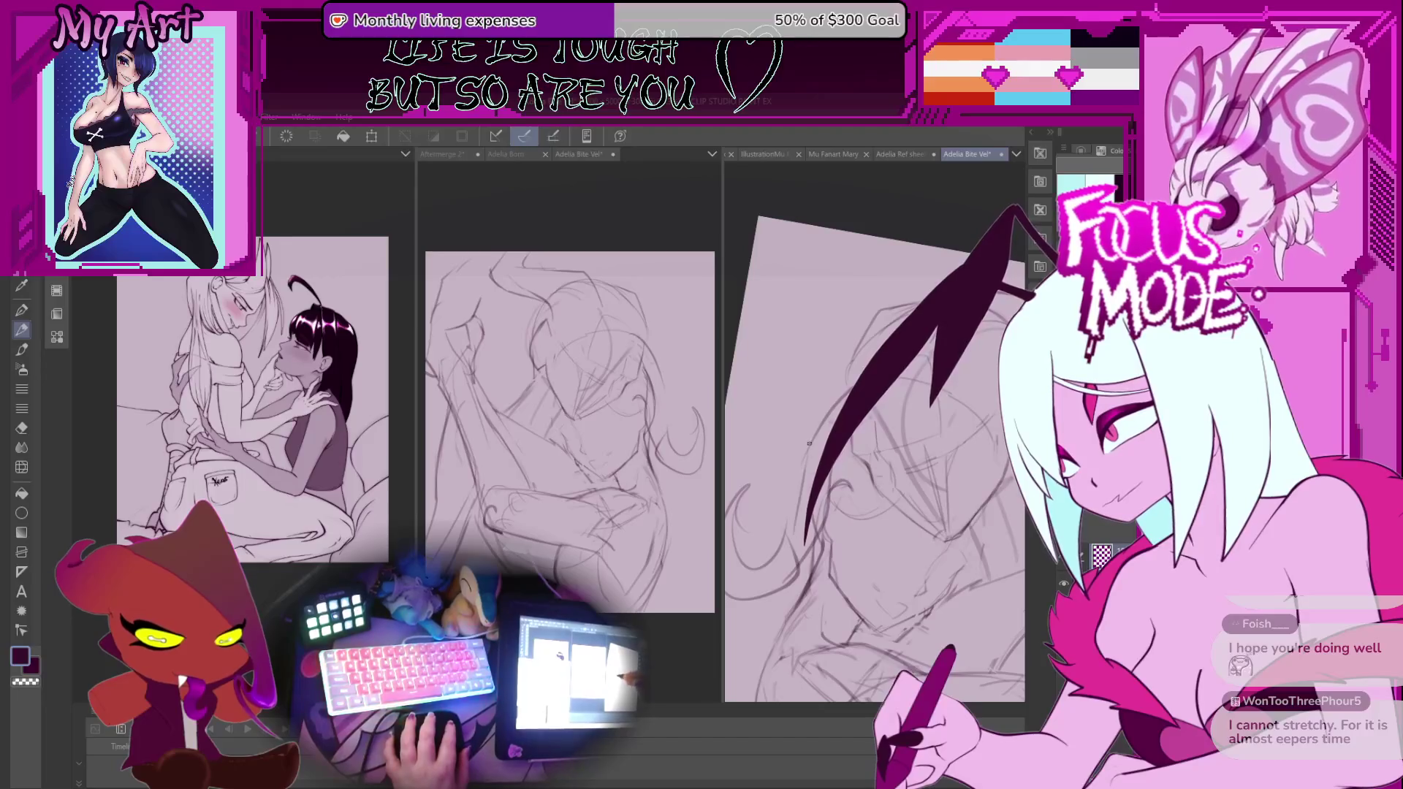
pyautogui.moveTo(869, 323); pyautogui.dragTo(837, 370)
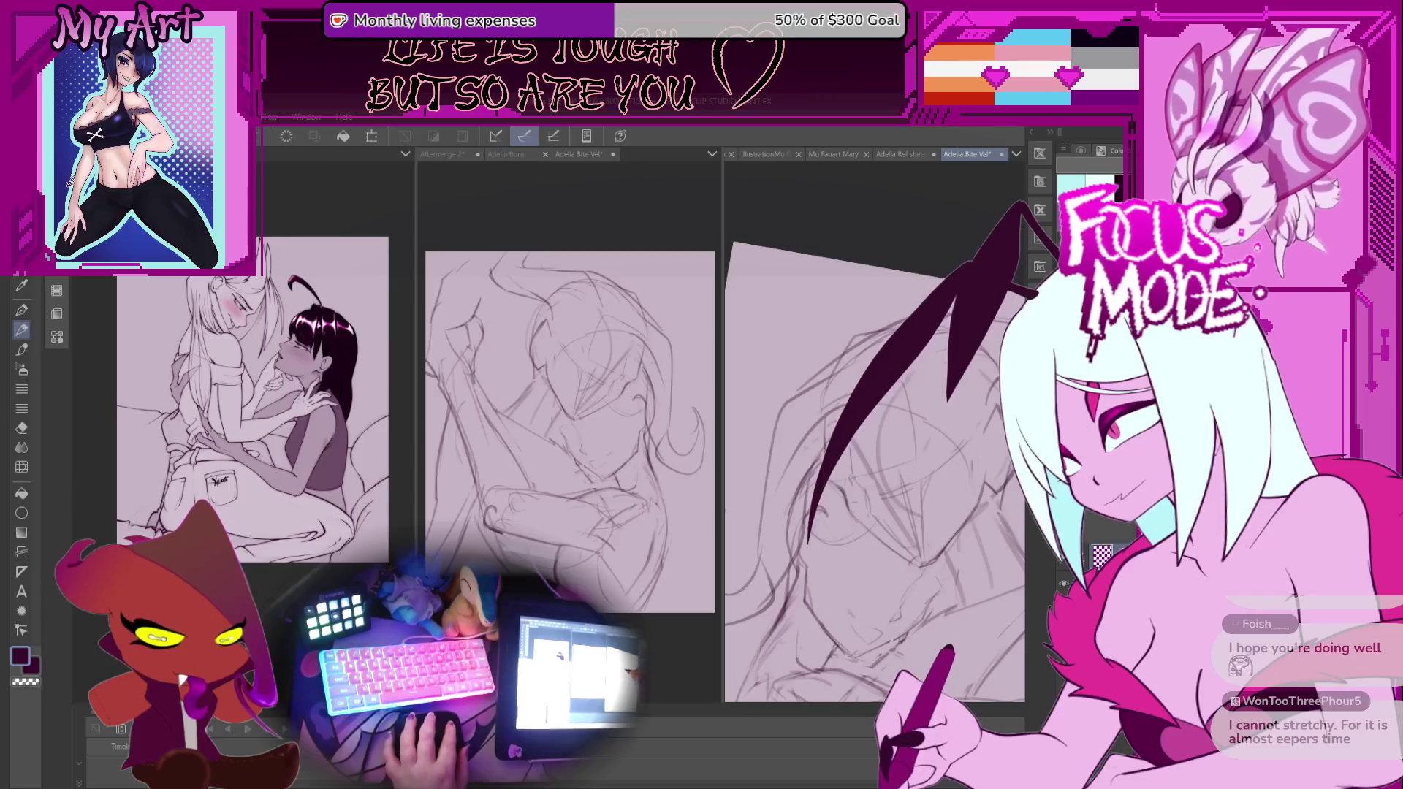
pyautogui.moveTo(838, 410)
pyautogui.mouseDown()
pyautogui.moveTo(884, 431)
pyautogui.moveTo(849, 441)
pyautogui.moveTo(823, 410)
pyautogui.moveTo(885, 413)
pyautogui.mouseUp()
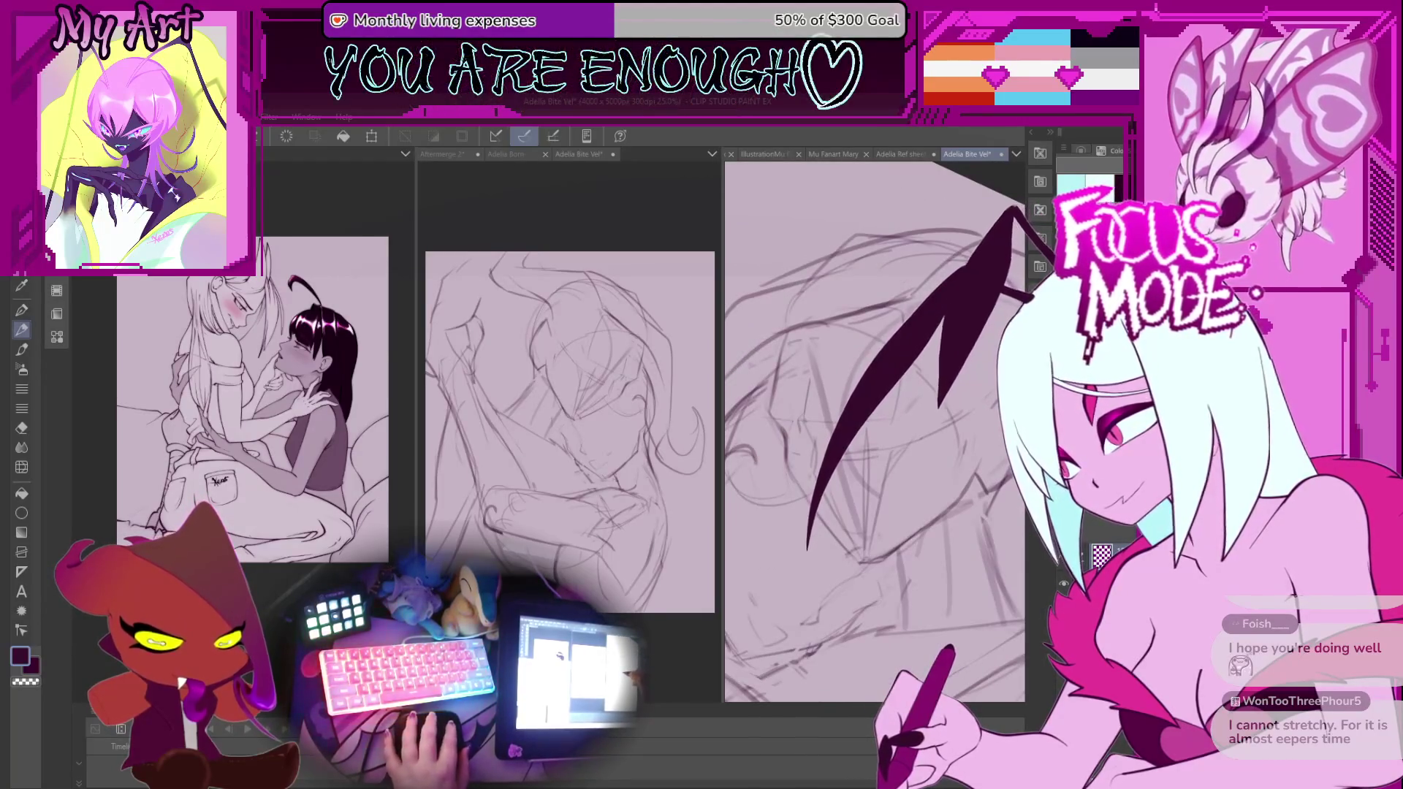
pyautogui.scroll(2, 839, 406)
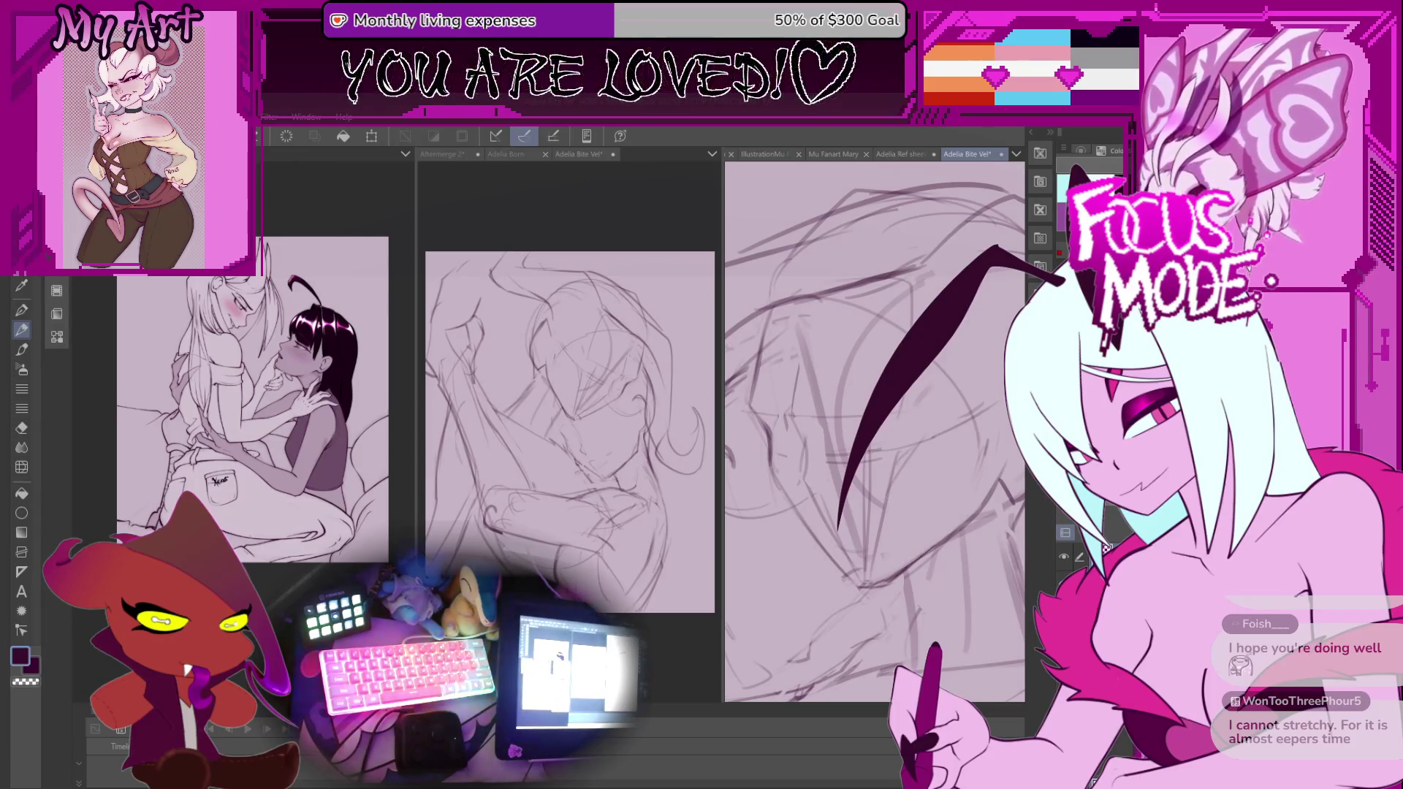
# On a close-up of the face, try transforming the lassoed ear, cancel it, and deselect.
pyautogui.press('-')
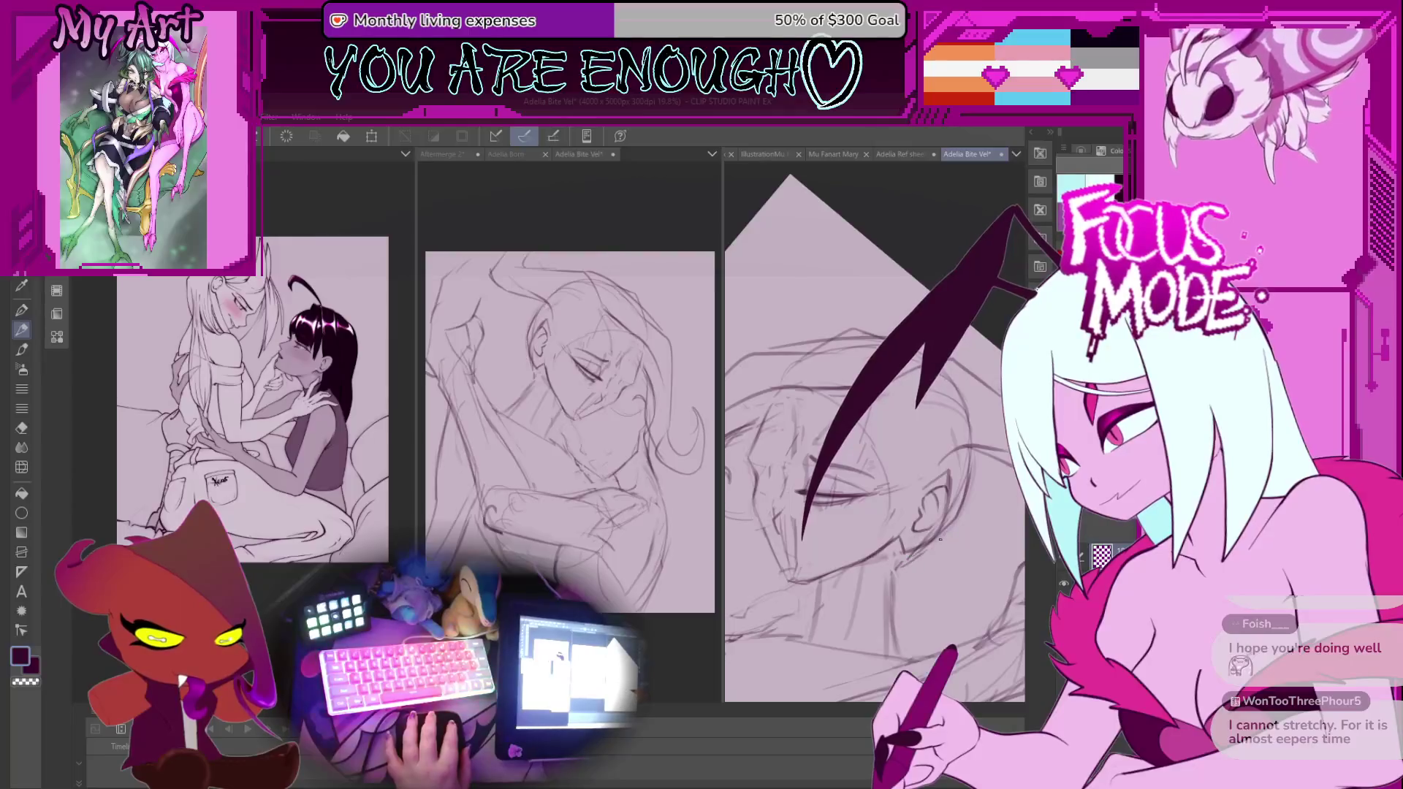
pyautogui.scroll(1, 951, 484)
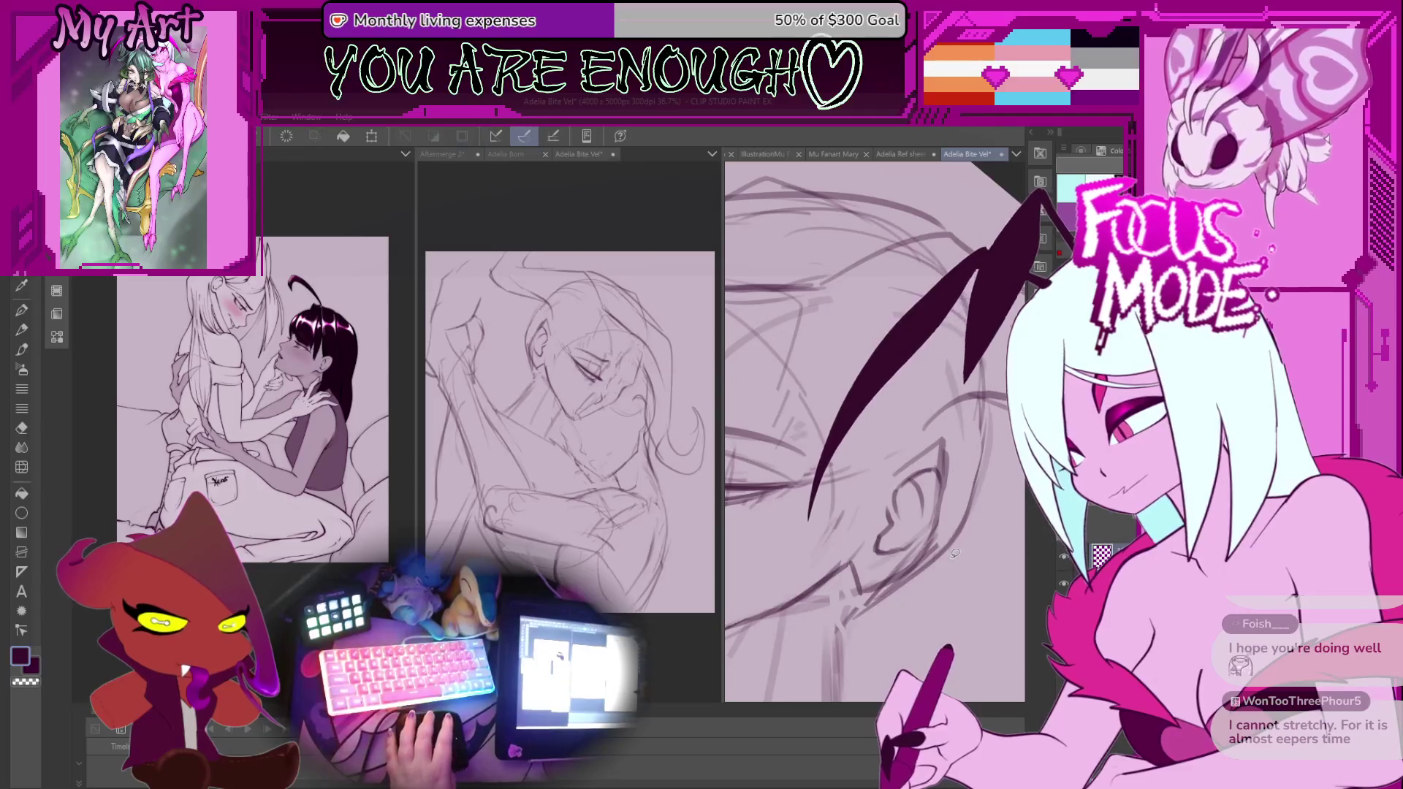
pyautogui.press('p')
pyautogui.scroll(-1, 938, 544)
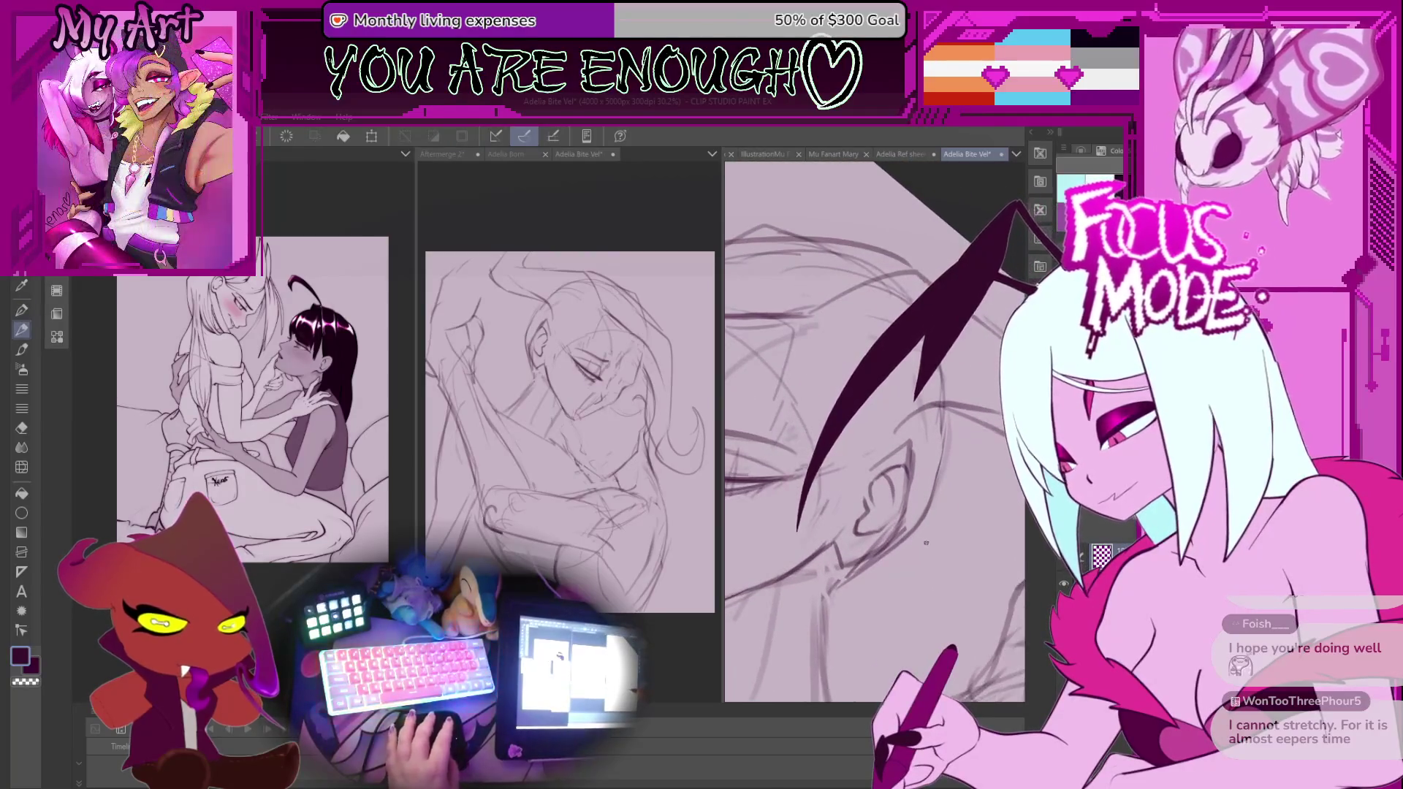
pyautogui.scroll(-2, 933, 504)
pyautogui.scroll(2, 930, 512)
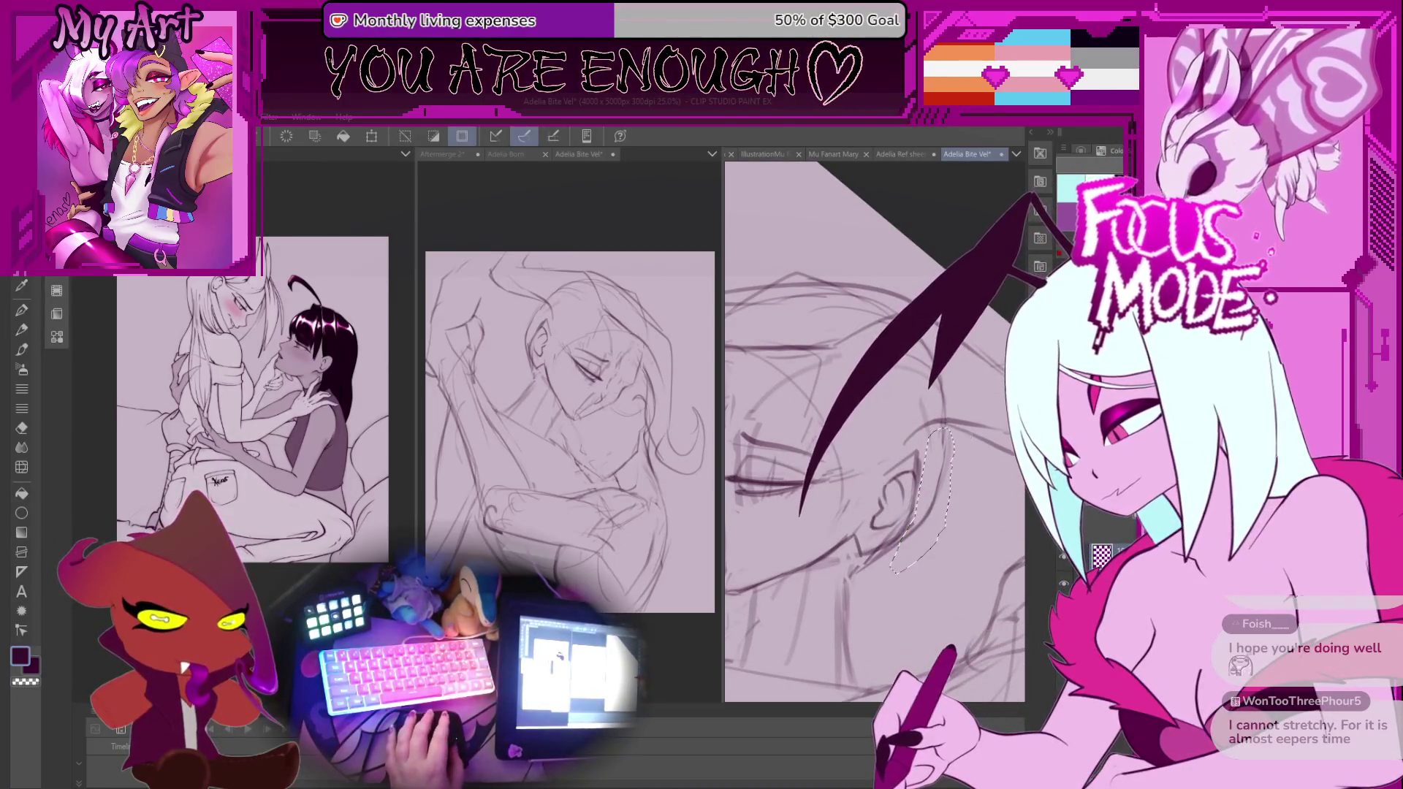
pyautogui.hotkey('ctrl', 't')
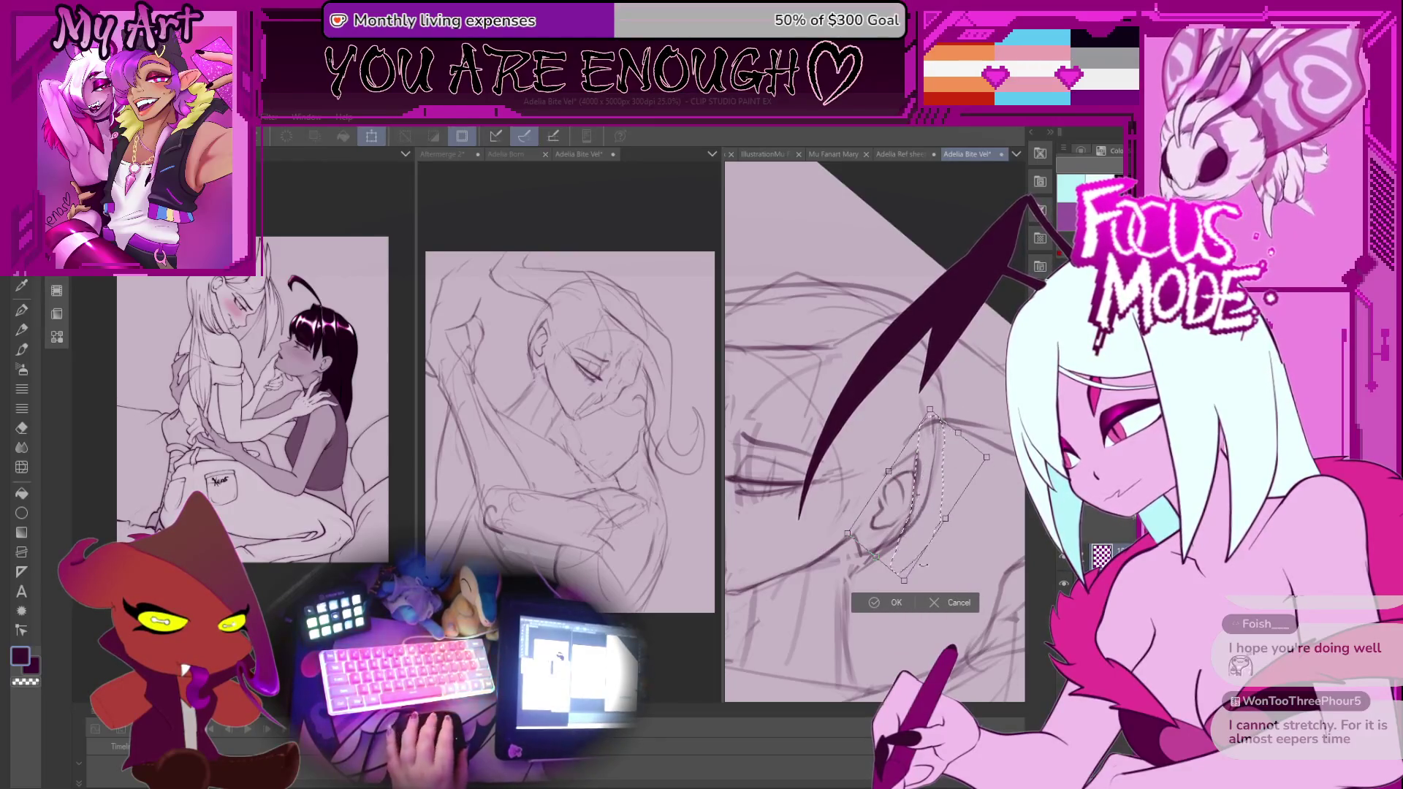
pyautogui.press('Return')
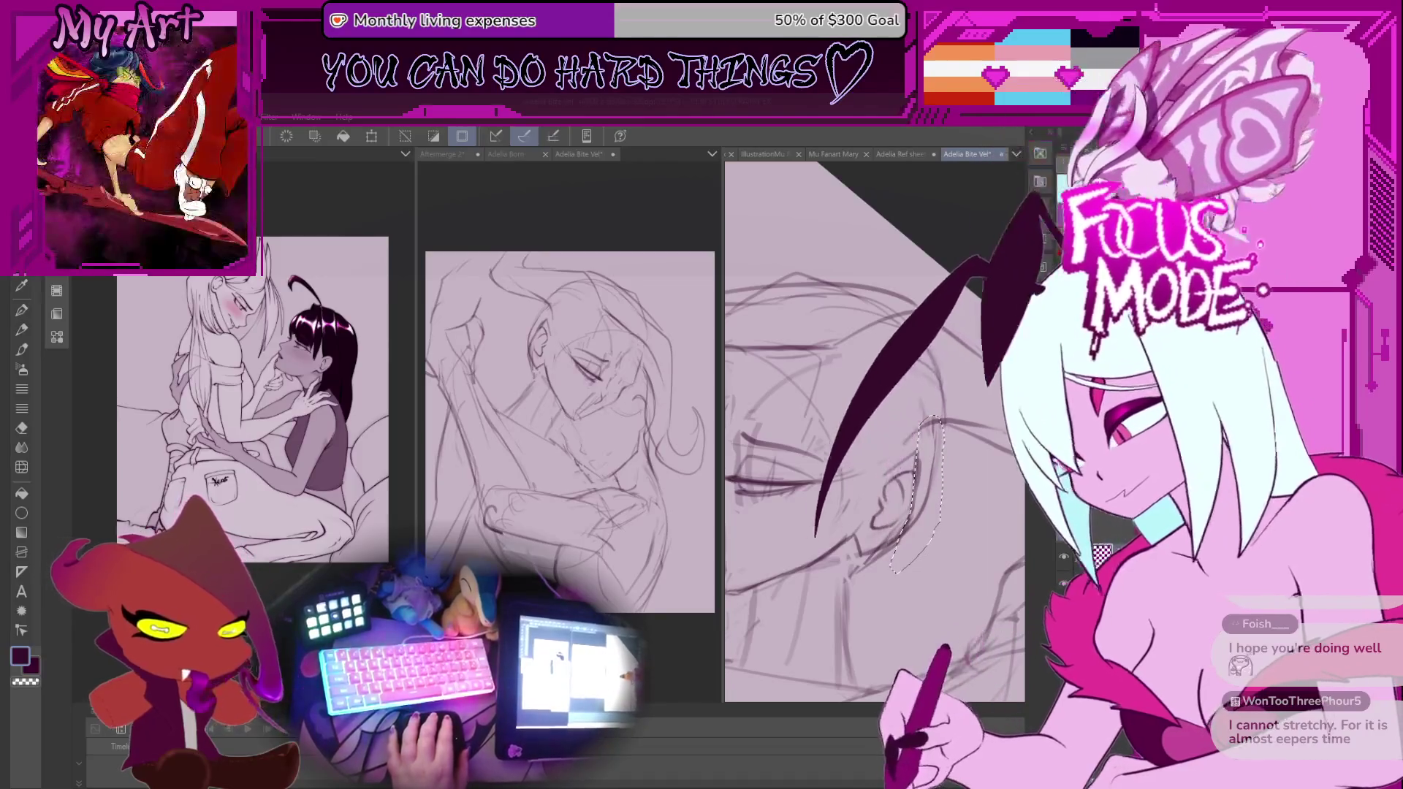
pyautogui.hotkey('ctrl', 'd')
pyautogui.hotkey('ctrl', '-')
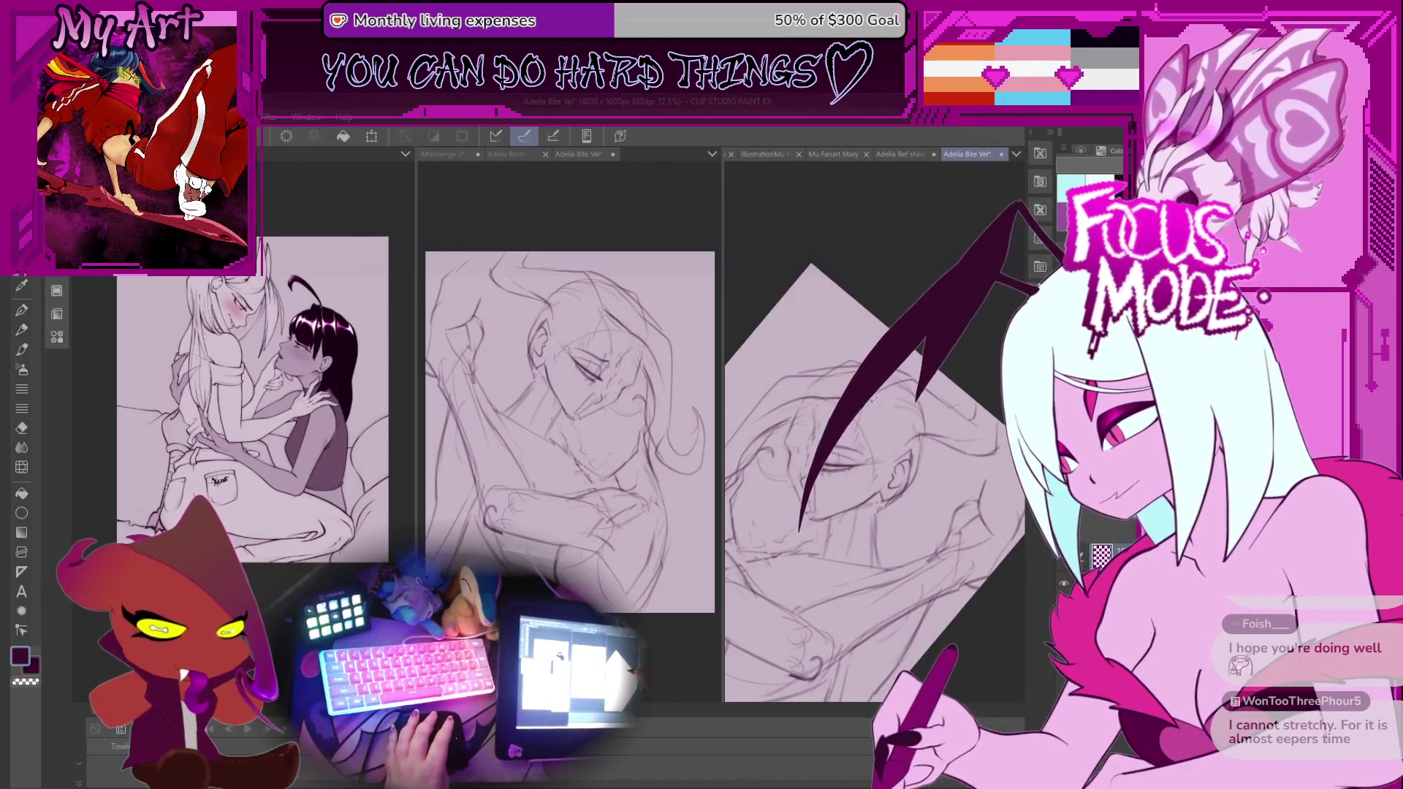
# Switch back to the pen and zoom, pan and rotate onto the sleeping face.
pyautogui.press('p')
pyautogui.hotkey('ctrl', '+')
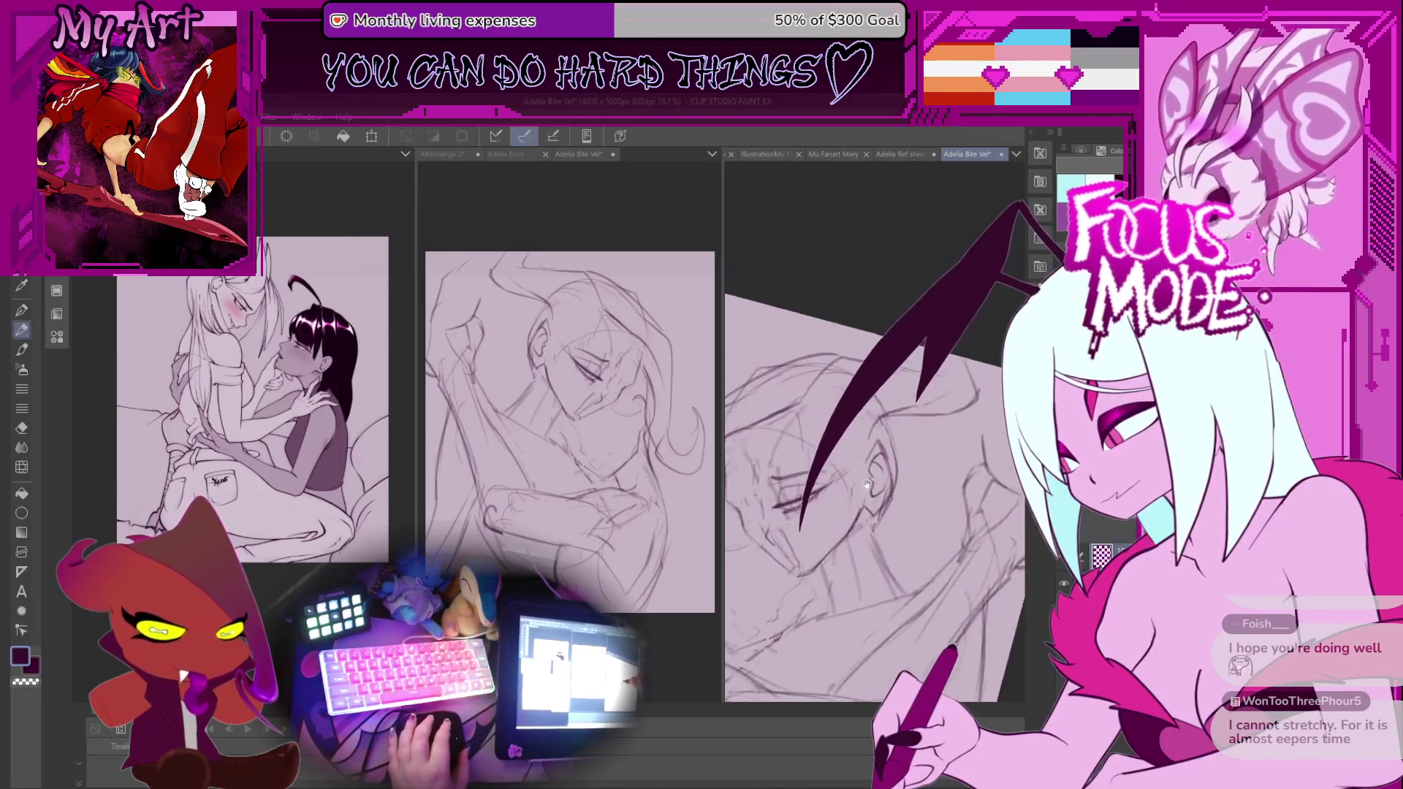
pyautogui.scroll(-3, 833, 404)
pyautogui.scroll(3, 930, 421)
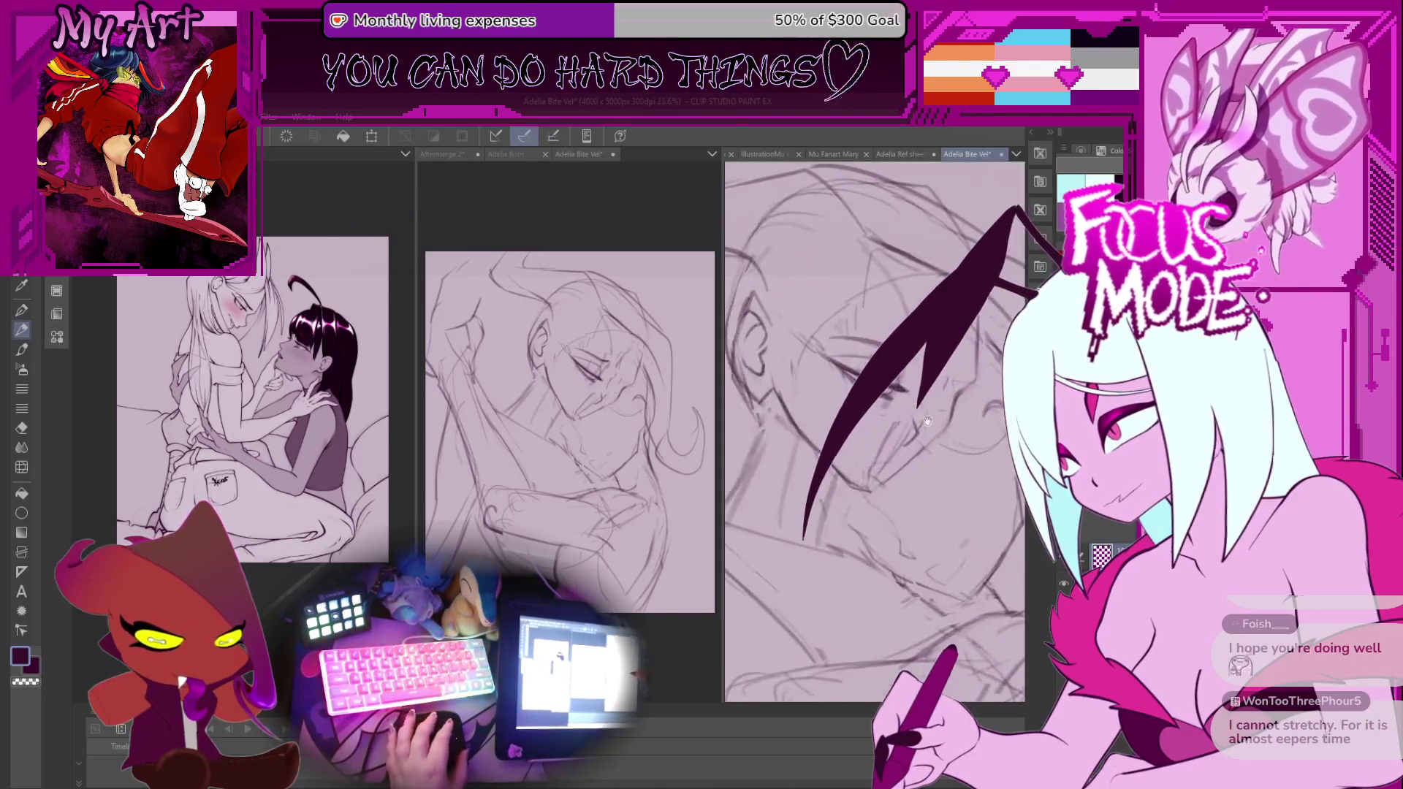
pyautogui.scroll(3, 890, 418)
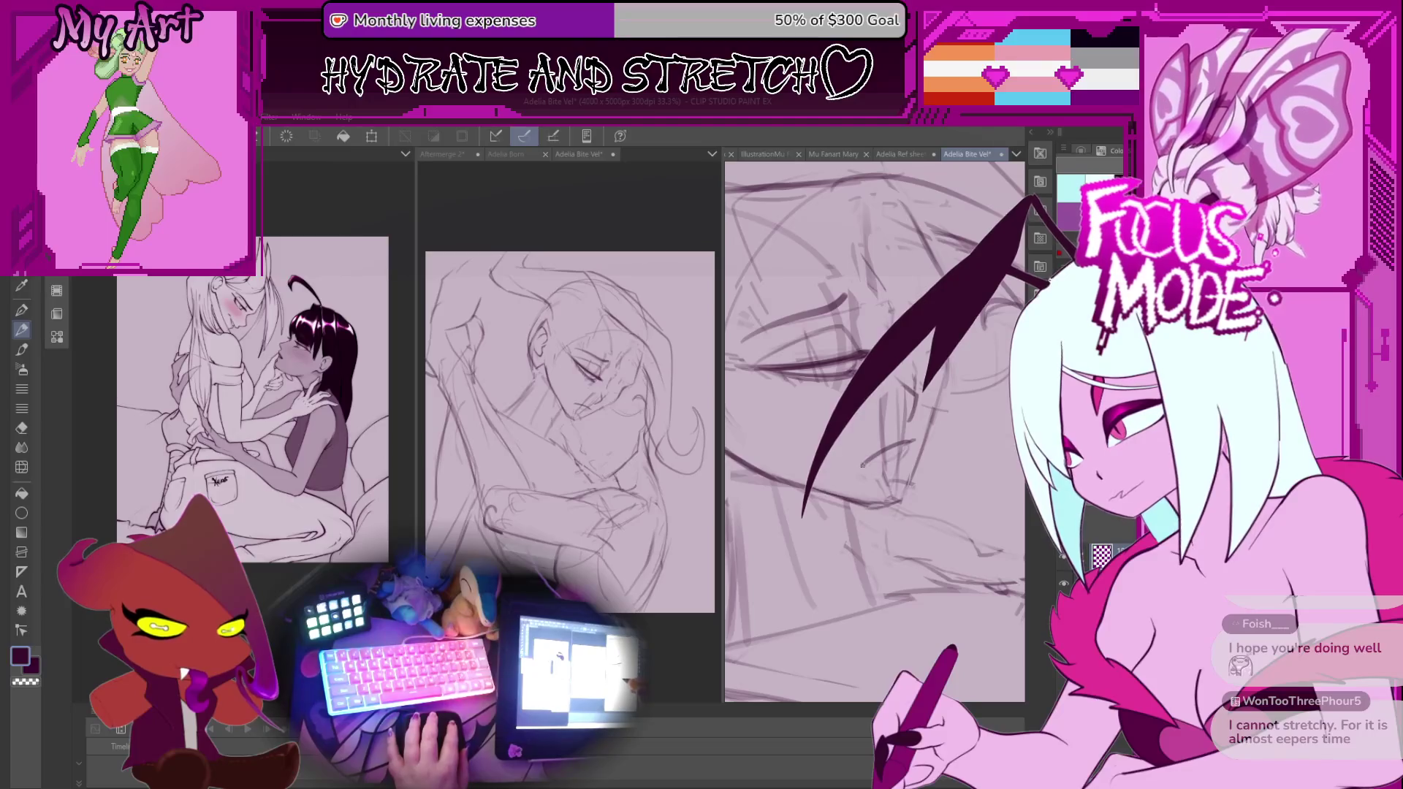
pyautogui.scroll(2, 875, 457)
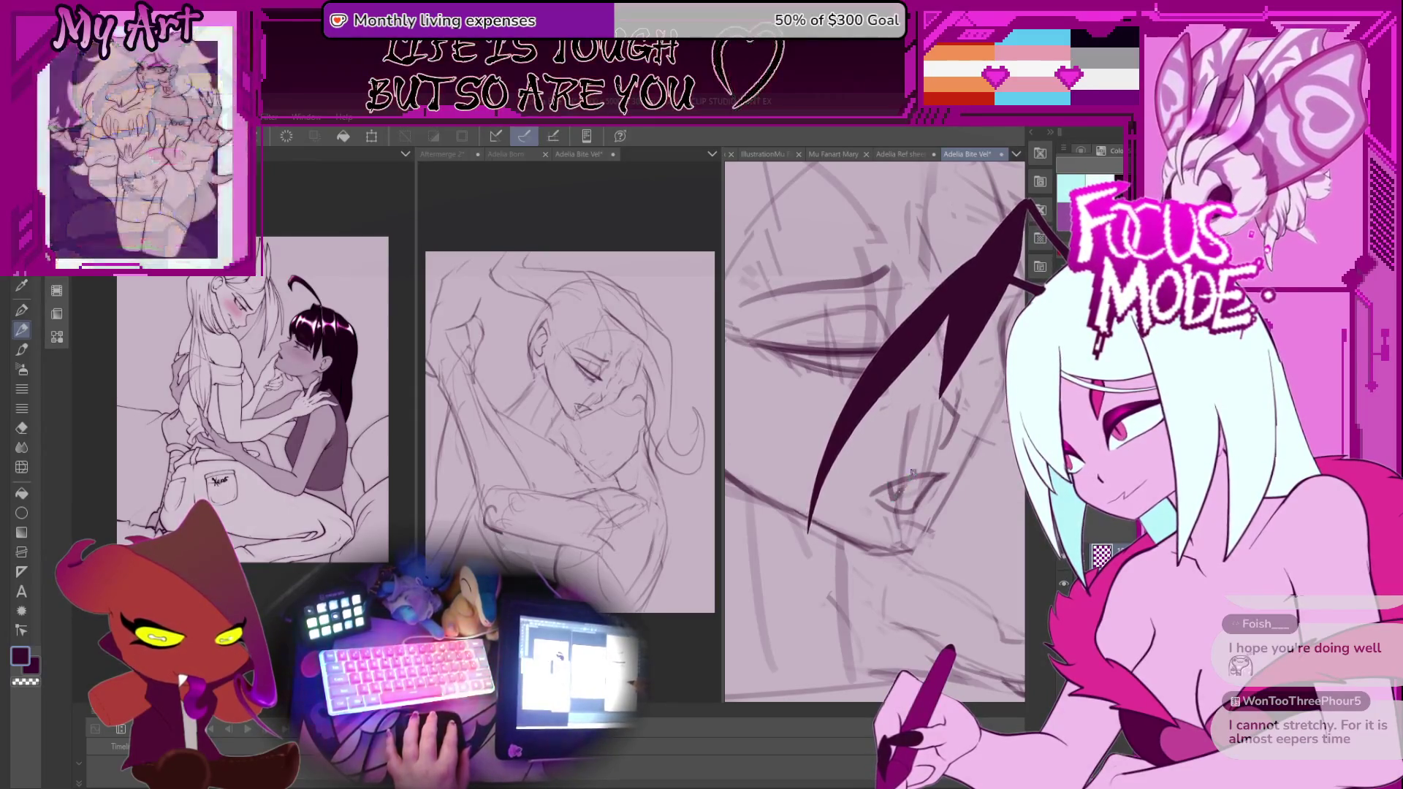
pyautogui.scroll(-1, 892, 495)
pyautogui.scroll(2, 909, 507)
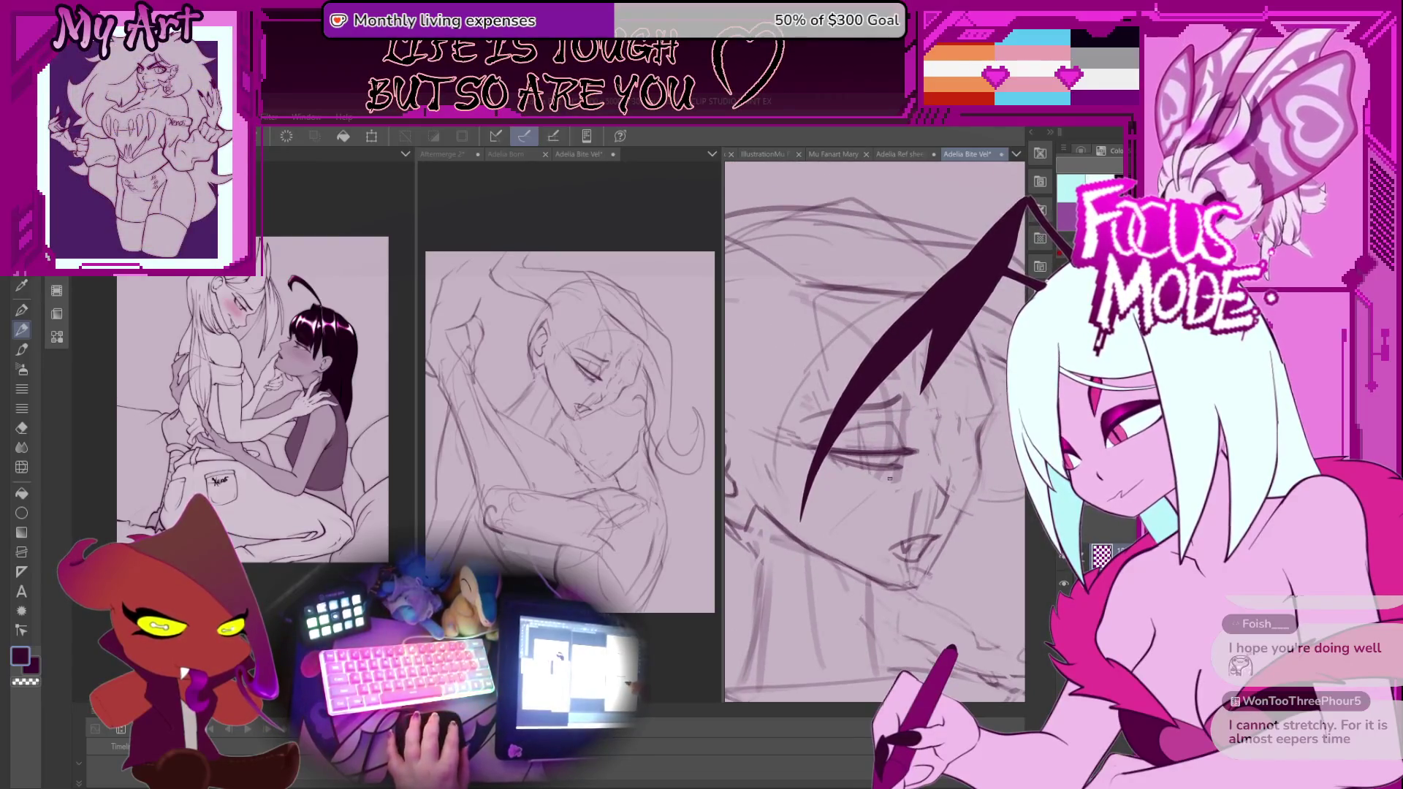
pyautogui.moveTo(890, 477)
pyautogui.mouseDown()
pyautogui.moveTo(884, 465)
pyautogui.moveTo(948, 454)
pyautogui.moveTo(865, 553)
pyautogui.mouseUp()
pyautogui.moveTo(924, 409)
pyautogui.mouseDown()
pyautogui.moveTo(891, 453)
pyautogui.moveTo(862, 453)
pyautogui.mouseUp()
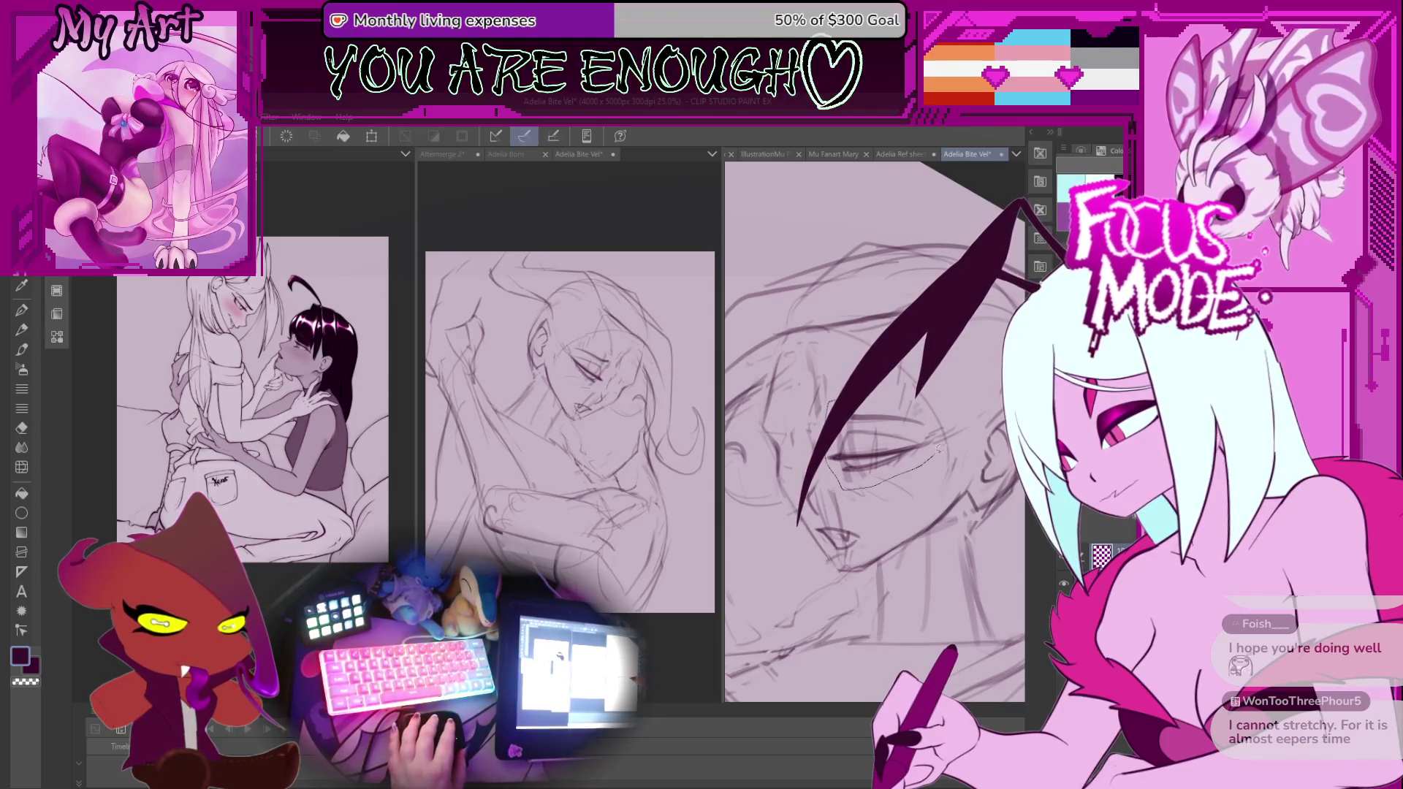
# Rotate the closed eye to match the face tilt, move it left and down, and confirm.
pyautogui.moveTo(903, 451); pyautogui.dragTo(903, 450)
pyautogui.hotkey('ctrl', 't')
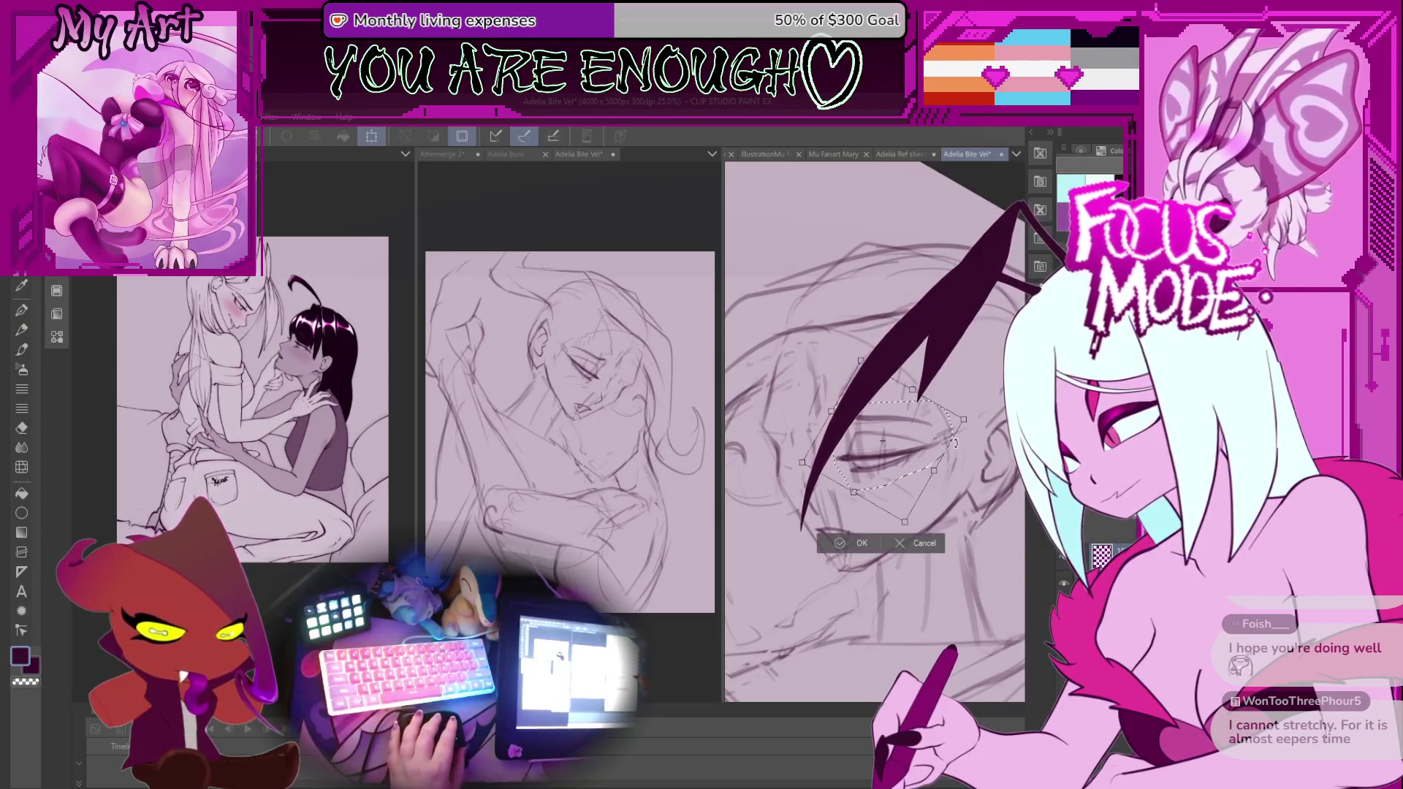
pyautogui.moveTo(935, 444); pyautogui.dragTo(936, 459)
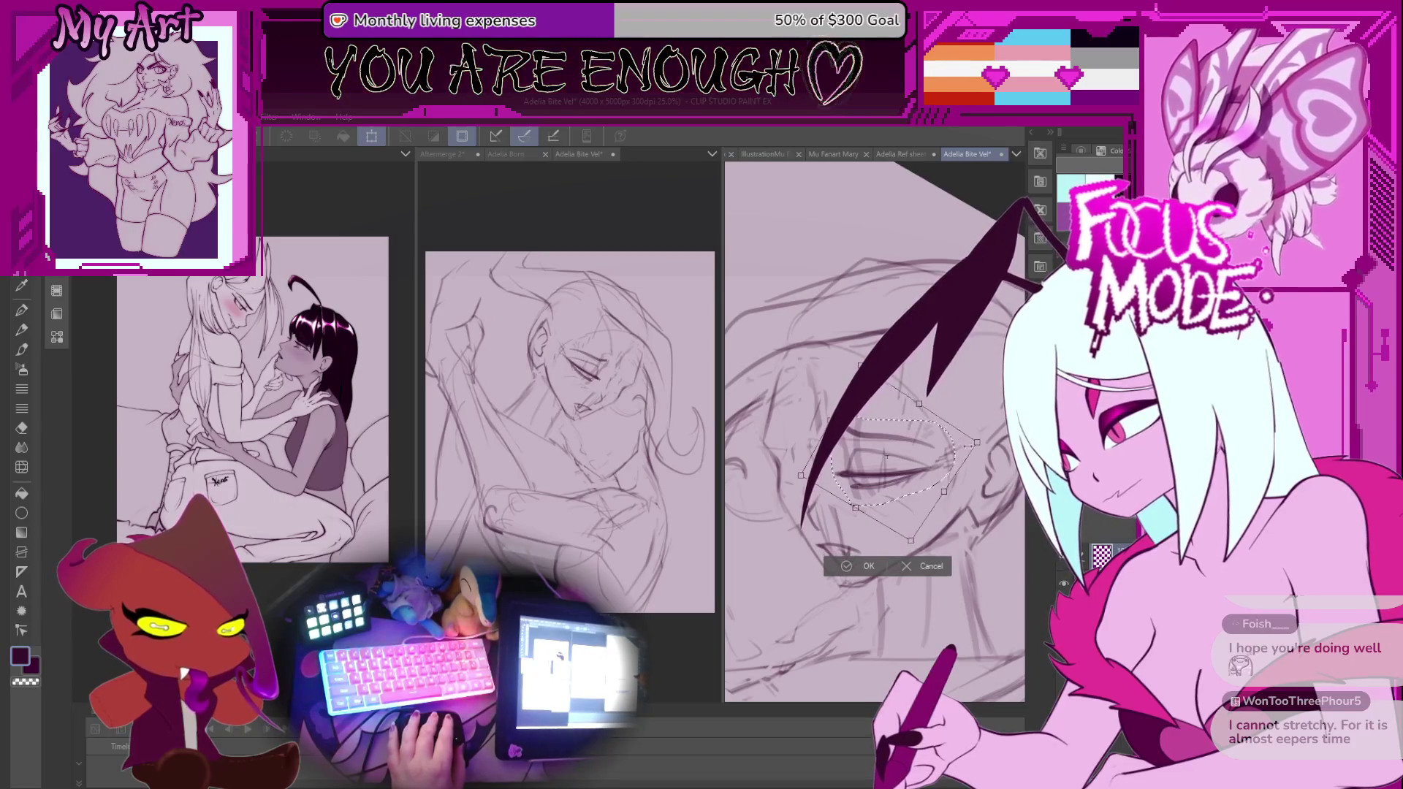
pyautogui.press('Escape')
pyautogui.hotkey('ctrl', 't')
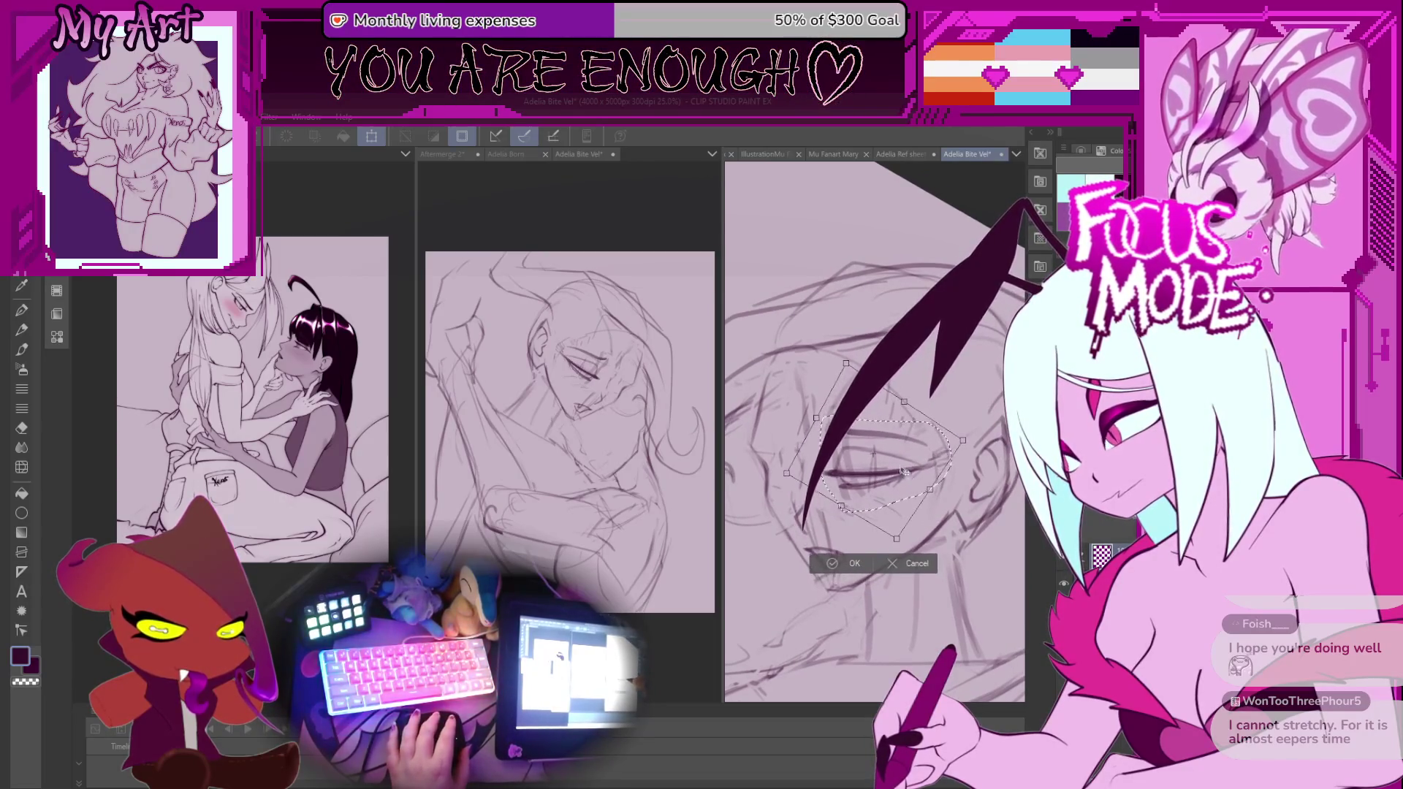
pyautogui.moveTo(950, 459); pyautogui.dragTo(961, 451)
pyautogui.moveTo(901, 497)
pyautogui.mouseDown()
pyautogui.moveTo(858, 497)
pyautogui.moveTo(879, 476)
pyautogui.mouseUp()
pyautogui.click(863, 555)
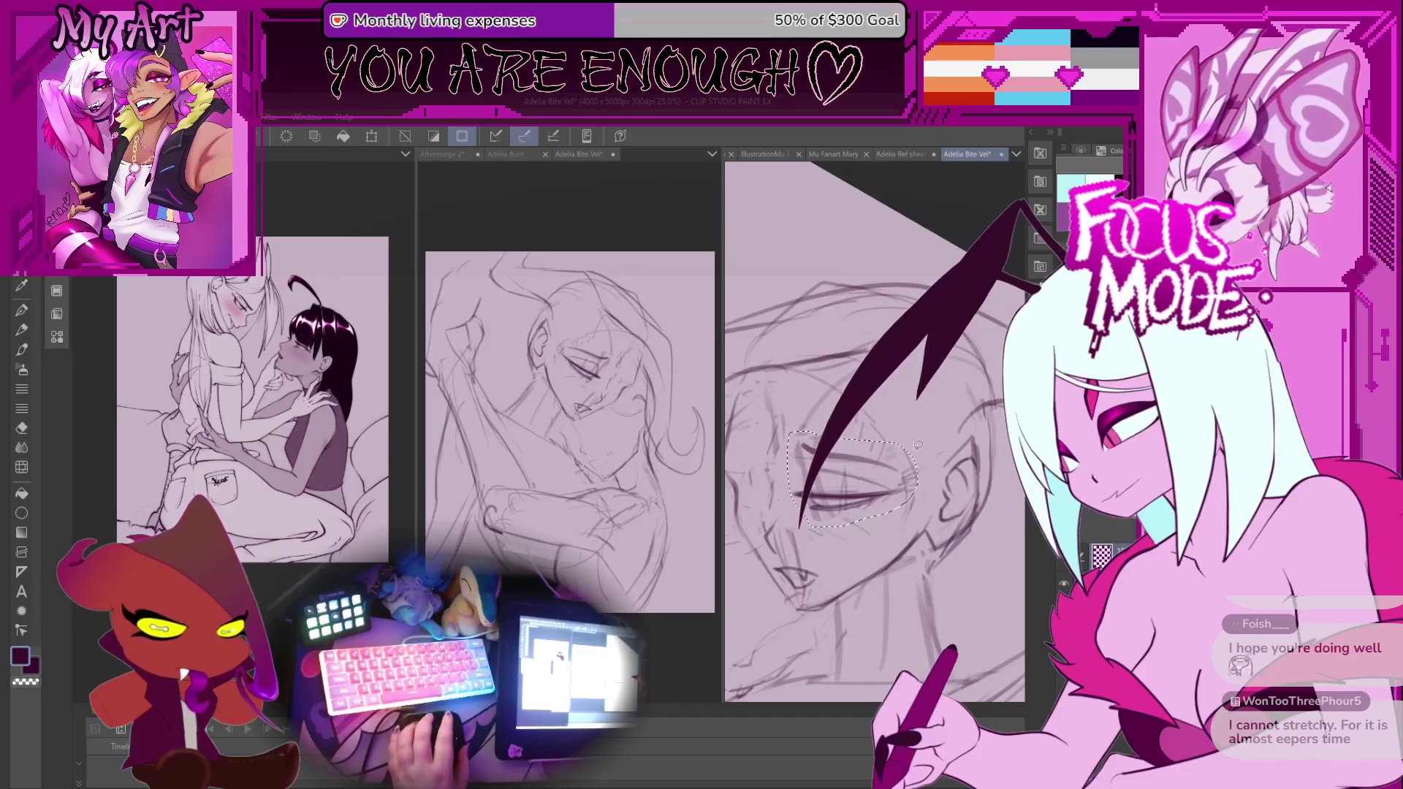
# Shrink the lassoed ear toward its left edge, confirm, and return to the pen.
pyautogui.moveTo(930, 463); pyautogui.dragTo(925, 512)
pyautogui.hotkey('ctrl', 't')
pyautogui.moveTo(995, 464); pyautogui.dragTo(984, 473)
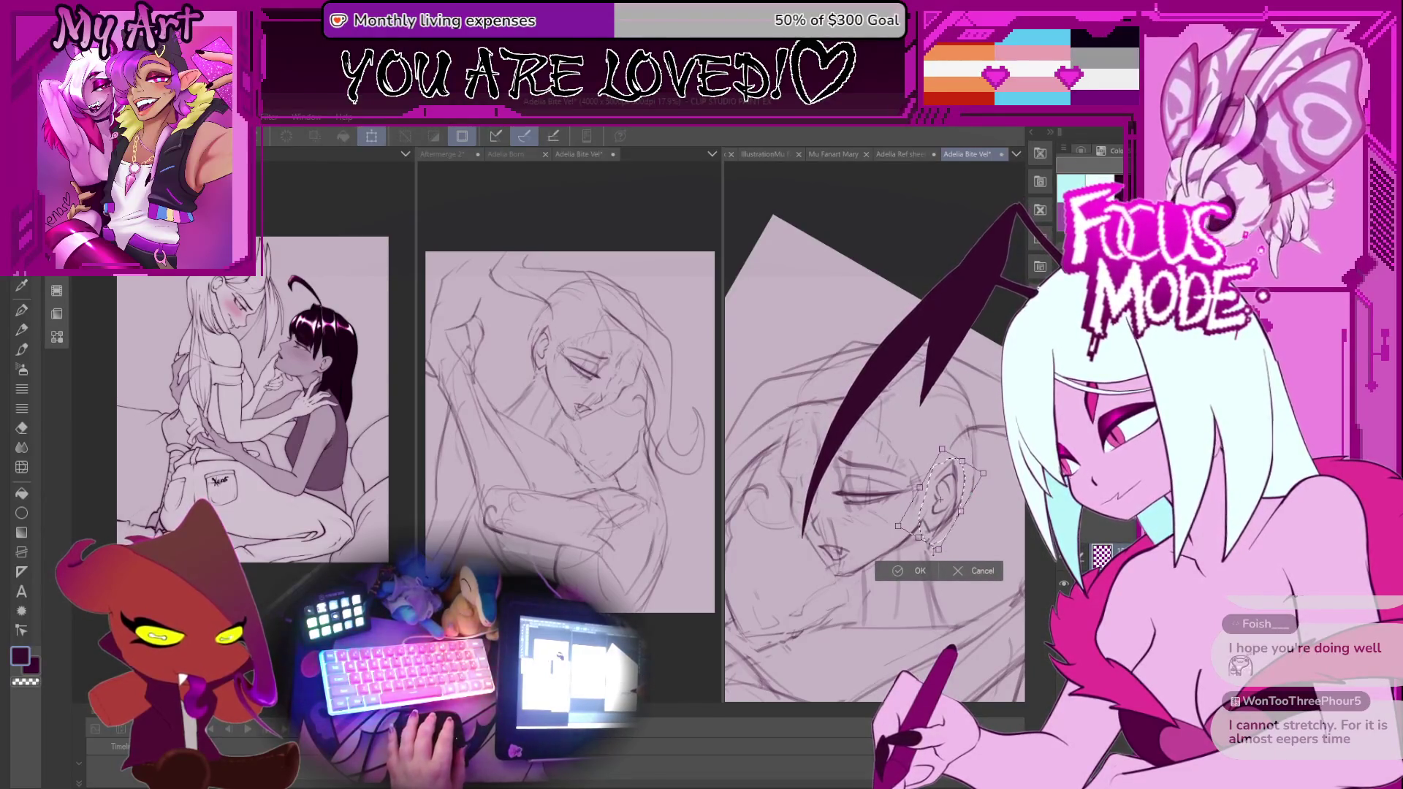
pyautogui.click(924, 574)
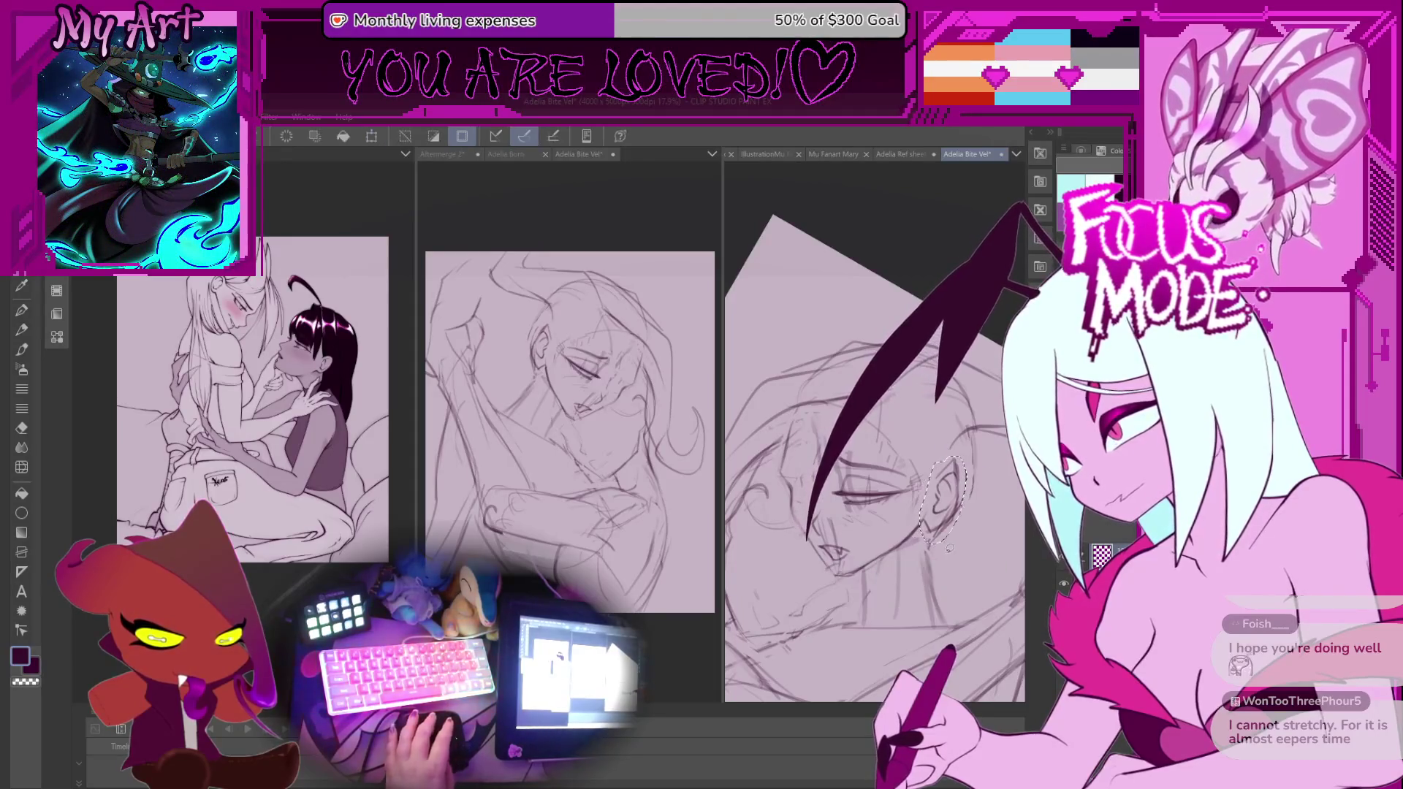
pyautogui.press('p')
pyautogui.scroll(3, 937, 541)
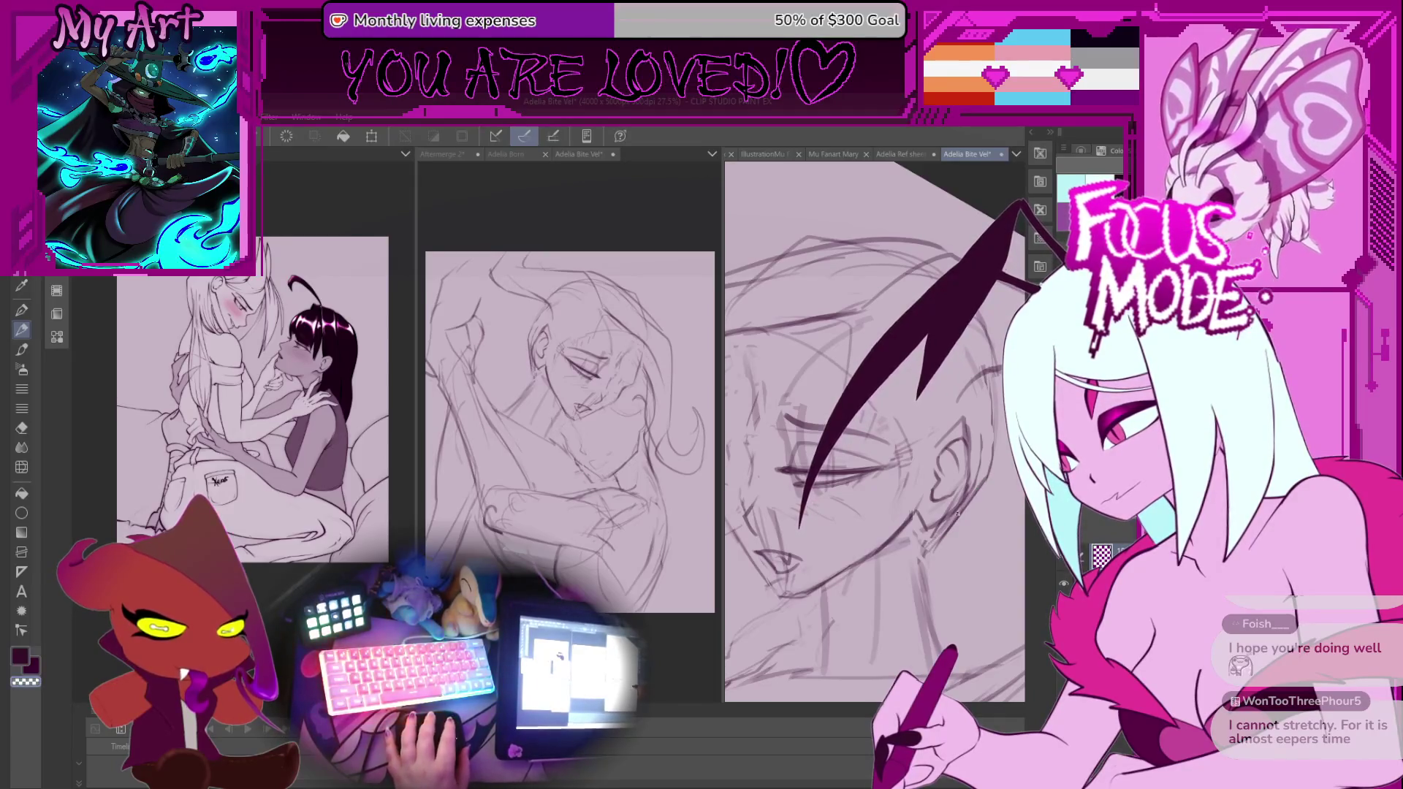
pyautogui.scroll(-5, 957, 515)
# Rotate the sketch page nearly upright, pan slightly, and switch to the pen.
pyautogui.moveTo(945, 549); pyautogui.dragTo(887, 483)
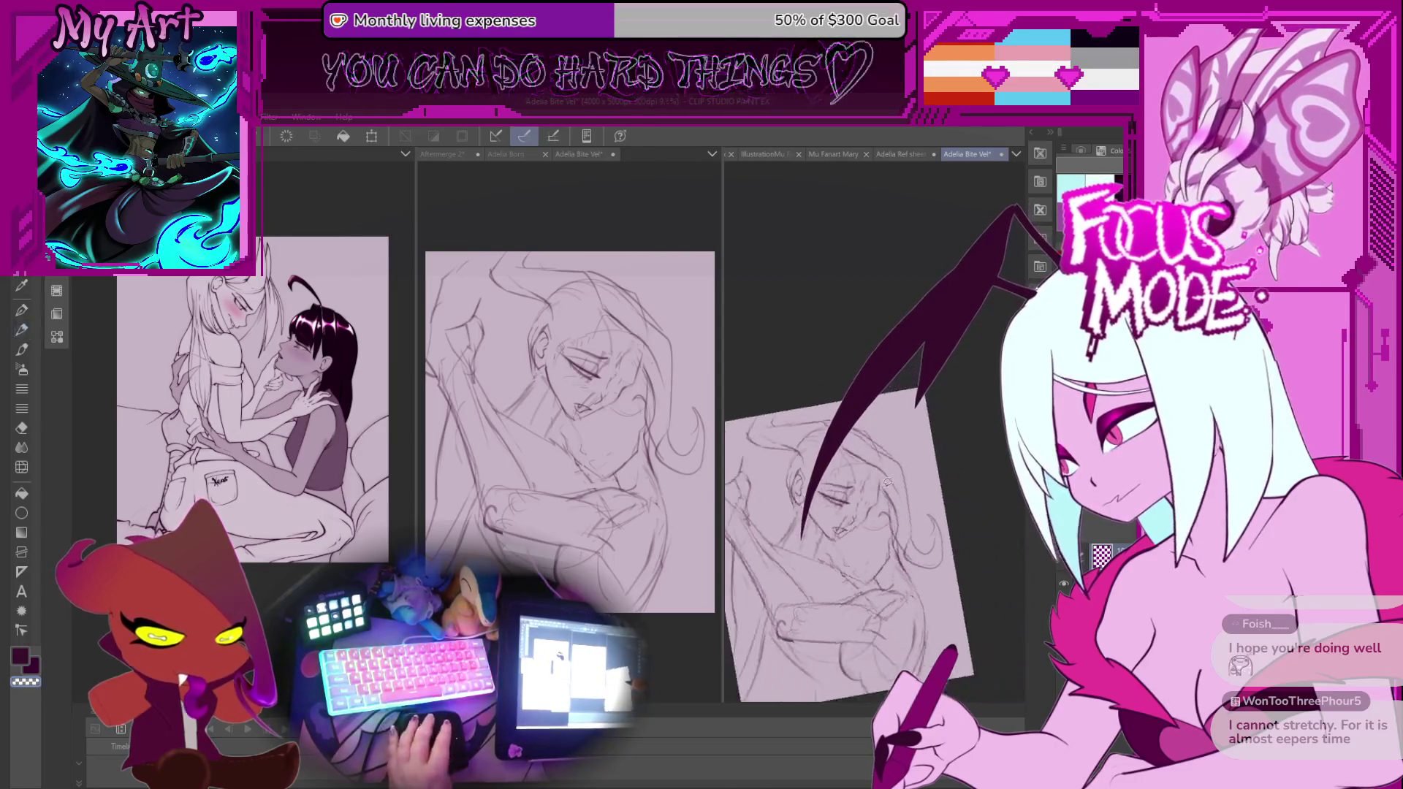
pyautogui.scroll(2, 906, 526)
pyautogui.moveTo(922, 566); pyautogui.dragTo(908, 553)
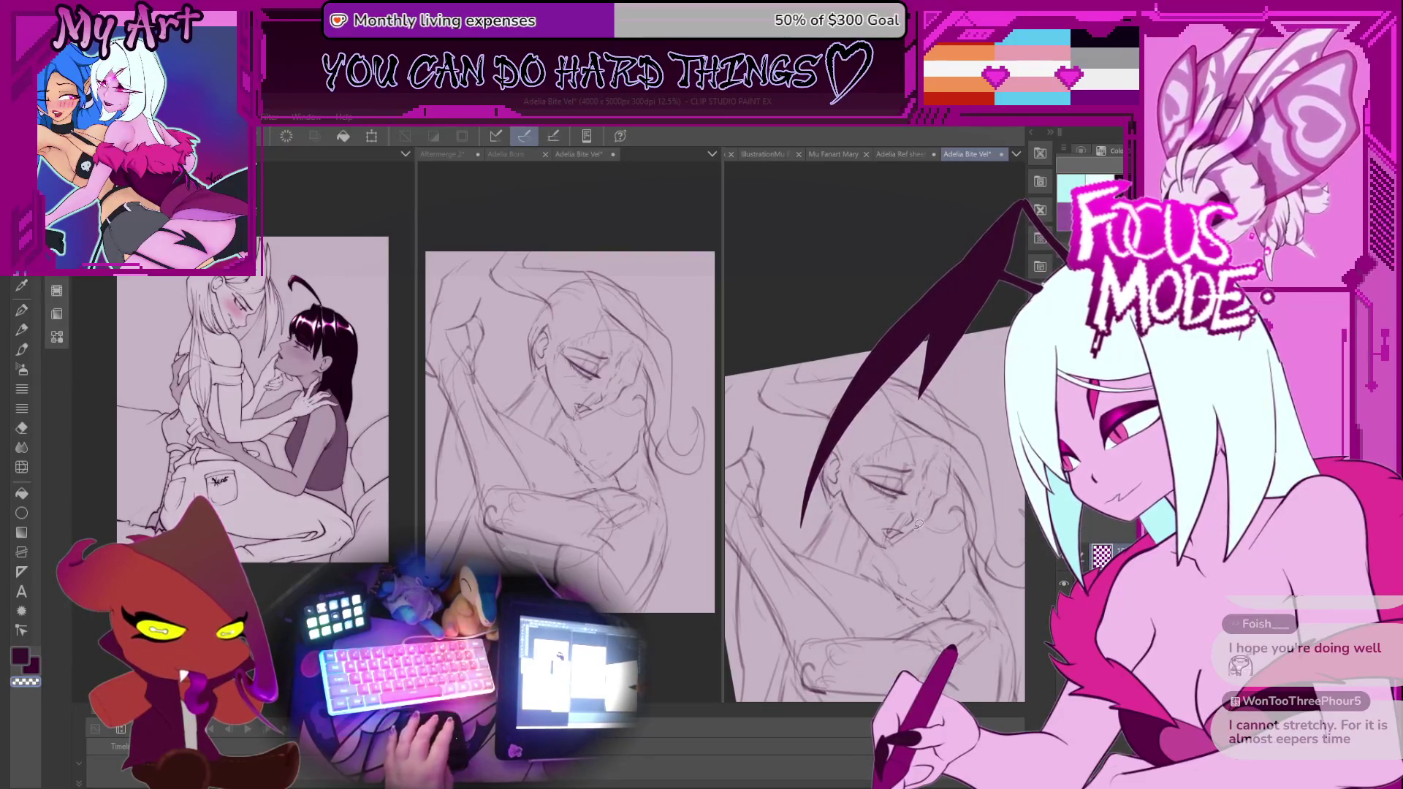
pyautogui.scroll(1, 896, 454)
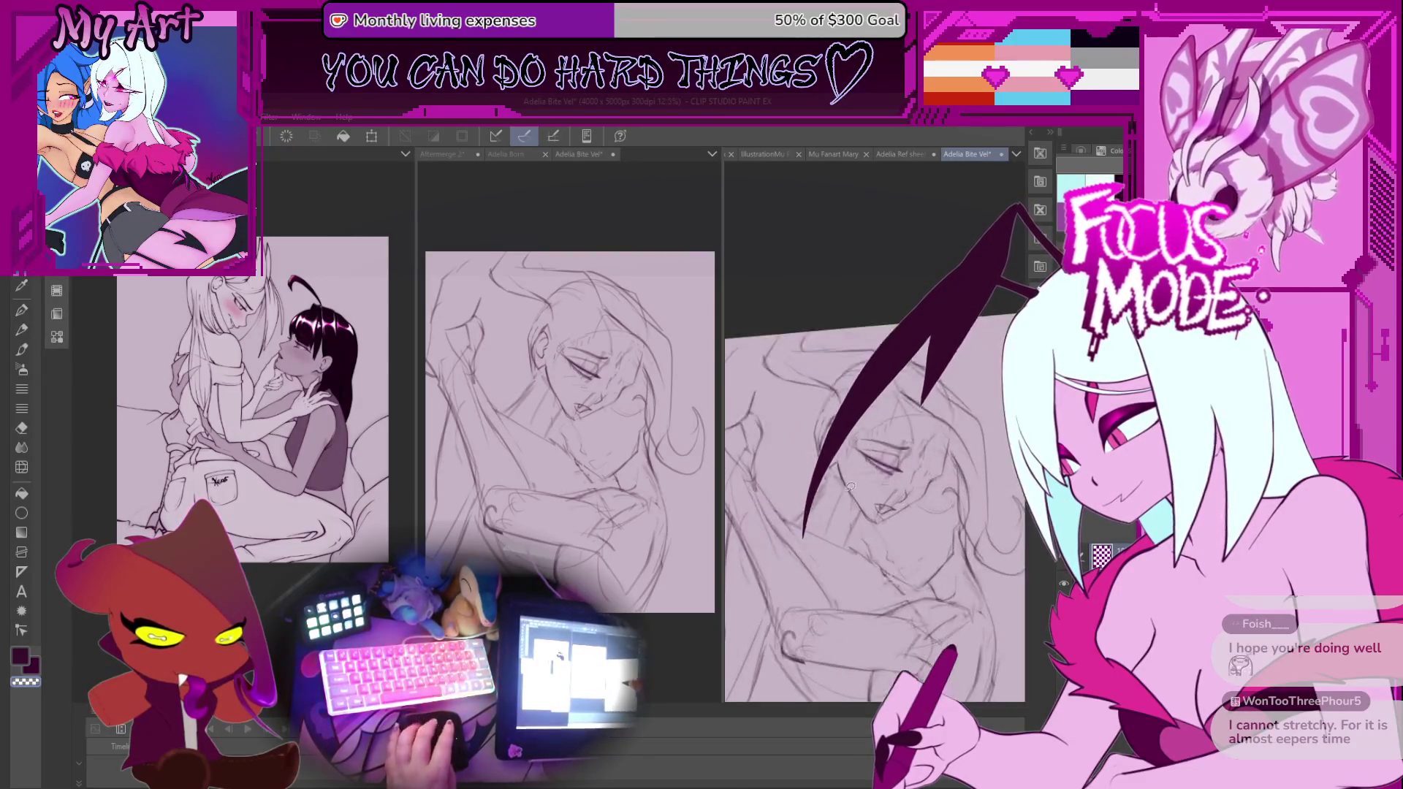
pyautogui.scroll(3, 803, 519)
pyautogui.press('p')
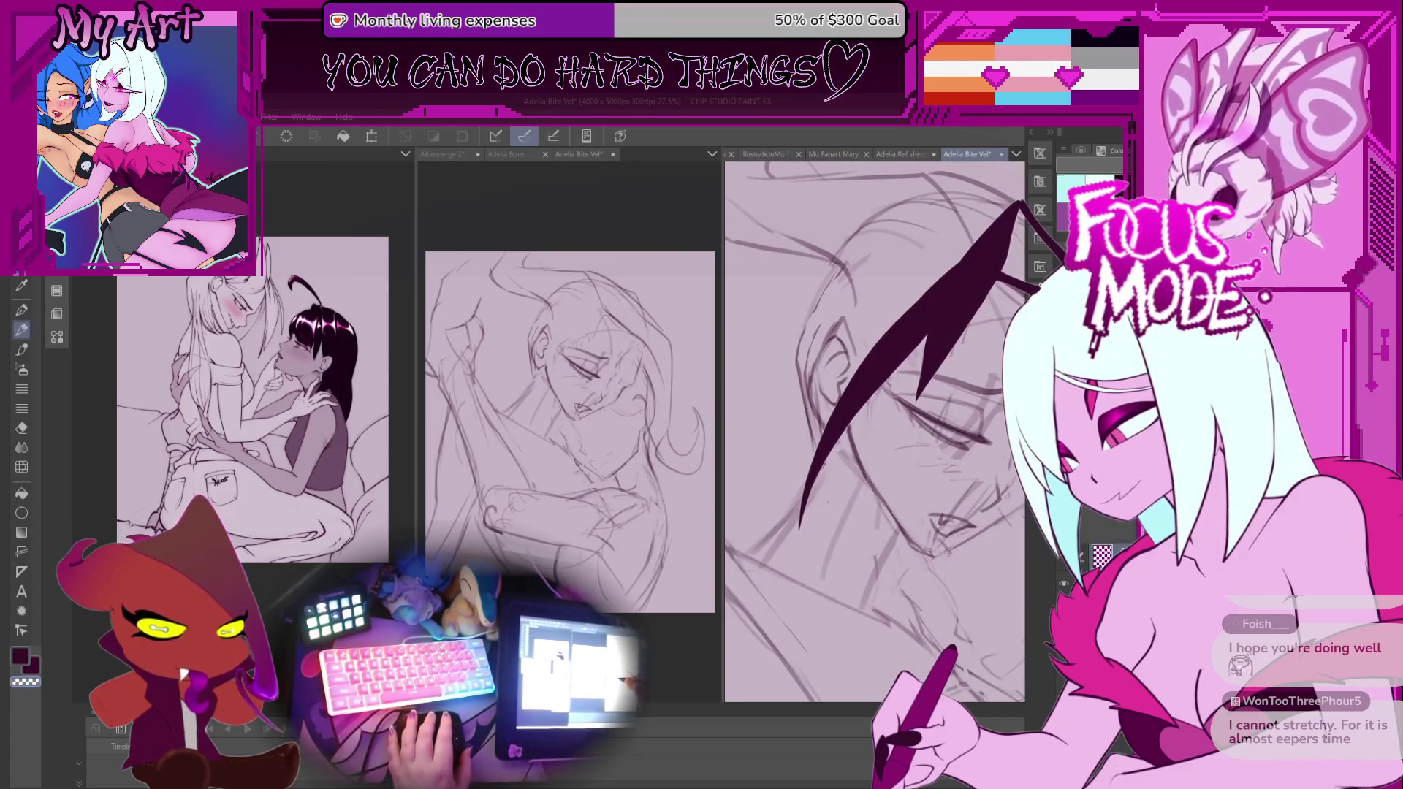
# Flip the middle reference sketch horizontally, then return to the full main canvas.
pyautogui.click(604, 241)
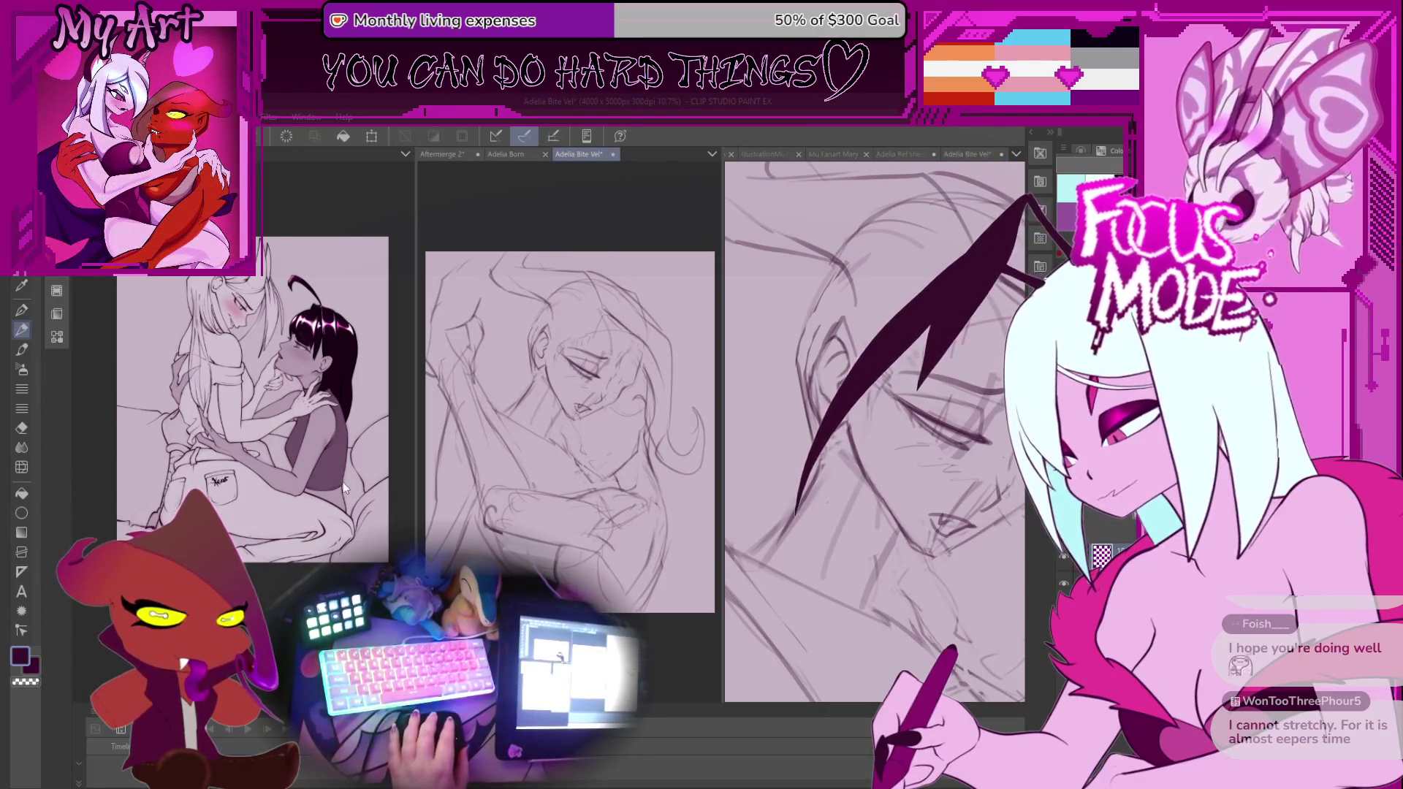
pyautogui.hotkey('ctrl', 't')
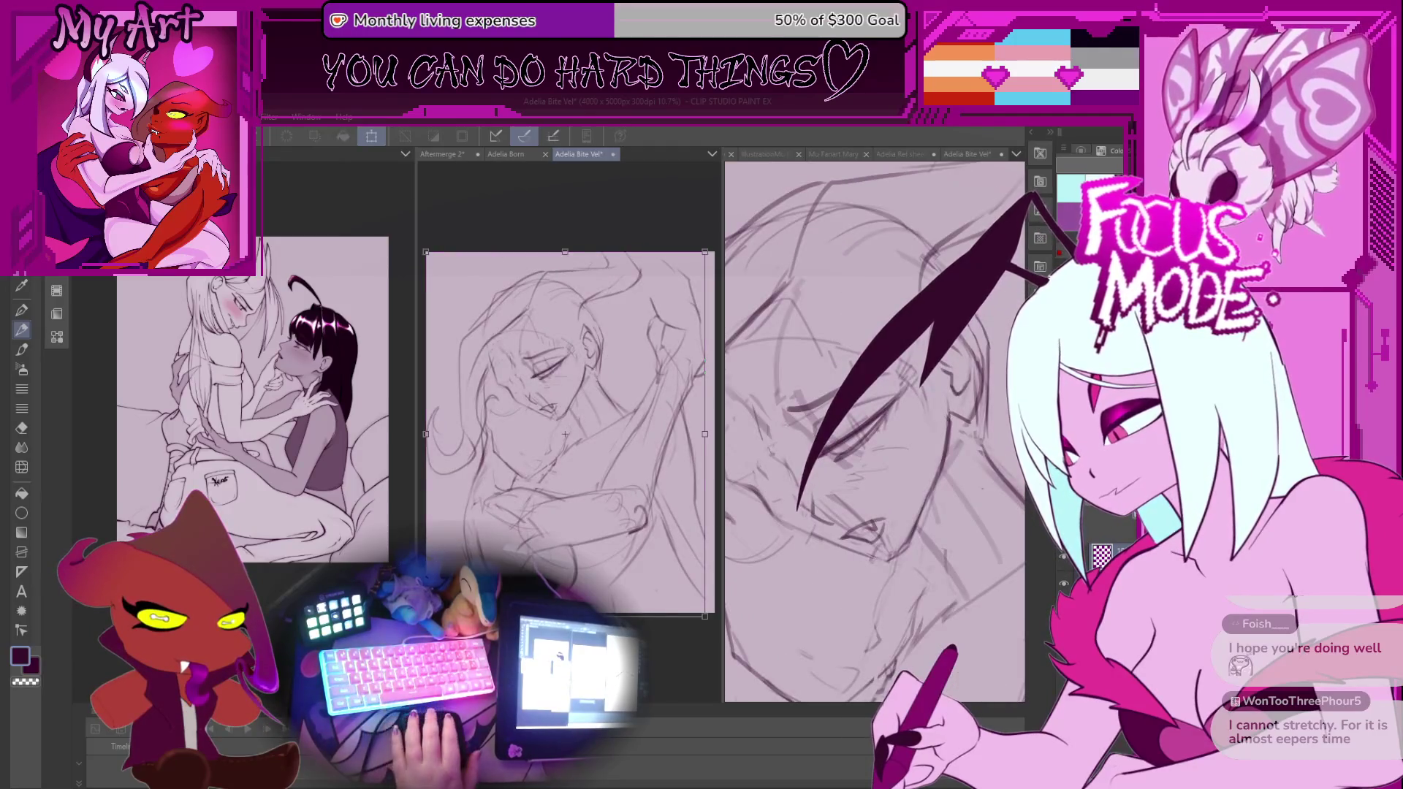
pyautogui.press('Return')
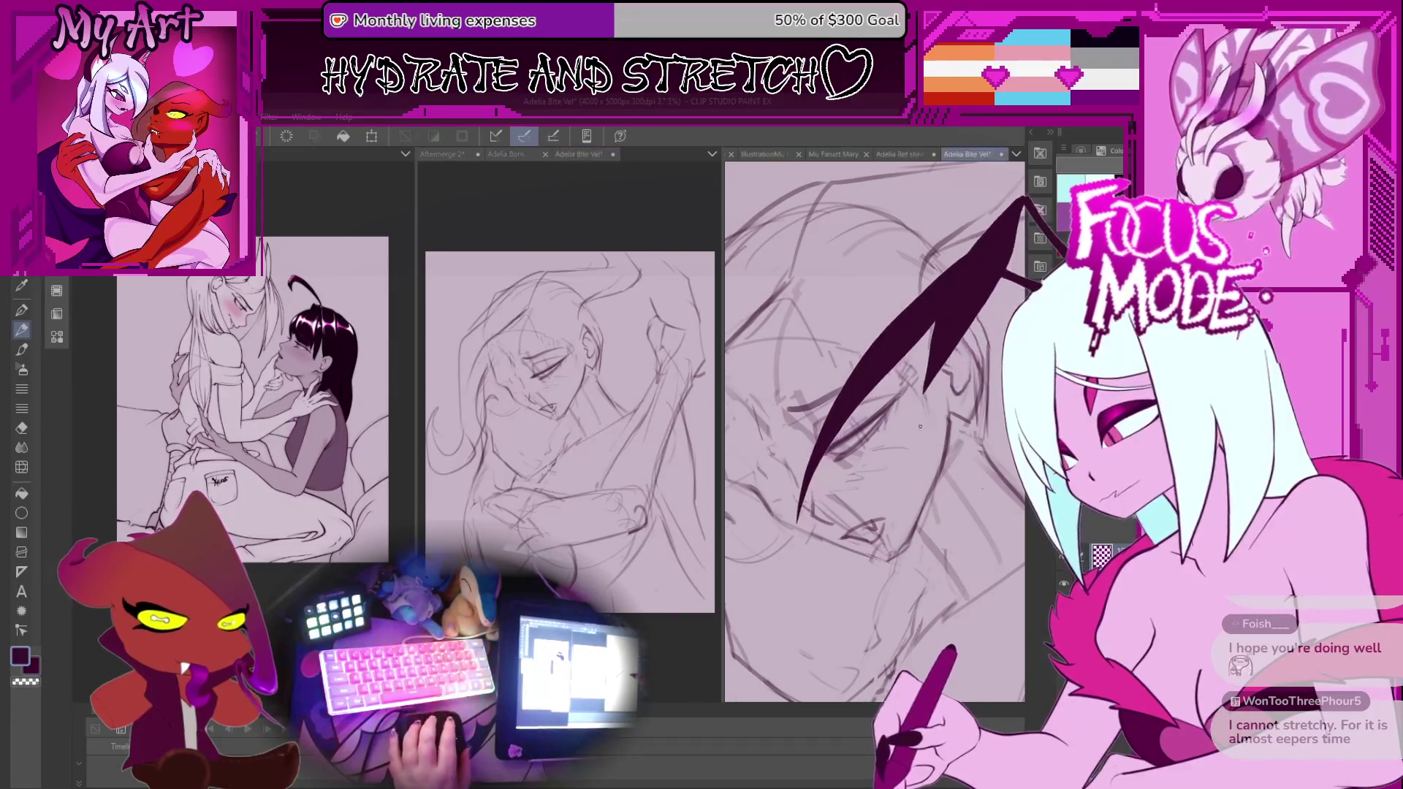
pyautogui.hotkey('ctrl', '0')
pyautogui.moveTo(909, 392); pyautogui.dragTo(940, 415)
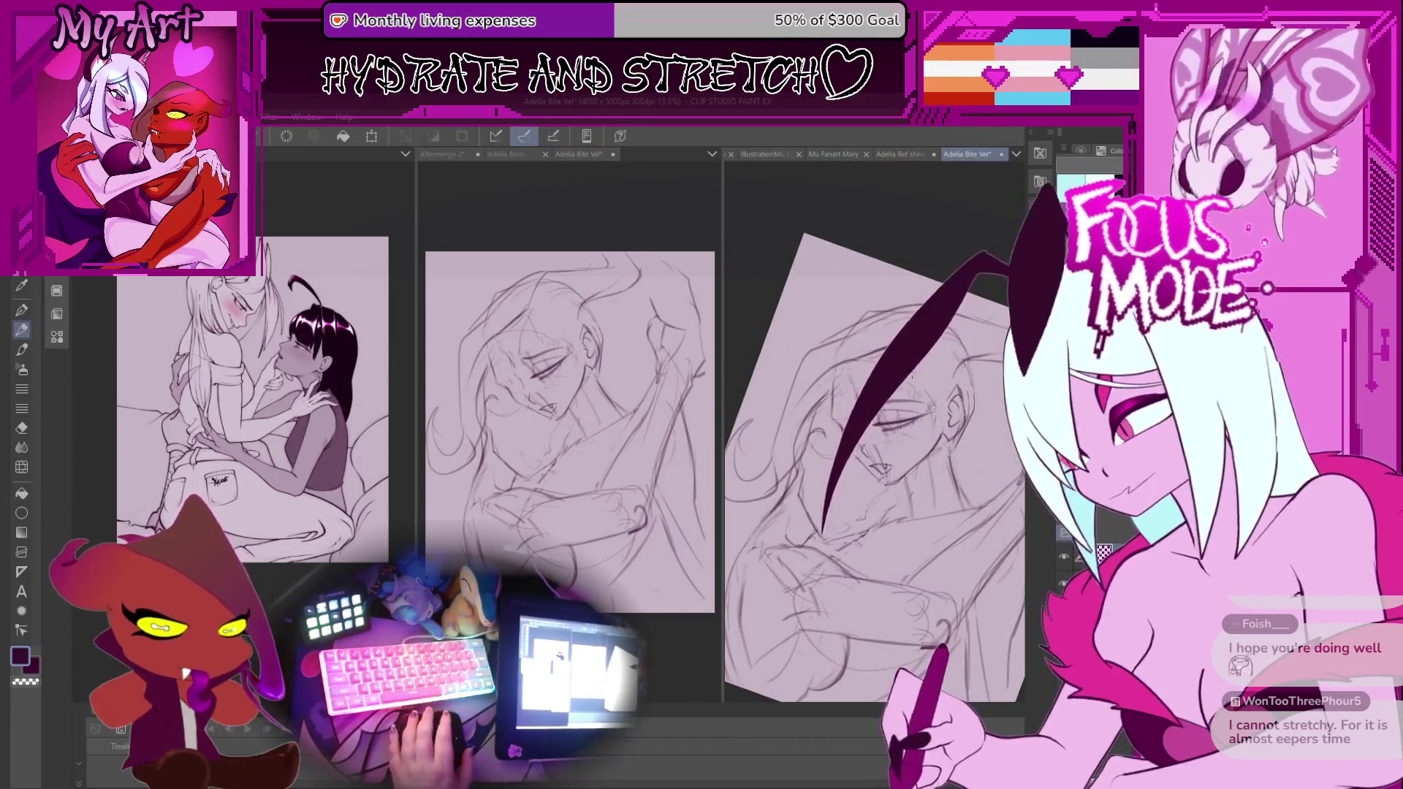
# Undo the stray diagonal stroke across the face and re-tilt the view.
pyautogui.scroll(4, 804, 428)
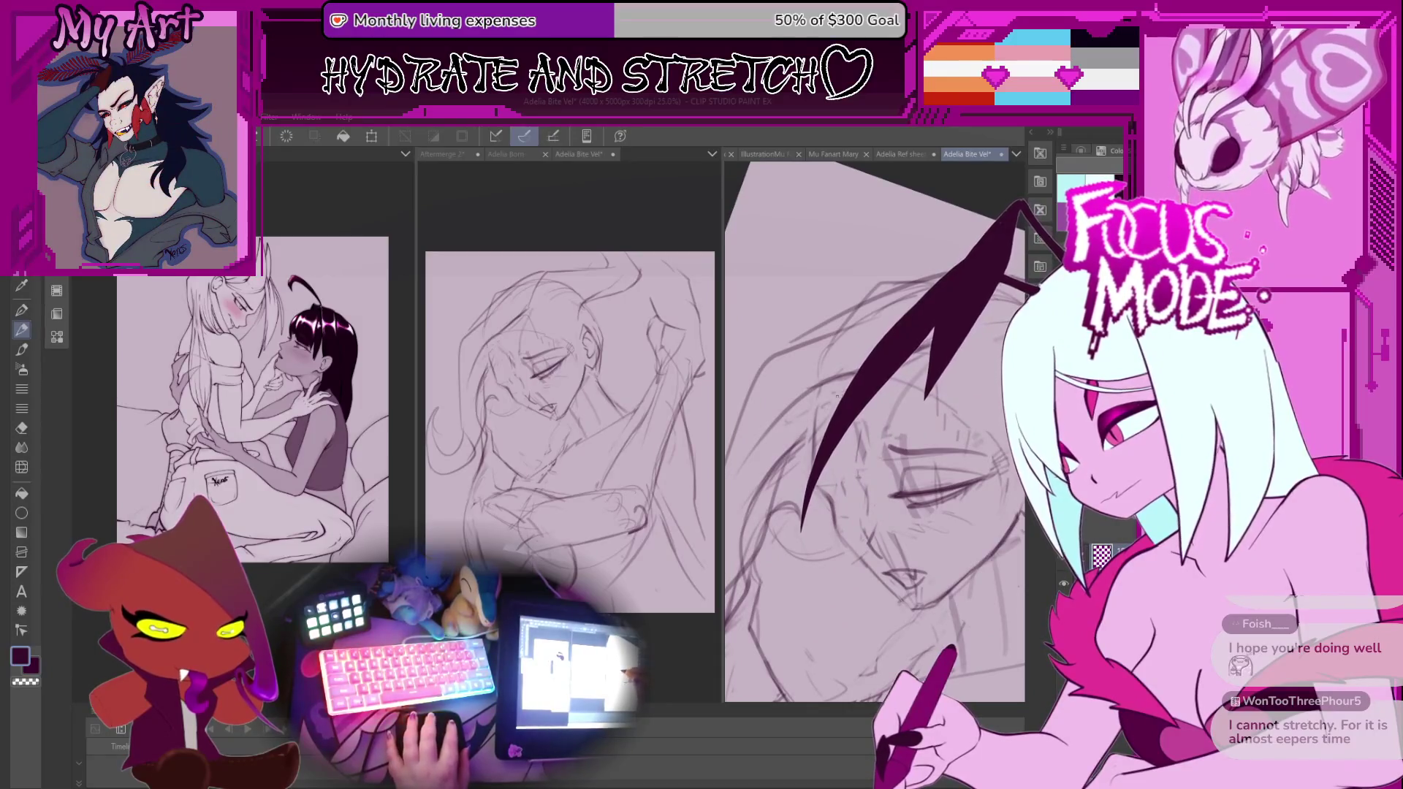
pyautogui.moveTo(752, 452); pyautogui.dragTo(837, 352)
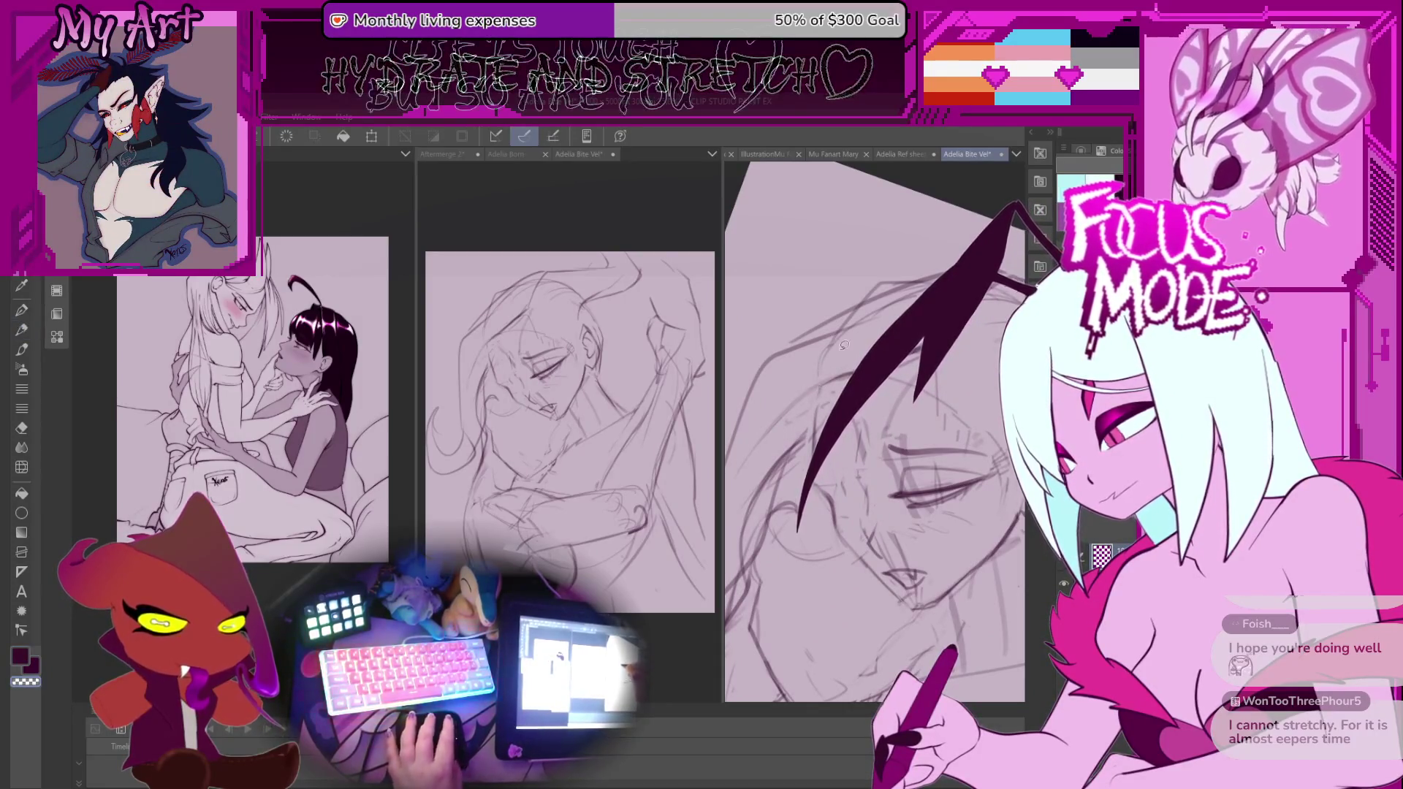
pyautogui.hotkey('ctrl', 'z')
pyautogui.press('p')
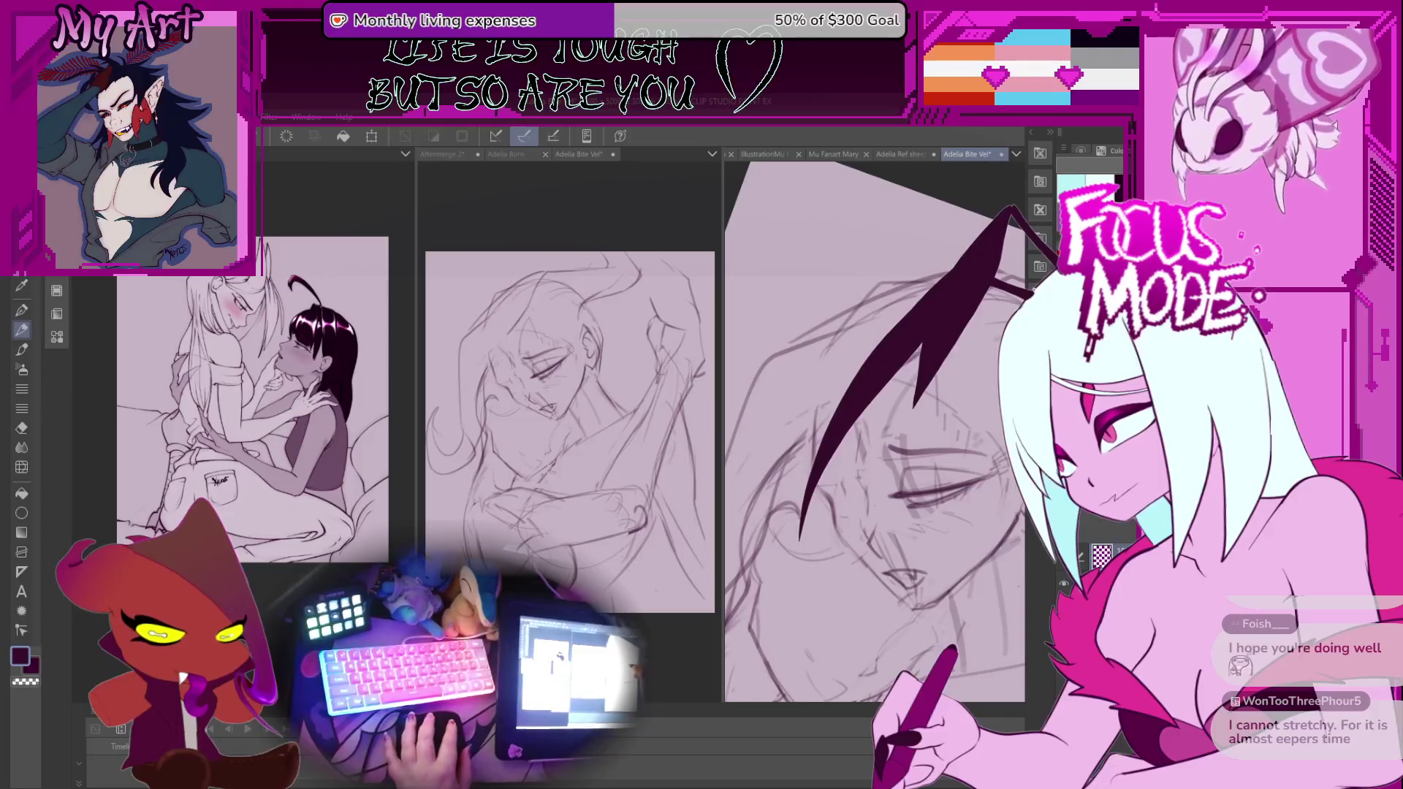
pyautogui.moveTo(776, 461); pyautogui.dragTo(813, 431)
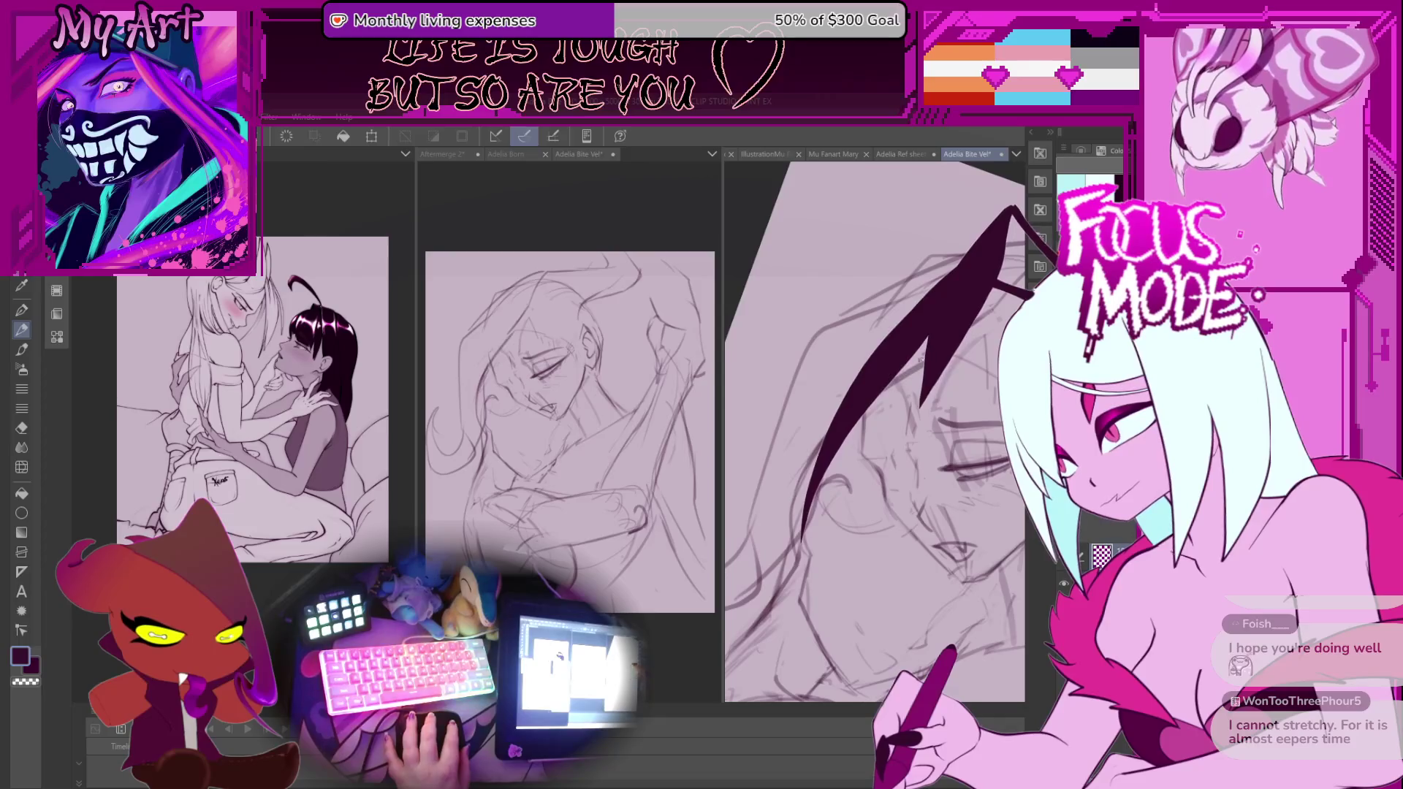
pyautogui.moveTo(877, 453)
pyautogui.mouseDown()
pyautogui.moveTo(904, 481)
pyautogui.moveTo(881, 463)
pyautogui.moveTo(831, 499)
pyautogui.mouseUp()
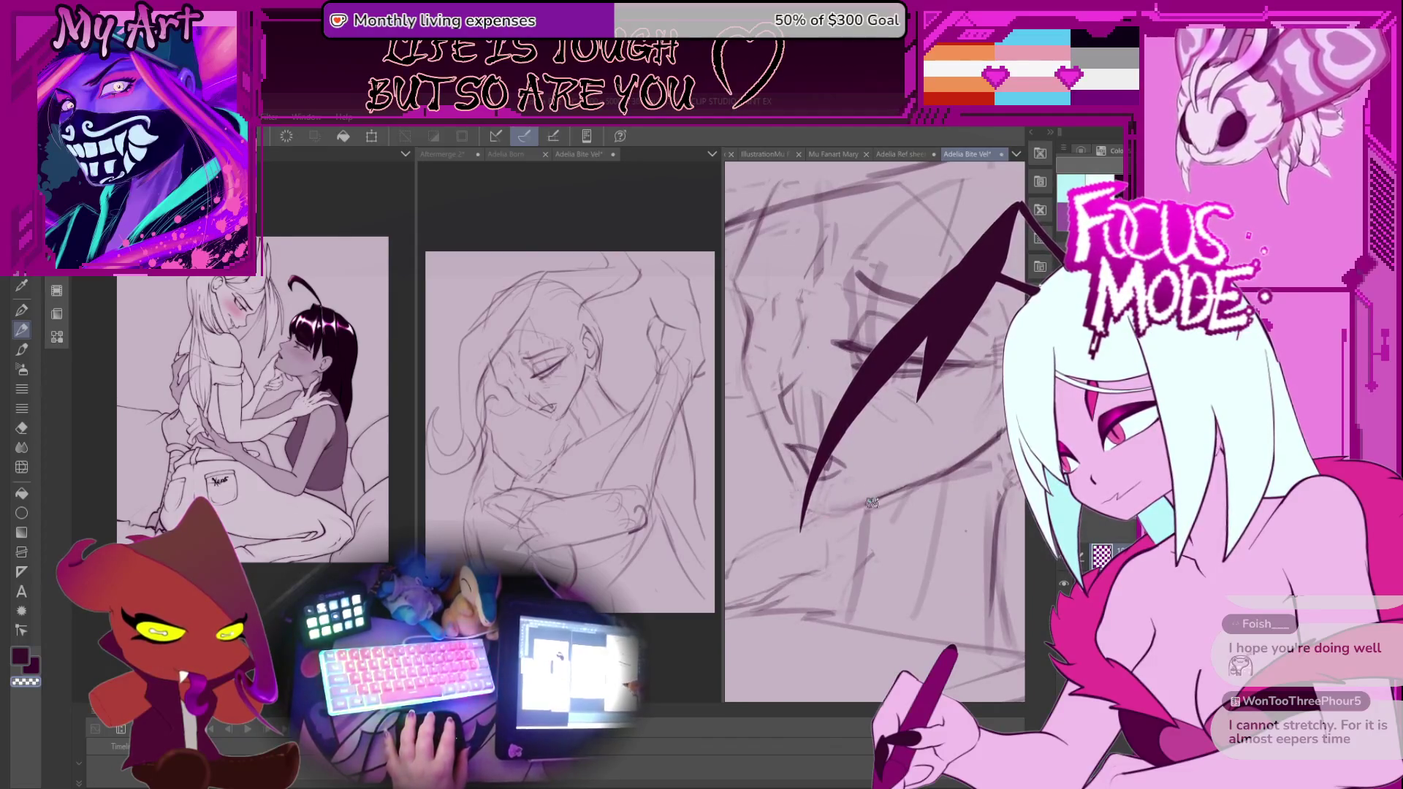
pyautogui.moveTo(903, 482); pyautogui.dragTo(820, 503)
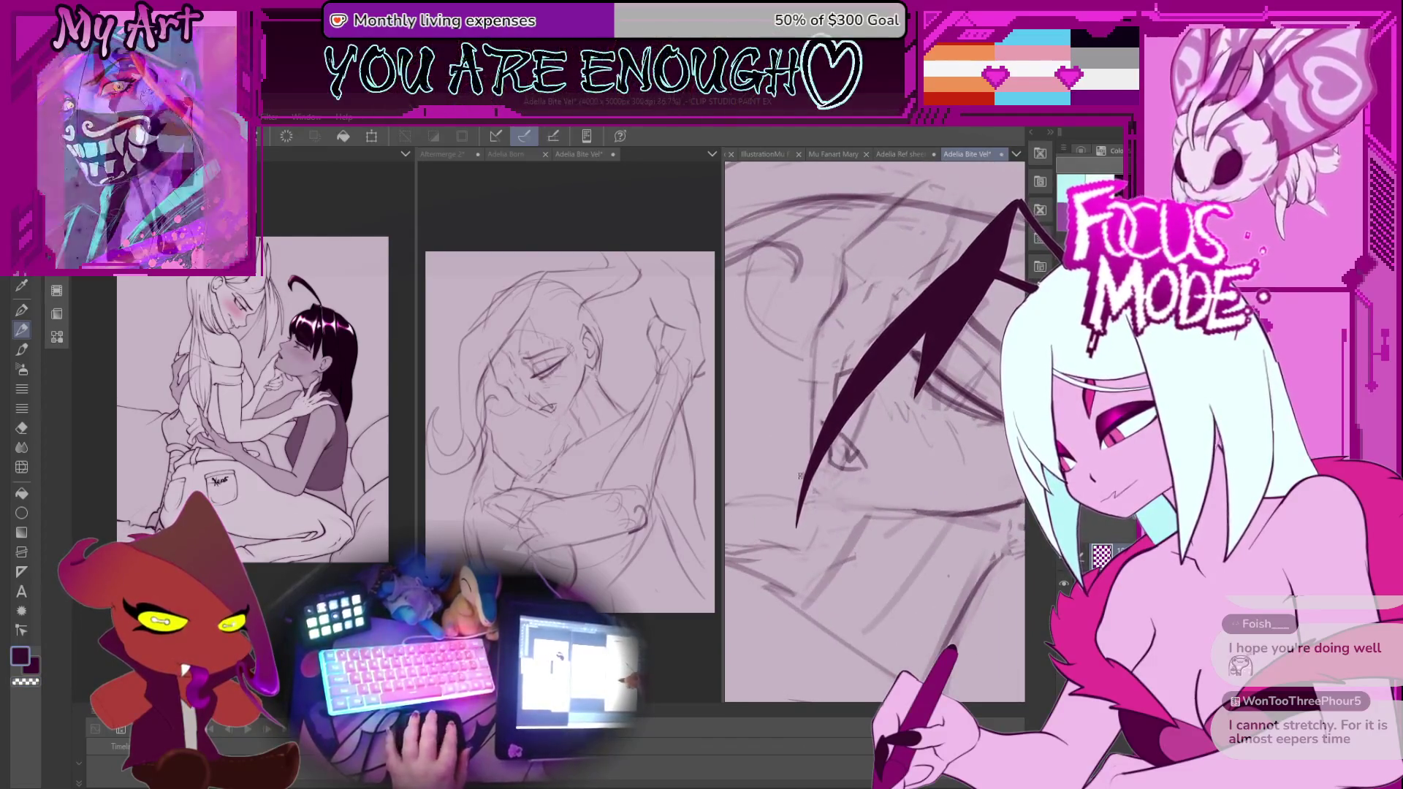
pyautogui.hotkey('ctrl', 'z')
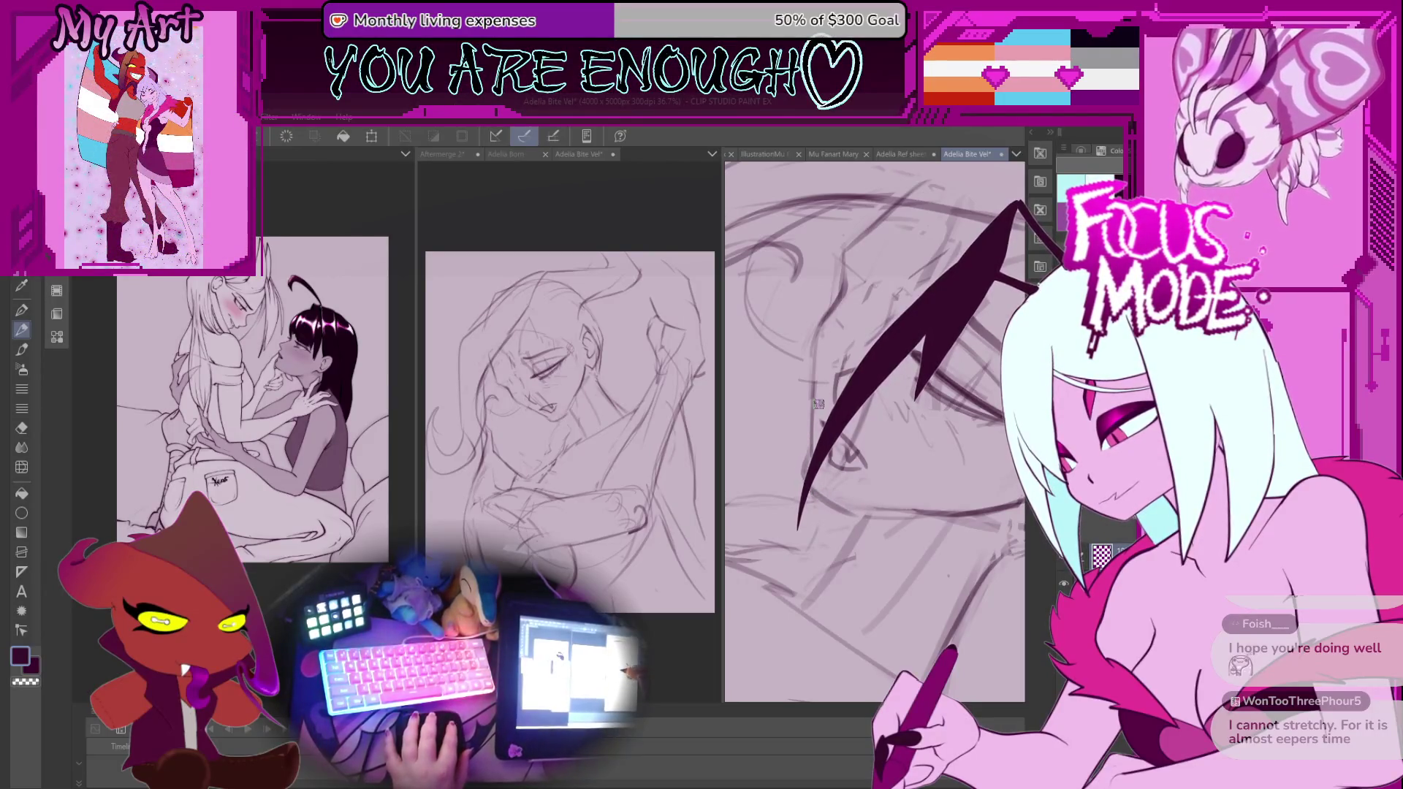
# Add a stroke refining the lips and begin shifting and rotating the eye area.
pyautogui.moveTo(807, 355)
pyautogui.mouseDown()
pyautogui.moveTo(822, 516)
pyautogui.moveTo(805, 532)
pyautogui.mouseUp()
pyautogui.moveTo(868, 498)
pyautogui.mouseDown()
pyautogui.moveTo(952, 433)
pyautogui.moveTo(906, 456)
pyautogui.mouseUp()
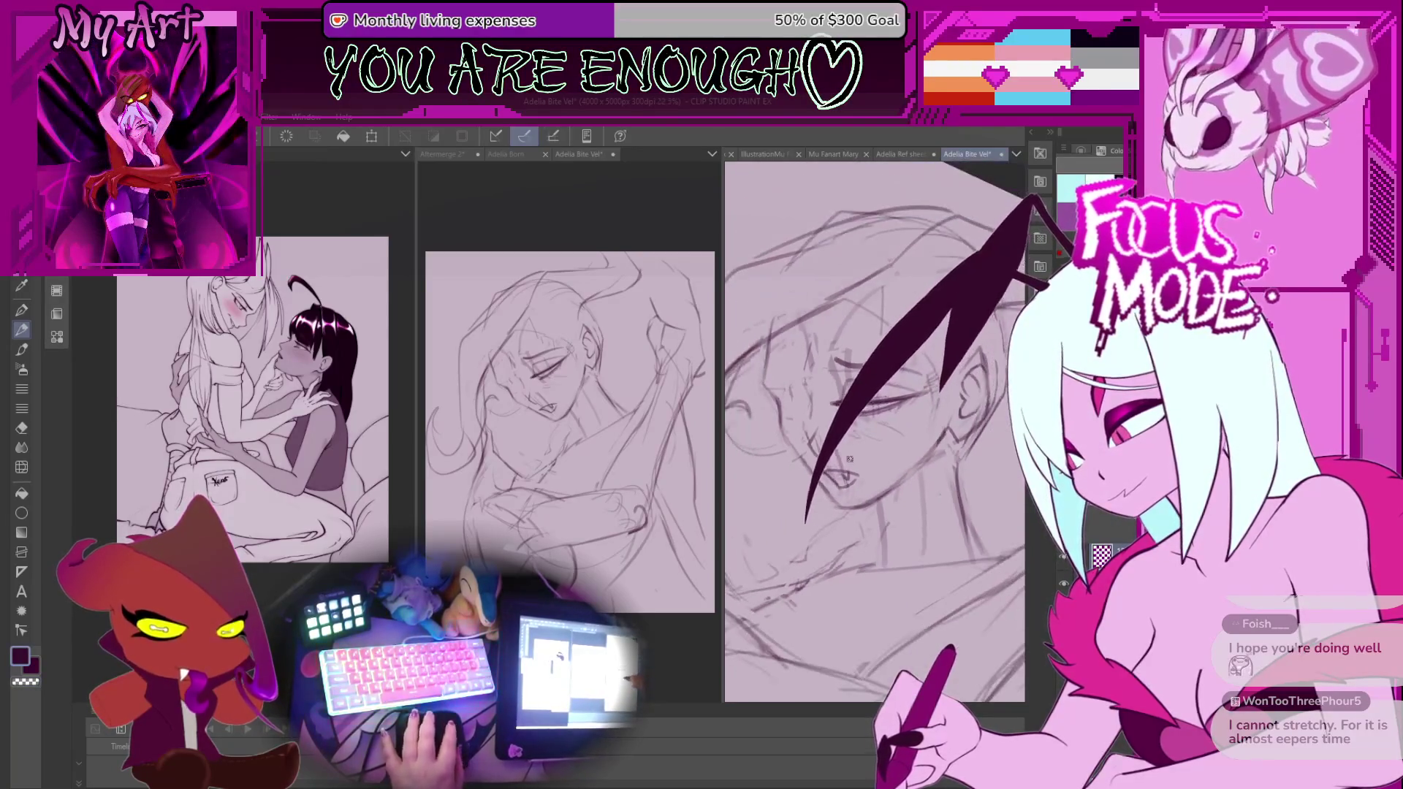
pyautogui.moveTo(820, 484); pyautogui.dragTo(860, 490)
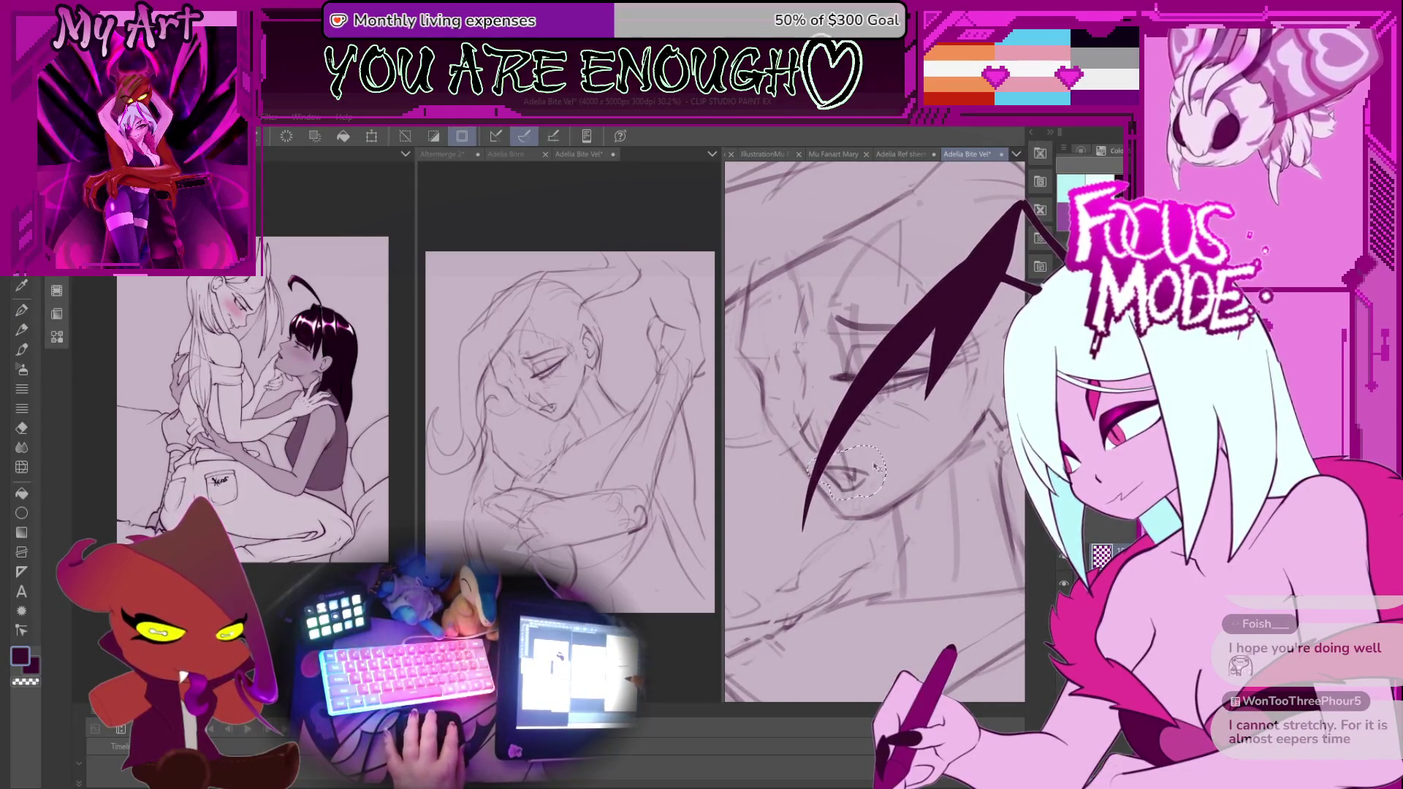
pyautogui.hotkey('ctrl', 't')
pyautogui.moveTo(846, 465); pyautogui.dragTo(873, 474)
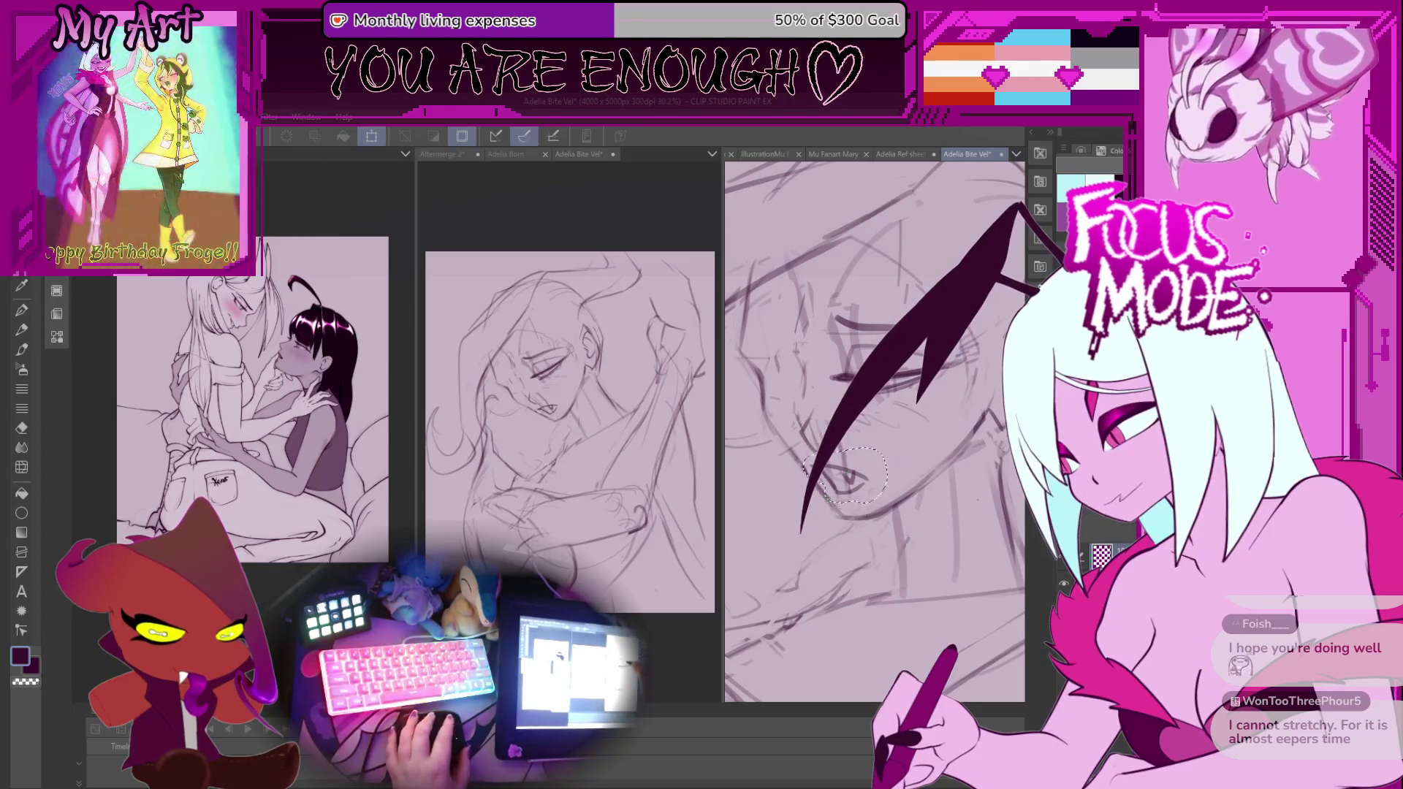
# Confirm the eye adjustment, then outline and adjust the eye area a second time.
pyautogui.moveTo(846, 312); pyautogui.dragTo(831, 385)
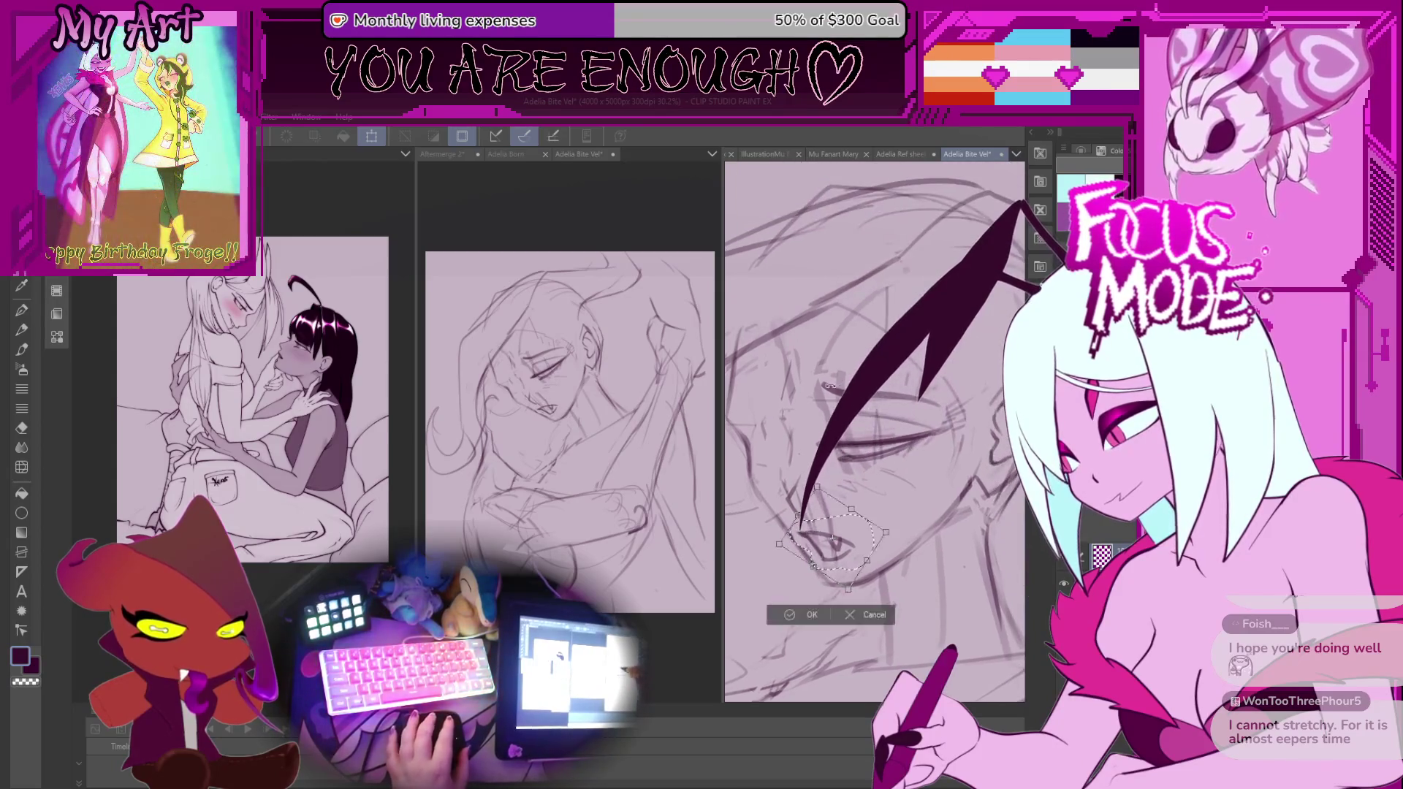
pyautogui.click(811, 615)
pyautogui.moveTo(847, 376)
pyautogui.mouseDown()
pyautogui.moveTo(924, 357)
pyautogui.moveTo(875, 428)
pyautogui.moveTo(913, 465)
pyautogui.mouseUp()
pyautogui.hotkey('ctrl', 't')
pyautogui.hotkey('ctrl', 't')
pyautogui.click(860, 569)
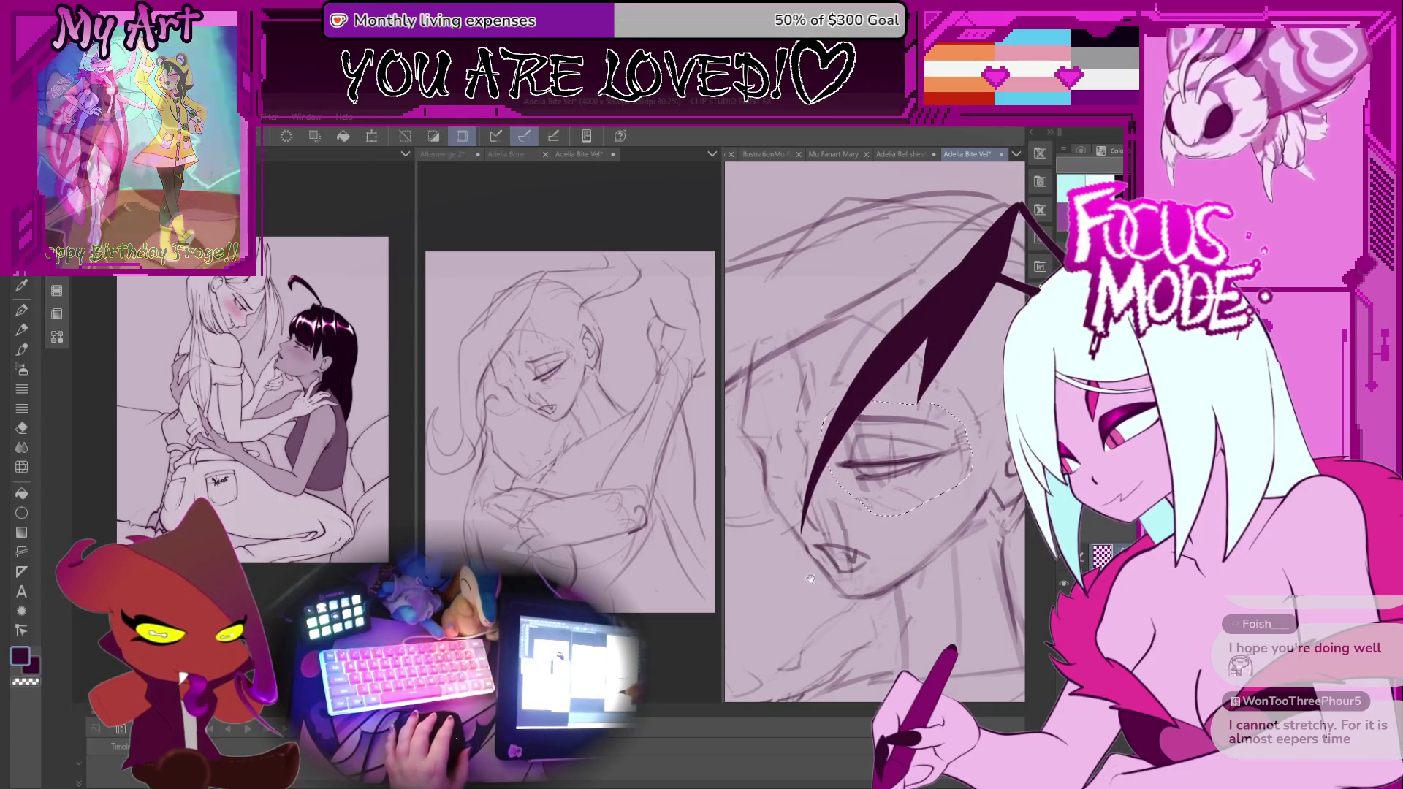
pyautogui.moveTo(860, 569); pyautogui.dragTo(835, 492)
# Clear the eye selection and switch to the pen with transparent colour for erasing.
pyautogui.press('p')
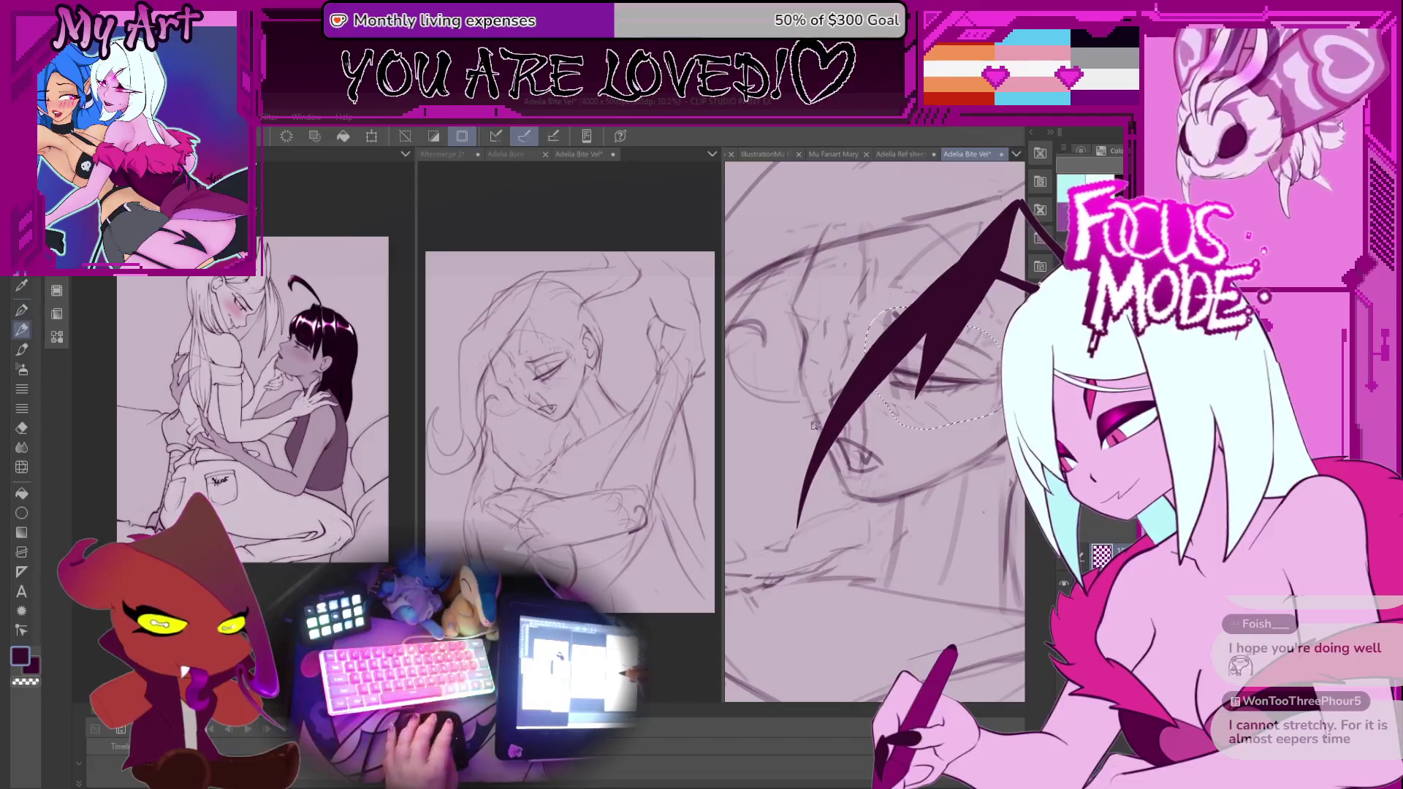
pyautogui.scroll(-1, 811, 441)
pyautogui.hotkey('ctrl', 'd')
pyautogui.scroll(1, 822, 424)
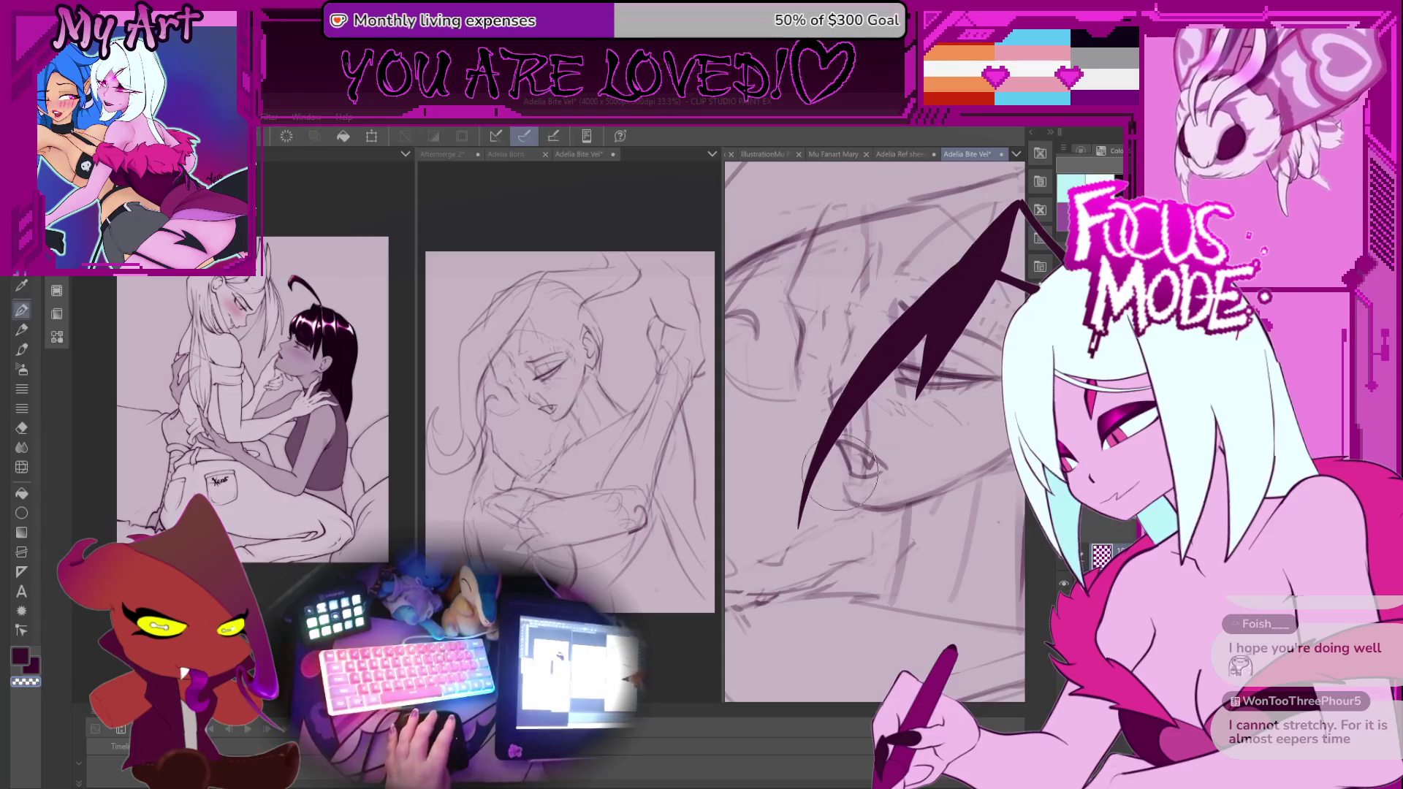
pyautogui.scroll(2, 840, 467)
pyautogui.press('p')
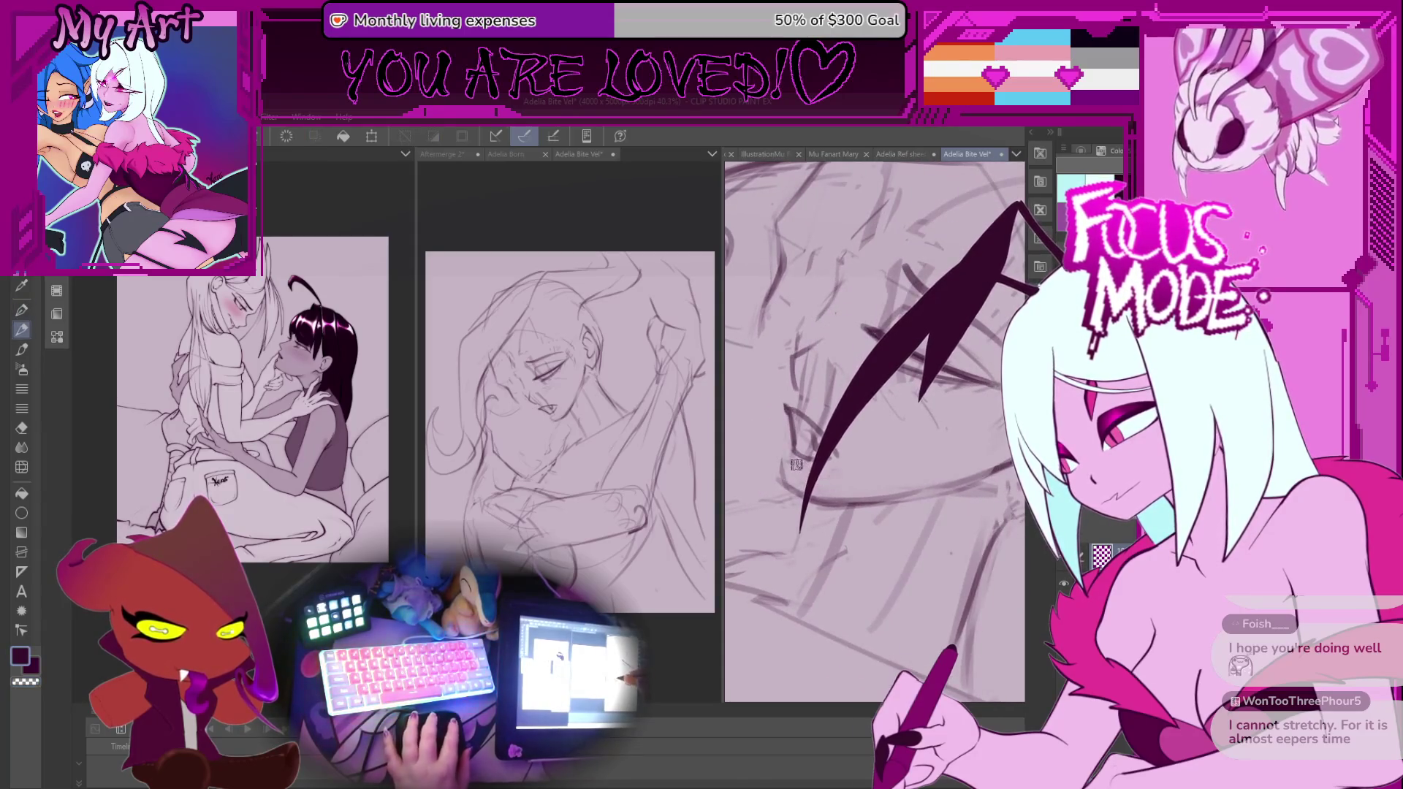
pyautogui.press('c')
pyautogui.moveTo(851, 434); pyautogui.dragTo(829, 438)
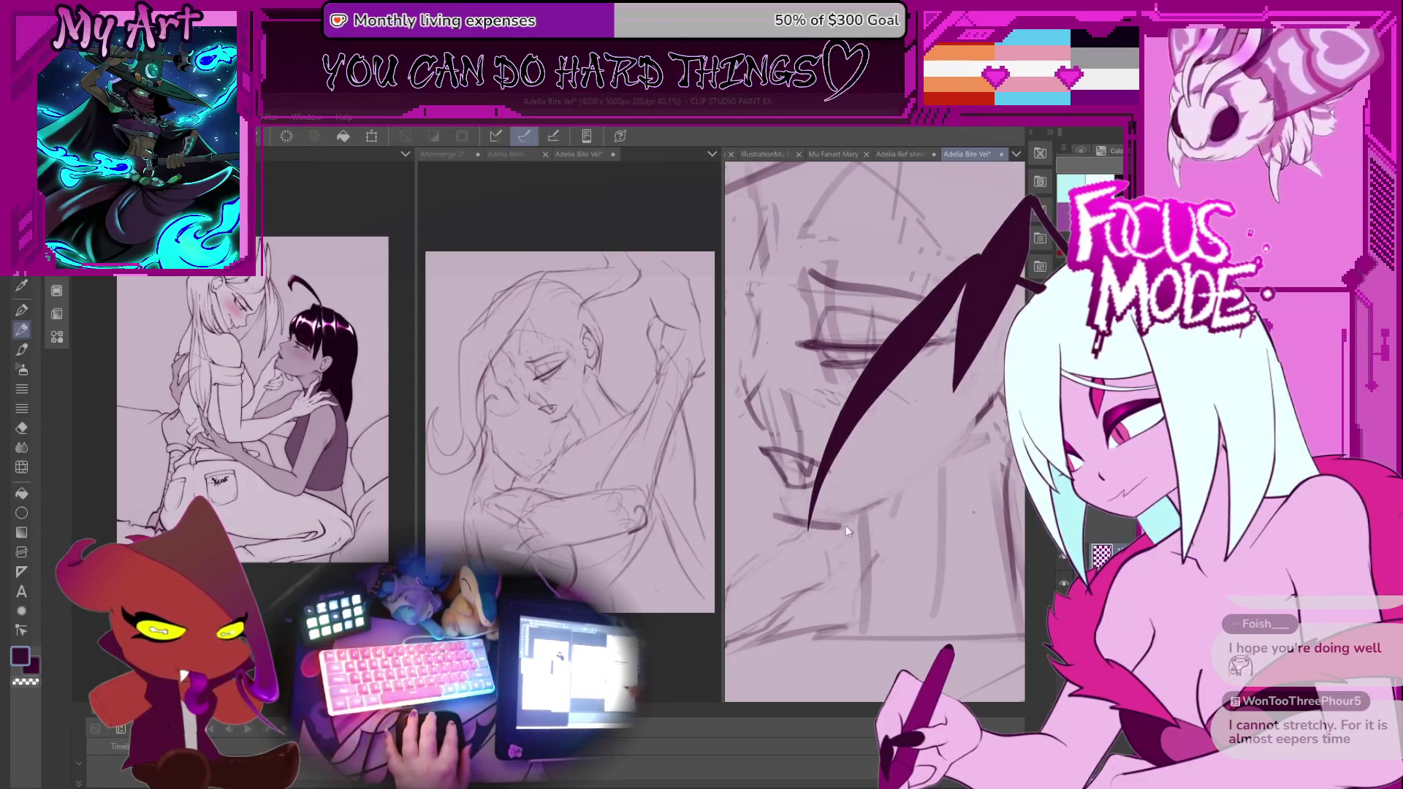
# Lasso the upper head and hair of the sleeping face for adjusting.
pyautogui.scroll(2, 886, 499)
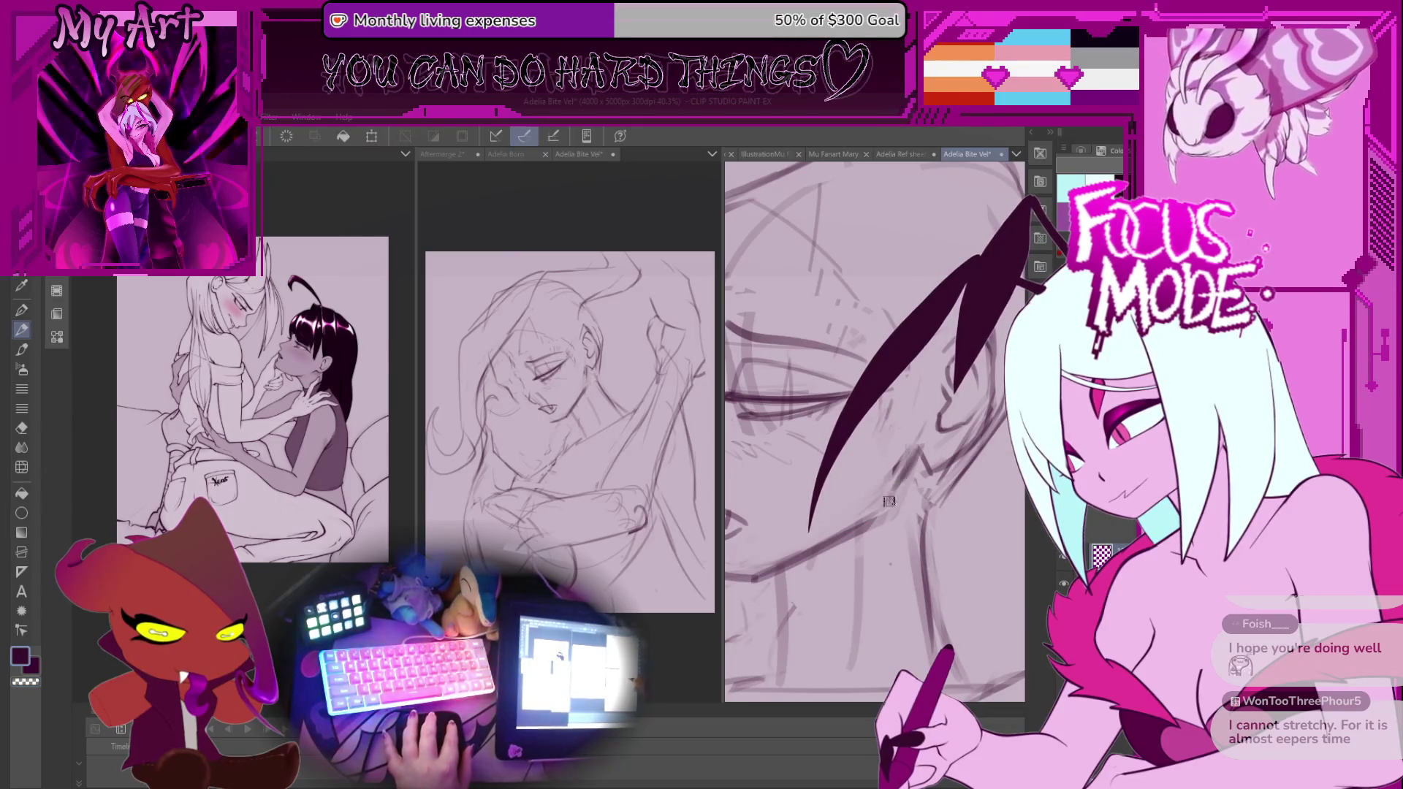
pyautogui.scroll(-1, 892, 511)
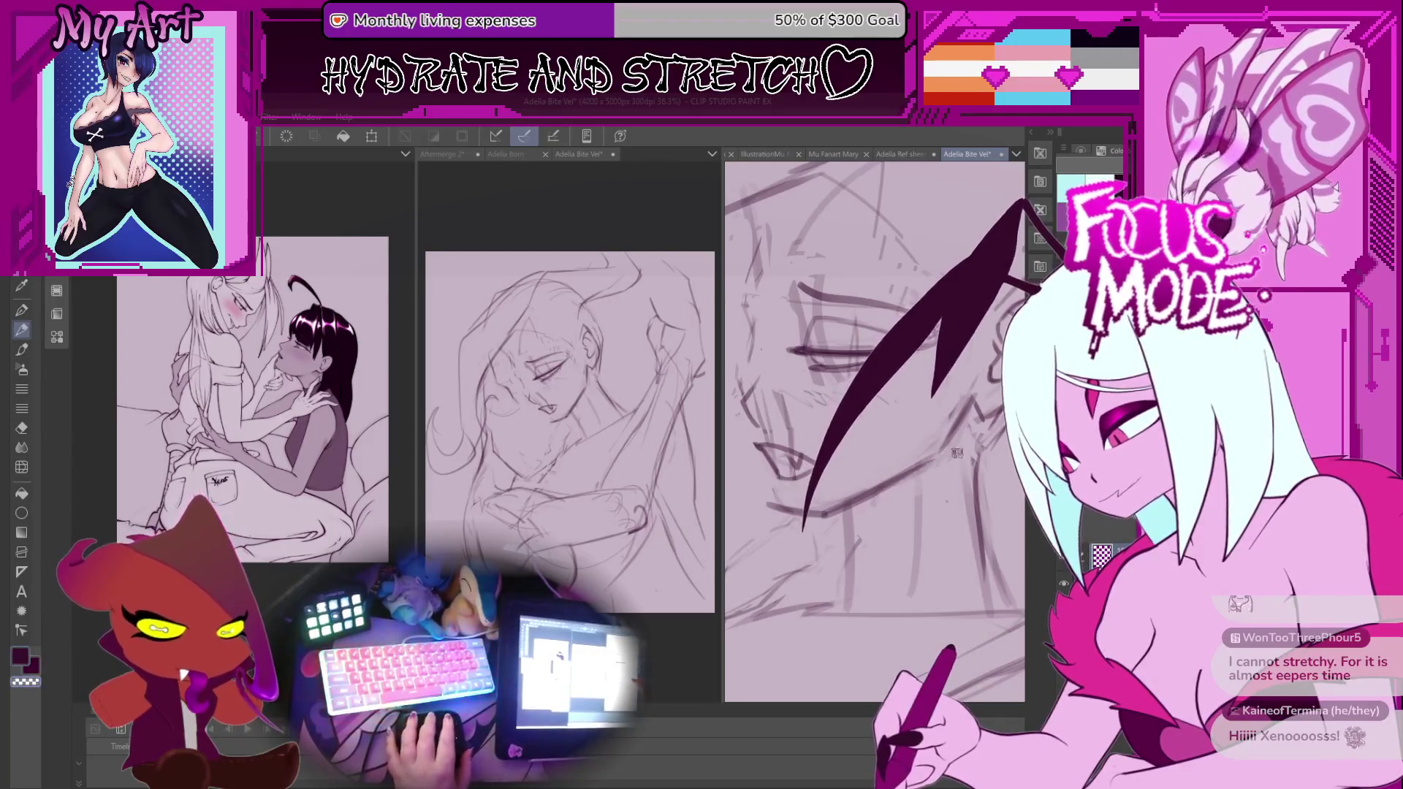
pyautogui.scroll(-6, 934, 525)
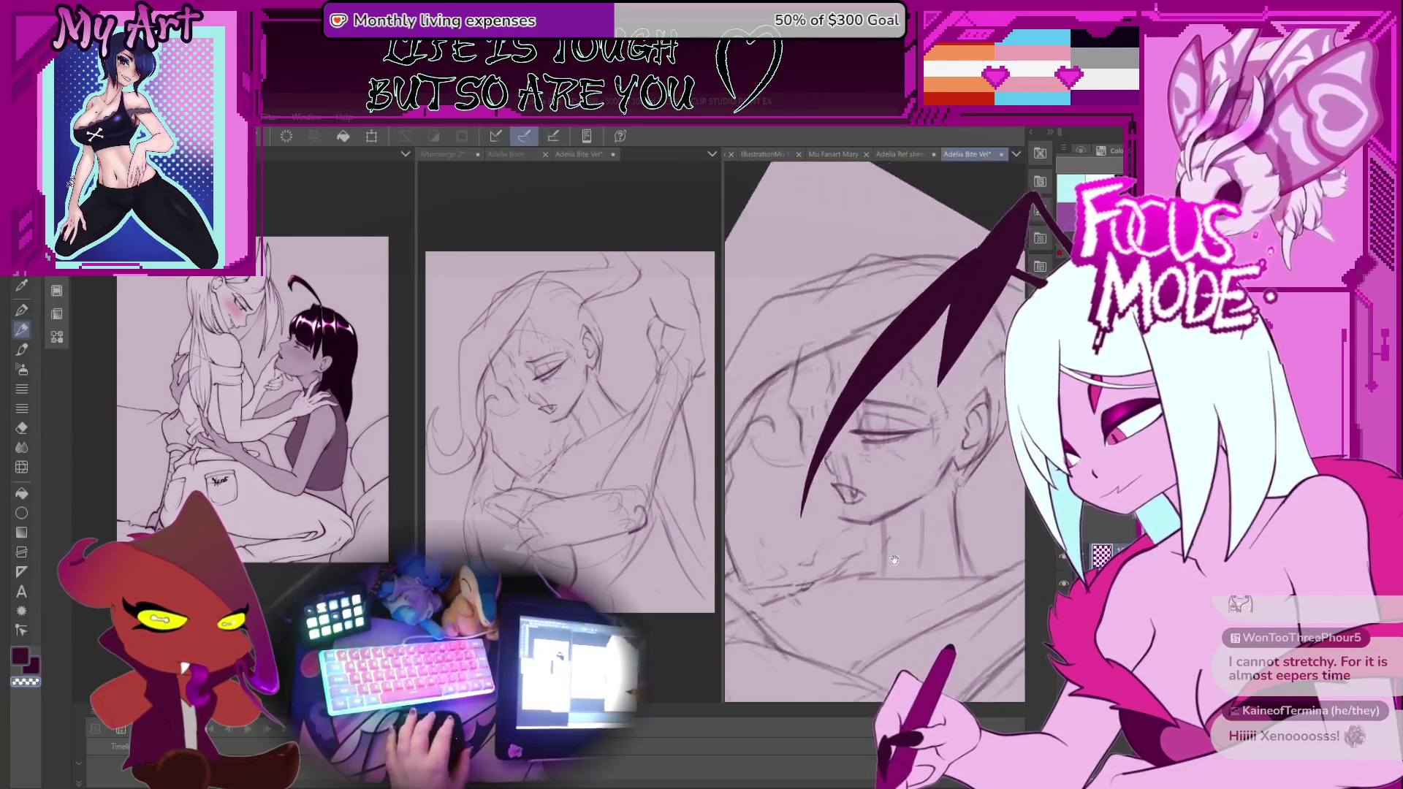
pyautogui.scroll(6, 874, 459)
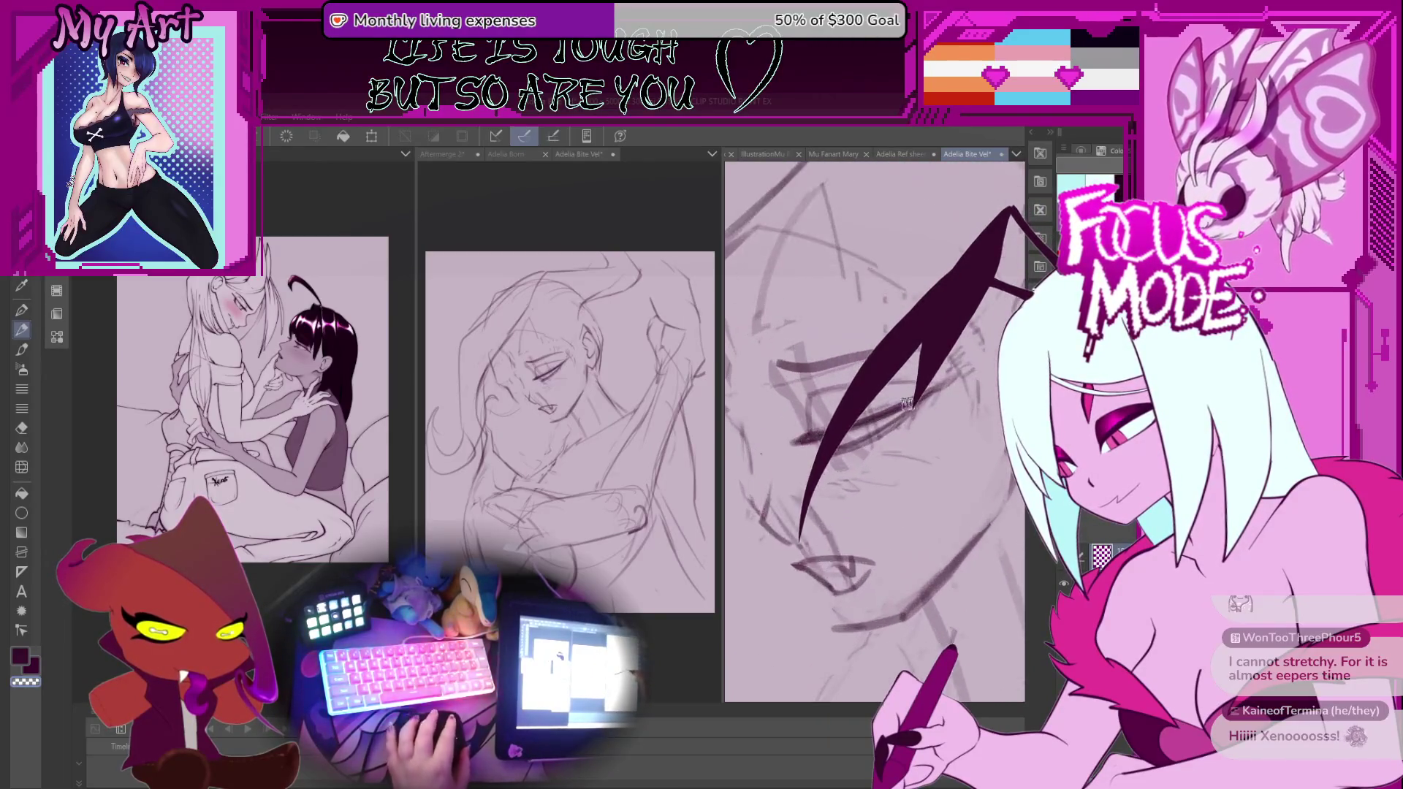
pyautogui.moveTo(900, 394); pyautogui.dragTo(897, 458)
pyautogui.scroll(-2, 907, 465)
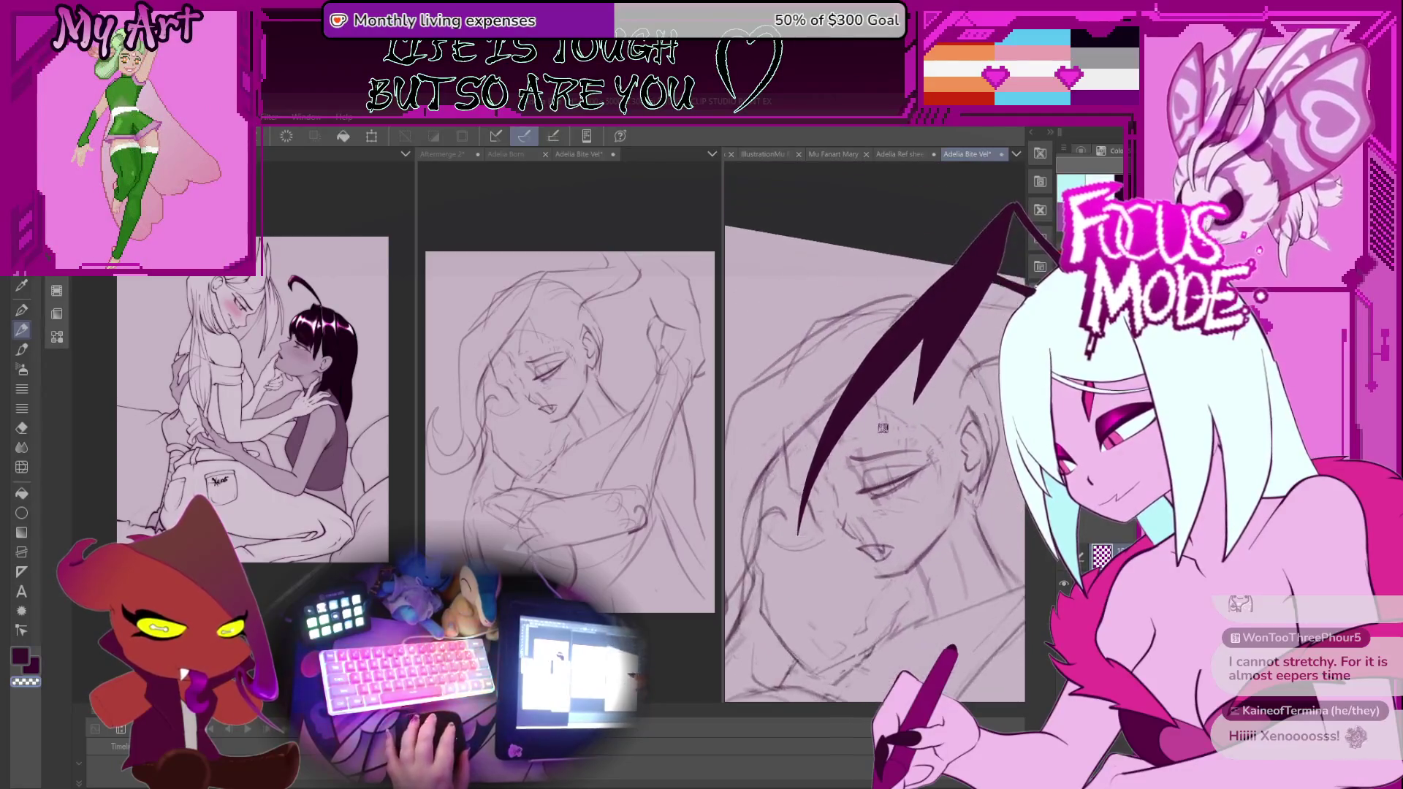
pyautogui.scroll(-1, 898, 411)
pyautogui.moveTo(898, 412)
pyautogui.mouseDown()
pyautogui.moveTo(840, 380)
pyautogui.moveTo(949, 366)
pyautogui.moveTo(876, 460)
pyautogui.moveTo(840, 449)
pyautogui.mouseUp()
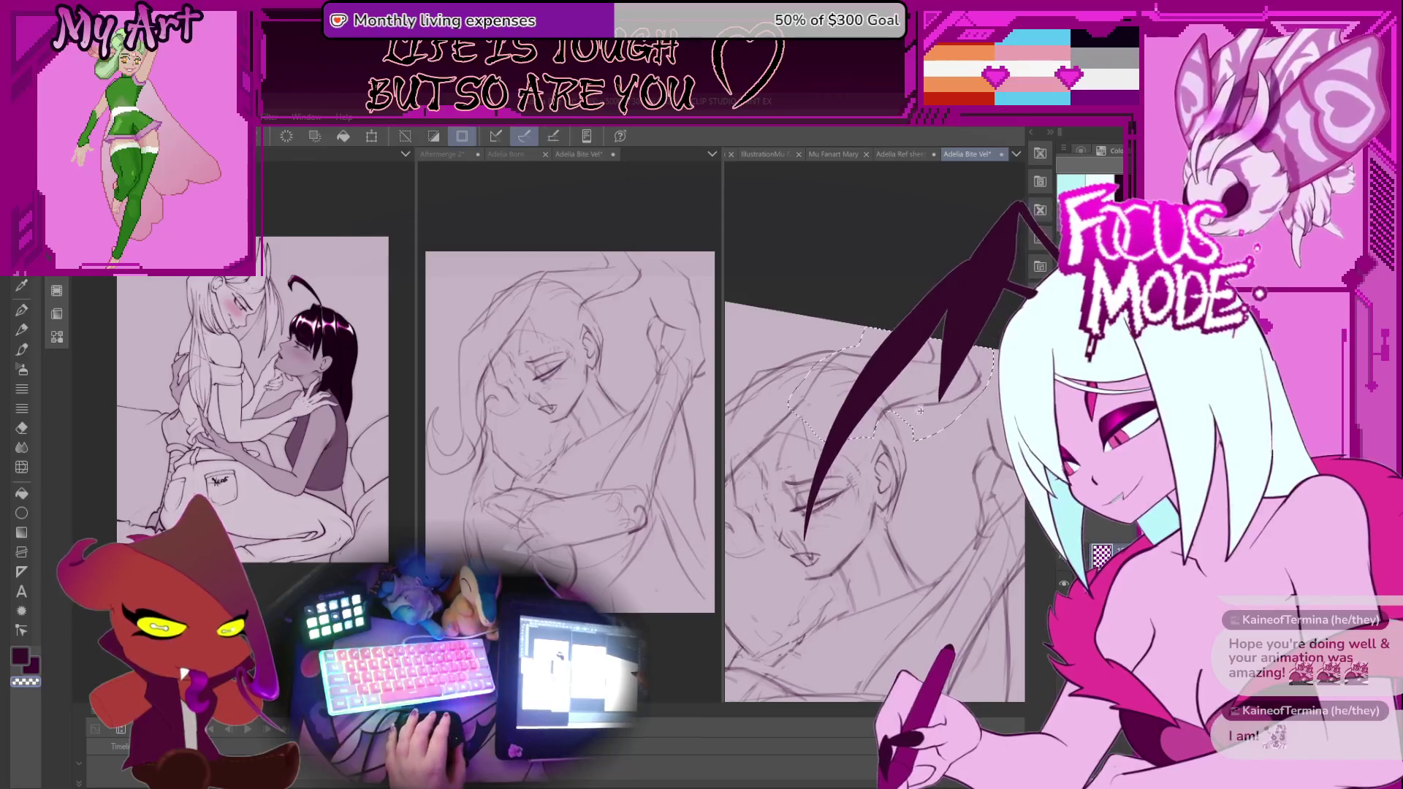
# Free-transform the lassoed upper head to reshape, widen and slightly rotate it, then deselect.
pyautogui.scroll(1, 808, 387)
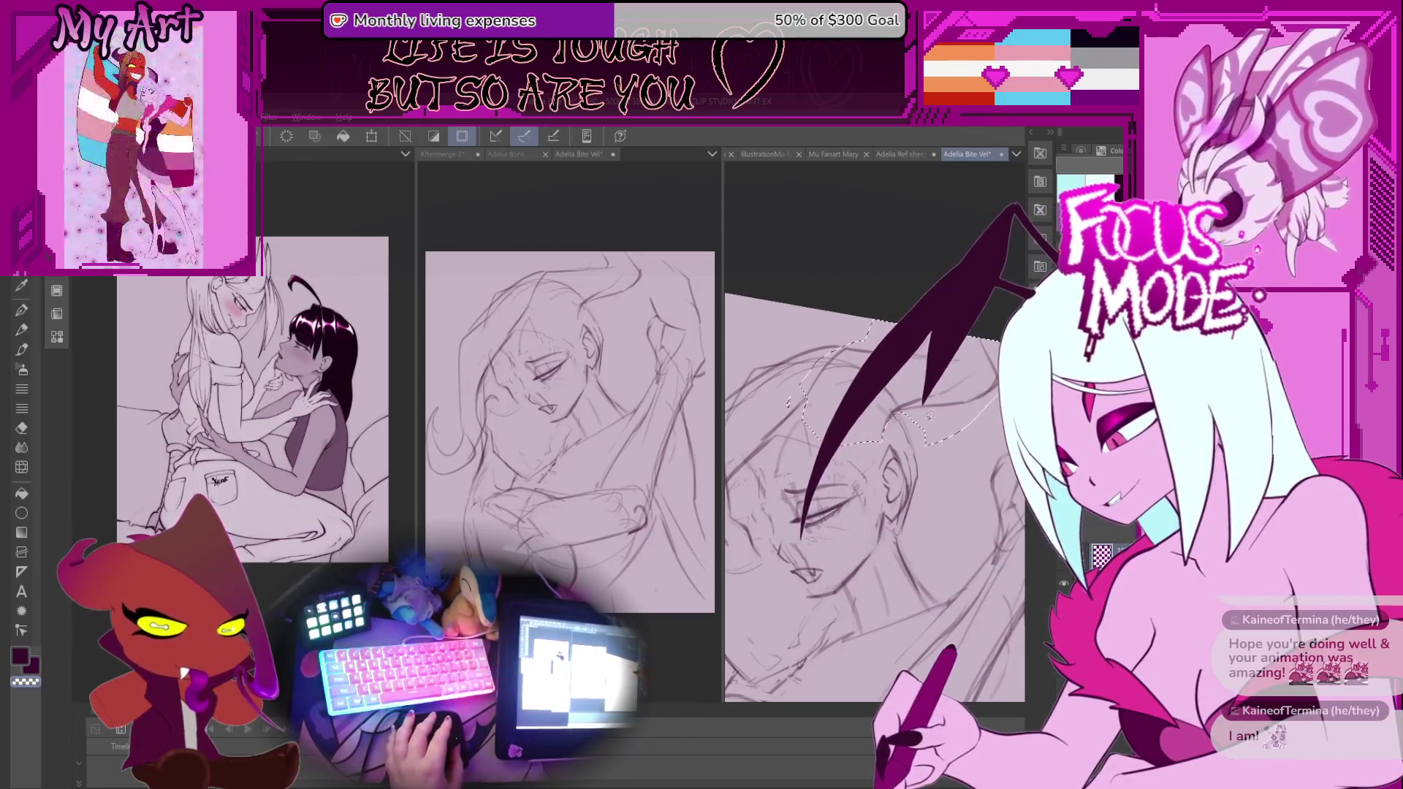
pyautogui.hotkey('ctrl', 't')
pyautogui.click(923, 496)
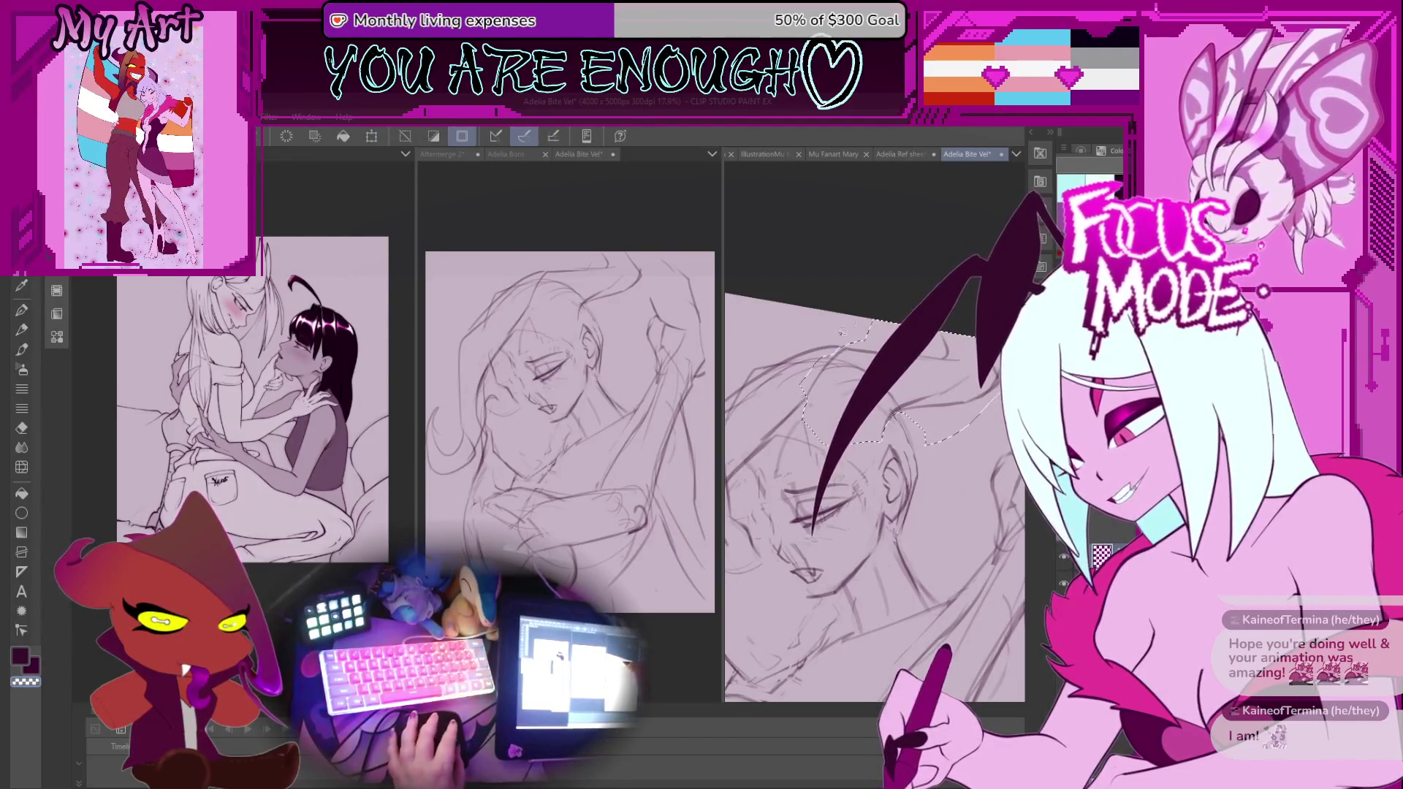
pyautogui.scroll(2, 823, 335)
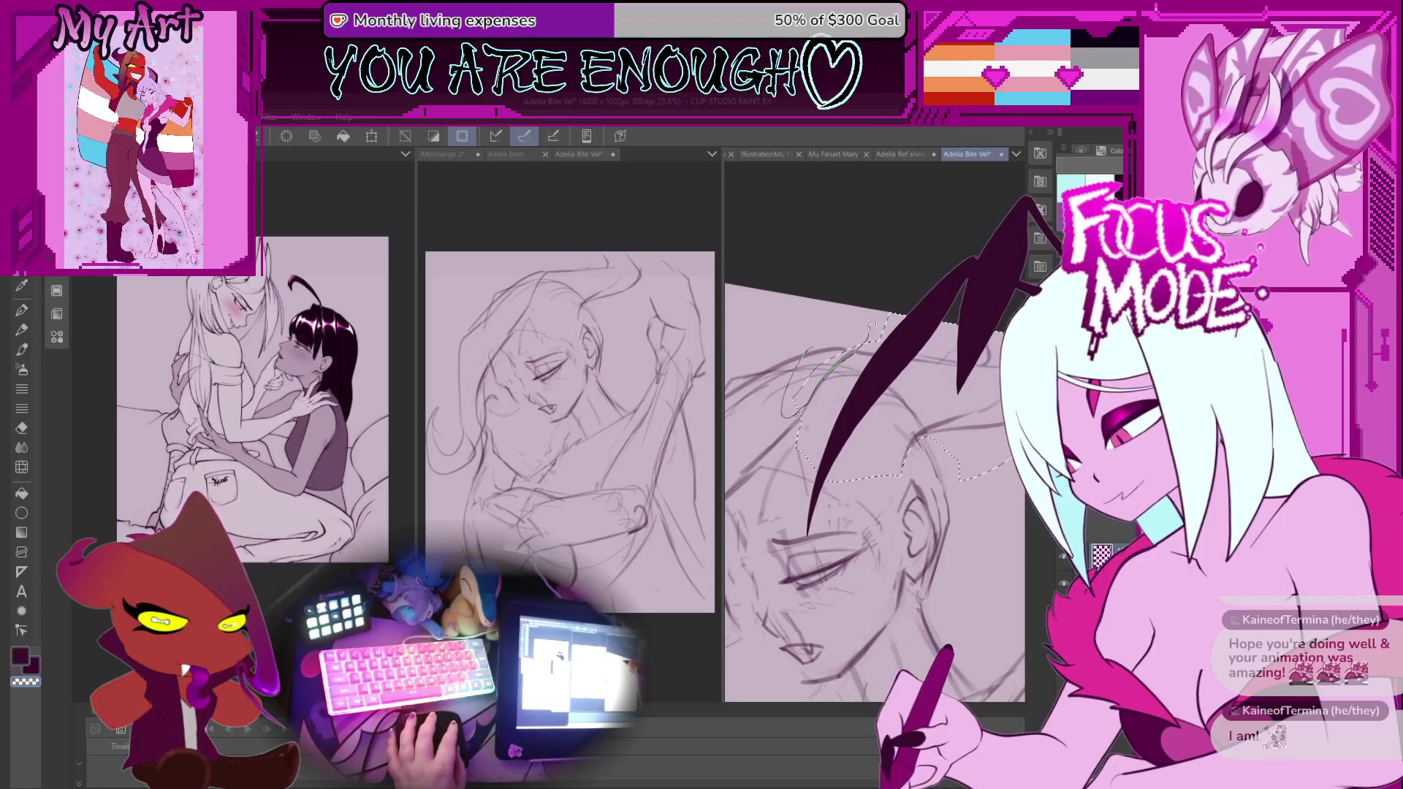
pyautogui.scroll(-3, 965, 402)
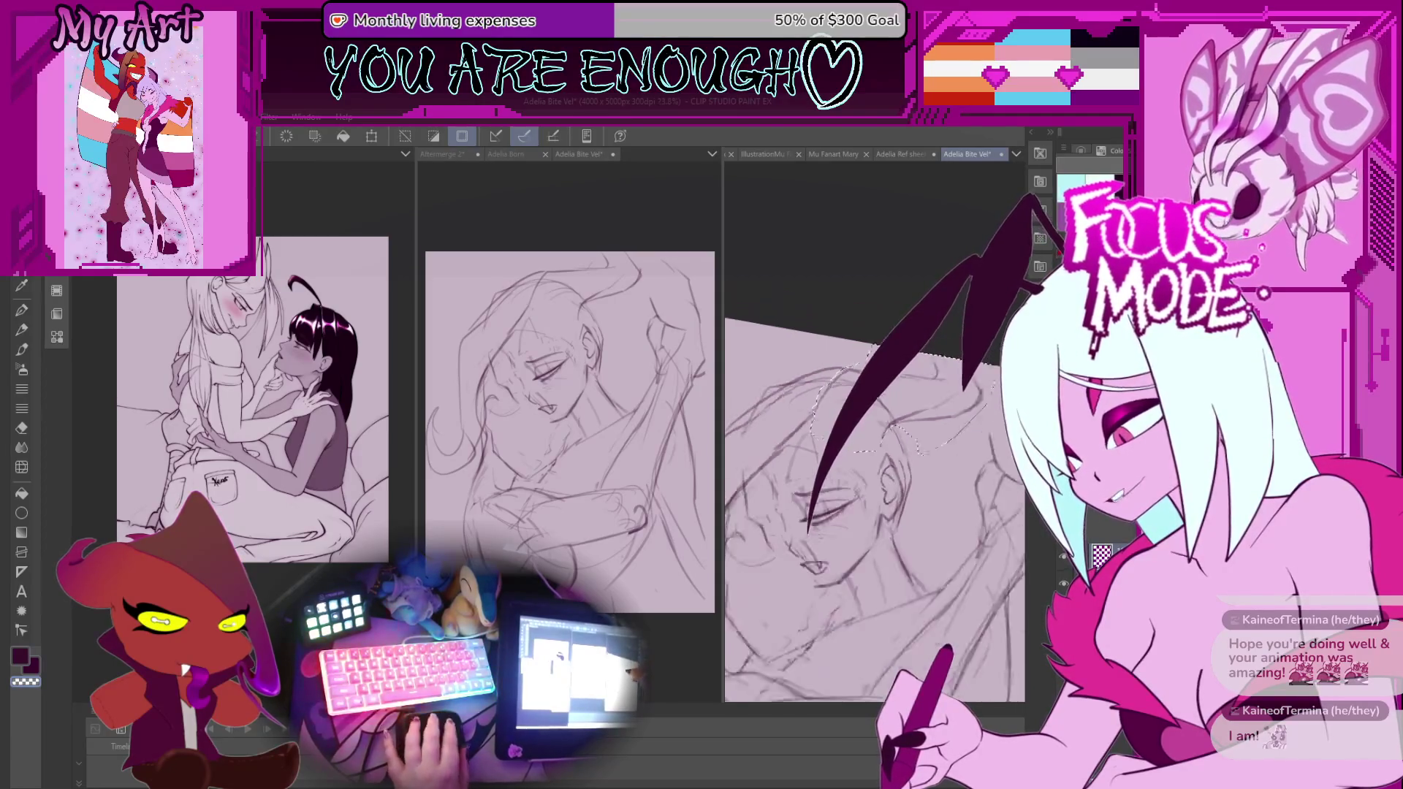
pyautogui.hotkey('ctrl', 't')
pyautogui.scroll(2, 968, 382)
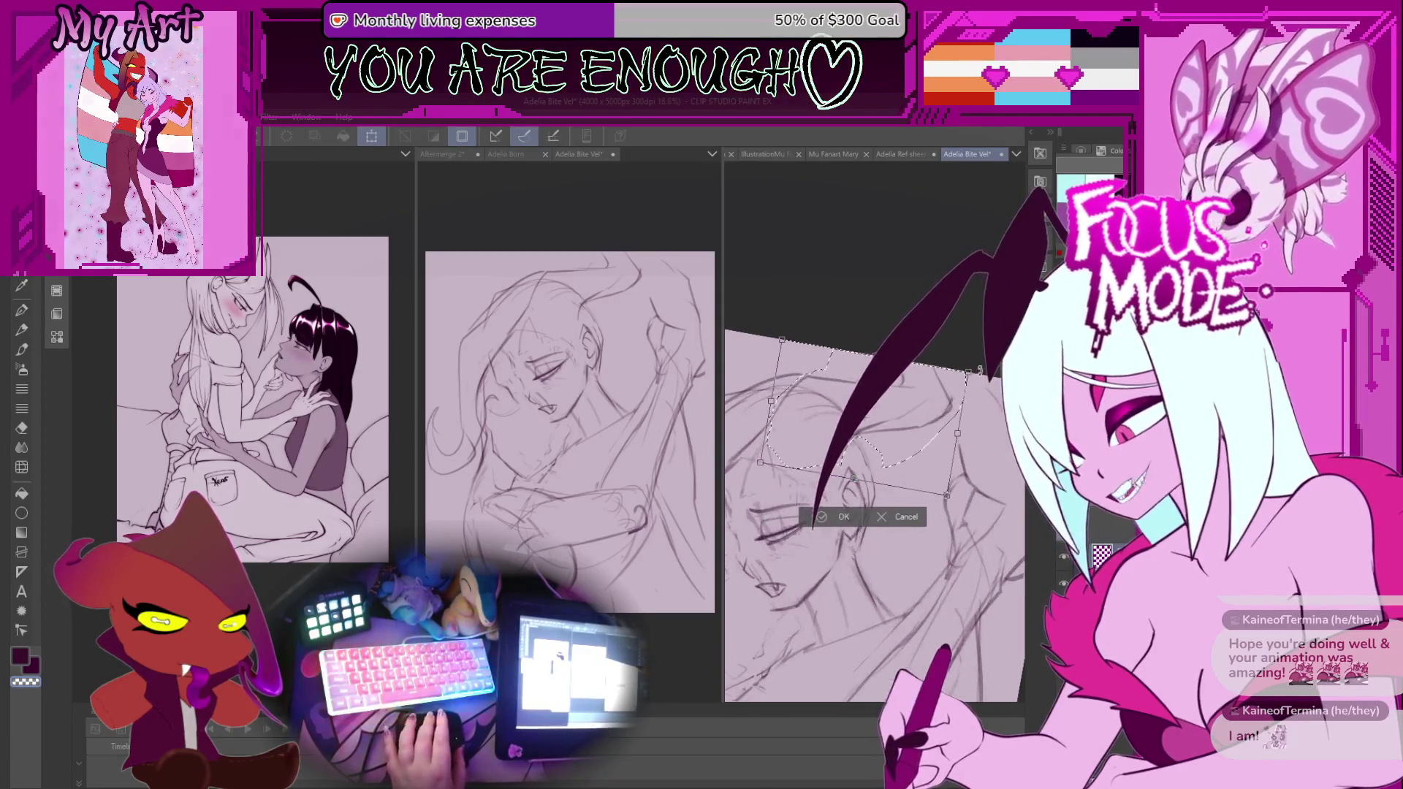
pyautogui.moveTo(968, 381); pyautogui.dragTo(966, 368)
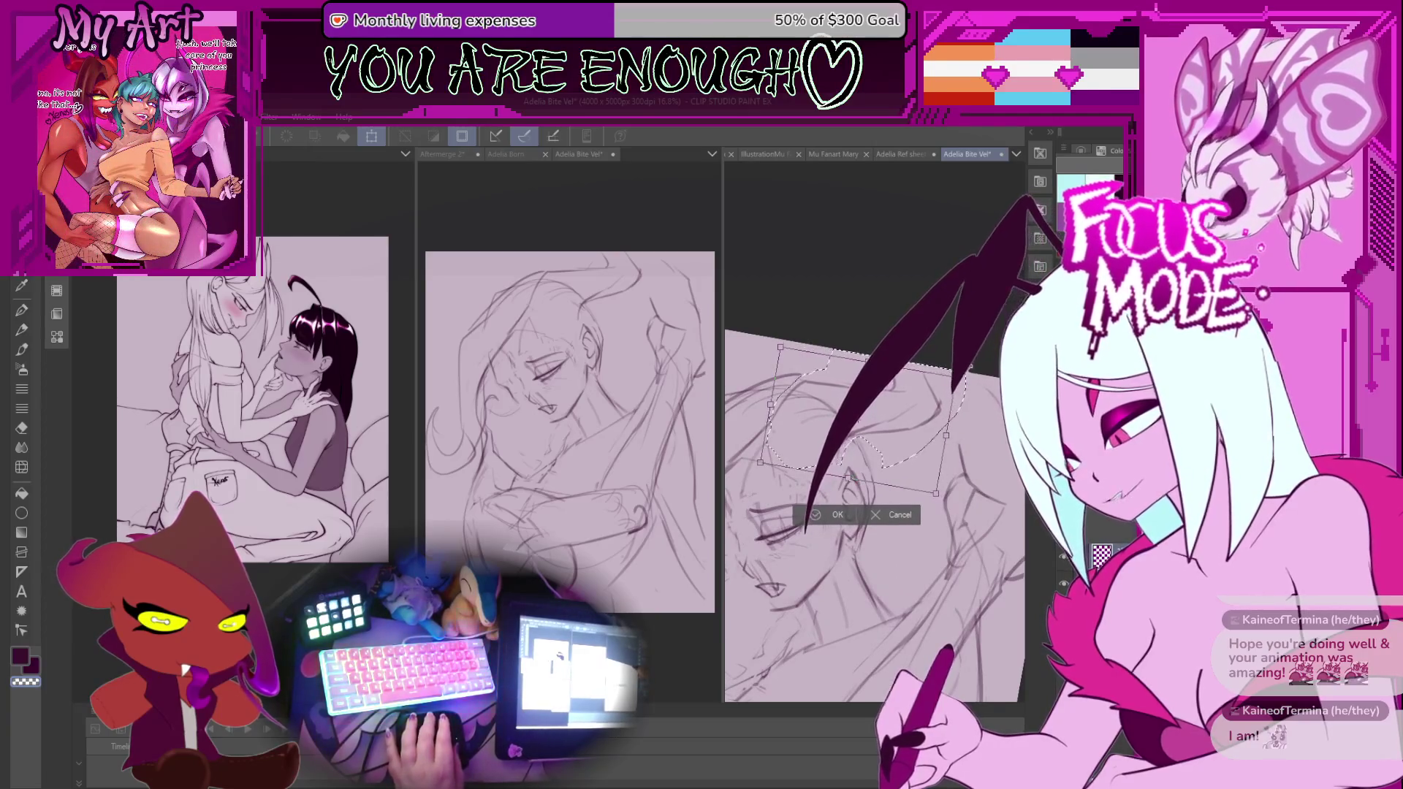
pyautogui.moveTo(884, 428); pyautogui.dragTo(919, 431)
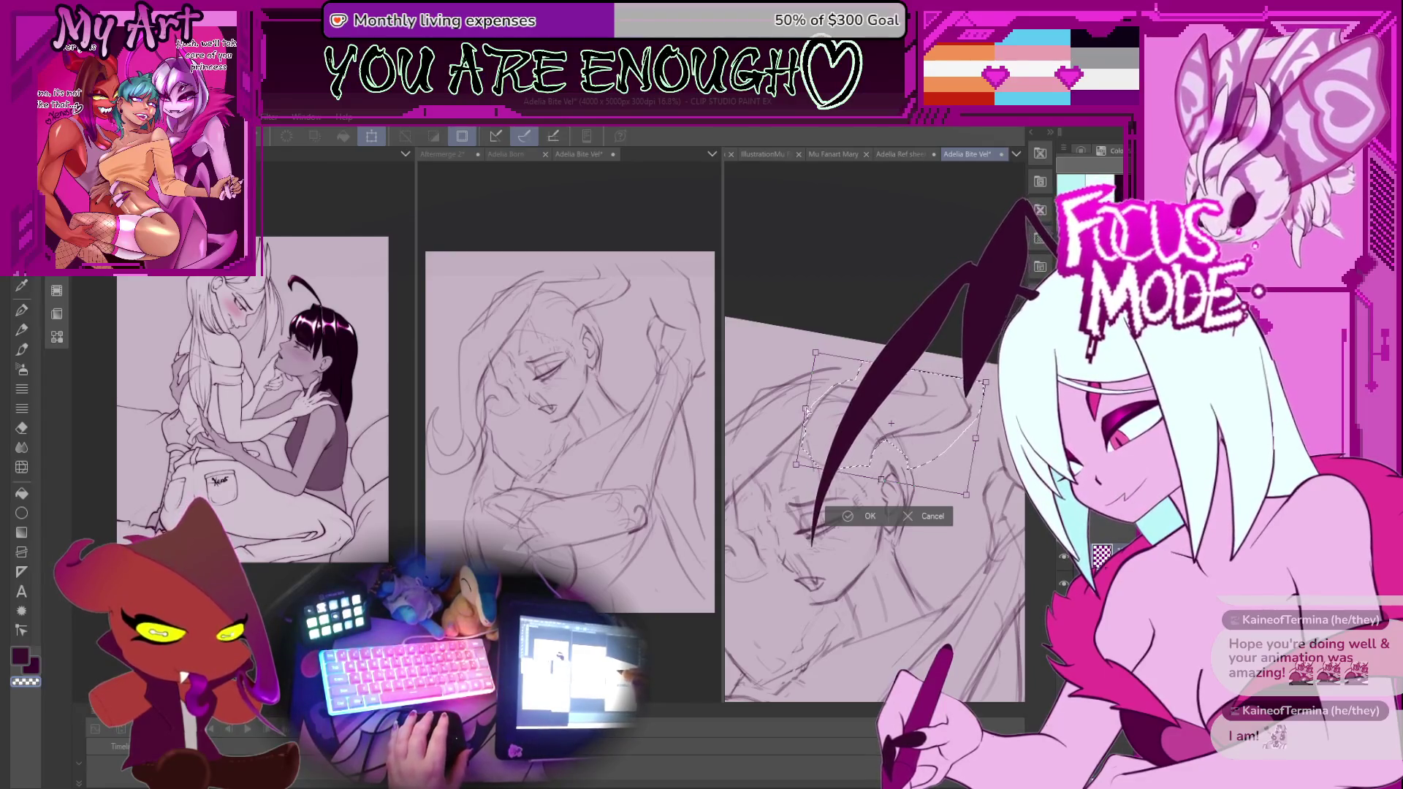
pyautogui.moveTo(805, 410); pyautogui.dragTo(799, 412)
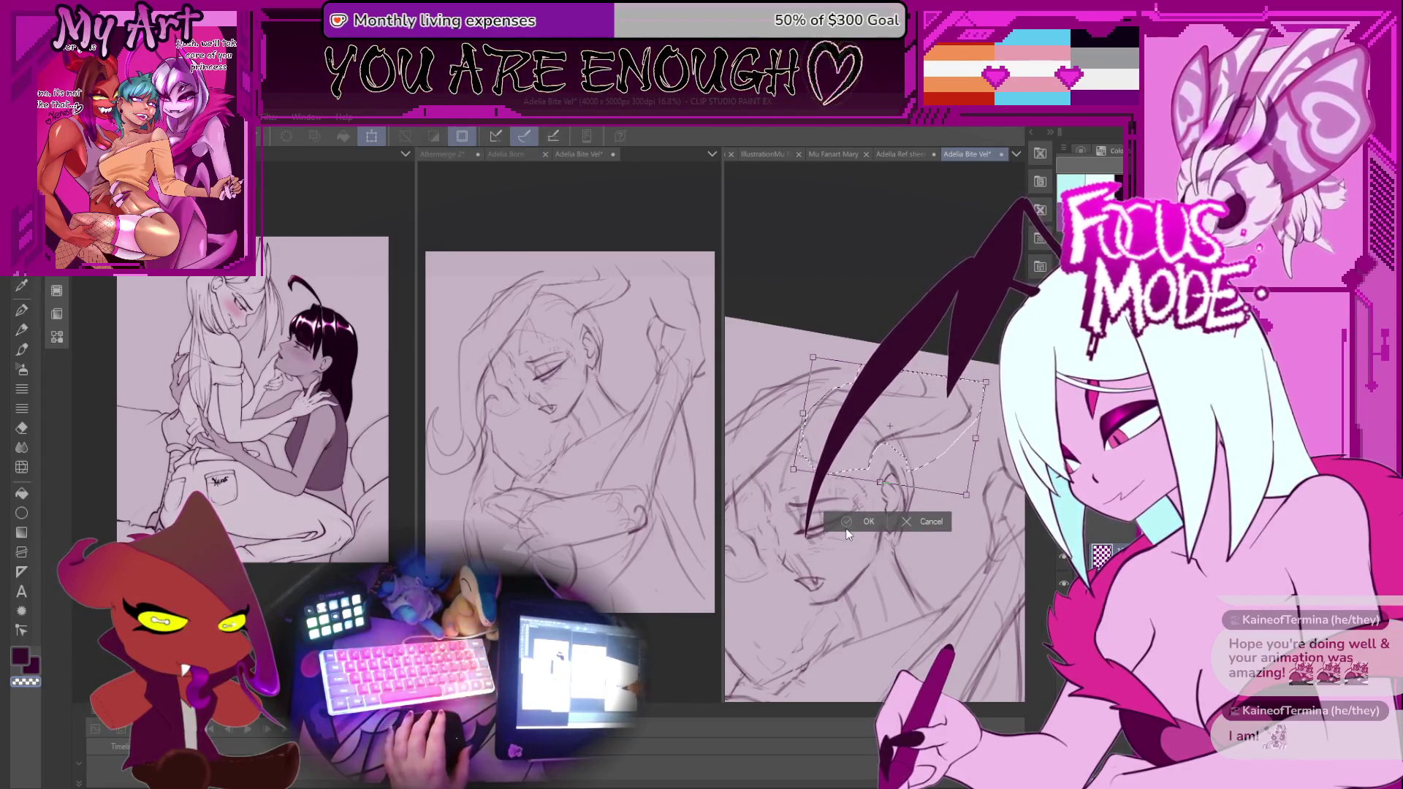
pyautogui.hotkey('ctrl', 'd')
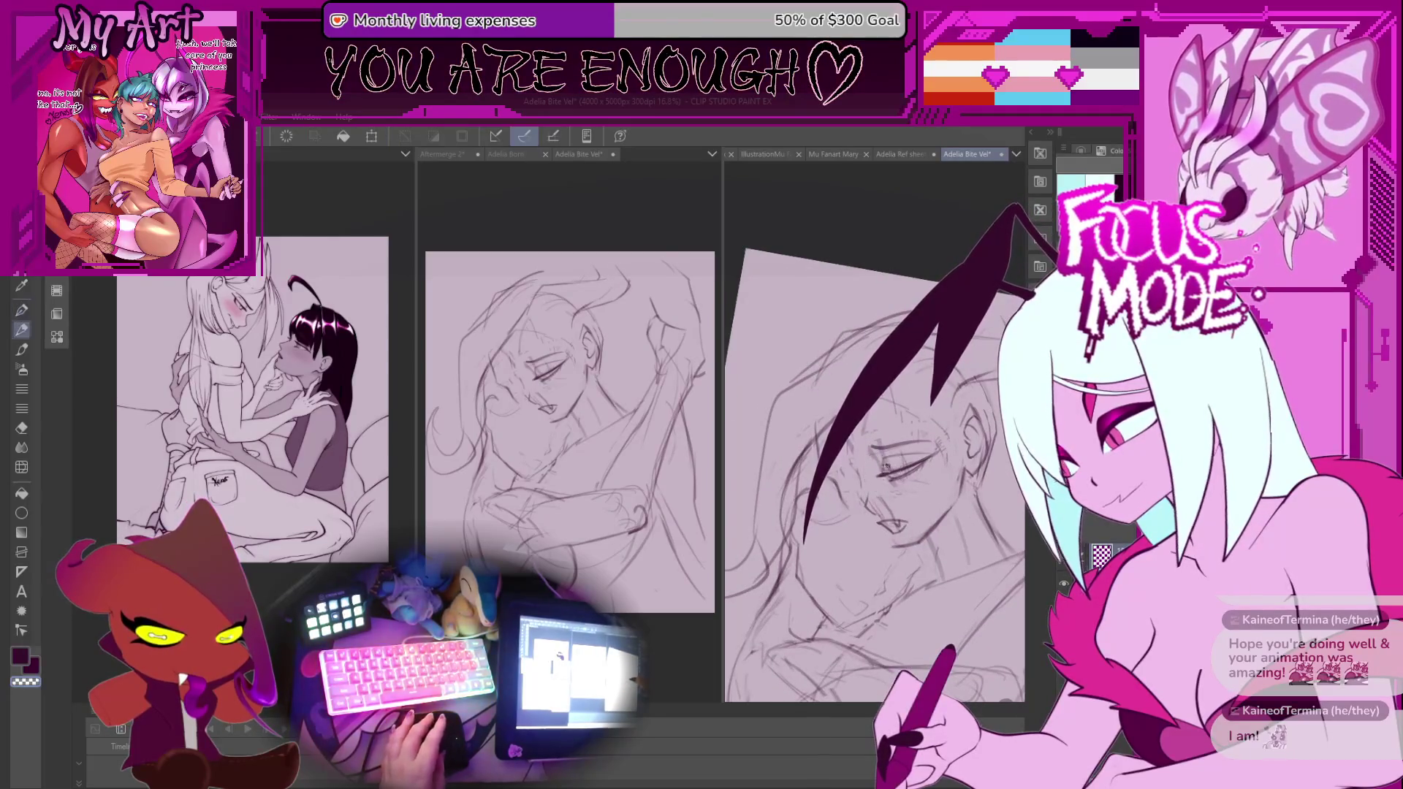
# Rotate the canvas view upright and zoom until the face sketch fills the panel.
pyautogui.press('^')
pyautogui.press('^')
pyautogui.press('^')
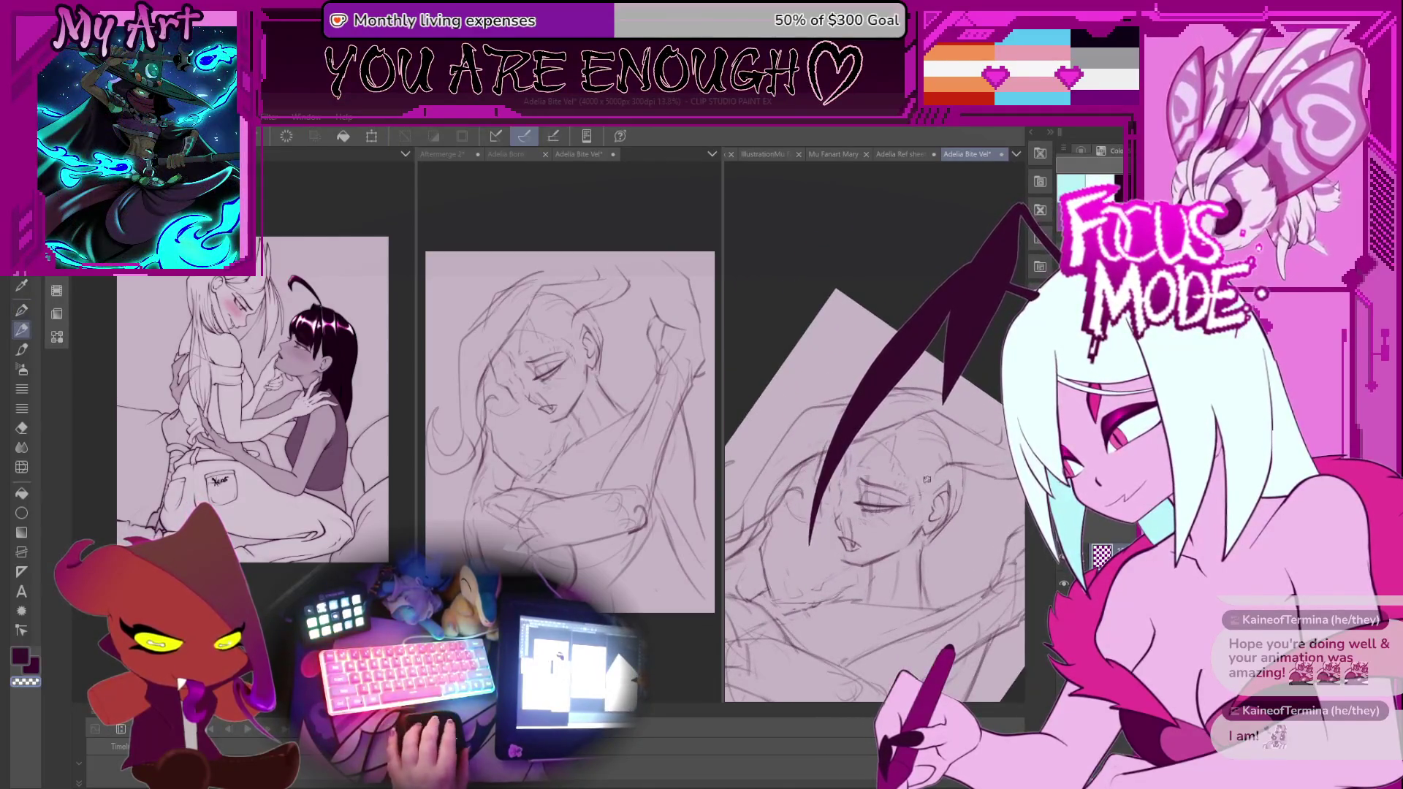
pyautogui.press('^')
pyautogui.hotkey('ctrl', 'z')
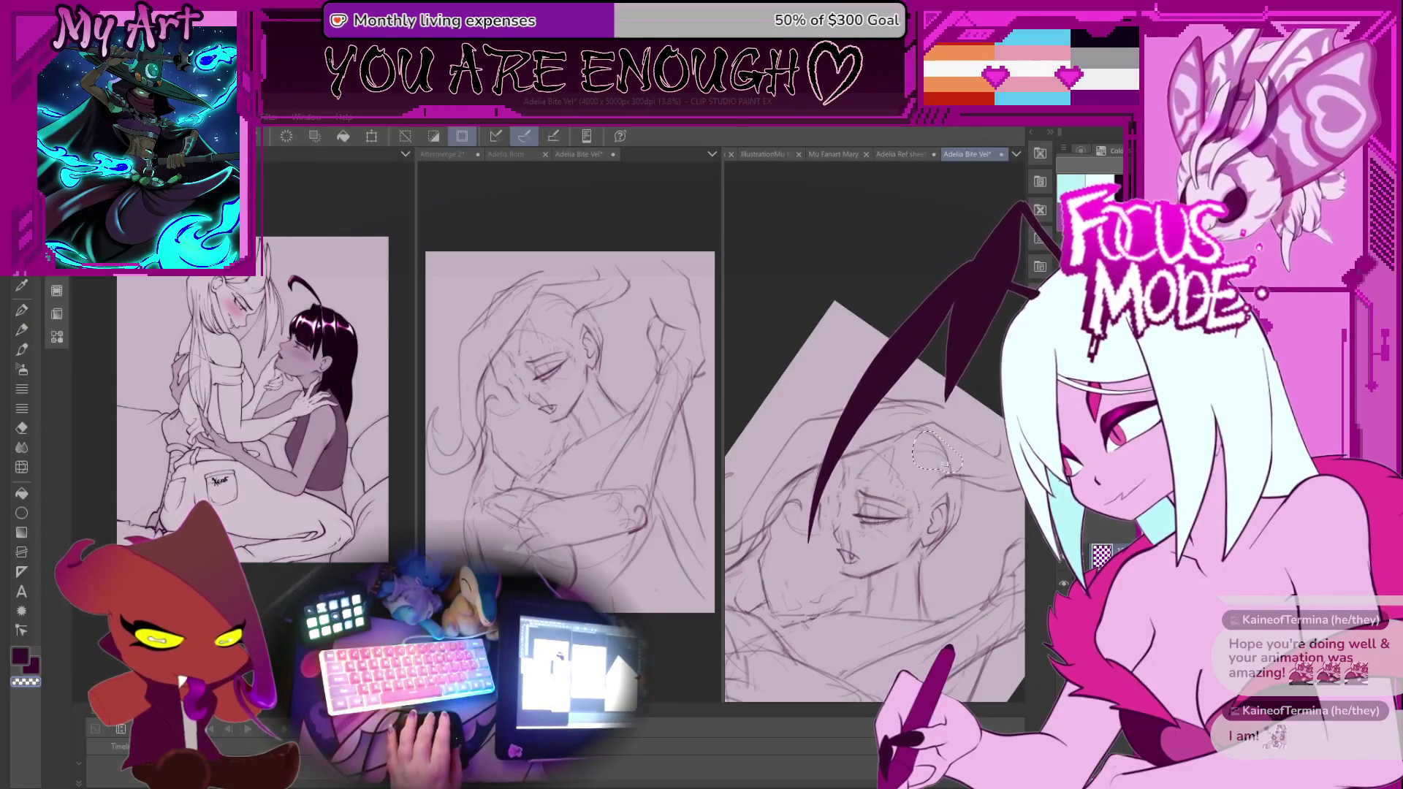
pyautogui.scroll(-3, 877, 453)
pyautogui.scroll(4, 819, 446)
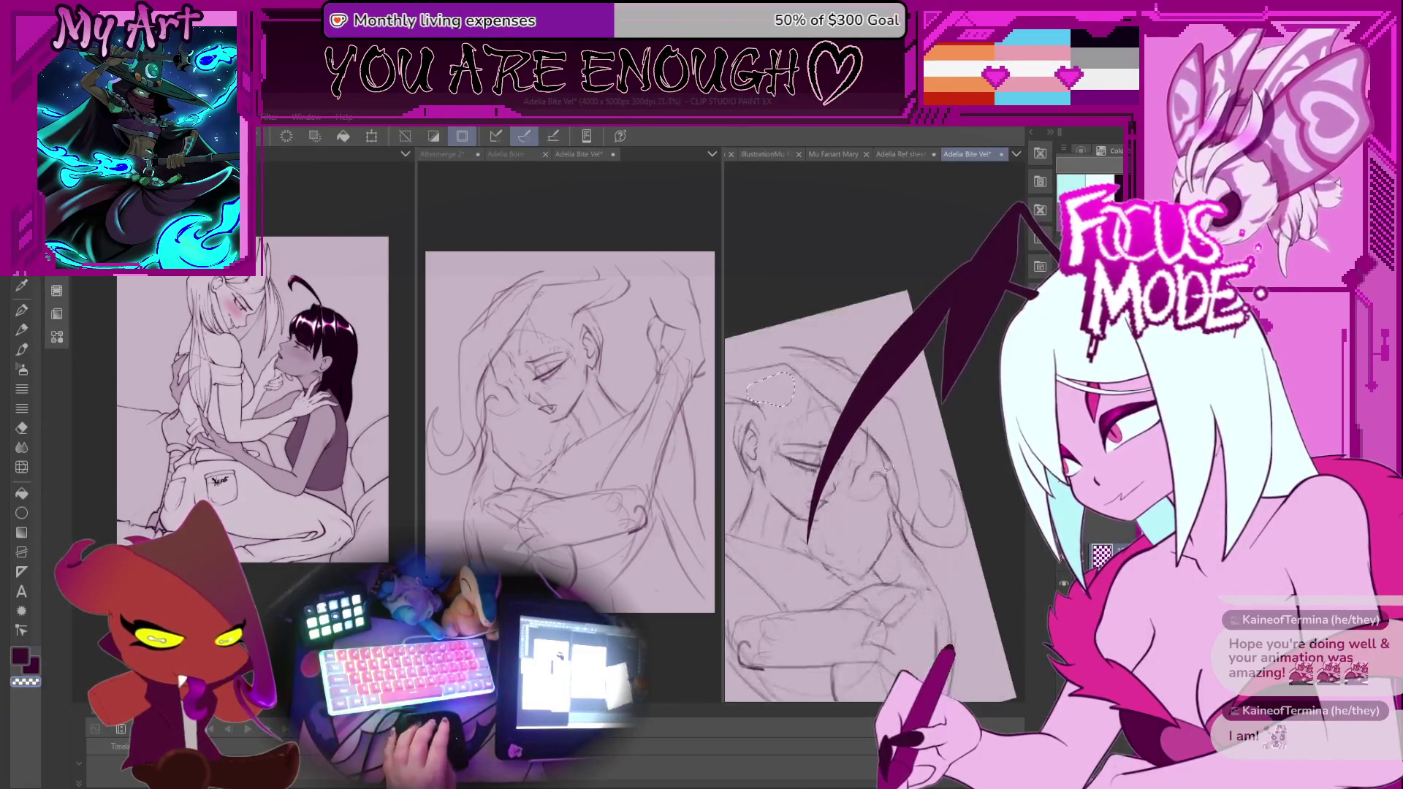
pyautogui.press('^')
pyautogui.press('^')
pyautogui.press('^')
pyautogui.press('^')
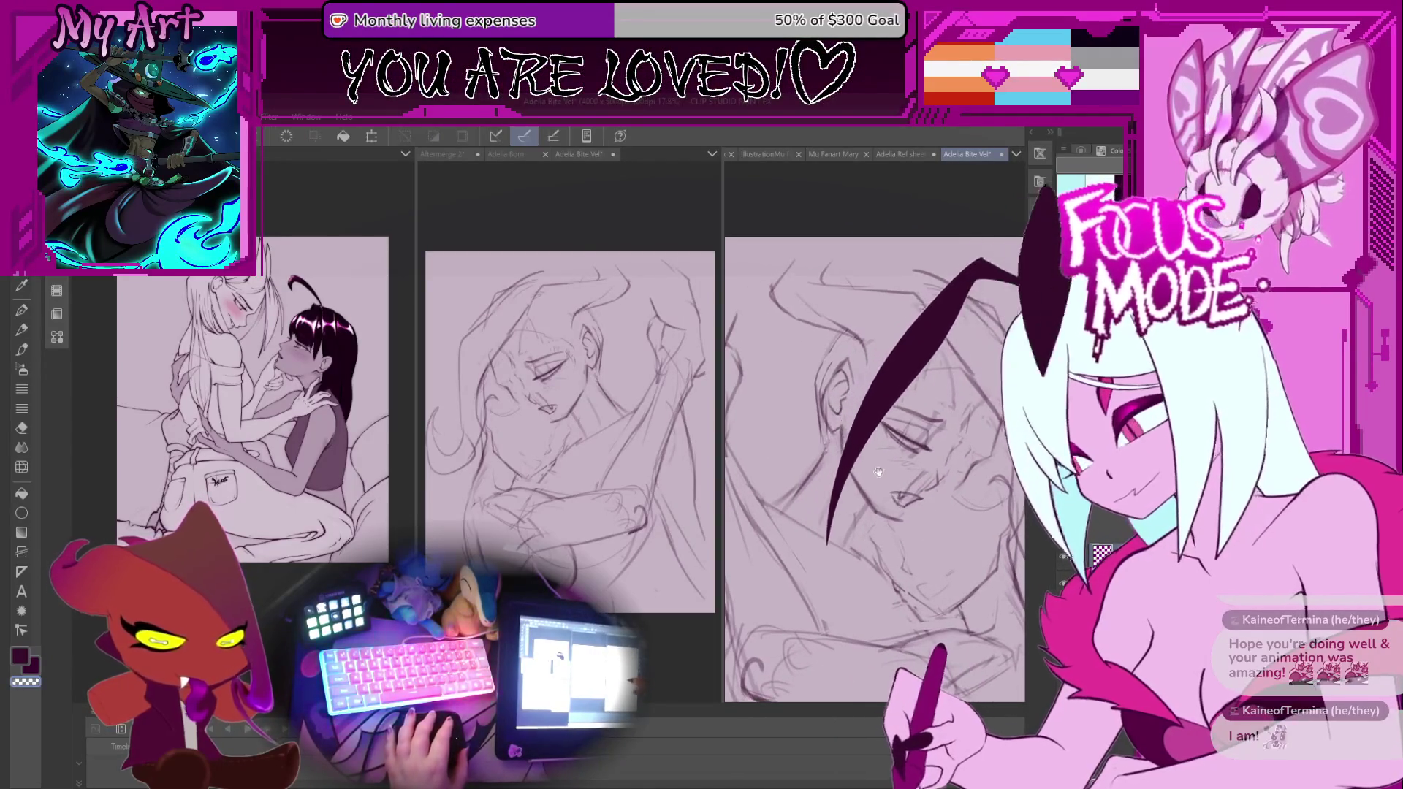
pyautogui.moveTo(834, 459); pyautogui.dragTo(829, 349)
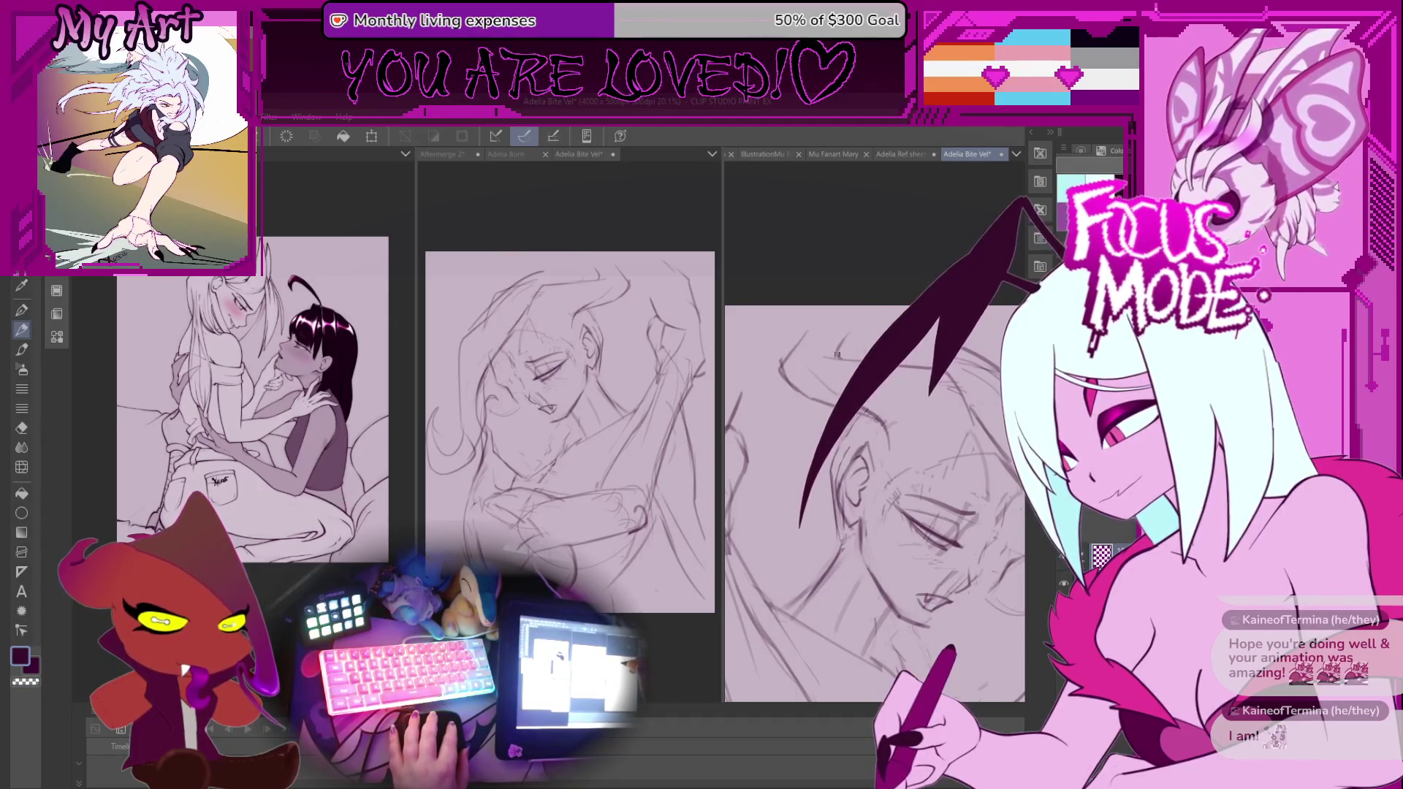
pyautogui.moveTo(848, 339); pyautogui.dragTo(867, 334)
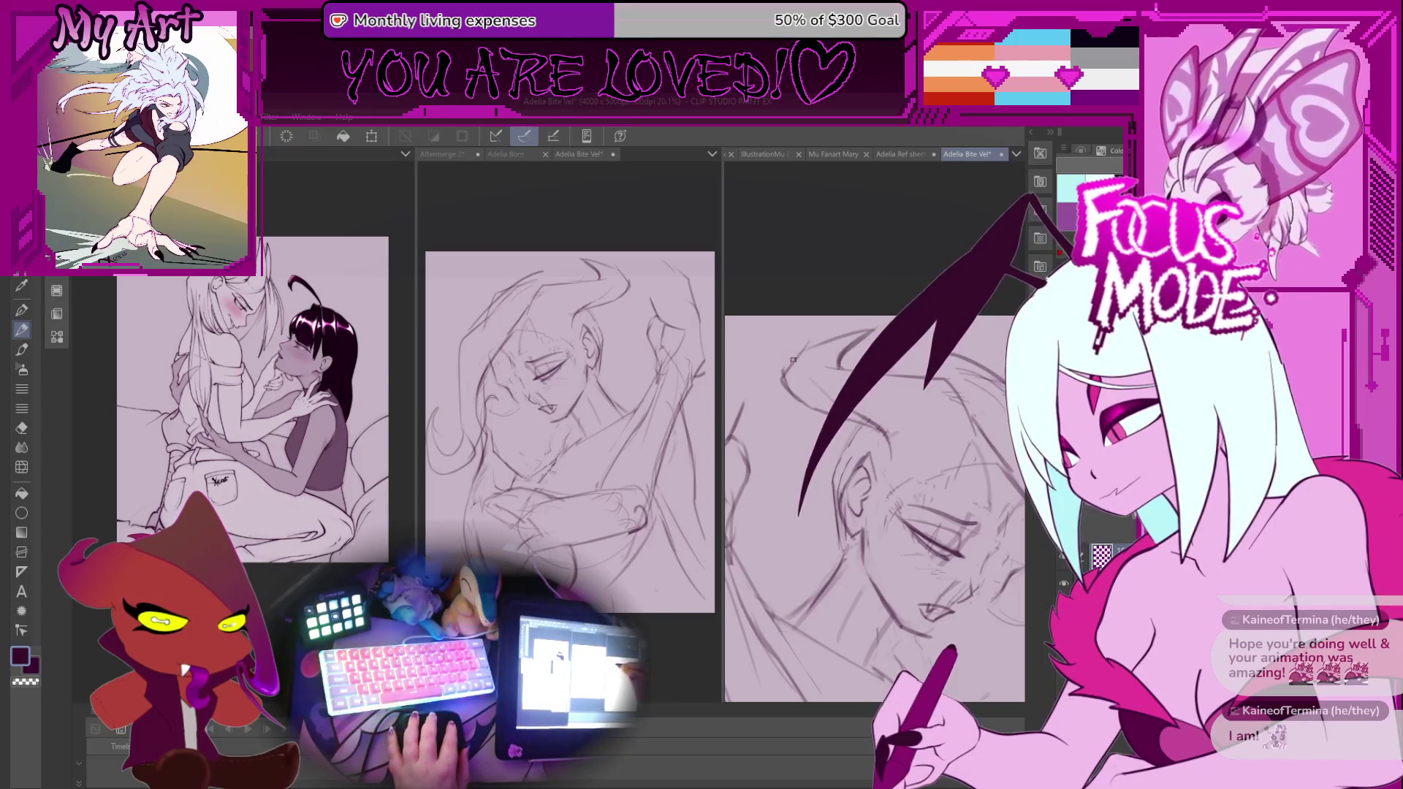
pyautogui.moveTo(790, 362)
pyautogui.mouseDown()
pyautogui.moveTo(912, 401)
pyautogui.moveTo(894, 414)
pyautogui.moveTo(928, 421)
pyautogui.moveTo(894, 447)
pyautogui.moveTo(922, 500)
pyautogui.mouseUp()
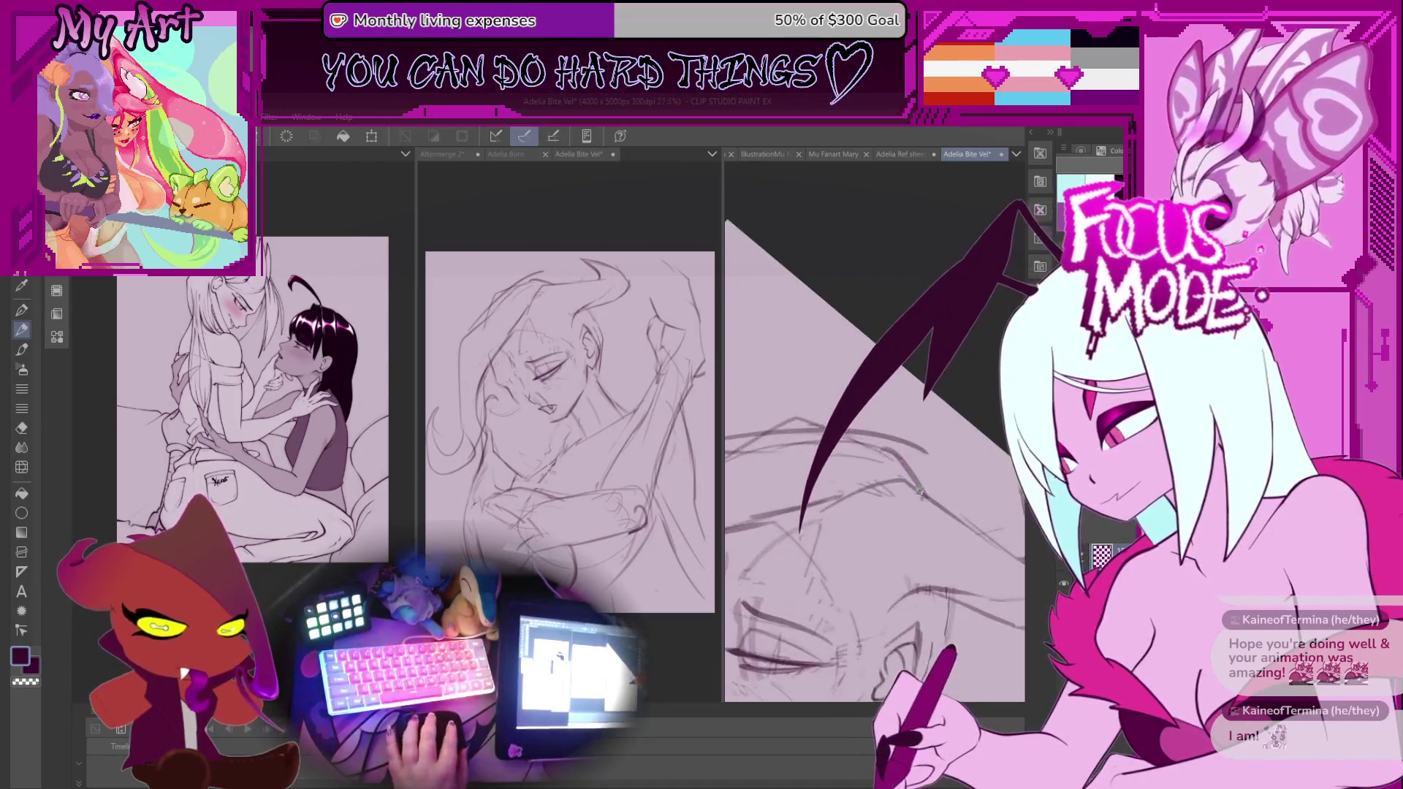
pyautogui.moveTo(806, 431)
pyautogui.mouseDown()
pyautogui.moveTo(957, 370)
pyautogui.moveTo(804, 453)
pyautogui.moveTo(983, 376)
pyautogui.mouseUp()
pyautogui.press('m')
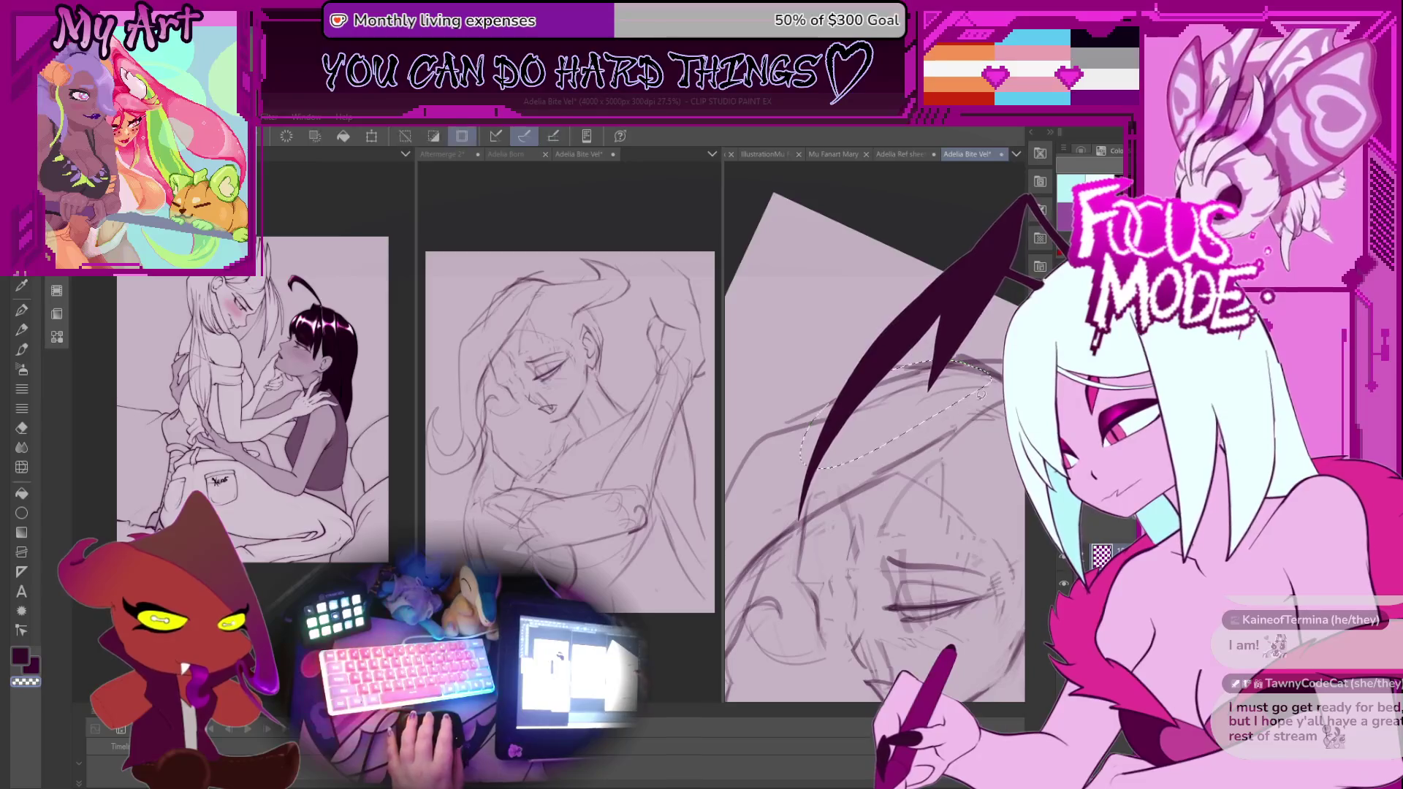
pyautogui.hotkey('ctrl', 'd')
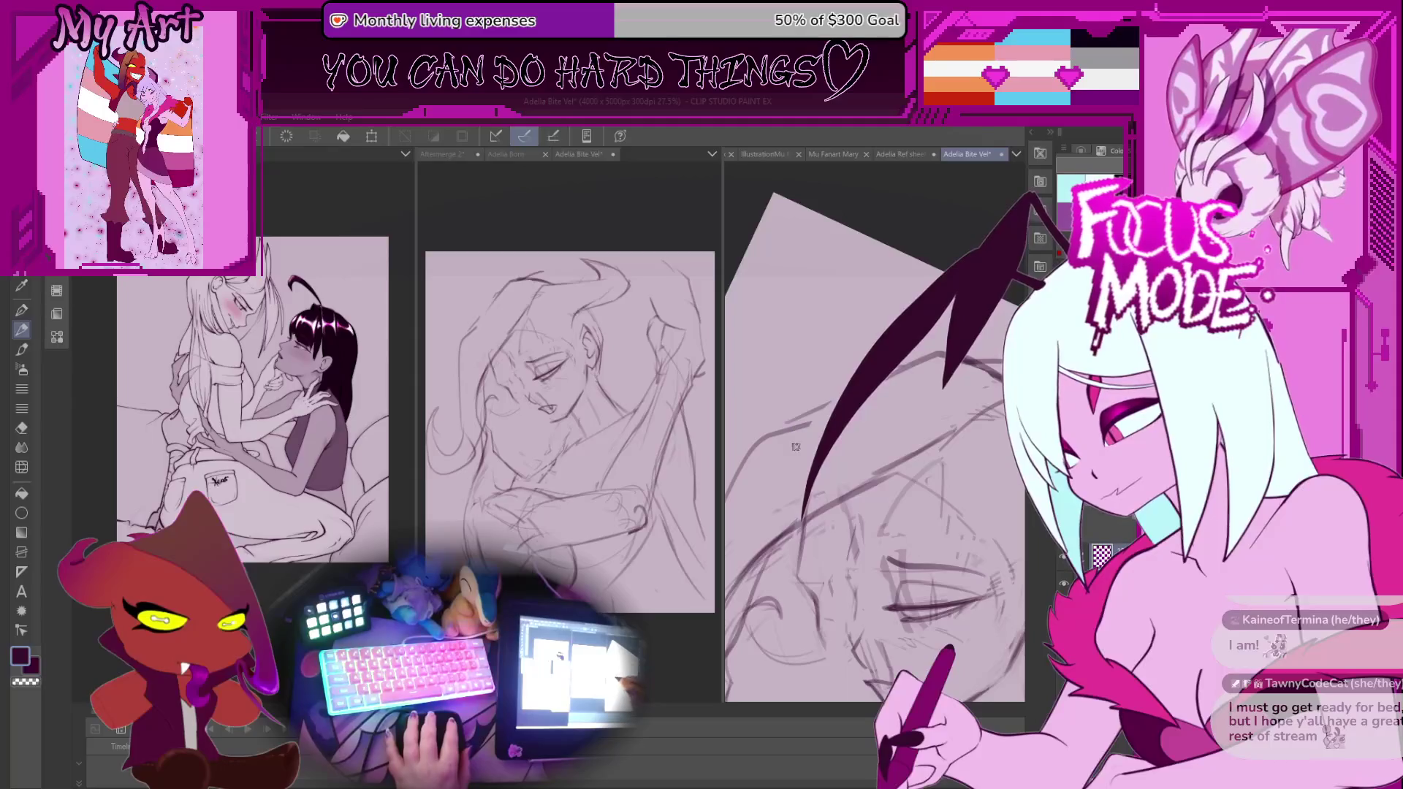
pyautogui.moveTo(785, 438); pyautogui.dragTo(827, 407)
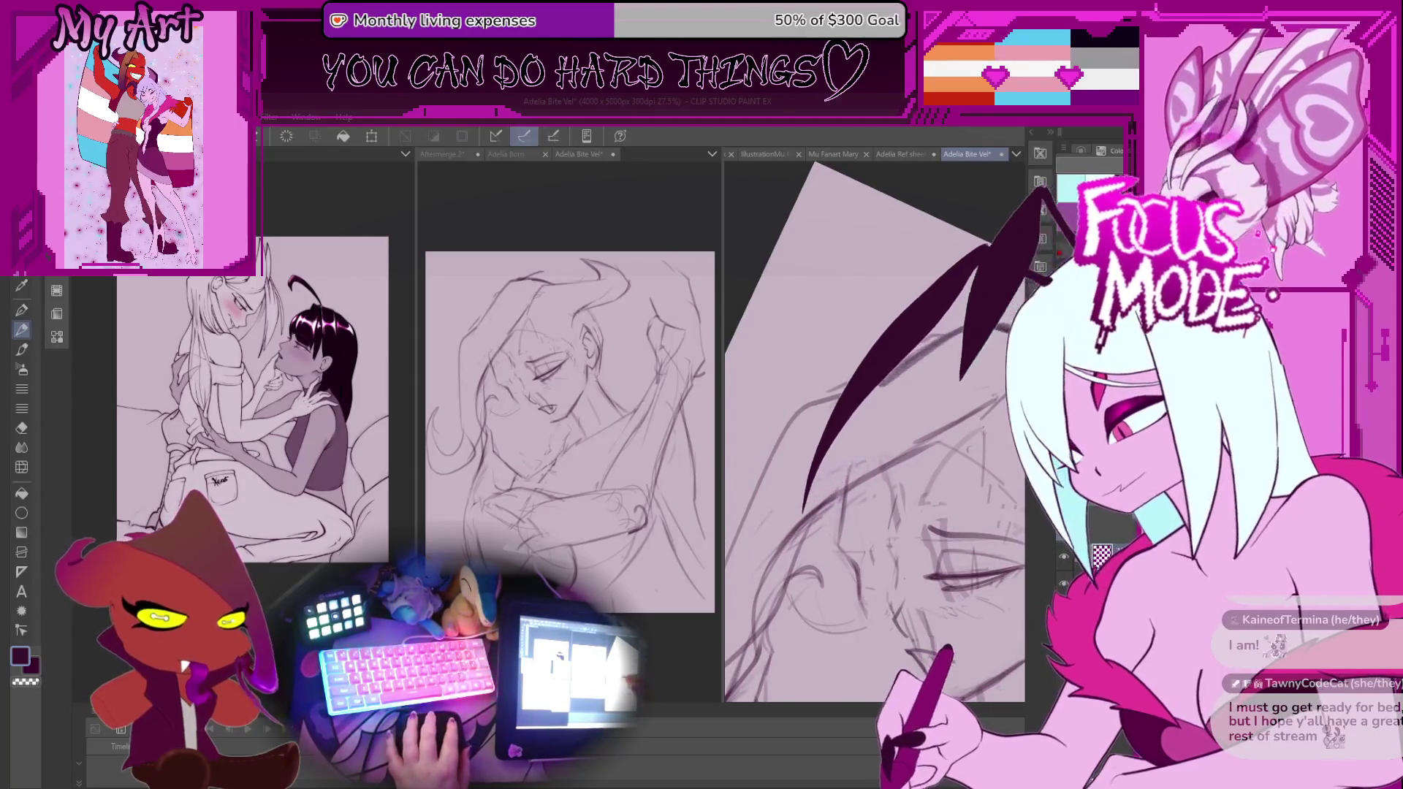
pyautogui.scroll(-3, 873, 431)
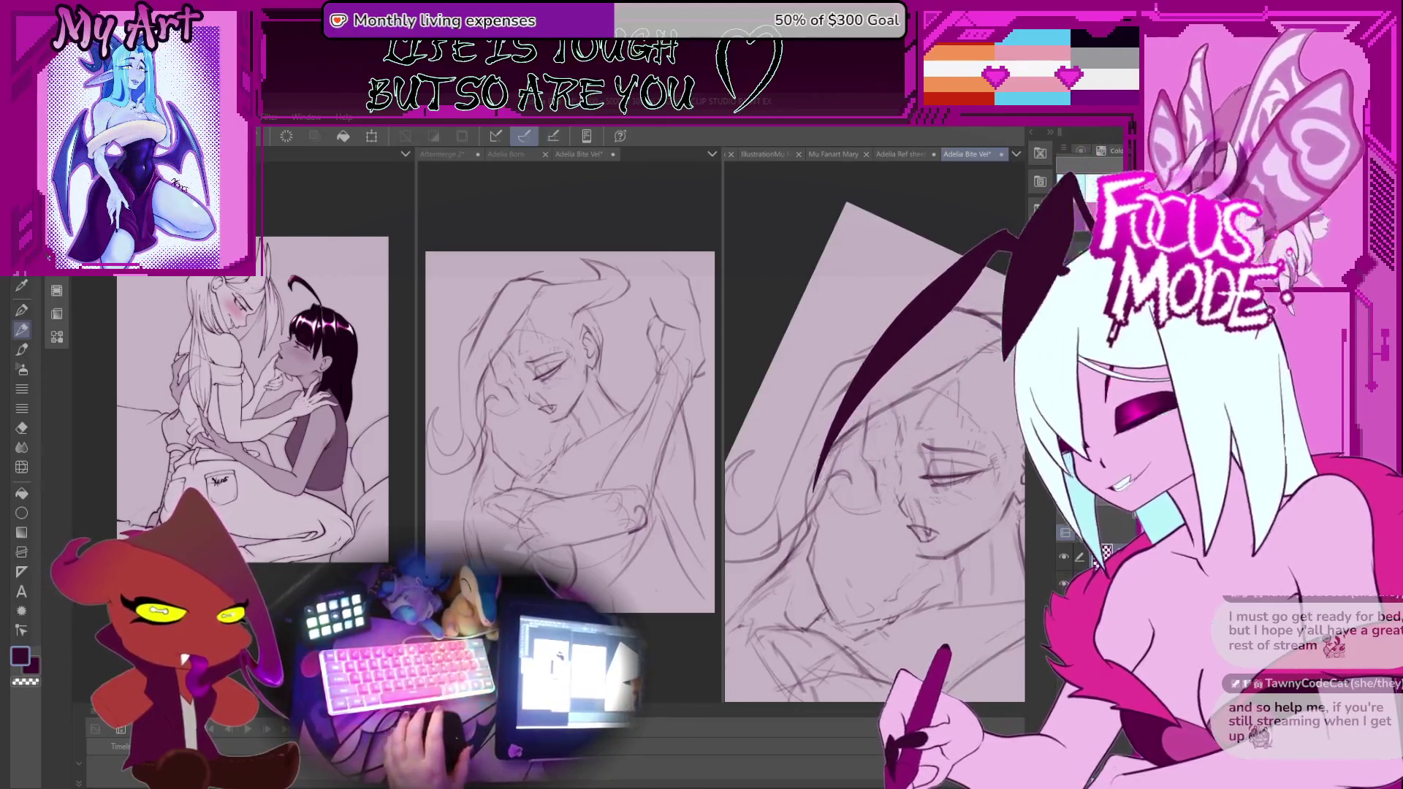
pyautogui.scroll(2, 947, 383)
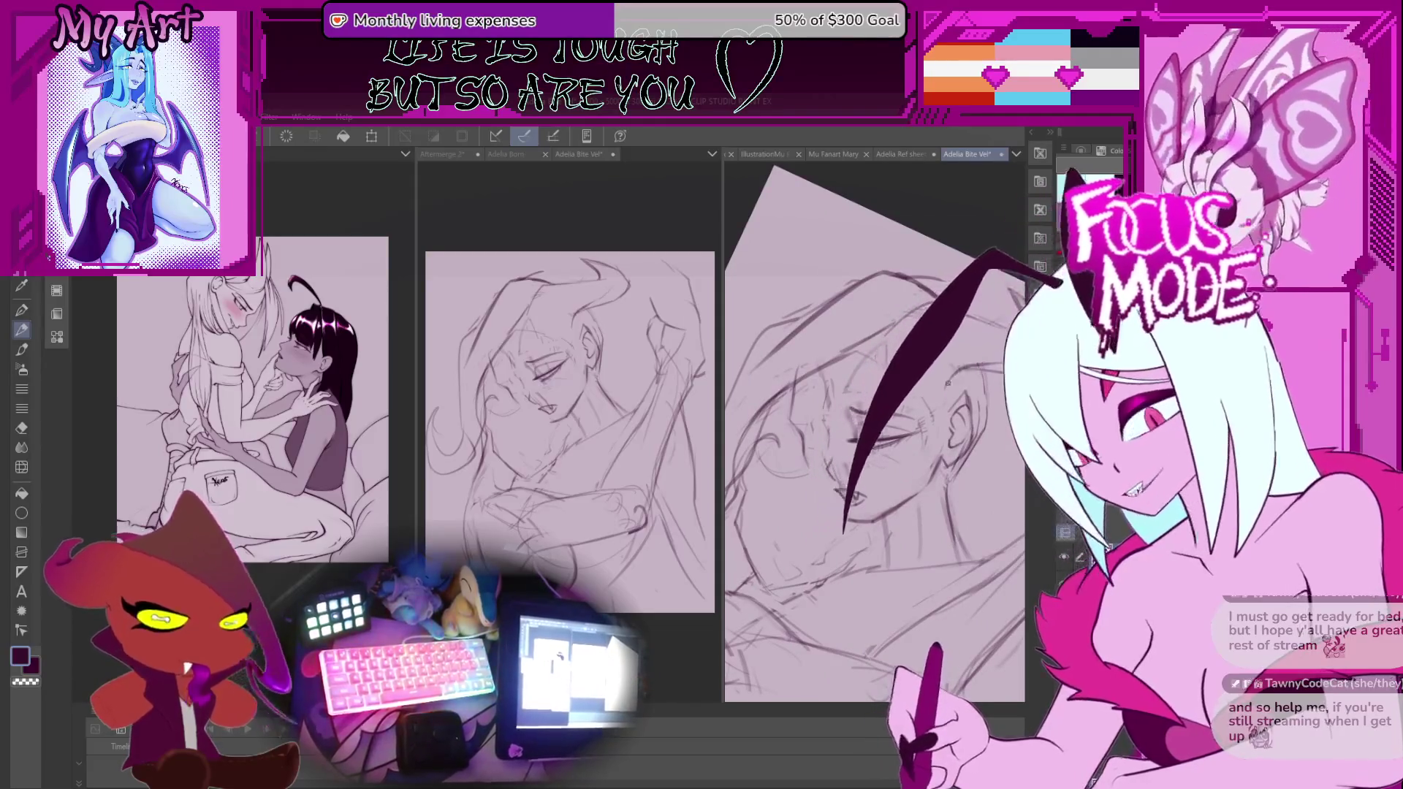
# Zoom in and re-angle the view onto the closed-eye face and lower face.
pyautogui.moveTo(947, 383); pyautogui.dragTo(877, 582)
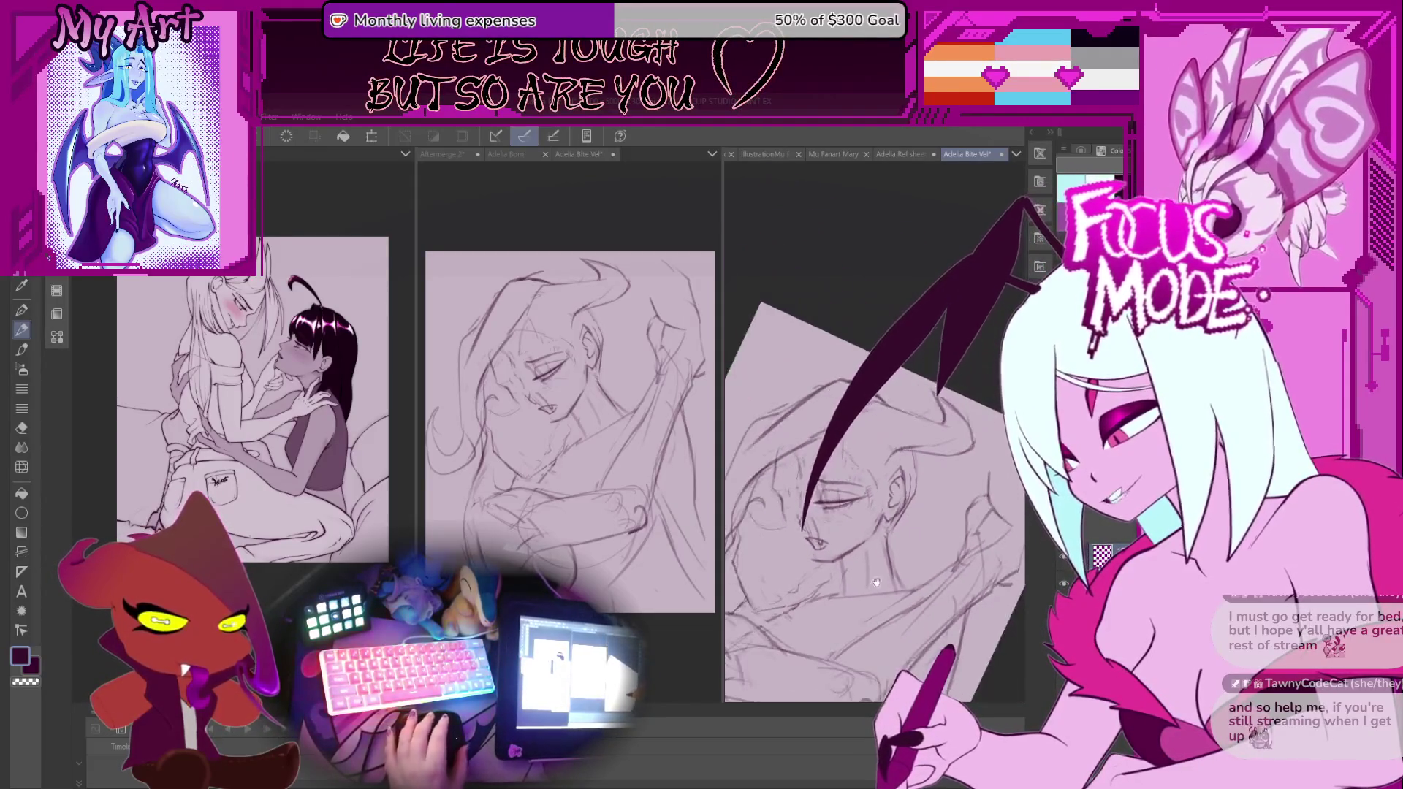
pyautogui.scroll(3, 877, 583)
pyautogui.moveTo(881, 515); pyautogui.dragTo(853, 493)
pyautogui.scroll(5, 847, 493)
pyautogui.moveTo(804, 445); pyautogui.dragTo(849, 503)
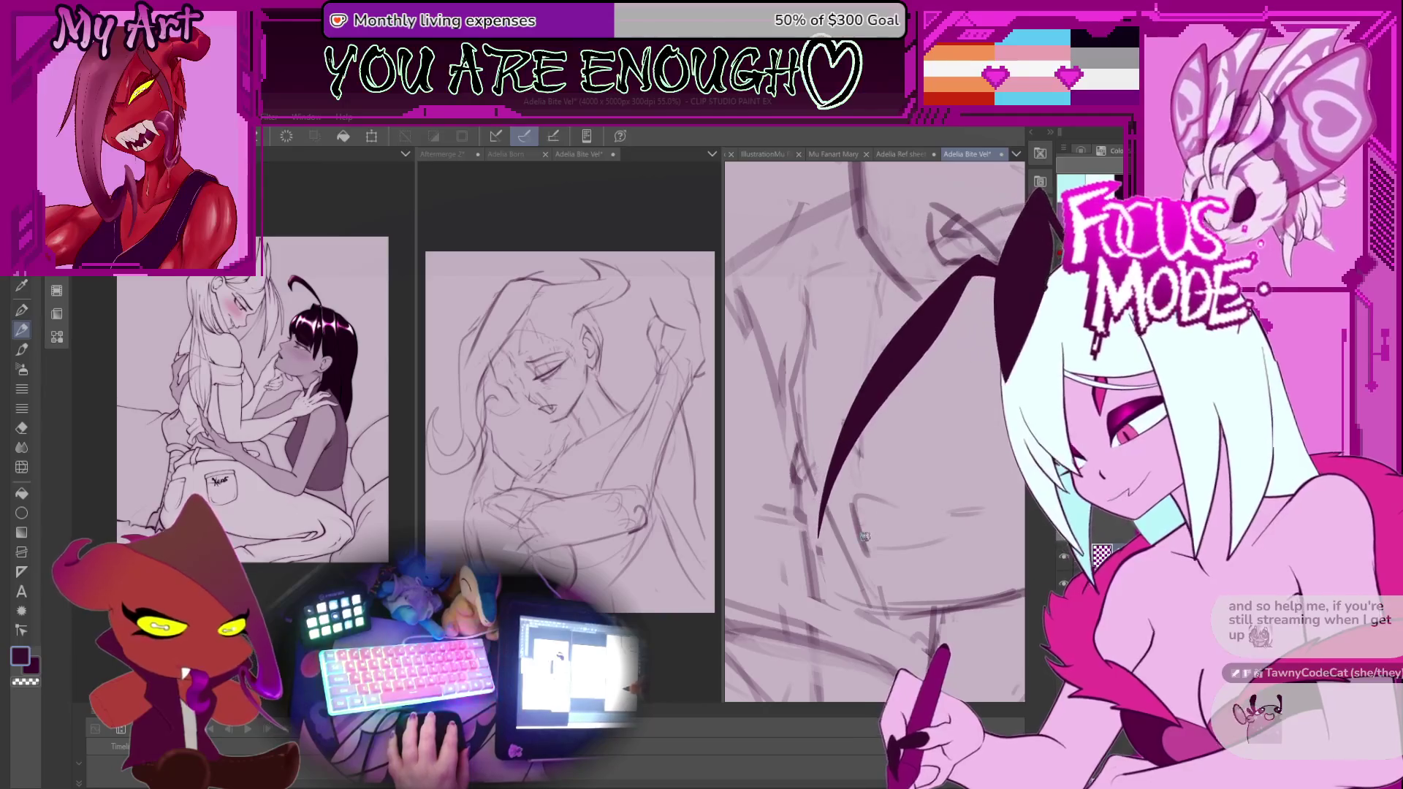
pyautogui.moveTo(867, 545); pyautogui.dragTo(852, 478)
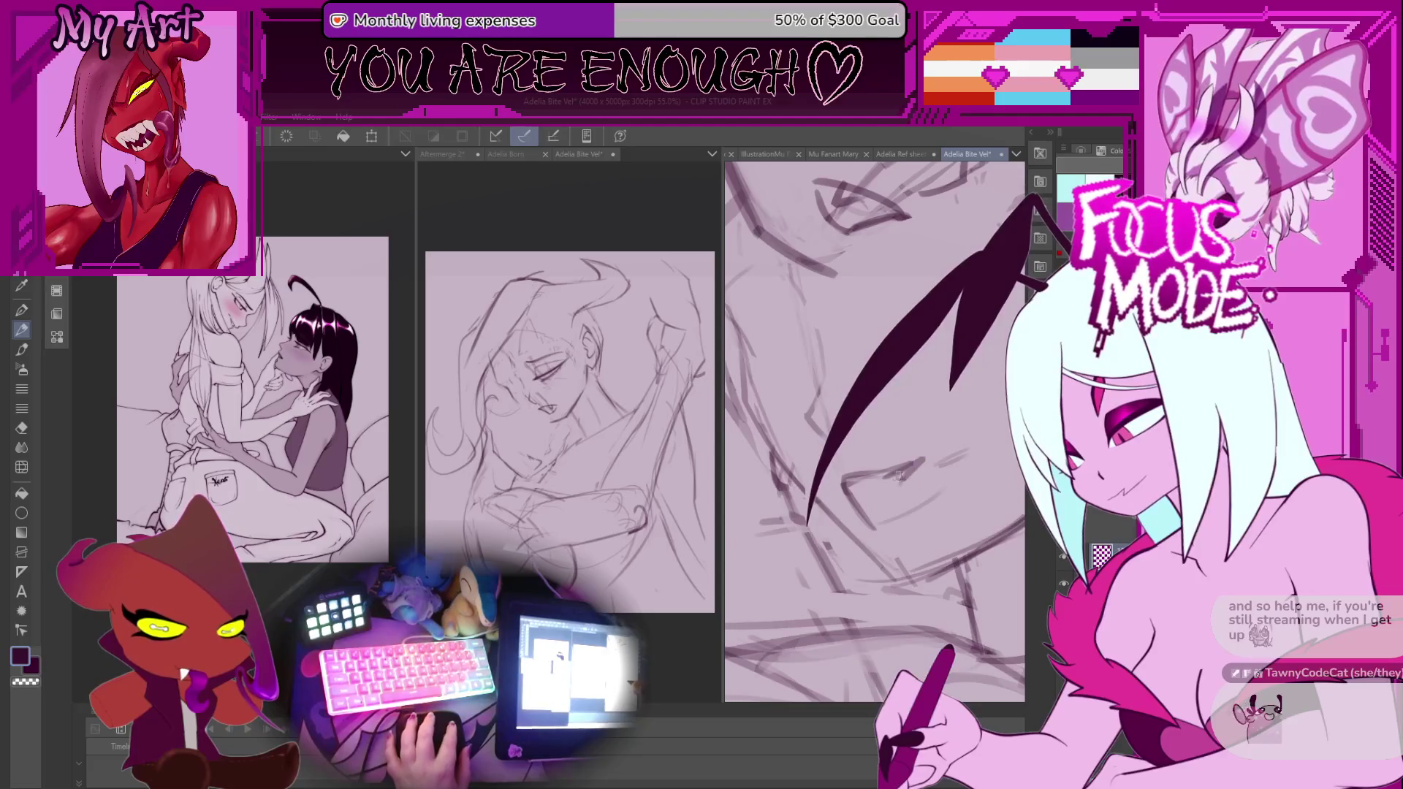
pyautogui.moveTo(901, 477); pyautogui.dragTo(868, 495)
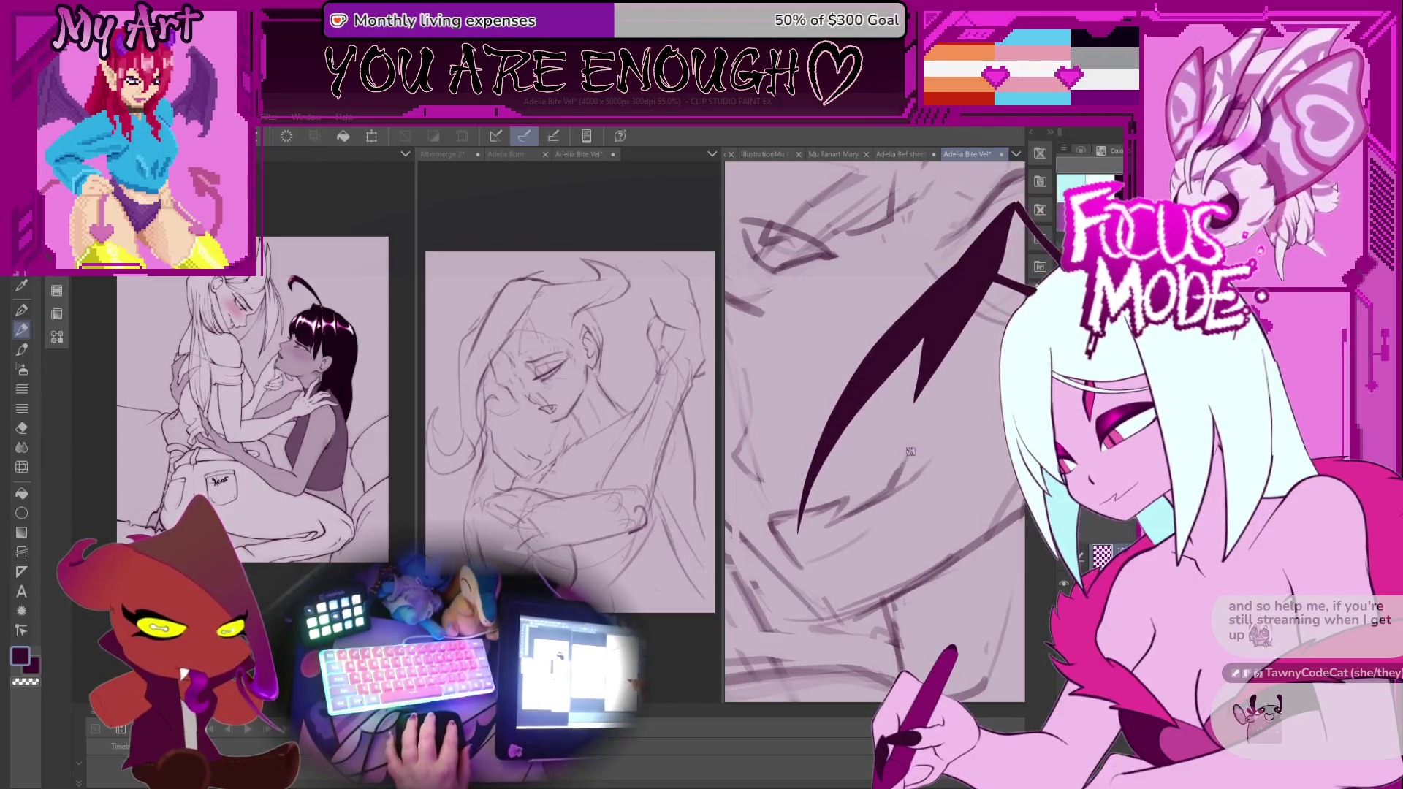
pyautogui.moveTo(804, 504); pyautogui.dragTo(917, 398)
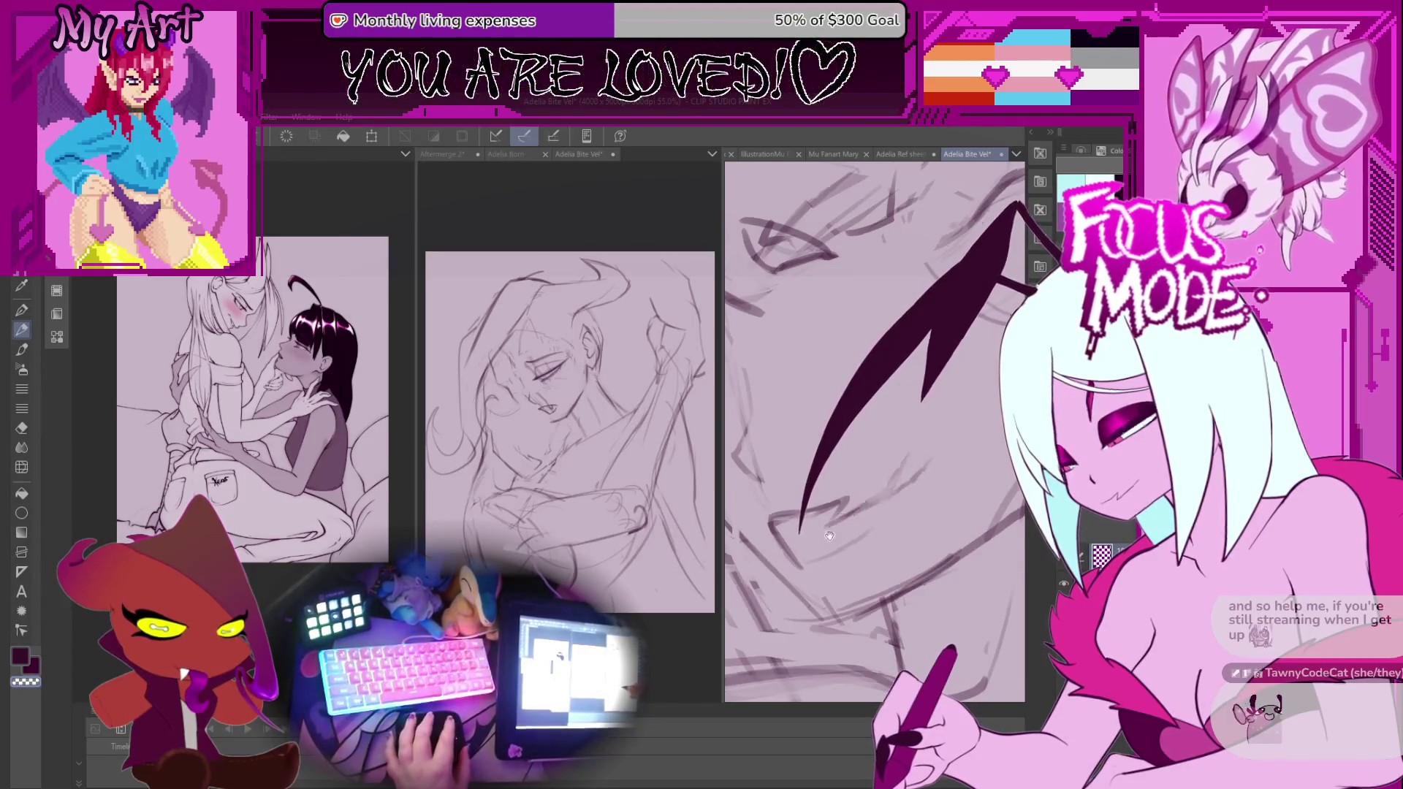
# Lasso a patch of the lower face sketch, undo it, and return to the pencil.
pyautogui.moveTo(906, 475)
pyautogui.mouseDown()
pyautogui.moveTo(990, 433)
pyautogui.moveTo(898, 482)
pyautogui.mouseUp()
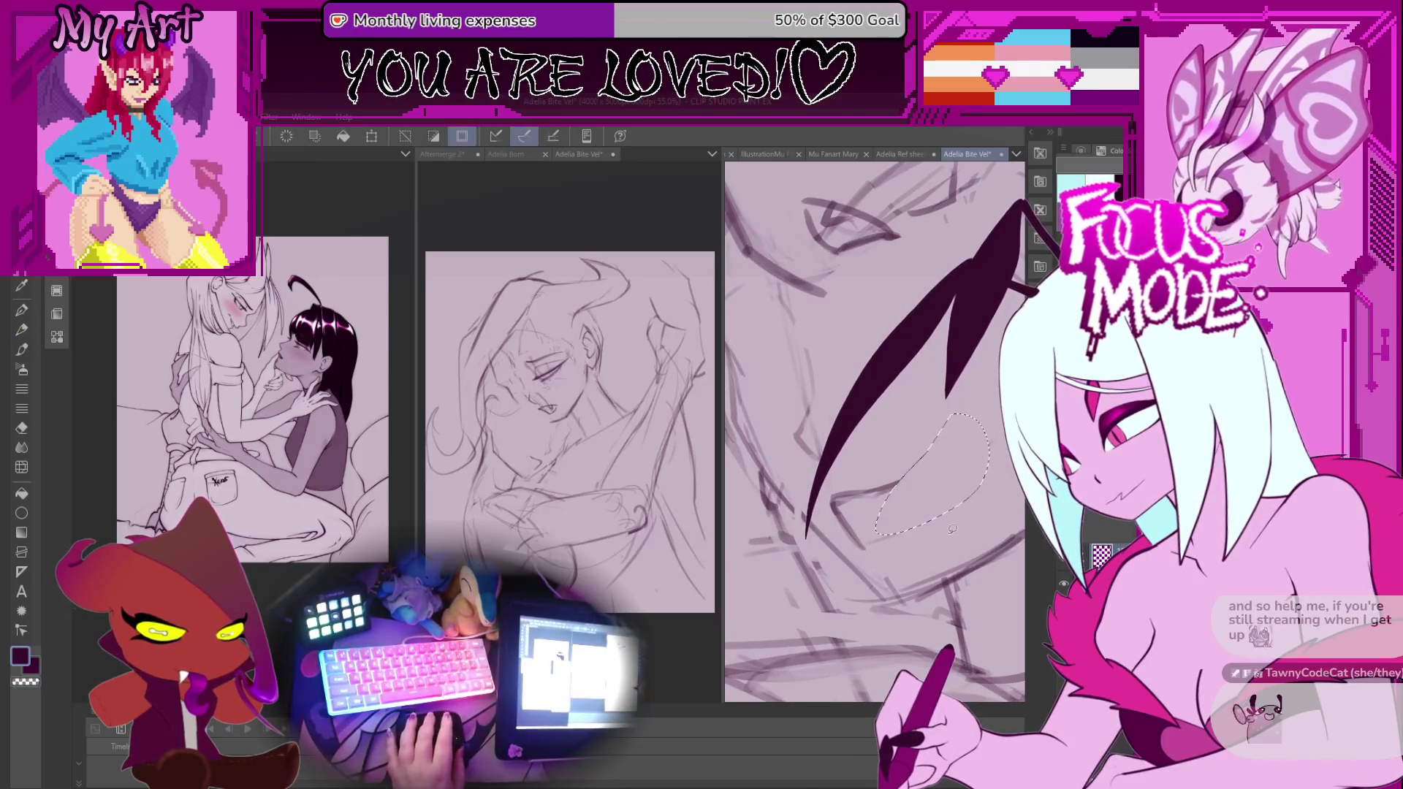
pyautogui.press('p')
pyautogui.hotkey('ctrl', 'z')
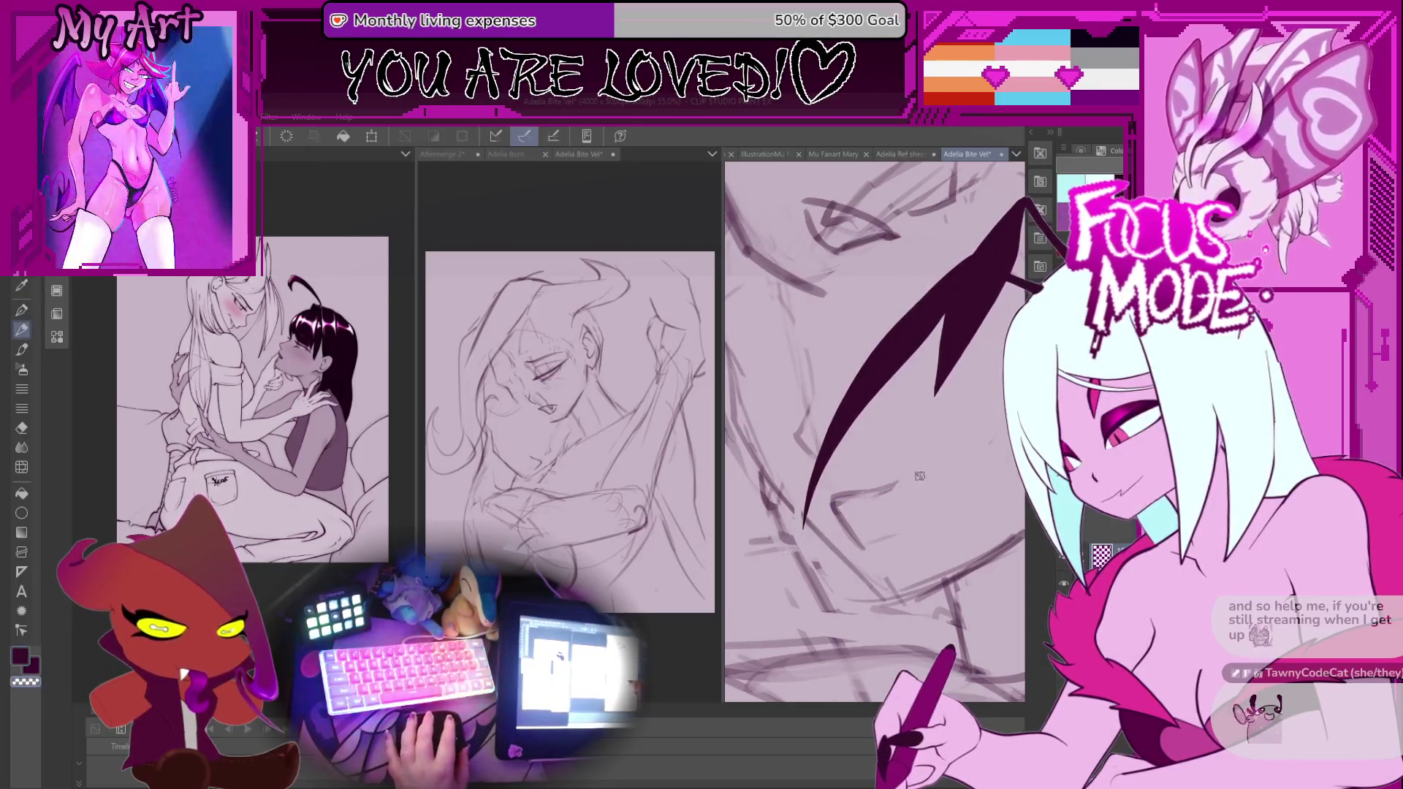
pyautogui.moveTo(889, 533)
pyautogui.mouseDown()
pyautogui.moveTo(790, 453)
pyautogui.moveTo(804, 440)
pyautogui.mouseUp()
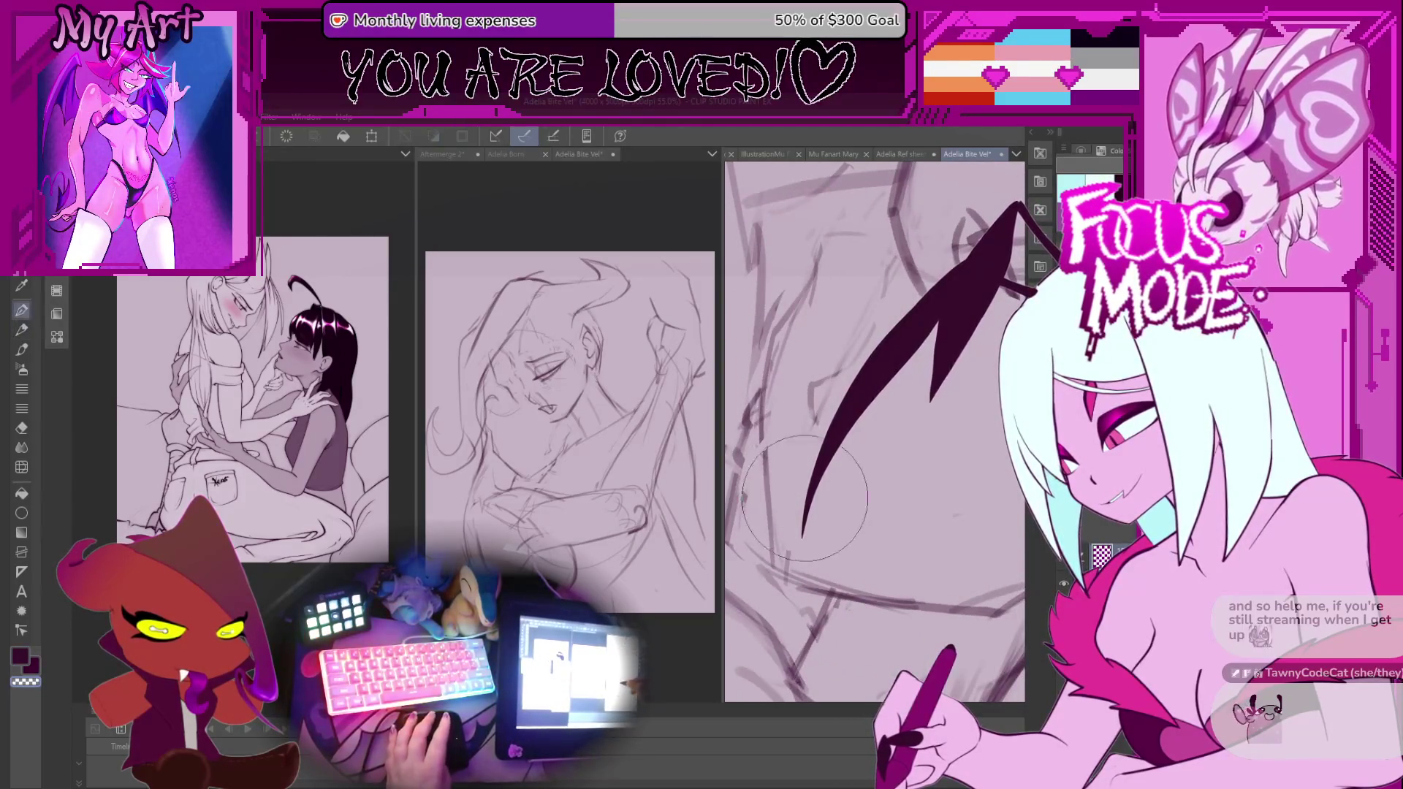
pyautogui.press('p')
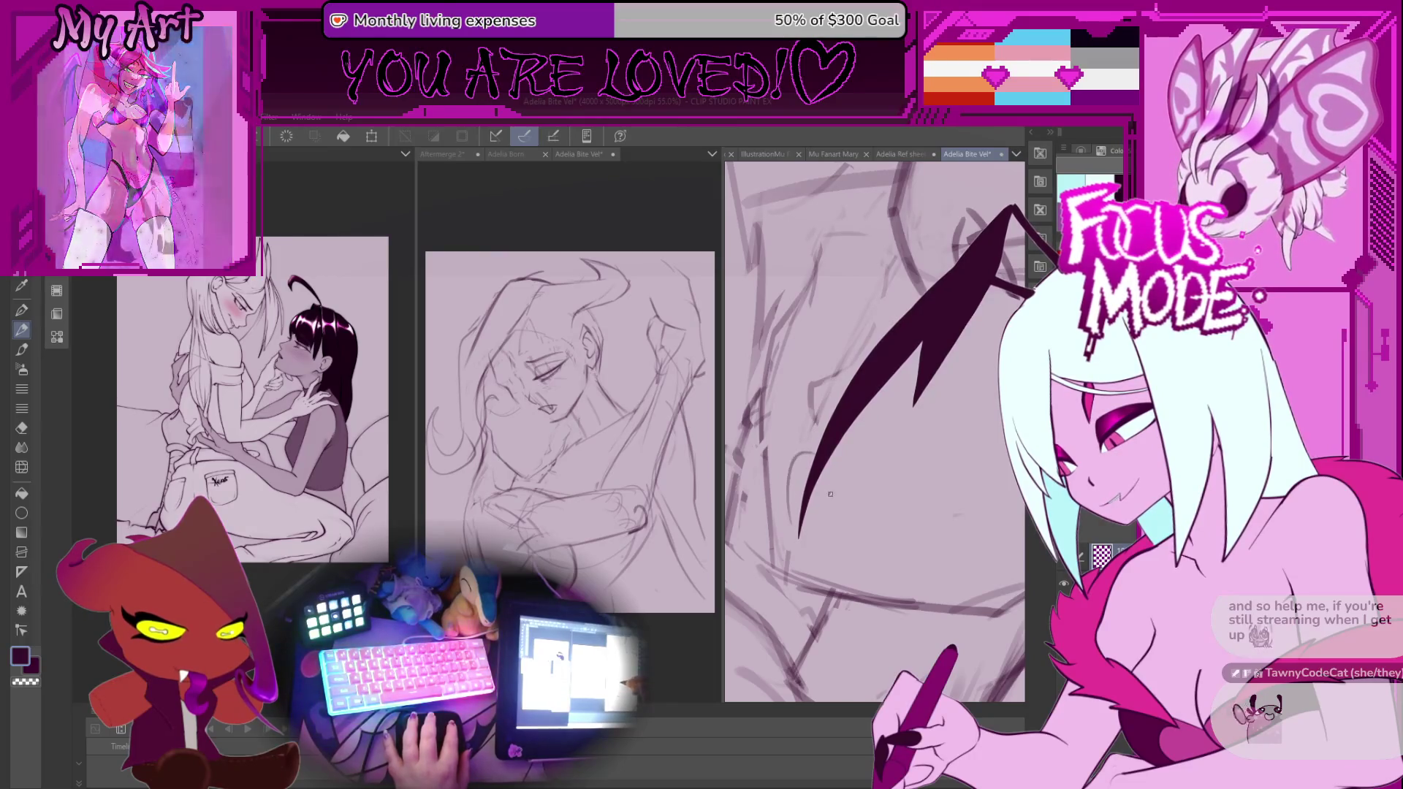
# Work over the mouth area to refine the lips, then pan out to show ear and face.
pyautogui.scroll(1, 789, 443)
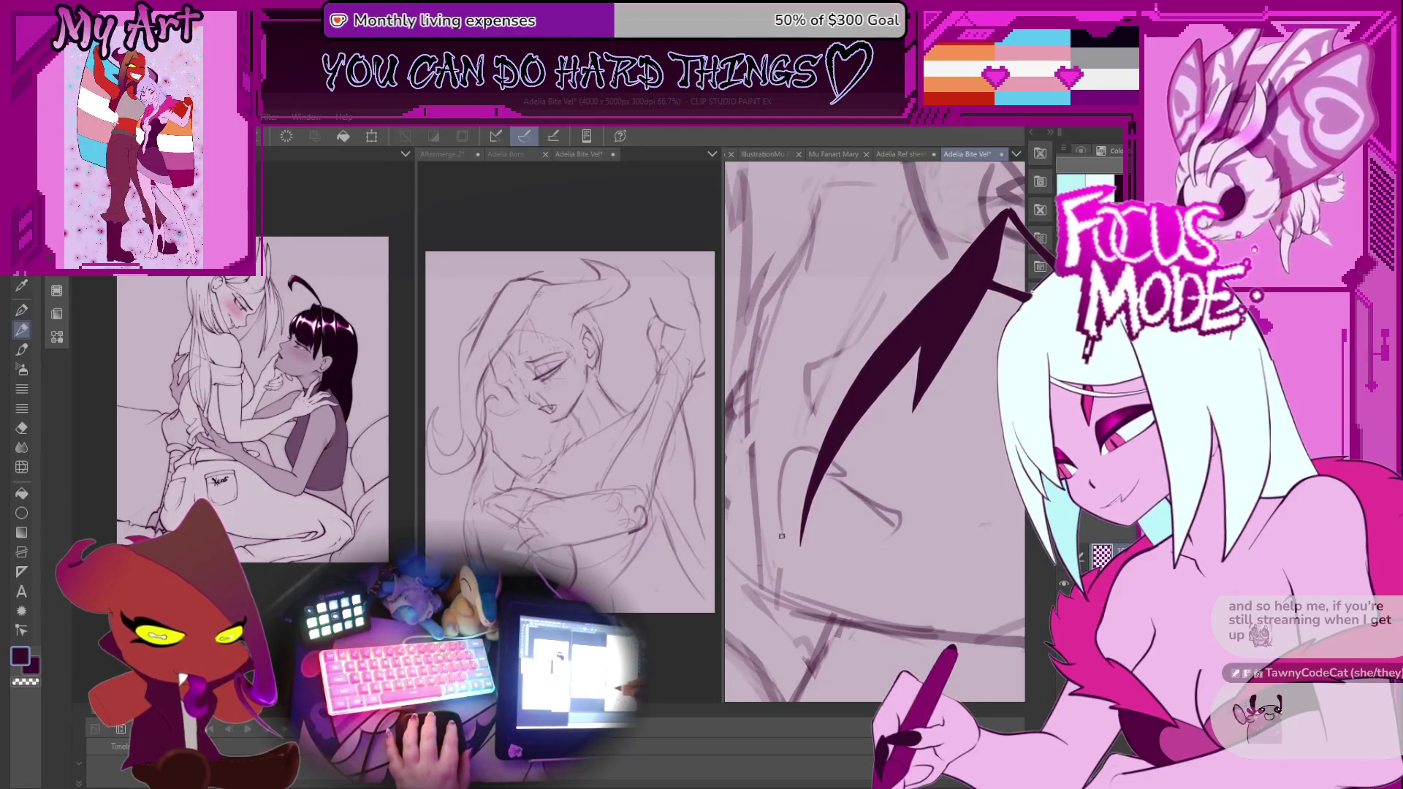
pyautogui.scroll(-3, 860, 533)
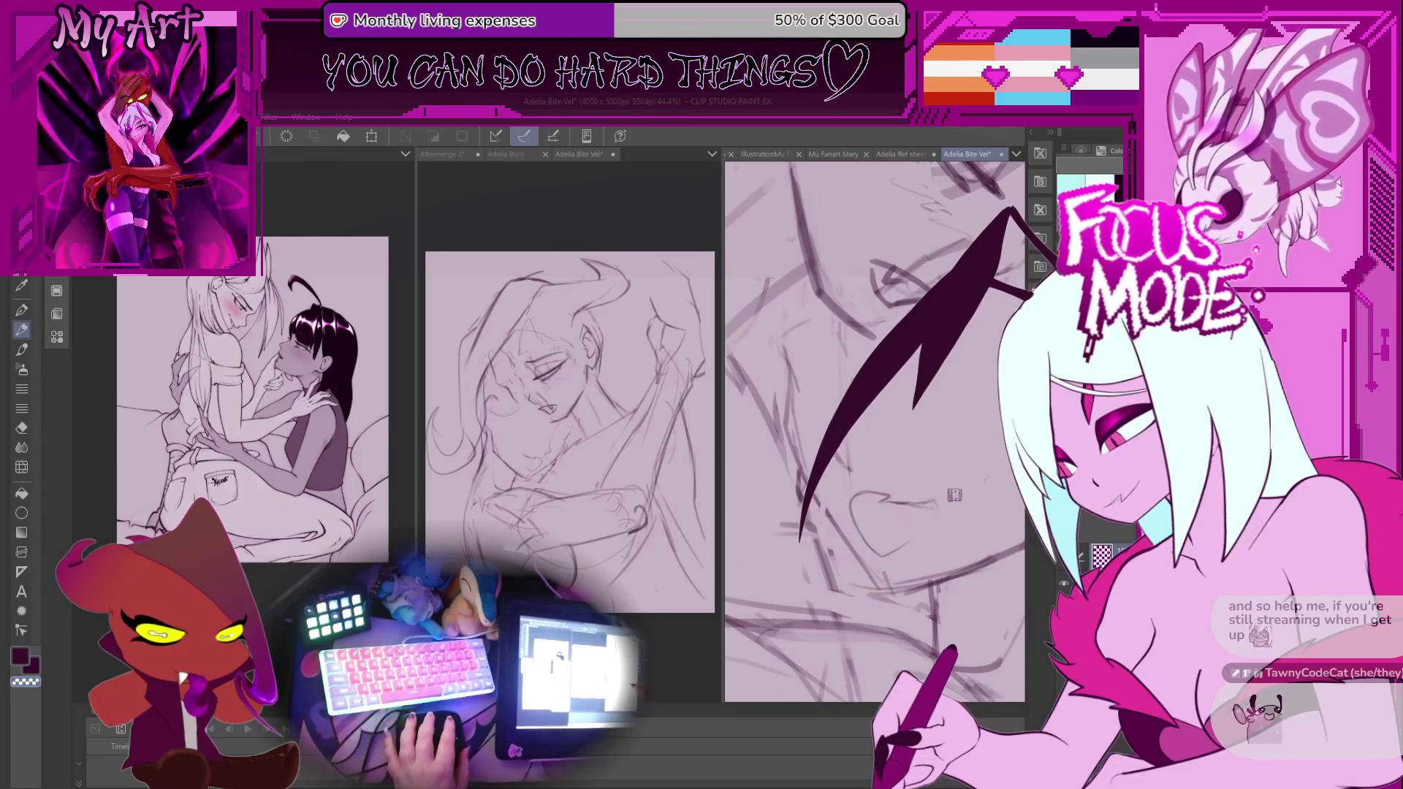
pyautogui.scroll(3, 883, 505)
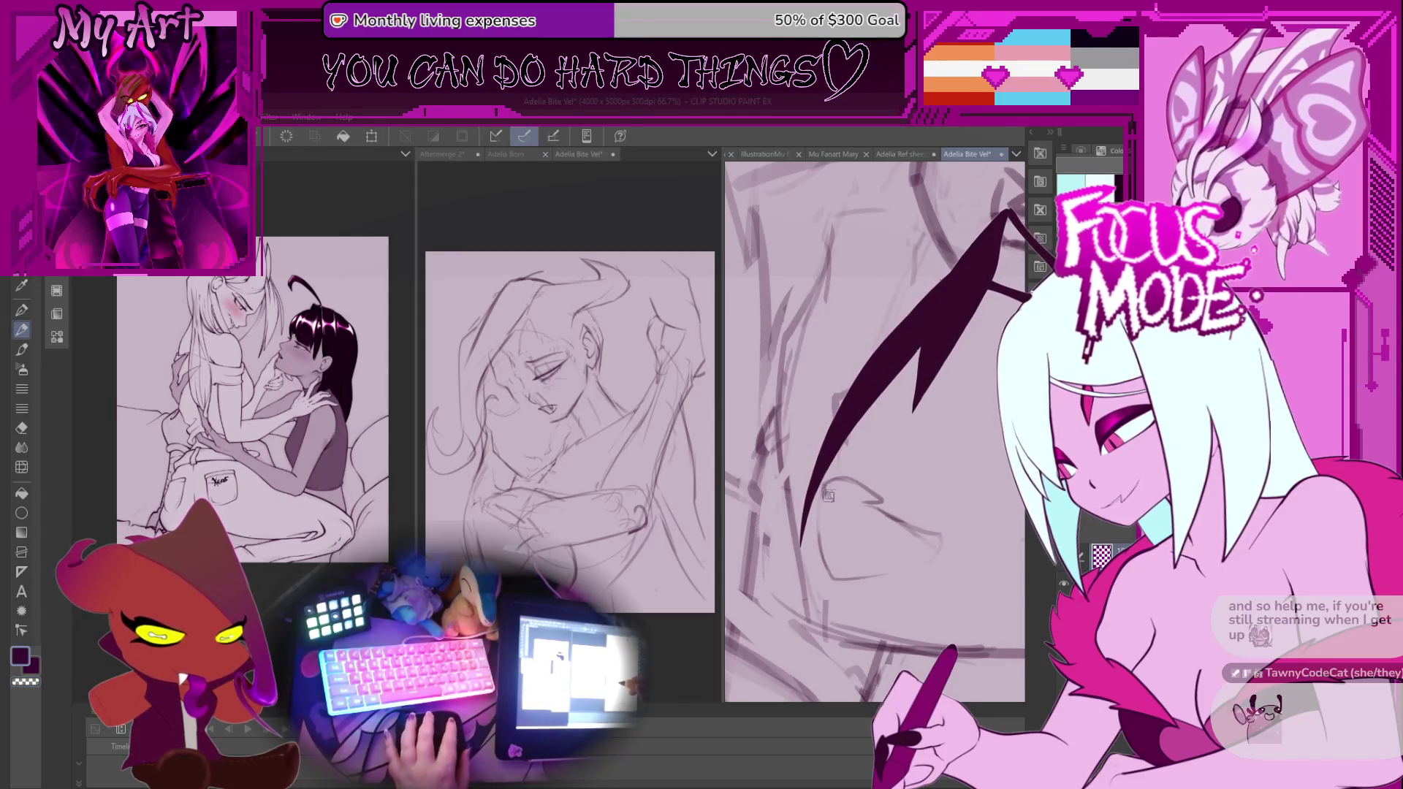
pyautogui.moveTo(828, 572); pyautogui.dragTo(906, 547)
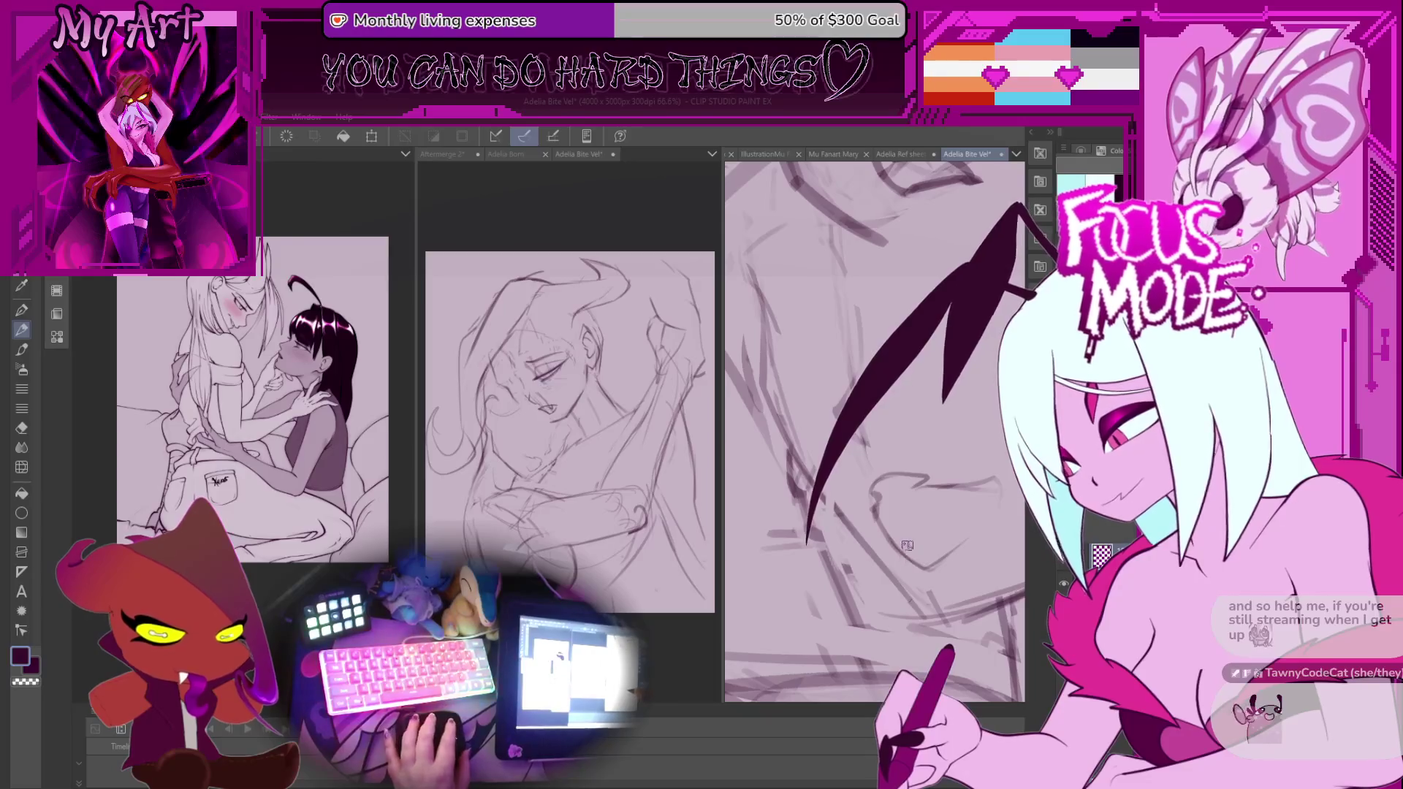
pyautogui.scroll(2, 906, 547)
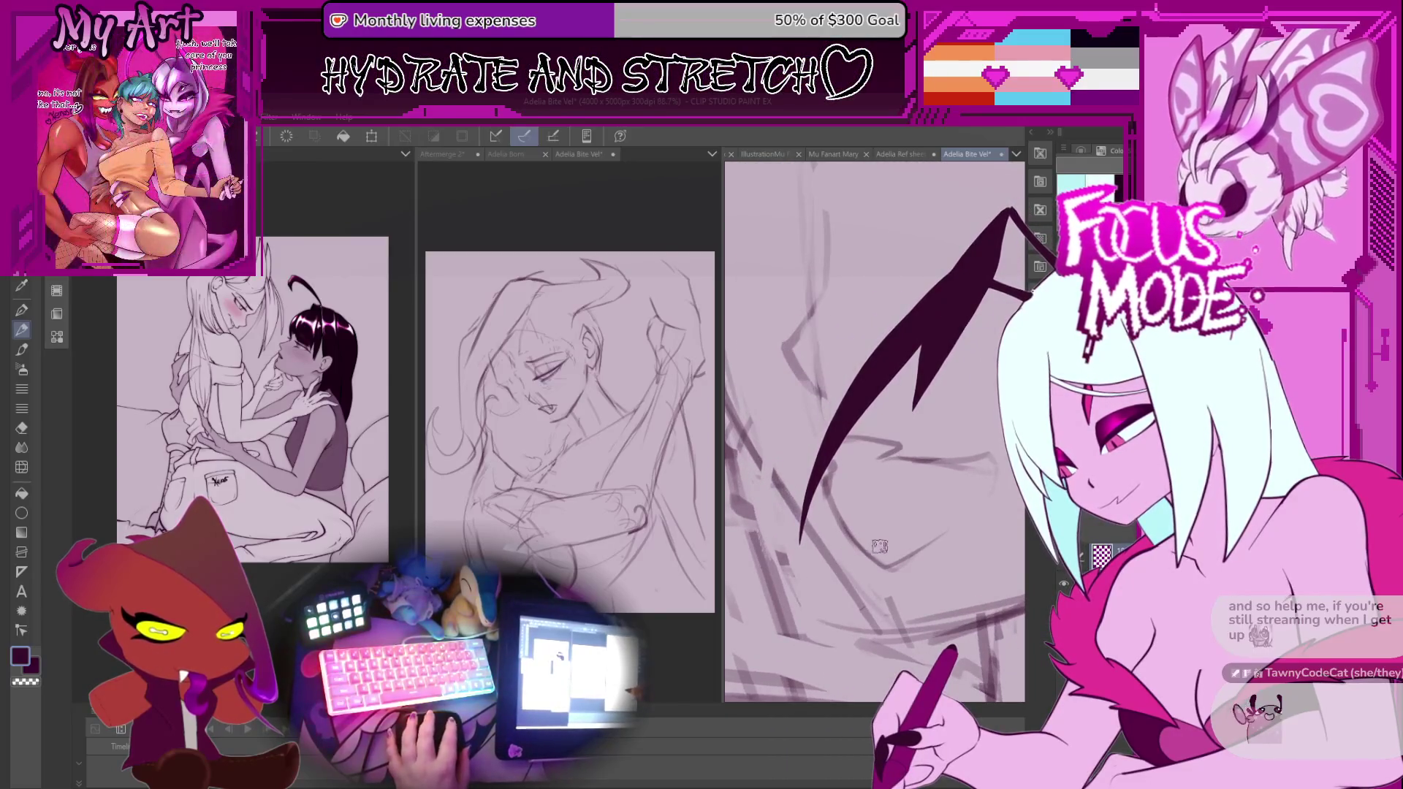
pyautogui.moveTo(846, 551); pyautogui.dragTo(862, 553)
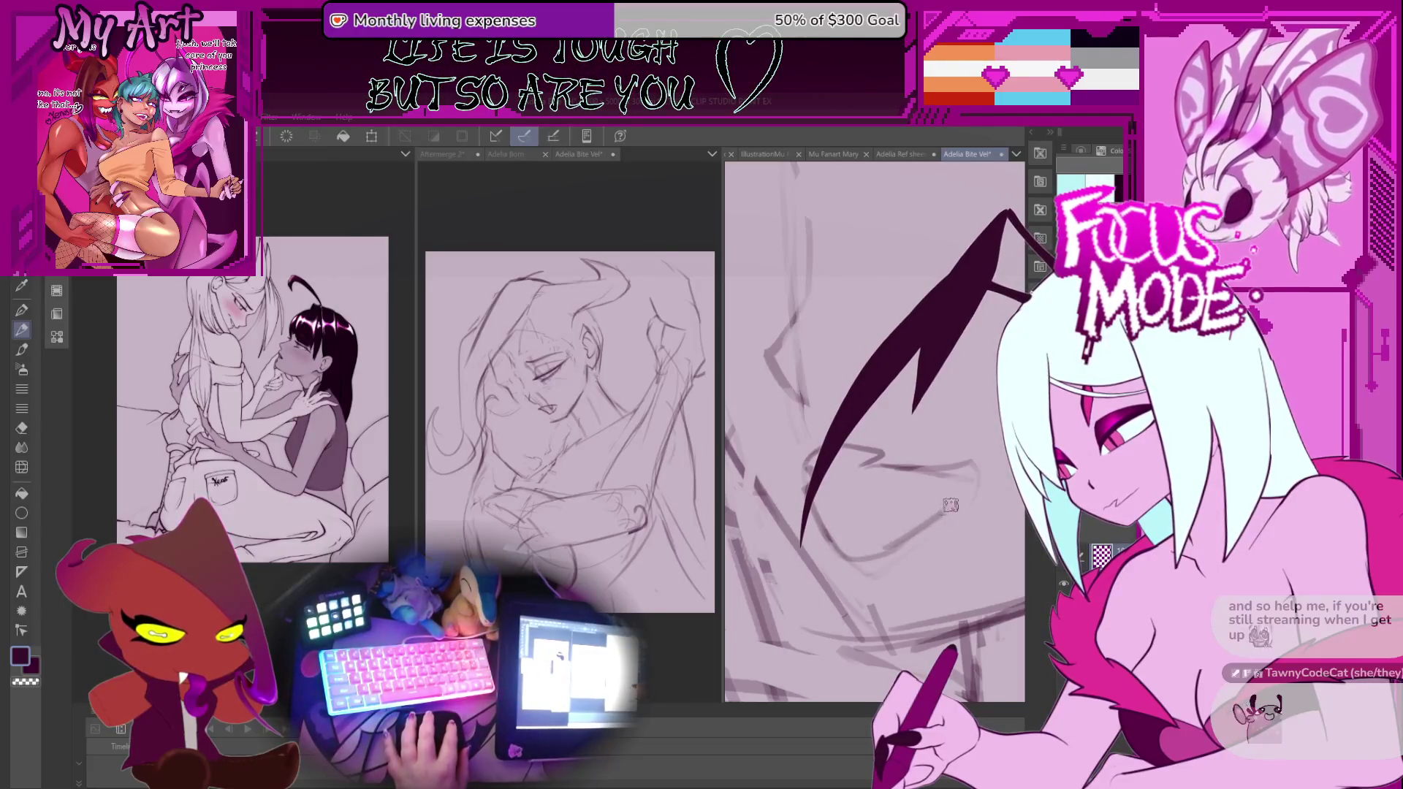
pyautogui.moveTo(951, 510); pyautogui.dragTo(886, 509)
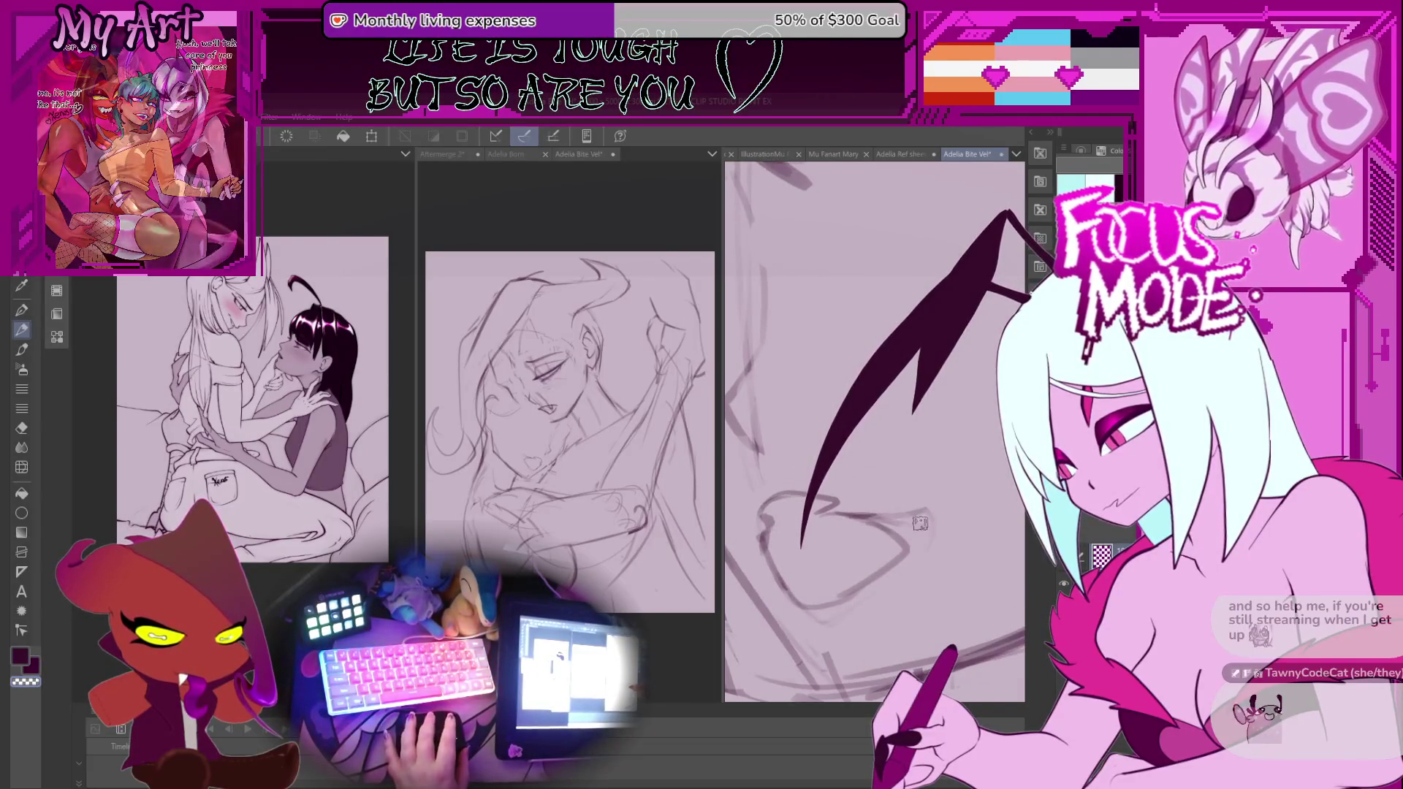
pyautogui.scroll(-2, 927, 532)
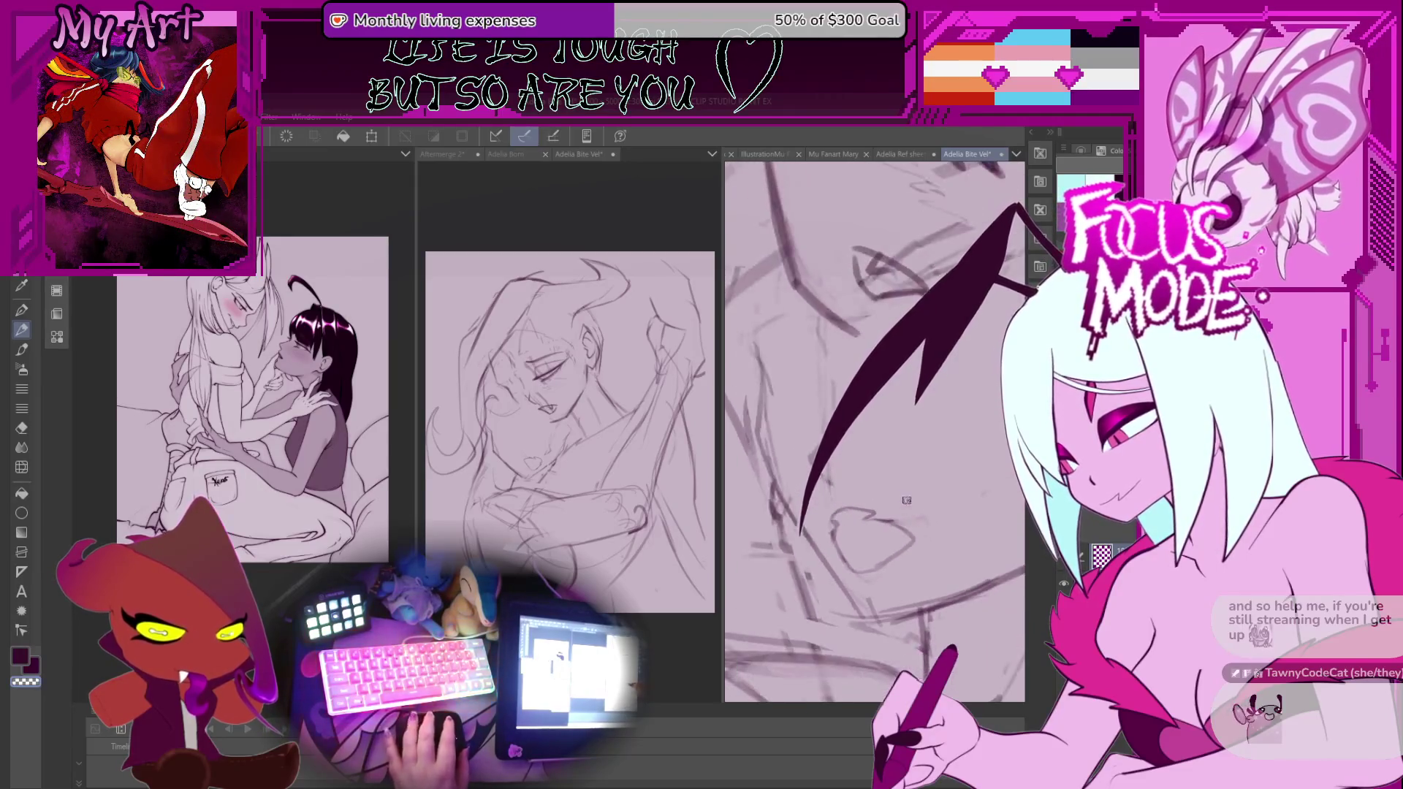
pyautogui.scroll(-2, 922, 517)
pyautogui.moveTo(913, 533); pyautogui.dragTo(895, 567)
pyautogui.scroll(3, 894, 567)
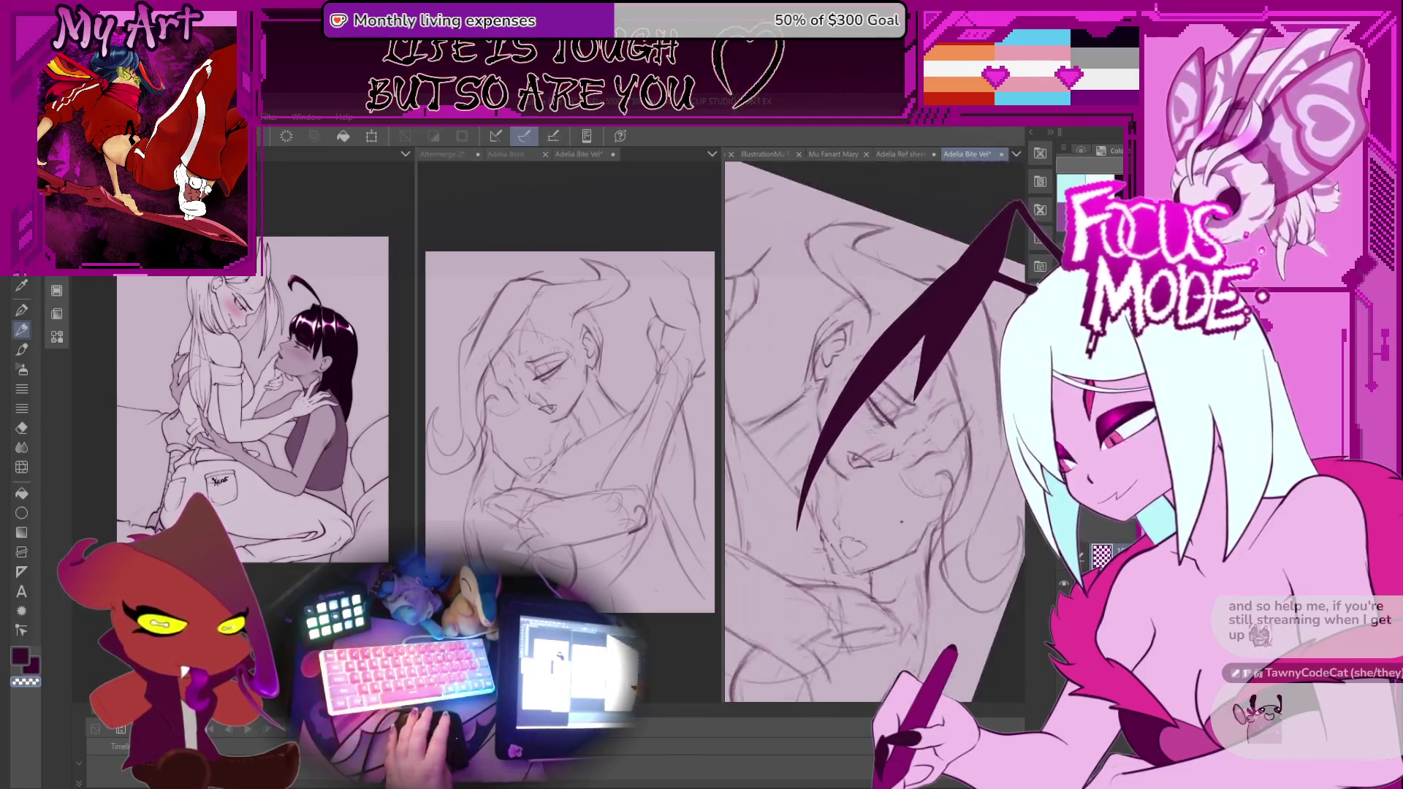
pyautogui.scroll(3, 886, 563)
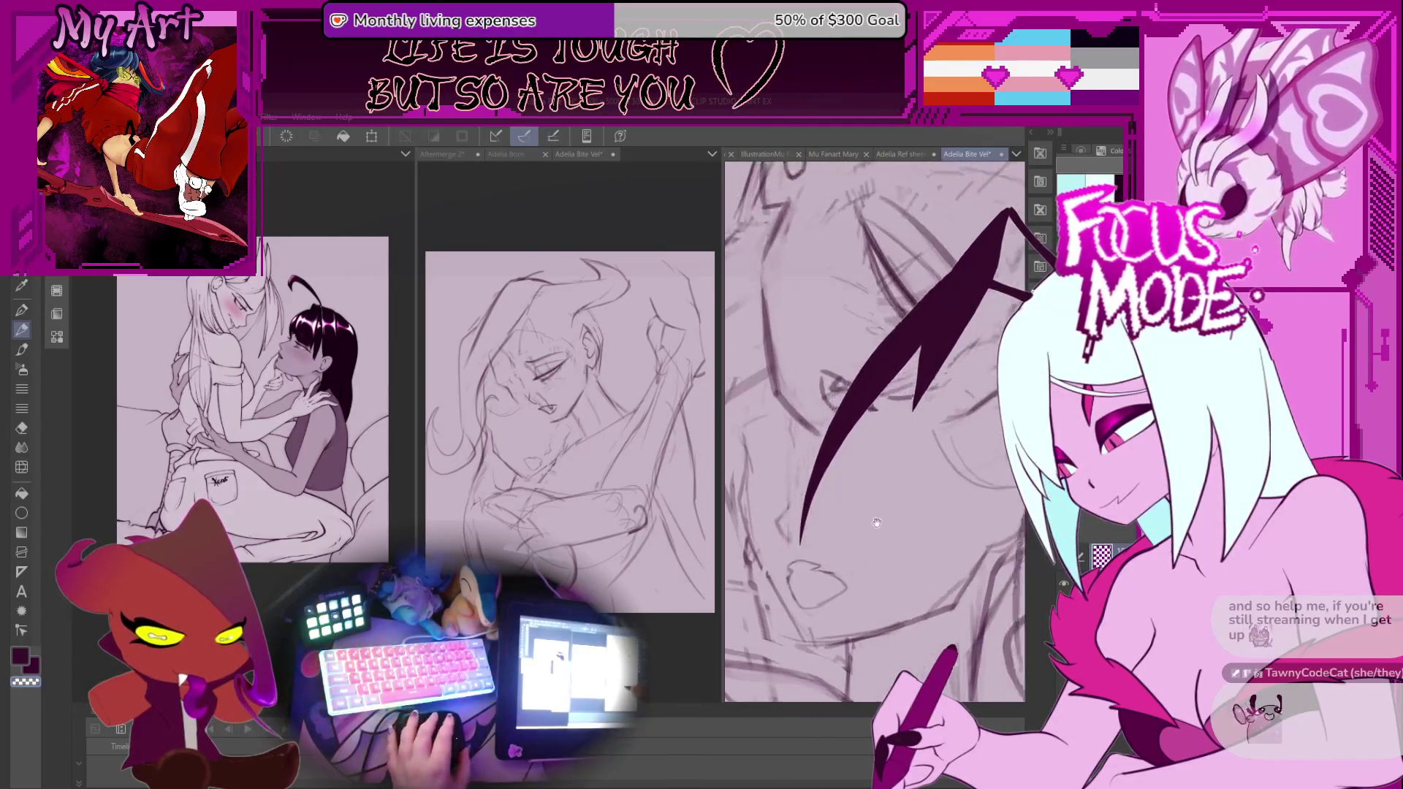
pyautogui.scroll(-3, 882, 514)
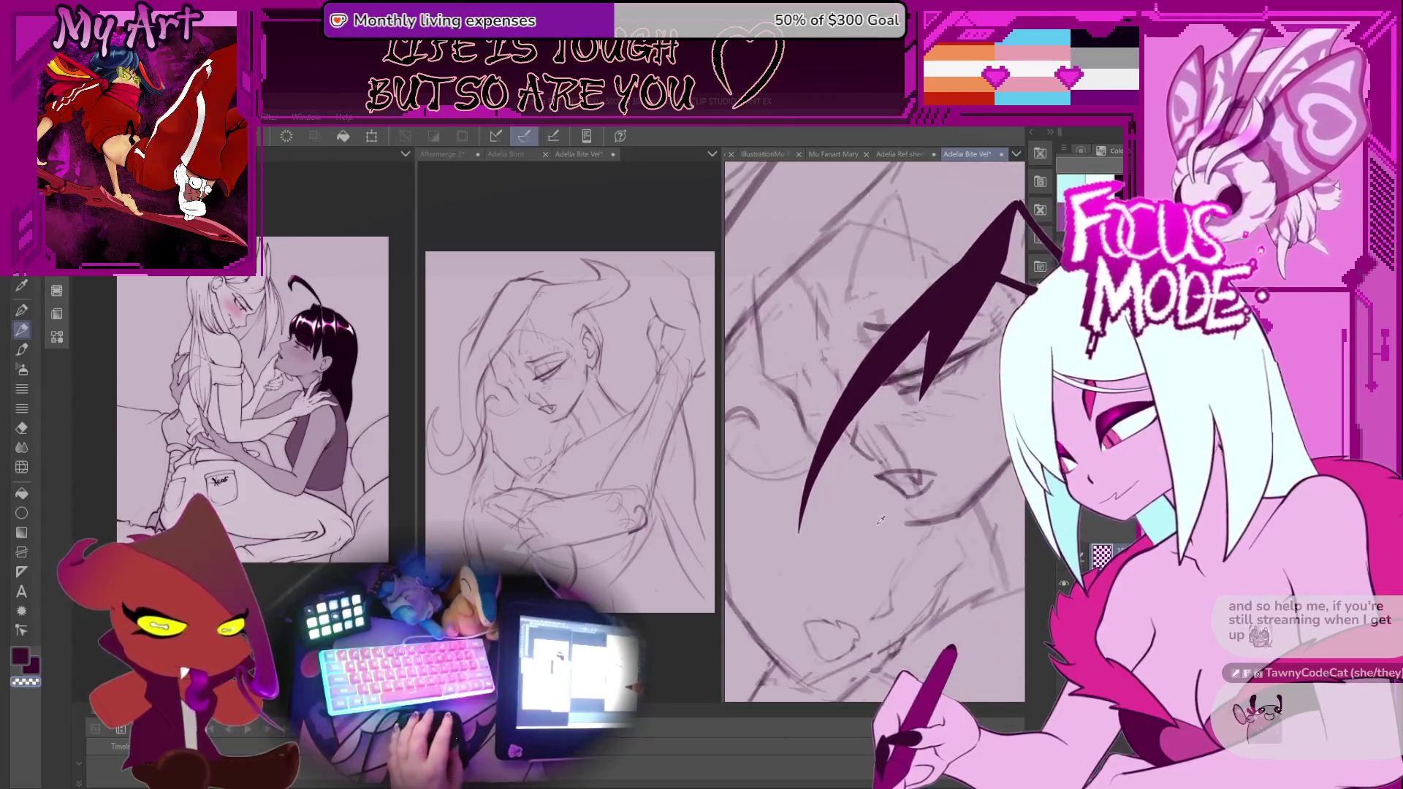
pyautogui.press('-')
pyautogui.press('-')
pyautogui.moveTo(862, 514)
pyautogui.mouseDown()
pyautogui.moveTo(836, 502)
pyautogui.moveTo(837, 459)
pyautogui.moveTo(868, 534)
pyautogui.mouseUp()
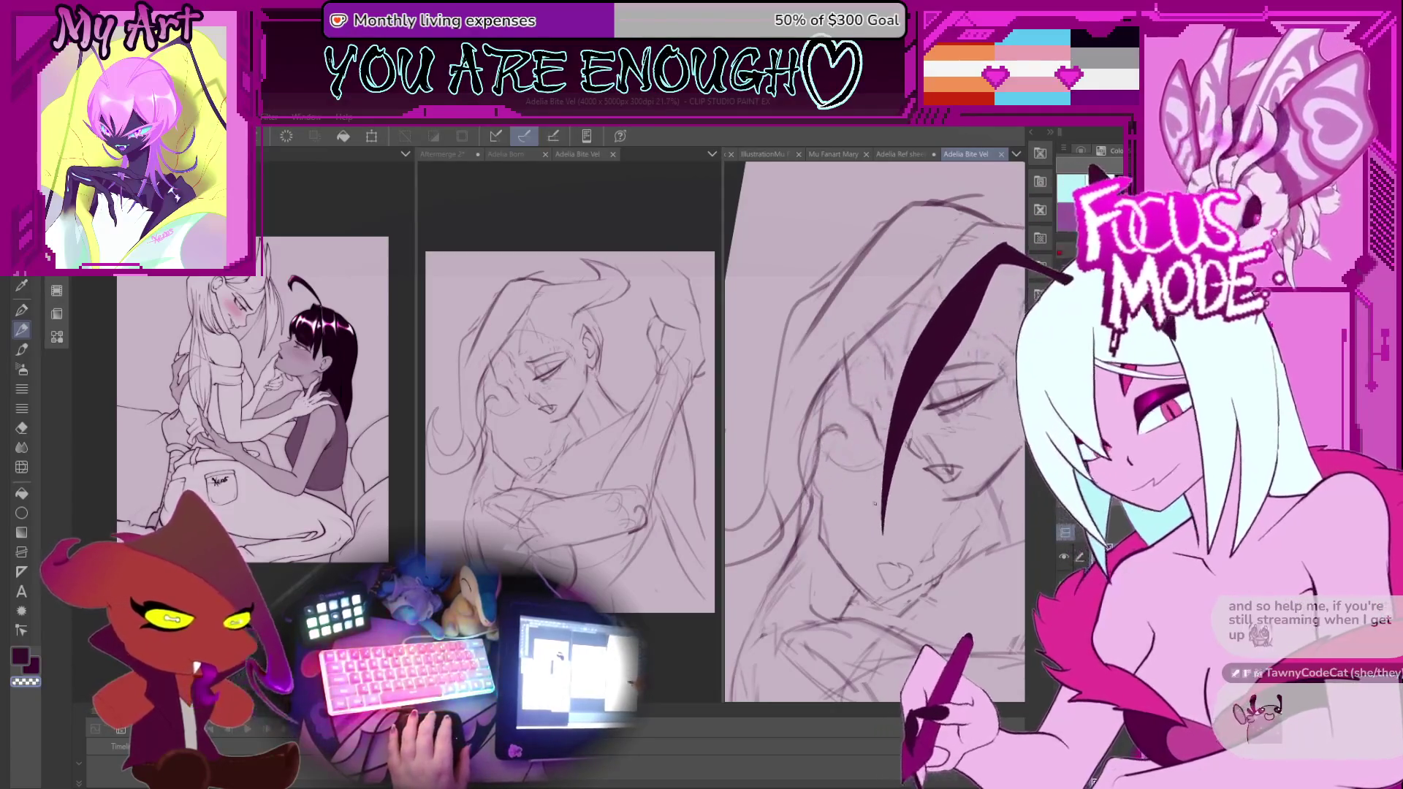
pyautogui.moveTo(874, 500)
pyautogui.mouseDown()
pyautogui.moveTo(822, 475)
pyautogui.moveTo(890, 496)
pyautogui.moveTo(861, 540)
pyautogui.moveTo(794, 500)
pyautogui.mouseUp()
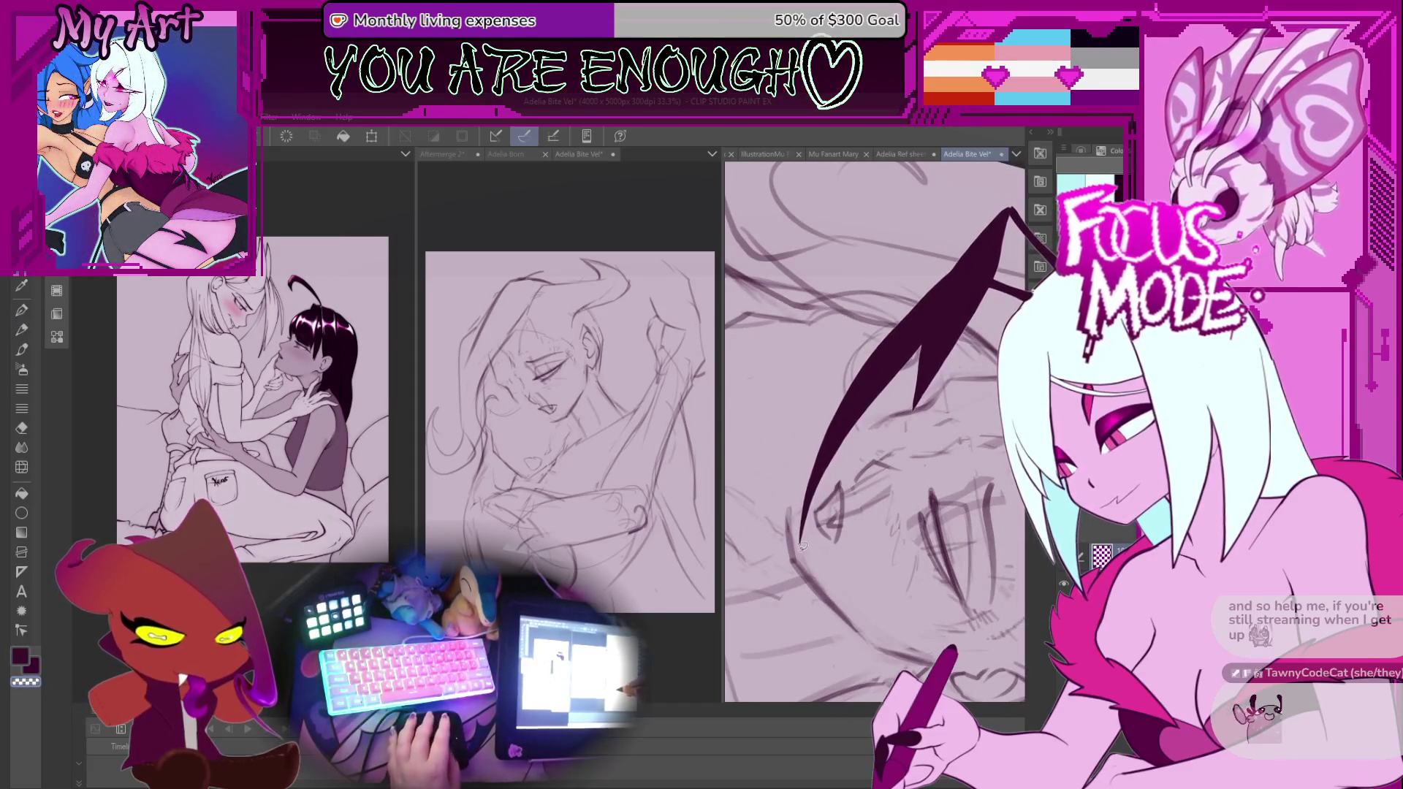
pyautogui.moveTo(801, 548)
pyautogui.mouseDown()
pyautogui.moveTo(815, 561)
pyautogui.moveTo(778, 489)
pyautogui.mouseUp()
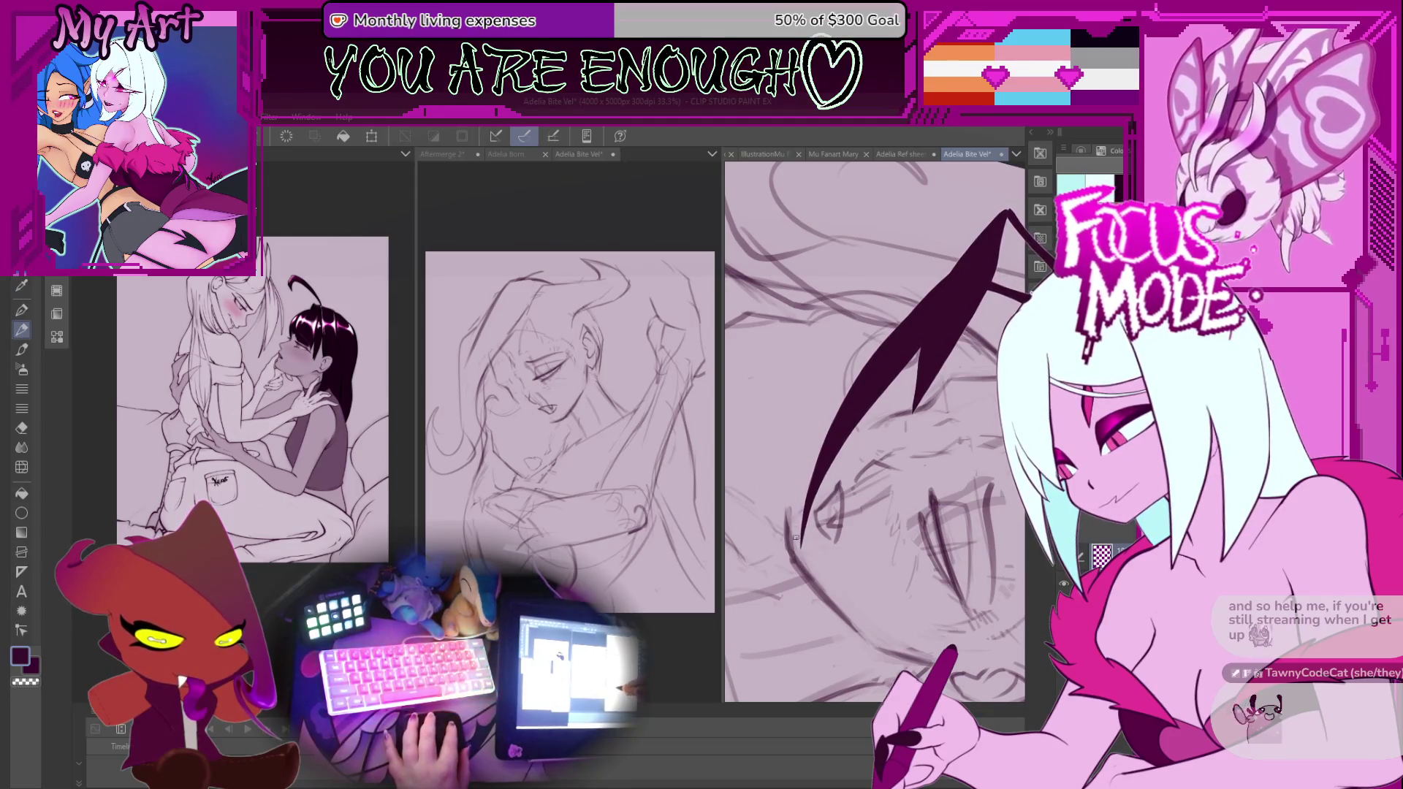
pyautogui.moveTo(782, 487); pyautogui.dragTo(856, 548)
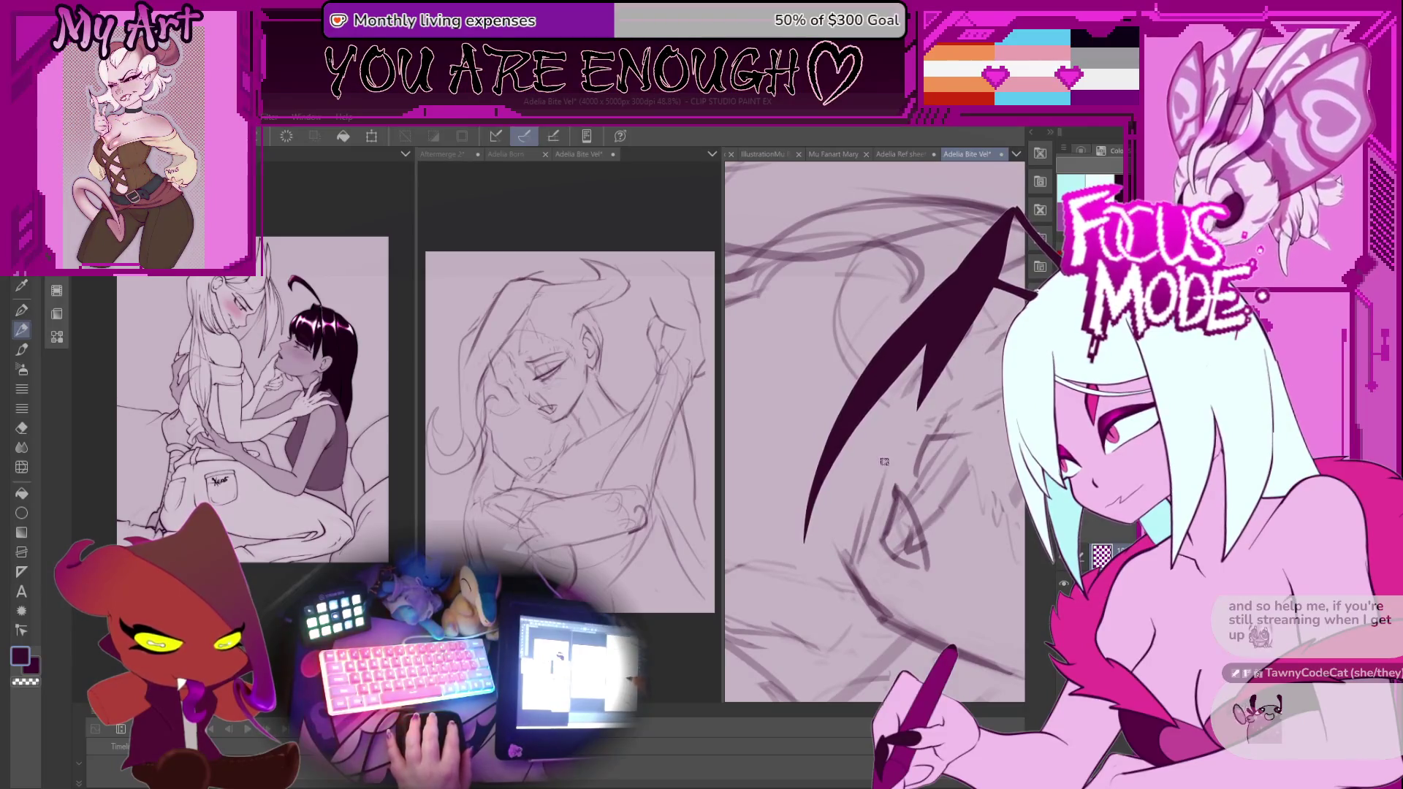
pyautogui.moveTo(885, 459); pyautogui.dragTo(831, 559)
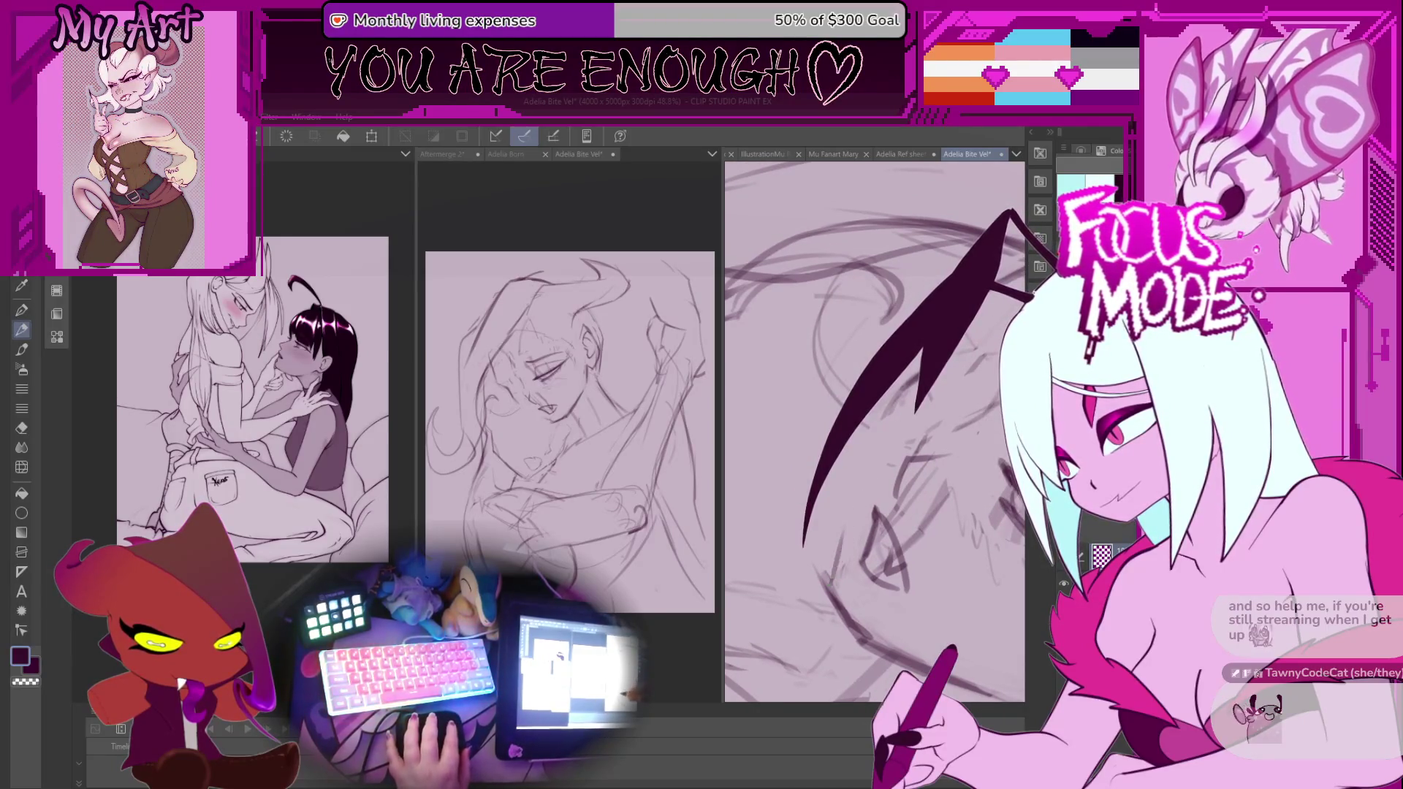
pyautogui.moveTo(859, 503)
pyautogui.mouseDown()
pyautogui.moveTo(835, 472)
pyautogui.moveTo(848, 518)
pyautogui.moveTo(815, 524)
pyautogui.moveTo(803, 476)
pyautogui.mouseUp()
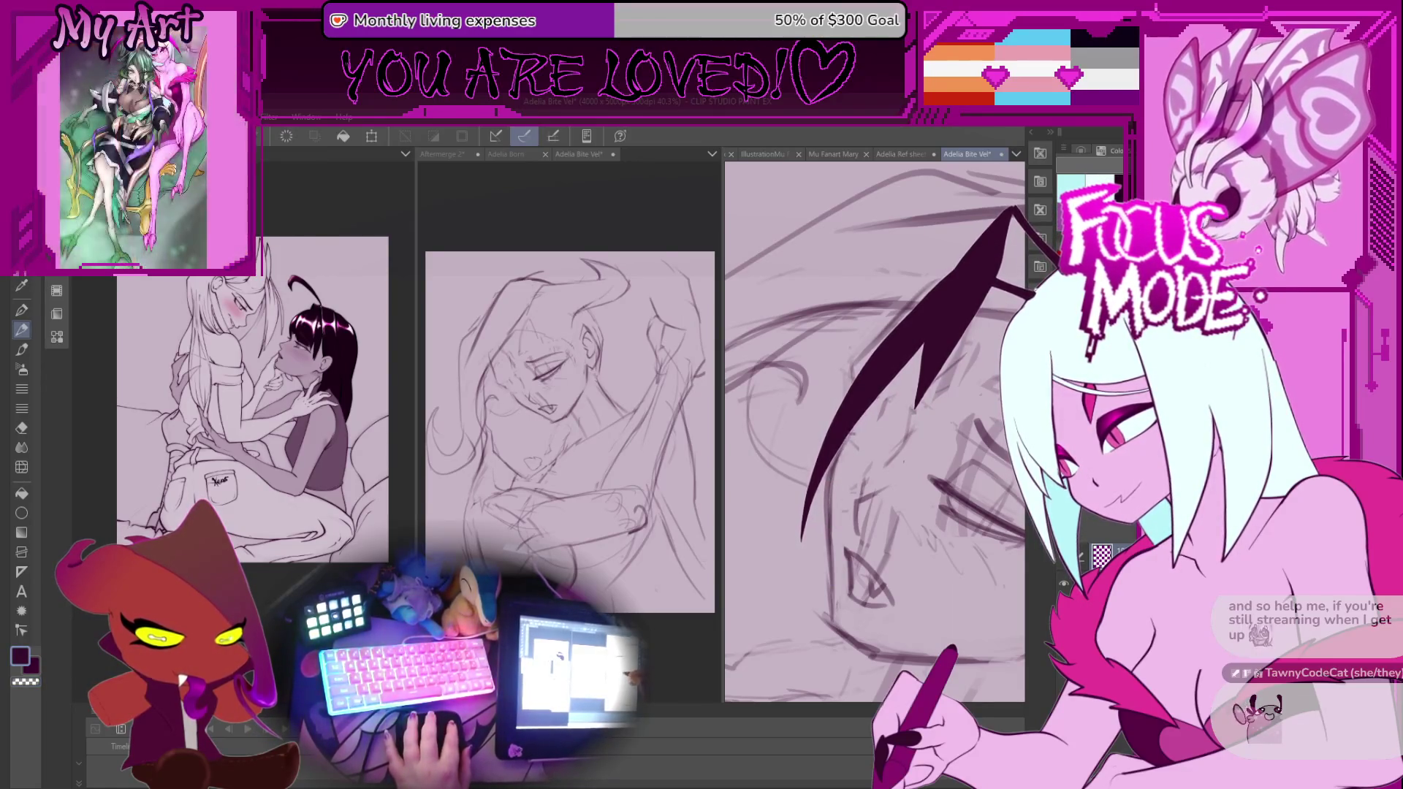
pyautogui.moveTo(853, 416); pyautogui.dragTo(839, 474)
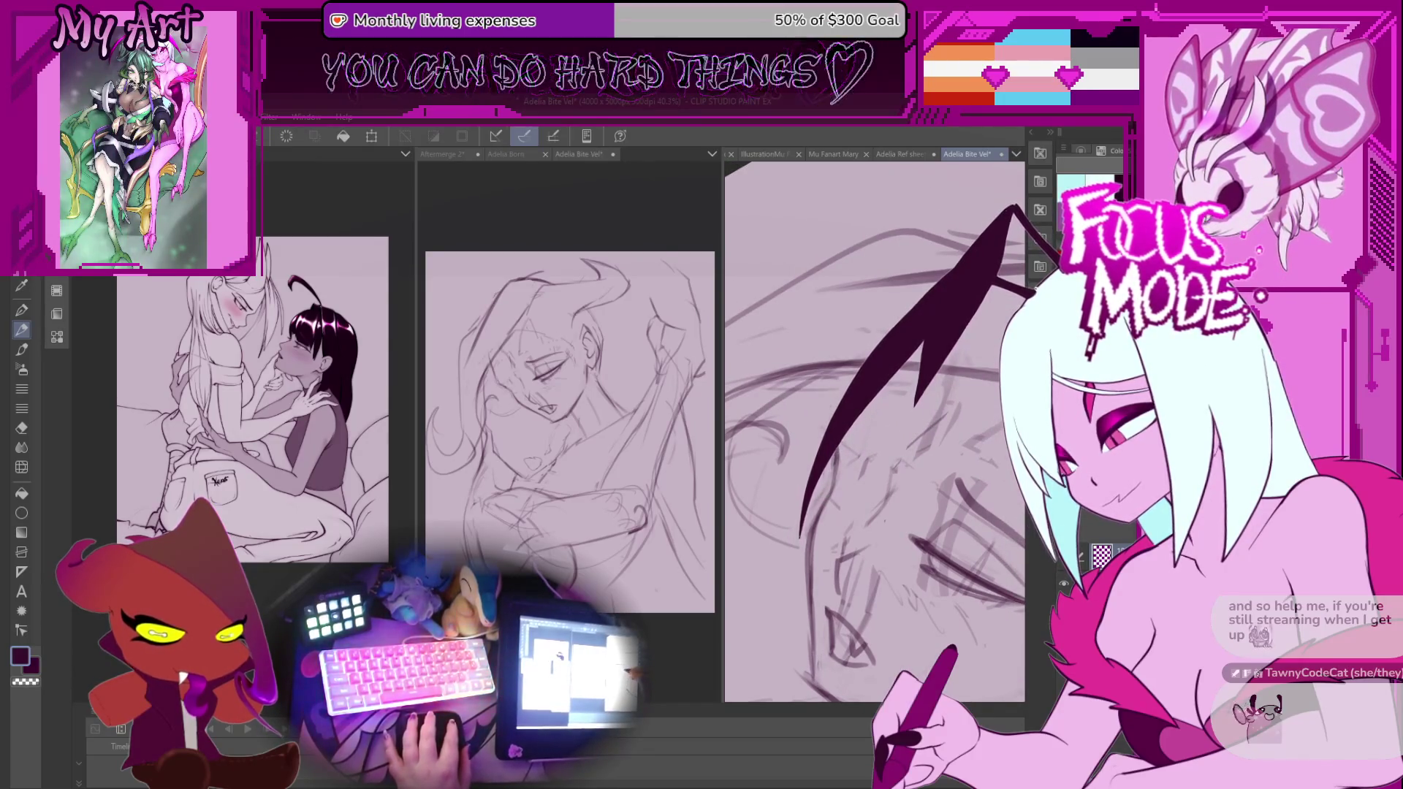
pyautogui.moveTo(840, 475); pyautogui.dragTo(808, 469)
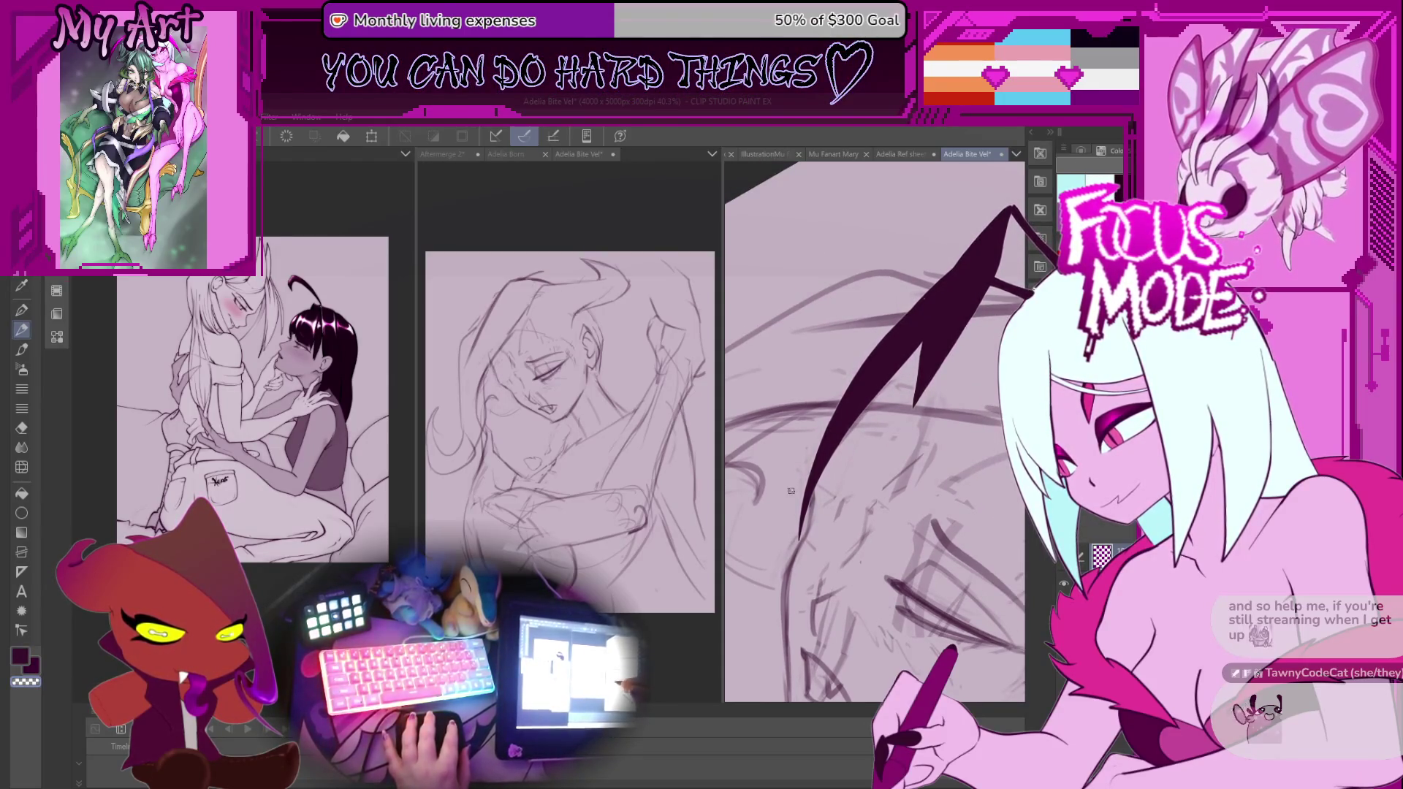
pyautogui.moveTo(808, 469); pyautogui.dragTo(832, 458)
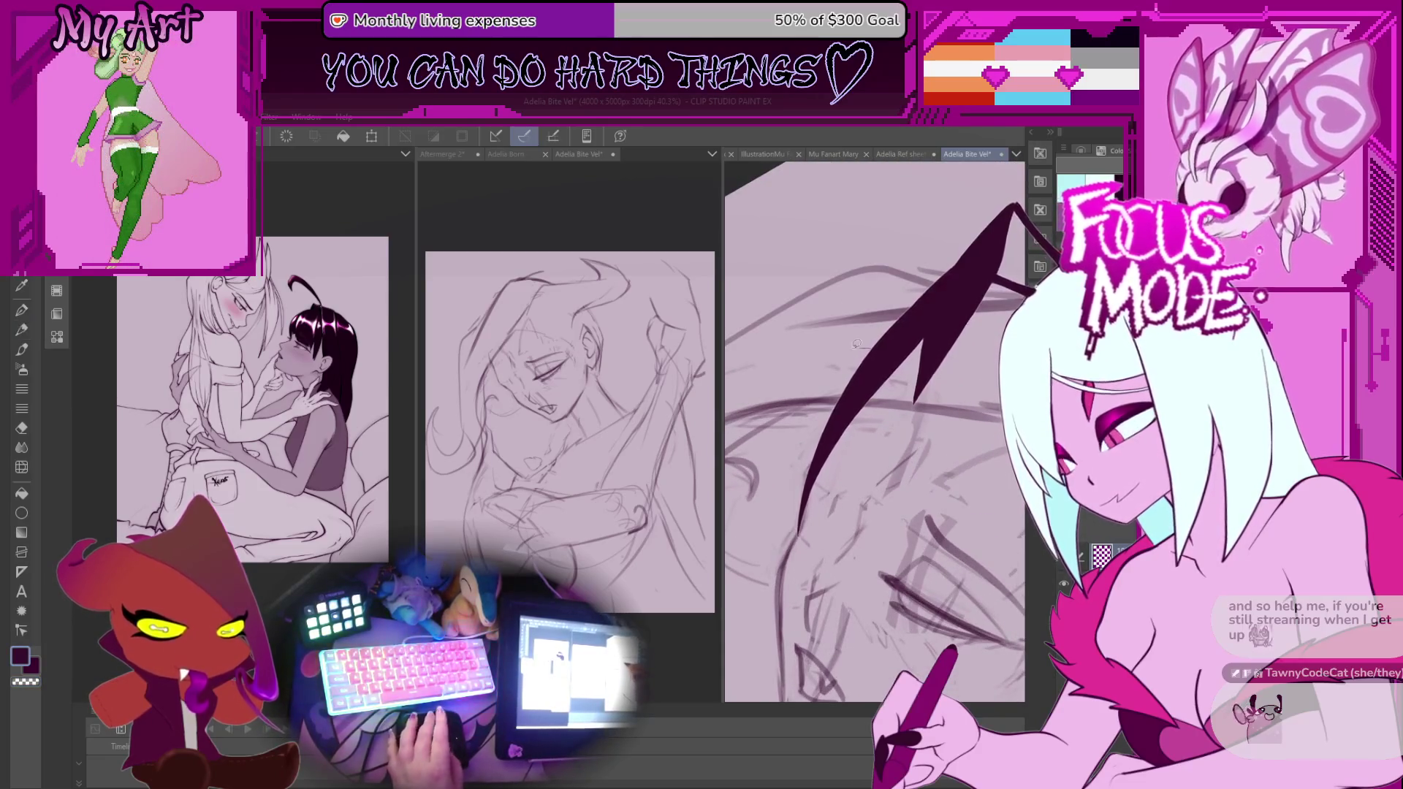
pyautogui.hotkey('ctrl', '-')
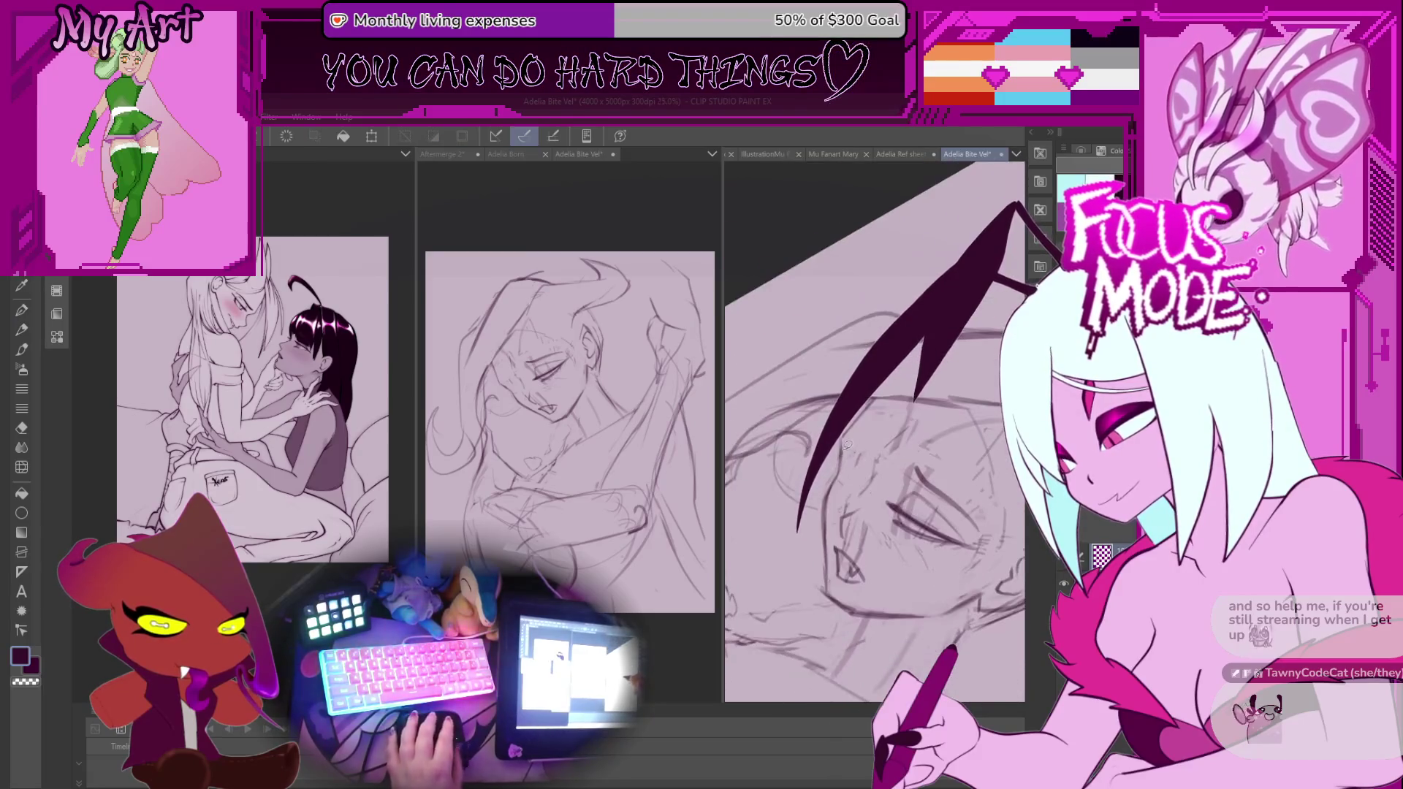
pyautogui.moveTo(841, 471)
pyautogui.mouseDown()
pyautogui.moveTo(879, 407)
pyautogui.moveTo(796, 402)
pyautogui.mouseUp()
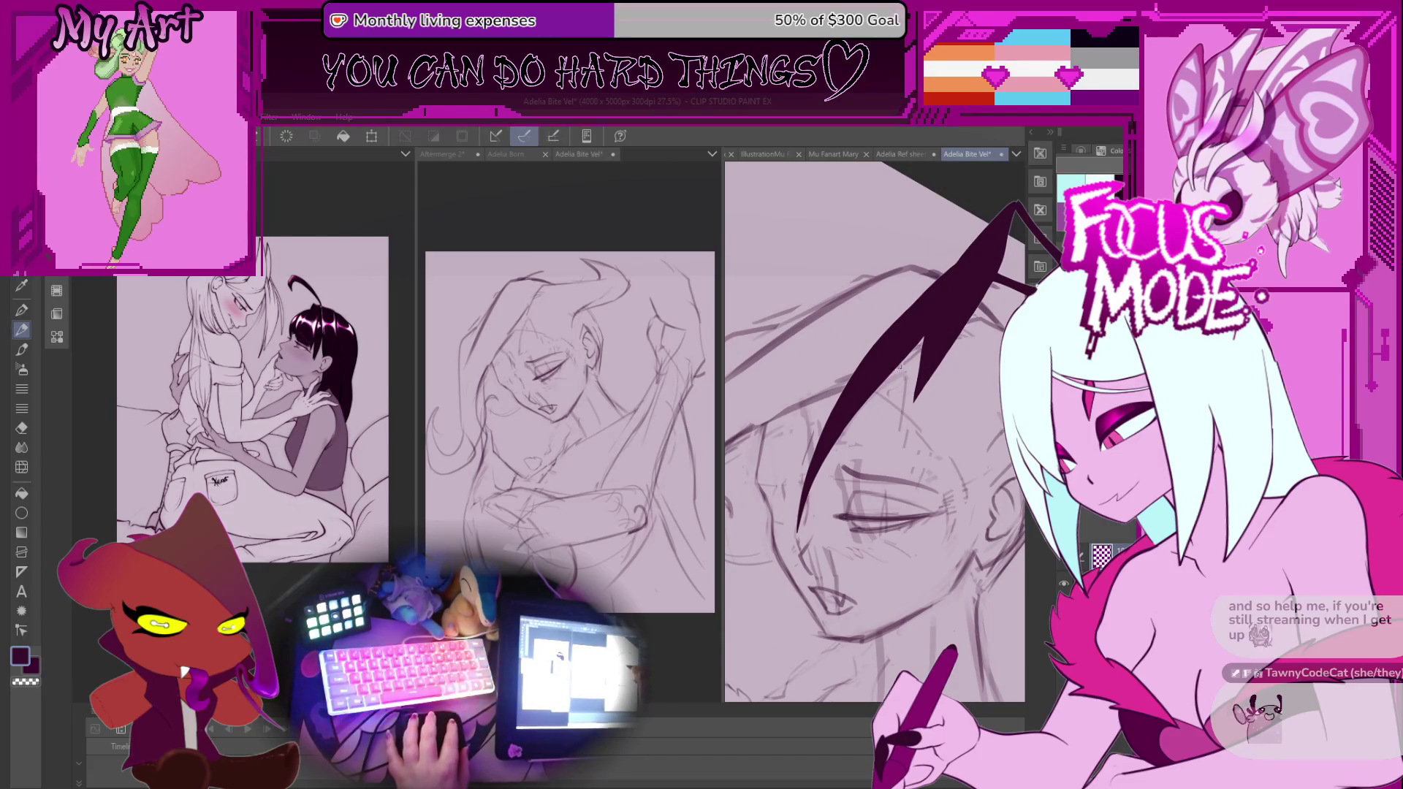
pyautogui.moveTo(802, 409); pyautogui.dragTo(874, 407)
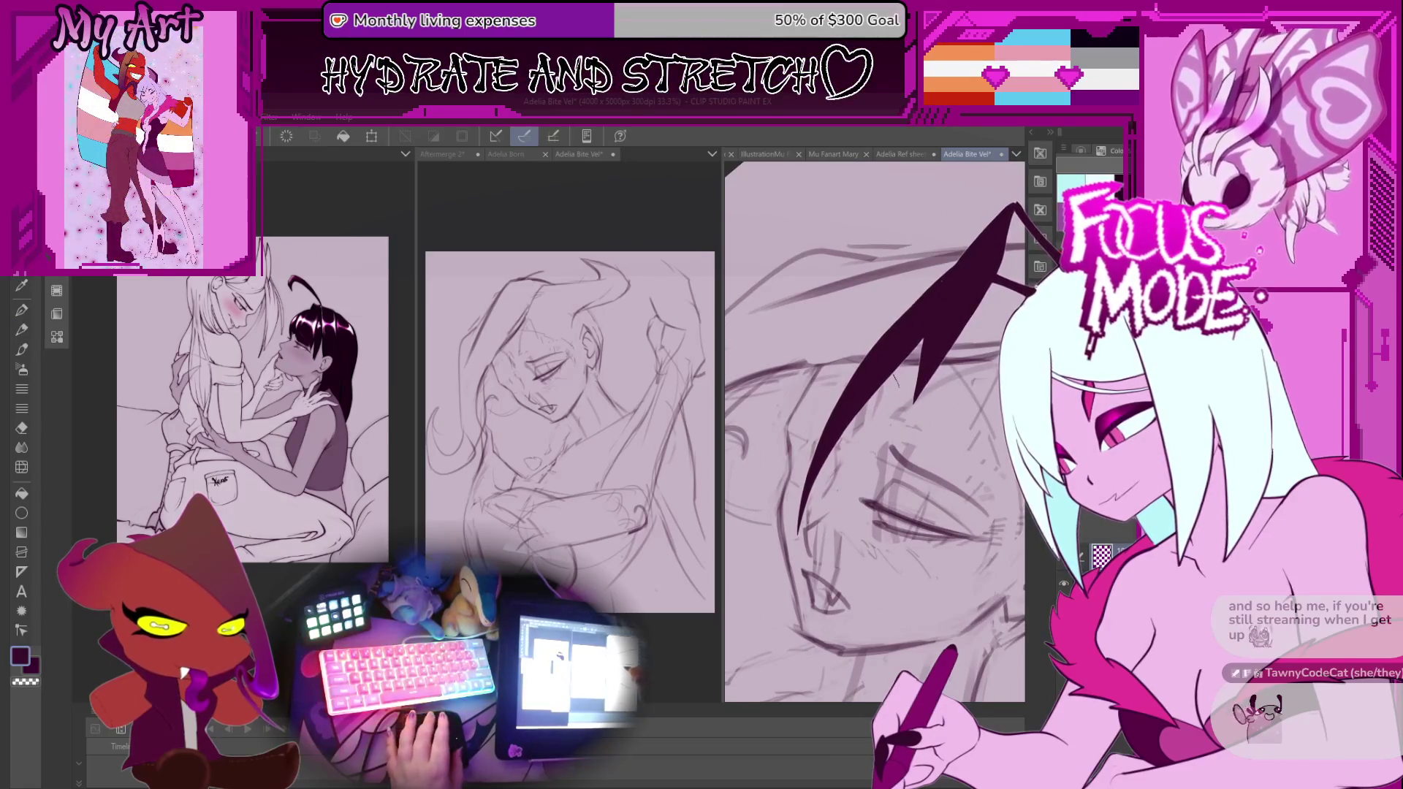
pyautogui.moveTo(865, 455)
pyautogui.mouseDown()
pyautogui.moveTo(931, 519)
pyautogui.moveTo(850, 526)
pyautogui.mouseUp()
pyautogui.moveTo(915, 491)
pyautogui.mouseDown()
pyautogui.moveTo(816, 493)
pyautogui.moveTo(928, 495)
pyautogui.mouseUp()
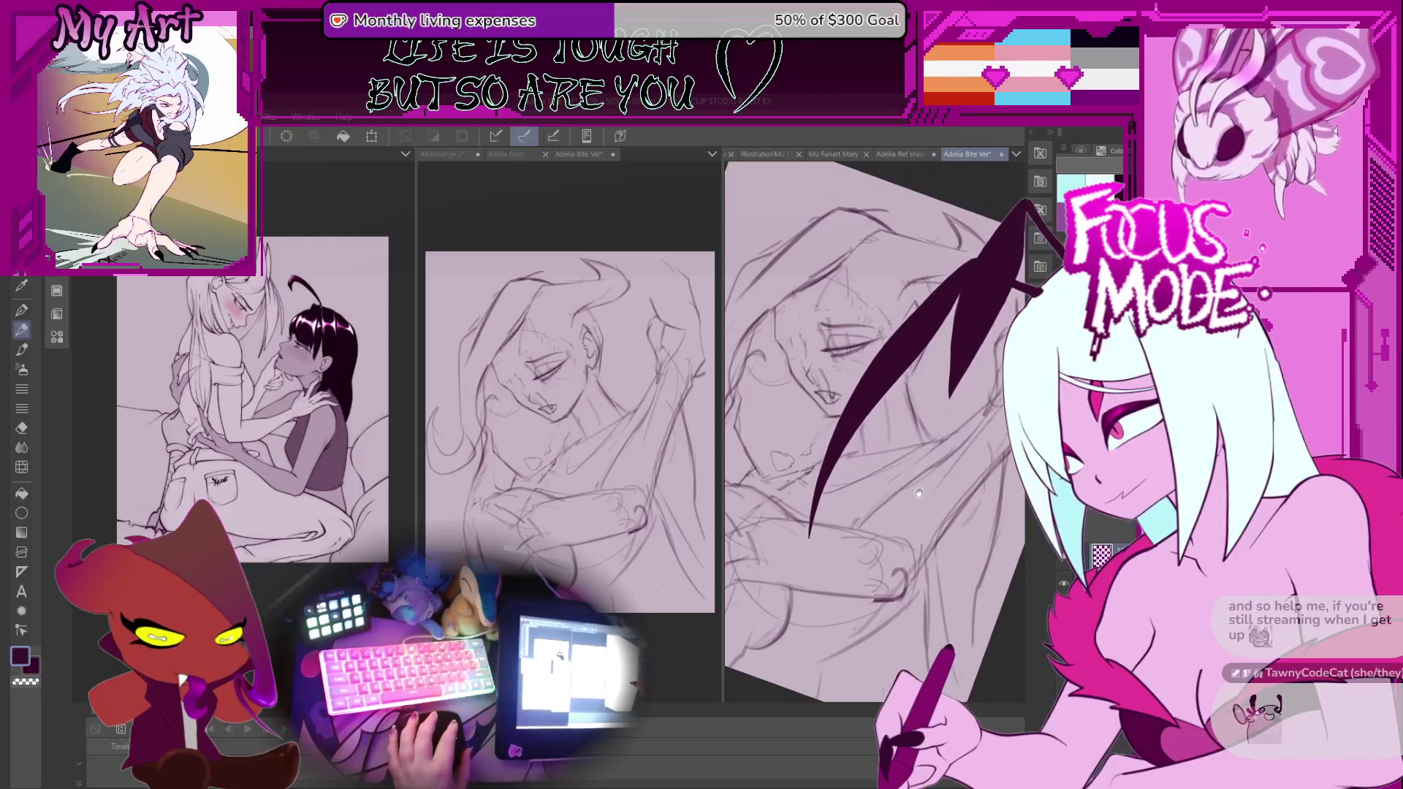
# Rotate the lasso-selected face with Free Transform to correct its tilt.
pyautogui.scroll(-3, 931, 486)
pyautogui.scroll(5, 938, 469)
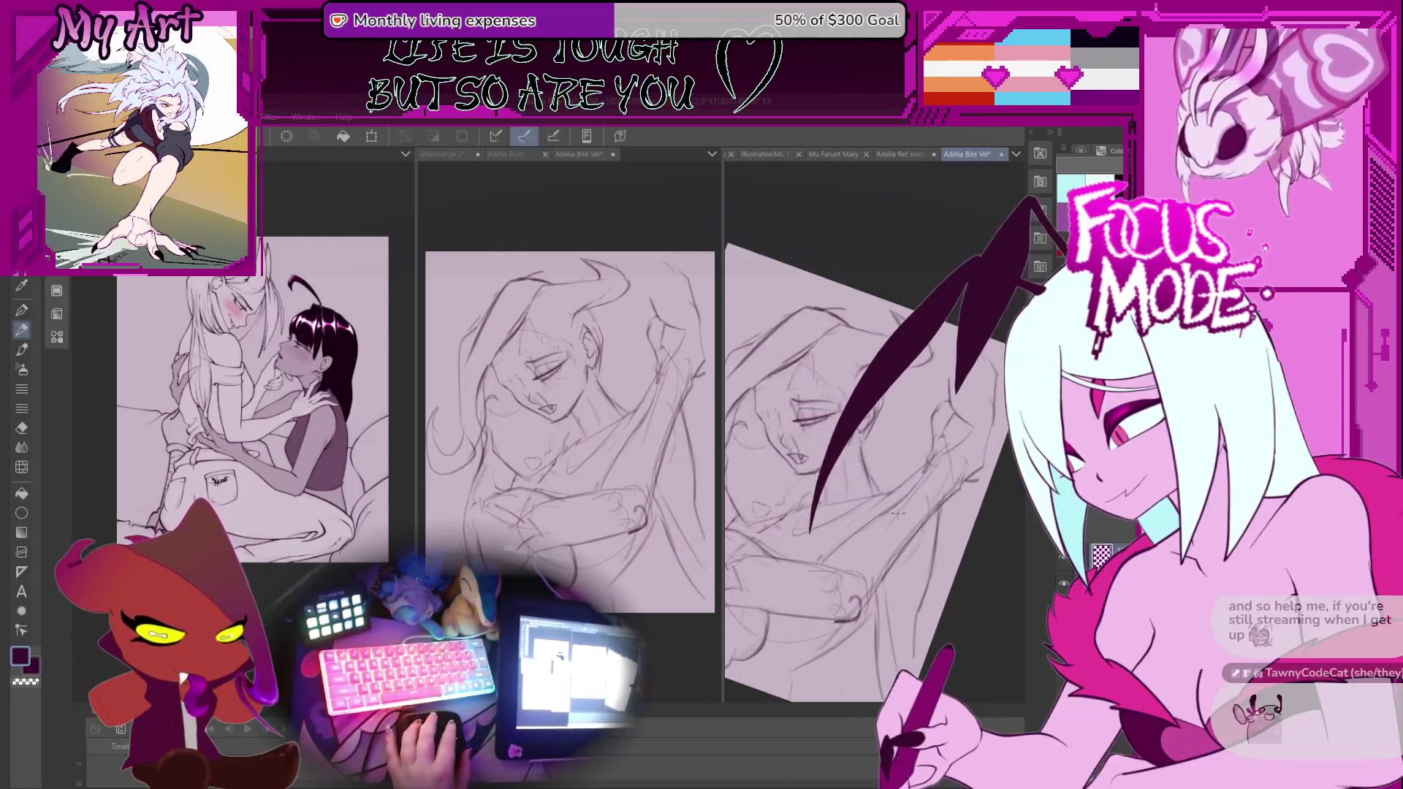
pyautogui.moveTo(883, 482); pyautogui.dragTo(922, 489)
pyautogui.scroll(-4, 922, 489)
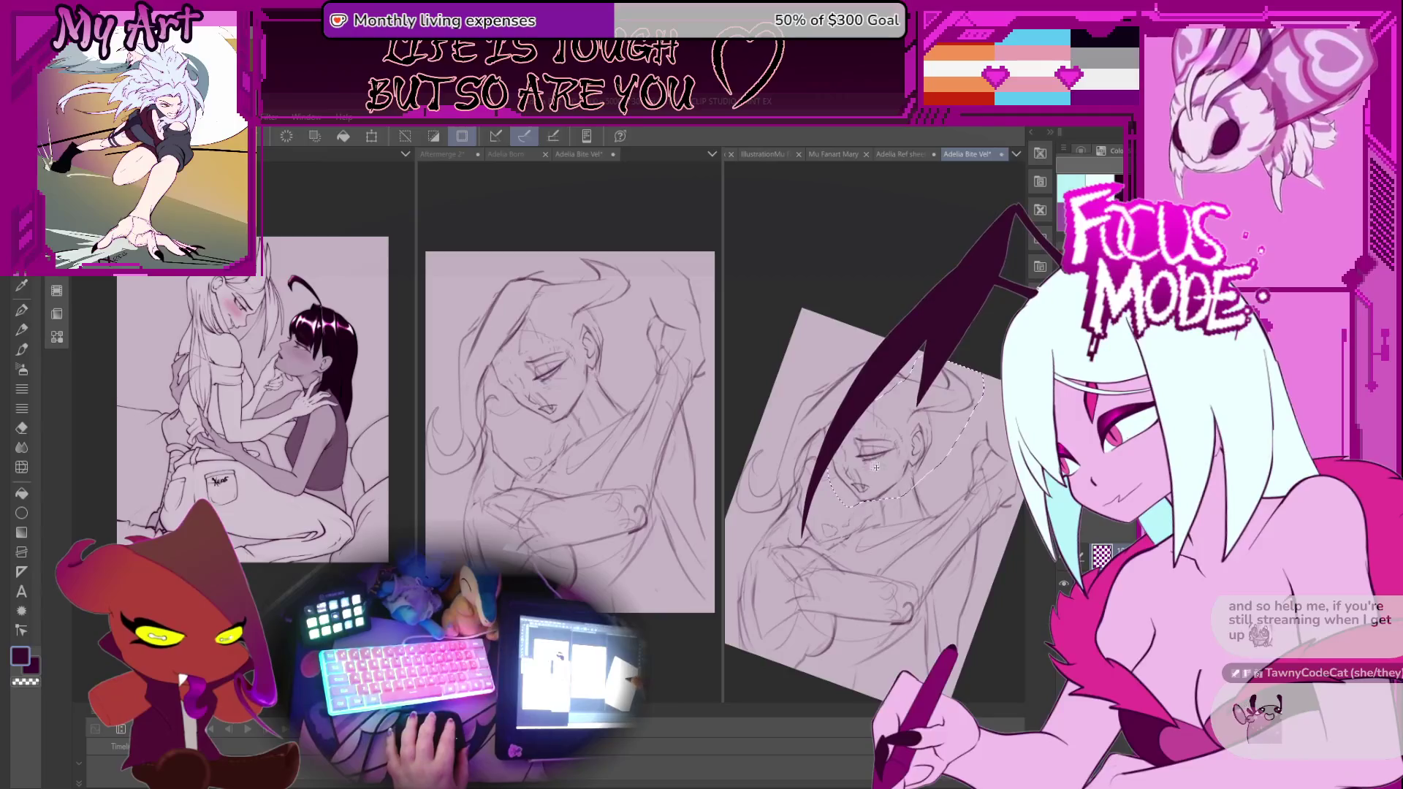
pyautogui.scroll(2, 876, 466)
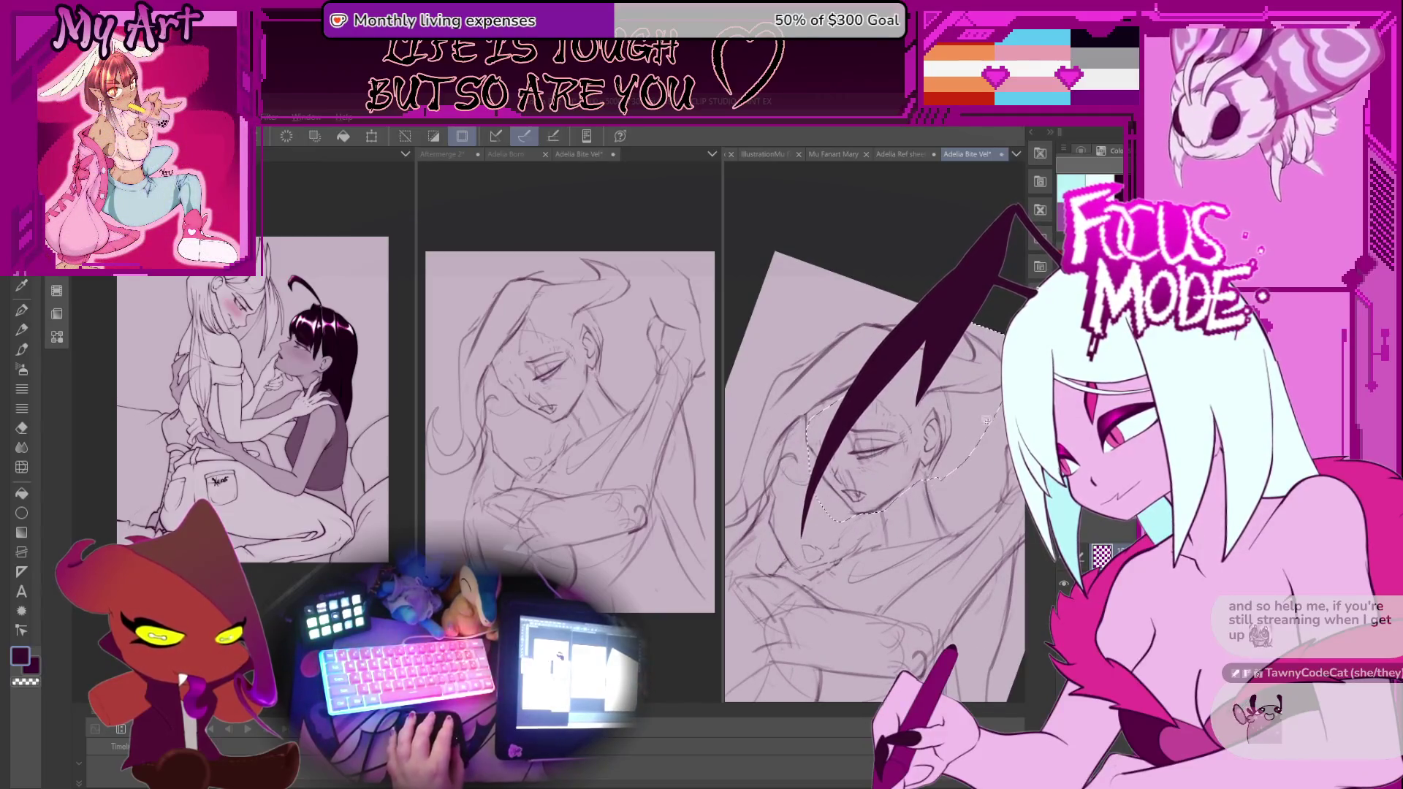
pyautogui.hotkey('ctrl', 't')
pyautogui.moveTo(987, 416); pyautogui.dragTo(983, 363)
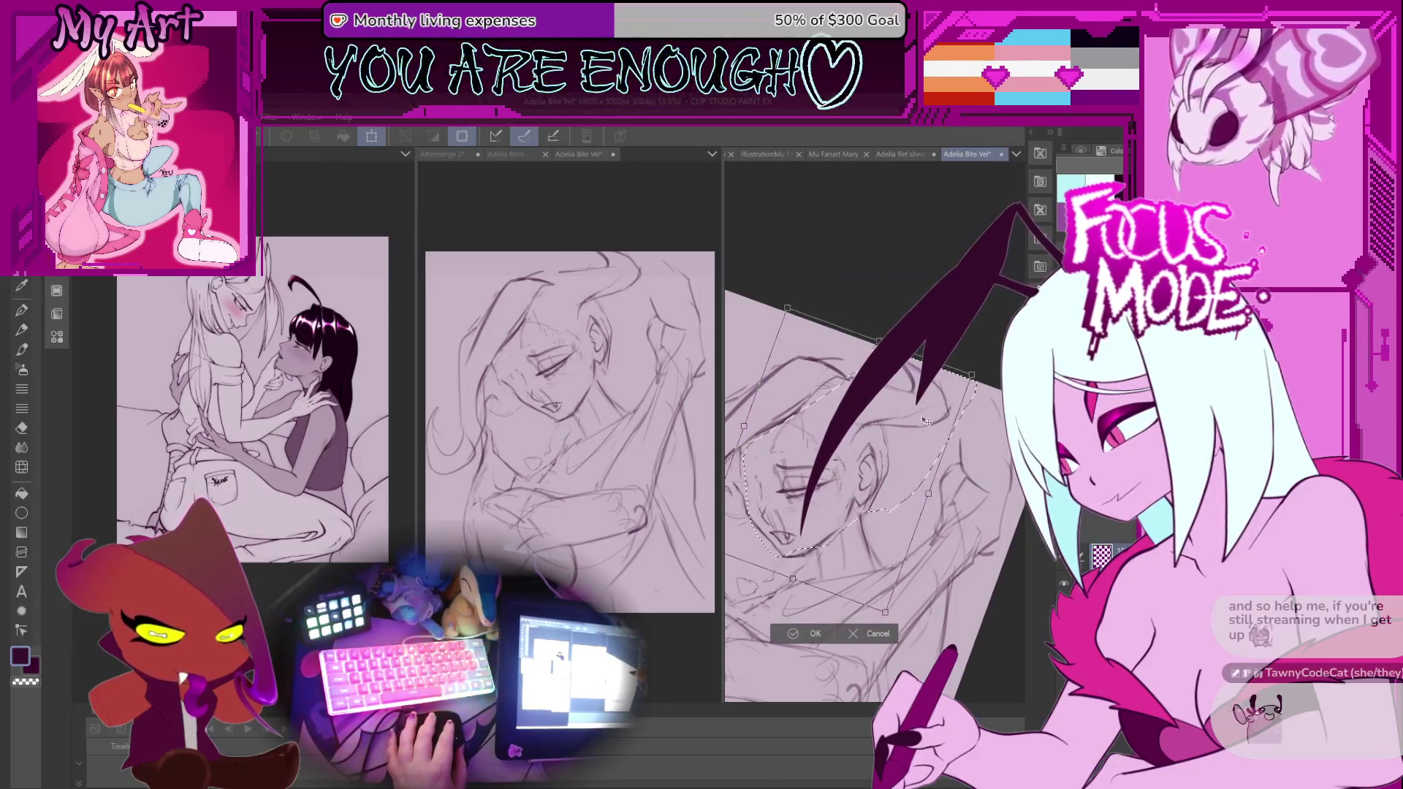
pyautogui.click(821, 622)
# Apply a second small transform to the face, deselect it, and return to the pen.
pyautogui.moveTo(899, 464); pyautogui.dragTo(903, 472)
pyautogui.hotkey('ctrl', 't')
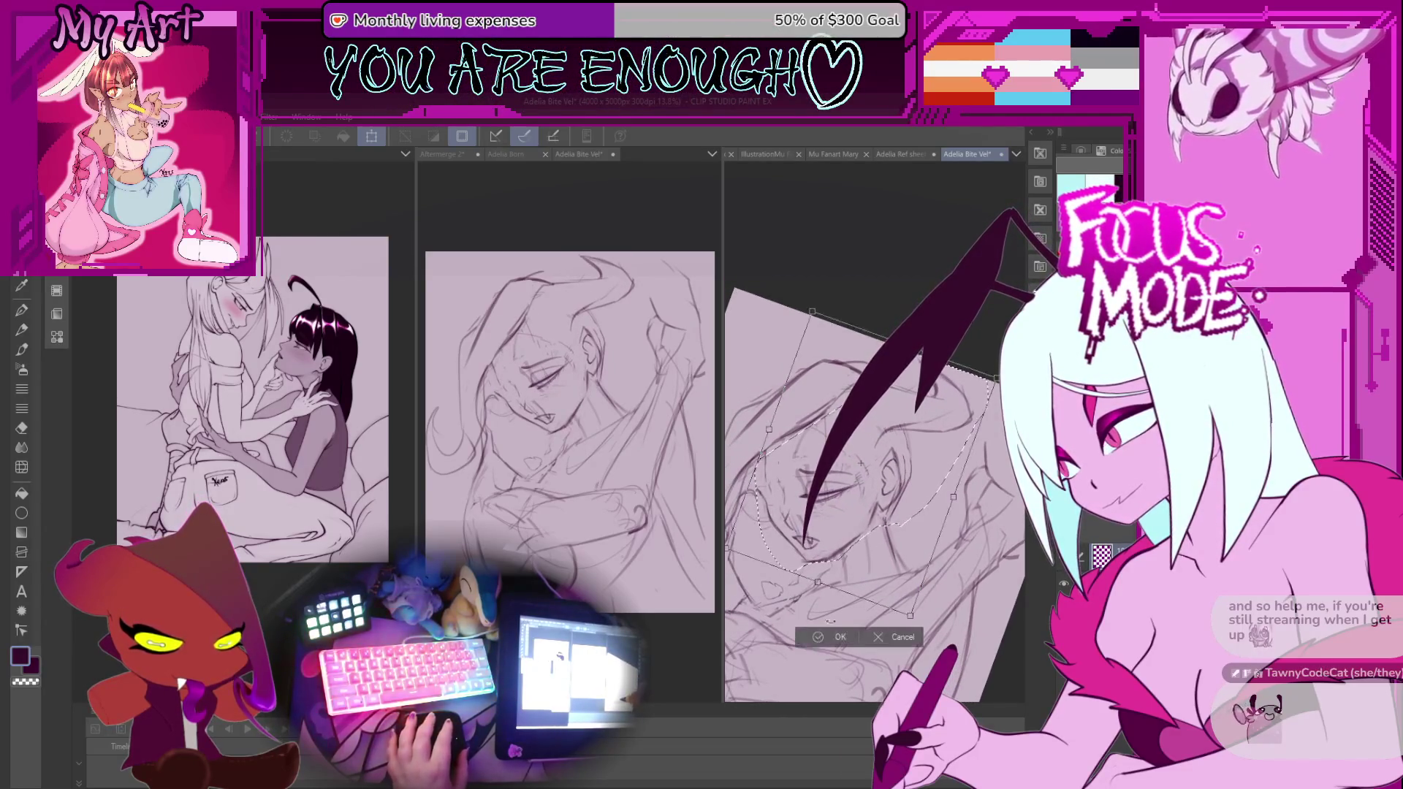
pyautogui.click(821, 637)
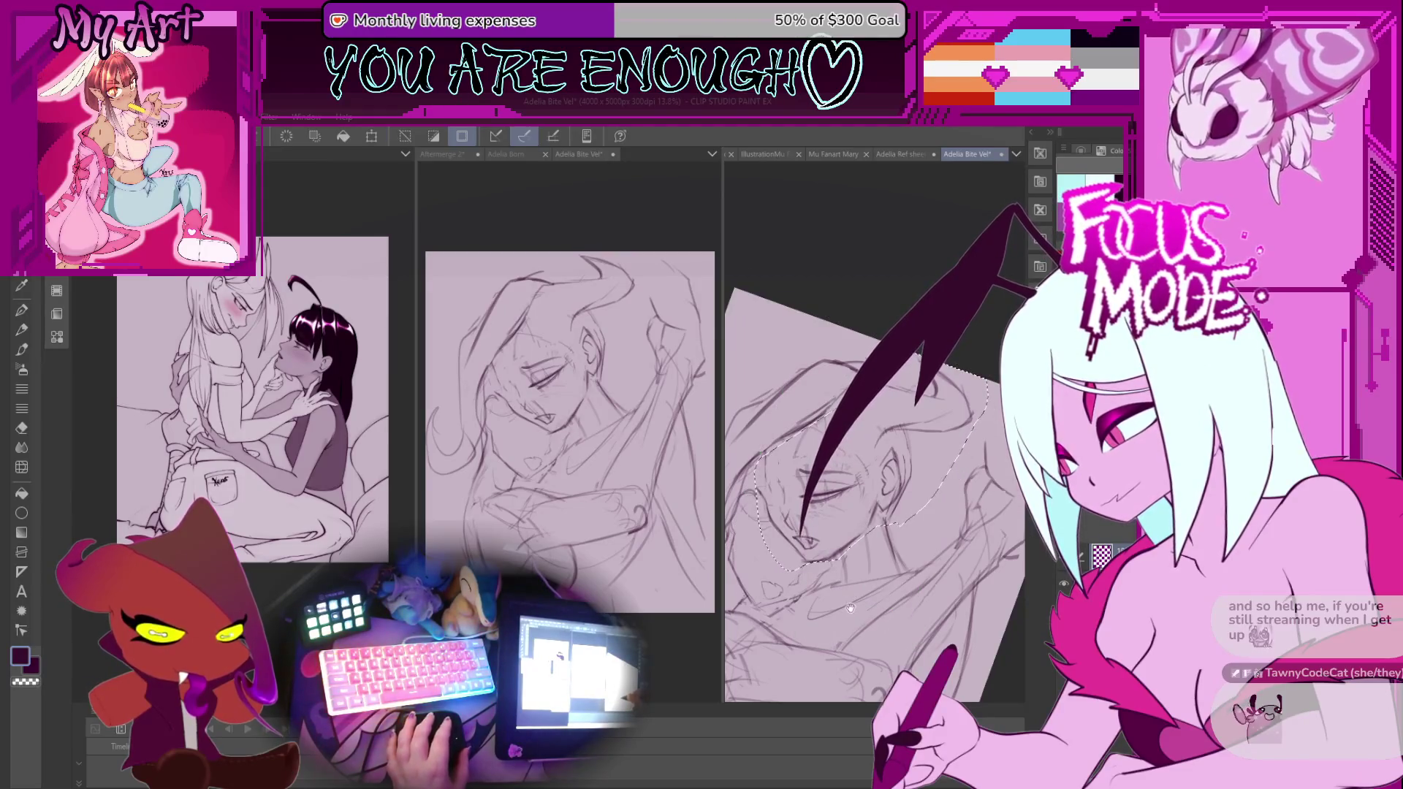
pyautogui.hotkey('ctrl', 'd')
pyautogui.press('p')
pyautogui.scroll(4, 859, 526)
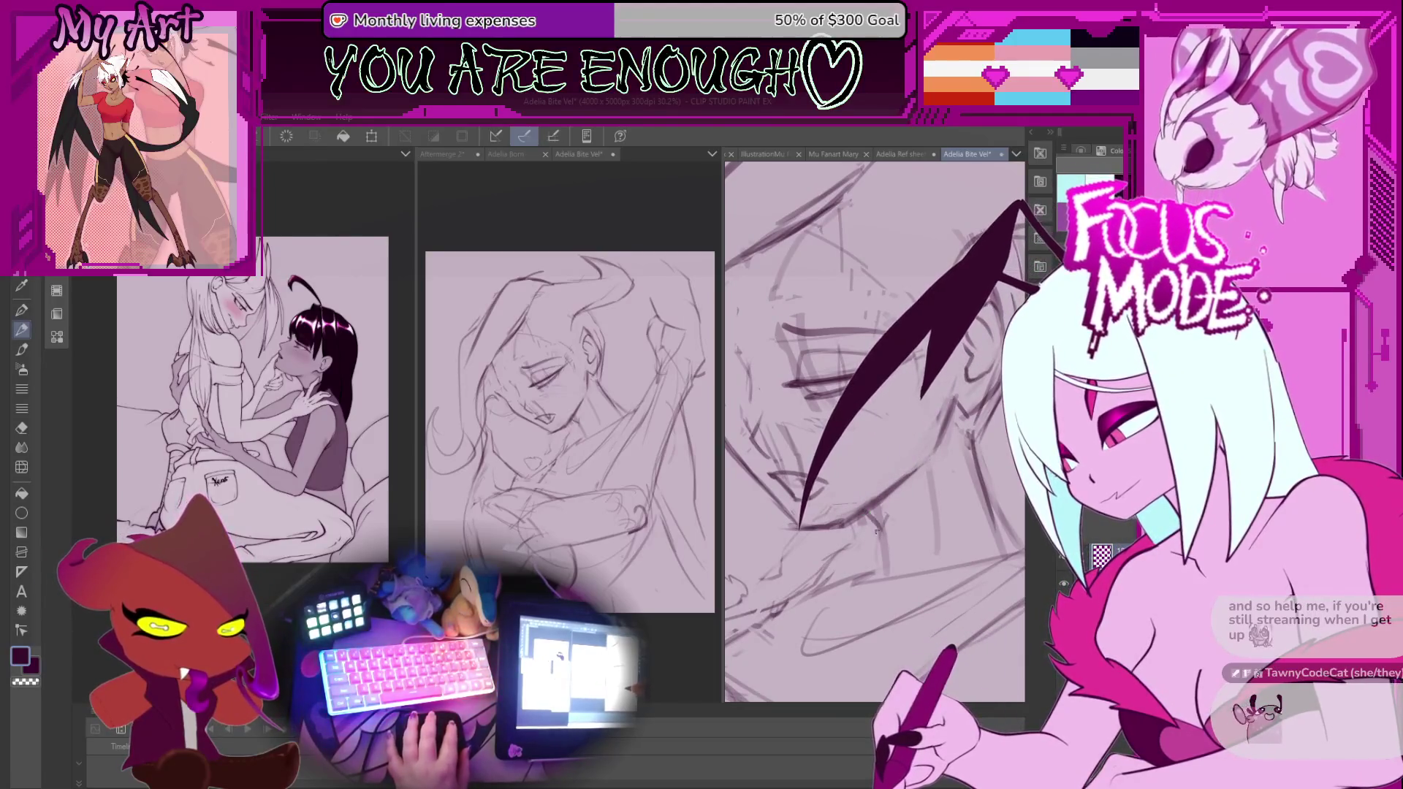
# Draw a small heart beside the chin, deselect it, and zoom out to nearly the whole page.
pyautogui.moveTo(873, 557); pyautogui.dragTo(906, 561)
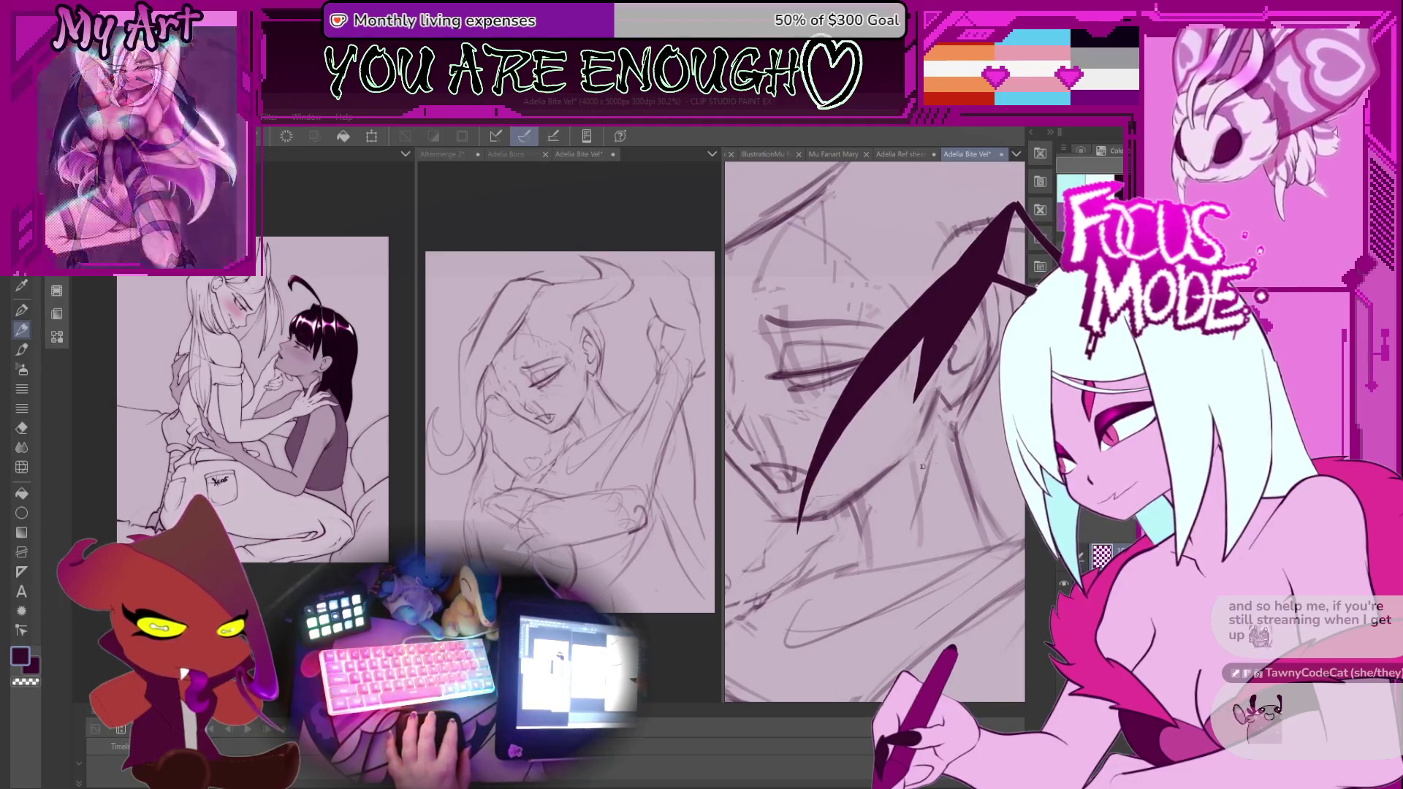
pyautogui.moveTo(930, 449)
pyautogui.mouseDown()
pyautogui.moveTo(922, 540)
pyautogui.moveTo(918, 508)
pyautogui.mouseUp()
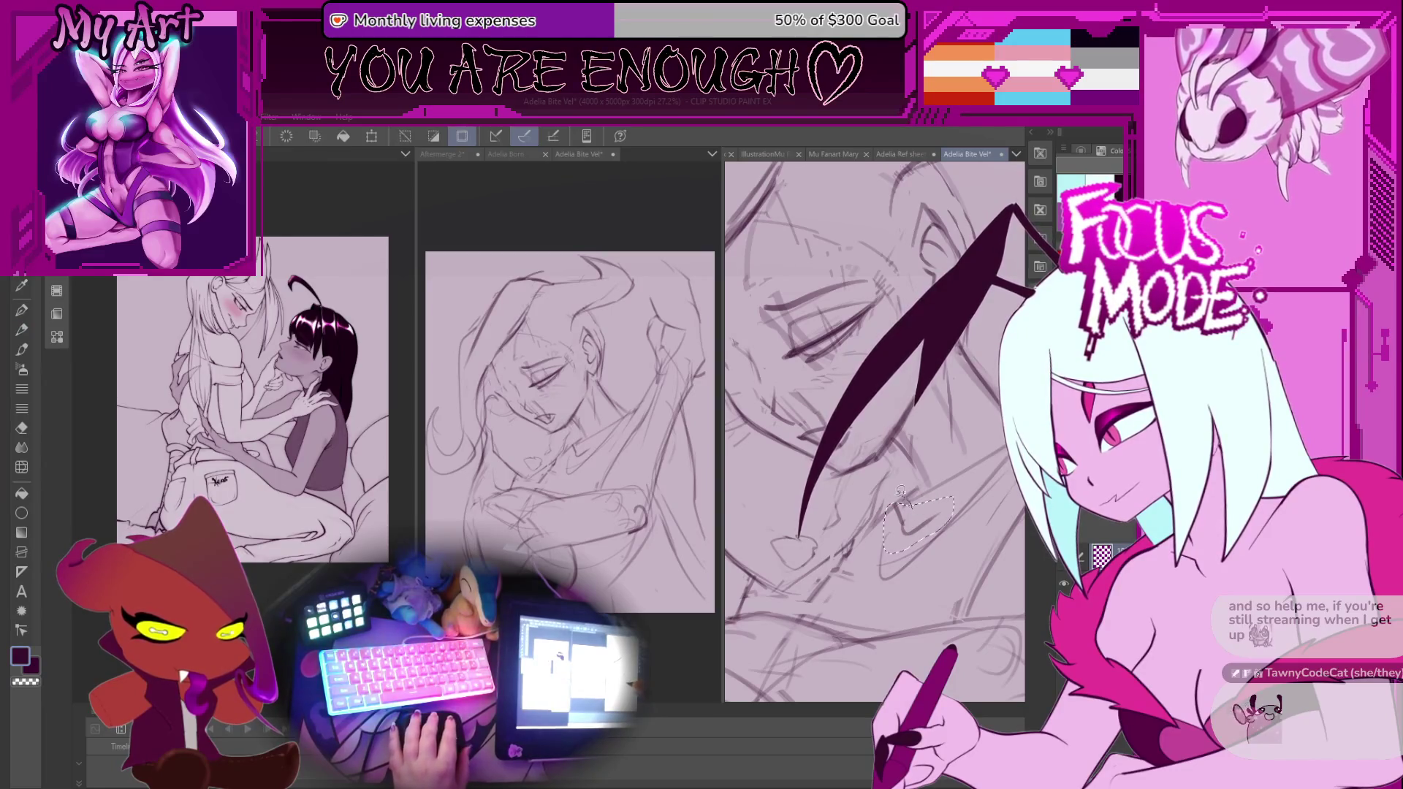
pyautogui.hotkey('ctrl', 'd')
pyautogui.press('p')
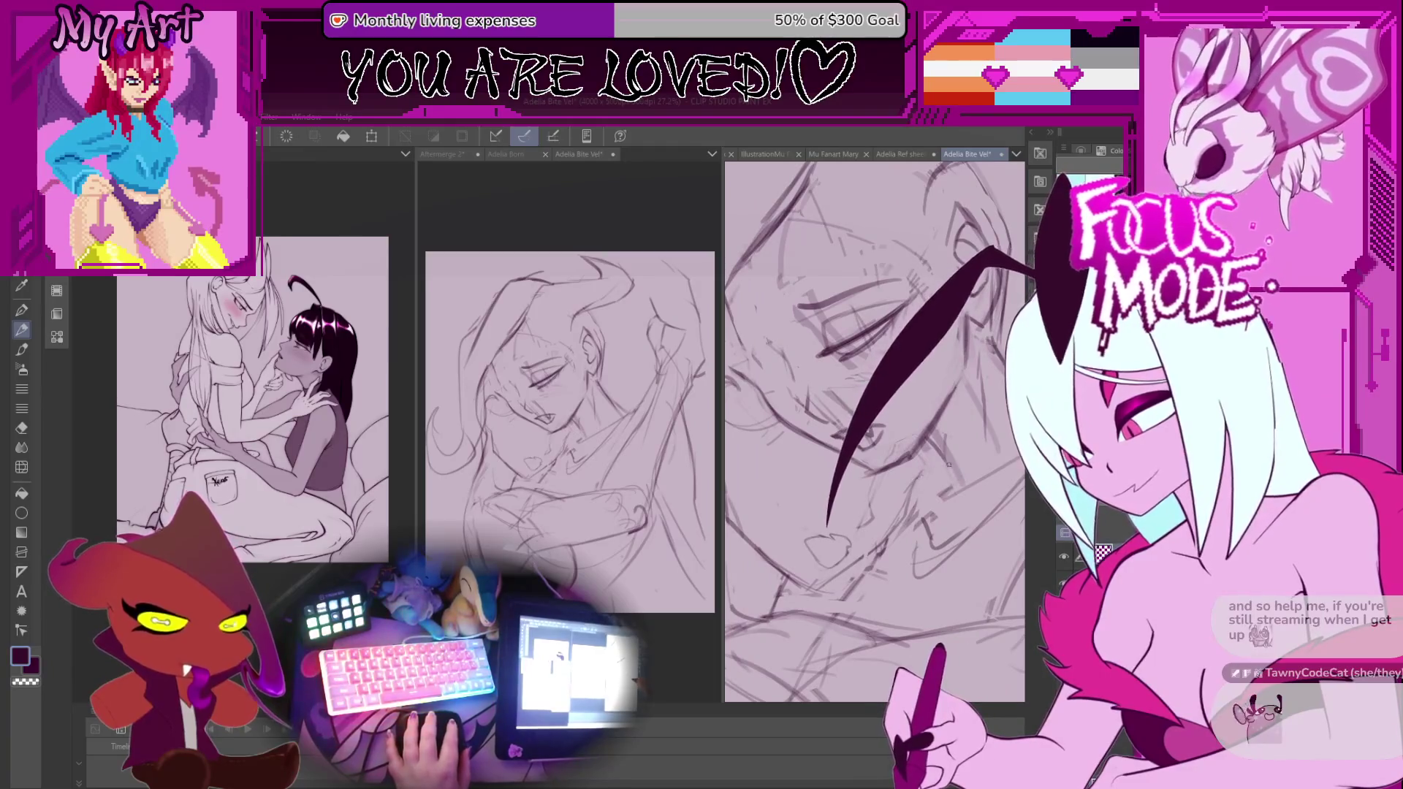
pyautogui.hotkey('ctrl', '0')
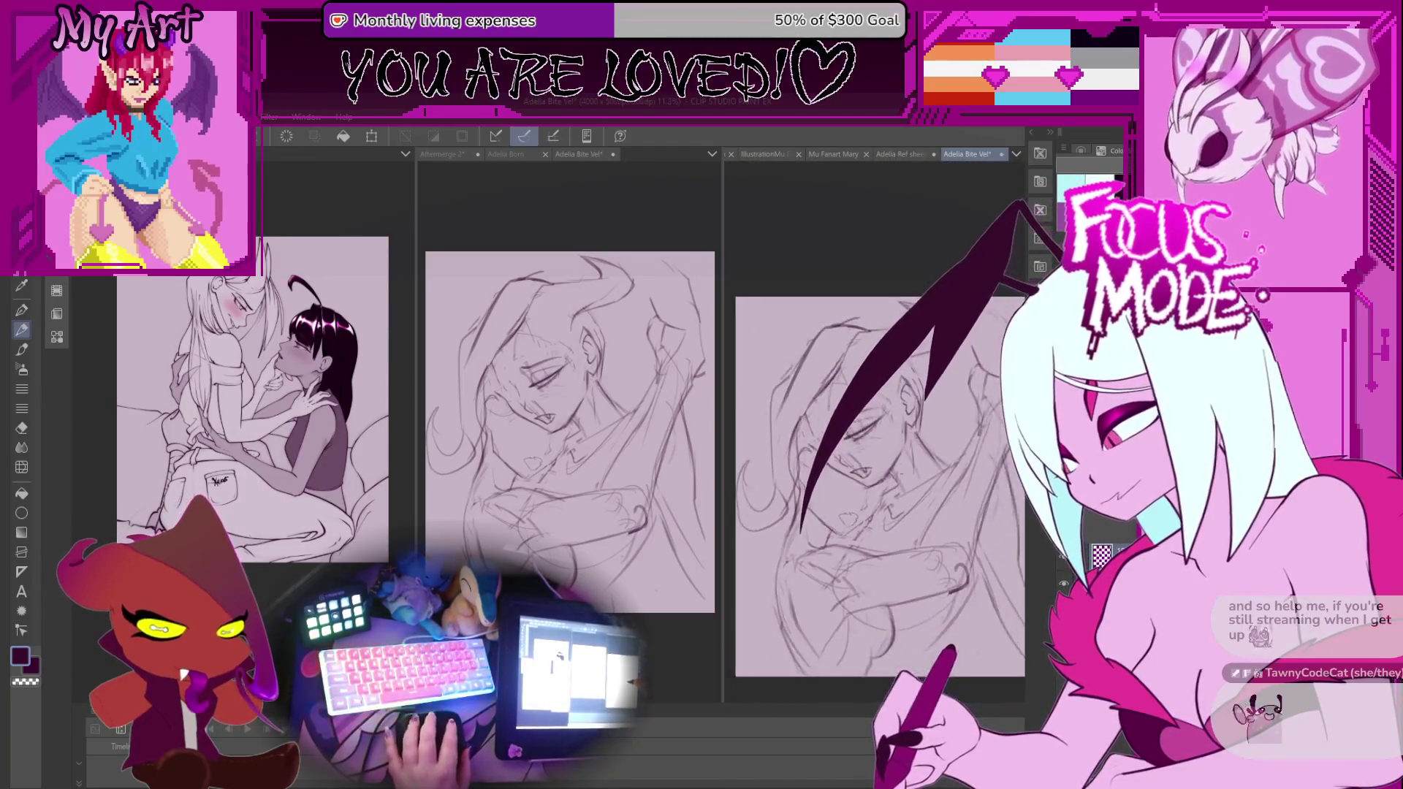
pyautogui.hotkey('ctrl', '-')
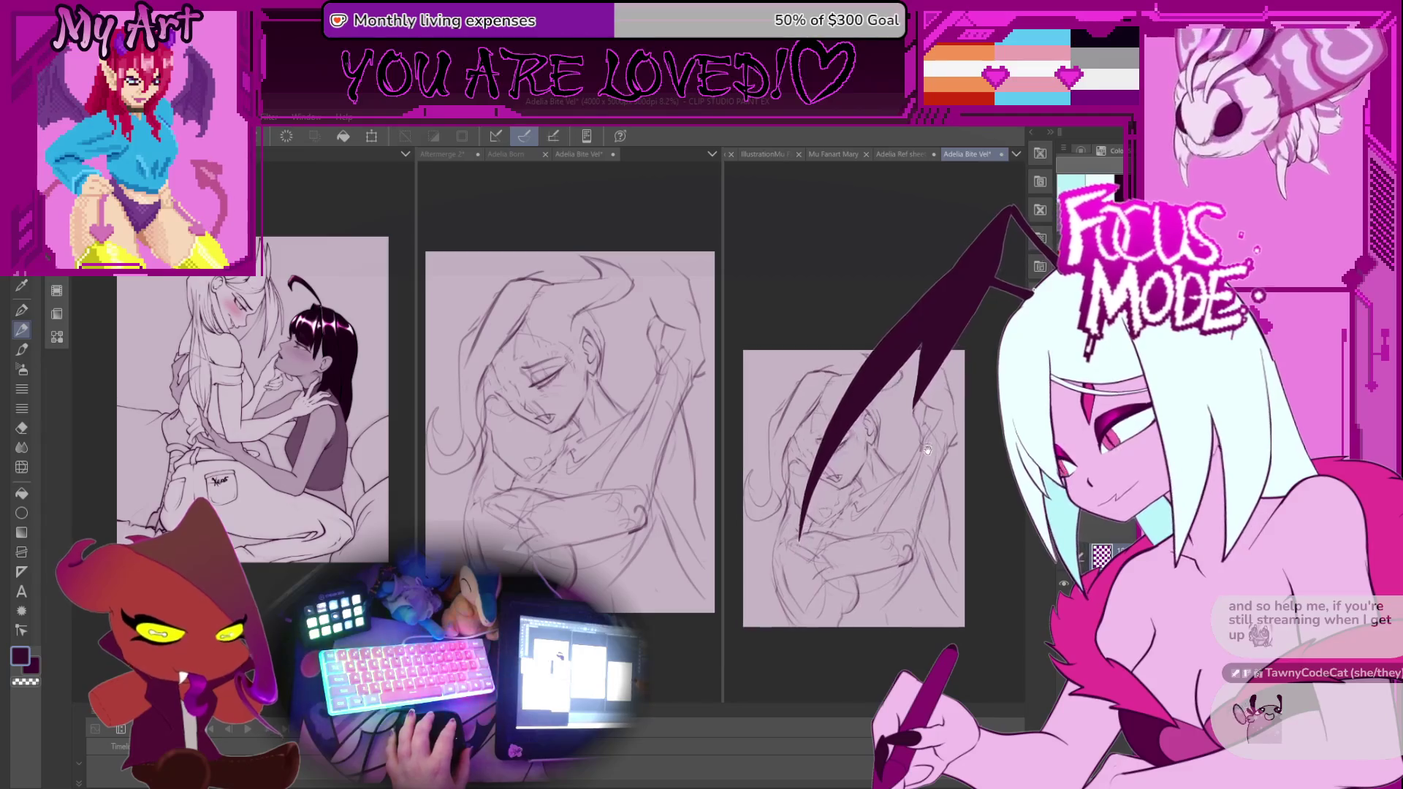
pyautogui.hotkey('ctrl', '+')
pyautogui.press('^')
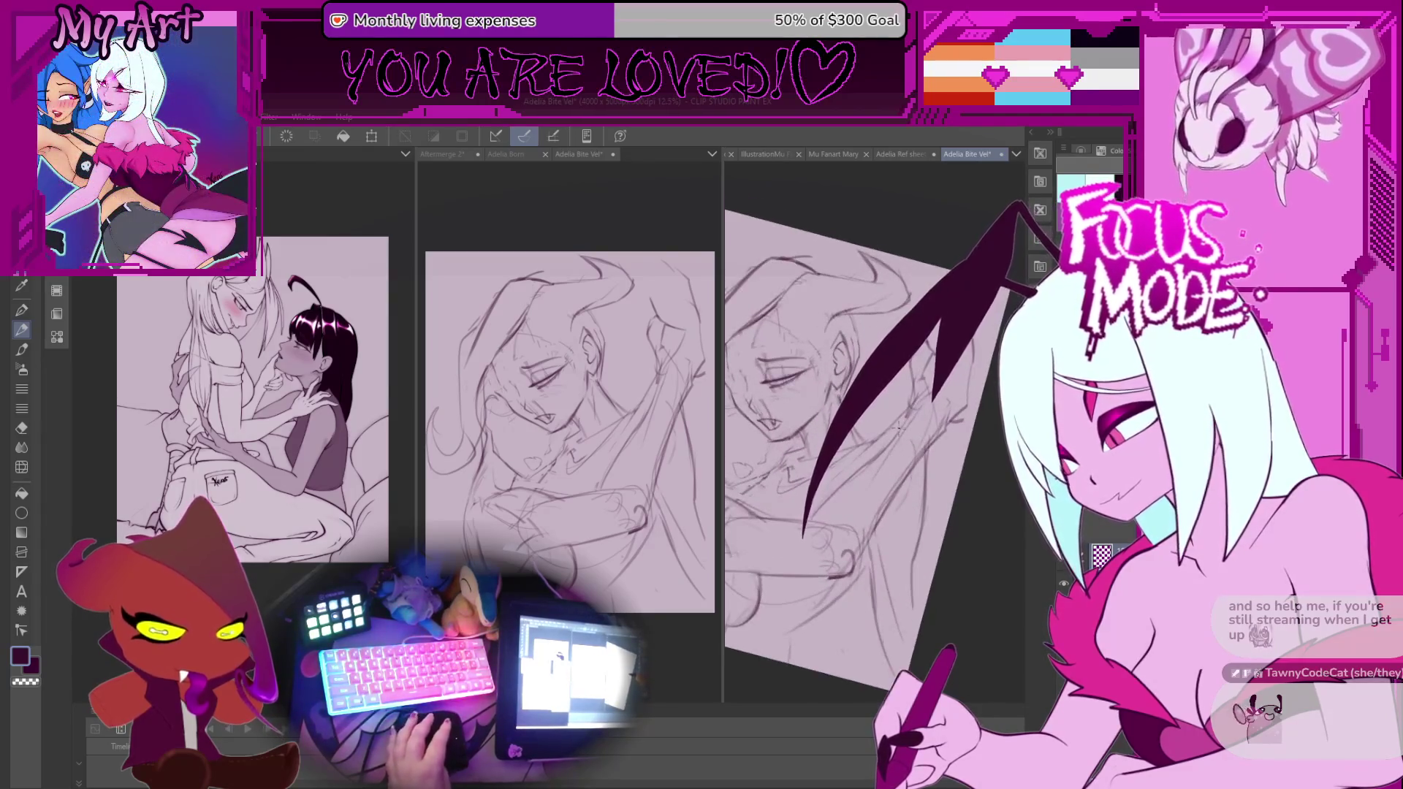
pyautogui.press('^')
pyautogui.press('^')
pyautogui.hotkey('ctrl', '-')
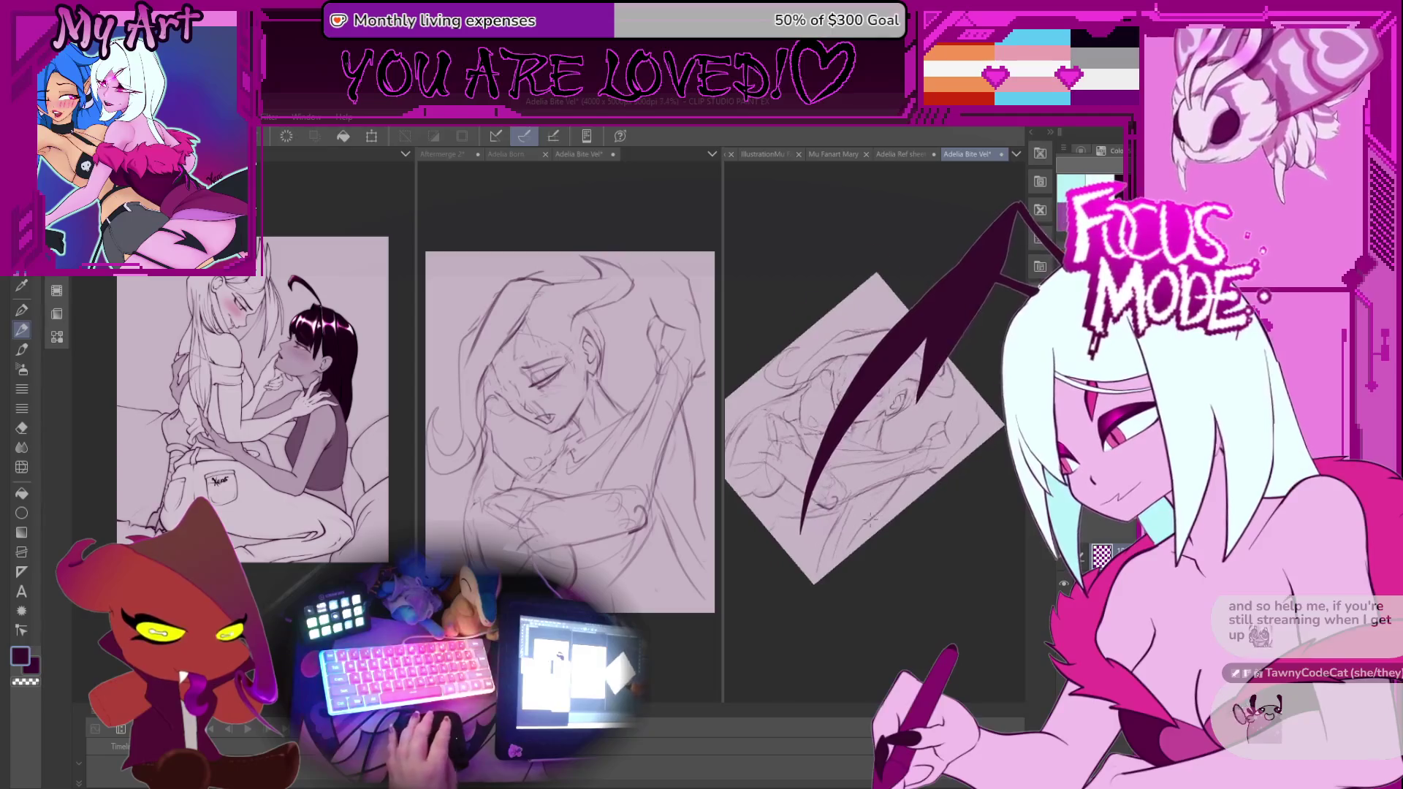
pyautogui.hotkey('ctrl', '+')
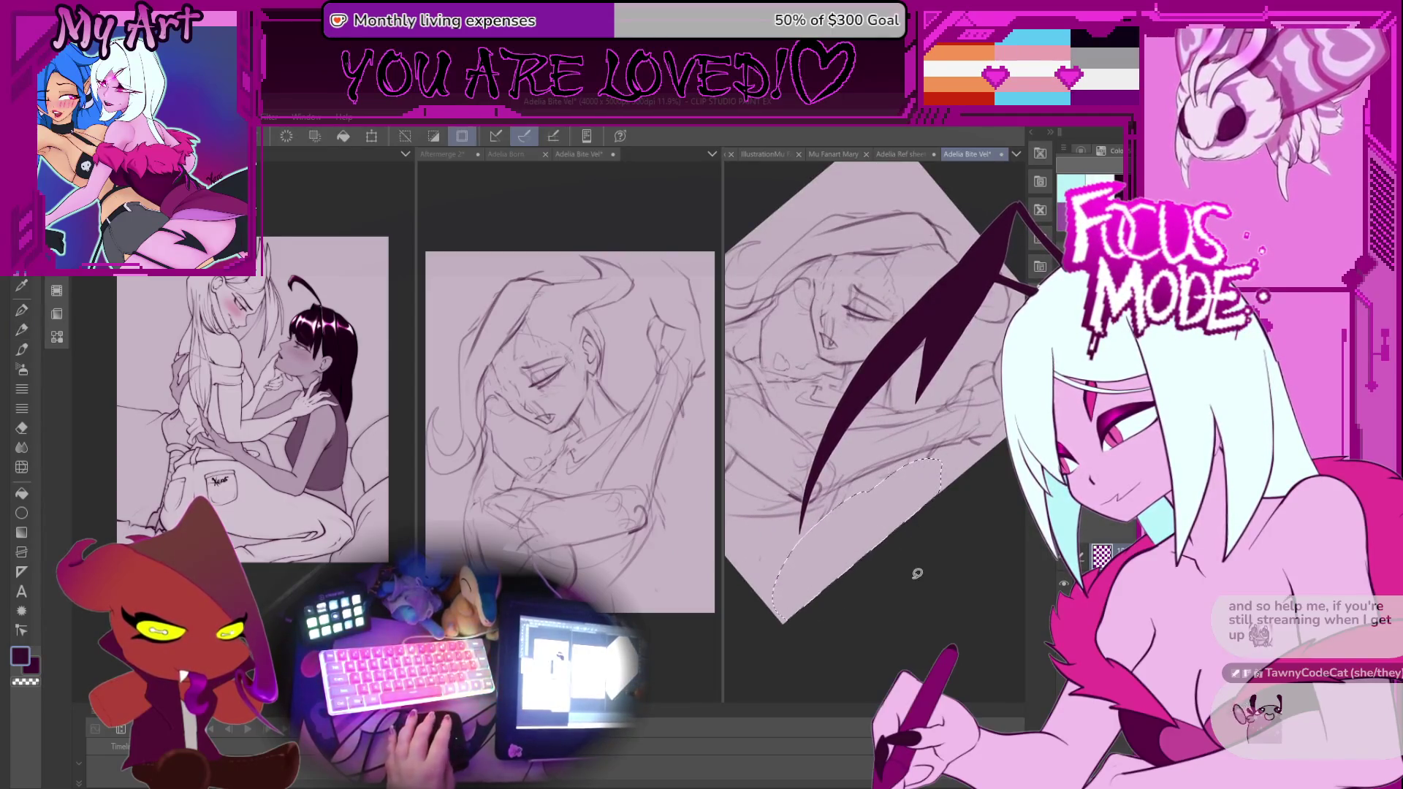
pyautogui.press('-')
pyautogui.press('^')
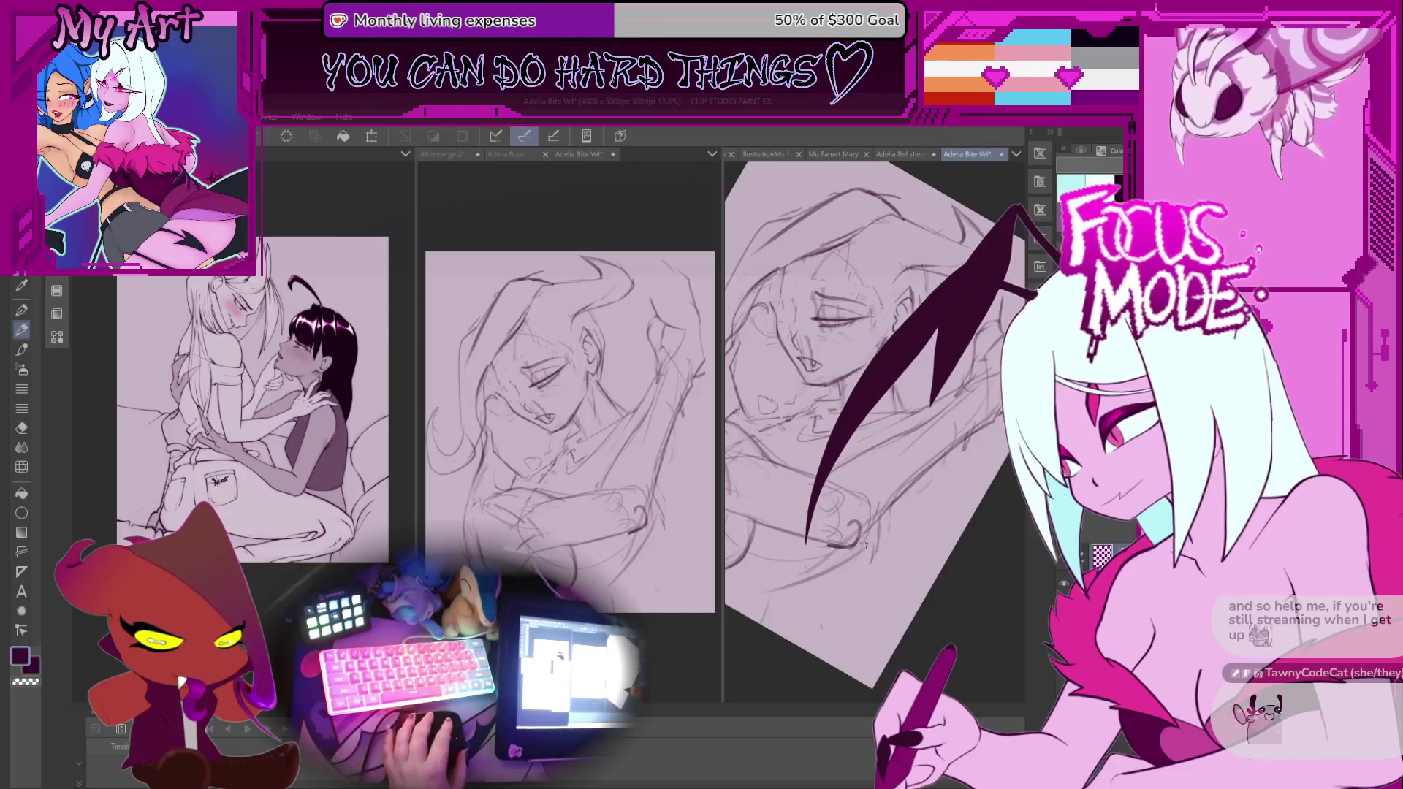
pyautogui.hotkey('ctrl', '-')
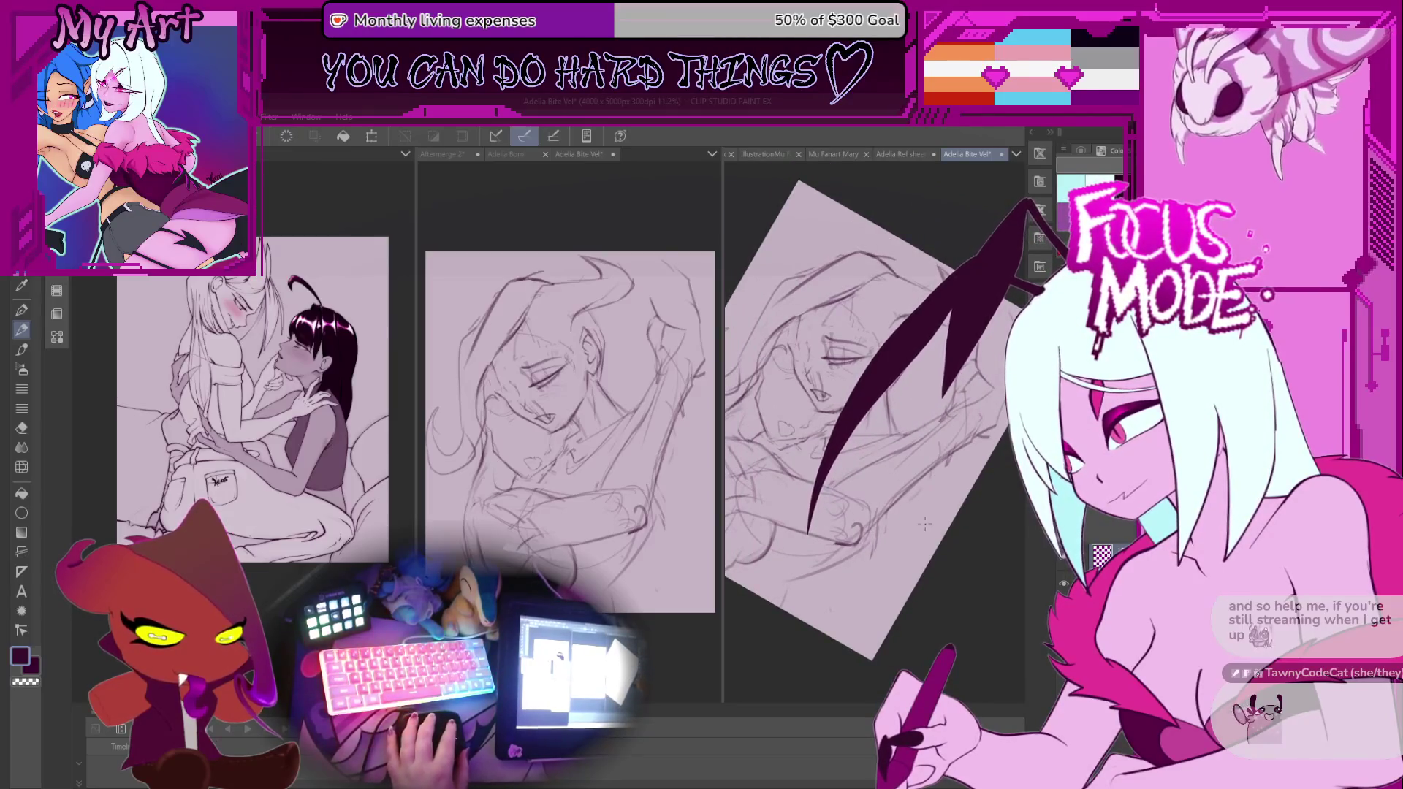
pyautogui.scroll(1, 840, 482)
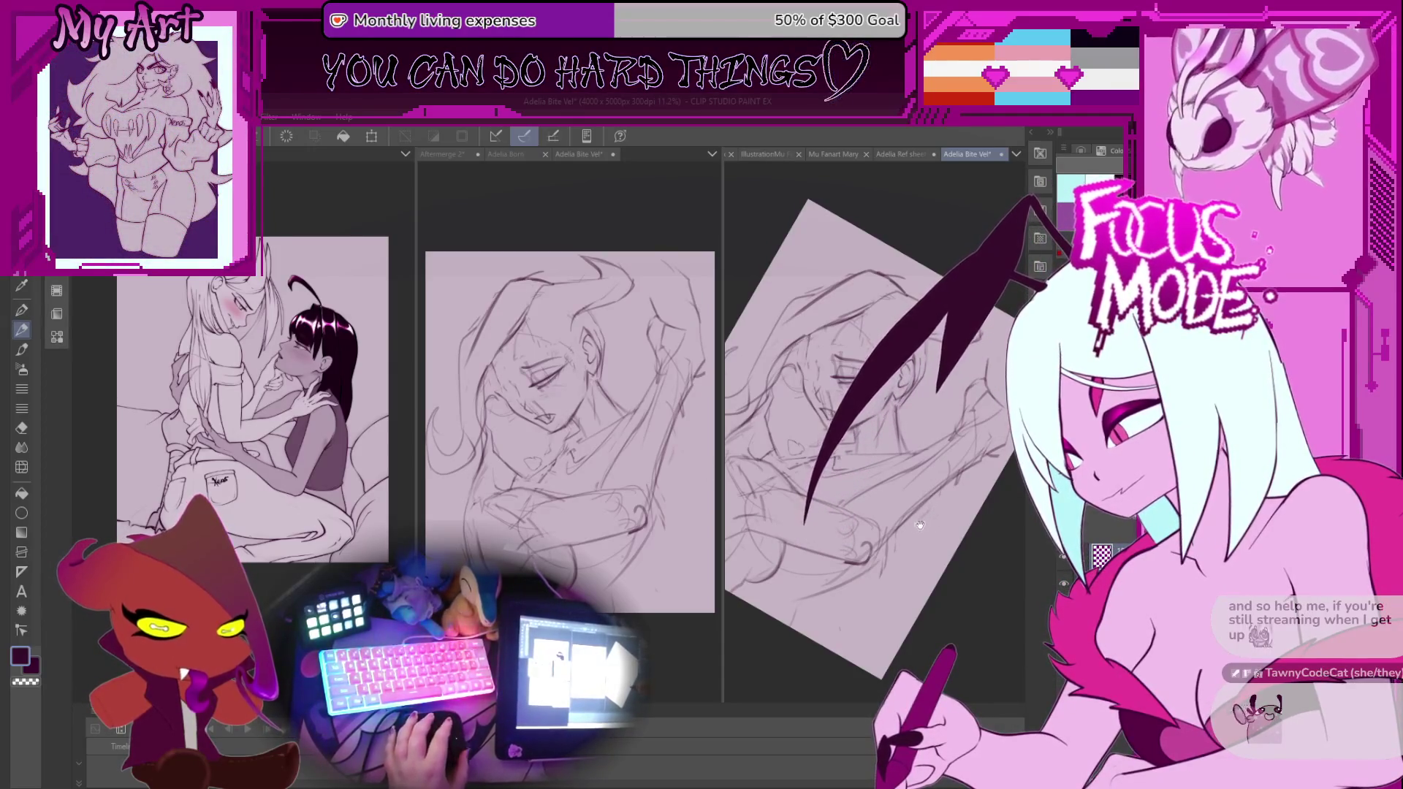
# Pan, zoom and rotate the canvas view to a new angle over the embrace sketch.
pyautogui.moveTo(904, 510); pyautogui.dragTo(903, 526)
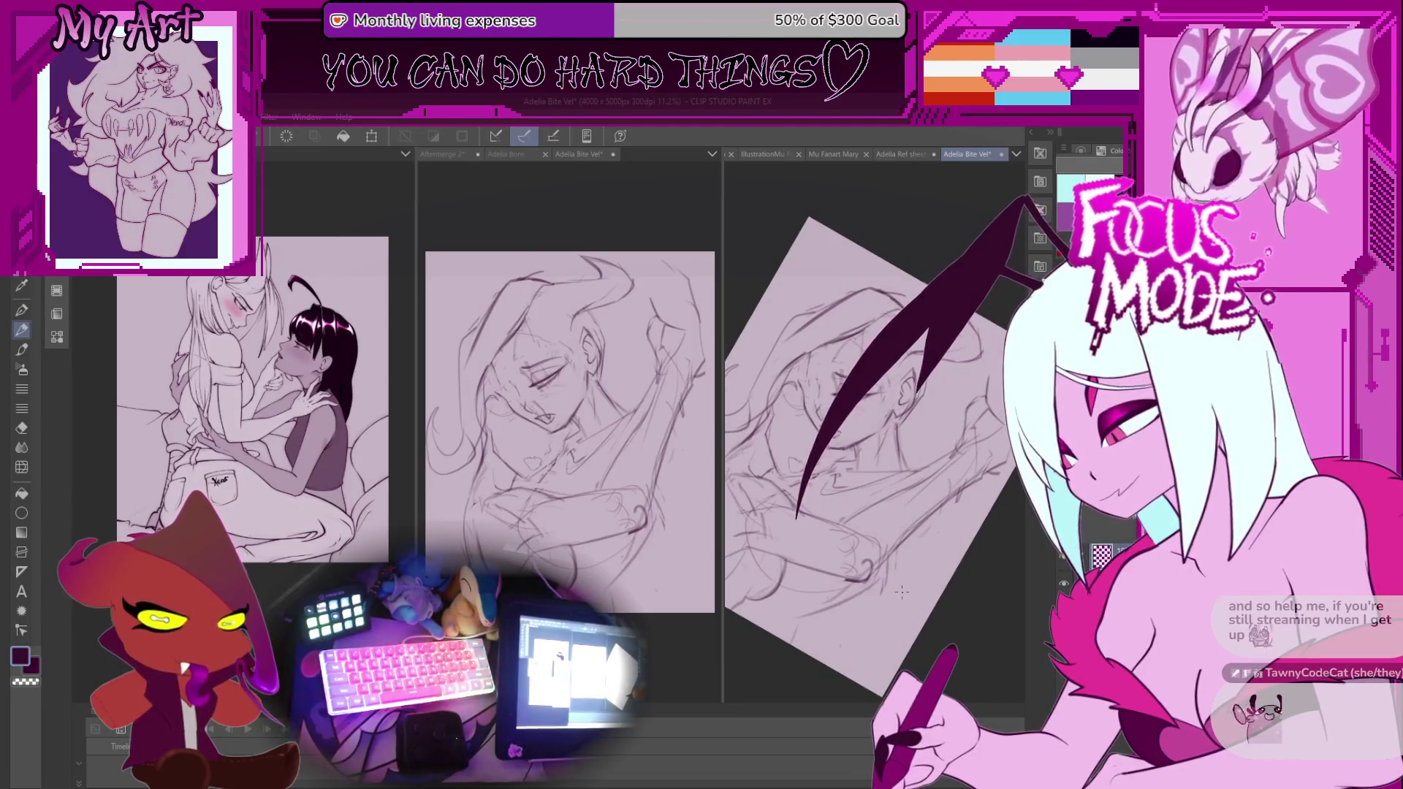
pyautogui.scroll(2, 901, 592)
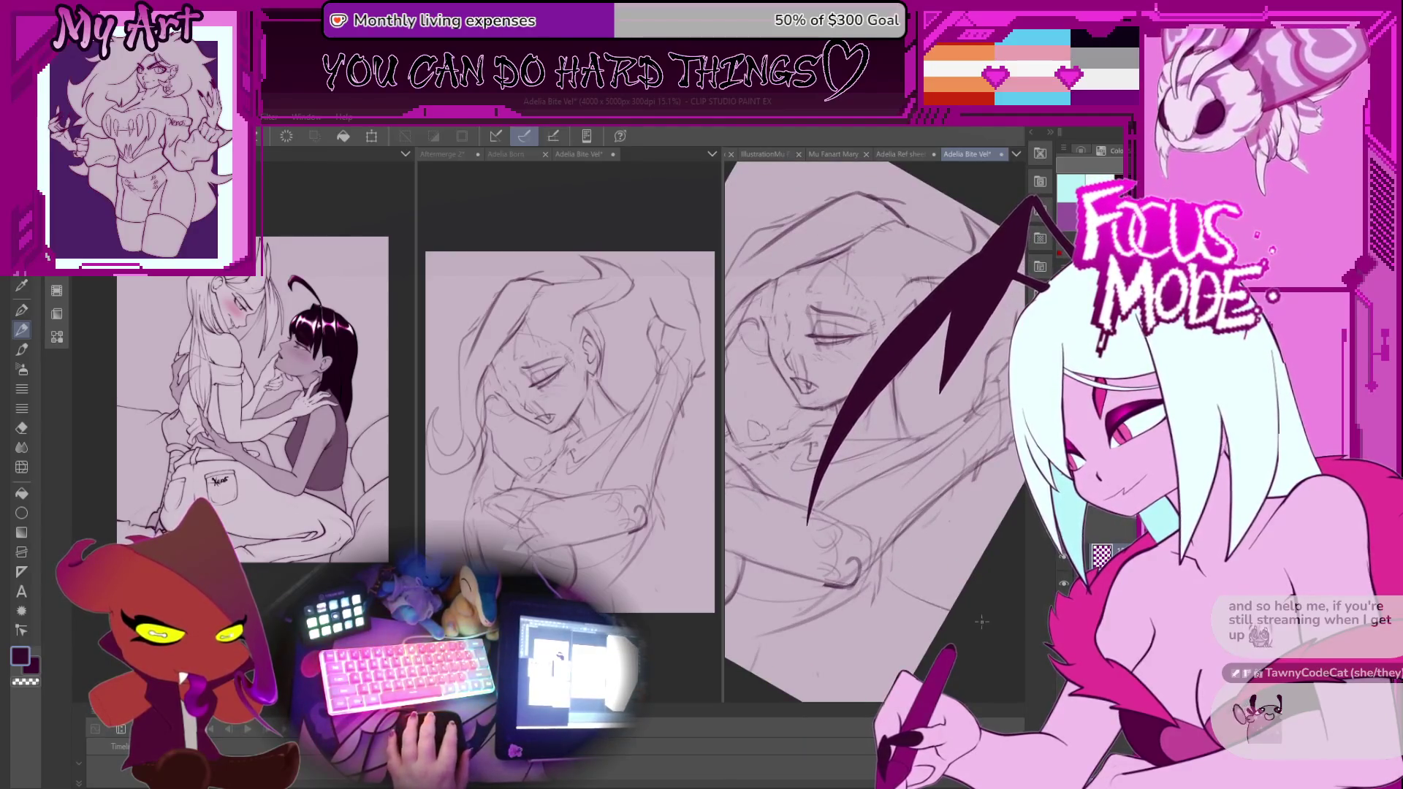
pyautogui.moveTo(982, 622)
pyautogui.mouseDown()
pyautogui.moveTo(870, 622)
pyautogui.moveTo(846, 604)
pyautogui.moveTo(895, 572)
pyautogui.mouseUp()
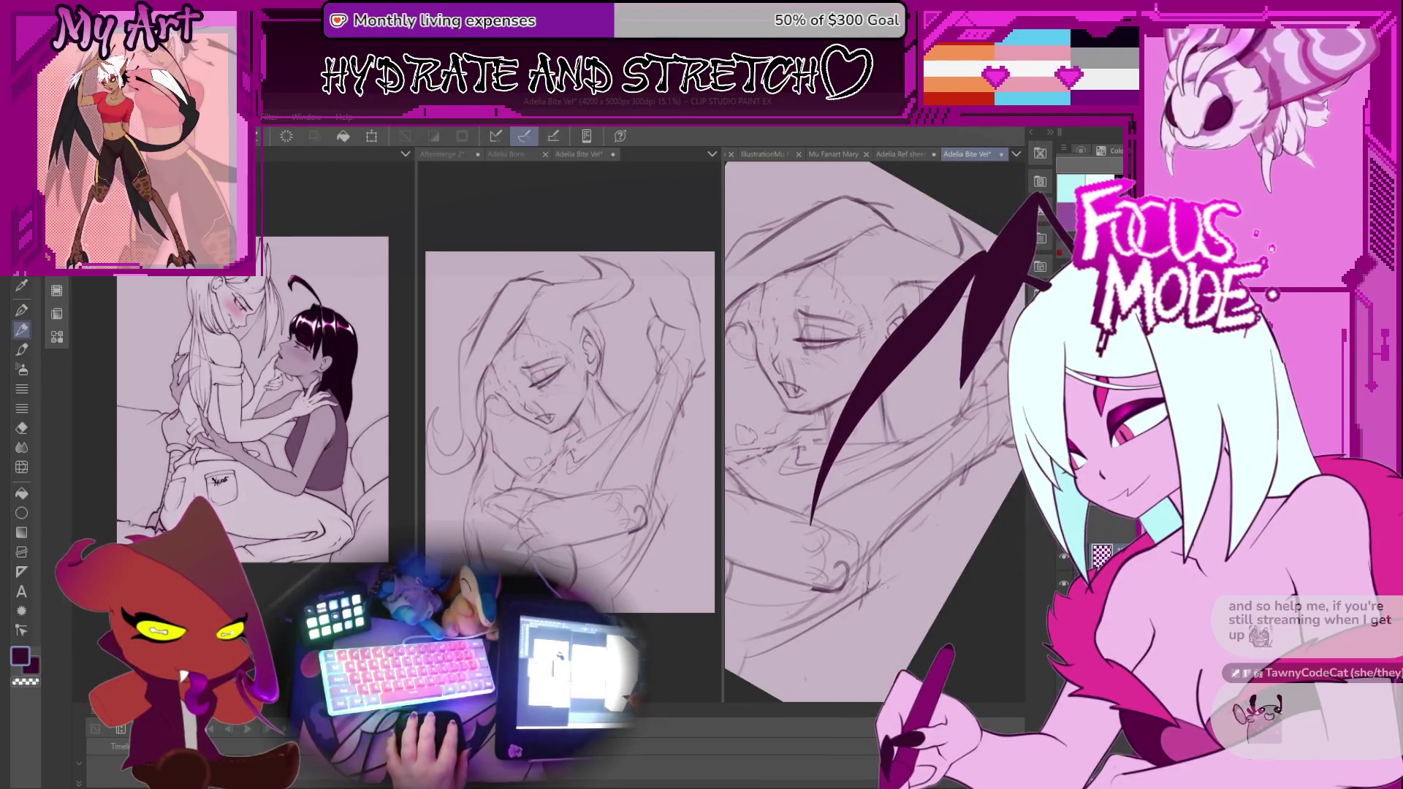
pyautogui.moveTo(996, 583)
pyautogui.mouseDown()
pyautogui.moveTo(871, 487)
pyautogui.moveTo(937, 472)
pyautogui.mouseUp()
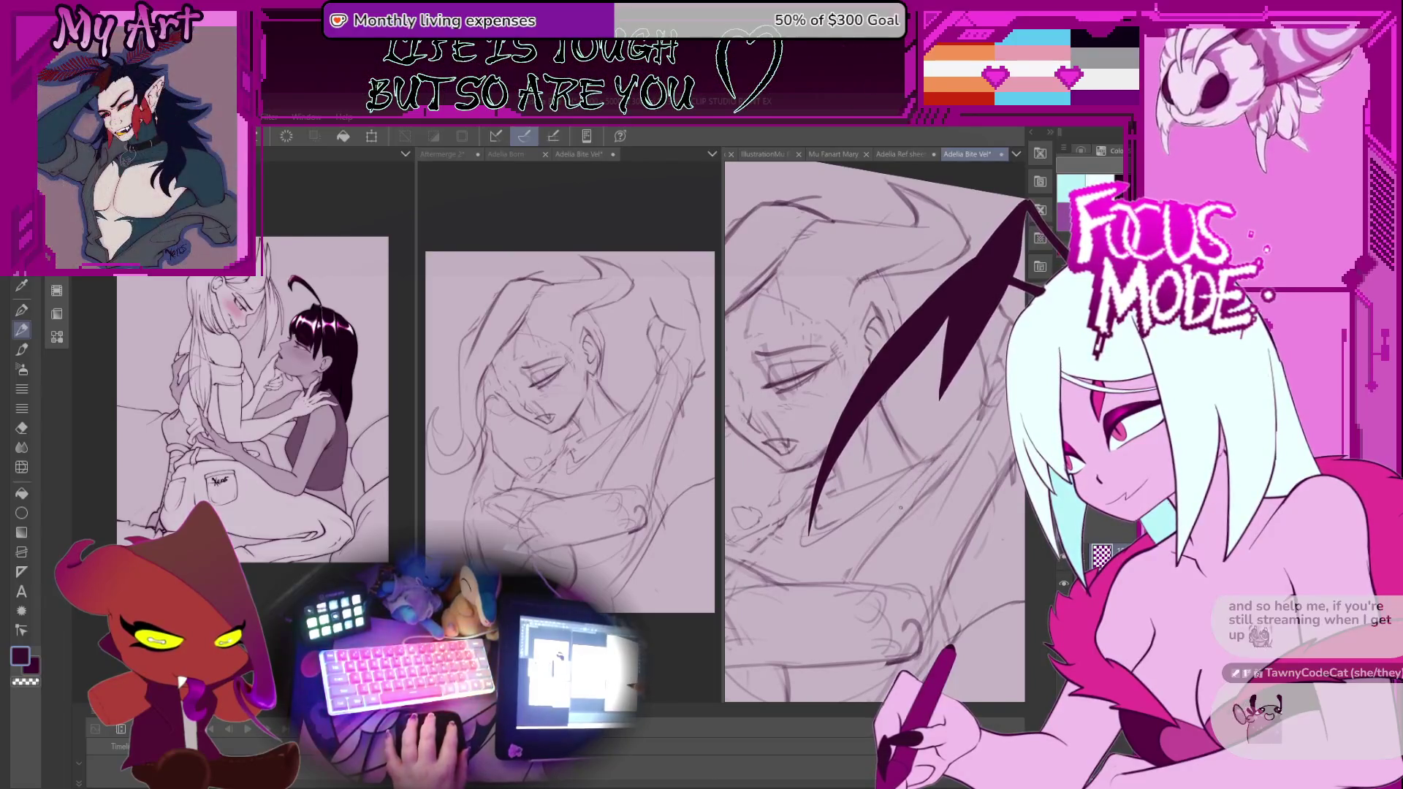
pyautogui.moveTo(988, 466)
pyautogui.mouseDown()
pyautogui.moveTo(932, 493)
pyautogui.moveTo(943, 483)
pyautogui.moveTo(862, 499)
pyautogui.moveTo(828, 556)
pyautogui.moveTo(844, 623)
pyautogui.moveTo(913, 453)
pyautogui.moveTo(890, 492)
pyautogui.mouseUp()
pyautogui.scroll(2, 890, 491)
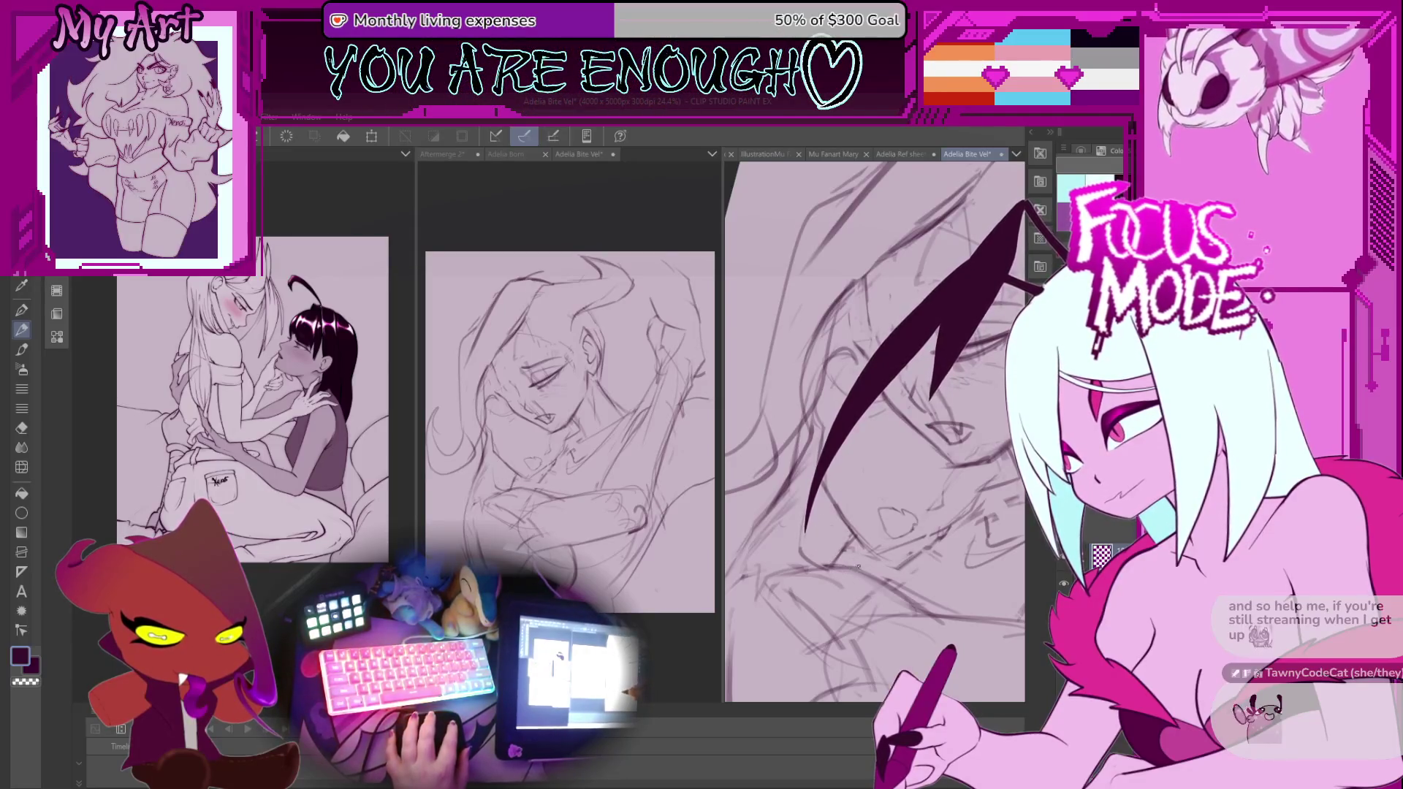
# Sketch rough pencil strokes under the character's chin, then re-angle the canvas view.
pyautogui.moveTo(838, 551); pyautogui.dragTo(848, 552)
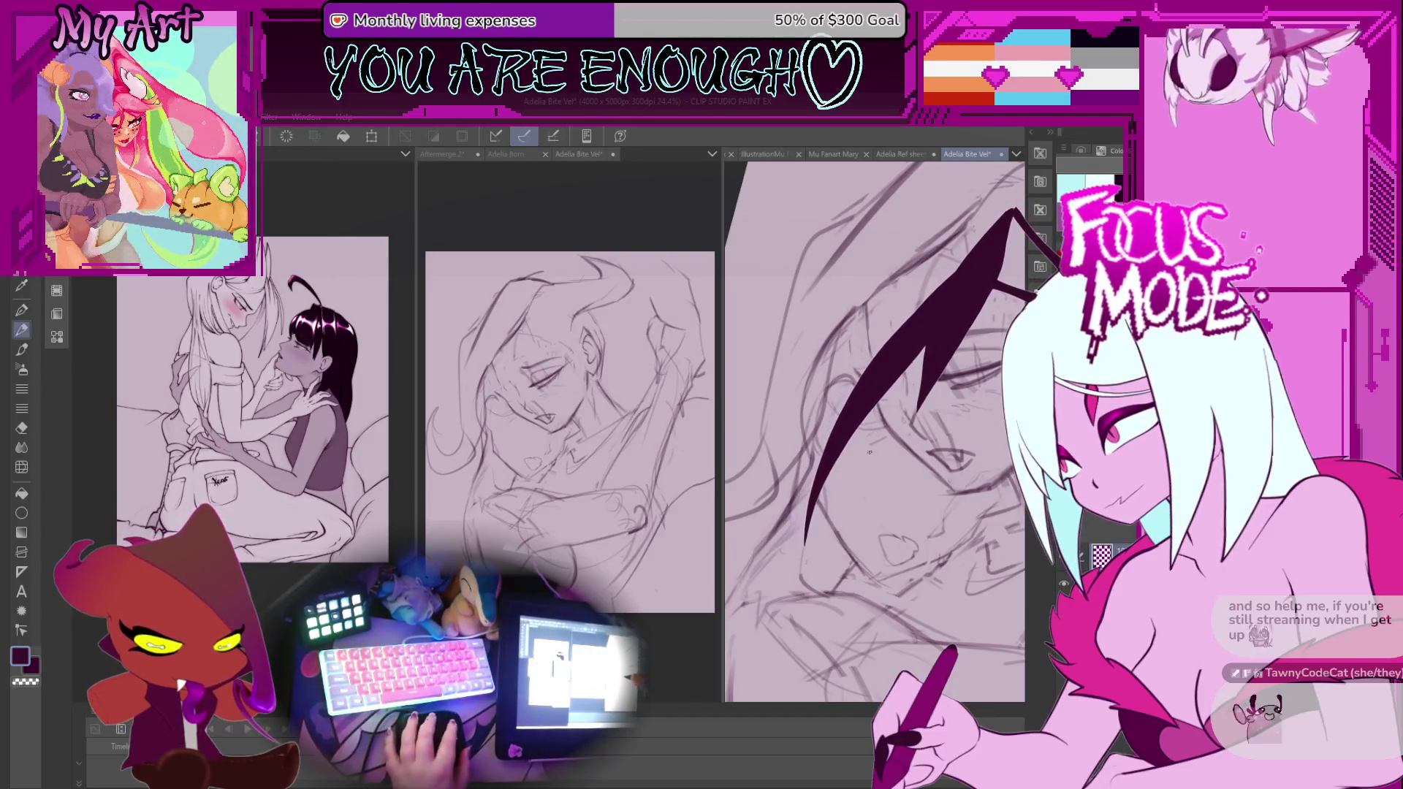
pyautogui.scroll(2, 869, 452)
pyautogui.moveTo(905, 471); pyautogui.dragTo(893, 546)
pyautogui.moveTo(895, 479); pyautogui.dragTo(882, 545)
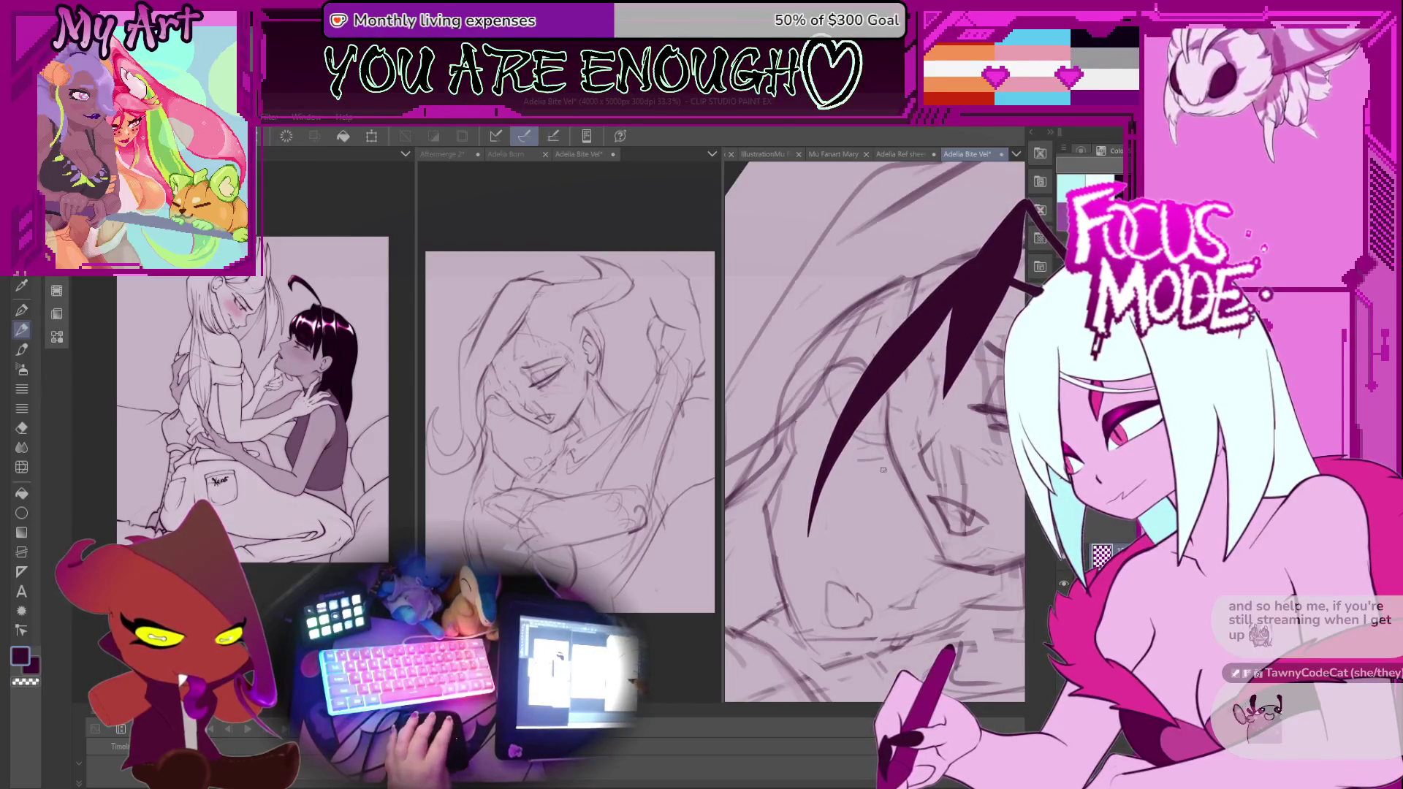
pyautogui.moveTo(913, 545)
pyautogui.mouseDown()
pyautogui.moveTo(891, 541)
pyautogui.moveTo(885, 489)
pyautogui.moveTo(848, 524)
pyautogui.mouseUp()
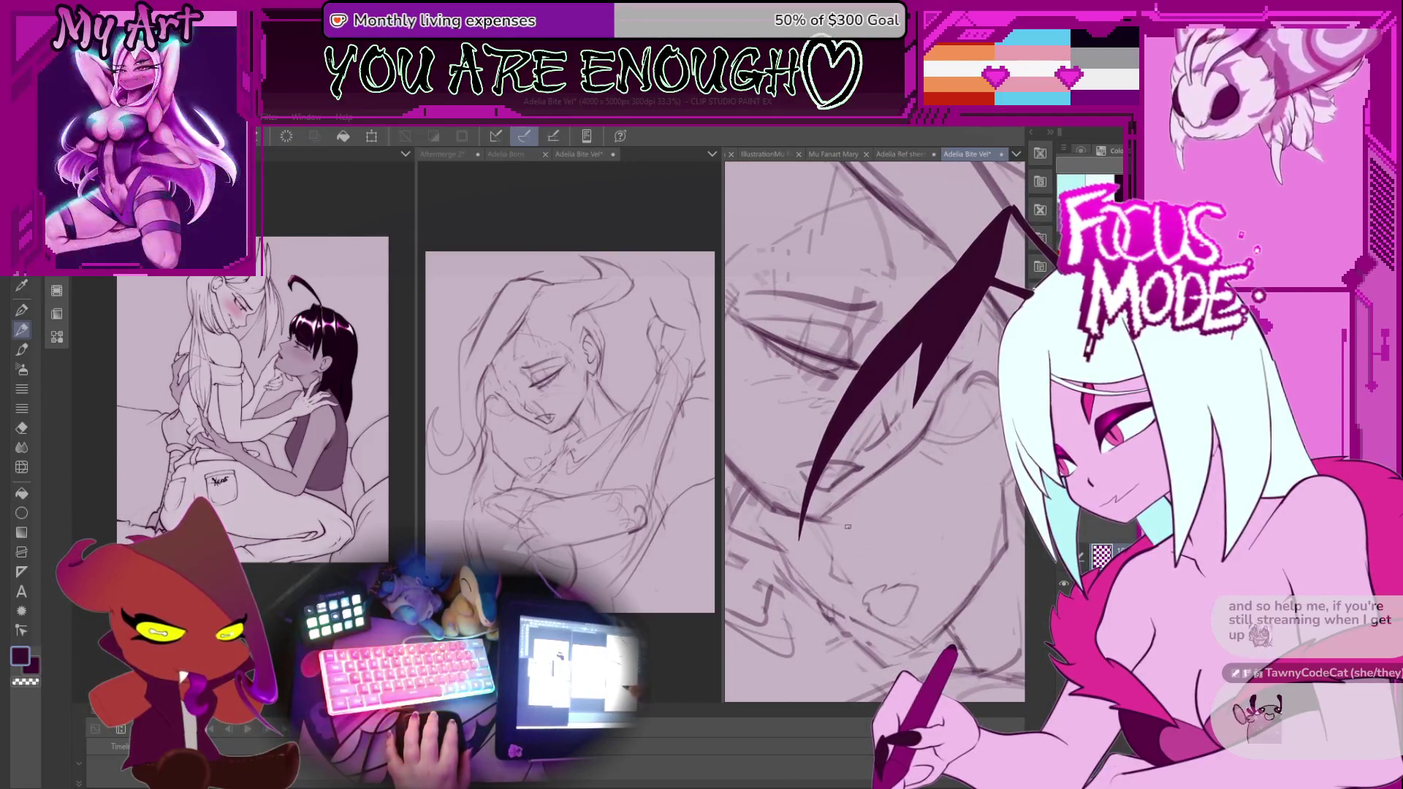
pyautogui.moveTo(910, 458); pyautogui.dragTo(792, 580)
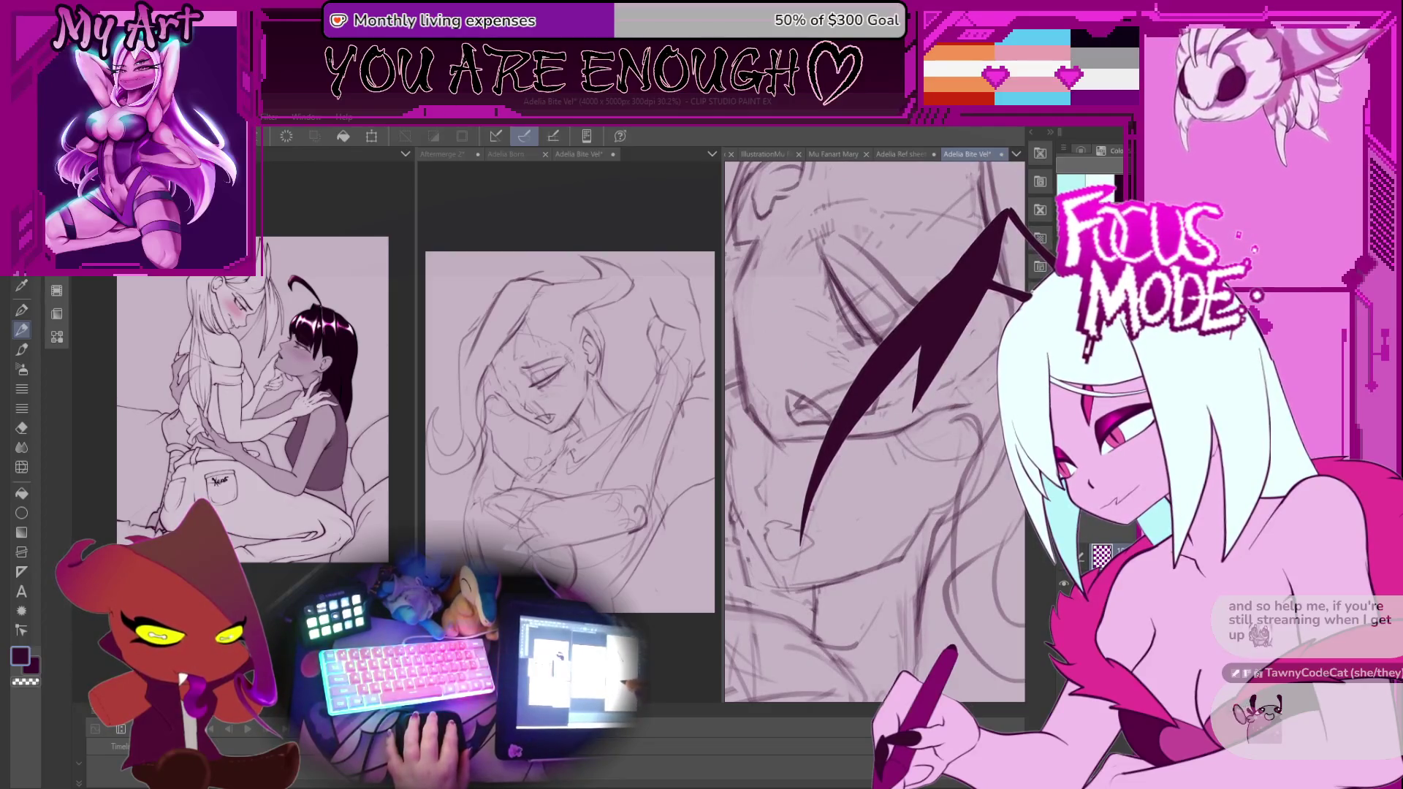
pyautogui.moveTo(803, 545); pyautogui.dragTo(856, 502)
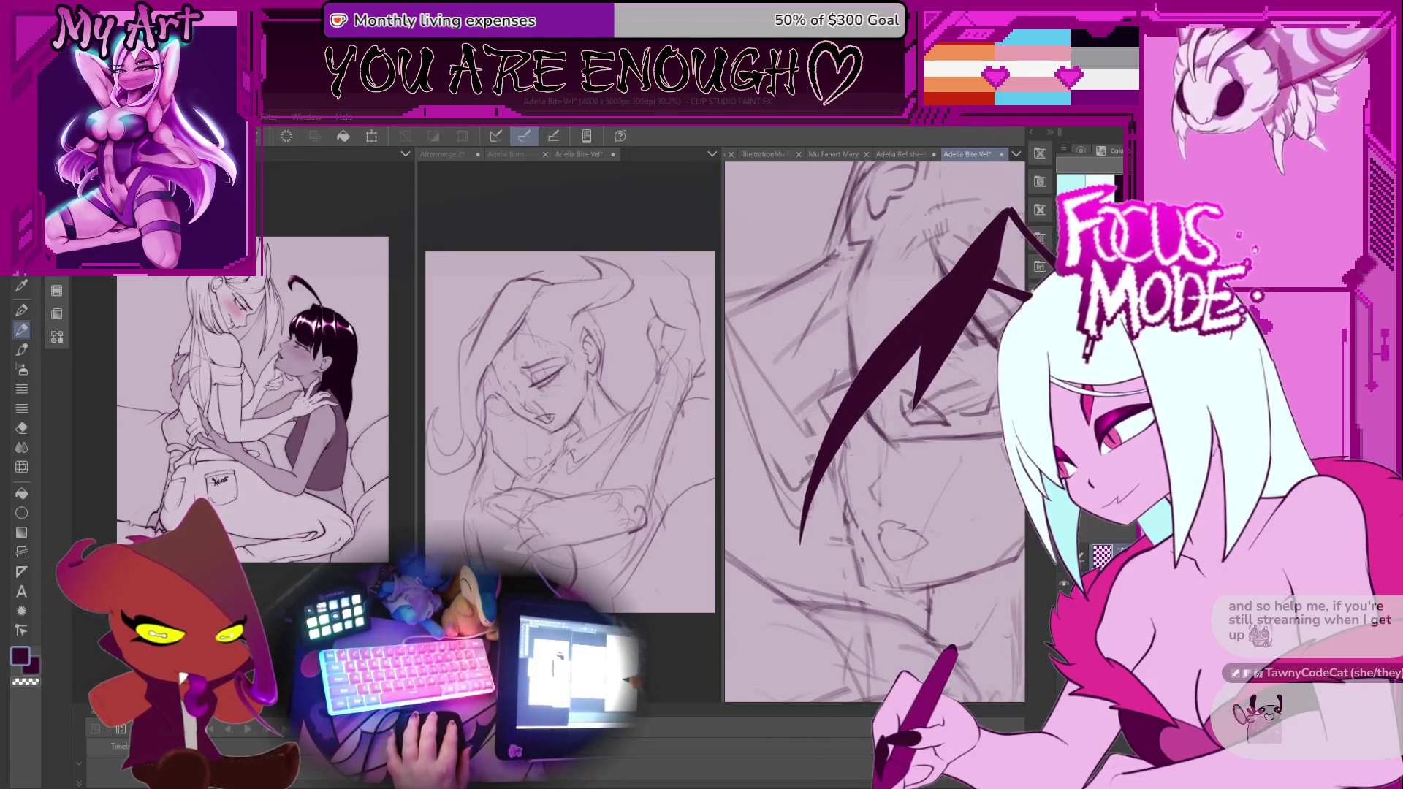
pyautogui.moveTo(894, 584); pyautogui.dragTo(848, 541)
pyautogui.moveTo(896, 421)
pyautogui.mouseDown()
pyautogui.moveTo(870, 453)
pyautogui.moveTo(951, 490)
pyautogui.moveTo(916, 481)
pyautogui.moveTo(883, 434)
pyautogui.moveTo(773, 491)
pyautogui.moveTo(931, 404)
pyautogui.moveTo(888, 464)
pyautogui.moveTo(916, 513)
pyautogui.moveTo(889, 483)
pyautogui.moveTo(902, 505)
pyautogui.moveTo(915, 495)
pyautogui.mouseUp()
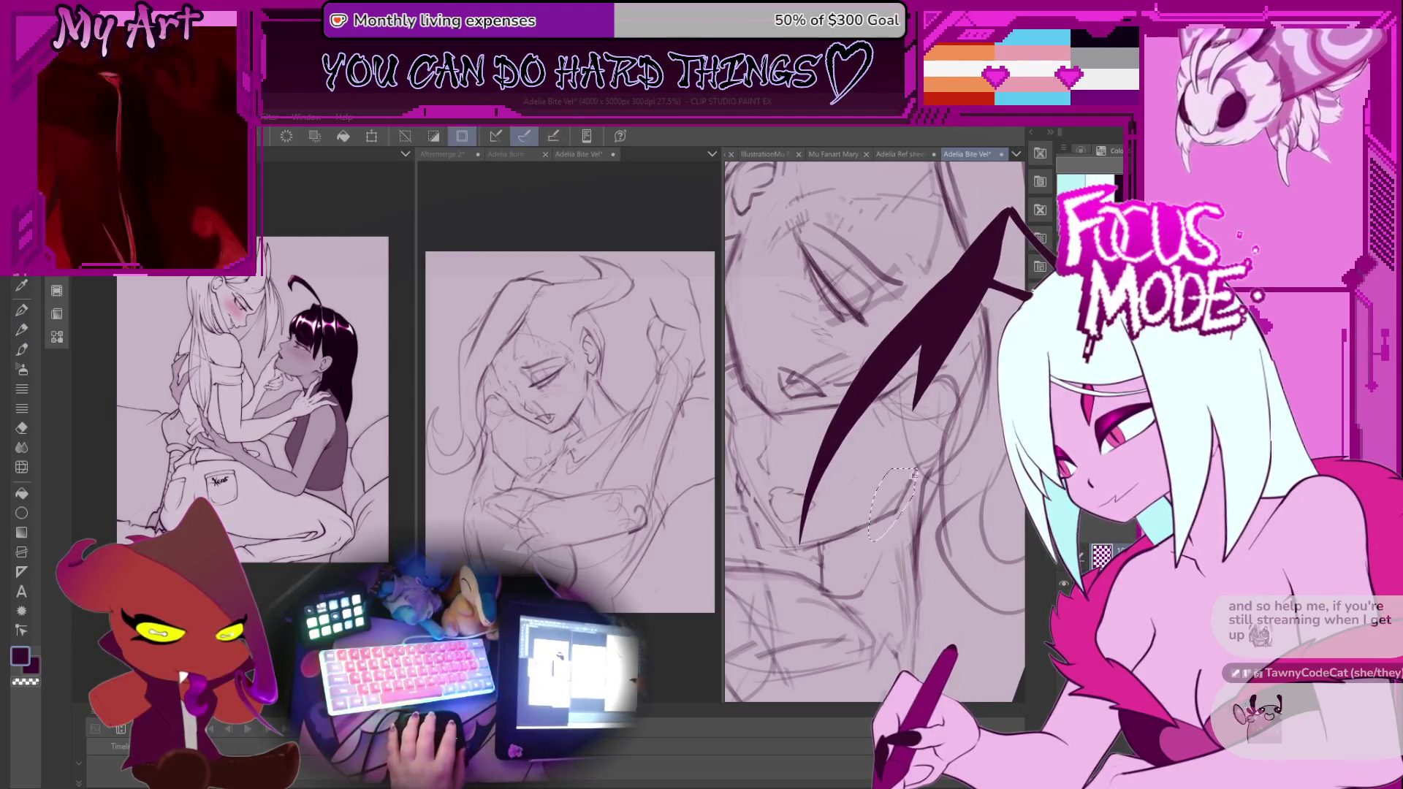
# Return to the pencil, adjust the zoom, and rotate the canvas 45° counter-clockwise.
pyautogui.press('p')
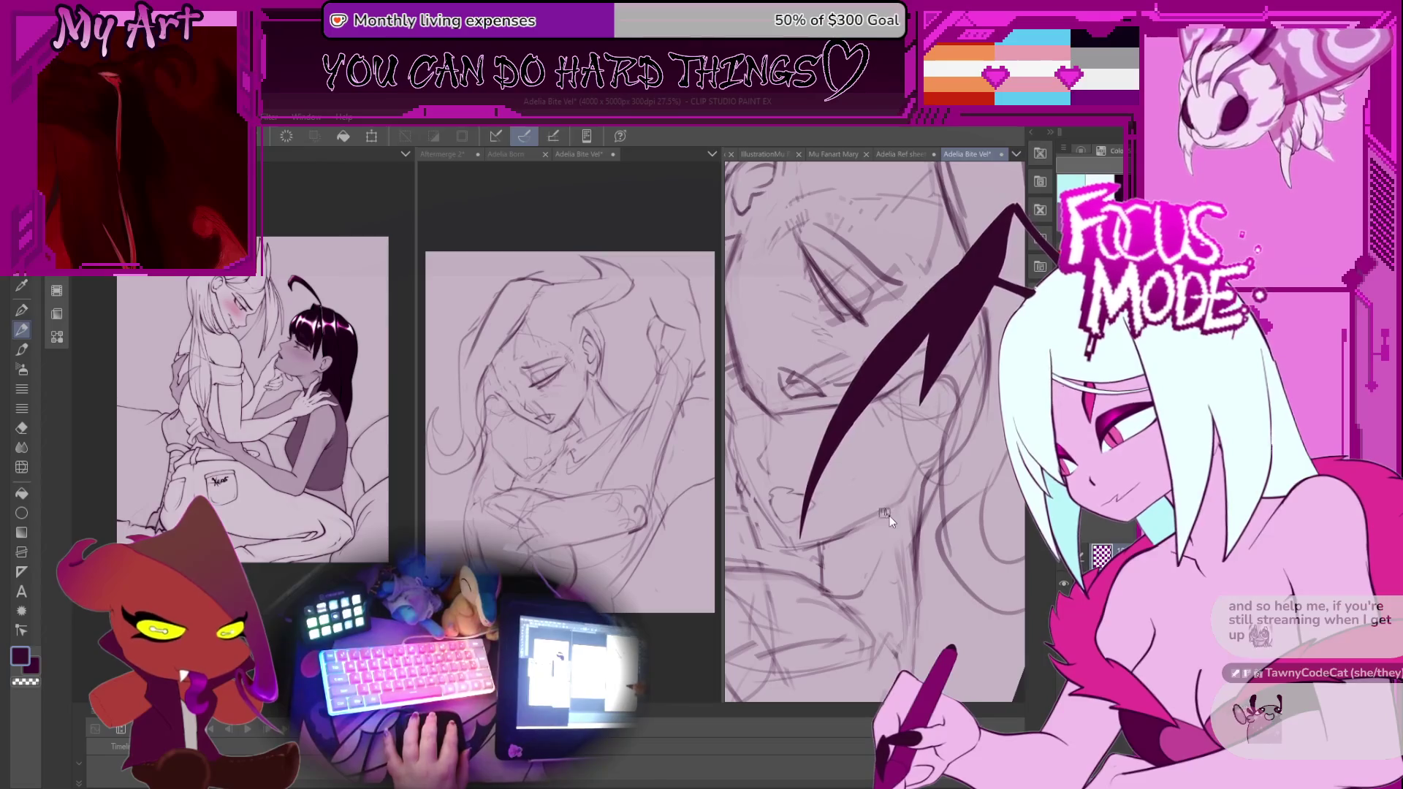
pyautogui.scroll(2, 851, 541)
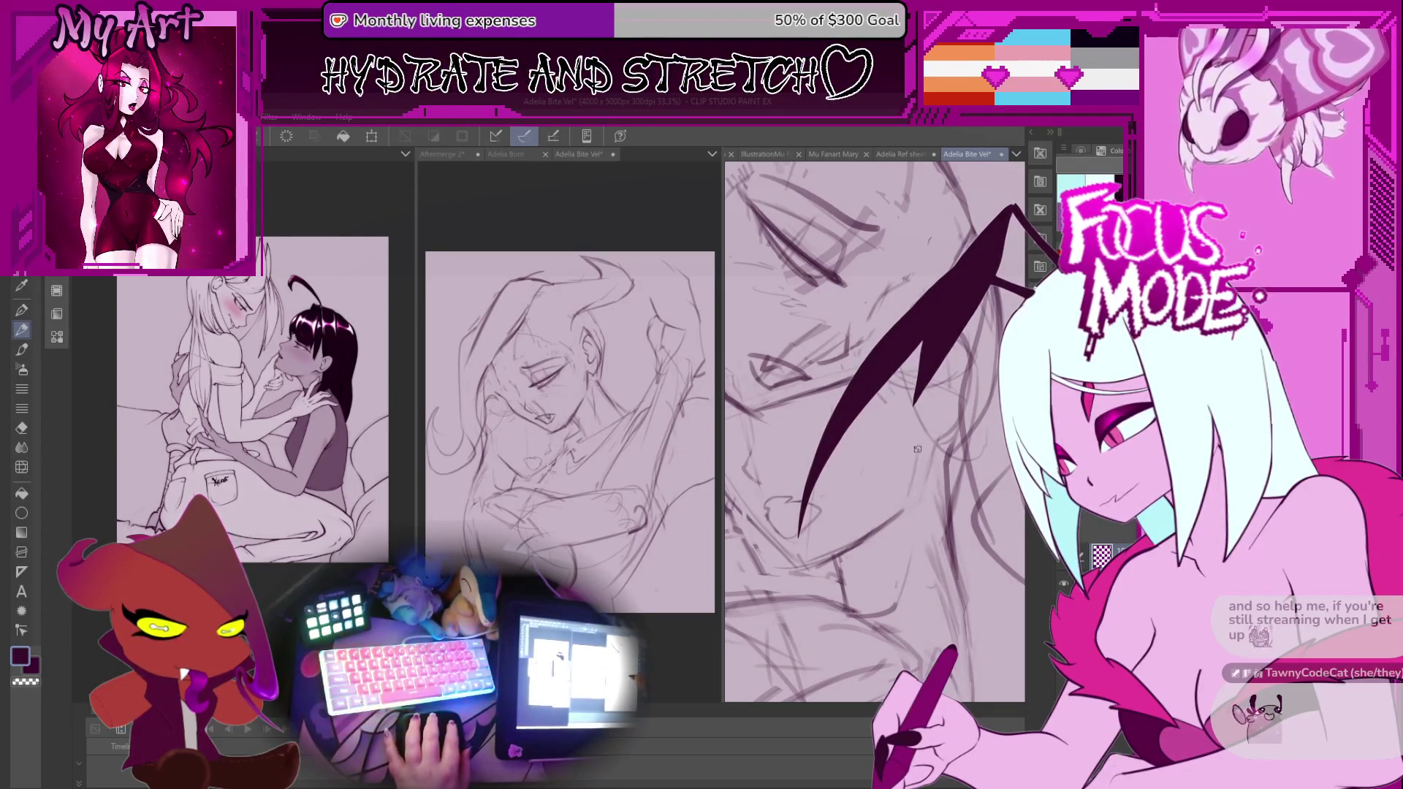
pyautogui.scroll(-3, 910, 494)
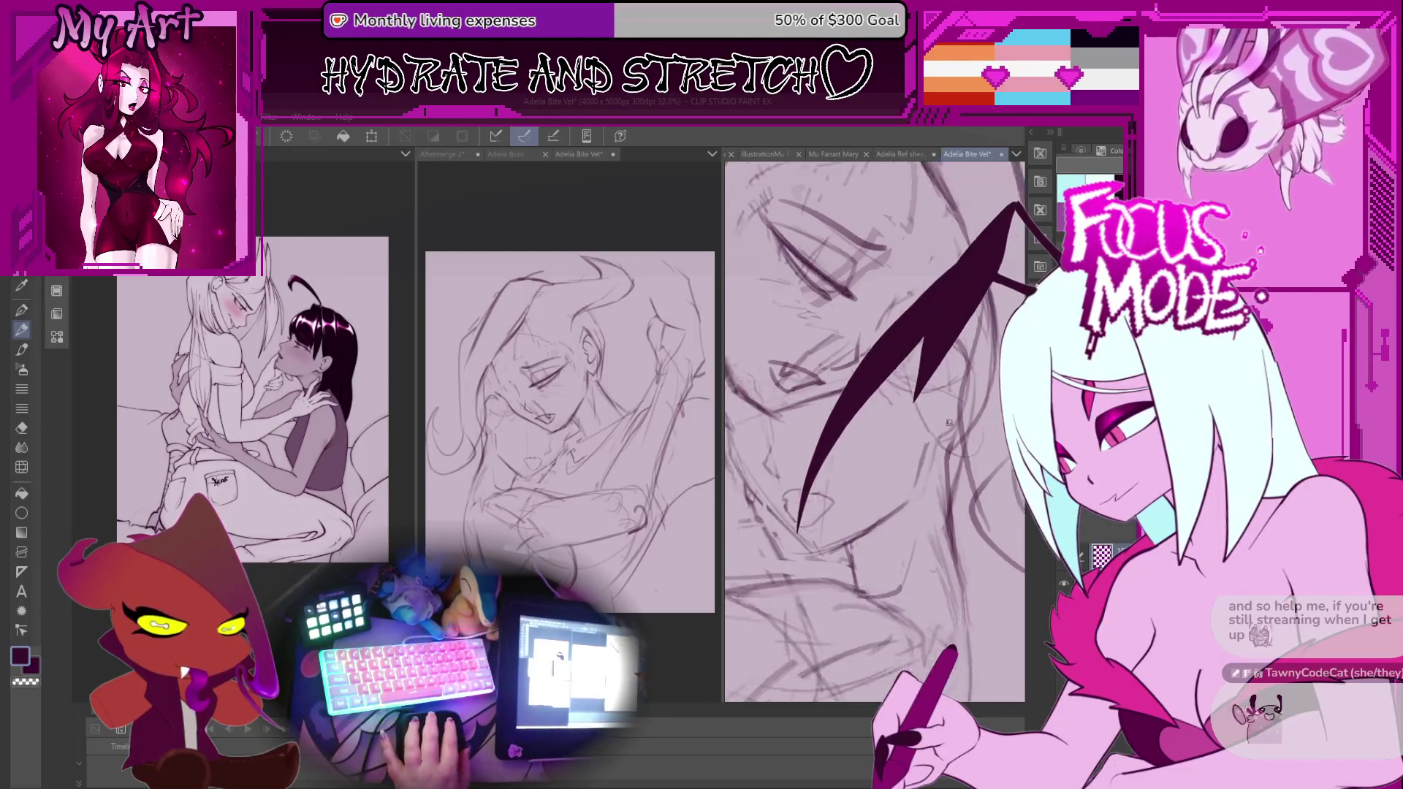
pyautogui.press('-')
pyautogui.press('-')
pyautogui.press('-')
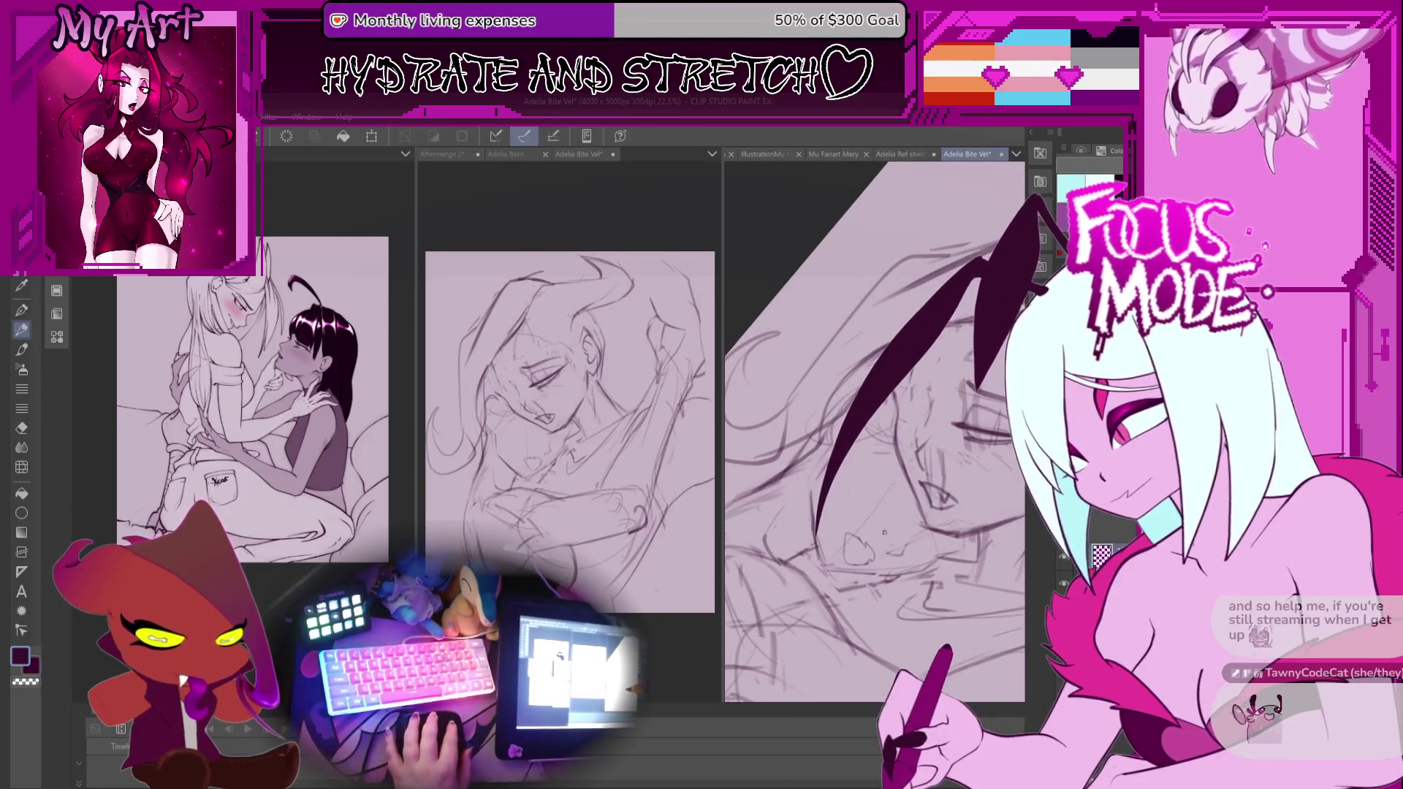
# Undo recent strokes, re-angle the canvas steeply, and sketch new rough lines on the lower body.
pyautogui.hotkey('ctrl', 'z')
pyautogui.hotkey('ctrl', 'z')
pyautogui.hotkey('ctrl', 'z')
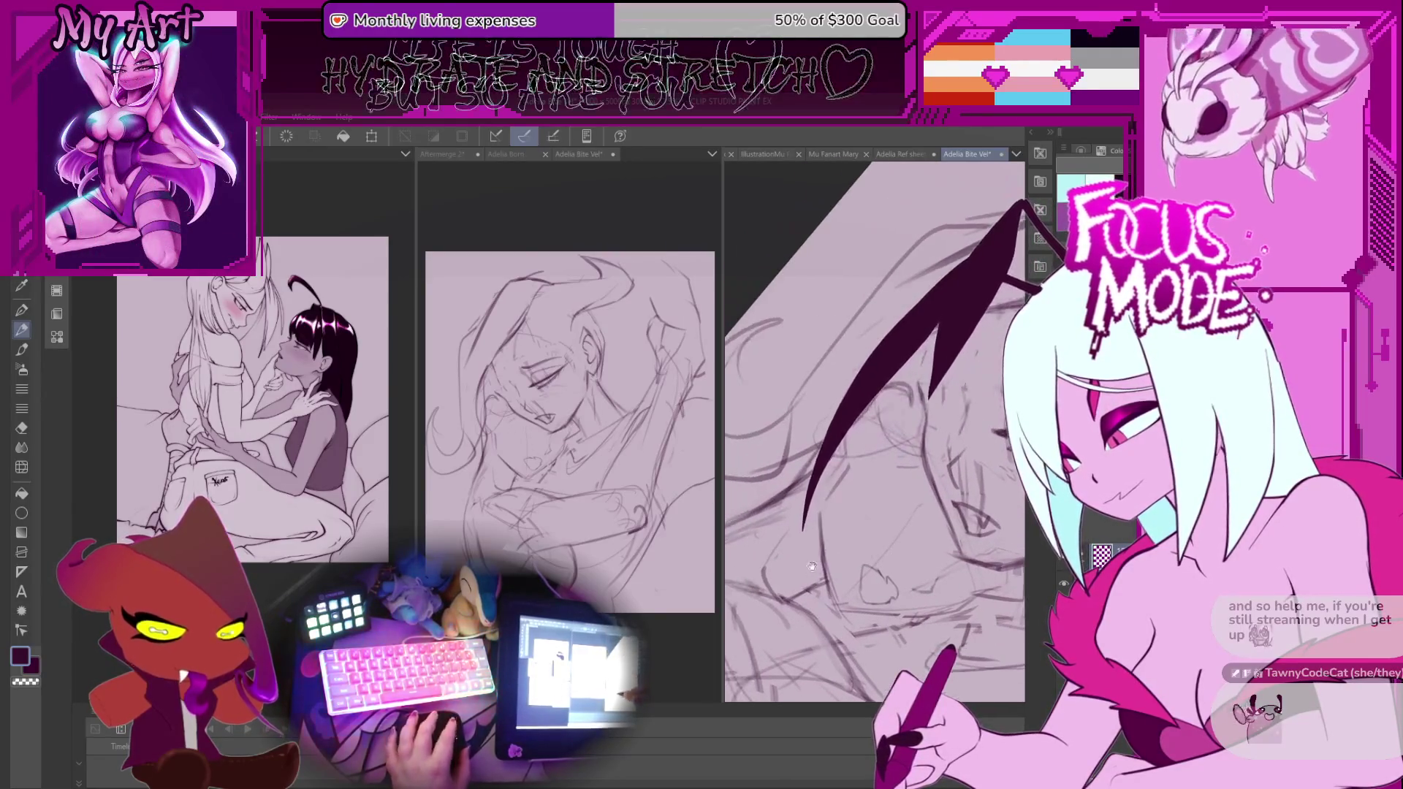
pyautogui.scroll(2, 850, 497)
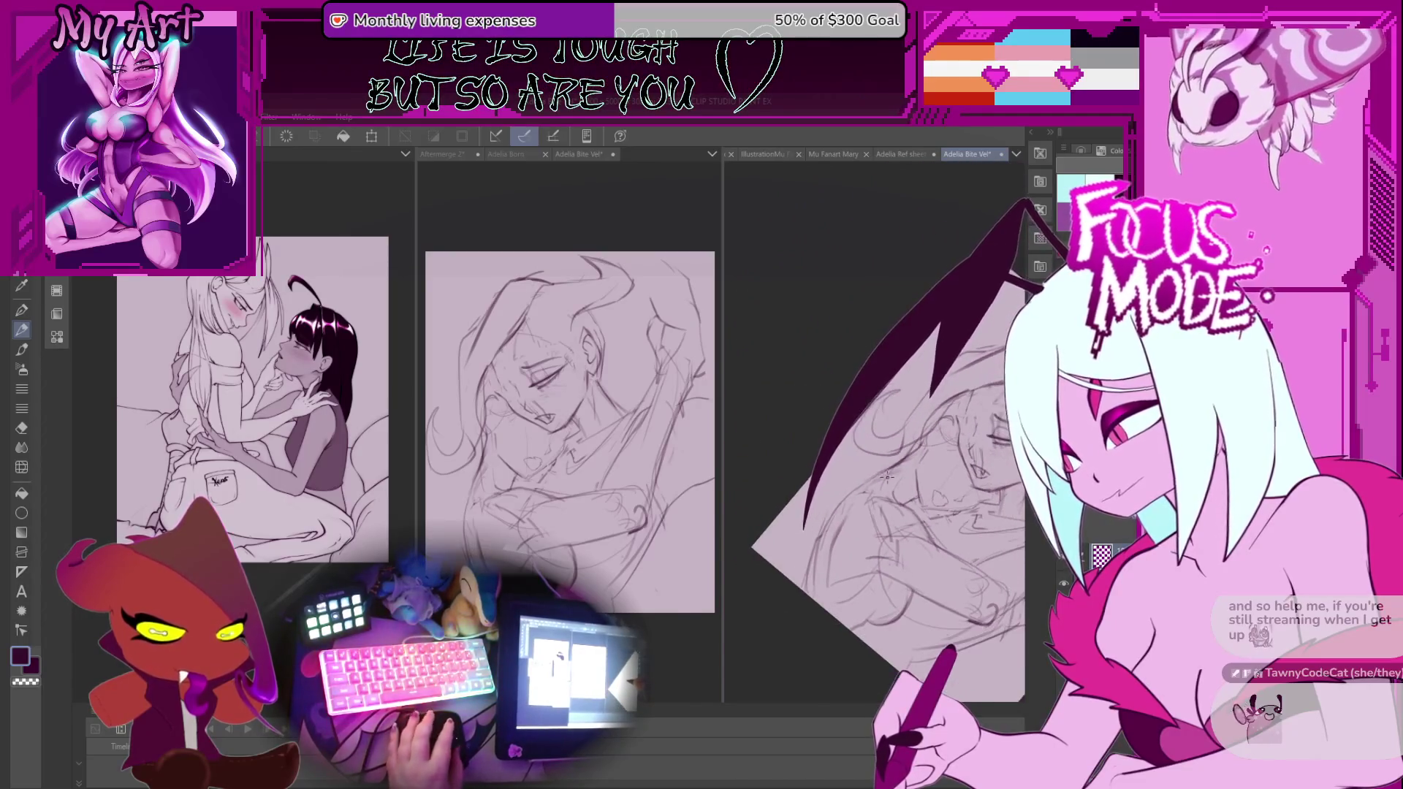
pyautogui.press('^')
pyautogui.press('^')
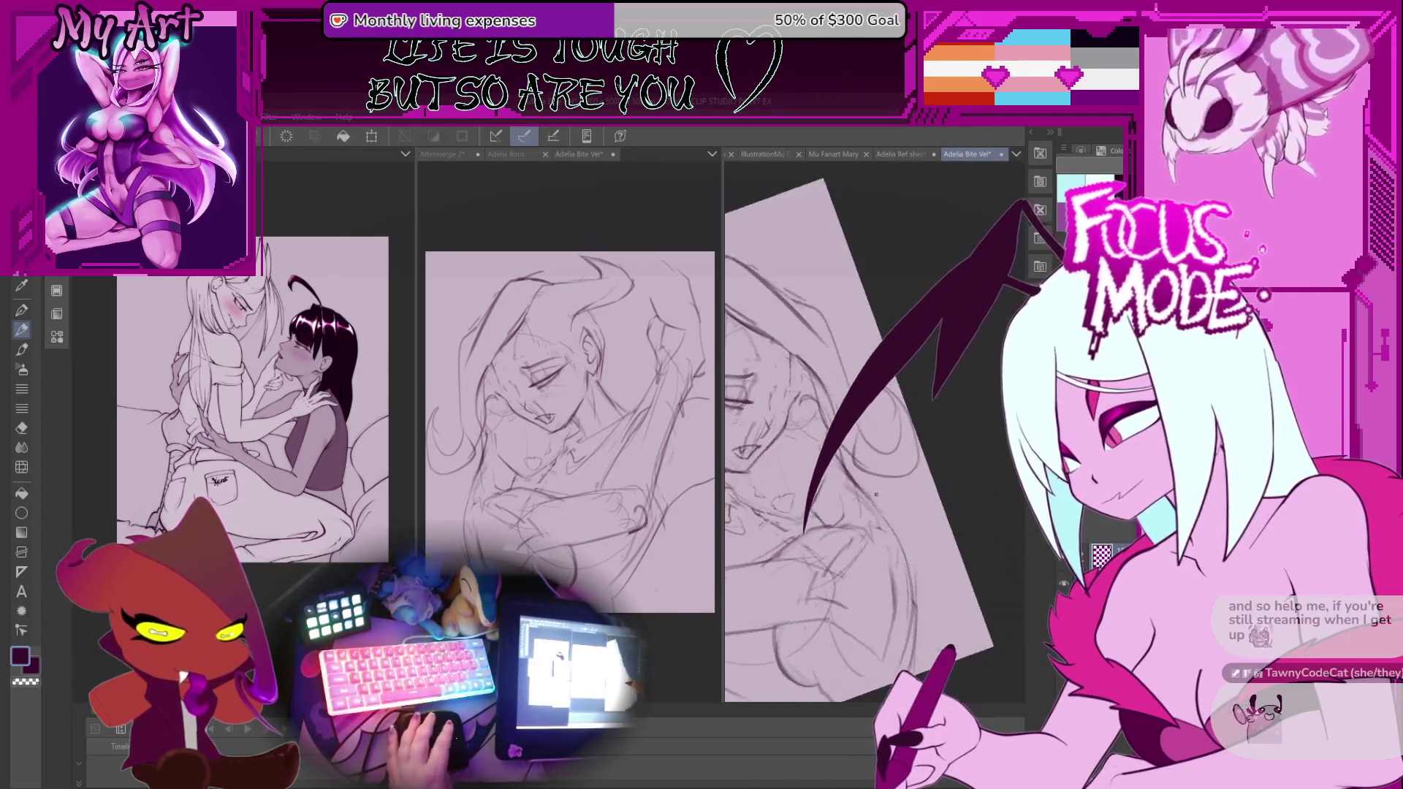
pyautogui.press('-')
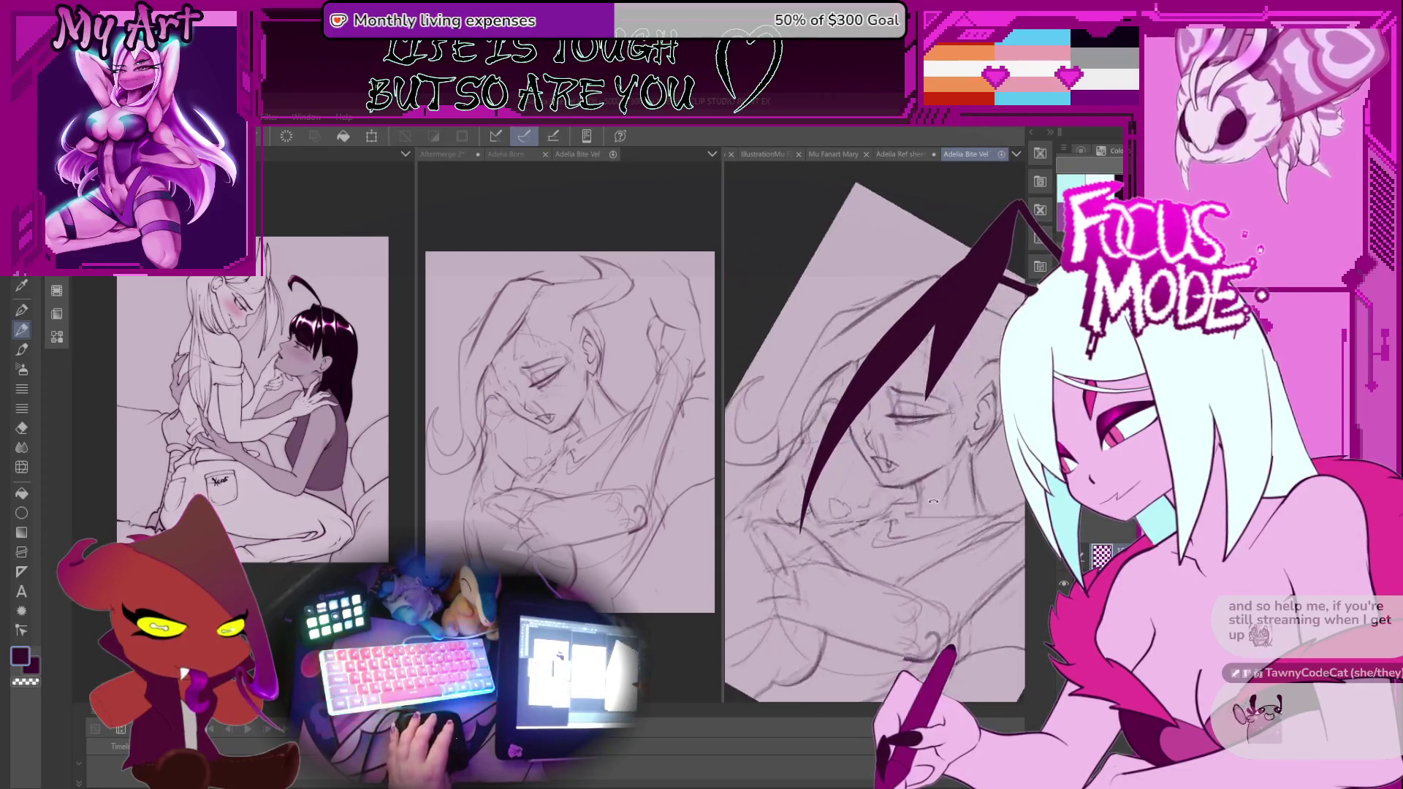
pyautogui.scroll(2, 928, 467)
pyautogui.moveTo(921, 437); pyautogui.dragTo(948, 443)
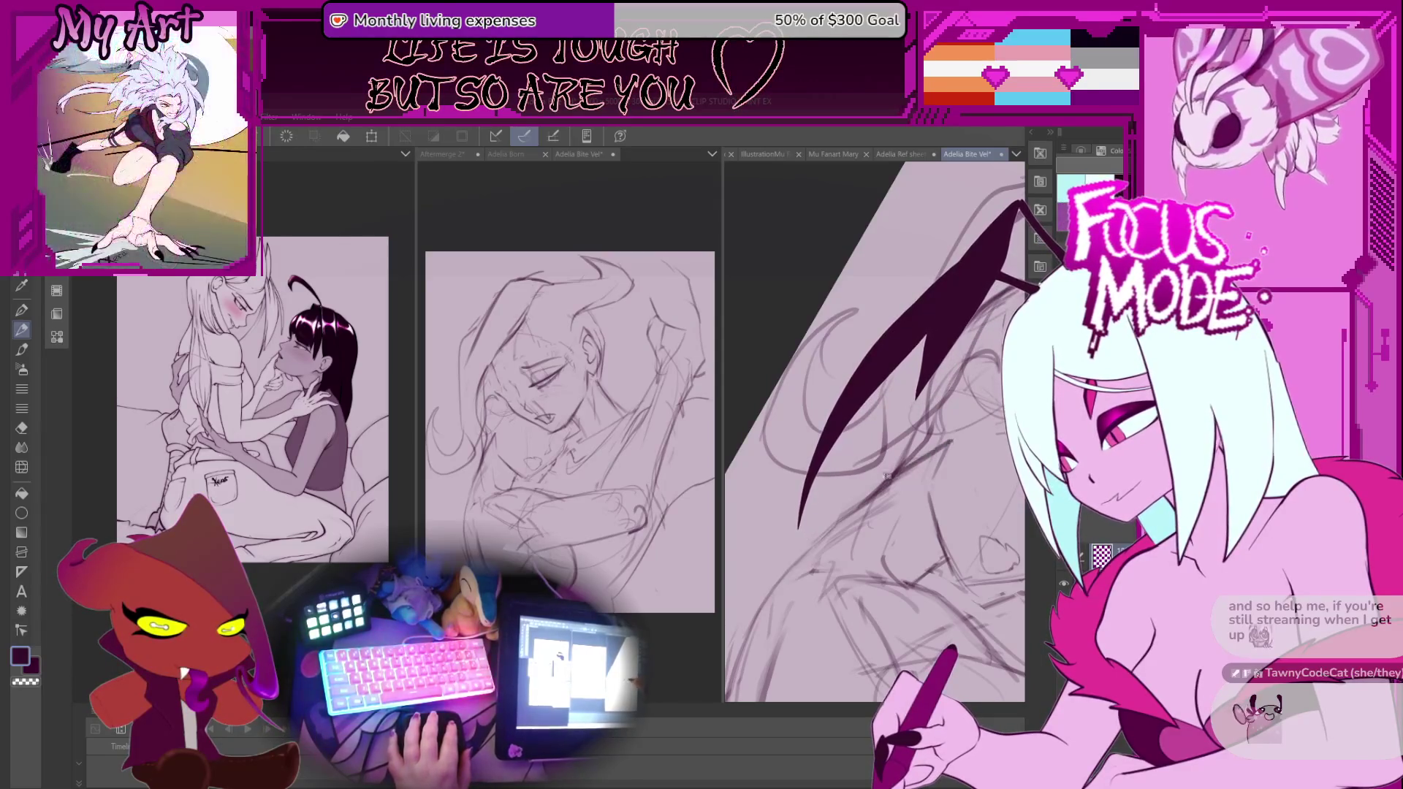
pyautogui.moveTo(912, 437); pyautogui.dragTo(885, 516)
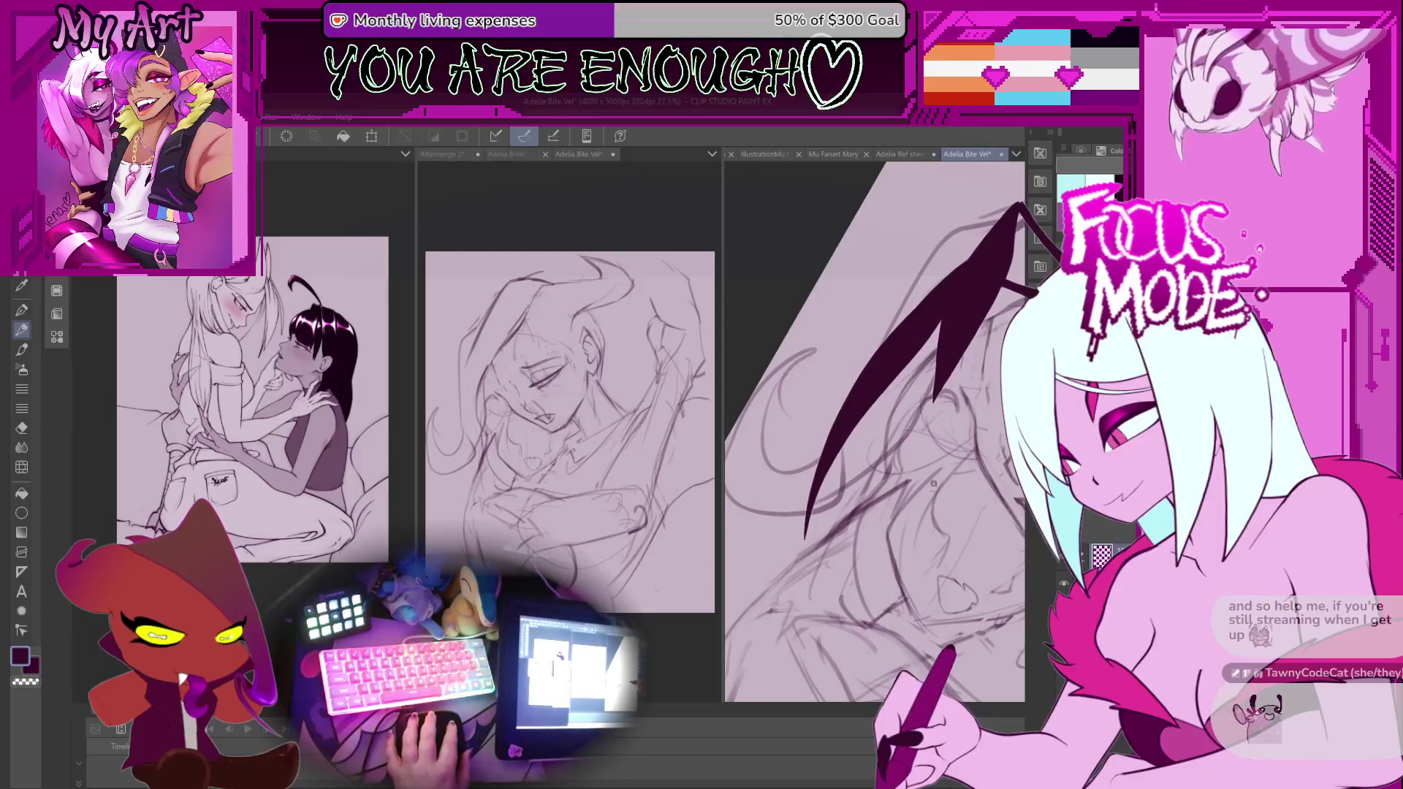
pyautogui.scroll(-5, 933, 484)
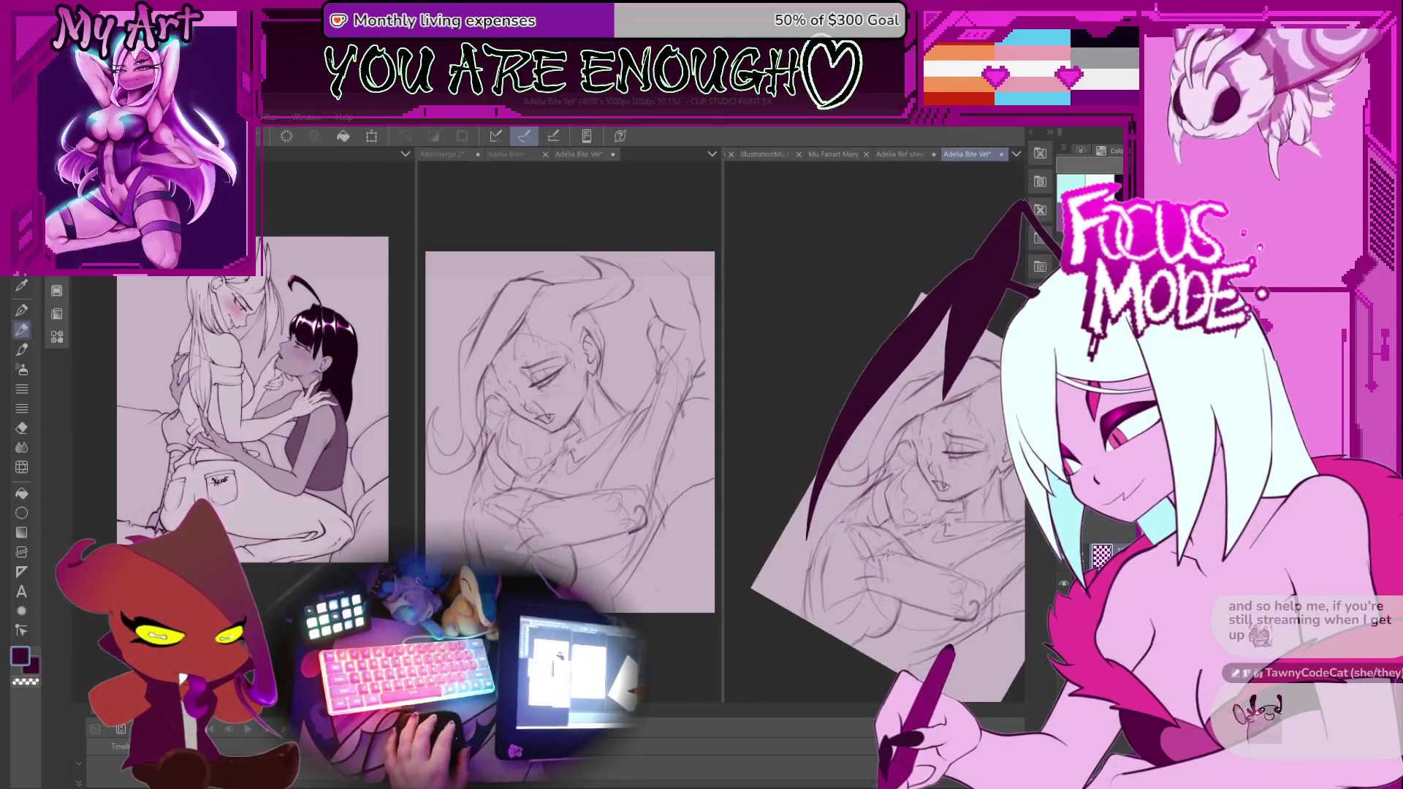
# Rotate the canvas between sideways and diamond orientations and adjust the zoom.
pyautogui.press('^')
pyautogui.press('^')
pyautogui.press('^')
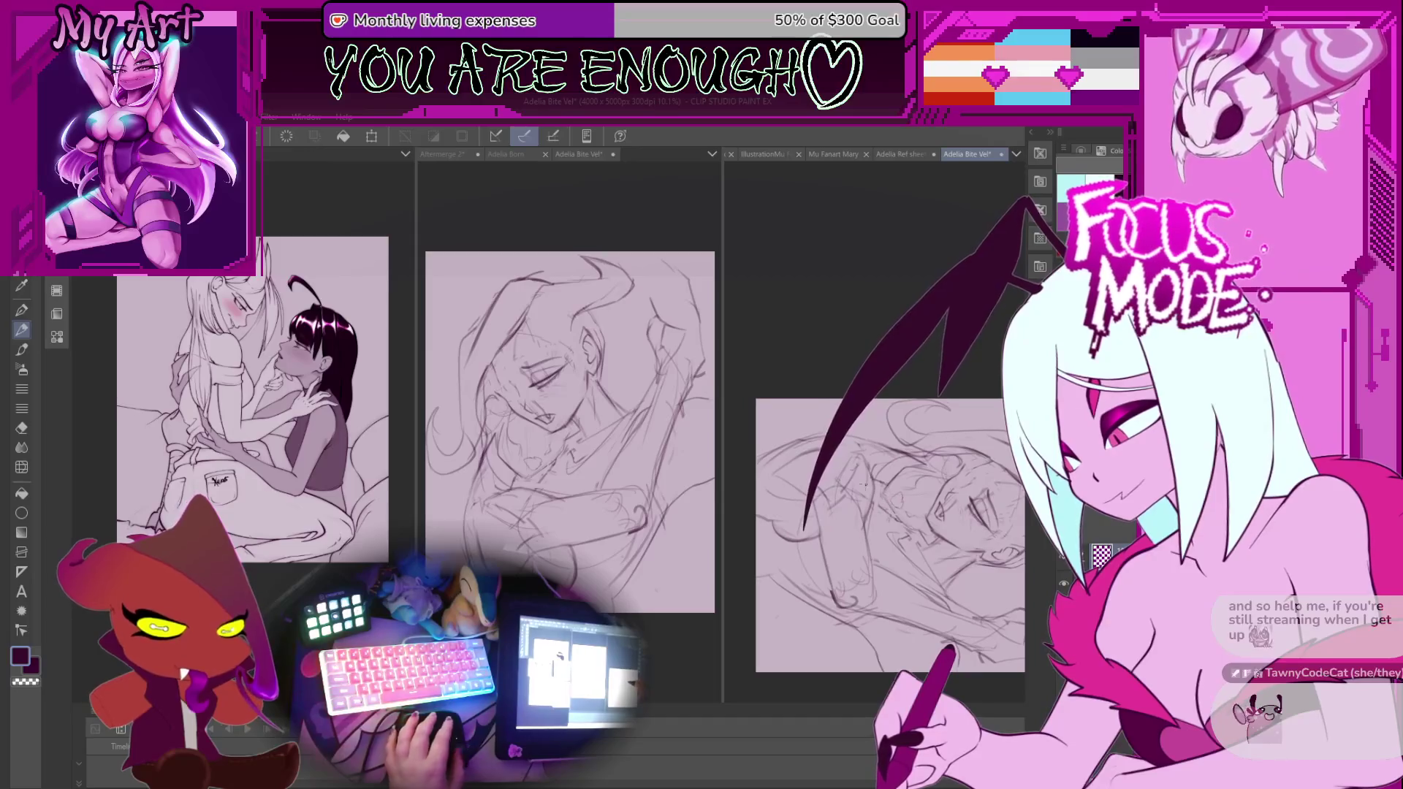
pyautogui.scroll(2, 868, 487)
pyautogui.press('-')
pyautogui.press('-')
pyautogui.press('-')
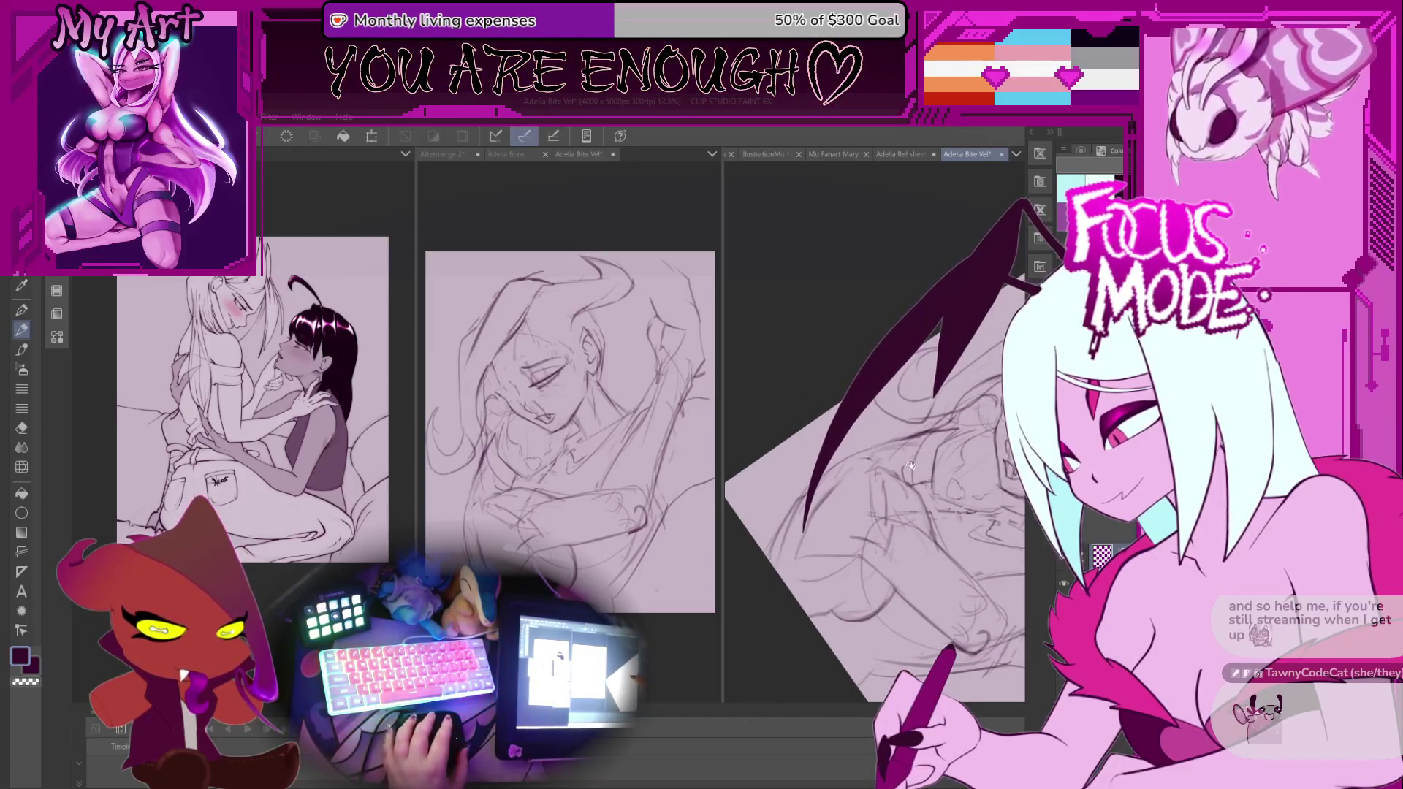
pyautogui.press('-')
pyautogui.press('-')
pyautogui.press('-')
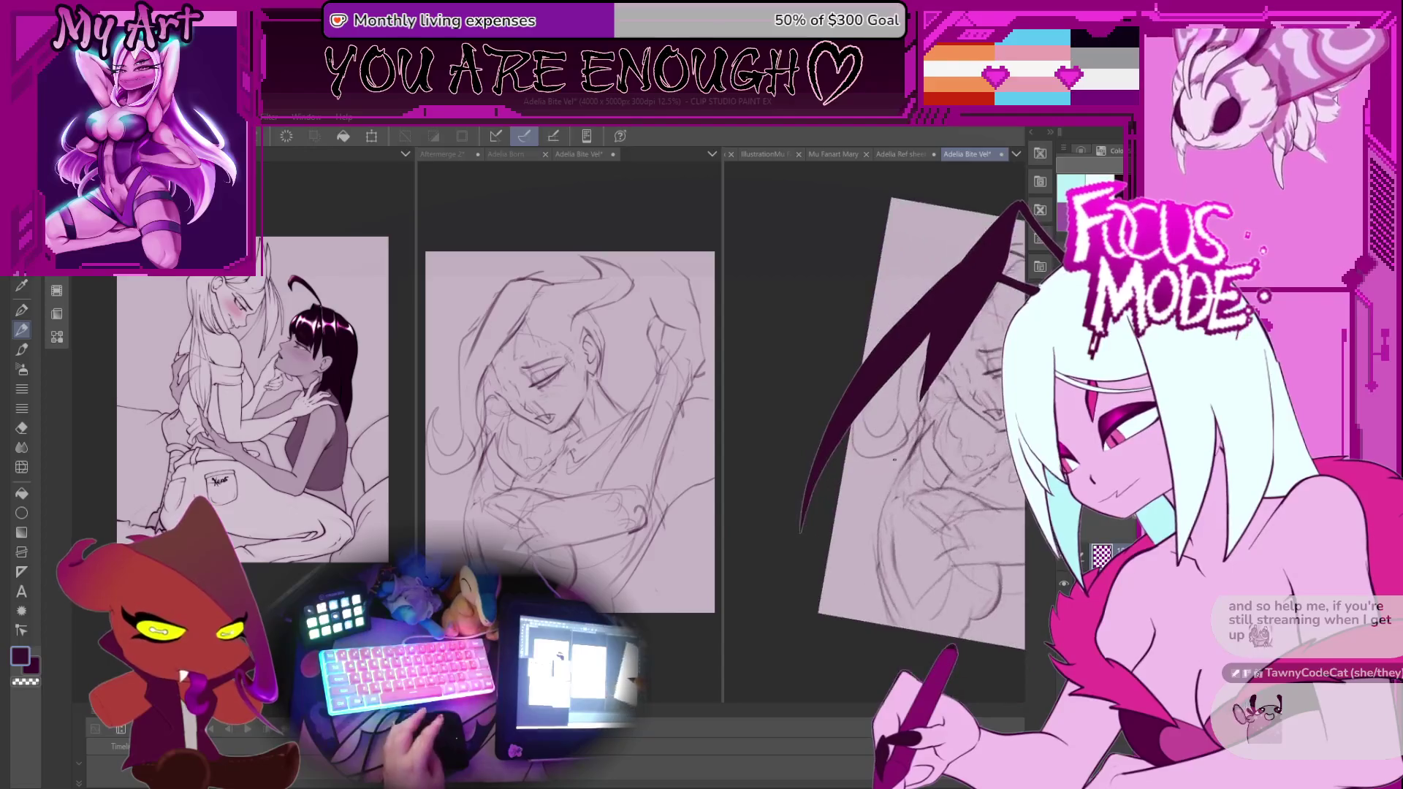
pyautogui.press('^')
pyautogui.press('^')
pyautogui.press('^')
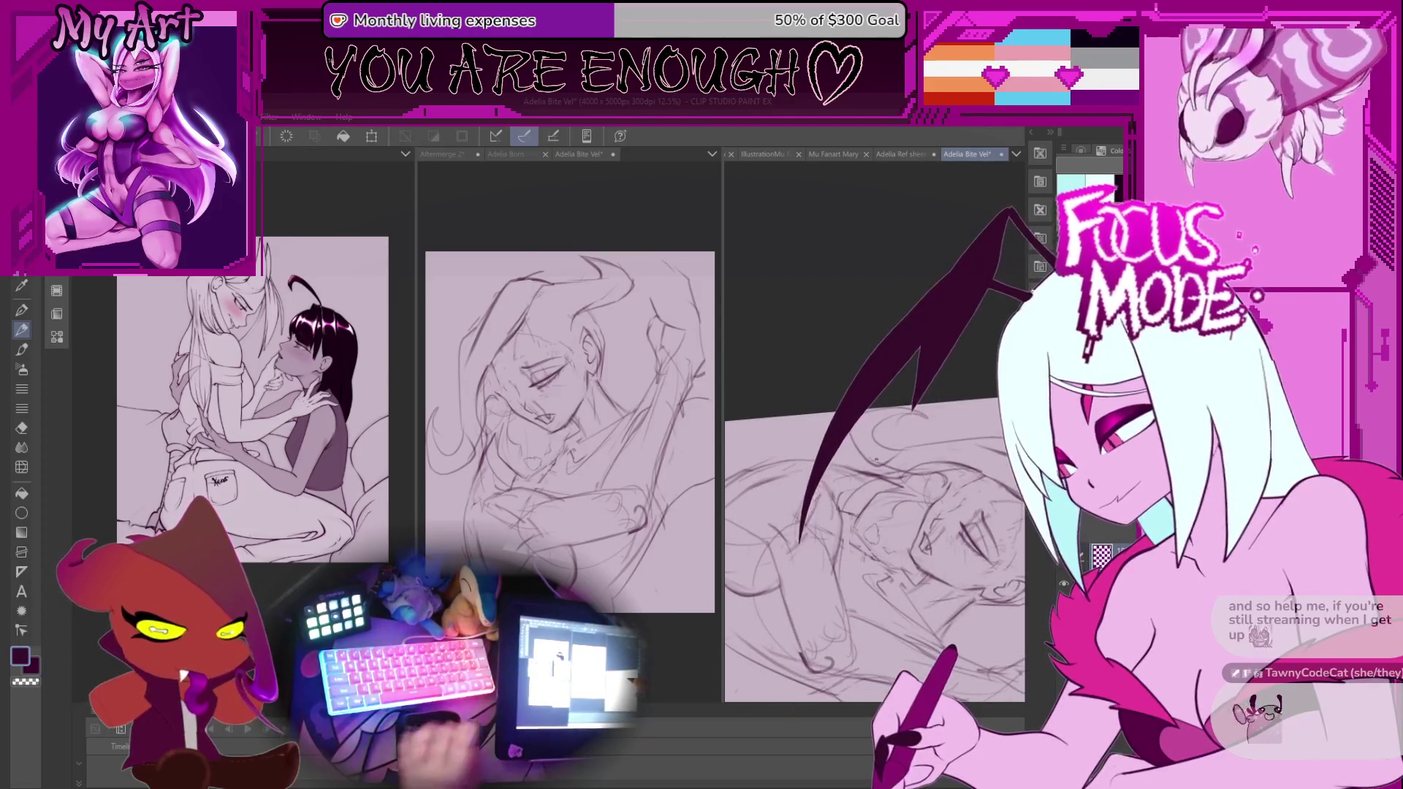
pyautogui.press('-')
pyautogui.press('-')
pyautogui.scroll(-2, 862, 460)
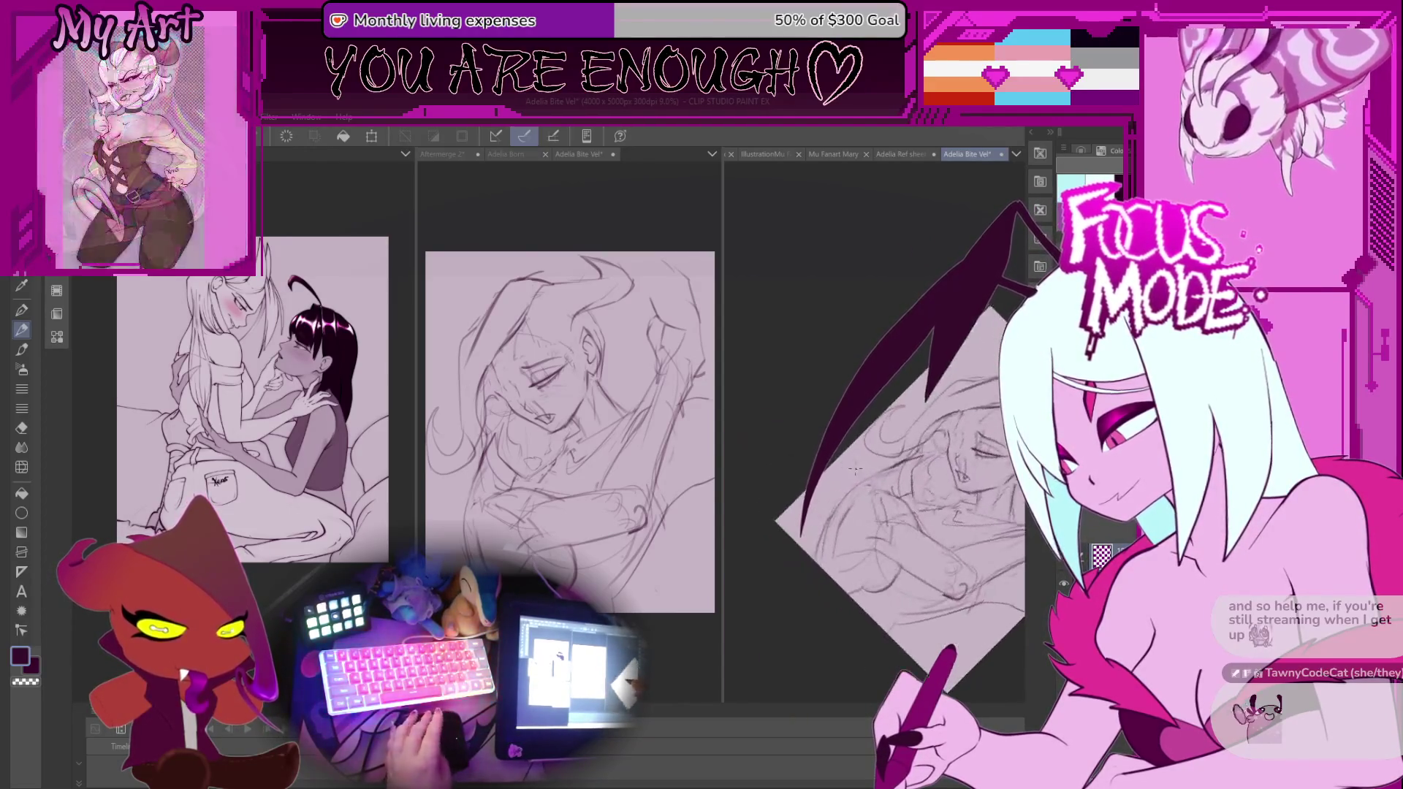
pyautogui.moveTo(847, 466); pyautogui.dragTo(858, 491)
pyautogui.scroll(2, 859, 495)
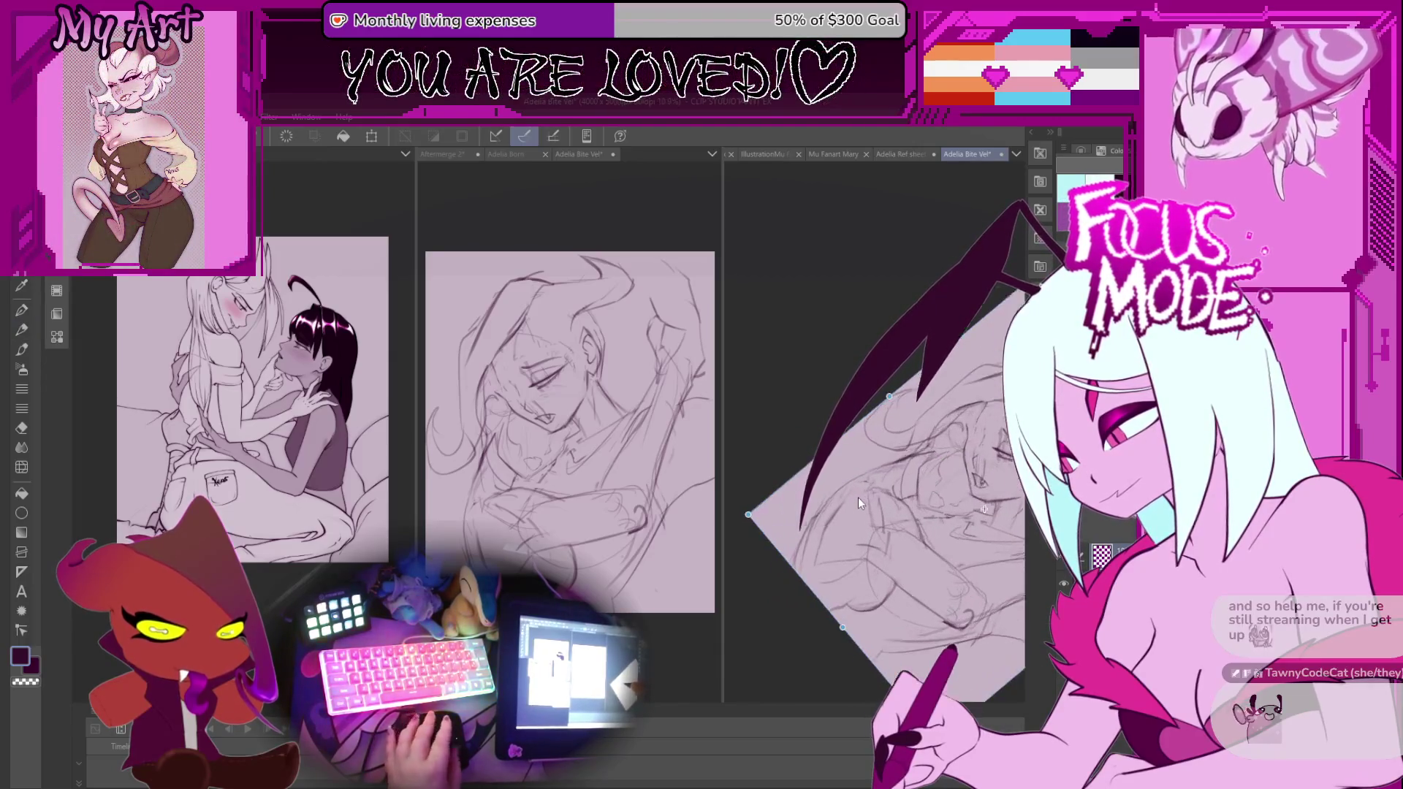
# Free-transform the lasso-selected lower area and commit it.
pyautogui.press('Return')
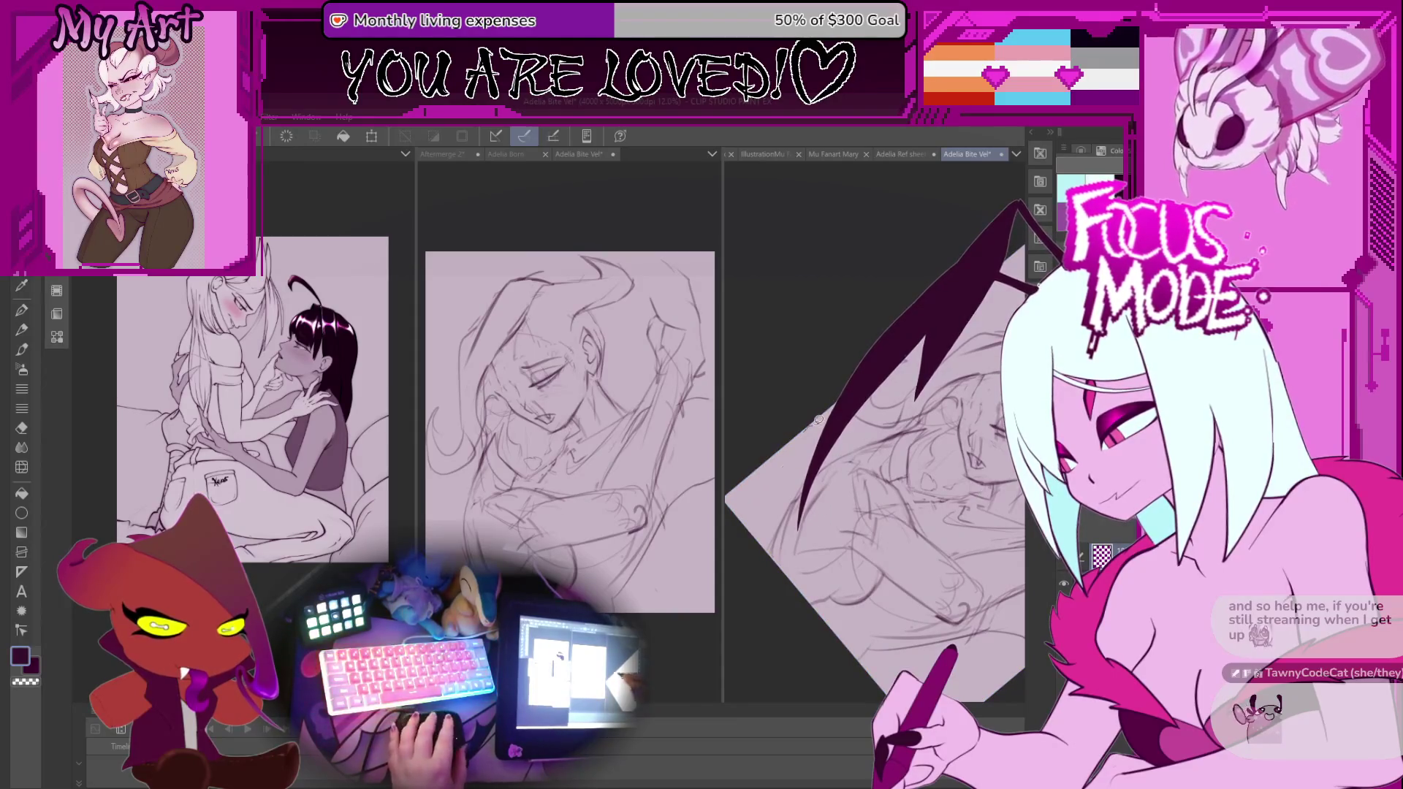
pyautogui.hotkey('ctrl', 't')
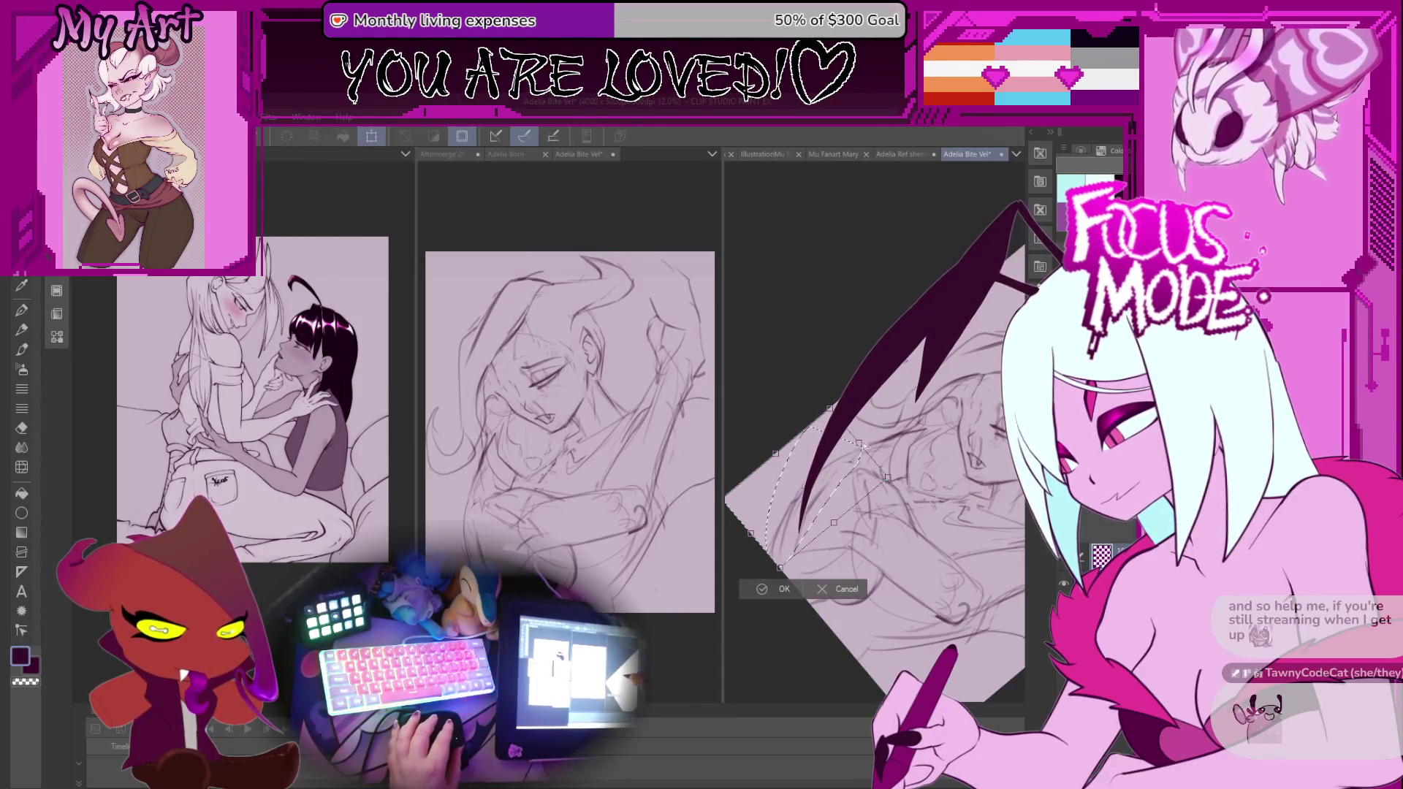
pyautogui.click(788, 588)
pyautogui.scroll(3, 877, 454)
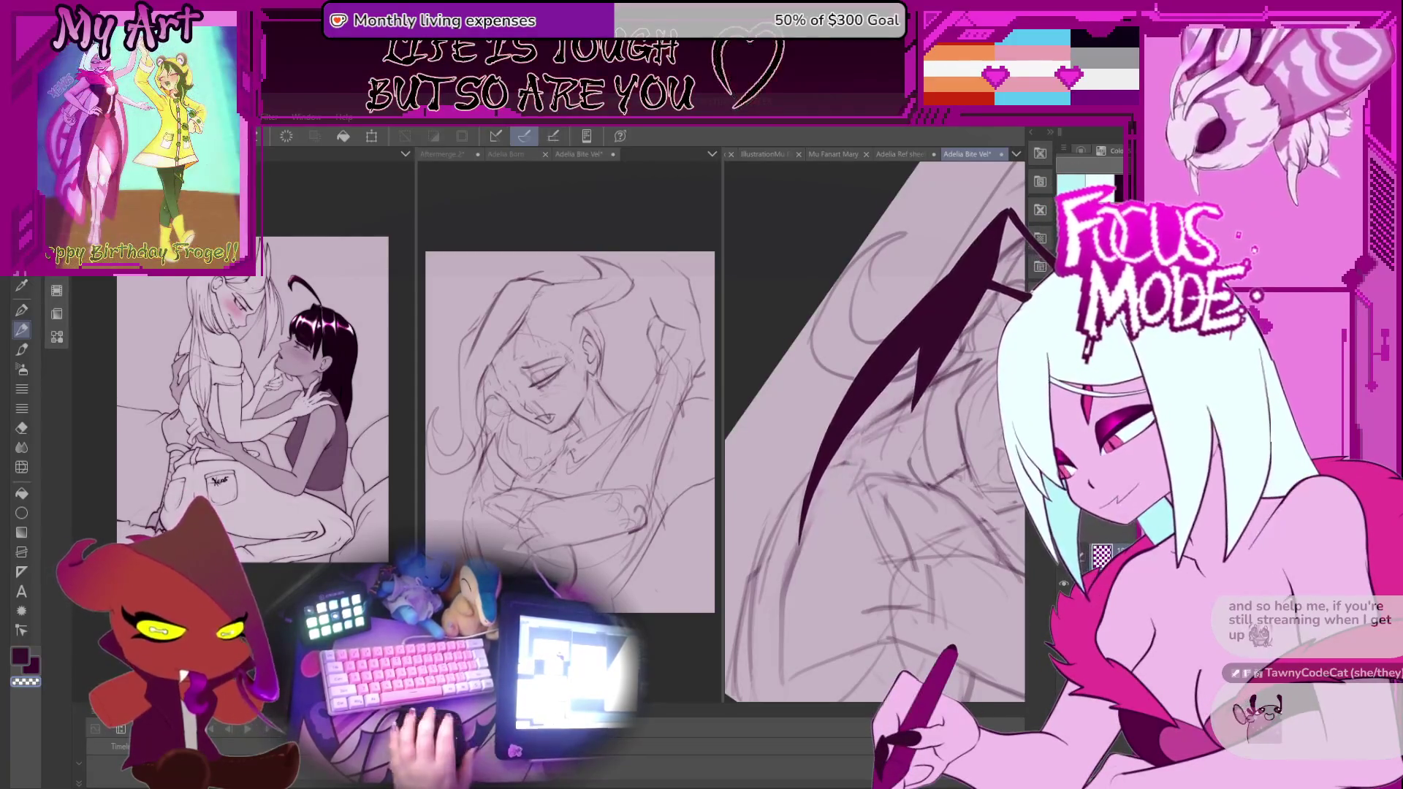
# Zoom in and out and pan to bring more of the face into view.
pyautogui.scroll(5, 865, 472)
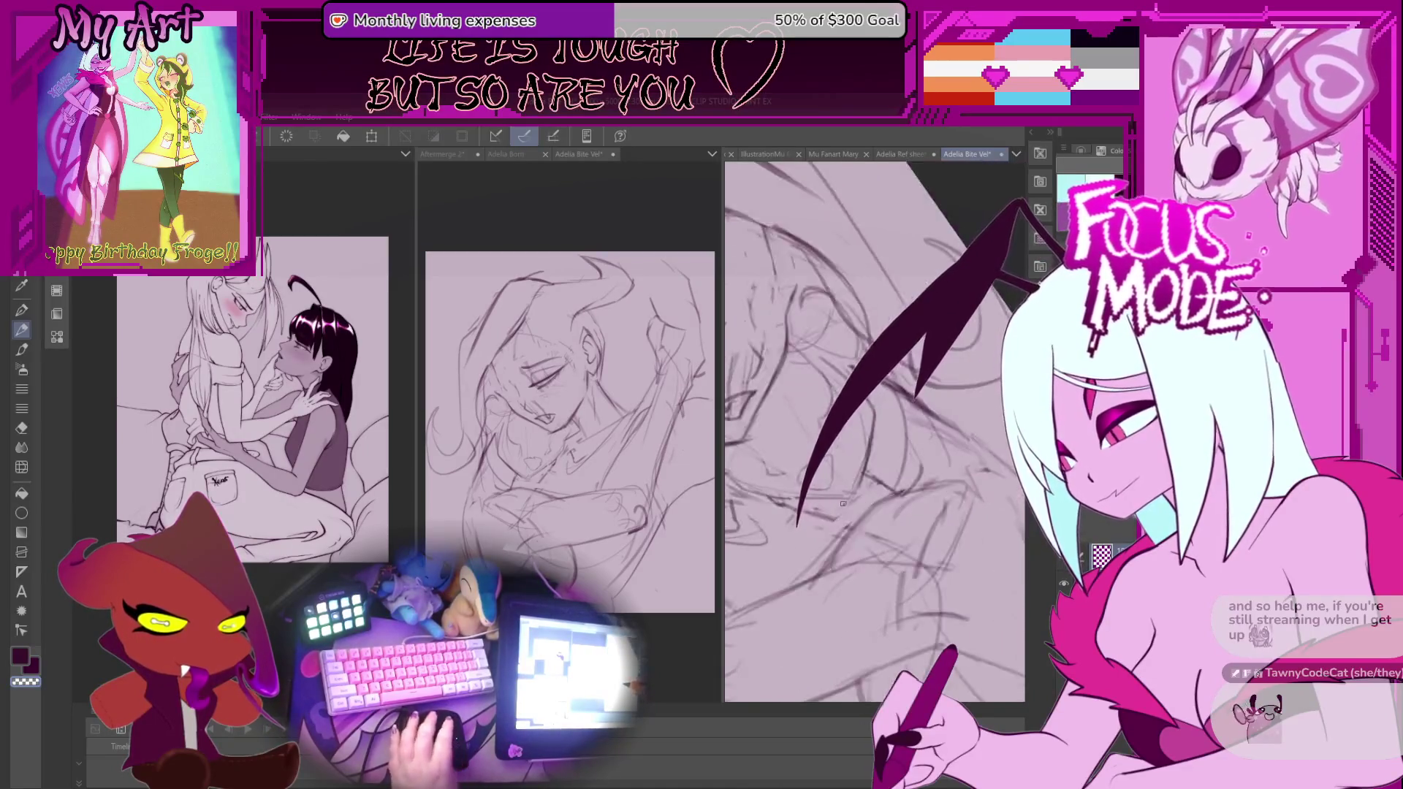
pyautogui.scroll(-4, 857, 520)
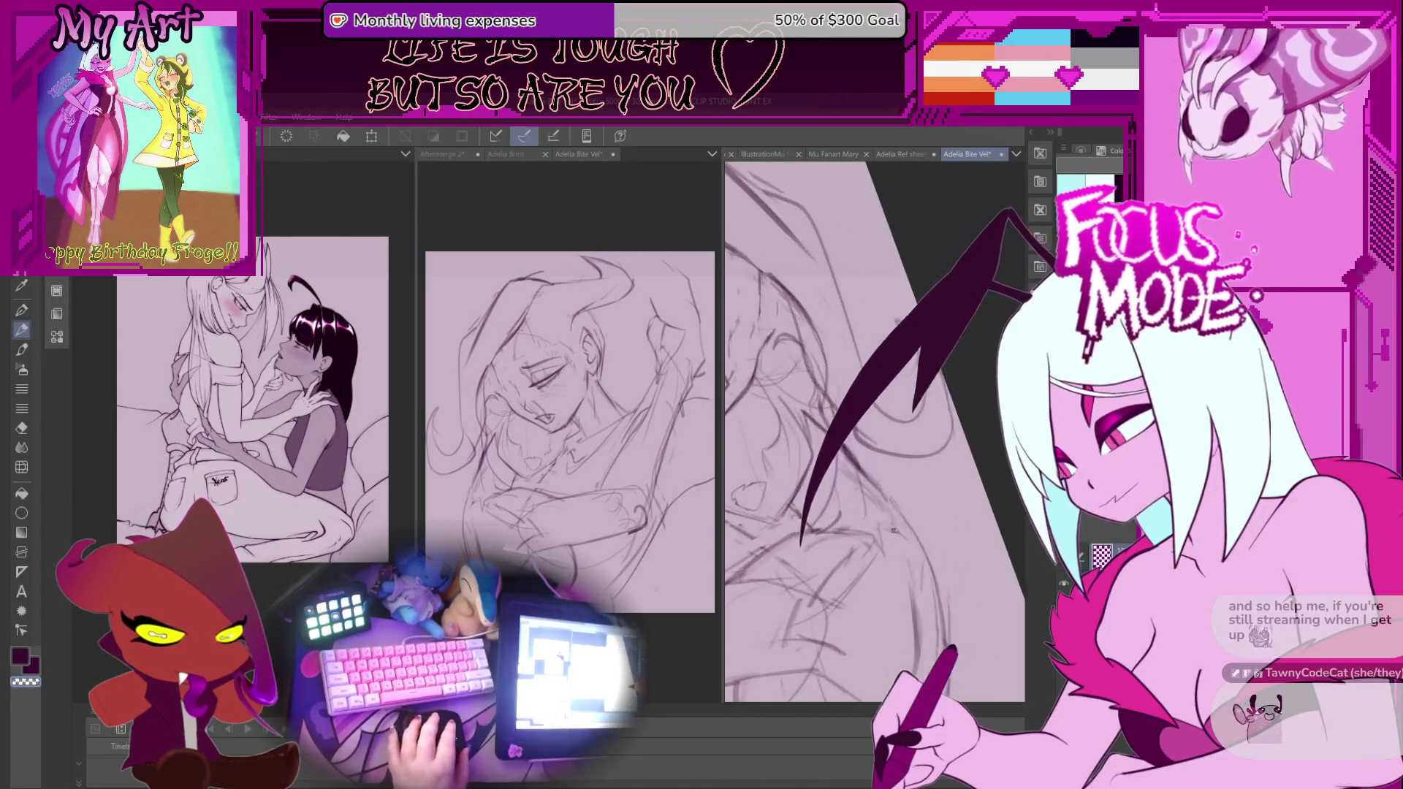
pyautogui.scroll(3, 888, 504)
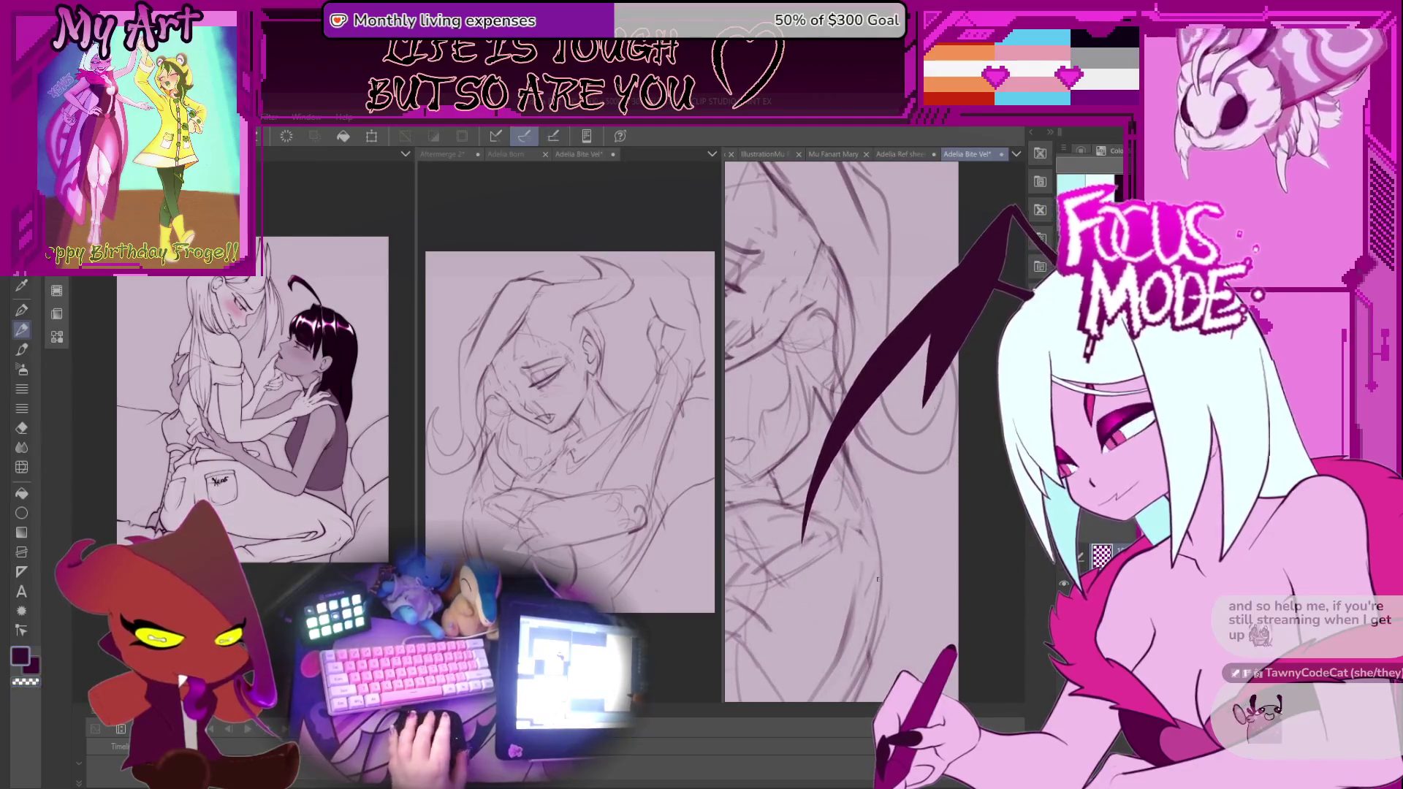
pyautogui.scroll(1, 798, 634)
pyautogui.scroll(-1, 798, 634)
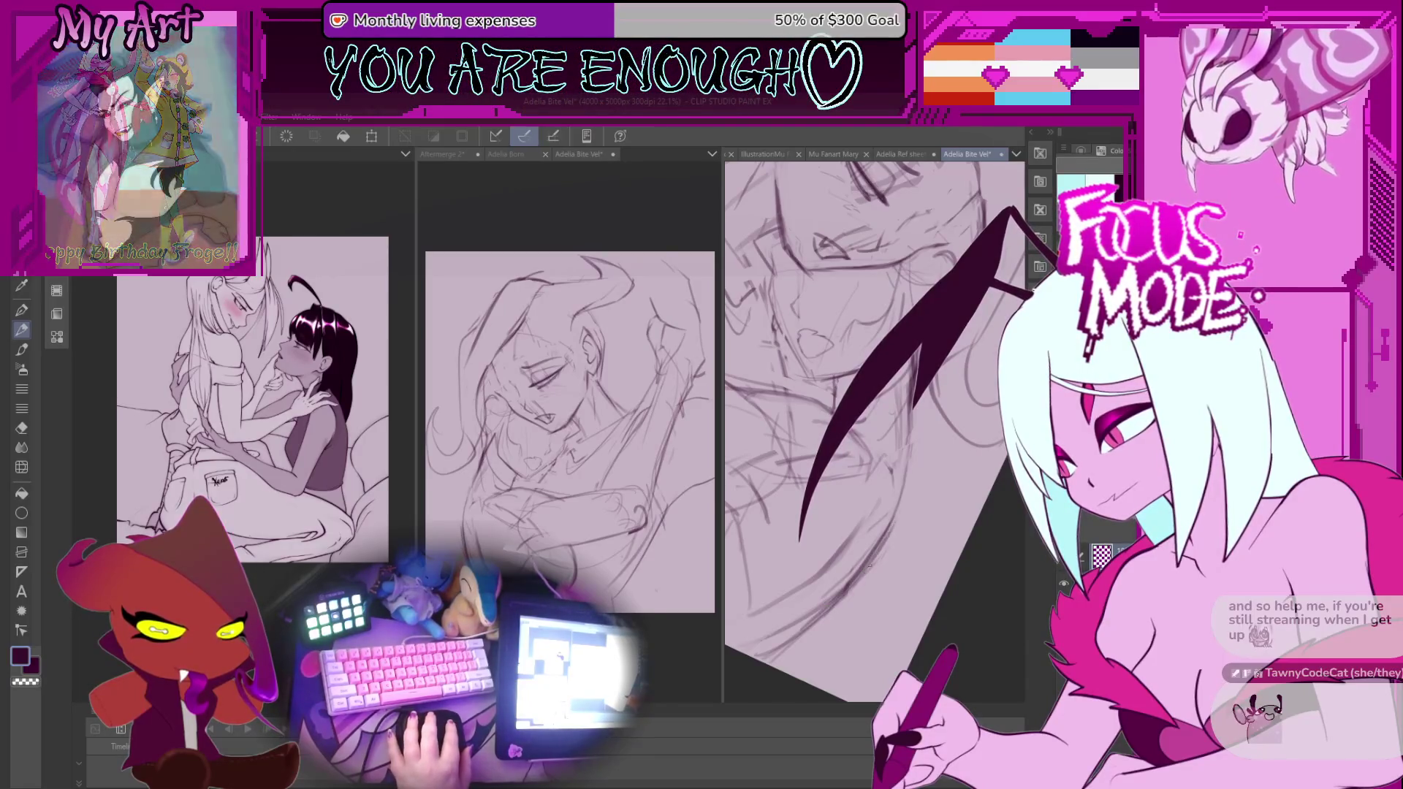
pyautogui.scroll(-1, 848, 593)
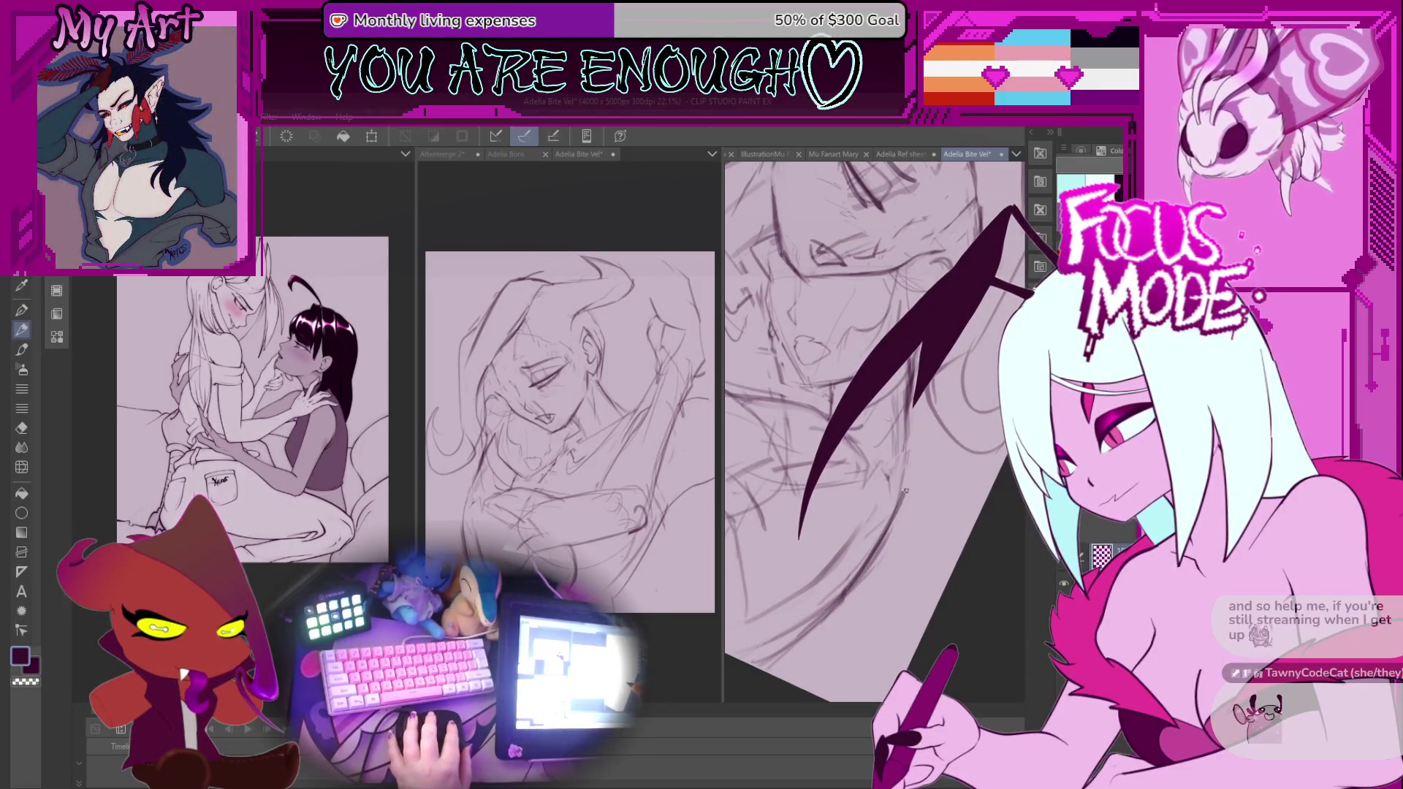
pyautogui.moveTo(904, 492); pyautogui.dragTo(897, 536)
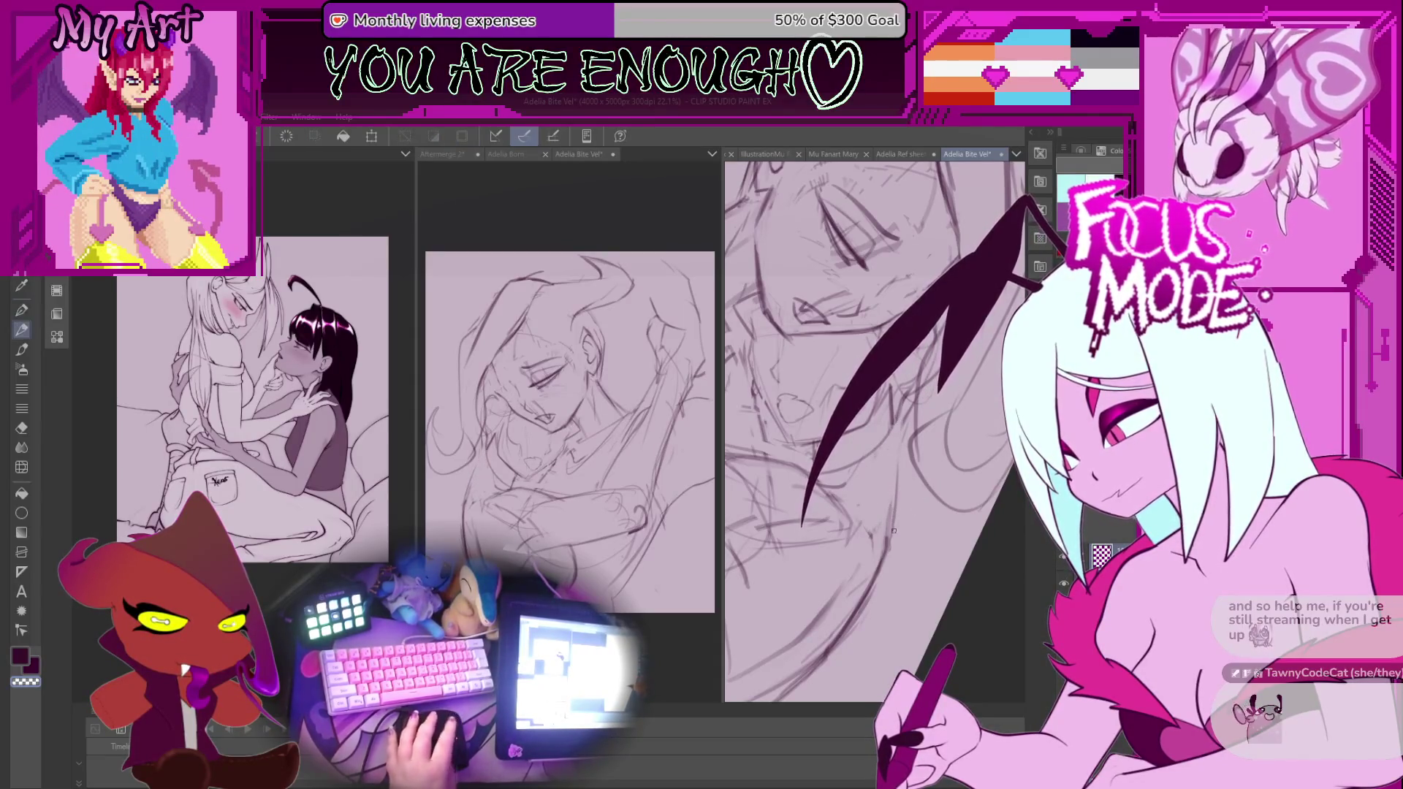
pyautogui.scroll(-1, 888, 504)
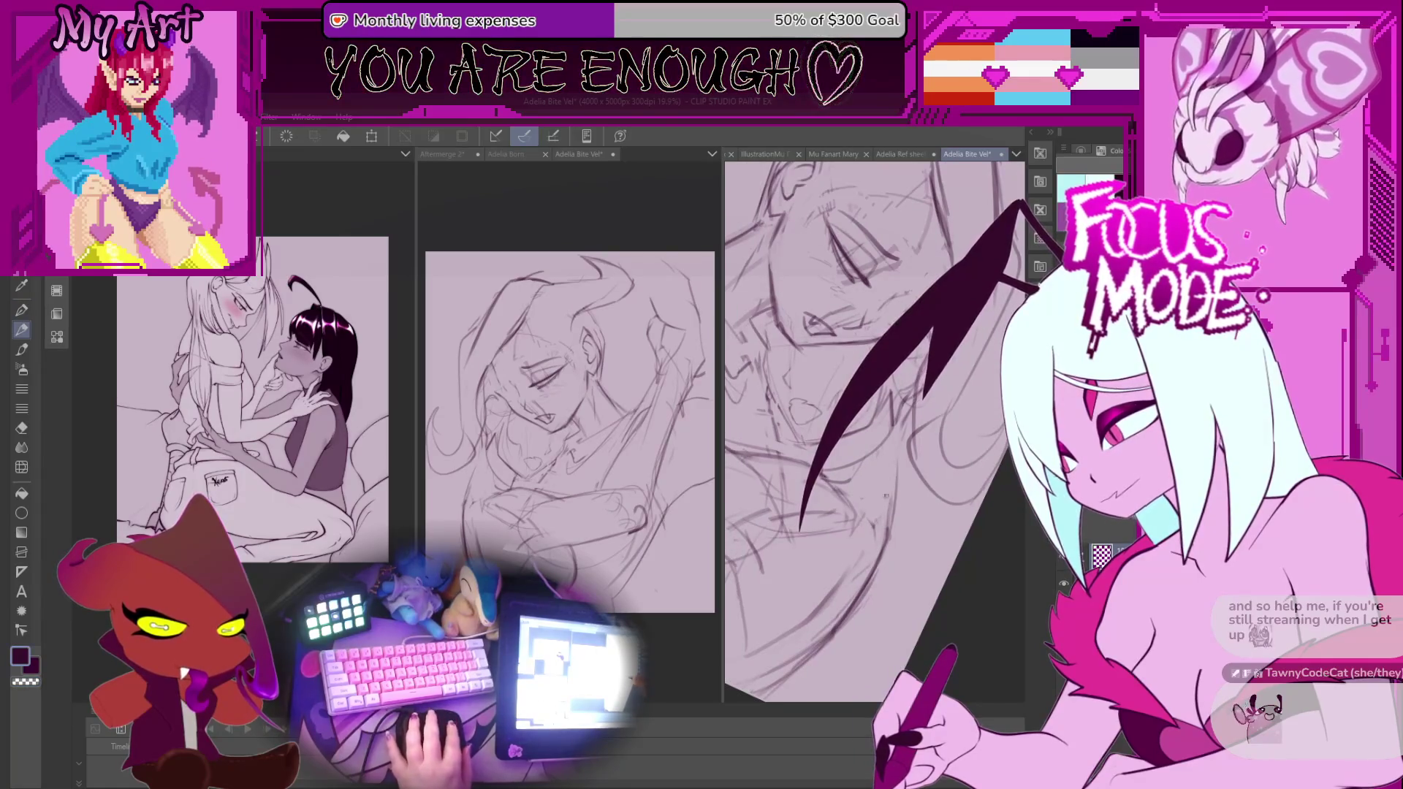
pyautogui.scroll(-1, 895, 431)
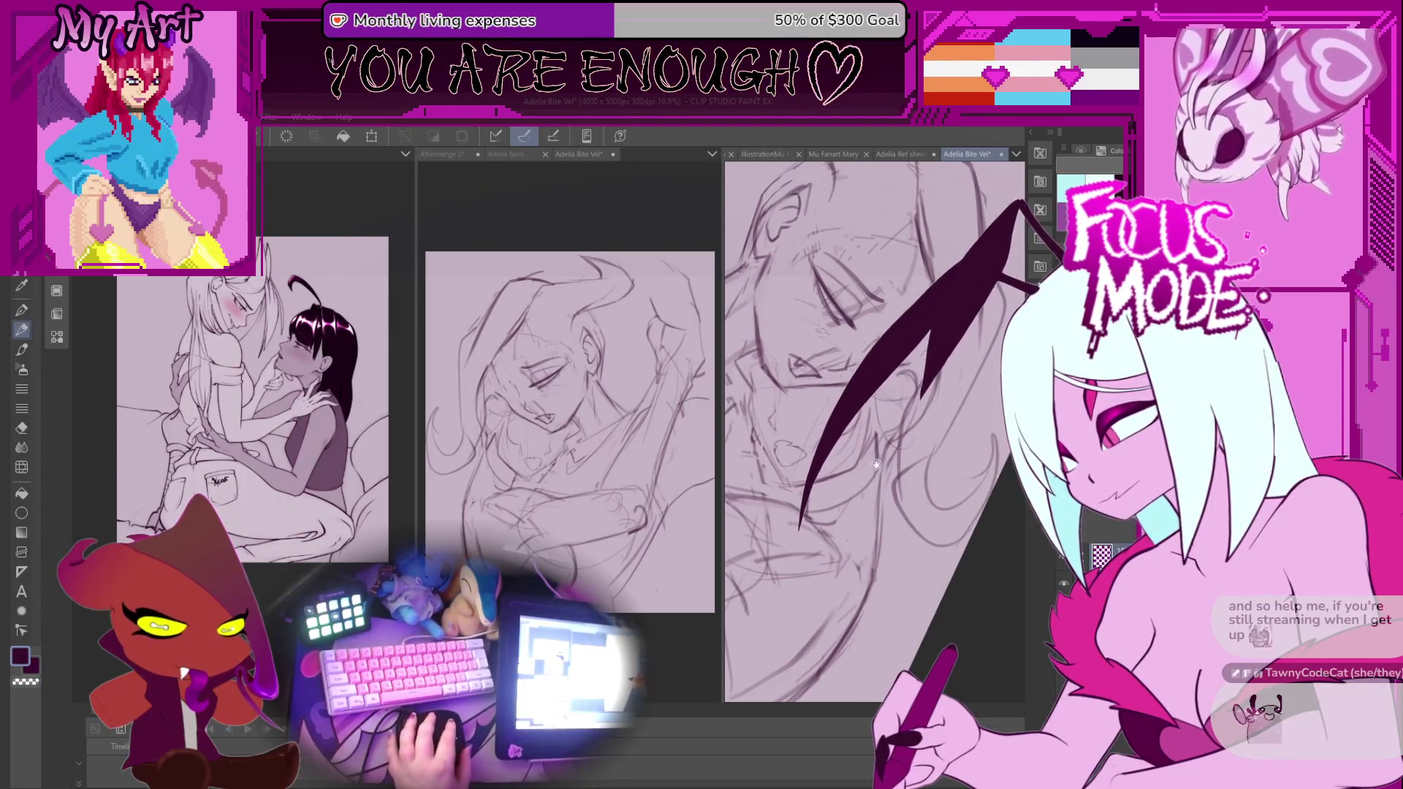
pyautogui.scroll(-1, 891, 475)
pyautogui.scroll(-1, 892, 477)
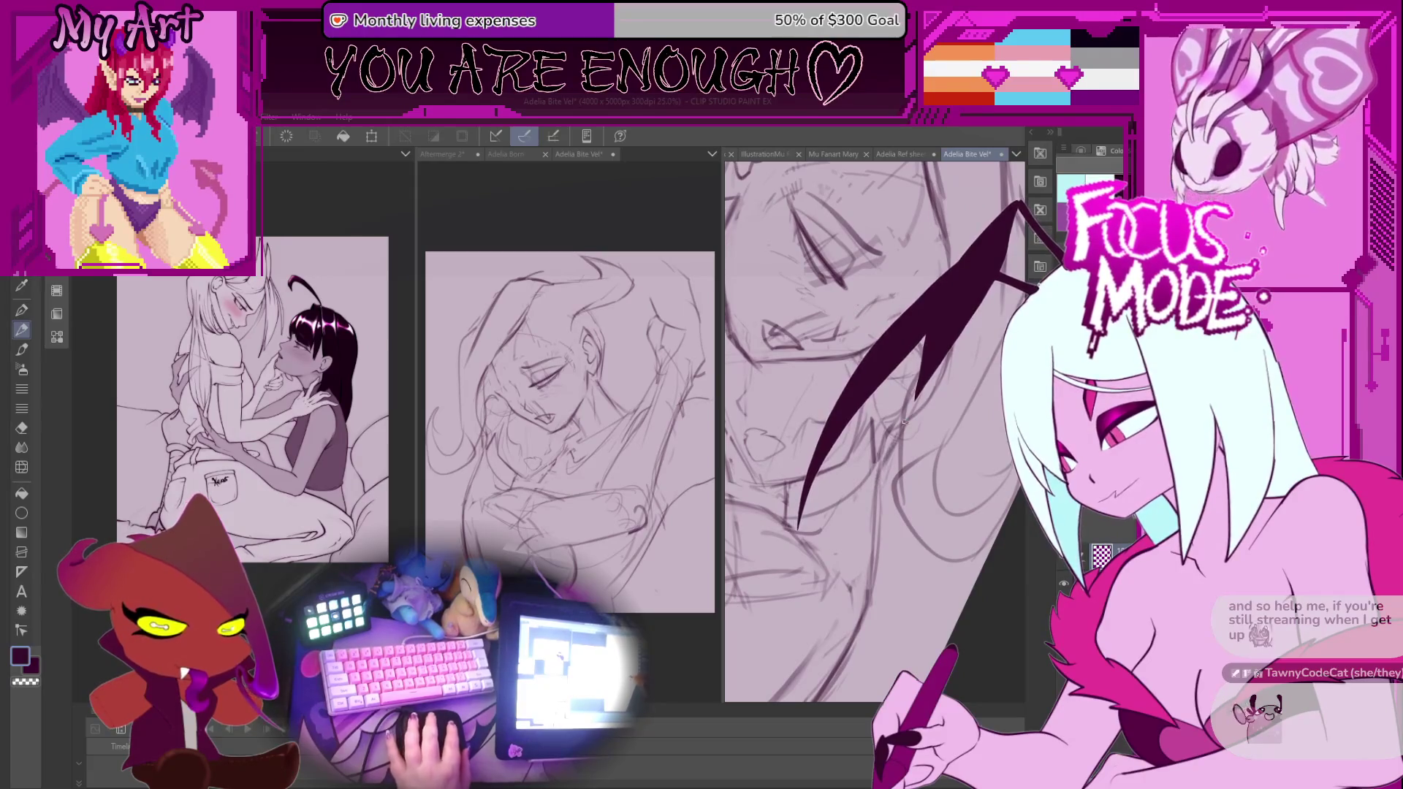
pyautogui.scroll(-4, 891, 477)
pyautogui.scroll(4, 824, 484)
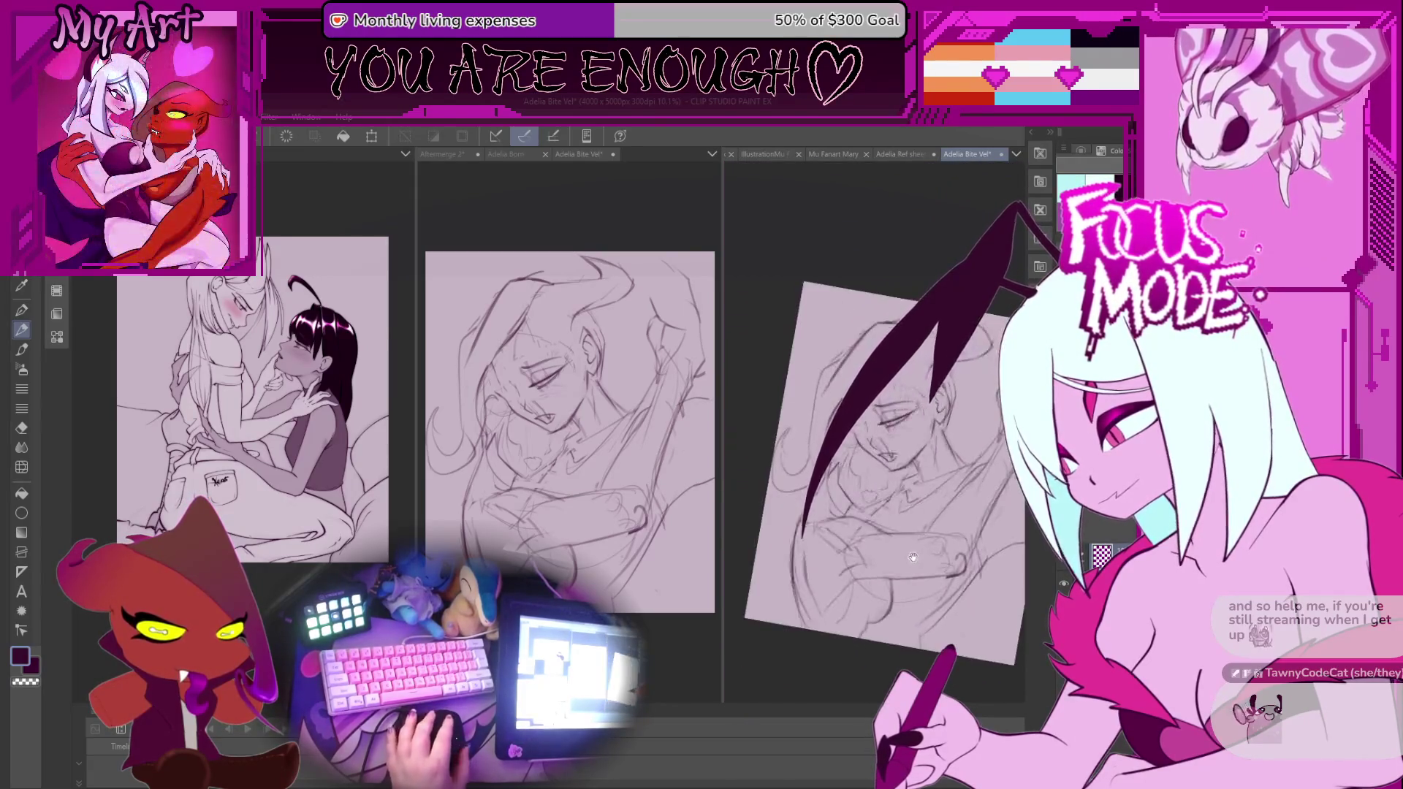
pyautogui.scroll(3, 823, 485)
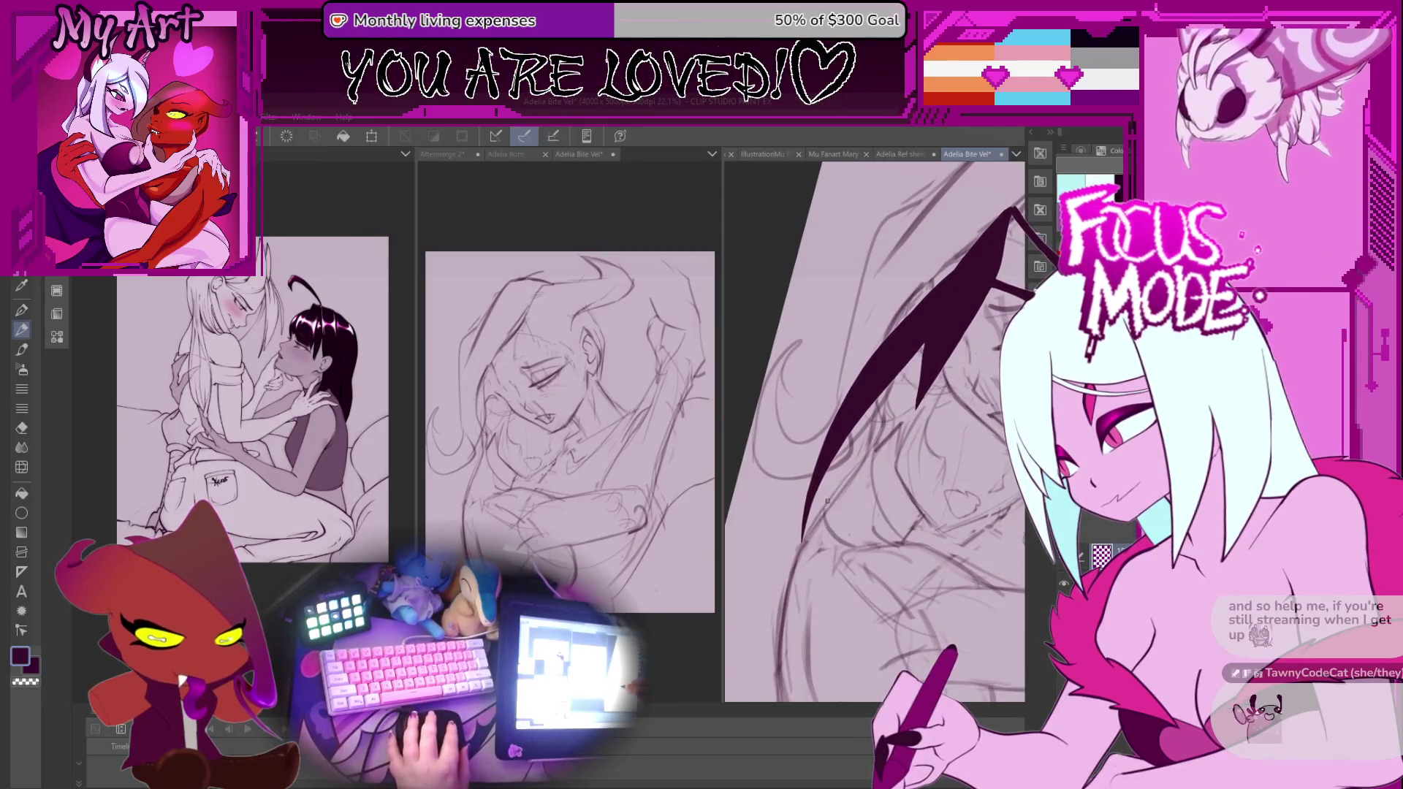
# Sketch rough pencil strokes along the figure's shoulder and arm.
pyautogui.moveTo(794, 562)
pyautogui.mouseDown()
pyautogui.moveTo(849, 618)
pyautogui.moveTo(814, 592)
pyautogui.mouseUp()
pyautogui.moveTo(831, 543)
pyautogui.mouseDown()
pyautogui.moveTo(811, 511)
pyautogui.moveTo(835, 653)
pyautogui.mouseUp()
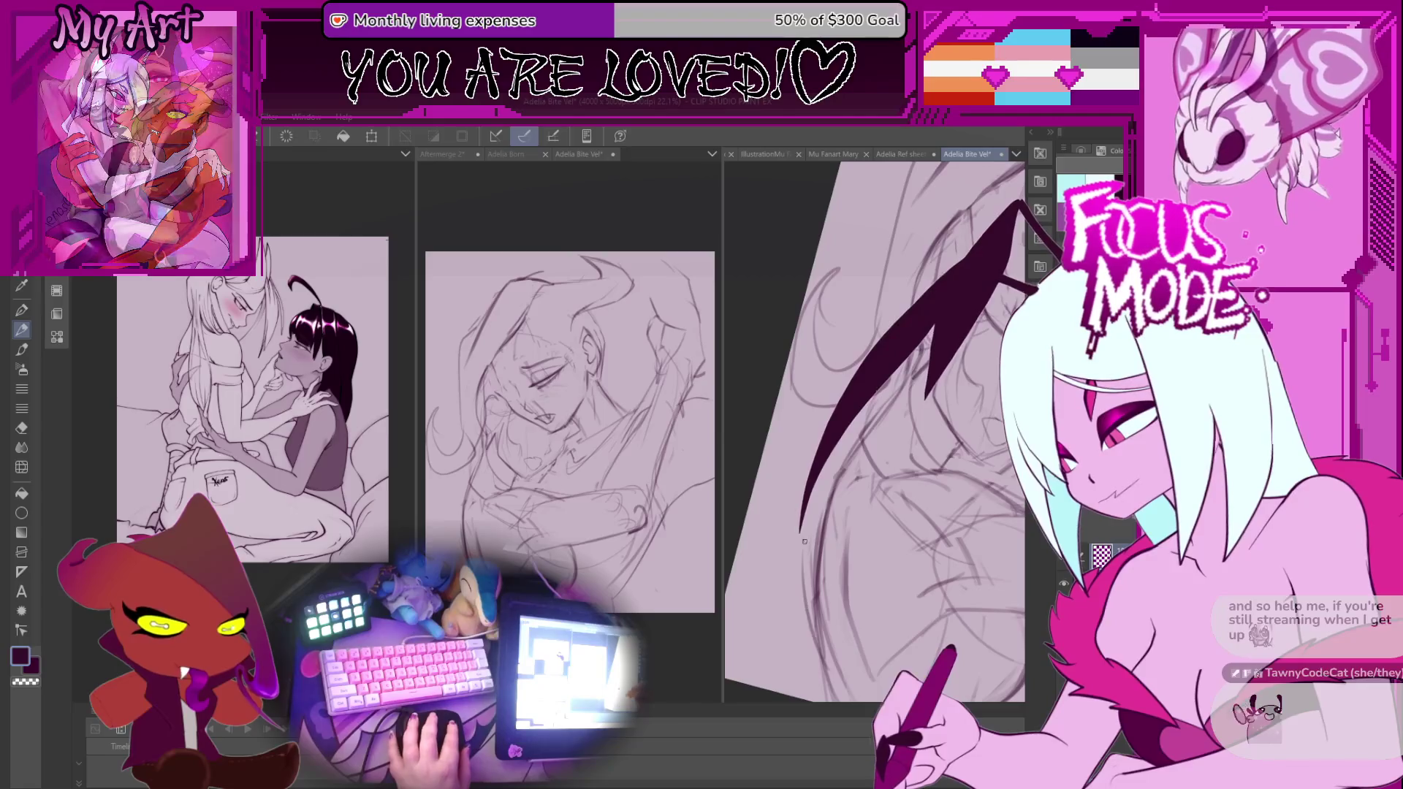
pyautogui.moveTo(829, 431); pyautogui.dragTo(816, 516)
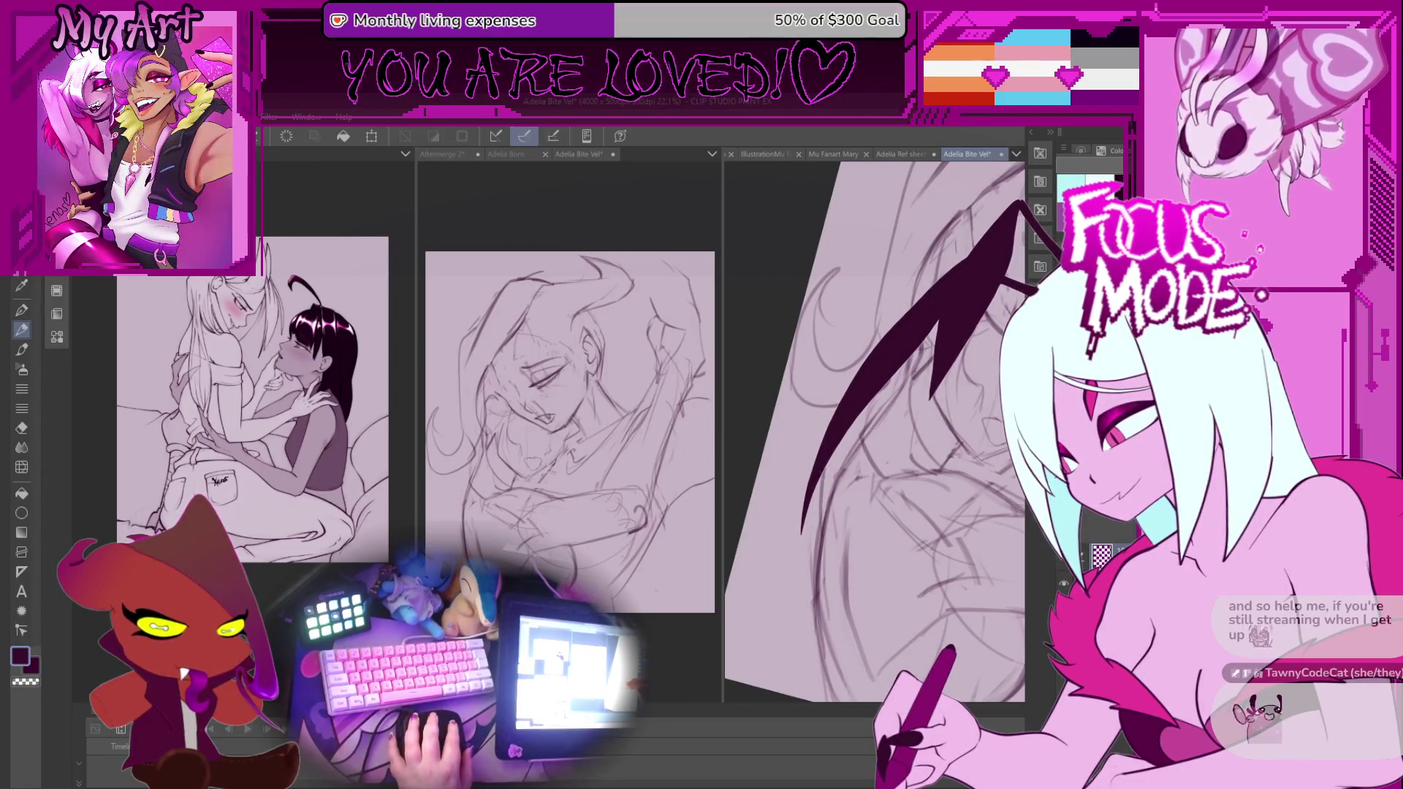
pyautogui.moveTo(851, 423); pyautogui.dragTo(802, 535)
pyautogui.scroll(-2, 875, 432)
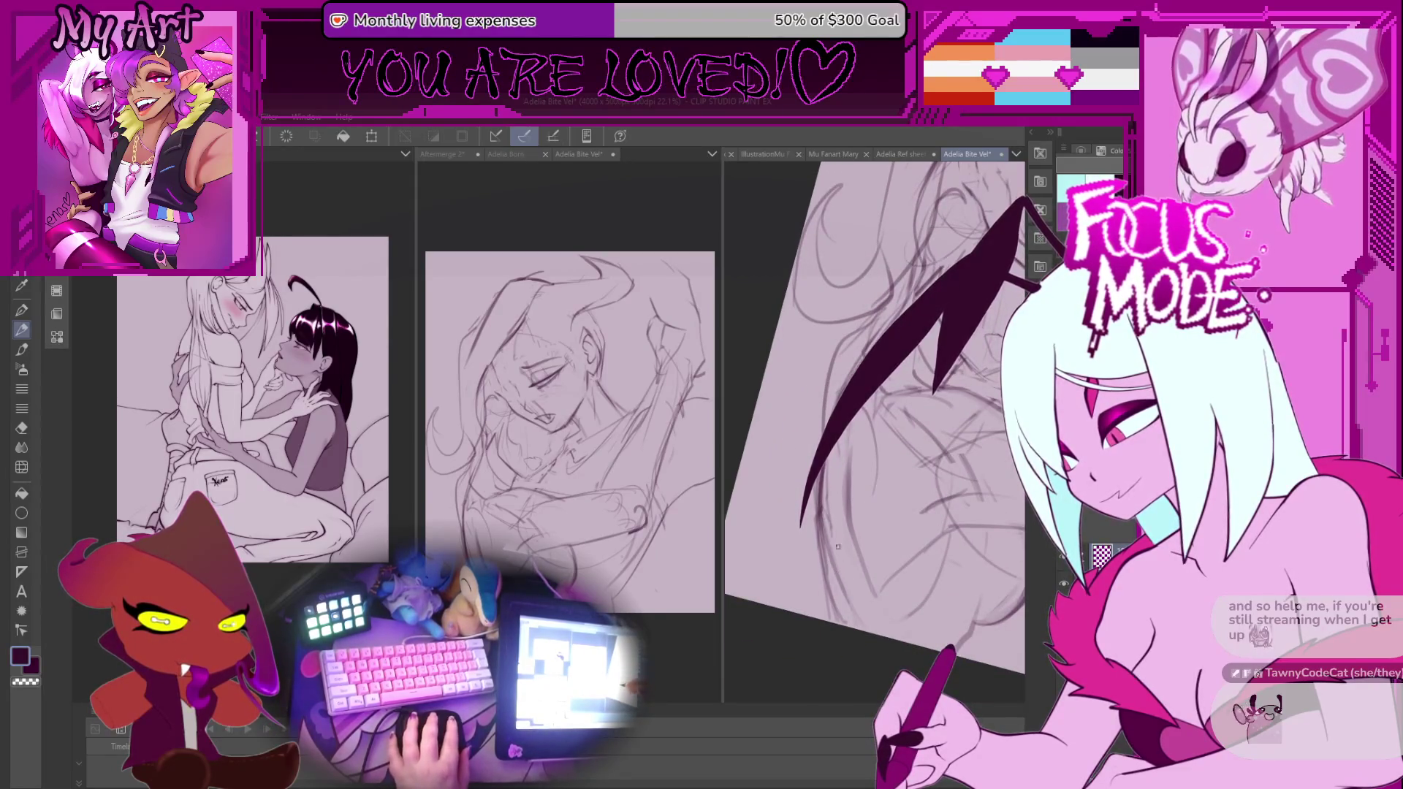
pyautogui.scroll(-3, 890, 440)
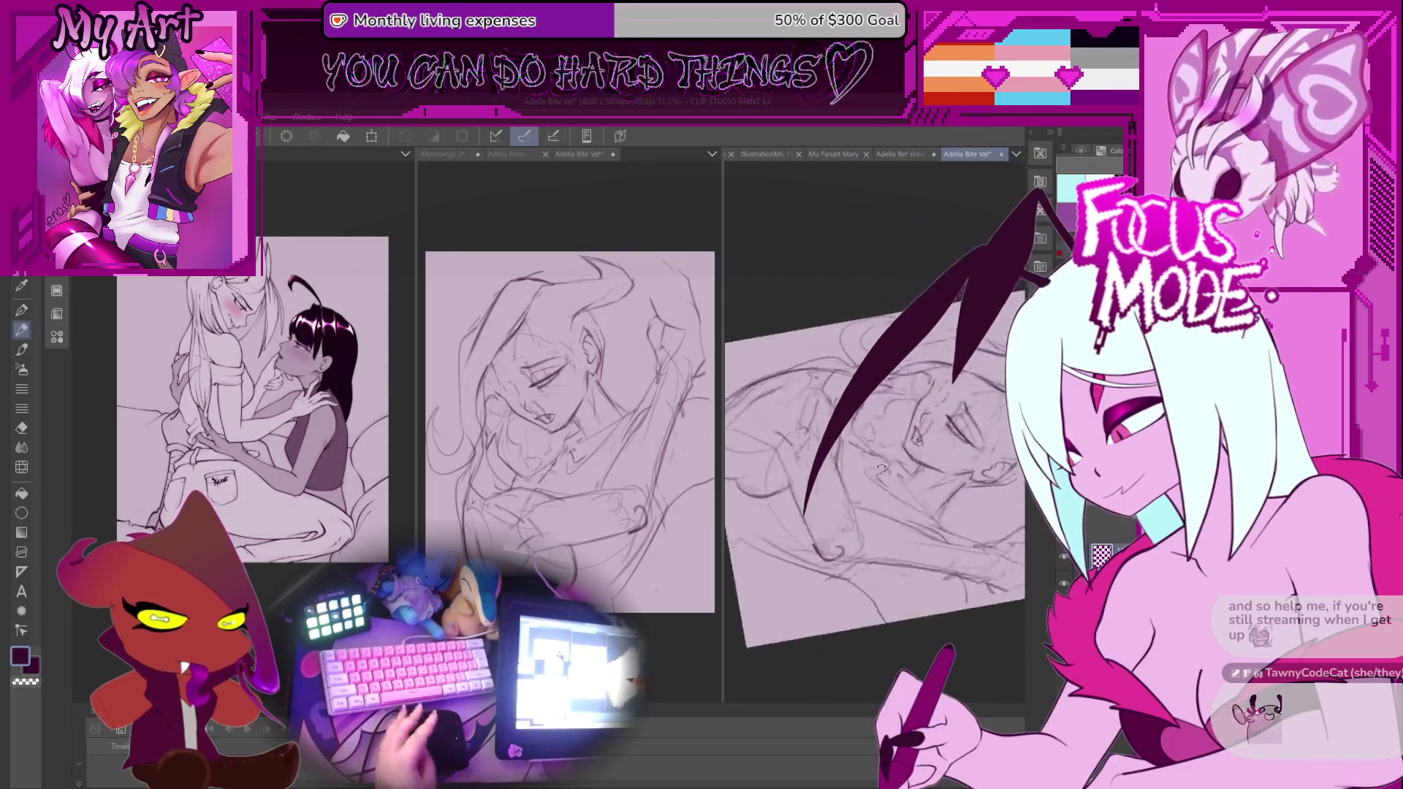
# Tilt and pan the page to centre the figures and rotate it back toward upright.
pyautogui.moveTo(891, 441); pyautogui.dragTo(913, 473)
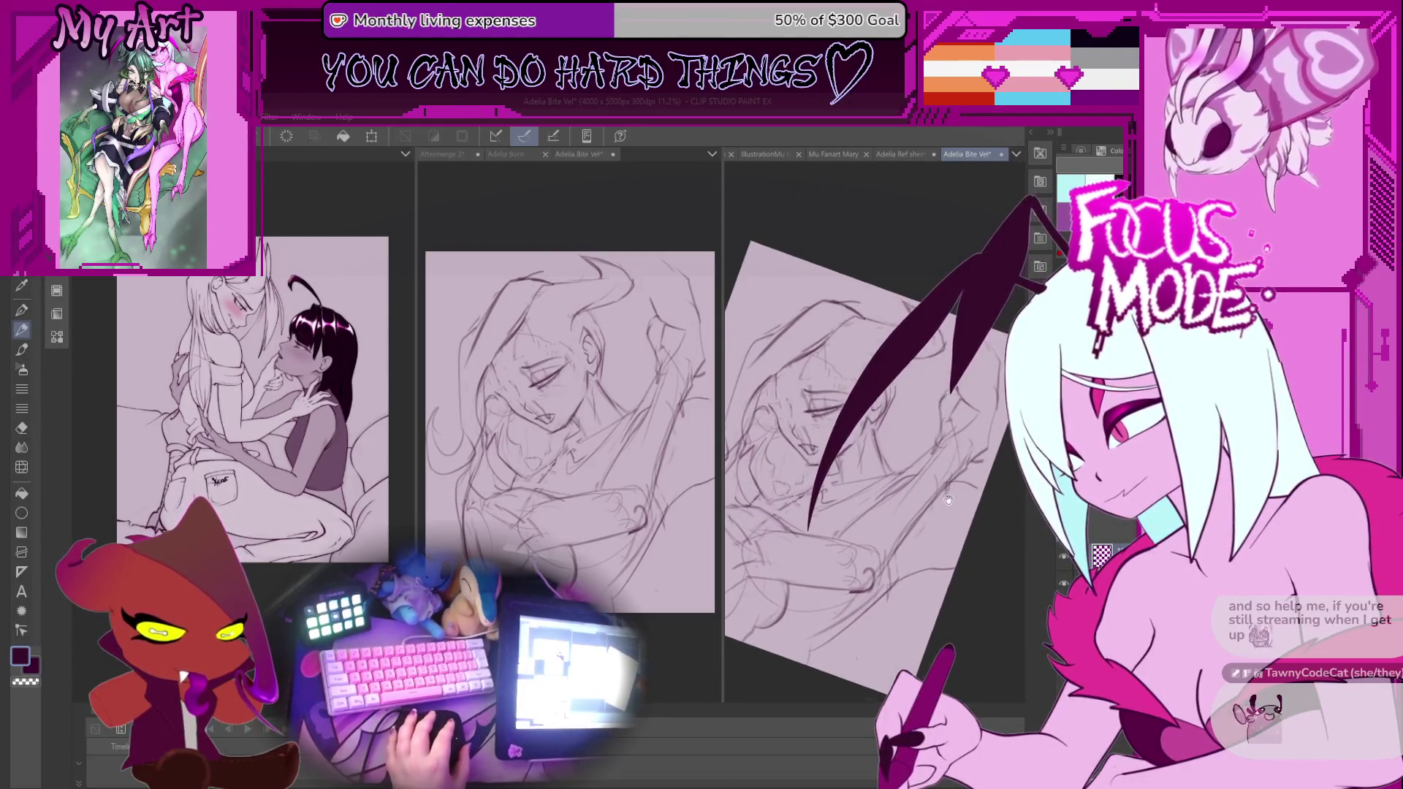
pyautogui.scroll(4, 948, 499)
pyautogui.scroll(-3, 919, 583)
pyautogui.moveTo(919, 583); pyautogui.dragTo(908, 561)
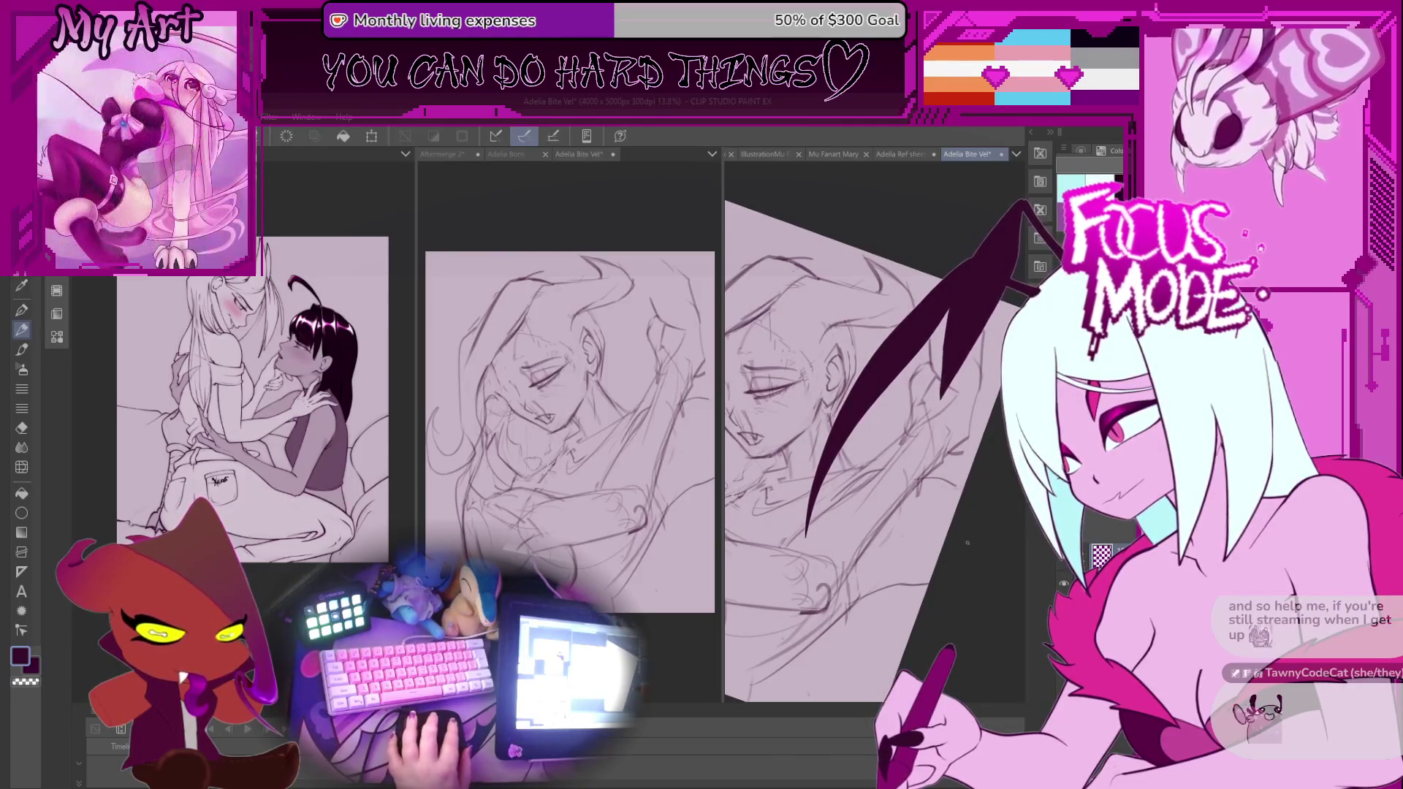
pyautogui.scroll(4, 914, 512)
pyautogui.moveTo(827, 601); pyautogui.dragTo(888, 571)
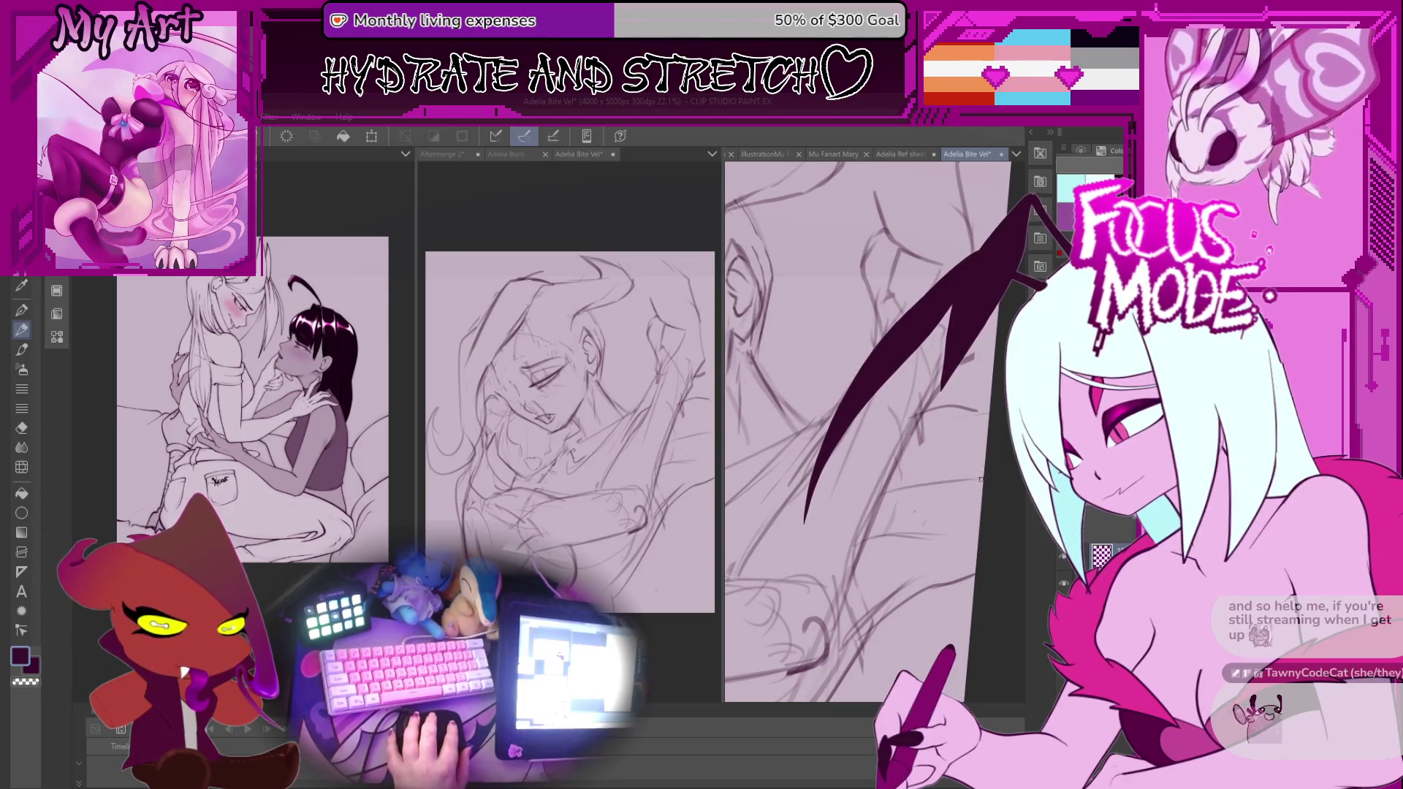
pyautogui.moveTo(873, 514)
pyautogui.mouseDown()
pyautogui.moveTo(934, 464)
pyautogui.moveTo(941, 540)
pyautogui.moveTo(945, 462)
pyautogui.mouseUp()
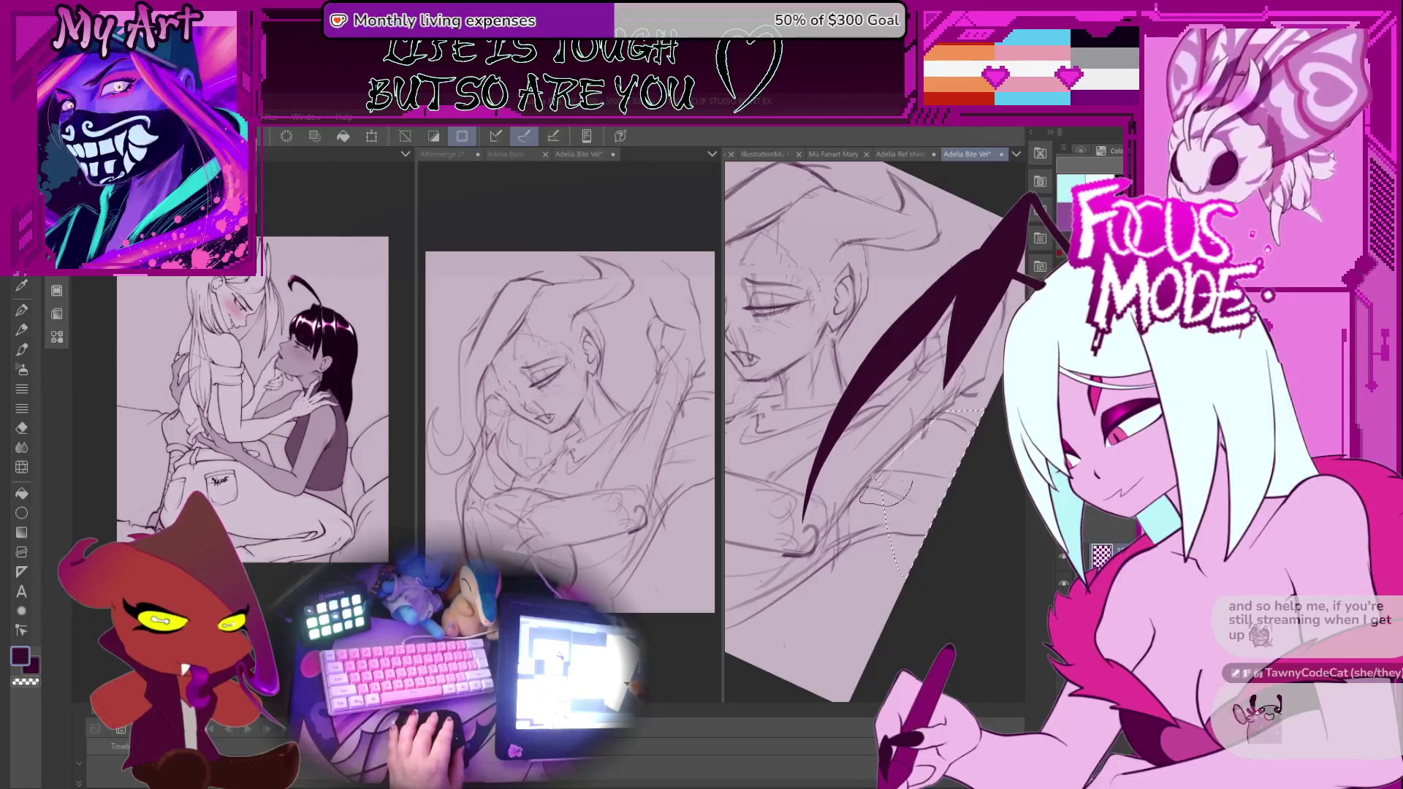
# Stretch the lassoed arm patch outward at the top-right, skew its right side down, and commit.
pyautogui.hotkey('ctrl', 't')
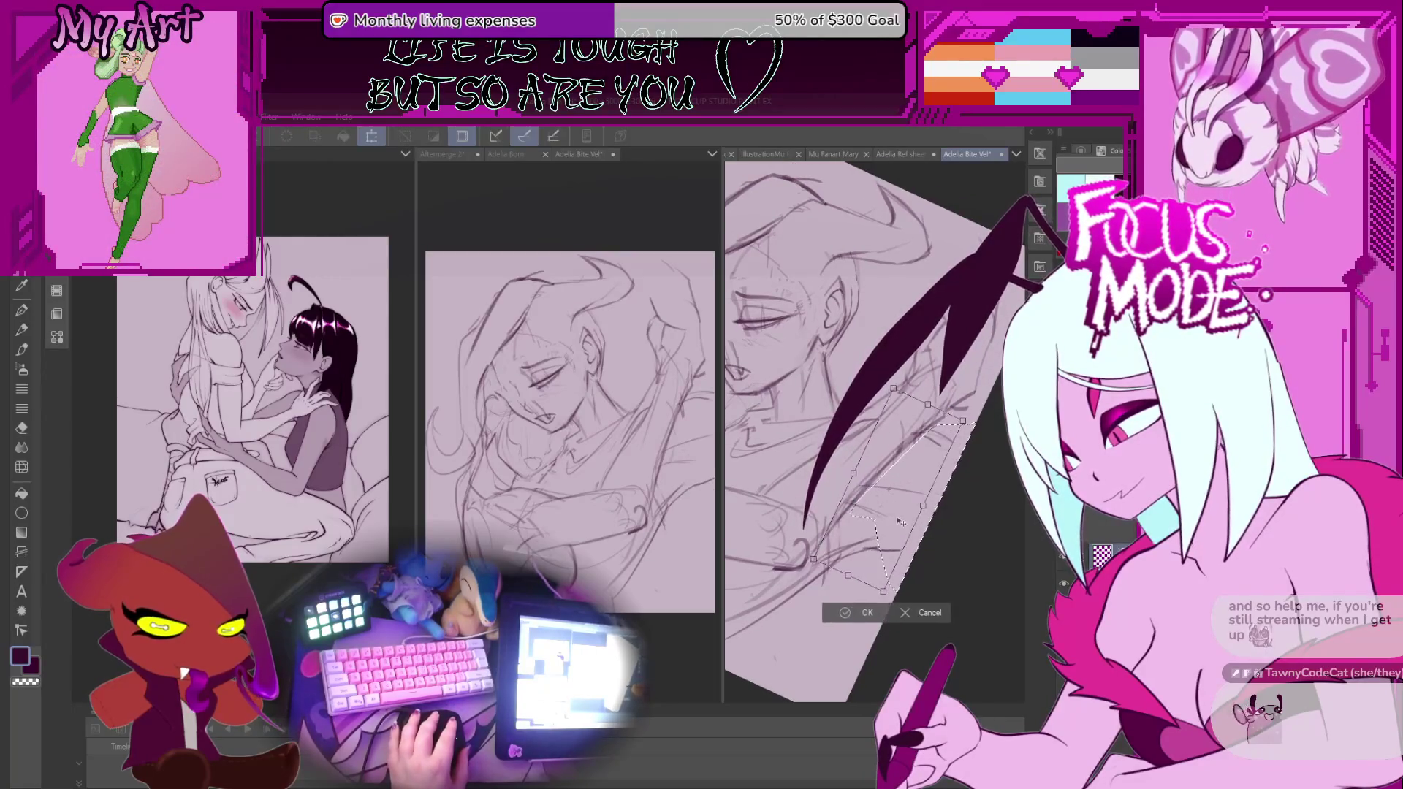
pyautogui.moveTo(963, 422); pyautogui.dragTo(985, 436)
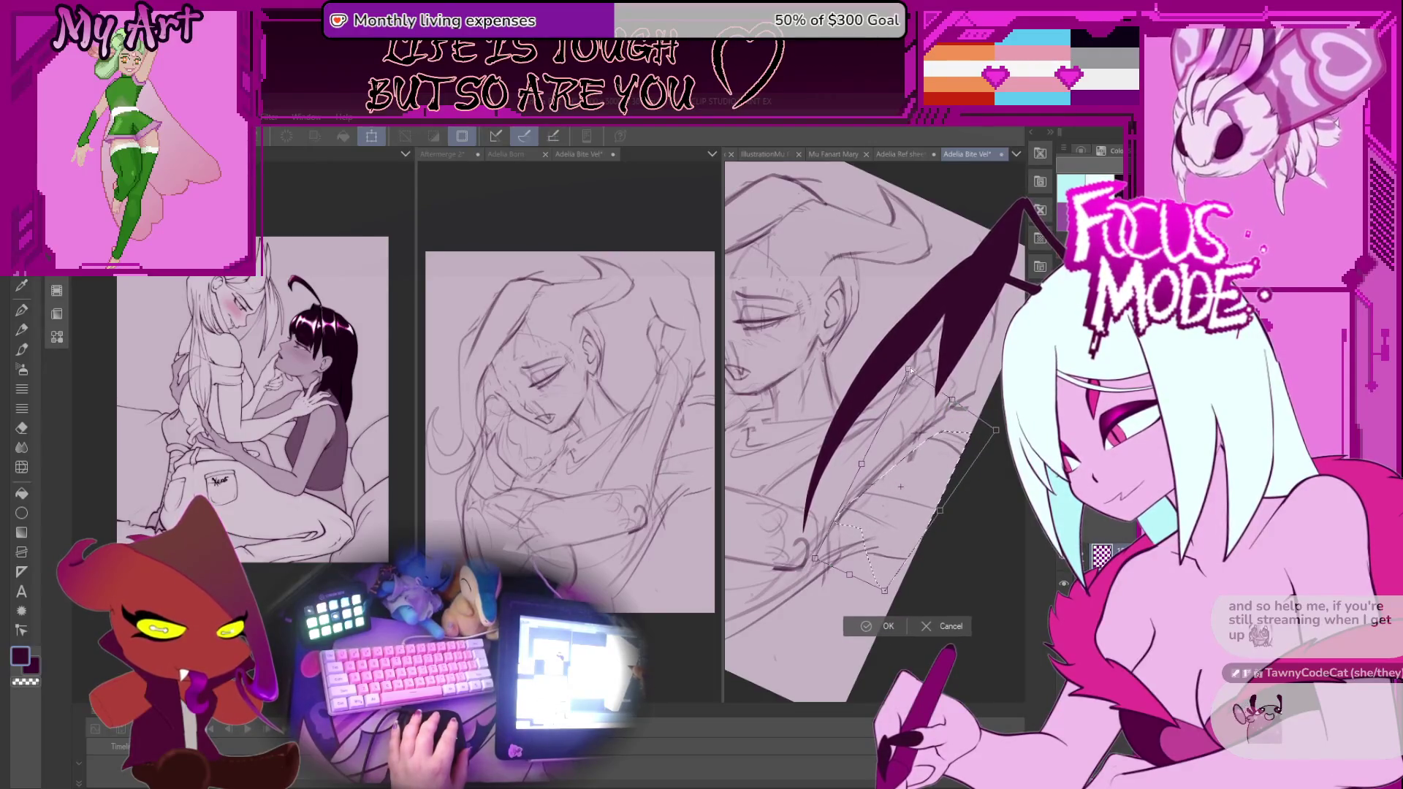
pyautogui.moveTo(940, 509); pyautogui.dragTo(936, 518)
pyautogui.moveTo(849, 508); pyautogui.dragTo(862, 451)
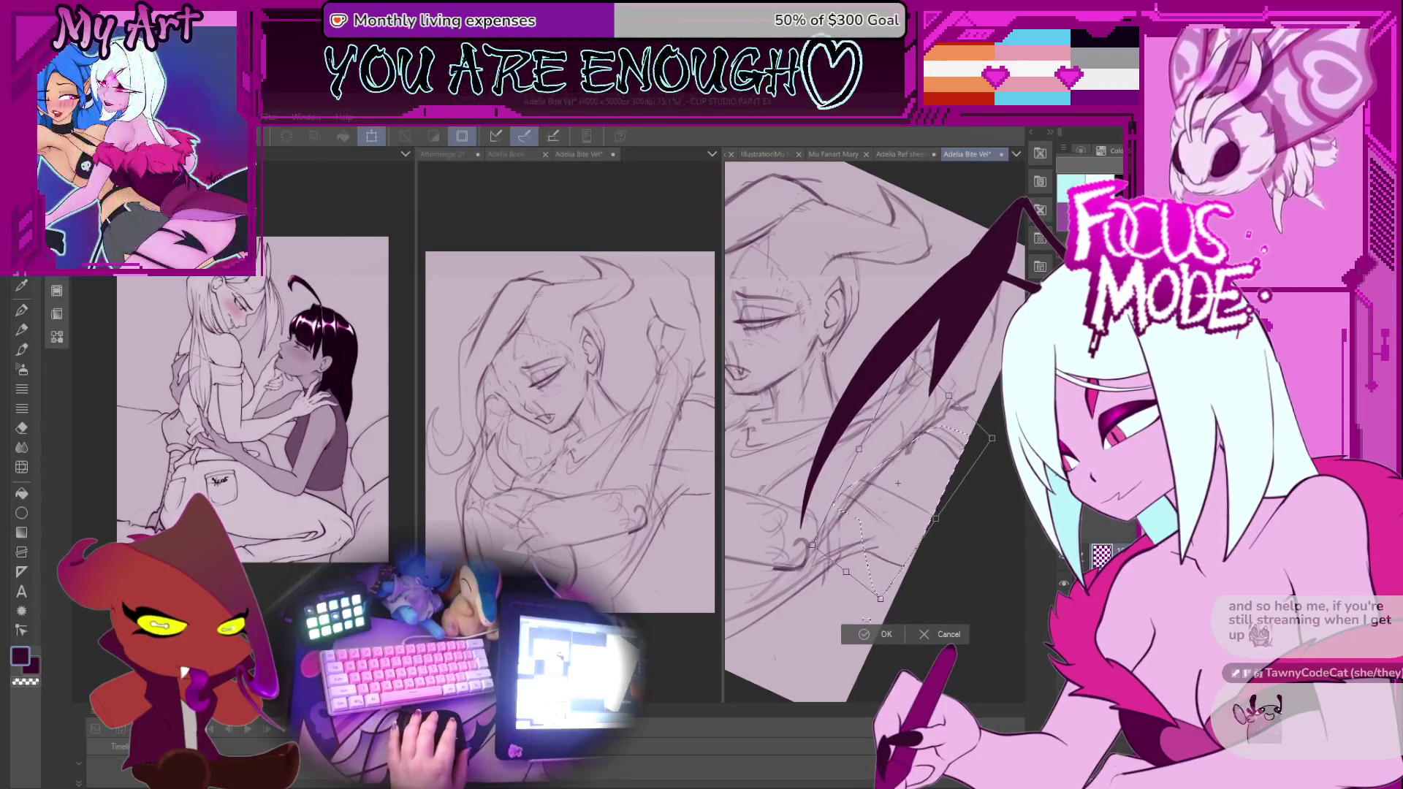
pyautogui.click(882, 634)
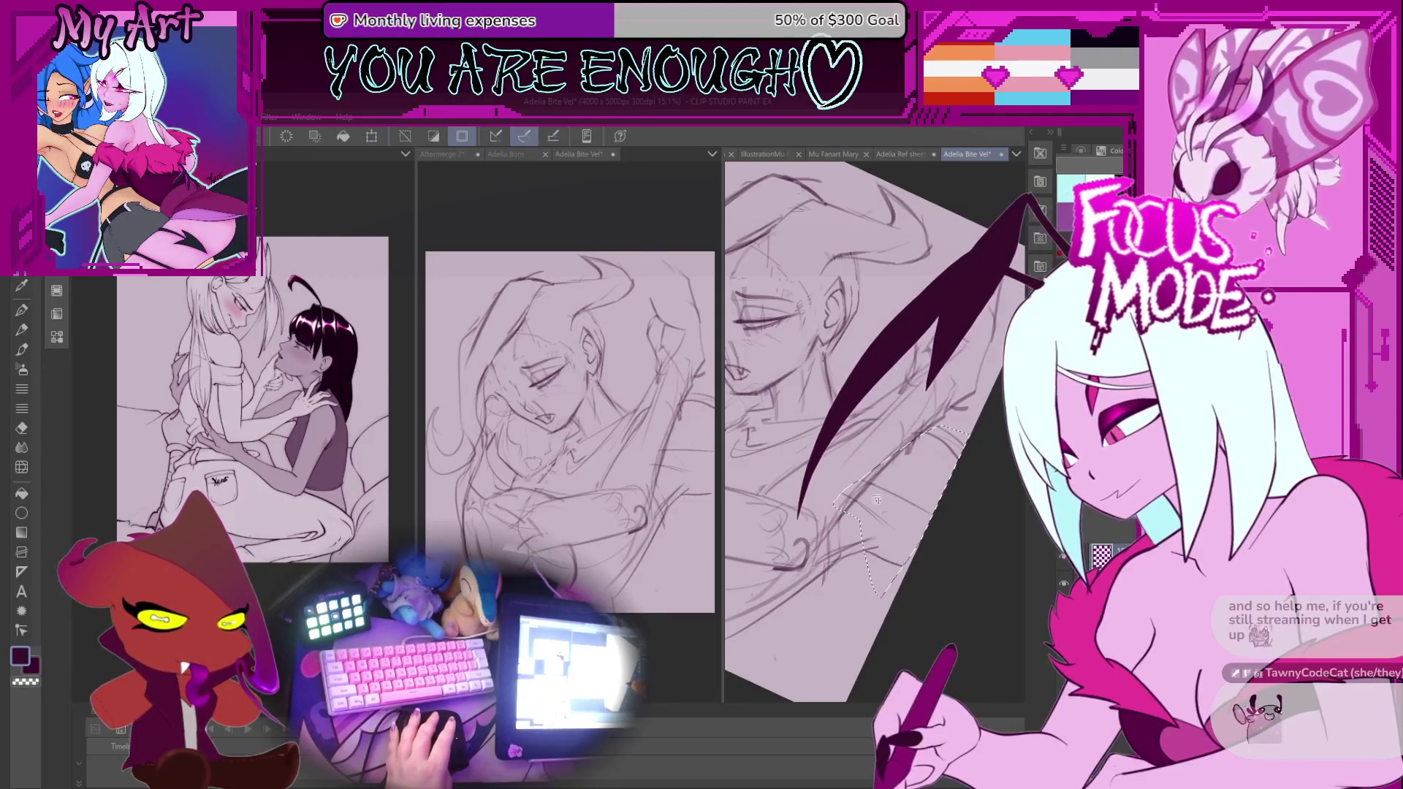
# Zoom back in, clear the selection and return to the pencil.
pyautogui.hotkey('ctrl', '+')
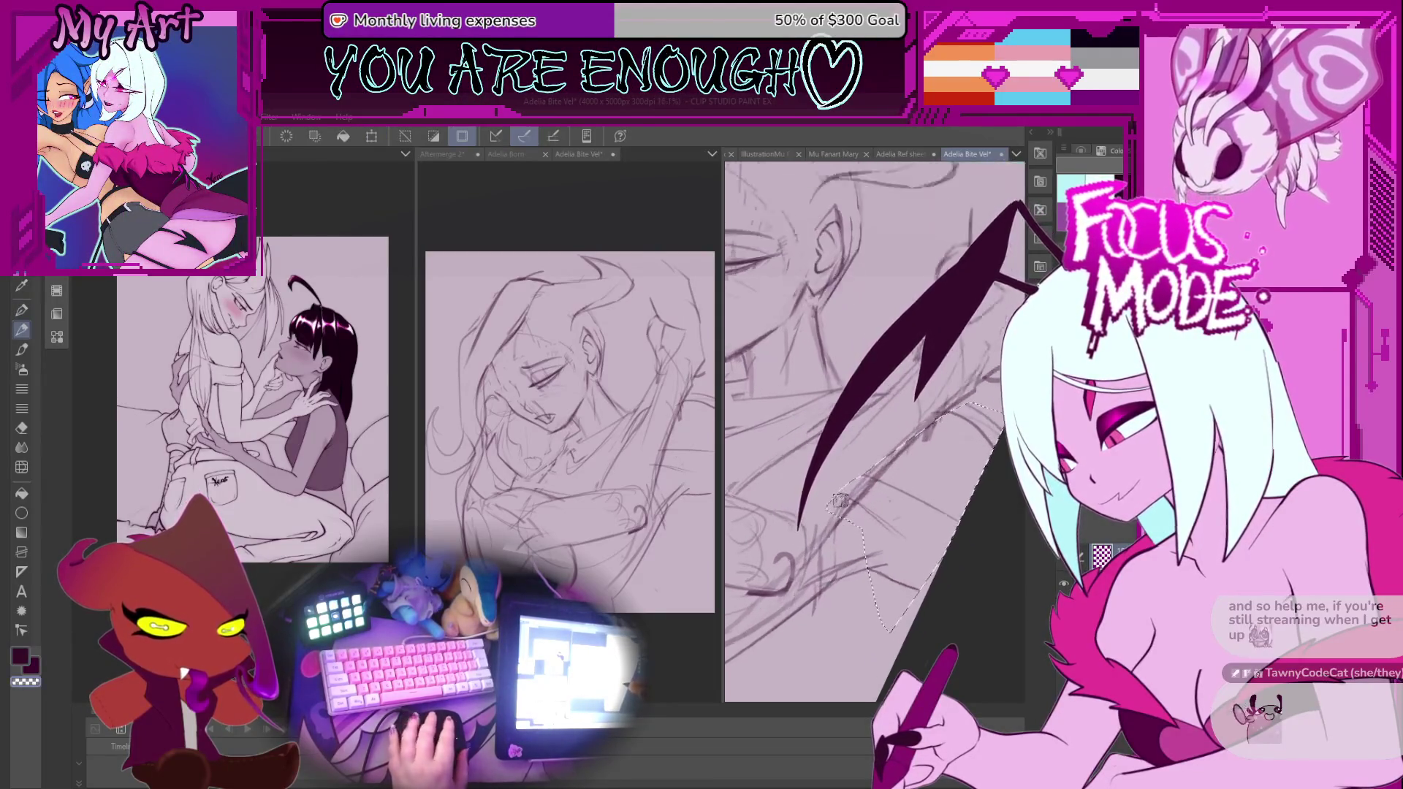
pyautogui.hotkey('ctrl', '+')
pyautogui.hotkey('ctrl', 'd')
pyautogui.press('p')
pyautogui.press('p')
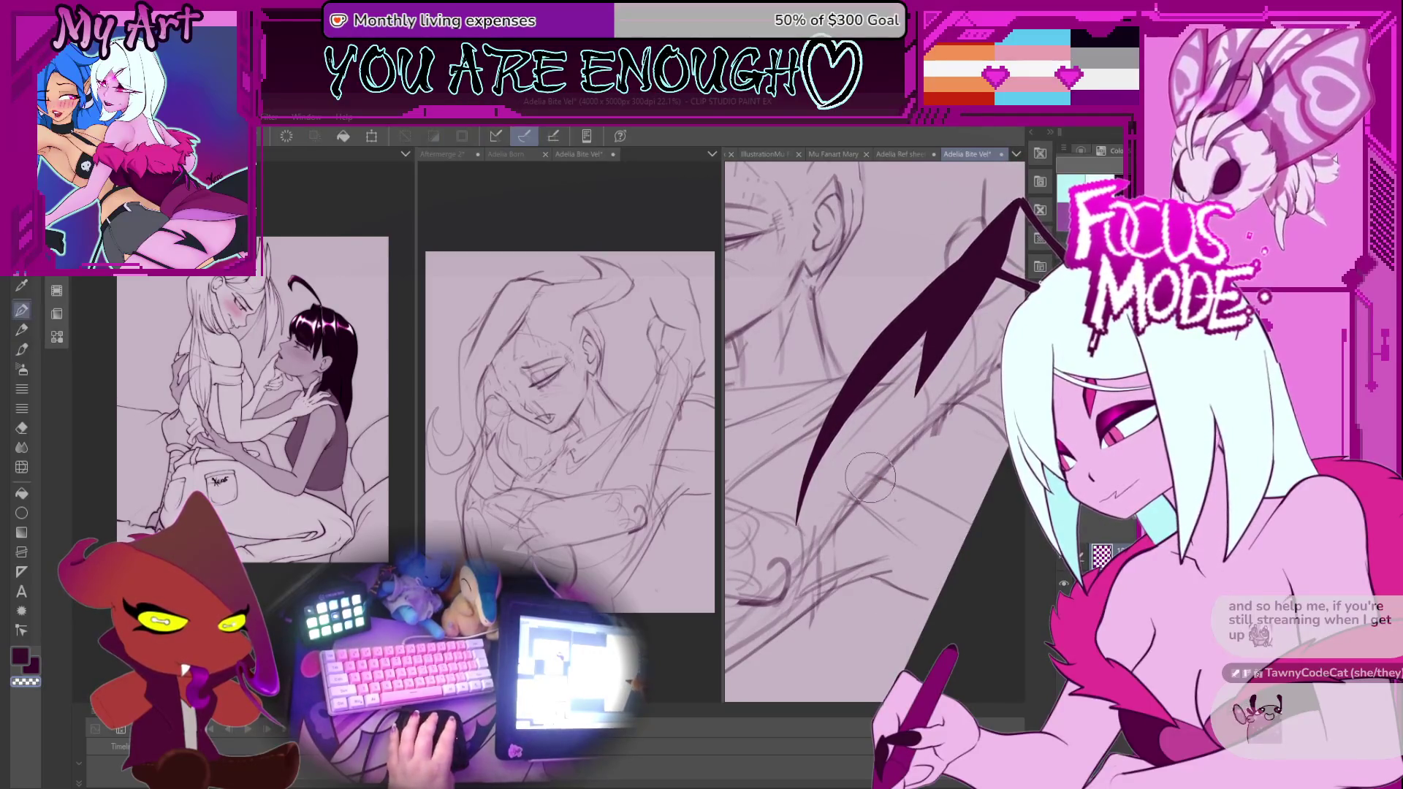
pyautogui.moveTo(855, 492); pyautogui.dragTo(912, 493)
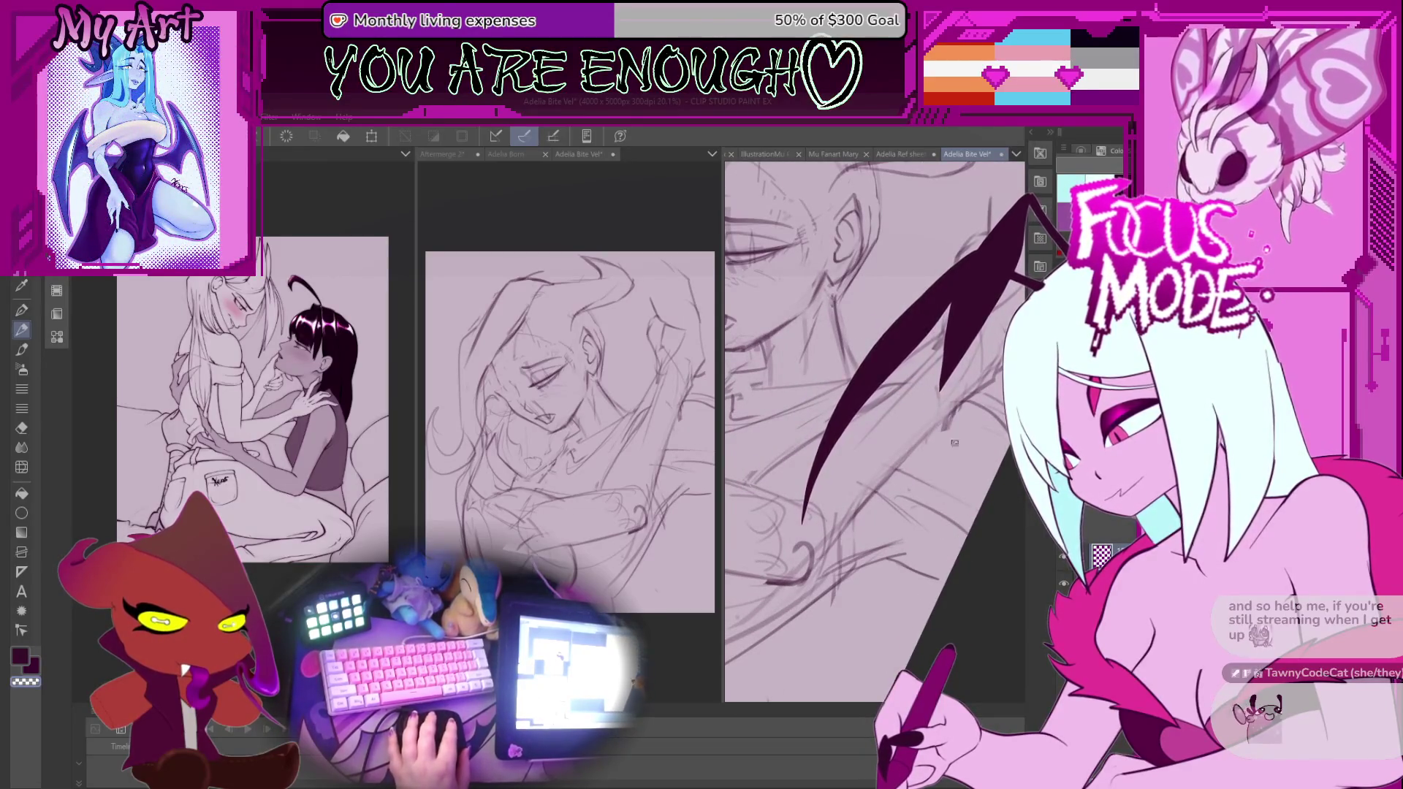
pyautogui.scroll(-2, 922, 446)
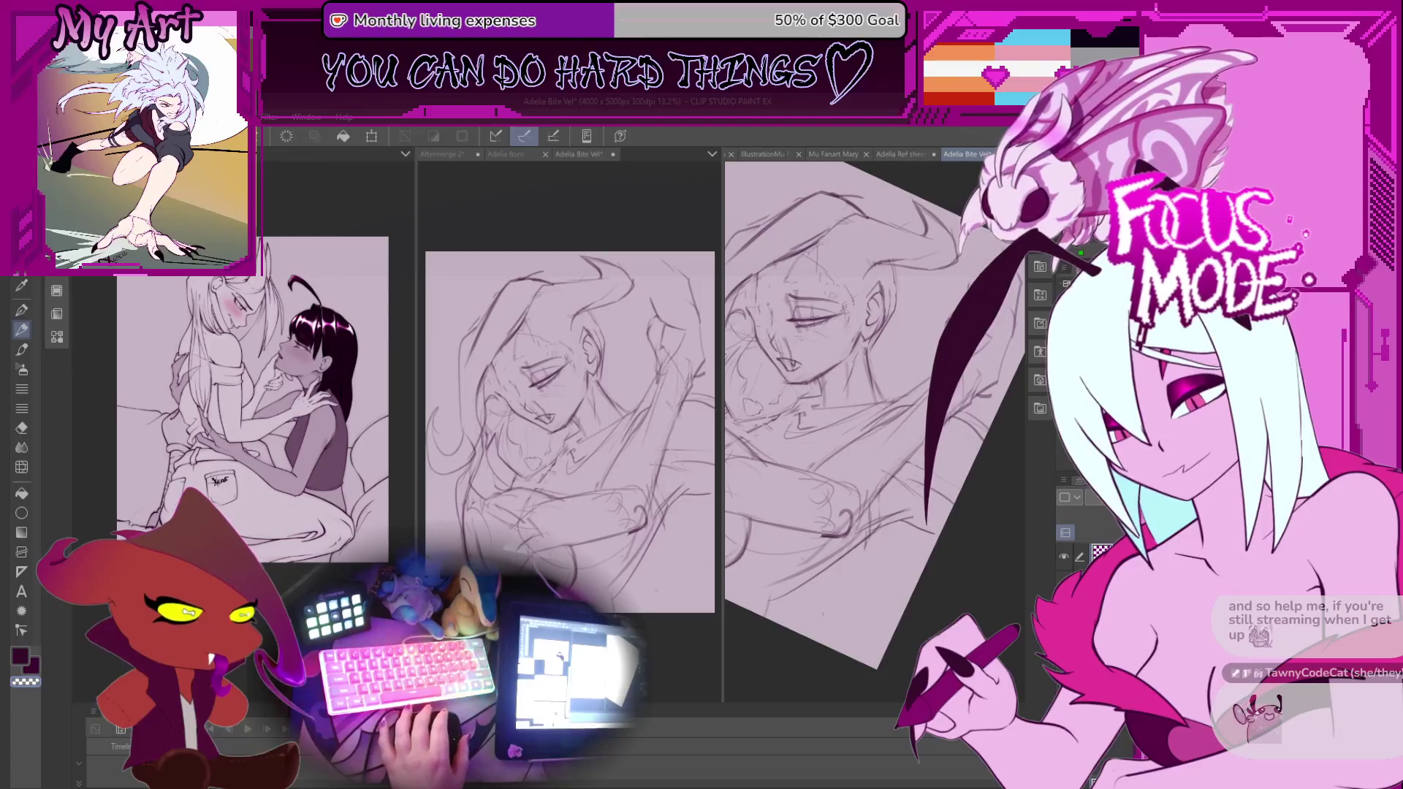
pyautogui.moveTo(863, 468)
pyautogui.mouseDown()
pyautogui.moveTo(882, 494)
pyautogui.moveTo(869, 438)
pyautogui.moveTo(857, 476)
pyautogui.moveTo(888, 560)
pyautogui.mouseUp()
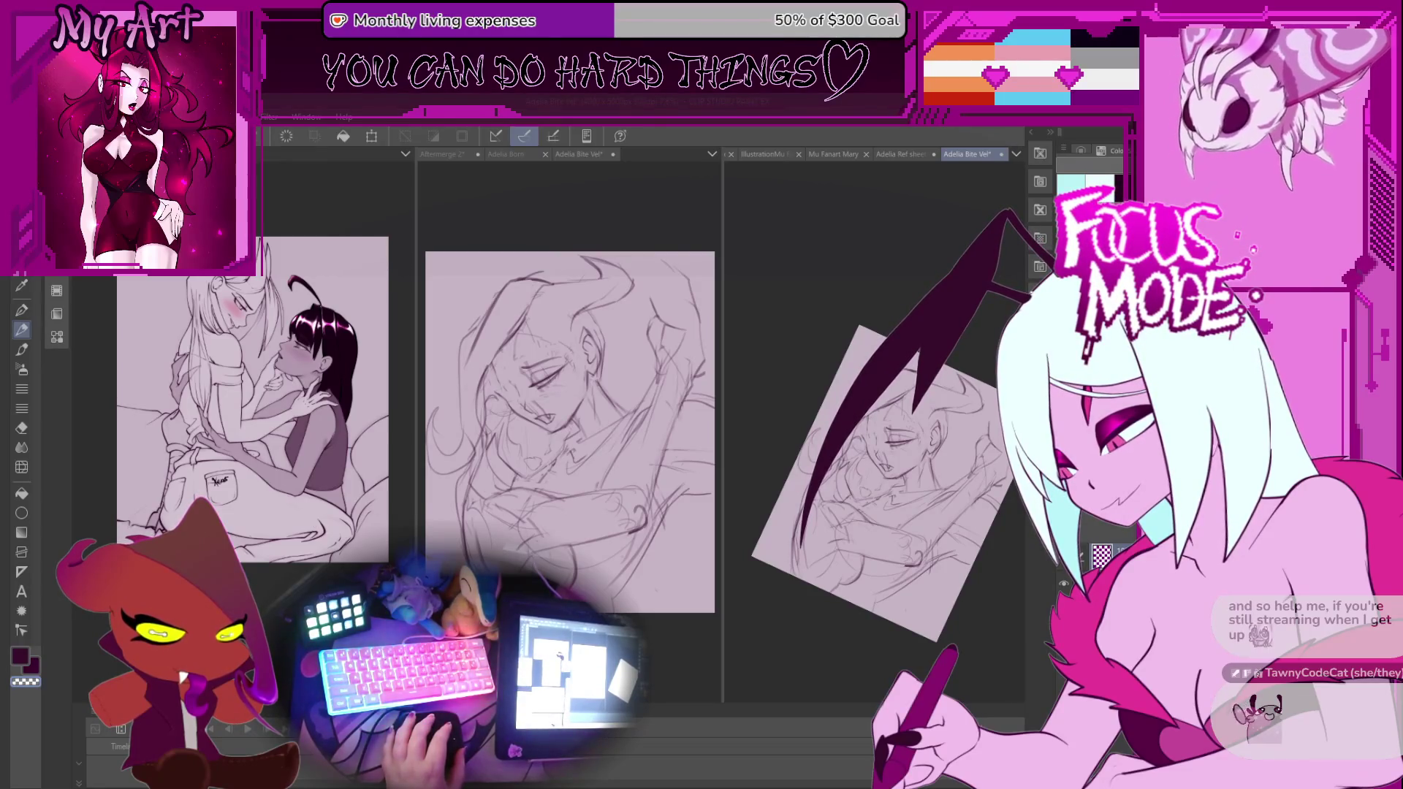
pyautogui.moveTo(880, 533)
pyautogui.mouseDown()
pyautogui.moveTo(883, 489)
pyautogui.moveTo(901, 540)
pyautogui.moveTo(900, 499)
pyautogui.moveTo(853, 468)
pyautogui.moveTo(857, 454)
pyautogui.moveTo(803, 445)
pyautogui.moveTo(830, 457)
pyautogui.moveTo(823, 473)
pyautogui.moveTo(842, 469)
pyautogui.moveTo(826, 465)
pyautogui.mouseUp()
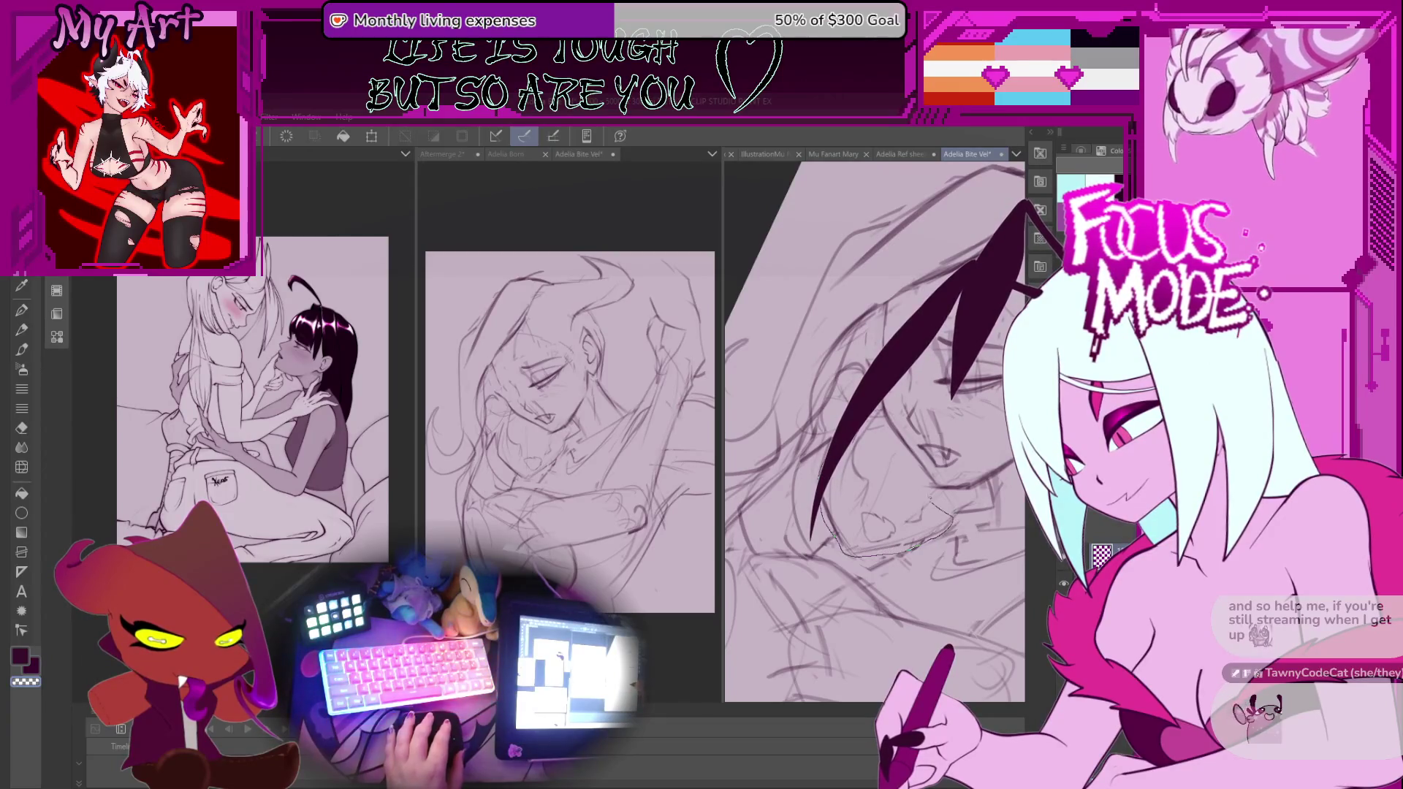
pyautogui.moveTo(935, 499); pyautogui.dragTo(857, 432)
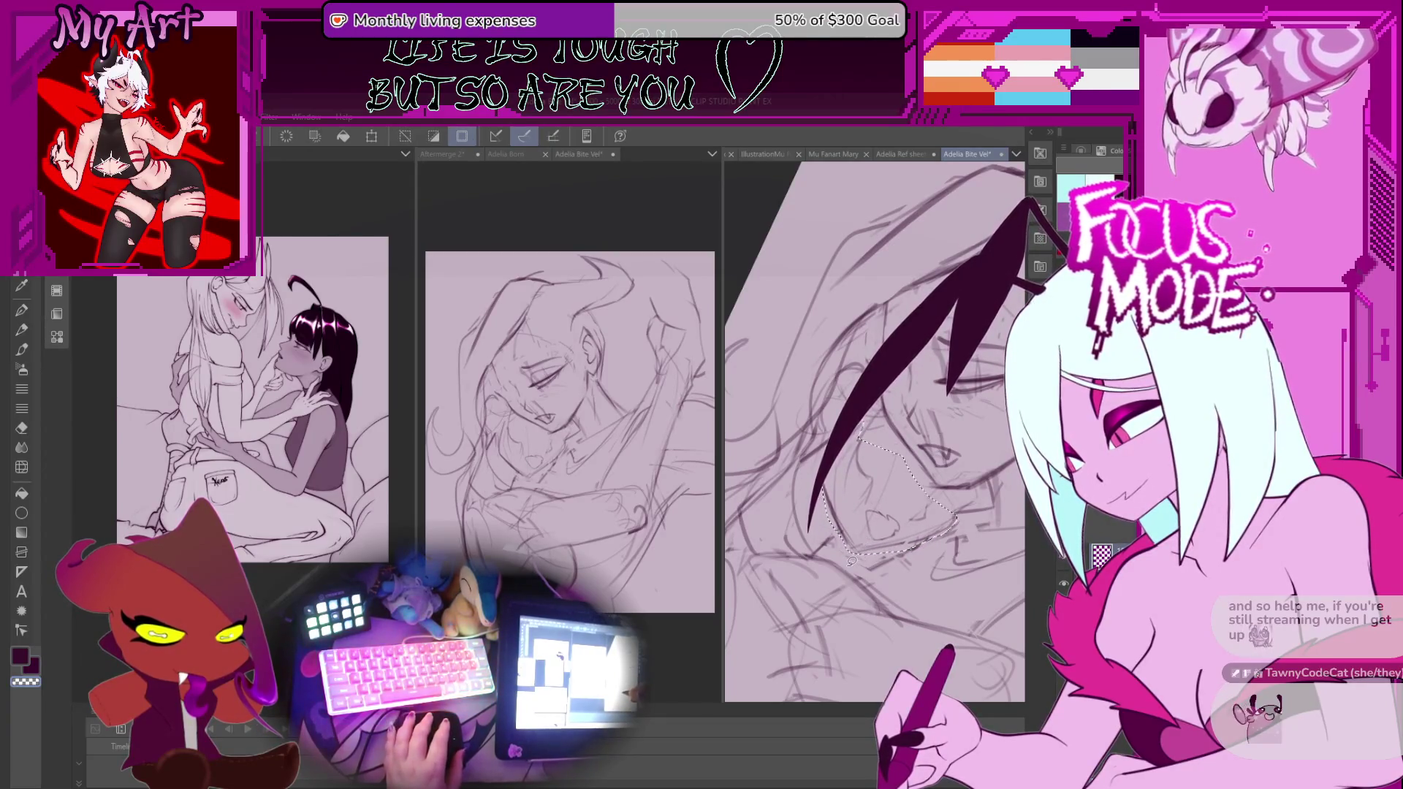
pyautogui.hotkey('ctrl', 'd')
pyautogui.press('p')
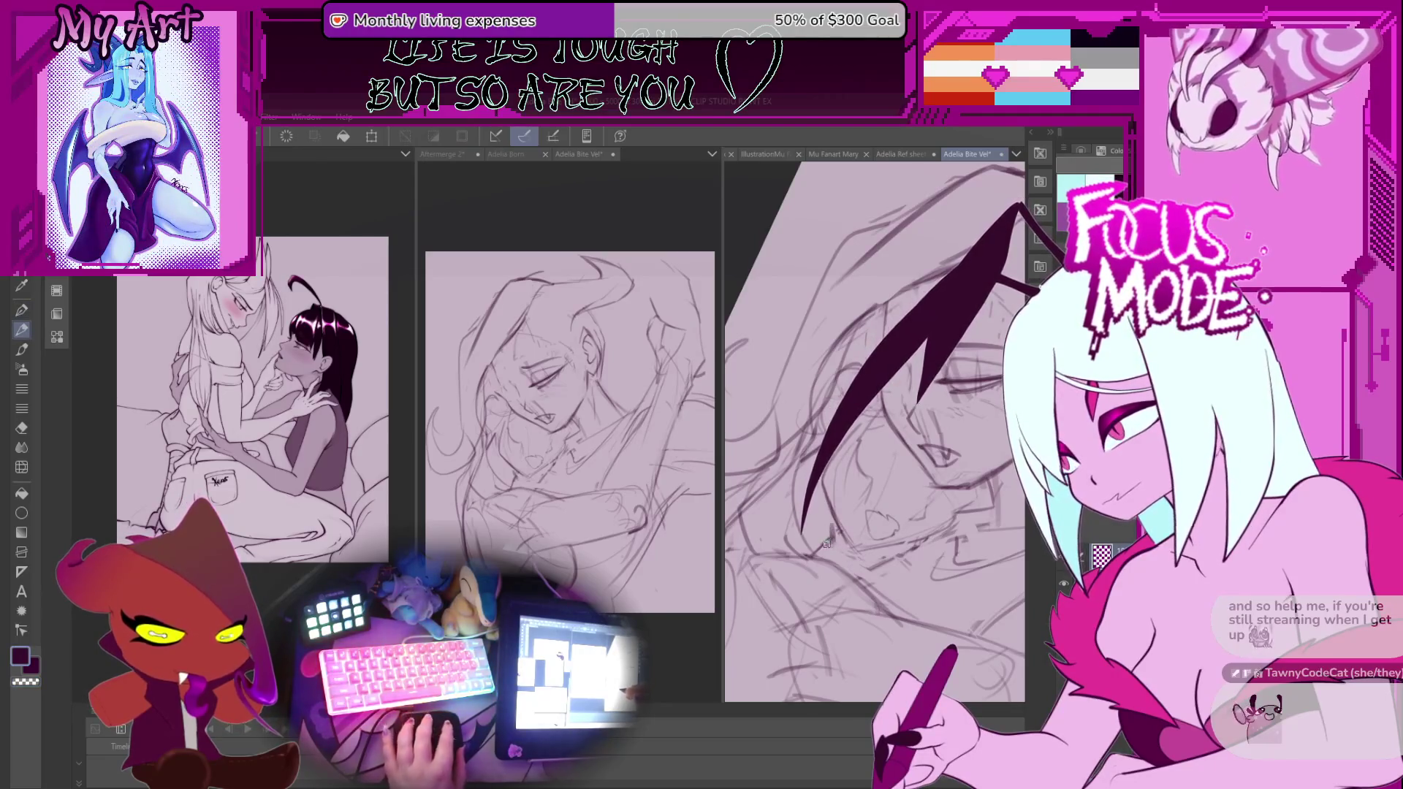
pyautogui.moveTo(842, 536)
pyautogui.mouseDown()
pyautogui.moveTo(859, 465)
pyautogui.moveTo(902, 504)
pyautogui.moveTo(882, 477)
pyautogui.moveTo(891, 488)
pyautogui.moveTo(914, 462)
pyautogui.mouseUp()
pyautogui.moveTo(906, 411)
pyautogui.mouseDown()
pyautogui.moveTo(926, 470)
pyautogui.moveTo(890, 483)
pyautogui.mouseUp()
pyautogui.moveTo(901, 540); pyautogui.dragTo(853, 507)
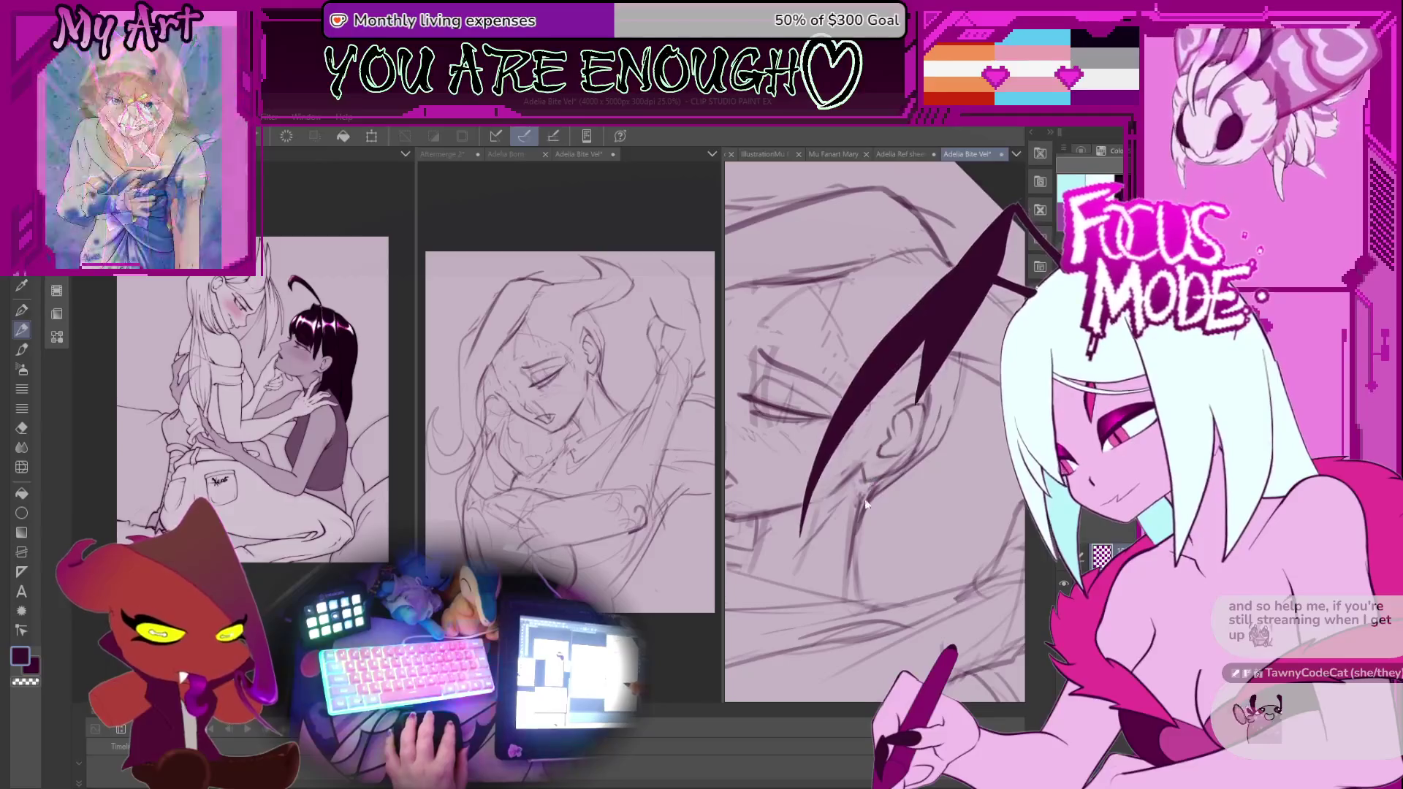
# Zoom out and rotate the tilted page back toward upright.
pyautogui.hotkey('ctrl', '-')
pyautogui.press('-')
pyautogui.press('-')
pyautogui.press('-')
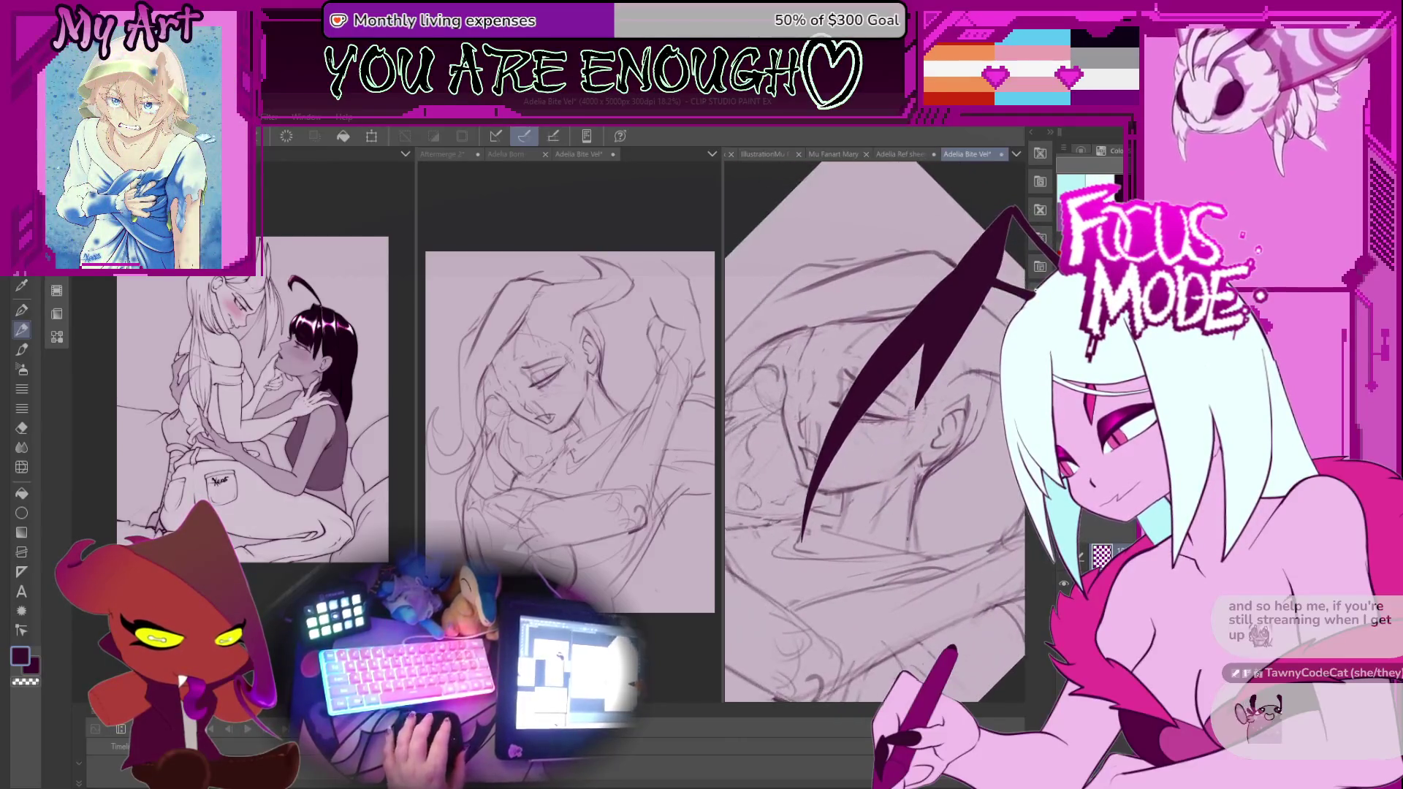
pyautogui.hotkey('ctrl', '-')
pyautogui.moveTo(884, 477); pyautogui.dragTo(802, 559)
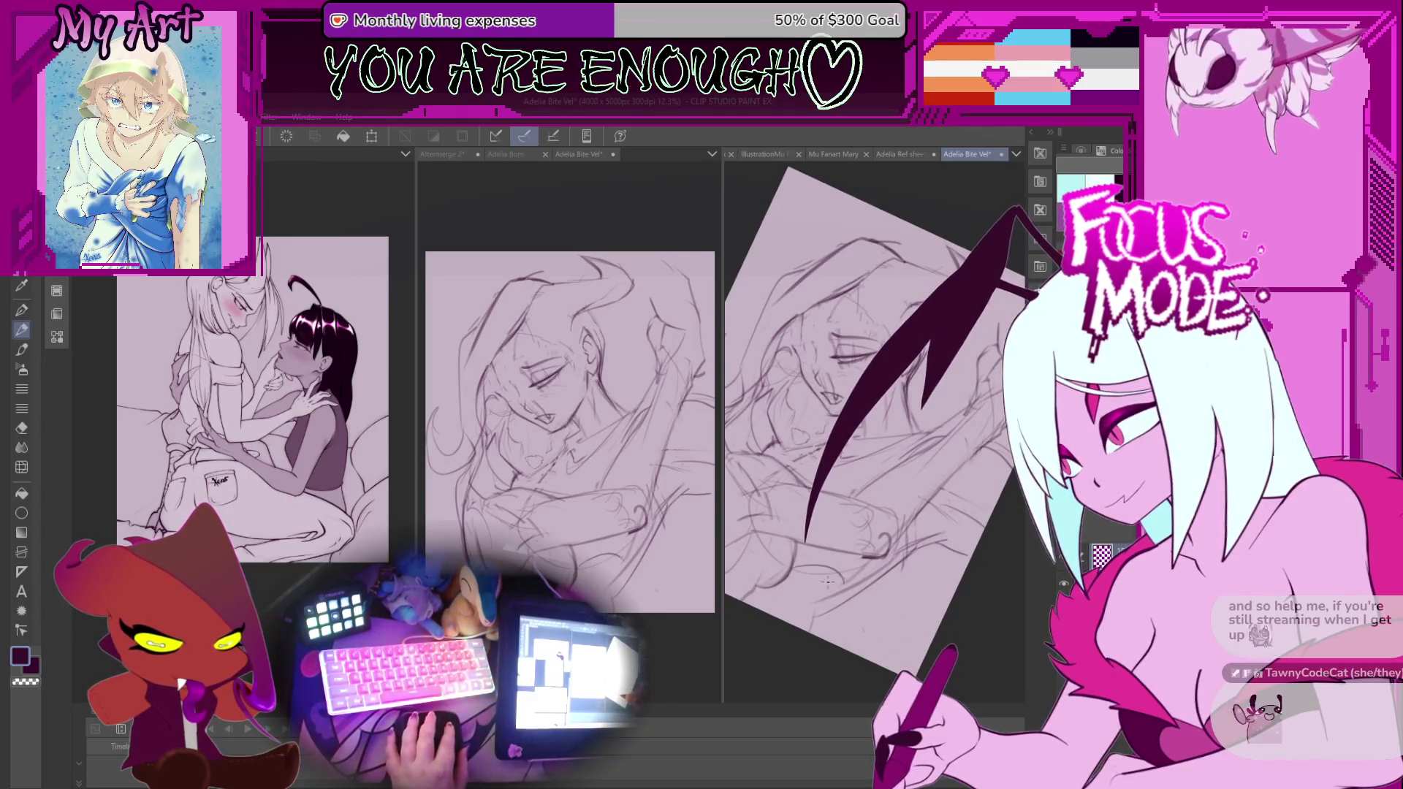
pyautogui.moveTo(804, 581)
pyautogui.mouseDown()
pyautogui.moveTo(826, 594)
pyautogui.moveTo(798, 577)
pyautogui.mouseUp()
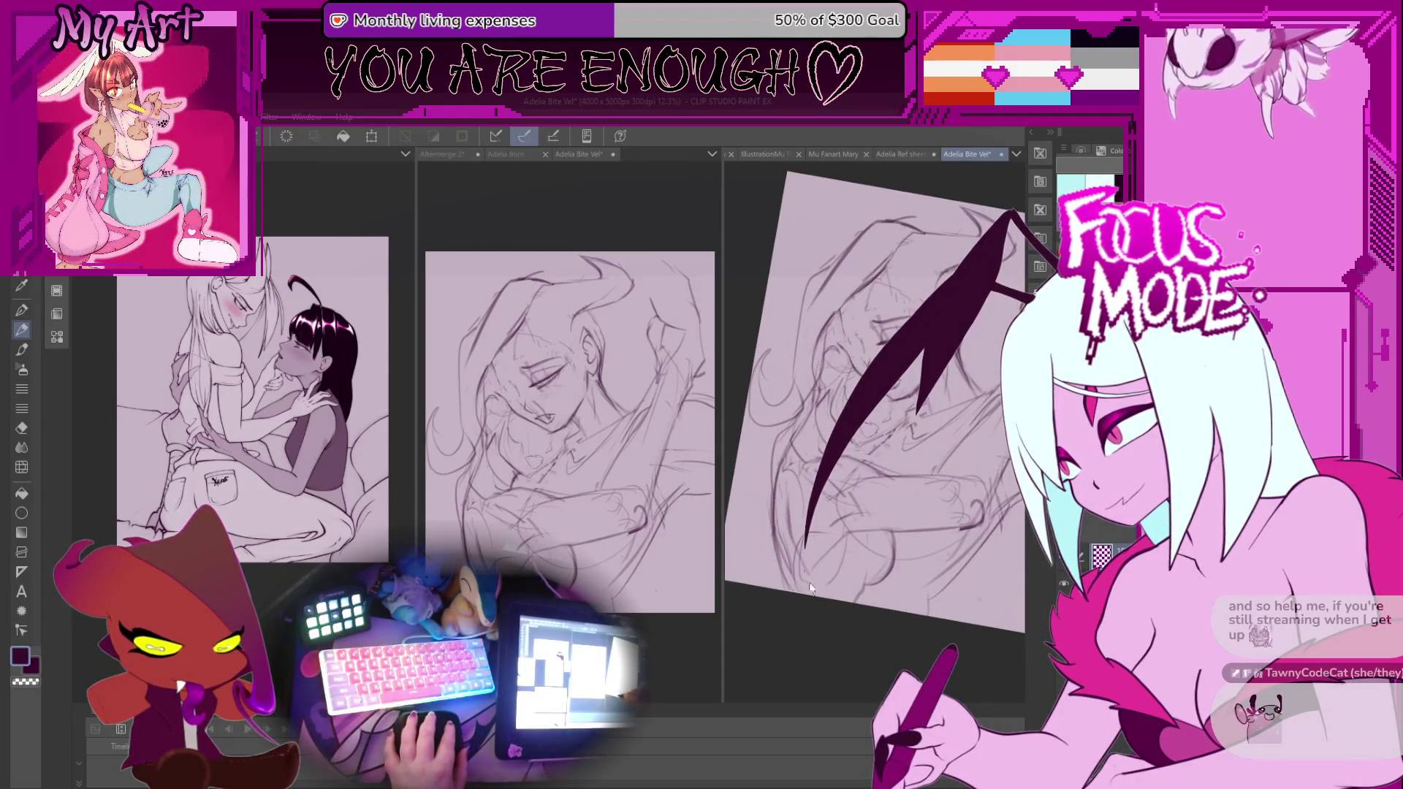
pyautogui.moveTo(765, 513); pyautogui.dragTo(807, 551)
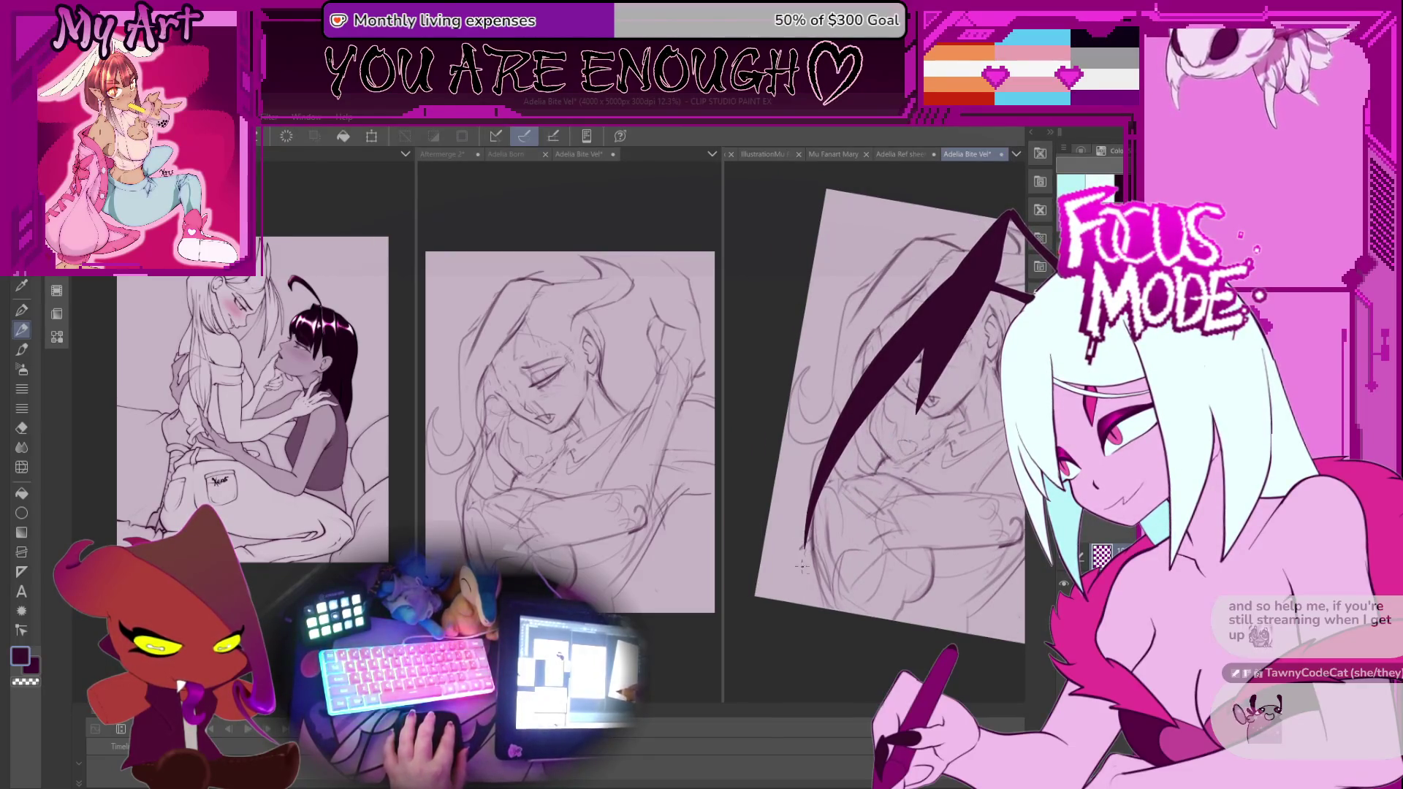
pyautogui.moveTo(802, 561); pyautogui.dragTo(838, 560)
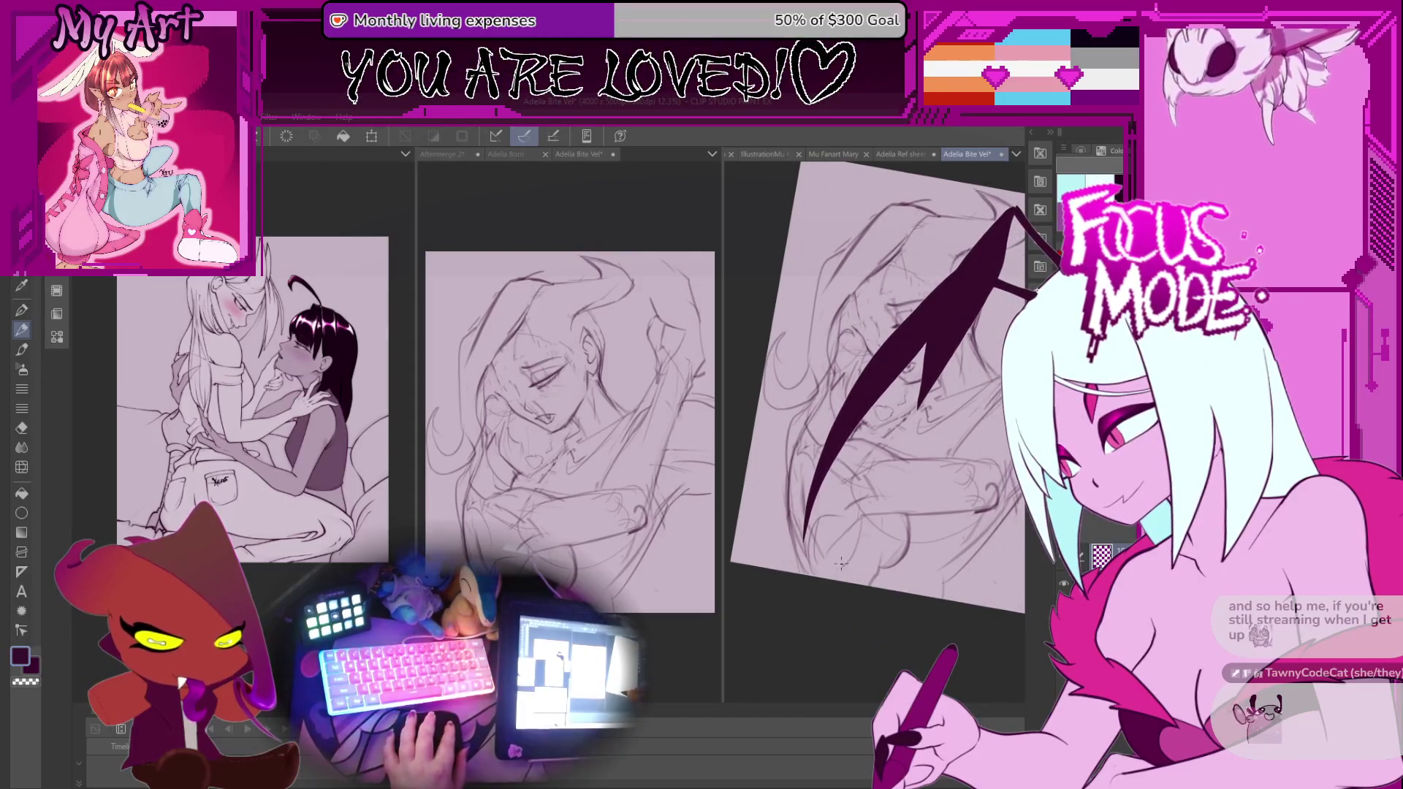
pyautogui.scroll(3, 841, 561)
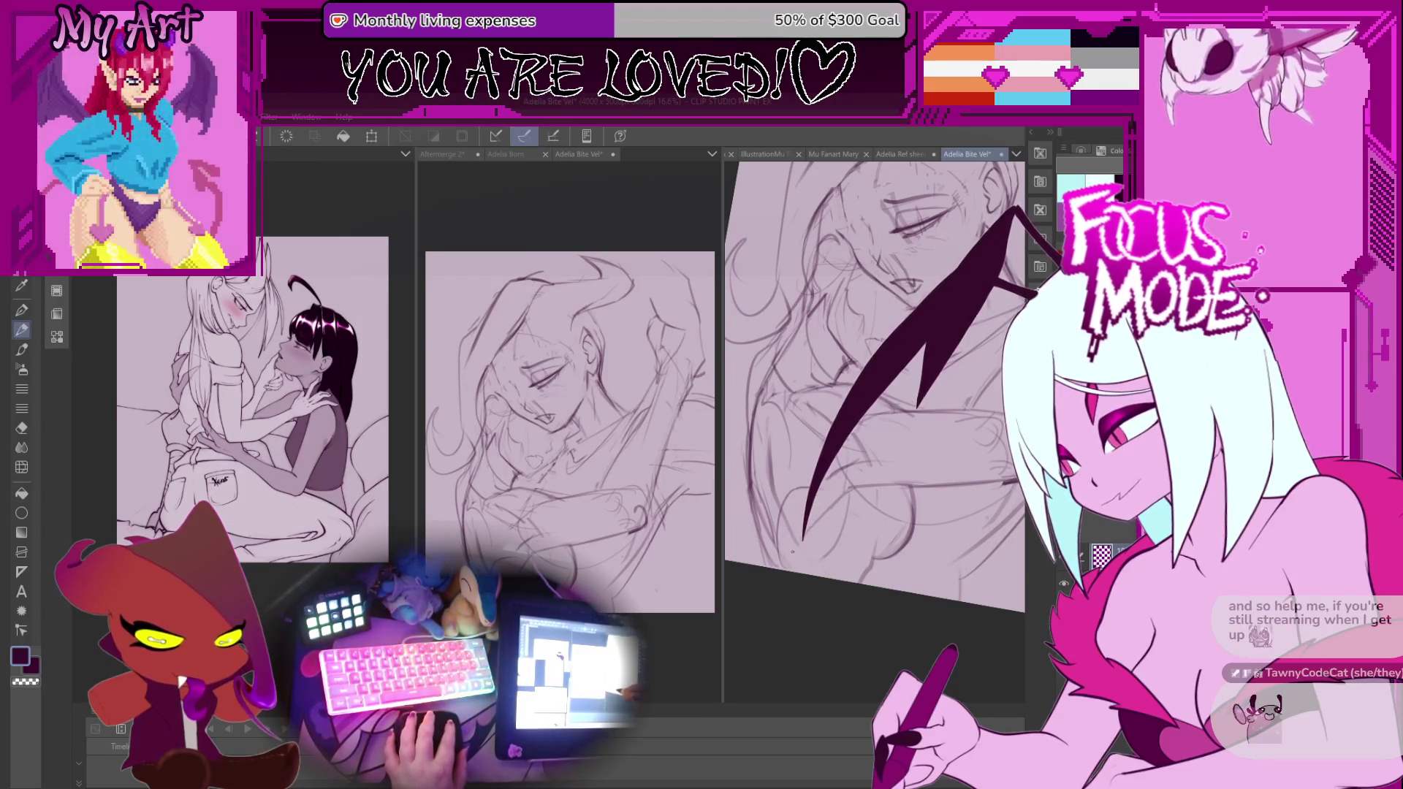
# Frame the lower body at a comfortable drawing angle and draw a curving pencil stroke there.
pyautogui.moveTo(843, 493); pyautogui.dragTo(798, 513)
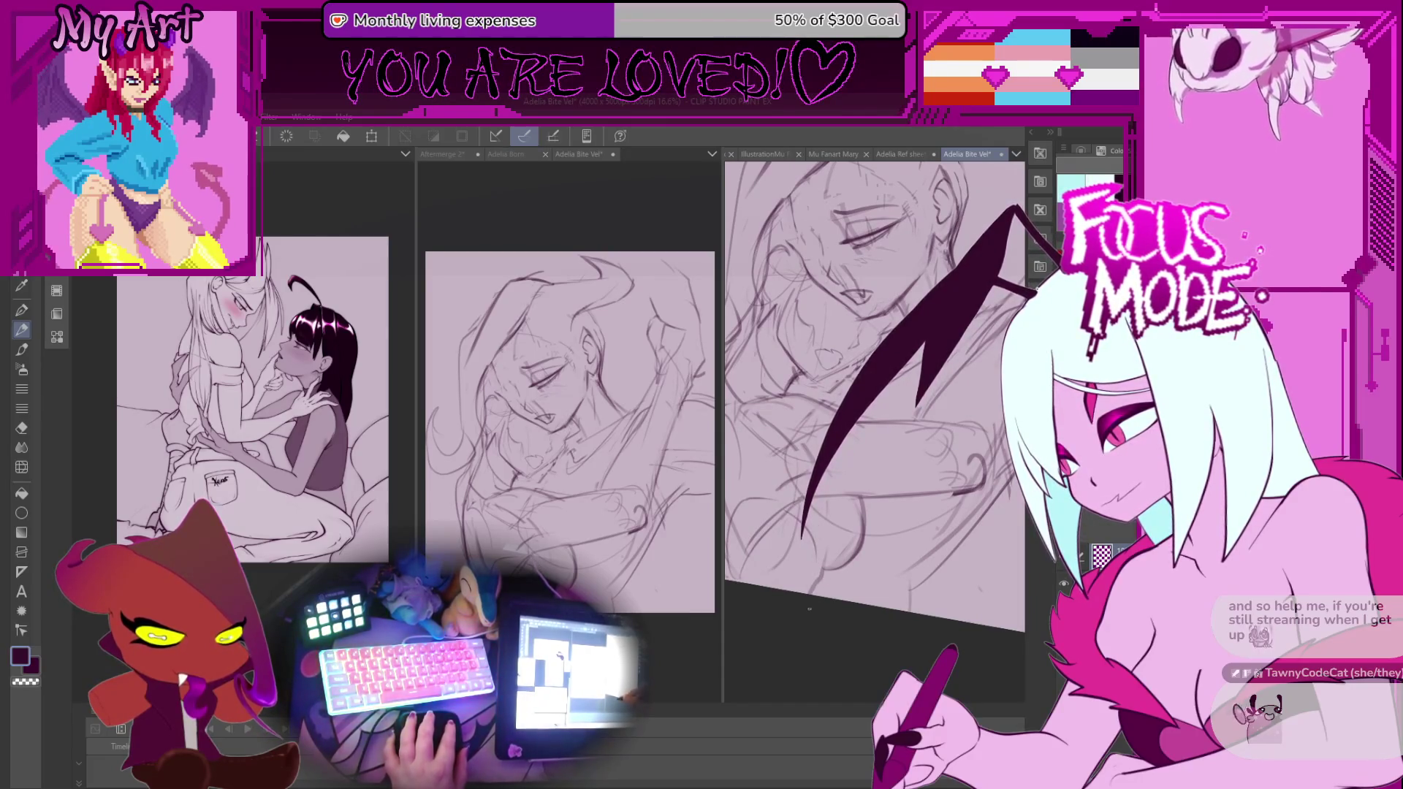
pyautogui.moveTo(817, 570); pyautogui.dragTo(844, 571)
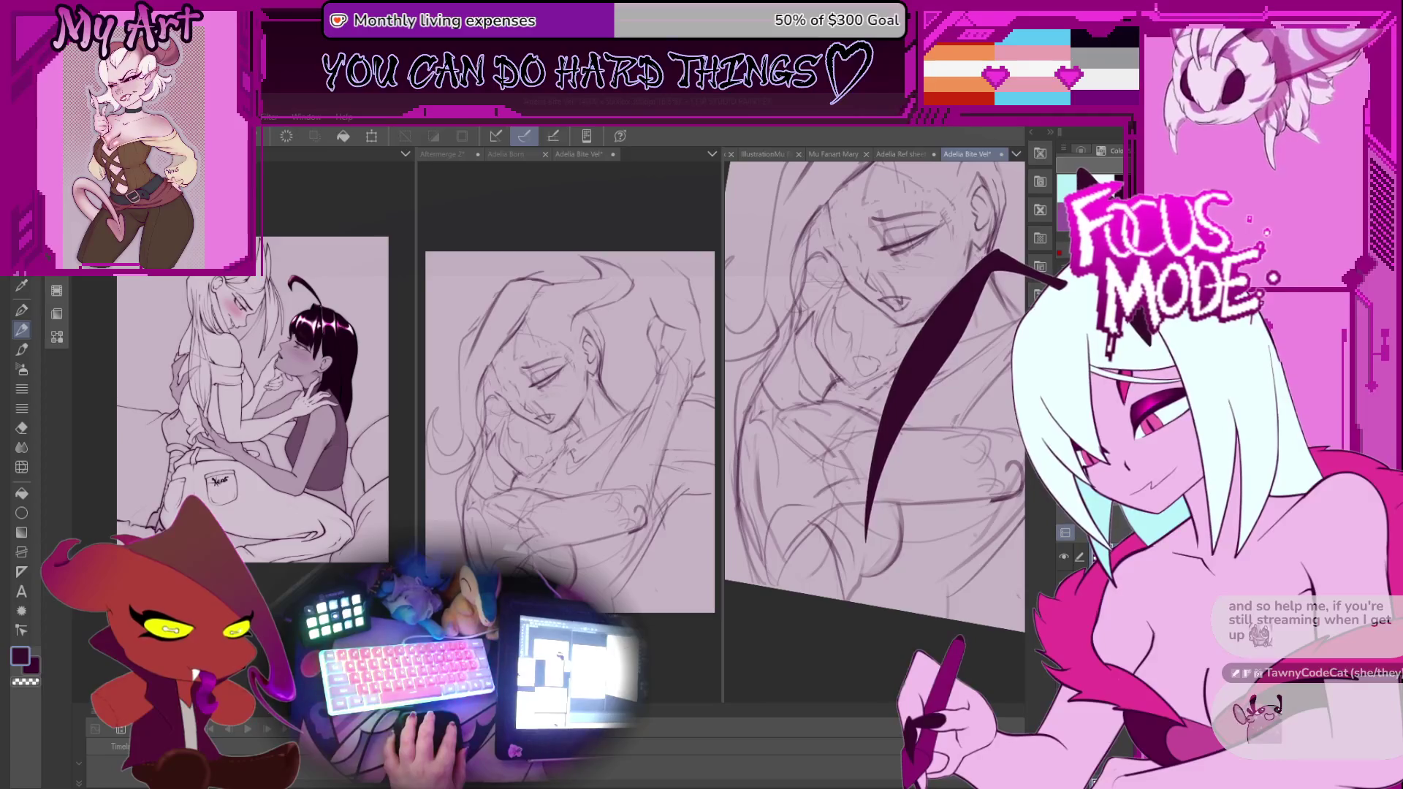
pyautogui.moveTo(834, 572); pyautogui.dragTo(804, 581)
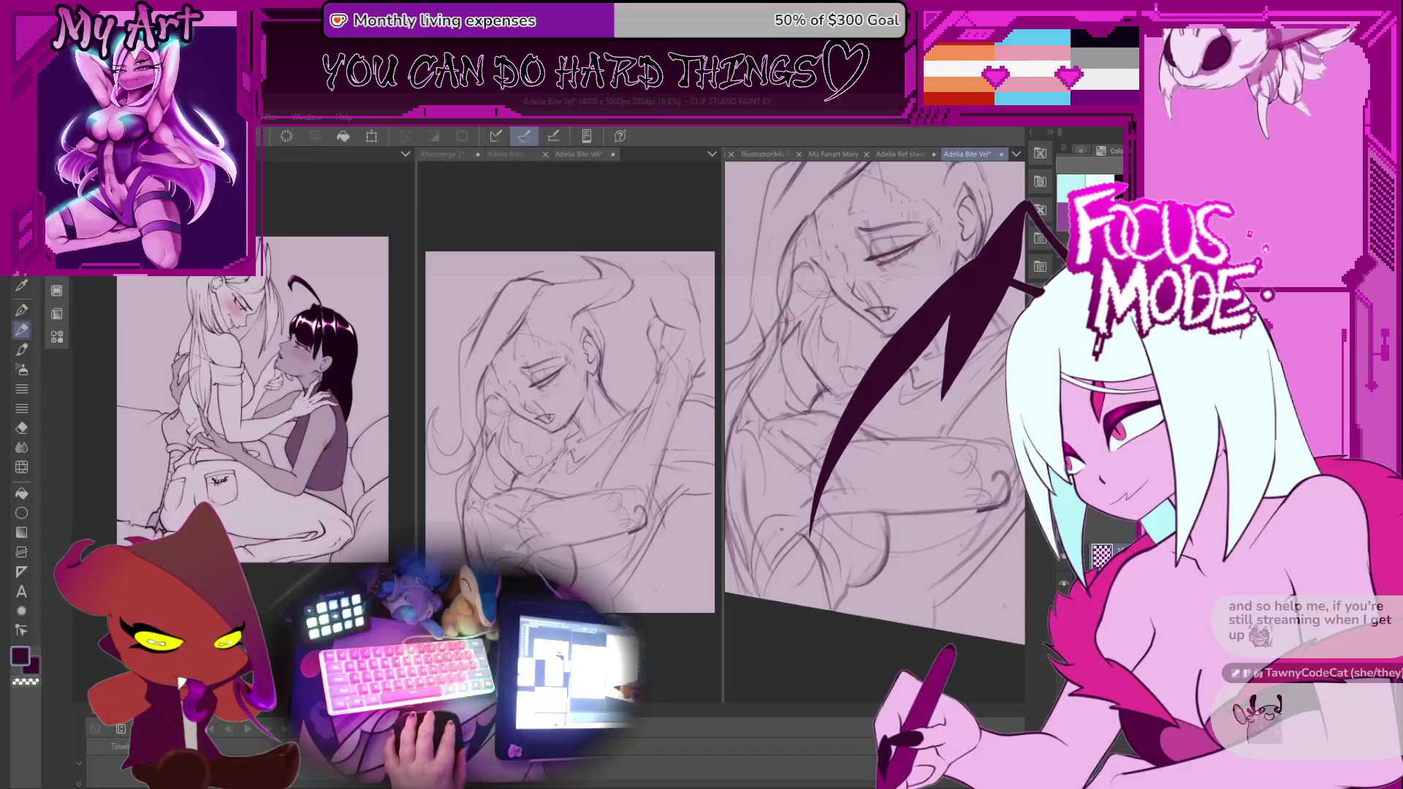
pyautogui.moveTo(781, 529); pyautogui.dragTo(894, 538)
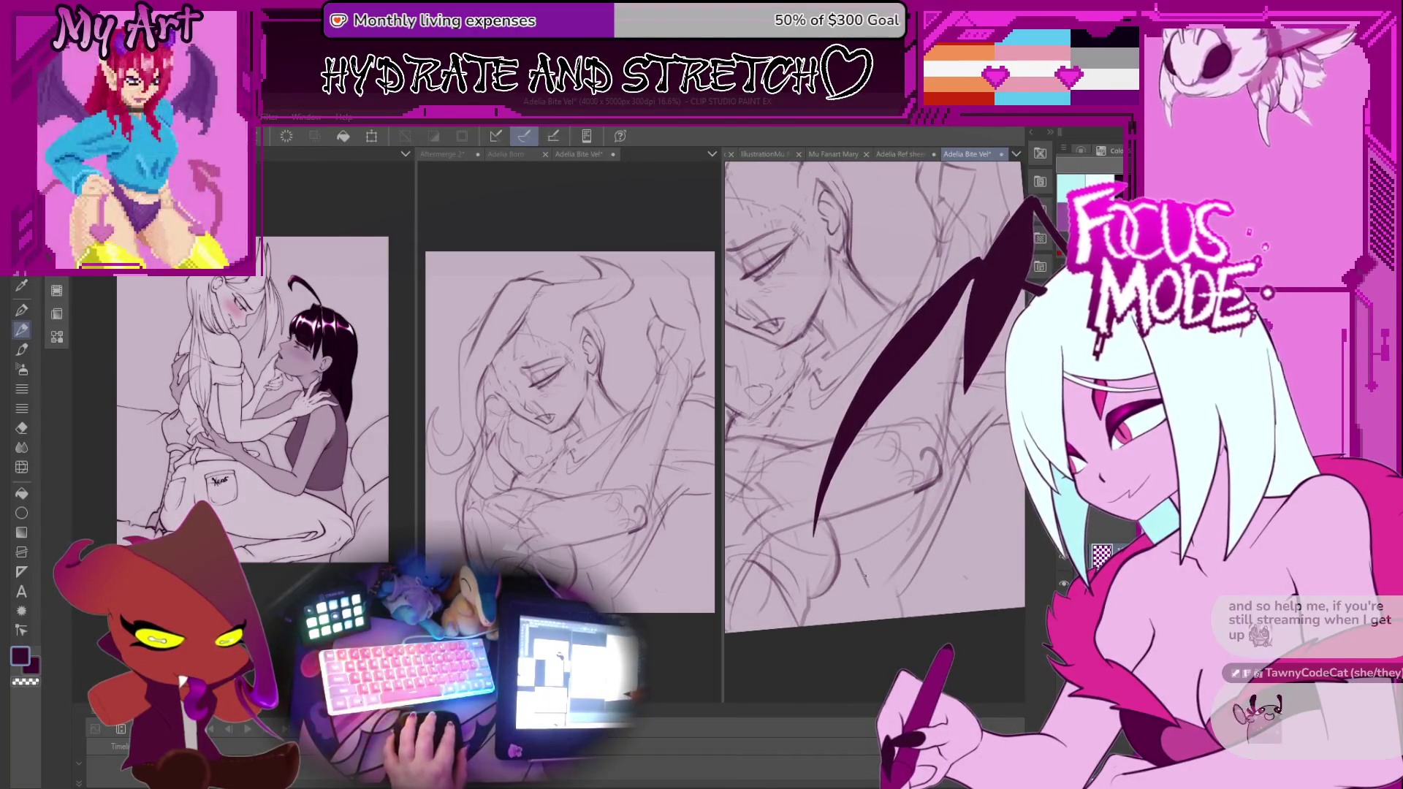
pyautogui.moveTo(858, 606)
pyautogui.mouseDown()
pyautogui.moveTo(905, 572)
pyautogui.moveTo(876, 630)
pyautogui.mouseUp()
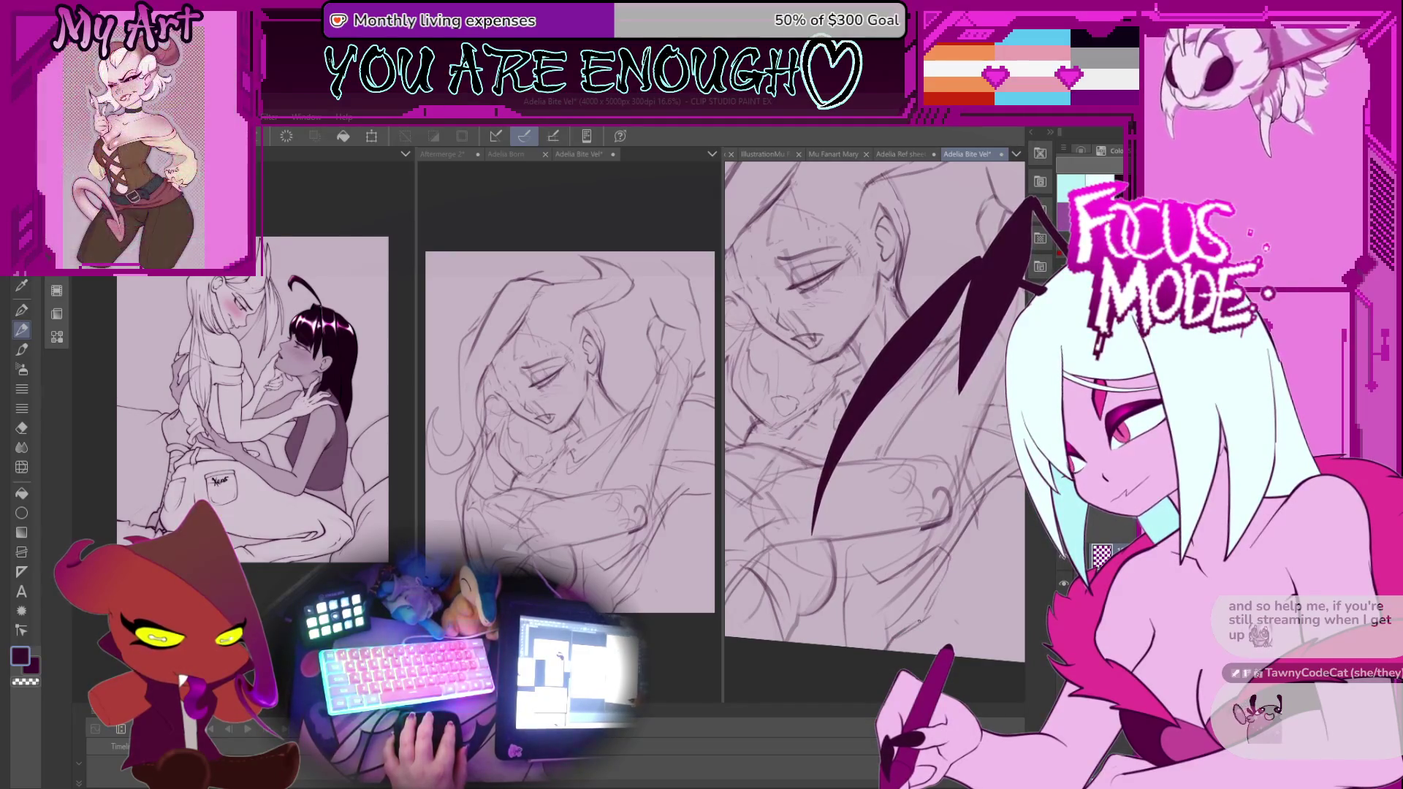
pyautogui.scroll(-3, 903, 632)
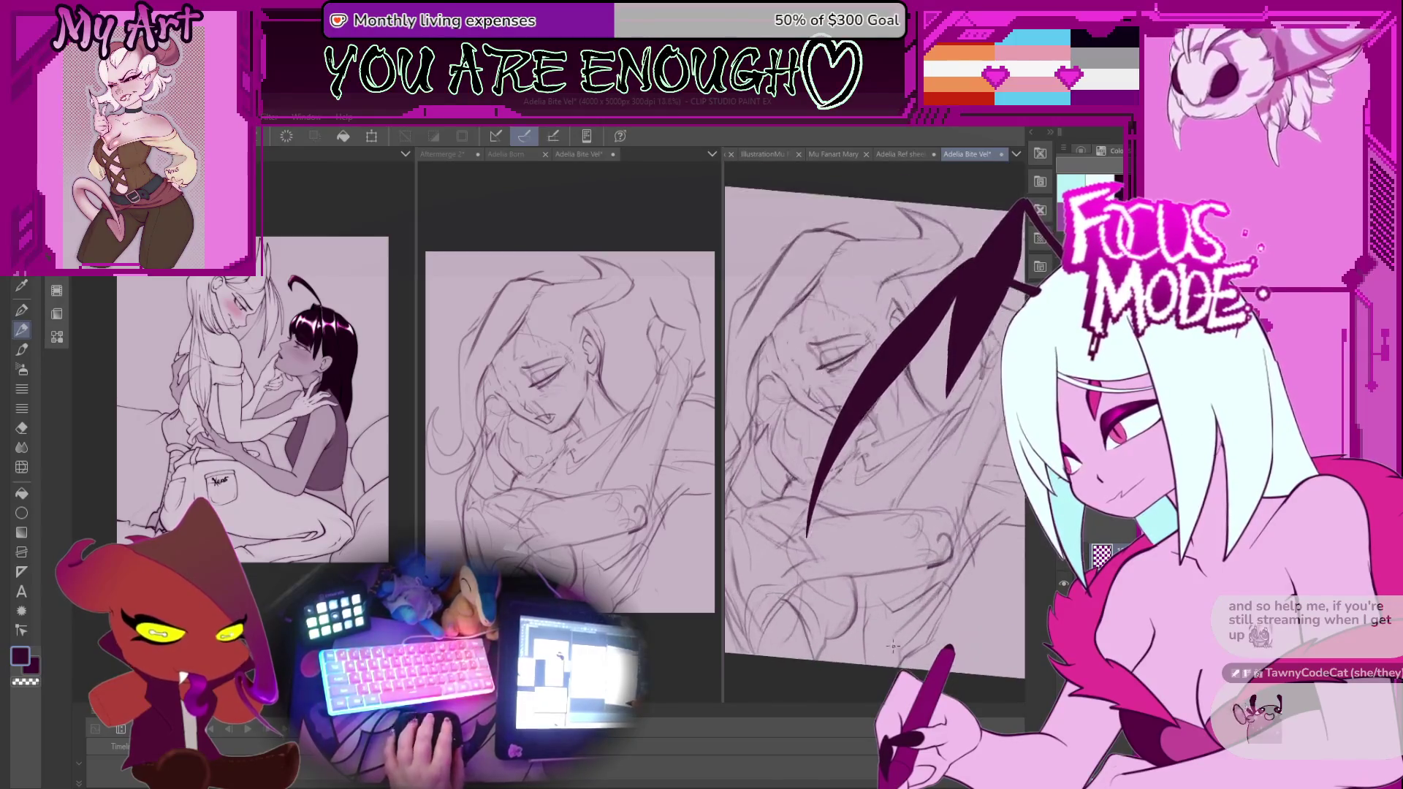
pyautogui.moveTo(881, 577); pyautogui.dragTo(860, 698)
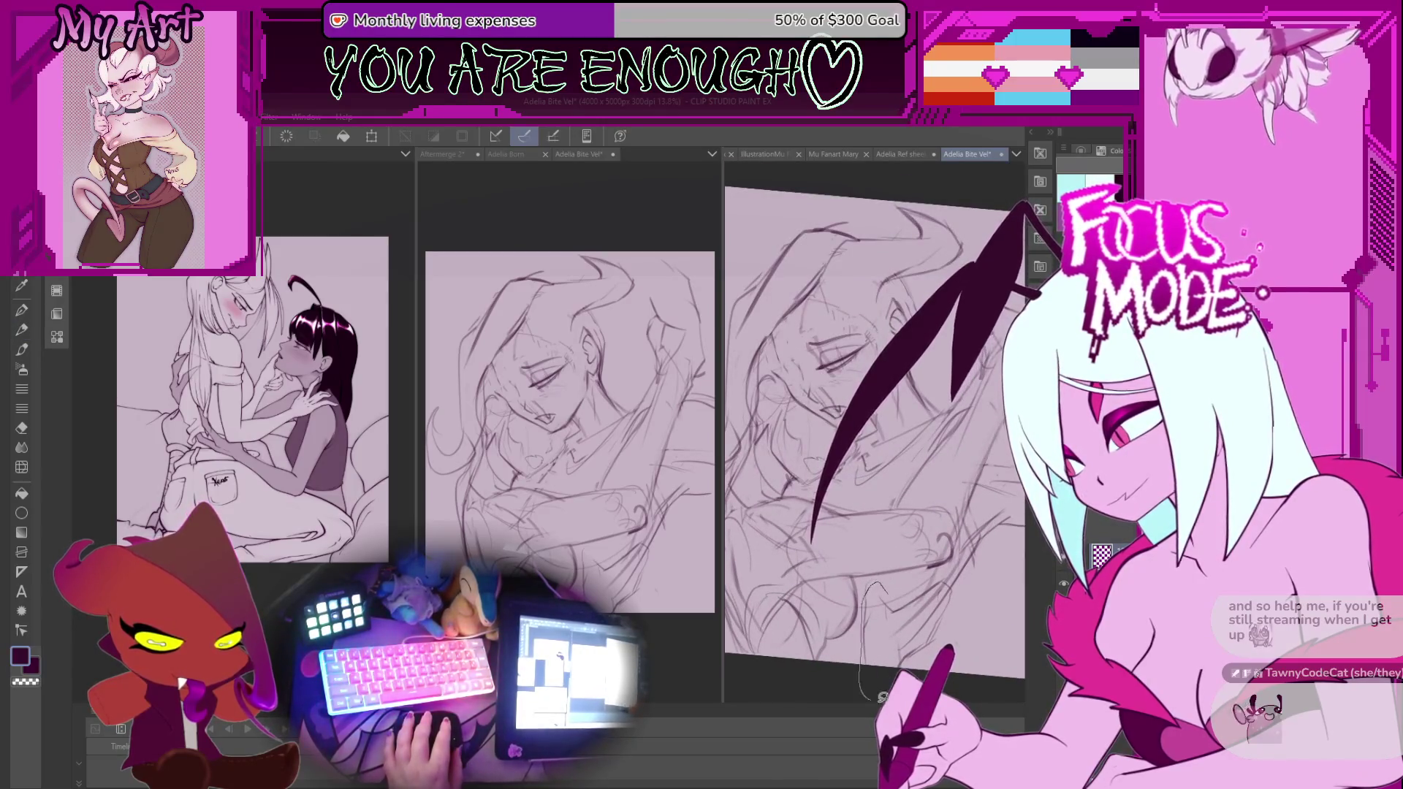
# Add a short stroke beside the new curve, cancel transforming the lassoed area, and deselect.
pyautogui.moveTo(963, 630); pyautogui.dragTo(962, 590)
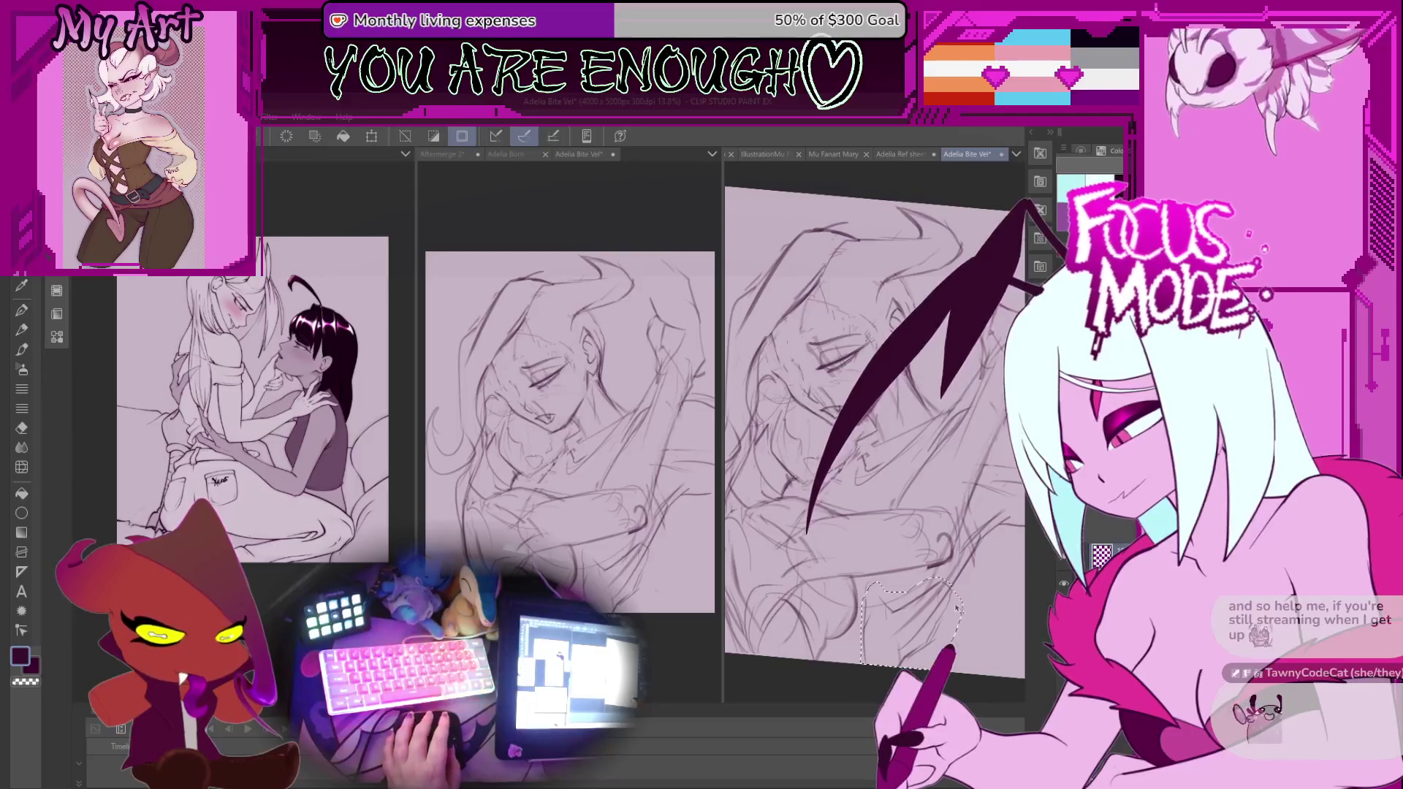
pyautogui.hotkey('ctrl', 't')
pyautogui.click(881, 693)
pyautogui.scroll(-1, 928, 438)
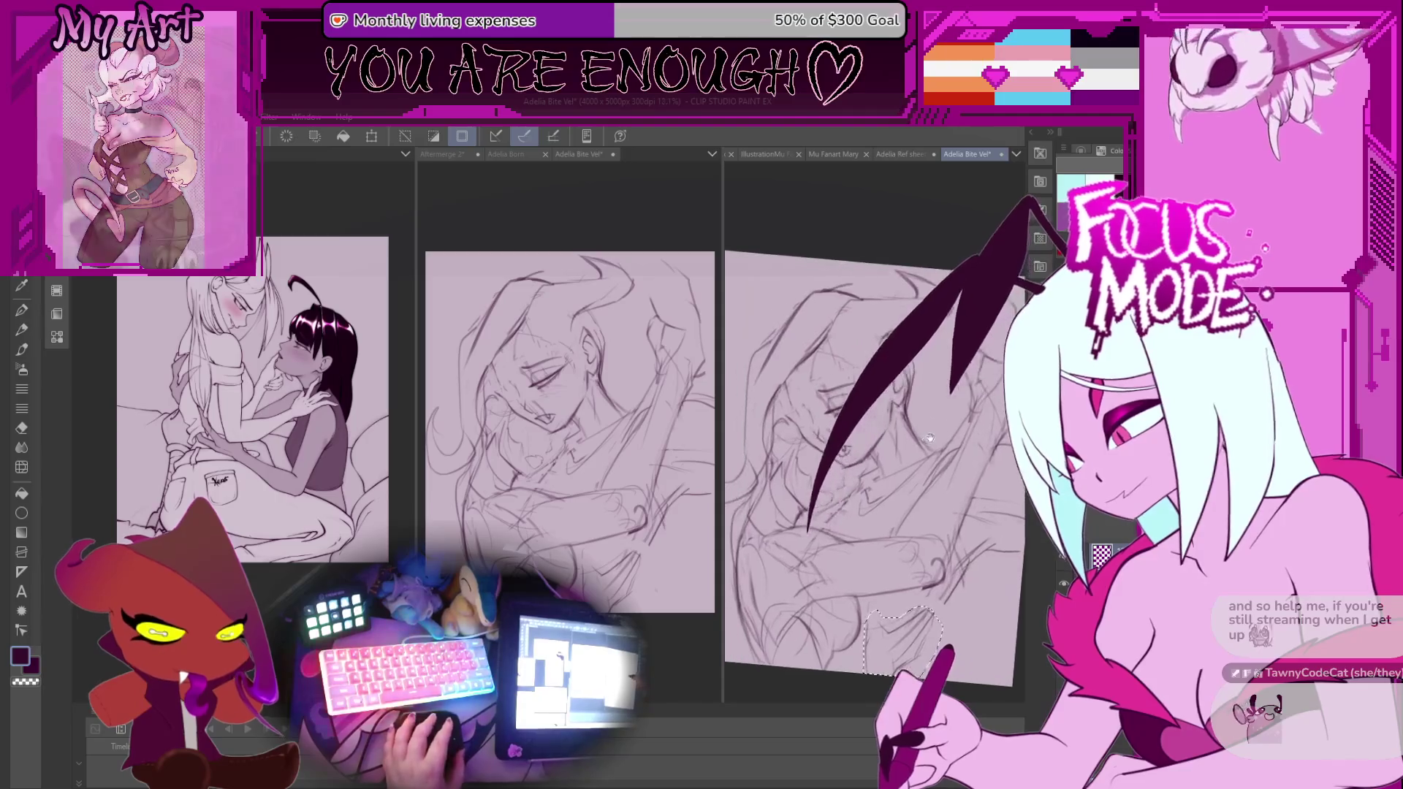
pyautogui.scroll(-2, 912, 469)
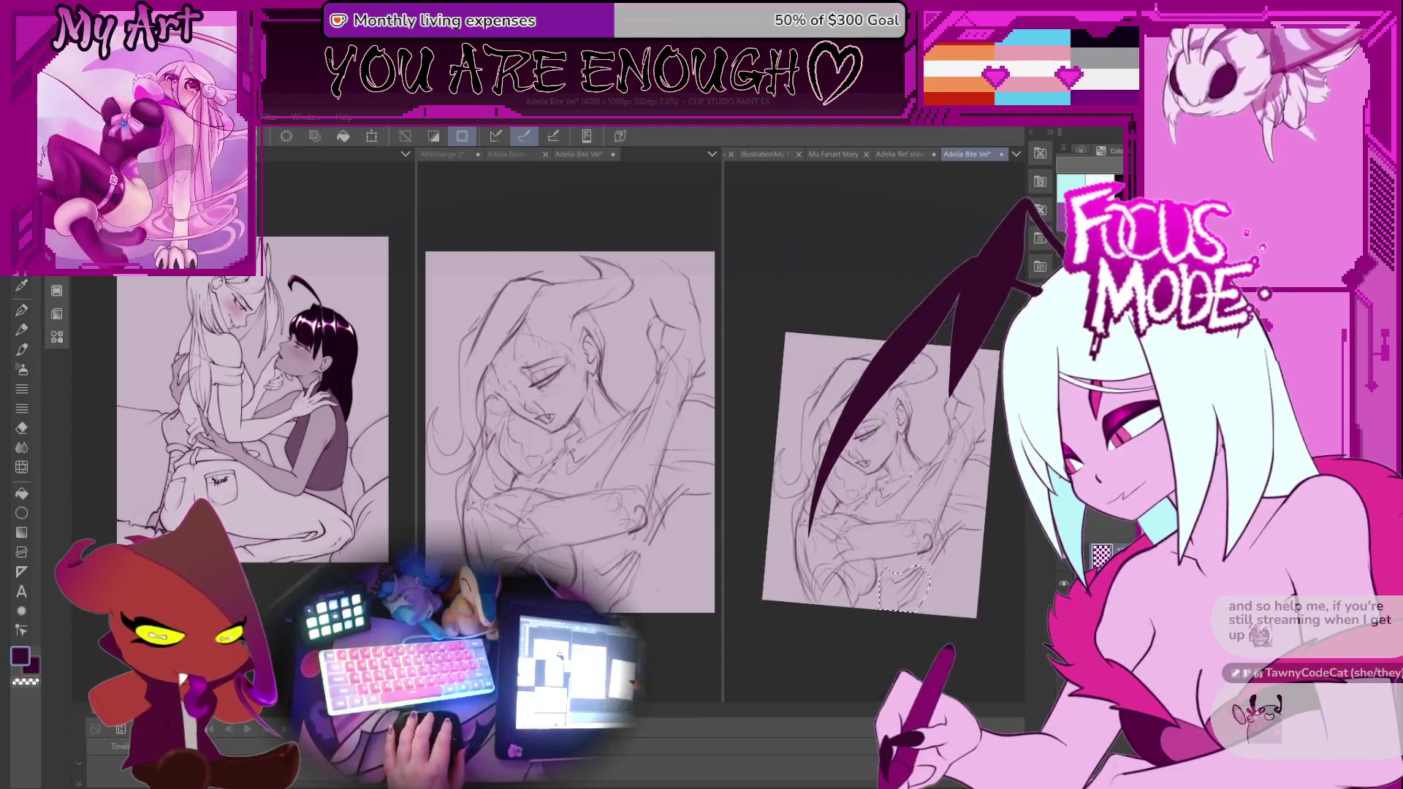
pyautogui.scroll(1, 912, 472)
pyautogui.hotkey('ctrl', 't')
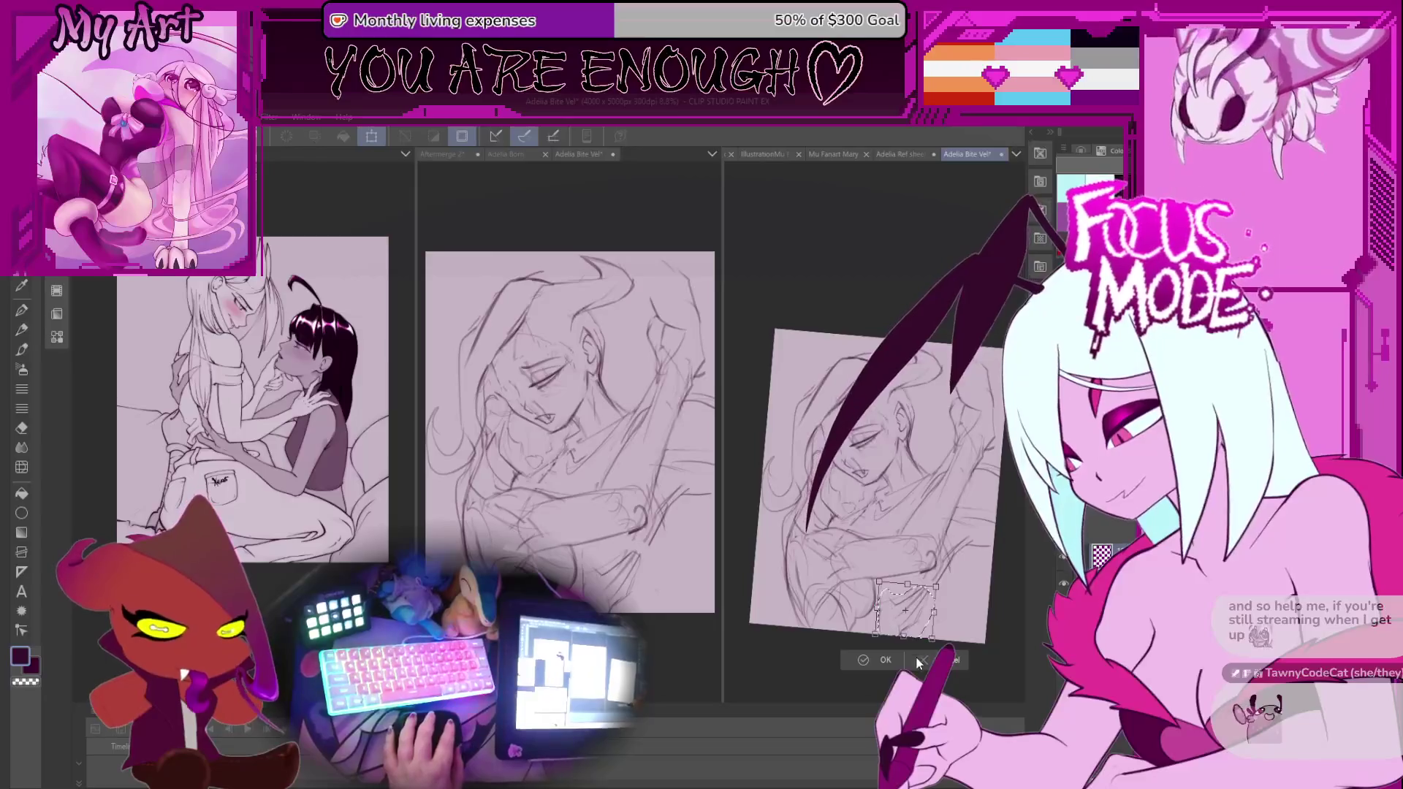
pyautogui.click(919, 662)
pyautogui.hotkey('ctrl', 't')
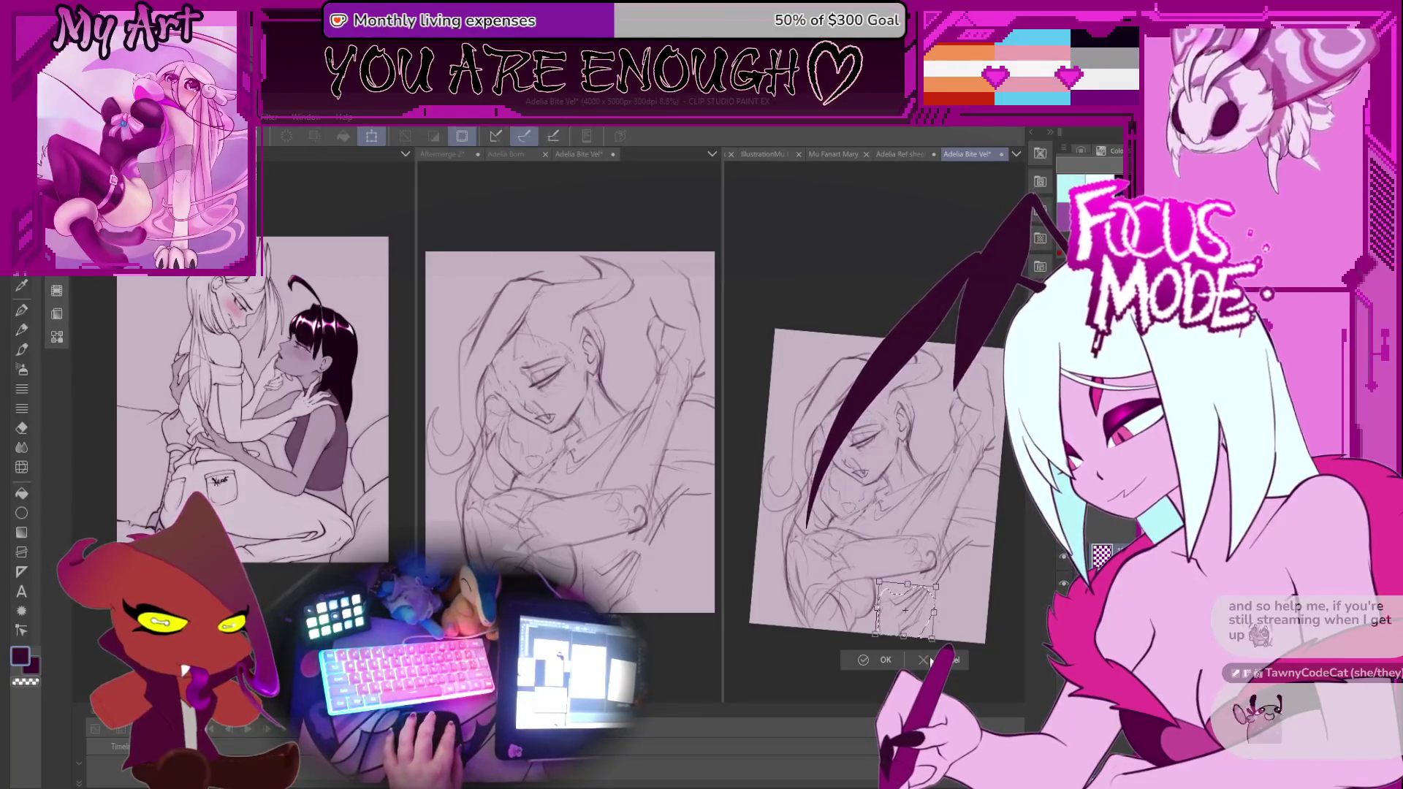
pyautogui.click(922, 660)
pyautogui.hotkey('ctrl', 'd')
# Scale the whole sketch layer slightly larger by its corner, commit, and recentre the view.
pyautogui.hotkey('ctrl', 't')
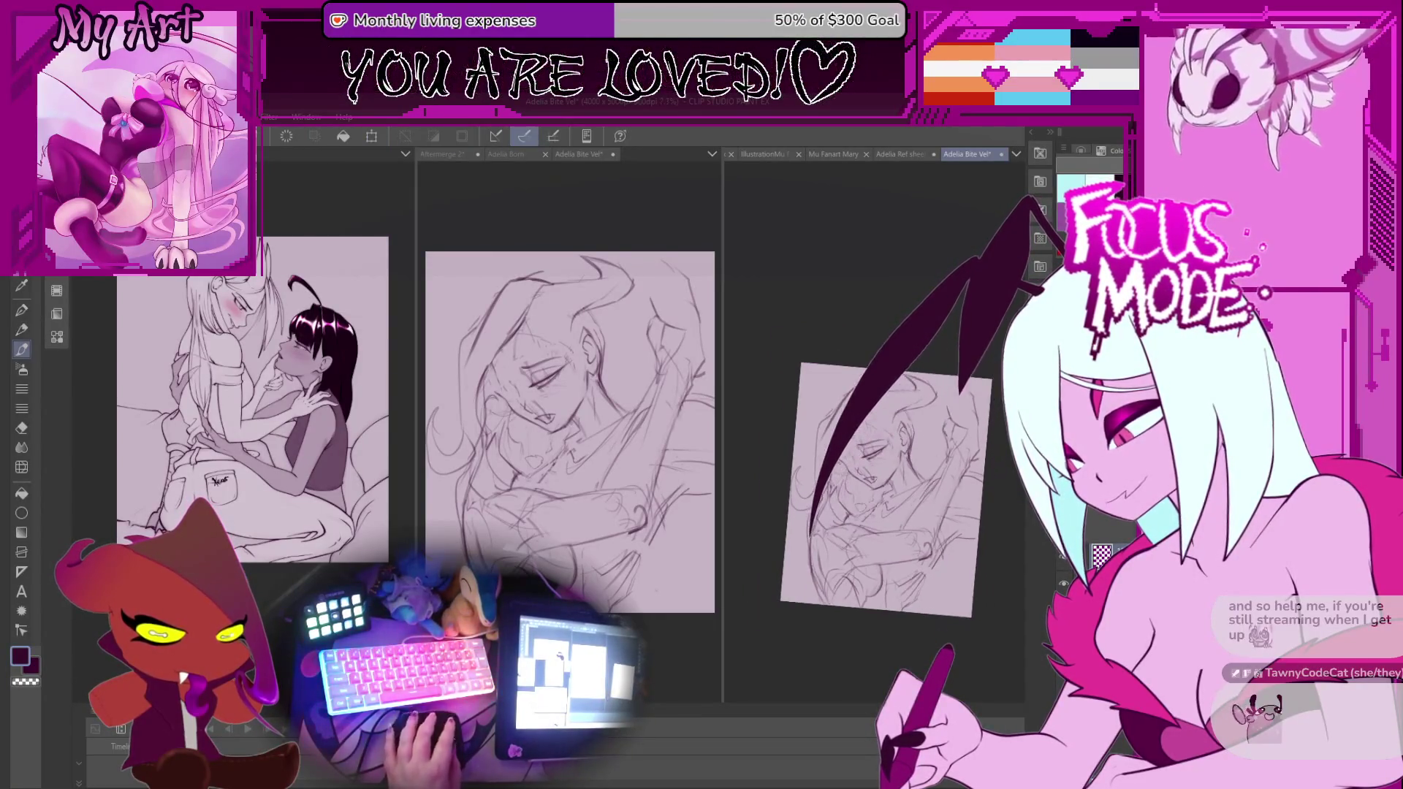
pyautogui.moveTo(760, 611); pyautogui.dragTo(738, 636)
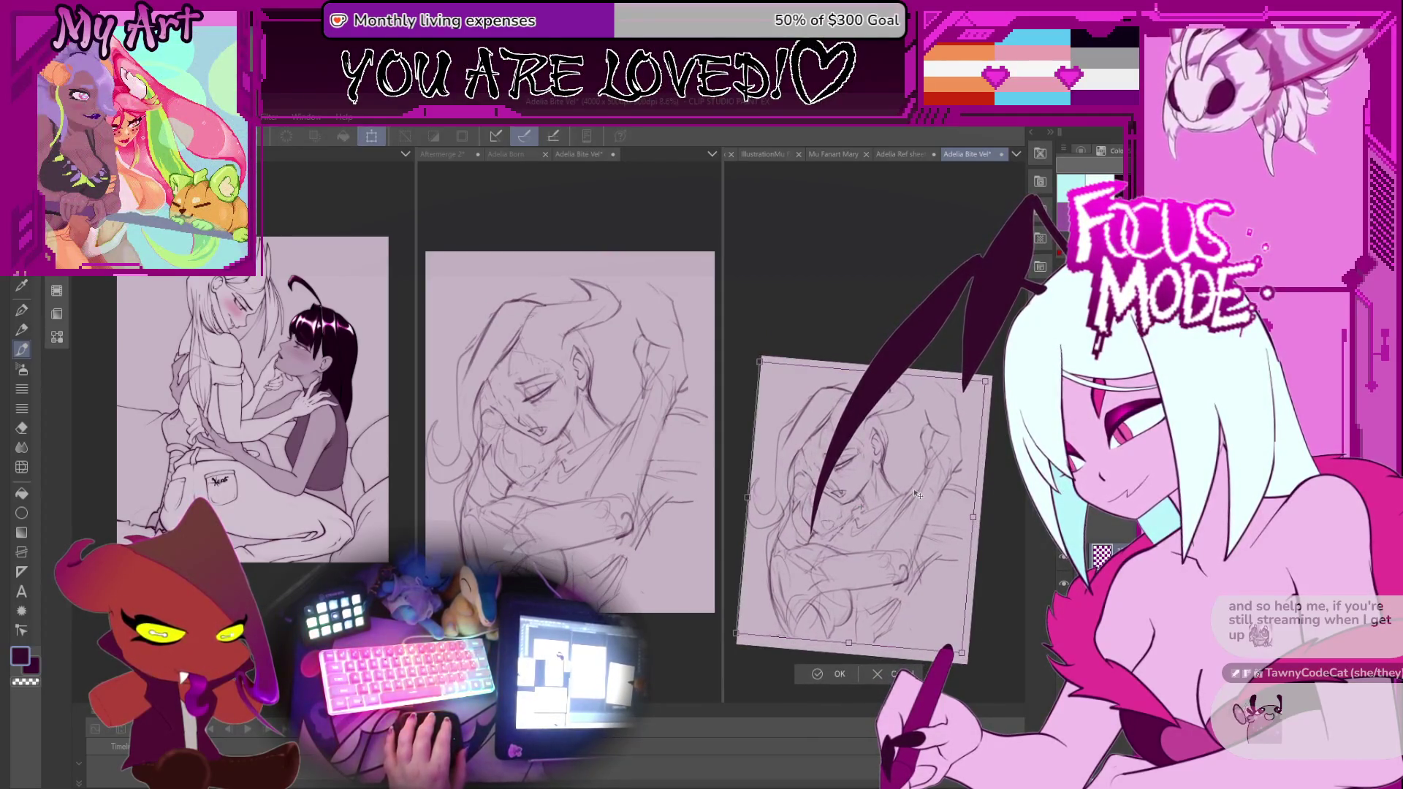
pyautogui.press('Return')
pyautogui.hotkey('ctrl', 'z')
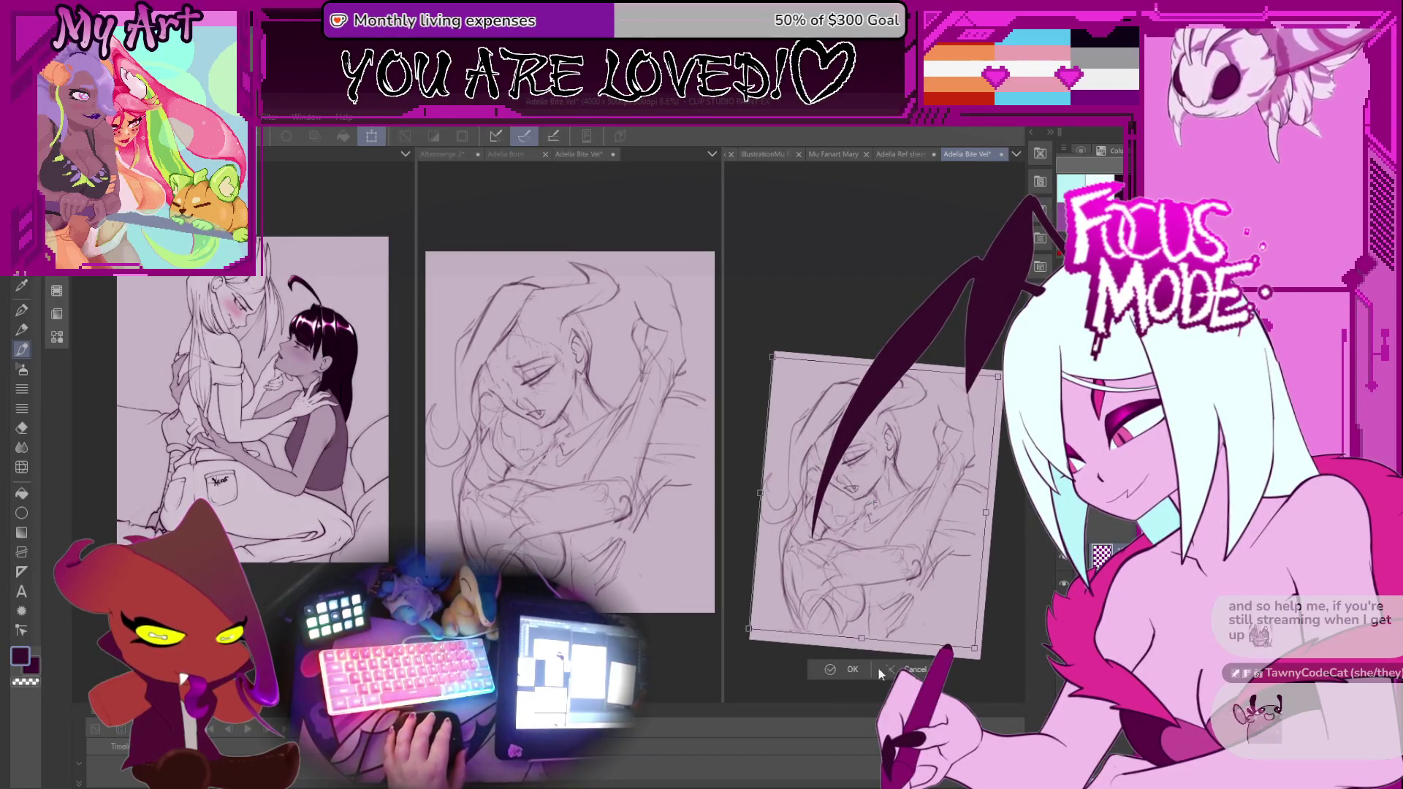
pyautogui.click(842, 669)
pyautogui.moveTo(867, 620); pyautogui.dragTo(813, 565)
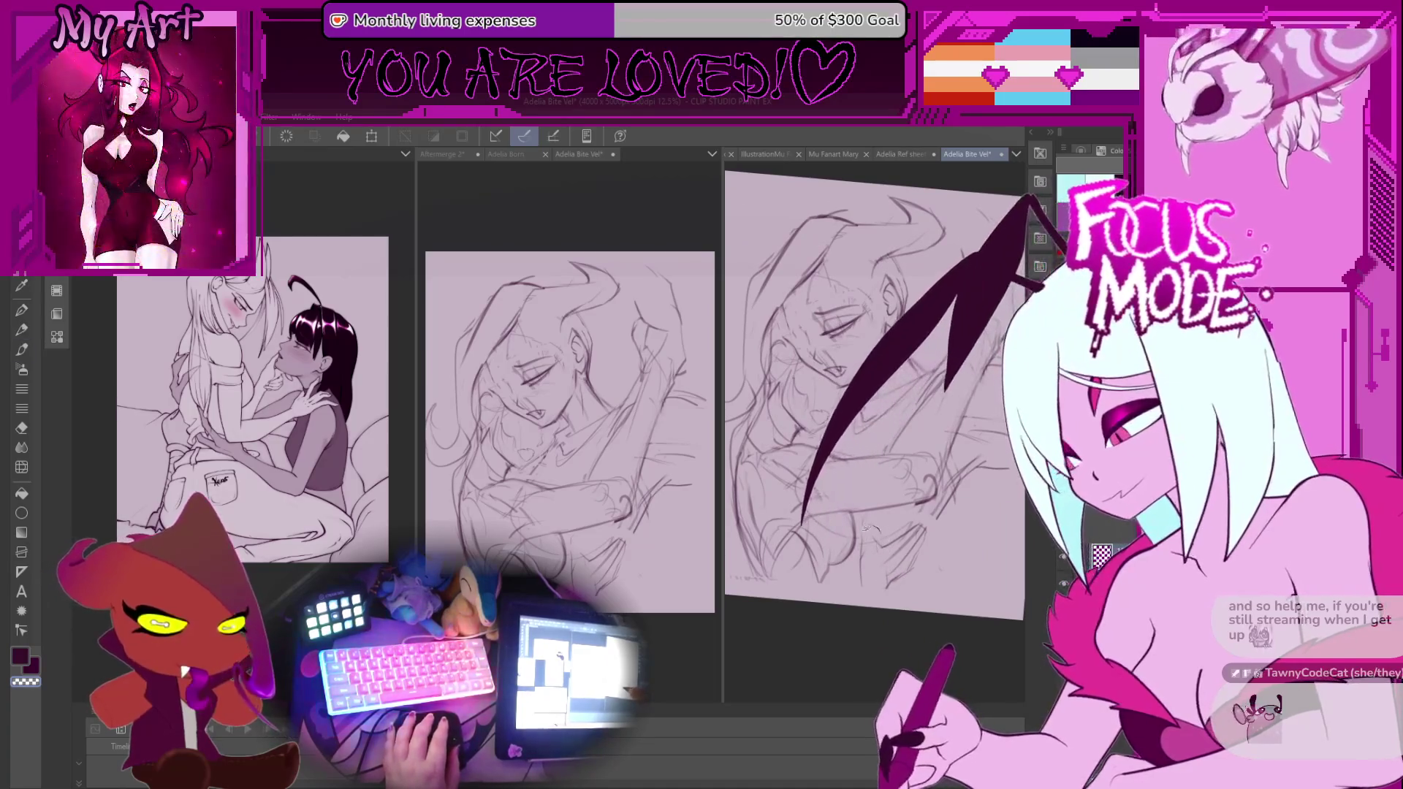
# Draw a new pencil line near the lower hand.
pyautogui.moveTo(908, 514); pyautogui.dragTo(913, 522)
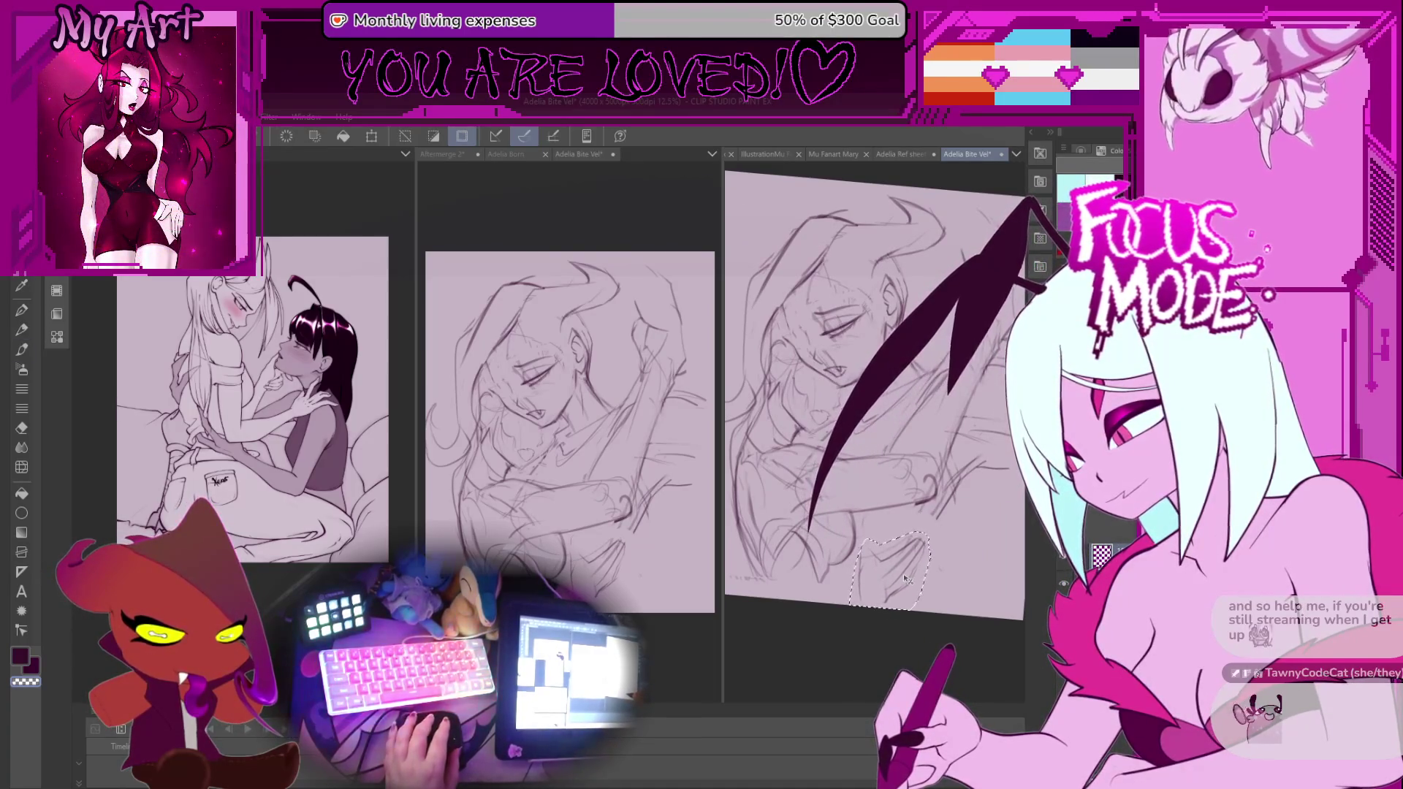
pyautogui.hotkey('ctrl', 'd')
pyautogui.press('p')
pyautogui.scroll(3, 920, 614)
pyautogui.moveTo(871, 594)
pyautogui.mouseDown()
pyautogui.moveTo(932, 532)
pyautogui.moveTo(874, 610)
pyautogui.moveTo(903, 563)
pyautogui.mouseUp()
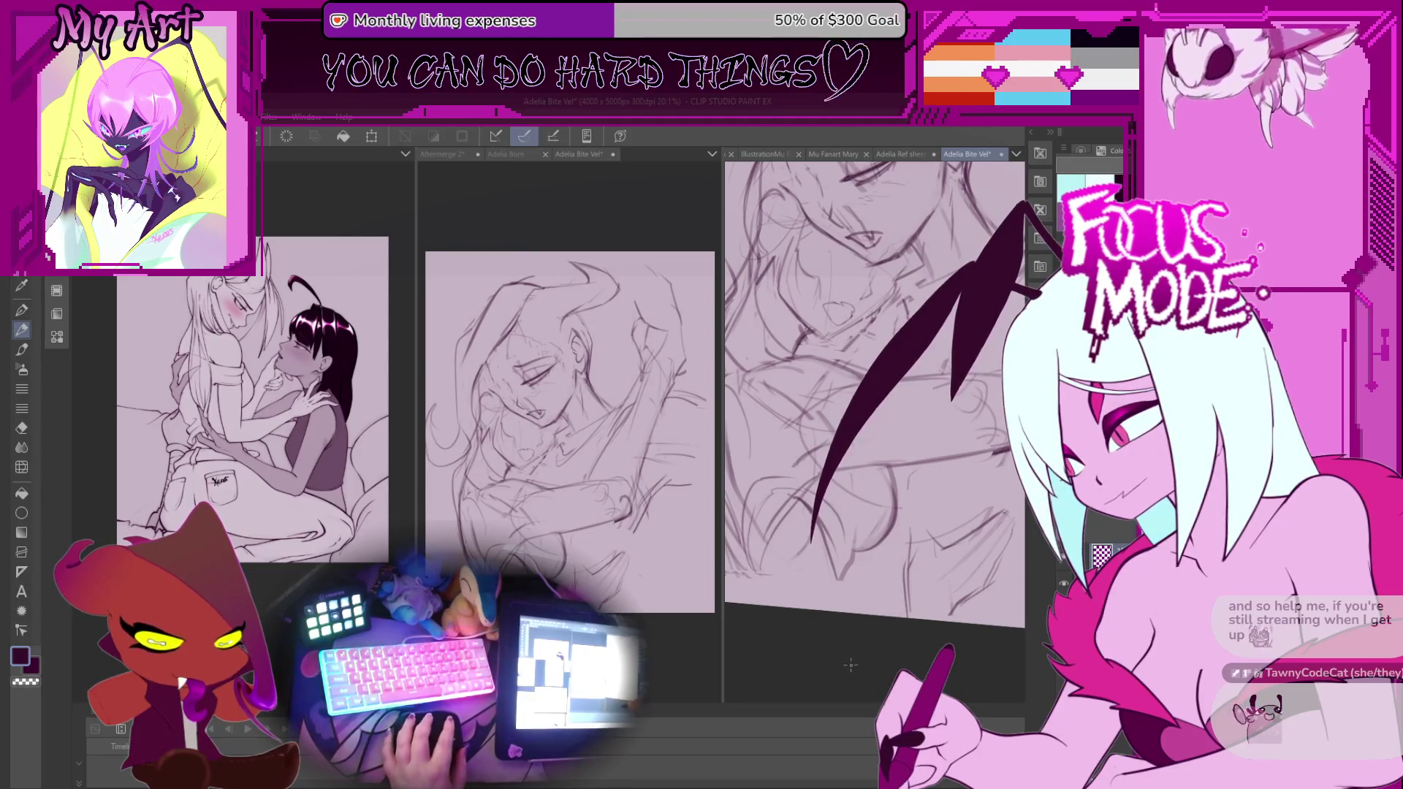
# Shift the view down the sketch and rotate it counter-clockwise for drawing.
pyautogui.moveTo(801, 590); pyautogui.dragTo(837, 532)
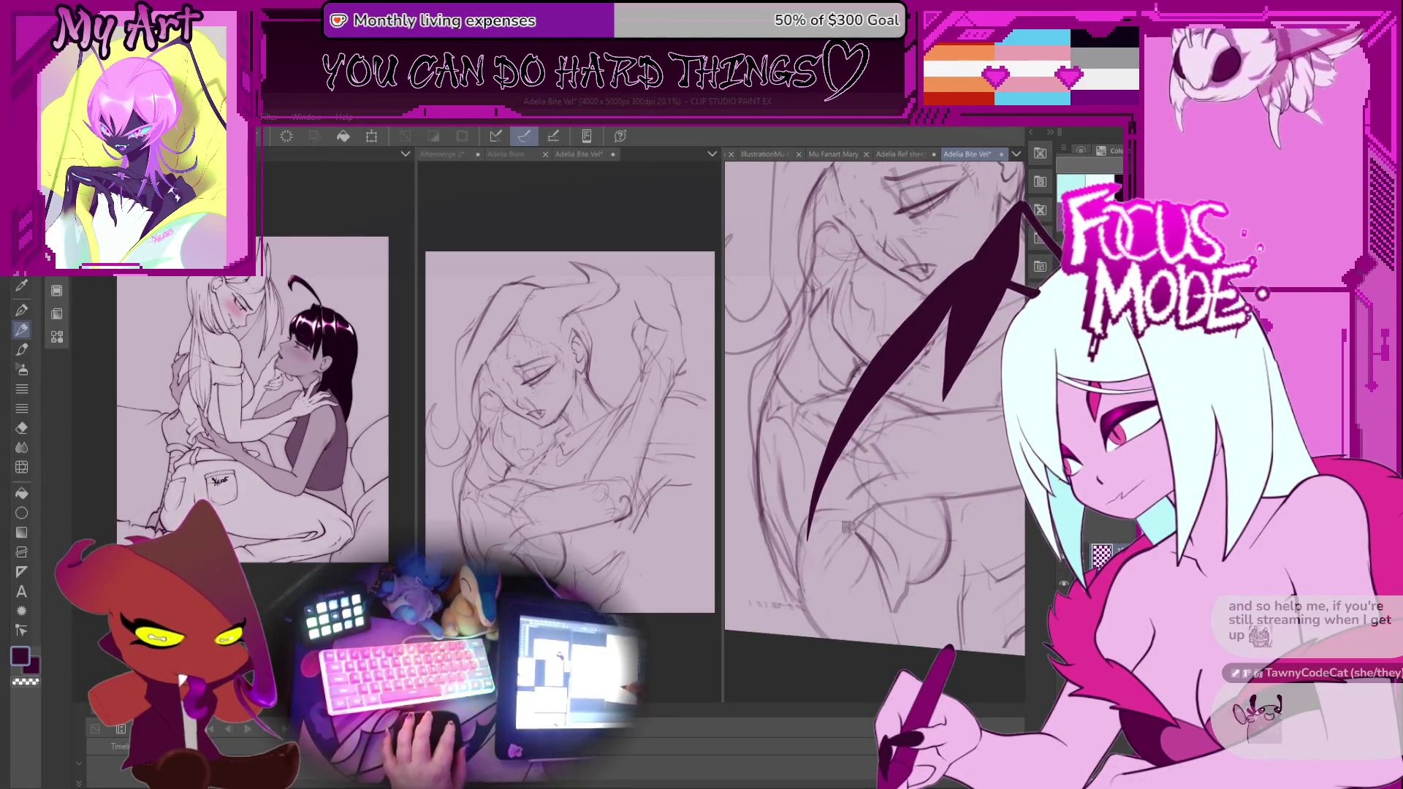
pyautogui.scroll(-3, 835, 522)
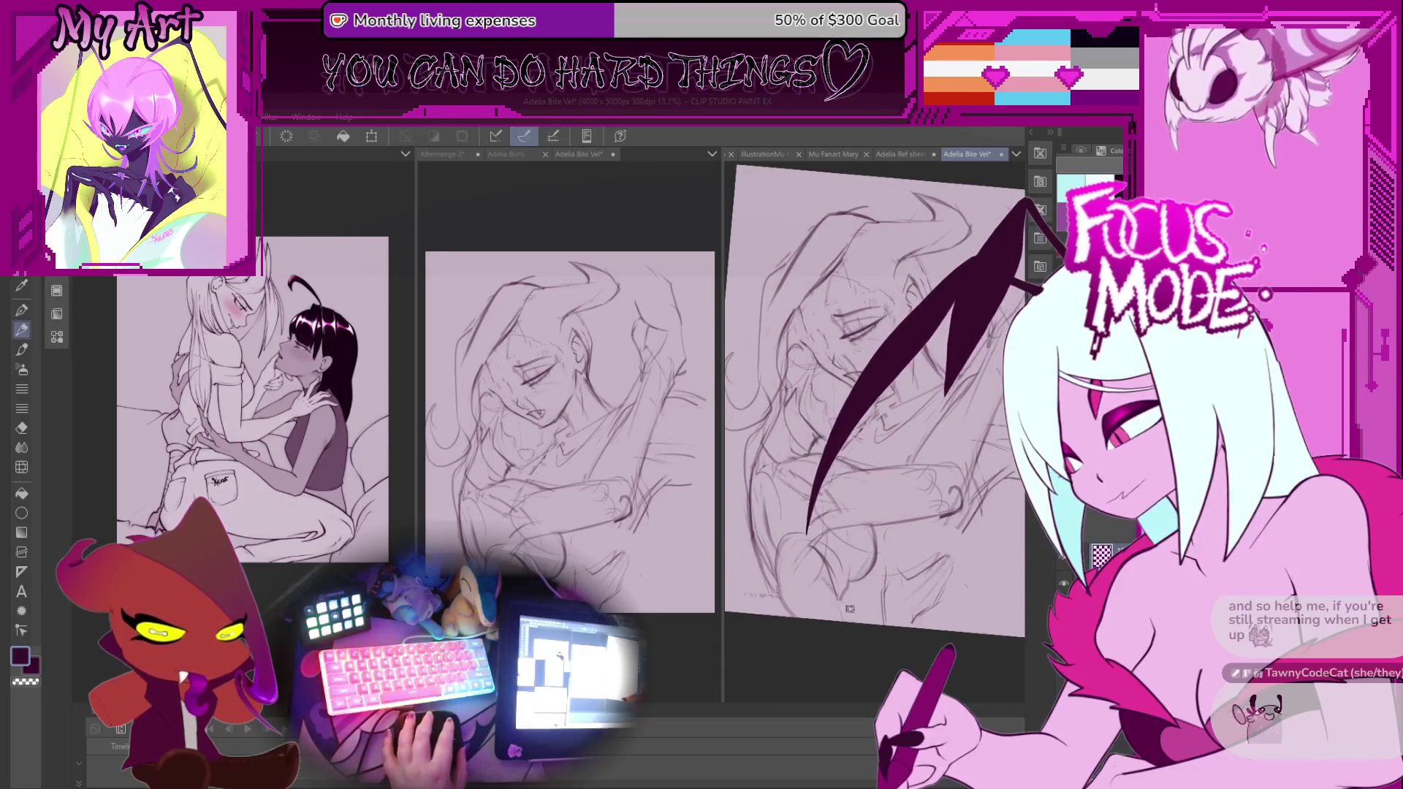
pyautogui.scroll(2, 849, 609)
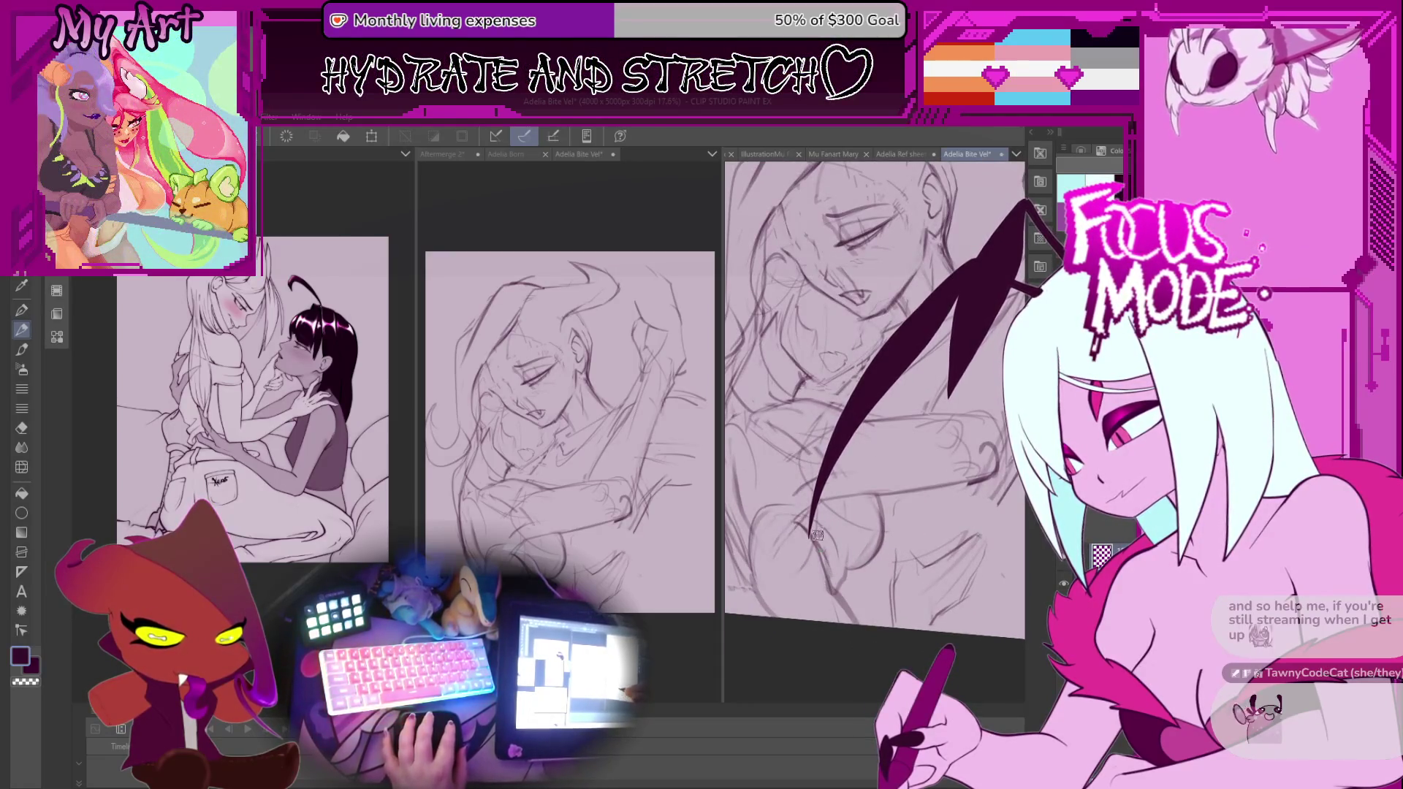
pyautogui.moveTo(840, 627)
pyautogui.mouseDown()
pyautogui.moveTo(835, 558)
pyautogui.moveTo(820, 576)
pyautogui.moveTo(871, 589)
pyautogui.moveTo(846, 584)
pyautogui.moveTo(846, 551)
pyautogui.moveTo(821, 559)
pyautogui.mouseUp()
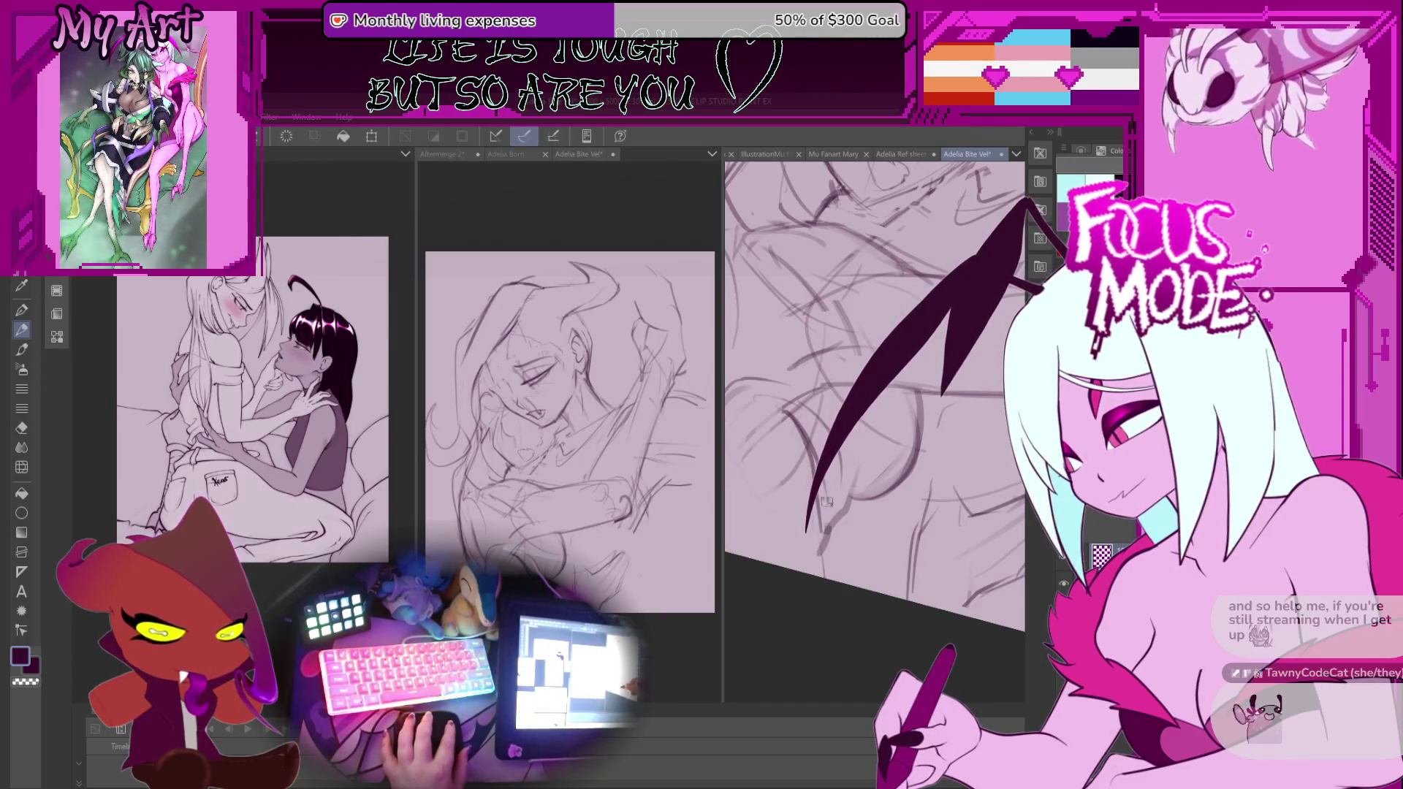
pyautogui.scroll(1, 840, 486)
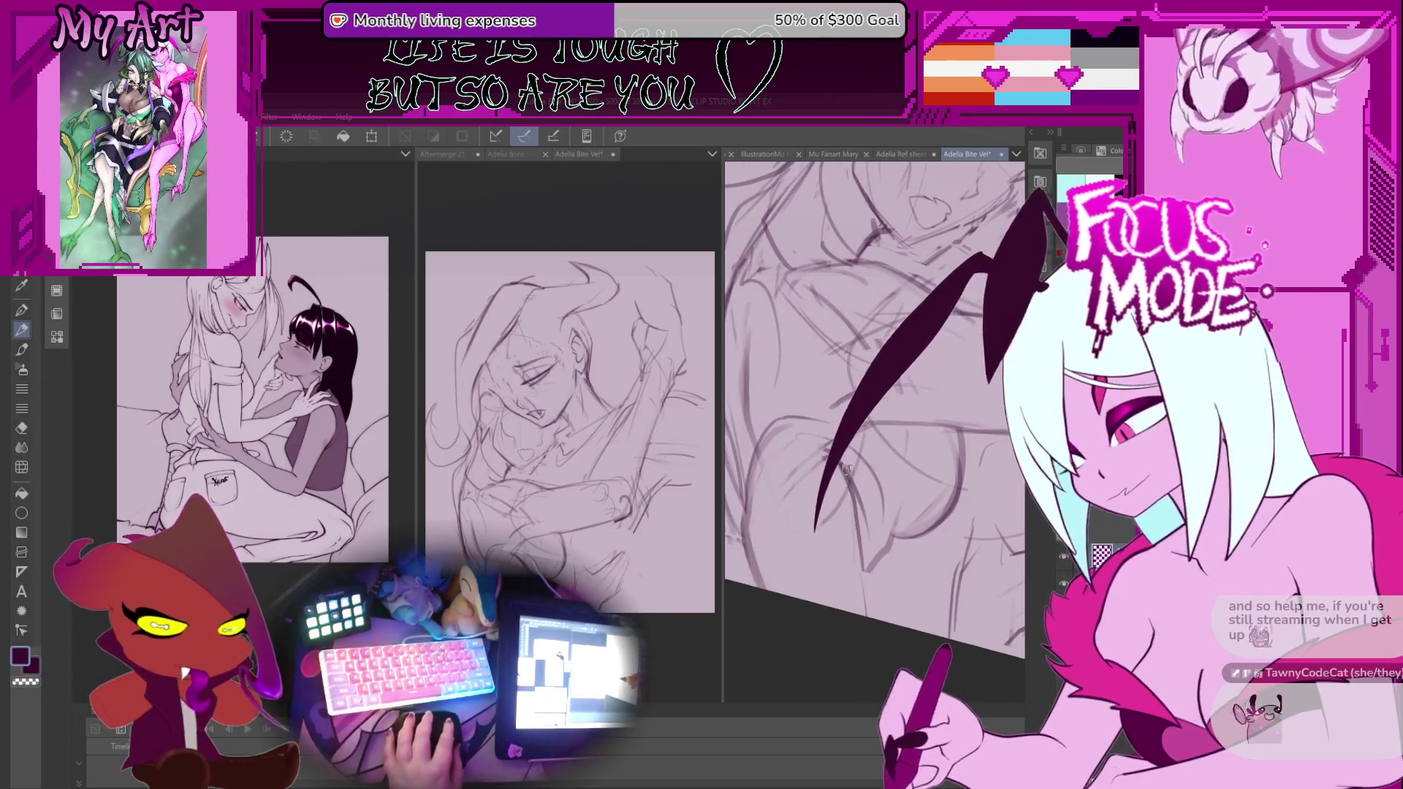
pyautogui.scroll(4, 847, 471)
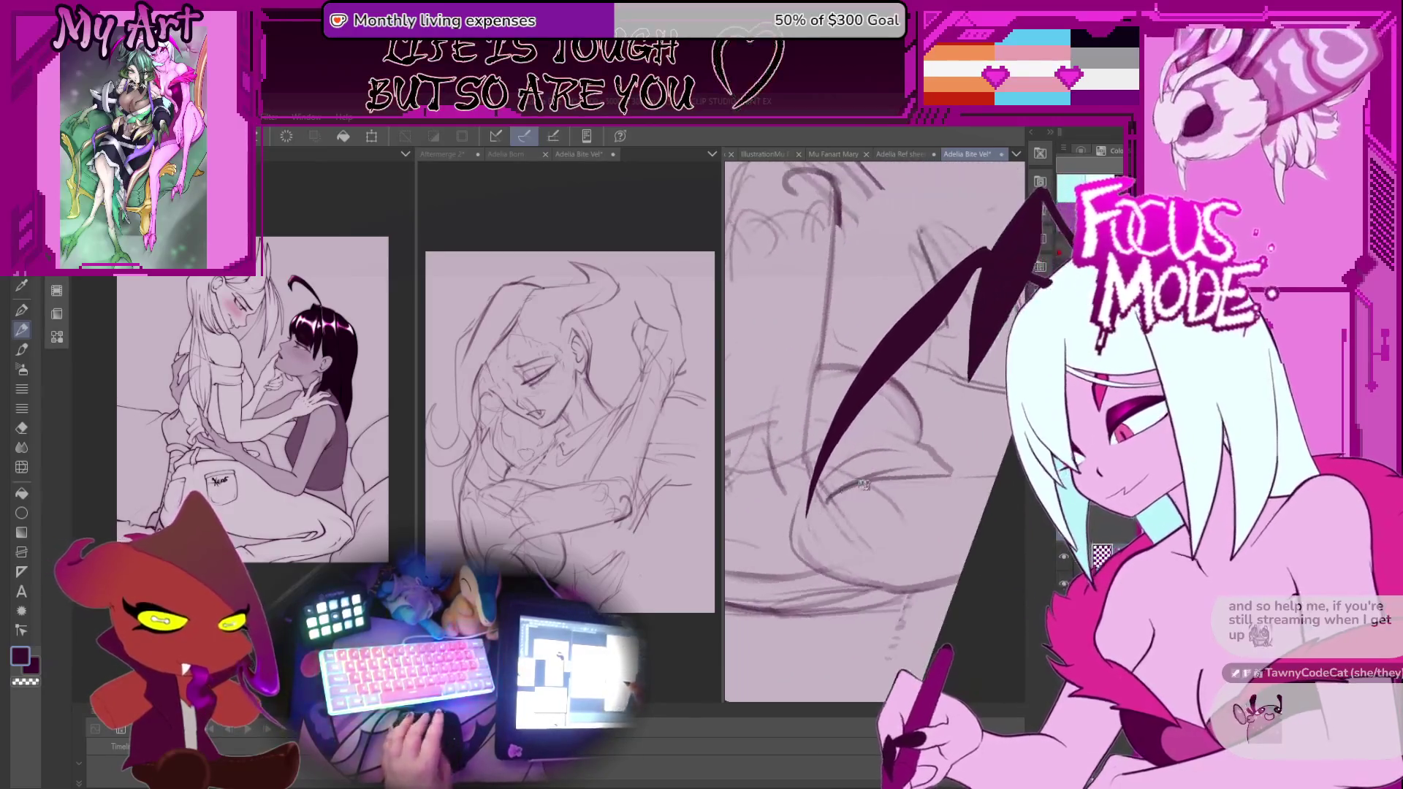
pyautogui.scroll(-2, 861, 485)
pyautogui.scroll(-2, 859, 512)
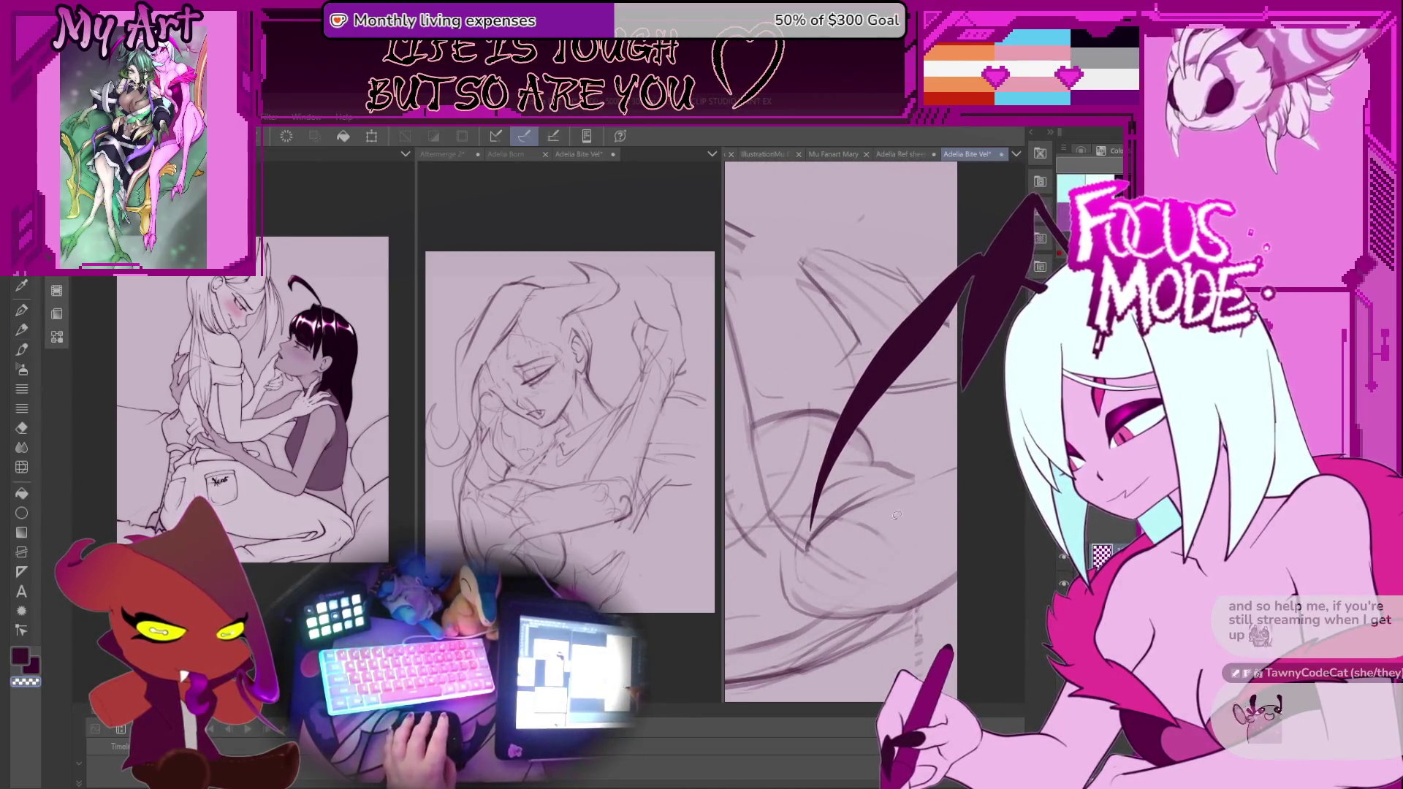
# Switch drawing tool and reframe the view with the face near the top.
pyautogui.press('p')
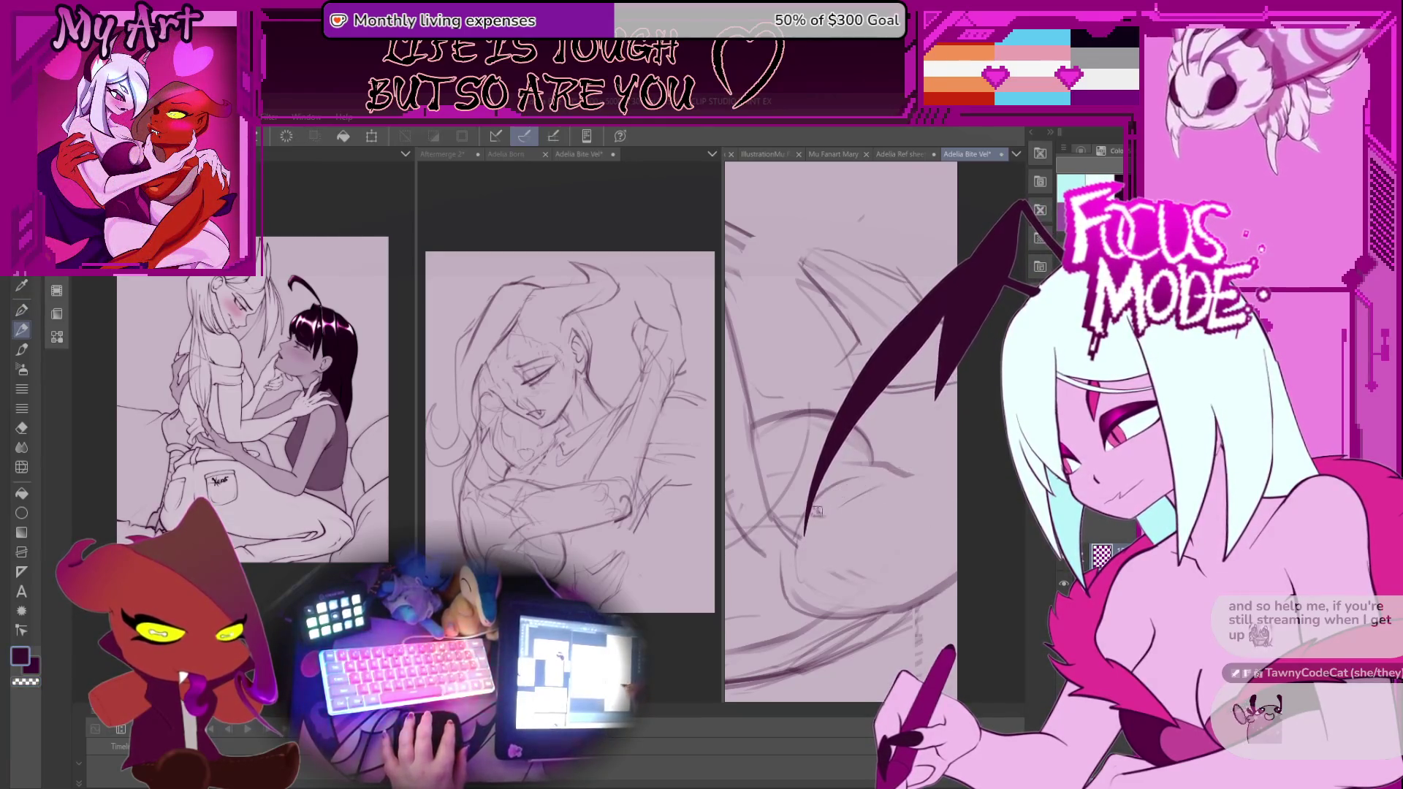
pyautogui.scroll(3, 840, 504)
pyautogui.moveTo(872, 476)
pyautogui.mouseDown()
pyautogui.moveTo(796, 445)
pyautogui.moveTo(773, 495)
pyautogui.mouseUp()
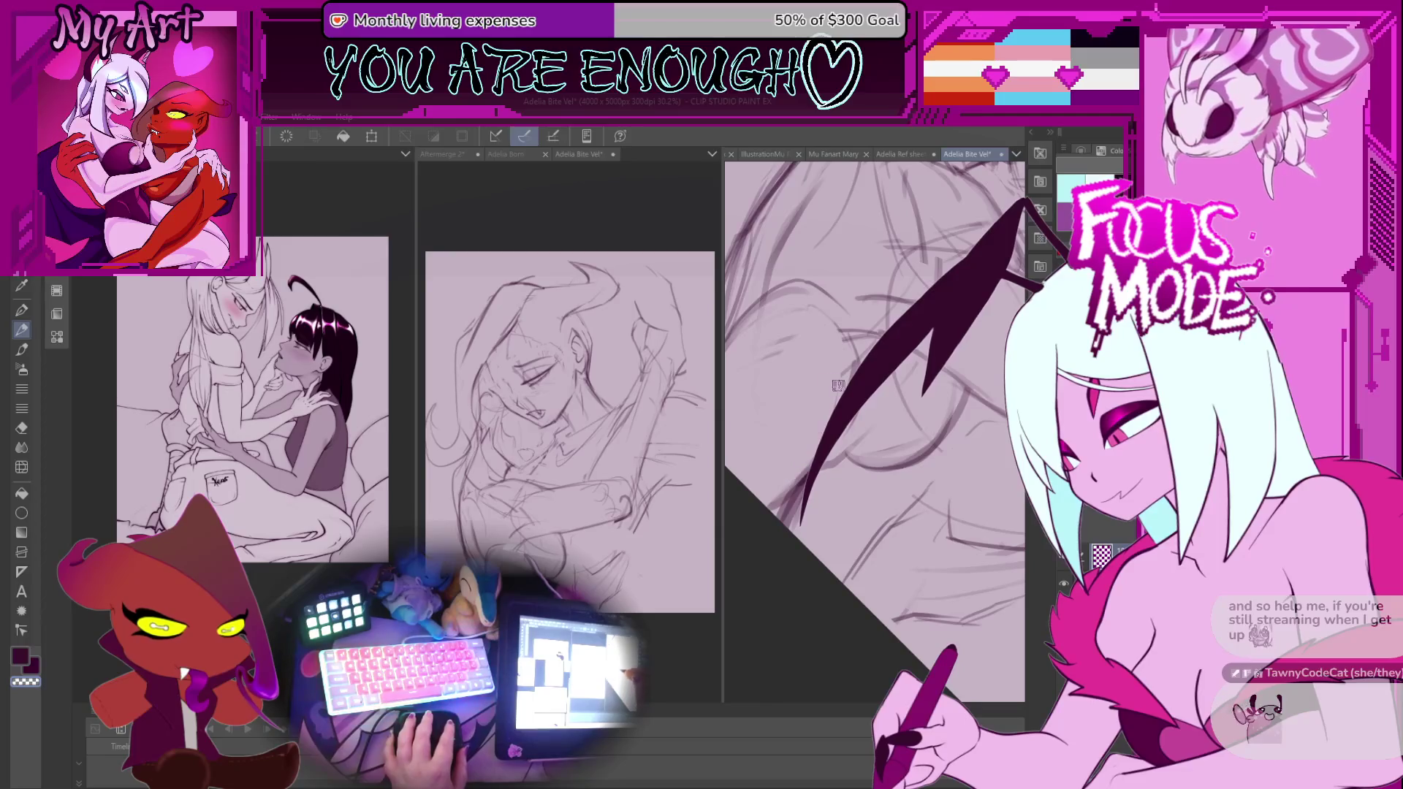
pyautogui.moveTo(836, 394)
pyautogui.mouseDown()
pyautogui.moveTo(820, 454)
pyautogui.moveTo(824, 546)
pyautogui.moveTo(851, 590)
pyautogui.mouseUp()
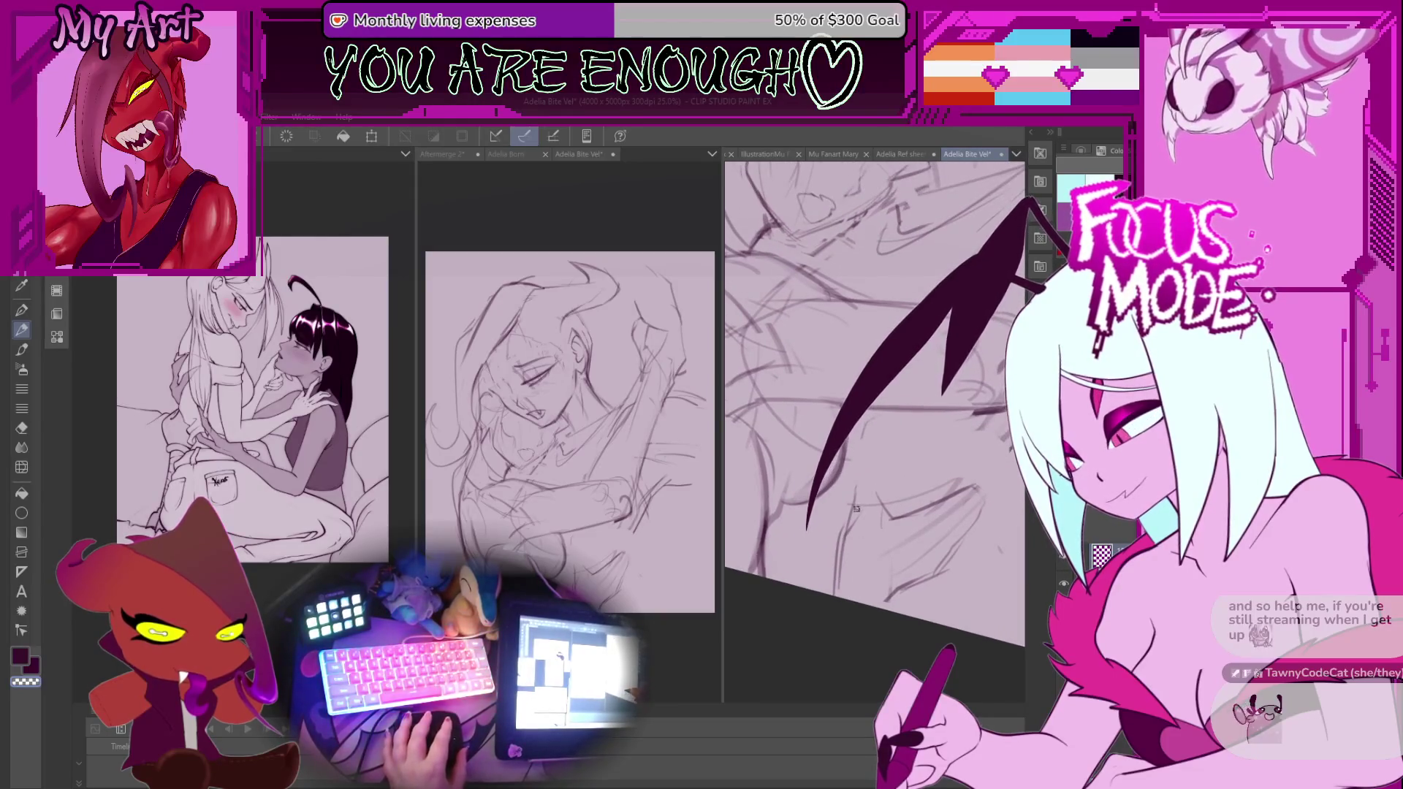
pyautogui.scroll(-2, 859, 540)
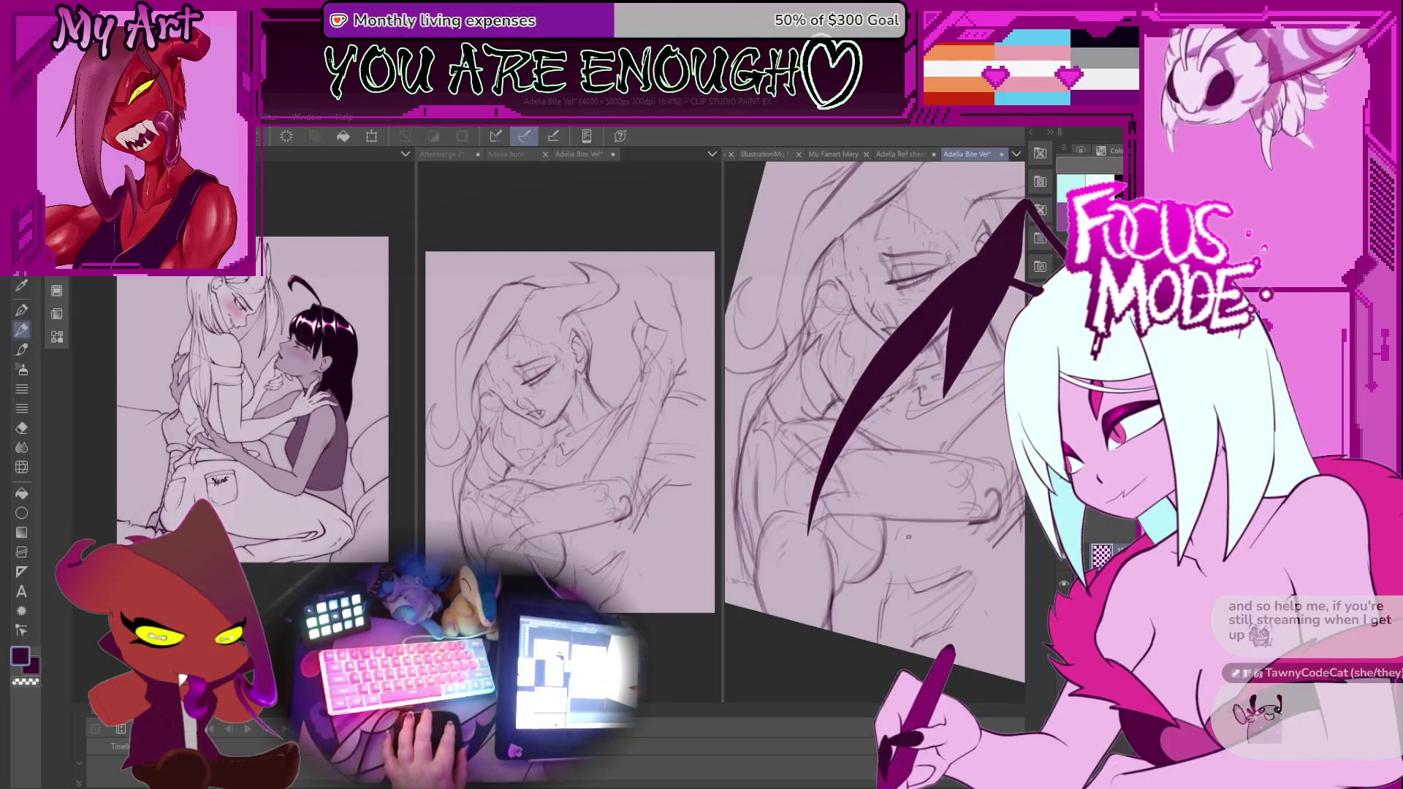
pyautogui.moveTo(923, 568); pyautogui.dragTo(840, 507)
pyautogui.scroll(1, 840, 506)
pyautogui.scroll(-1, 817, 521)
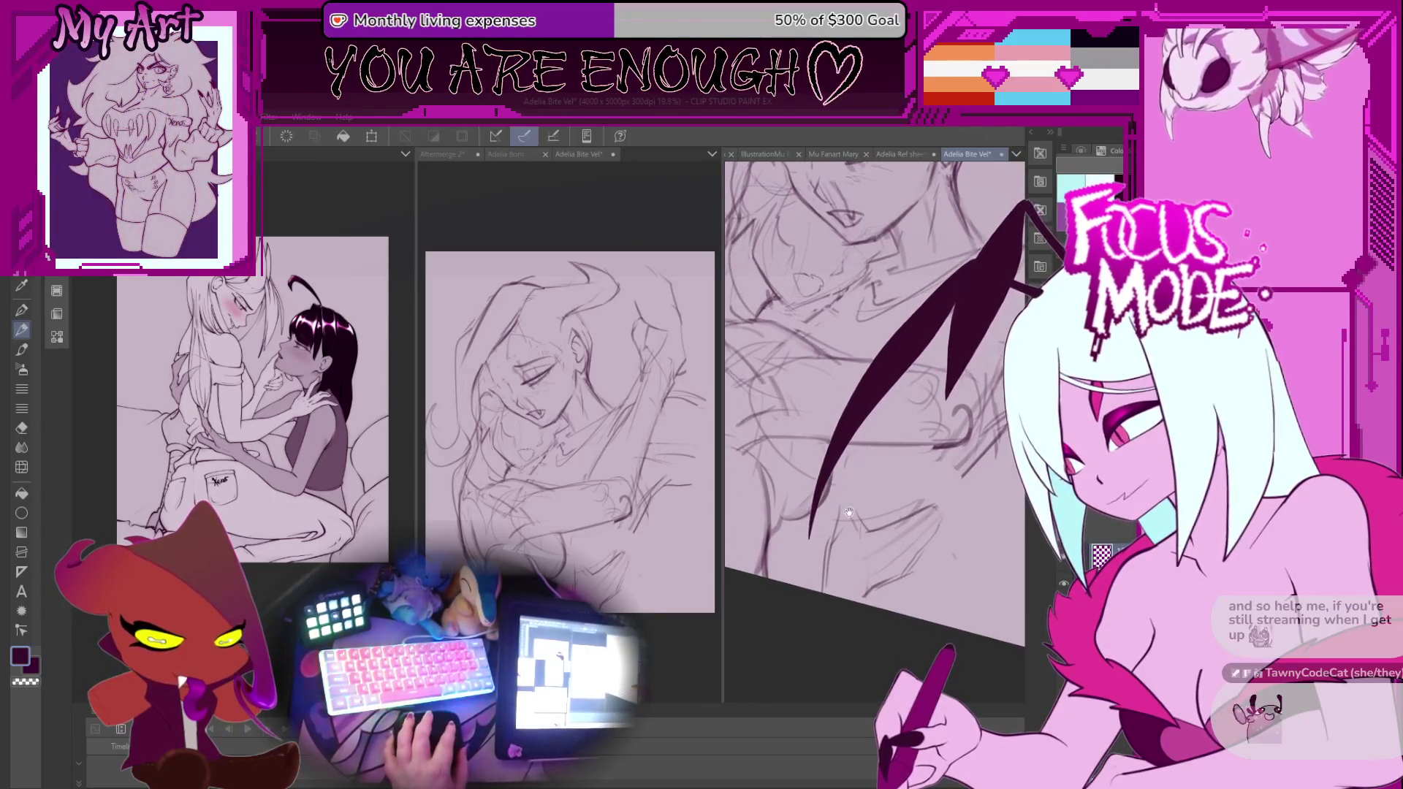
pyautogui.moveTo(849, 511)
pyautogui.mouseDown()
pyautogui.moveTo(874, 503)
pyautogui.moveTo(942, 596)
pyautogui.moveTo(928, 491)
pyautogui.mouseUp()
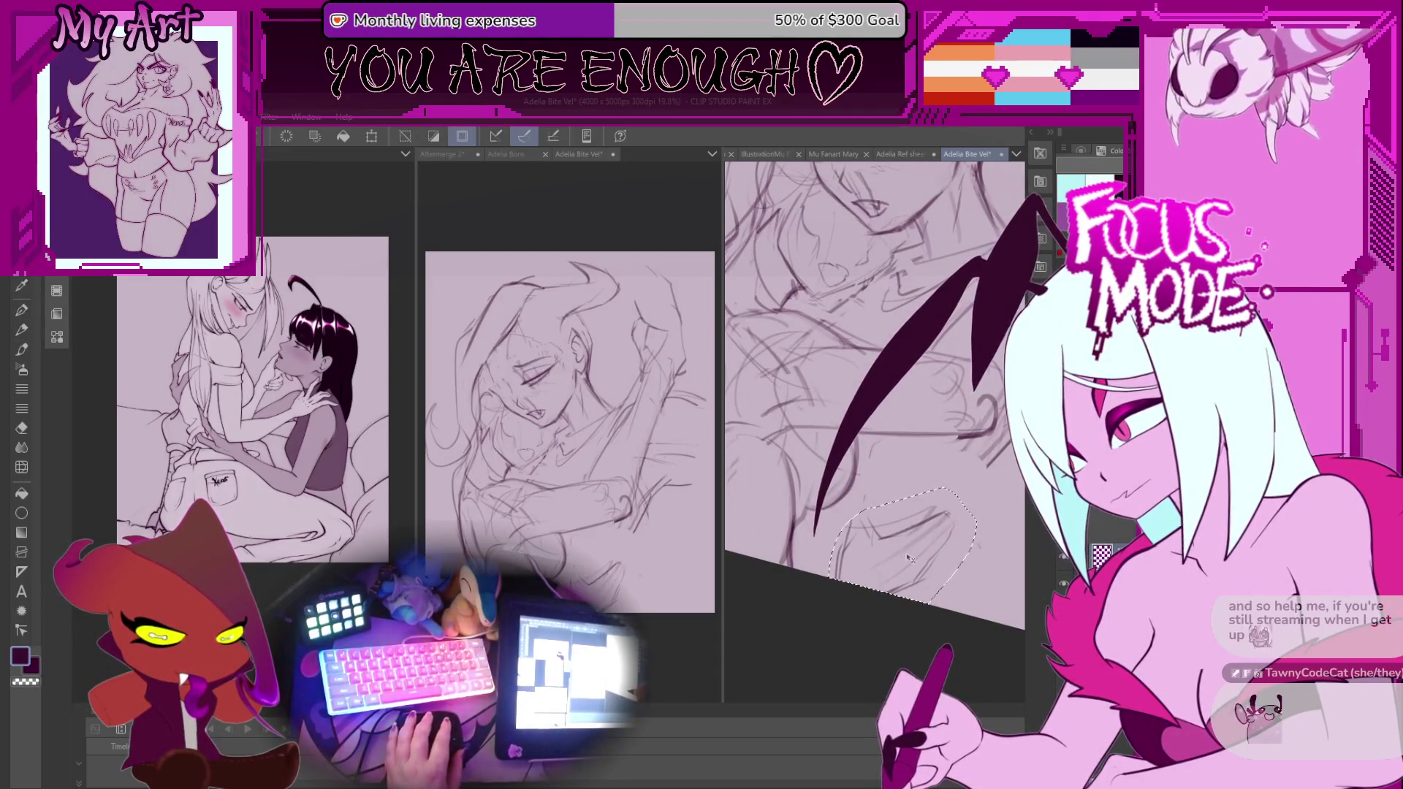
# Nudge the lassoed lower patch left, rotate it clockwise, skew its right side, and commit.
pyautogui.moveTo(908, 557); pyautogui.dragTo(890, 566)
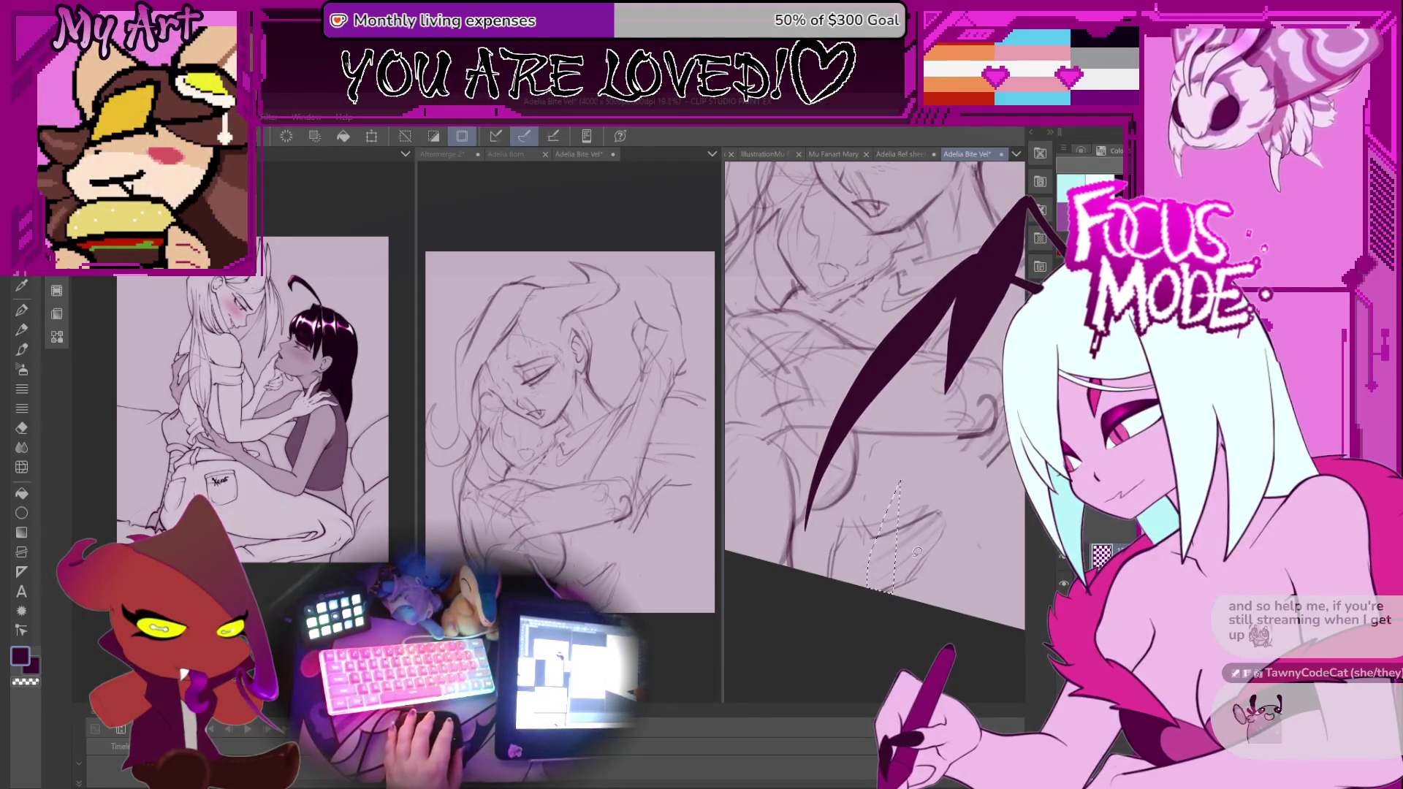
pyautogui.hotkey('ctrl', 't')
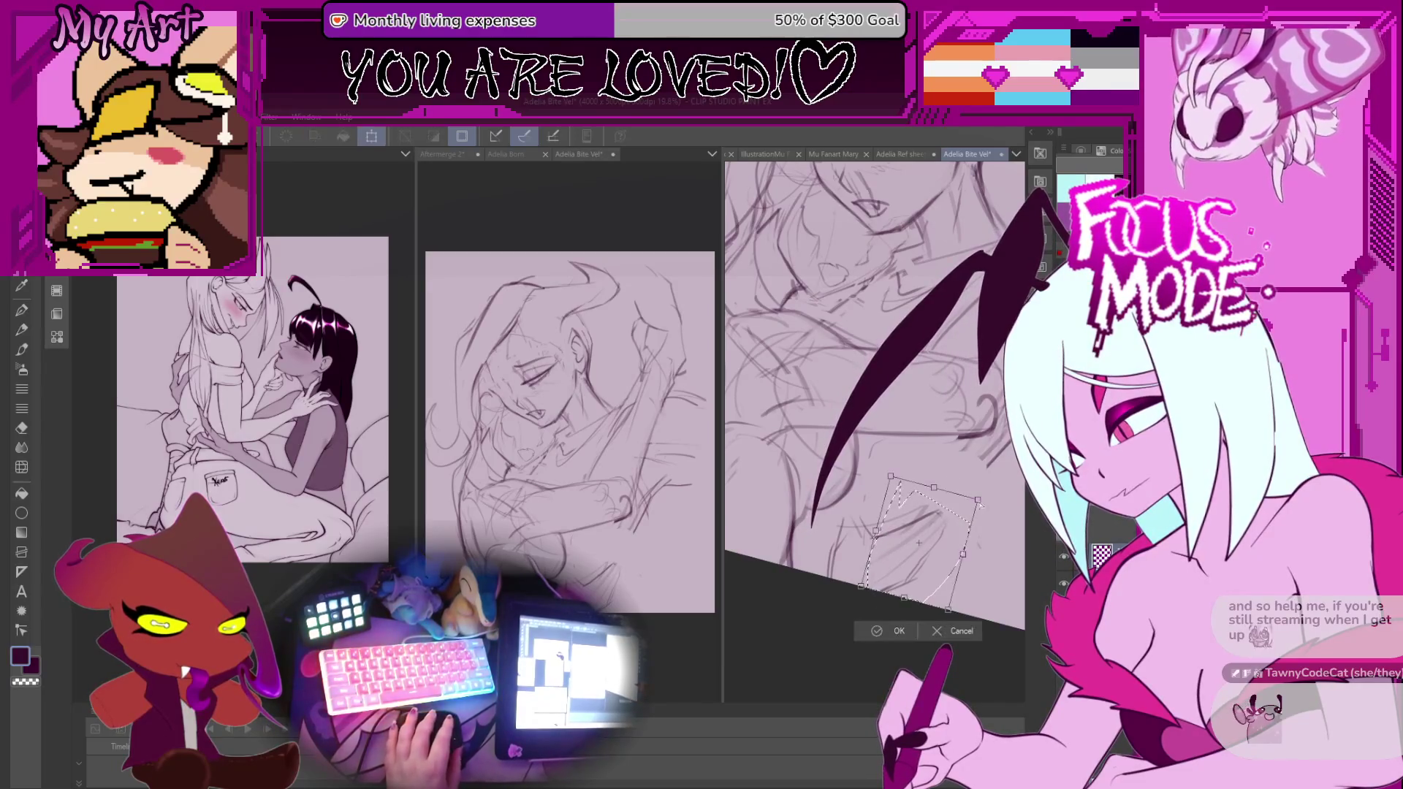
pyautogui.moveTo(982, 489); pyautogui.dragTo(995, 506)
pyautogui.moveTo(970, 558)
pyautogui.mouseDown()
pyautogui.moveTo(984, 561)
pyautogui.moveTo(895, 556)
pyautogui.moveTo(875, 584)
pyautogui.moveTo(876, 508)
pyautogui.mouseUp()
pyautogui.click(884, 632)
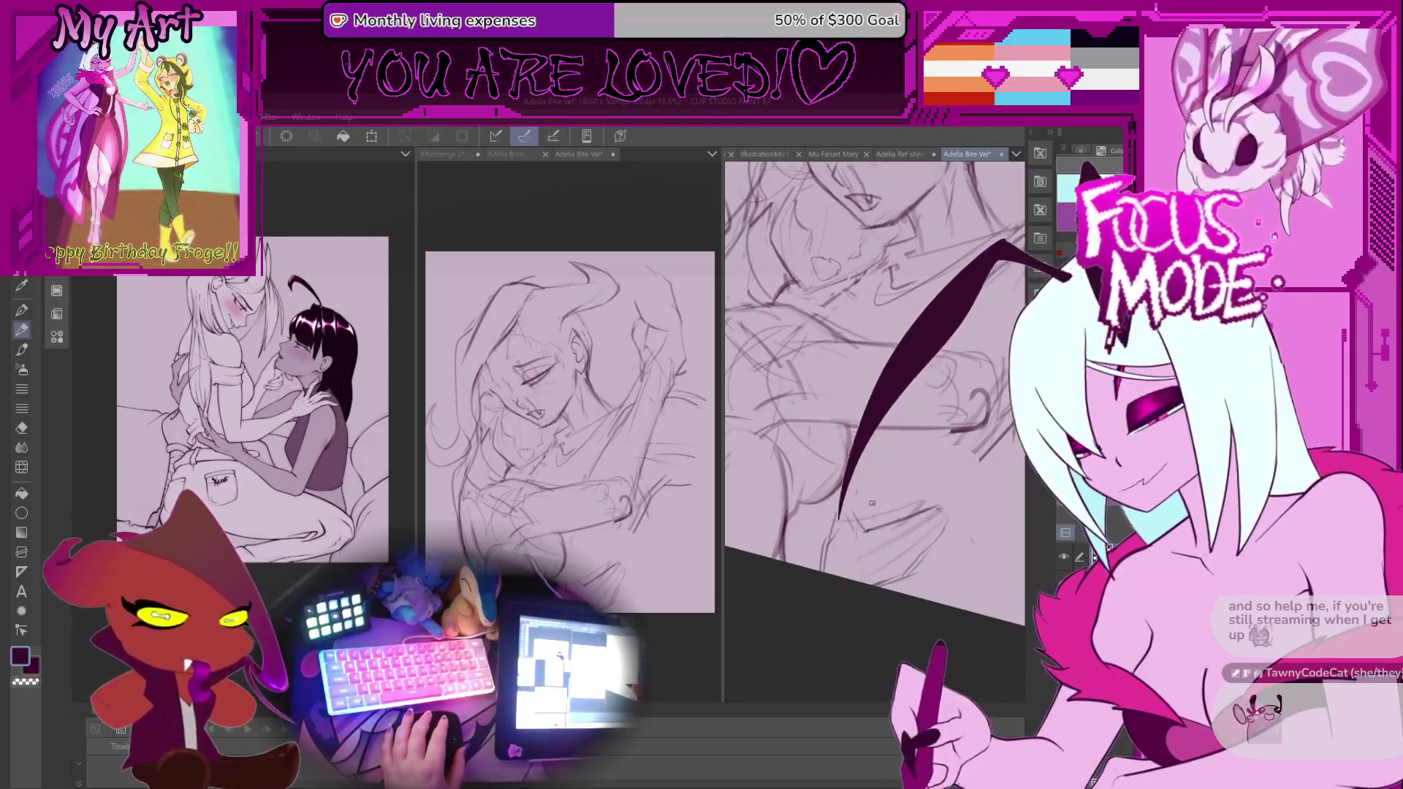
# Level and tilt the view, then darken and refine the lower arm lines with short pencil strokes.
pyautogui.scroll(2, 876, 508)
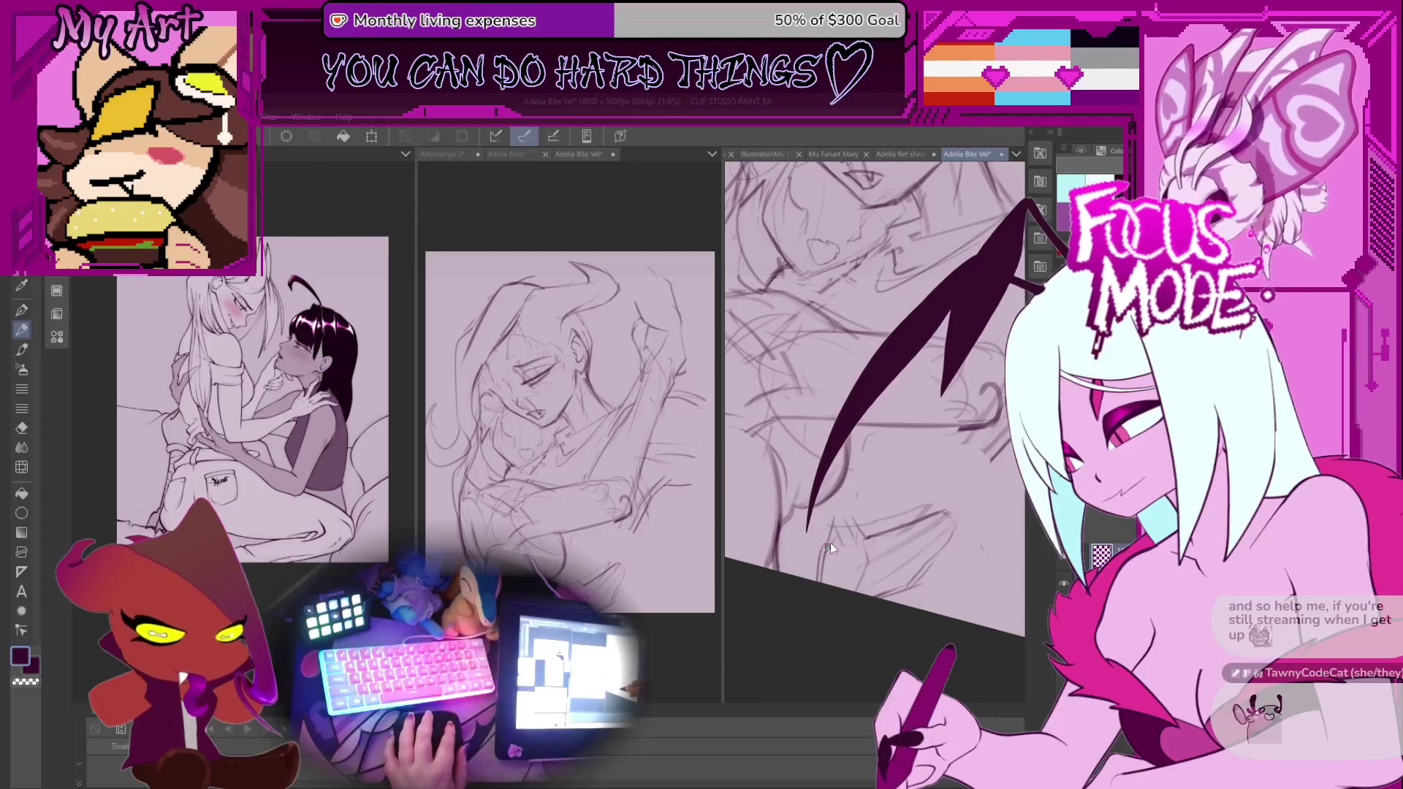
pyautogui.scroll(2, 829, 551)
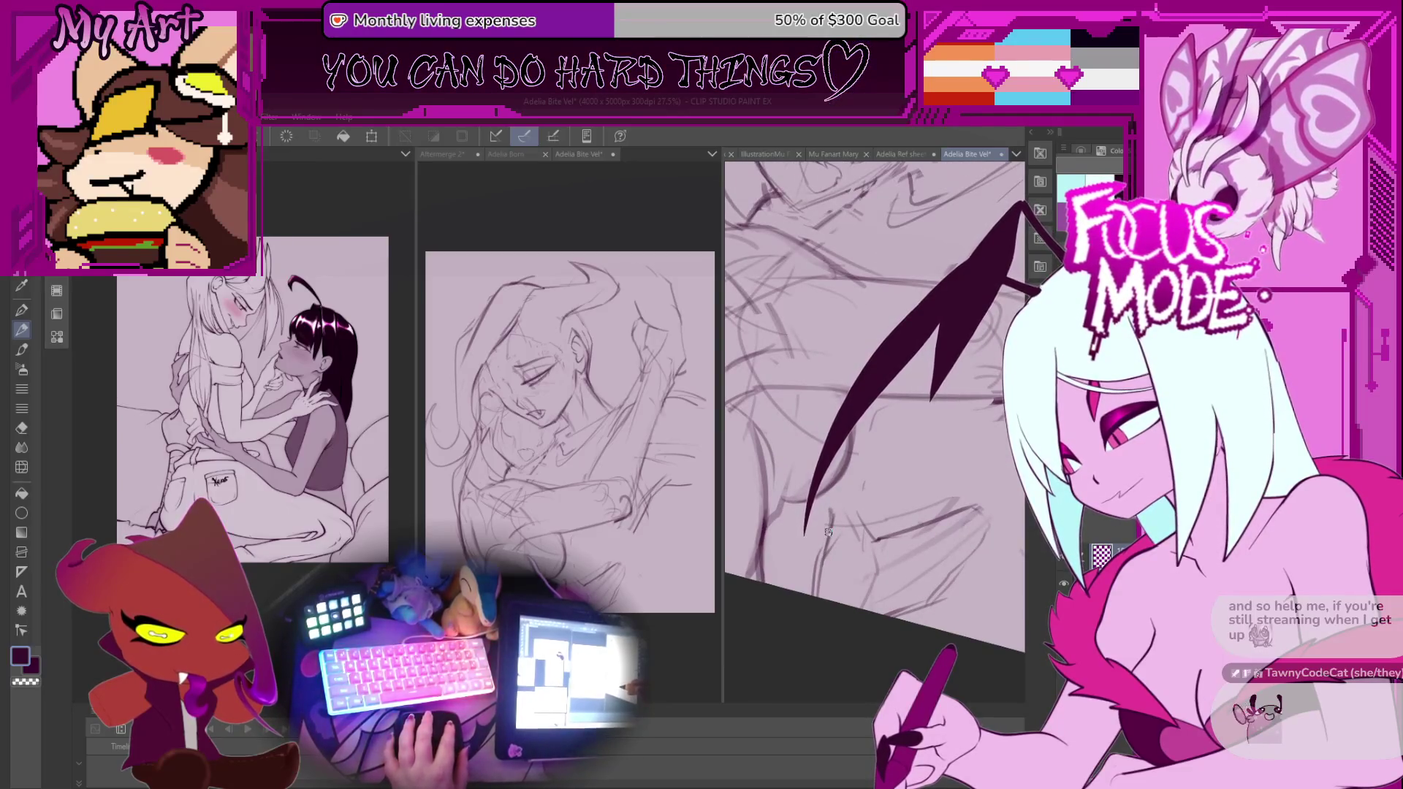
pyautogui.moveTo(863, 506)
pyautogui.mouseDown()
pyautogui.moveTo(904, 616)
pyautogui.moveTo(927, 564)
pyautogui.moveTo(887, 558)
pyautogui.moveTo(916, 509)
pyautogui.moveTo(842, 548)
pyautogui.moveTo(845, 514)
pyautogui.moveTo(807, 574)
pyautogui.mouseUp()
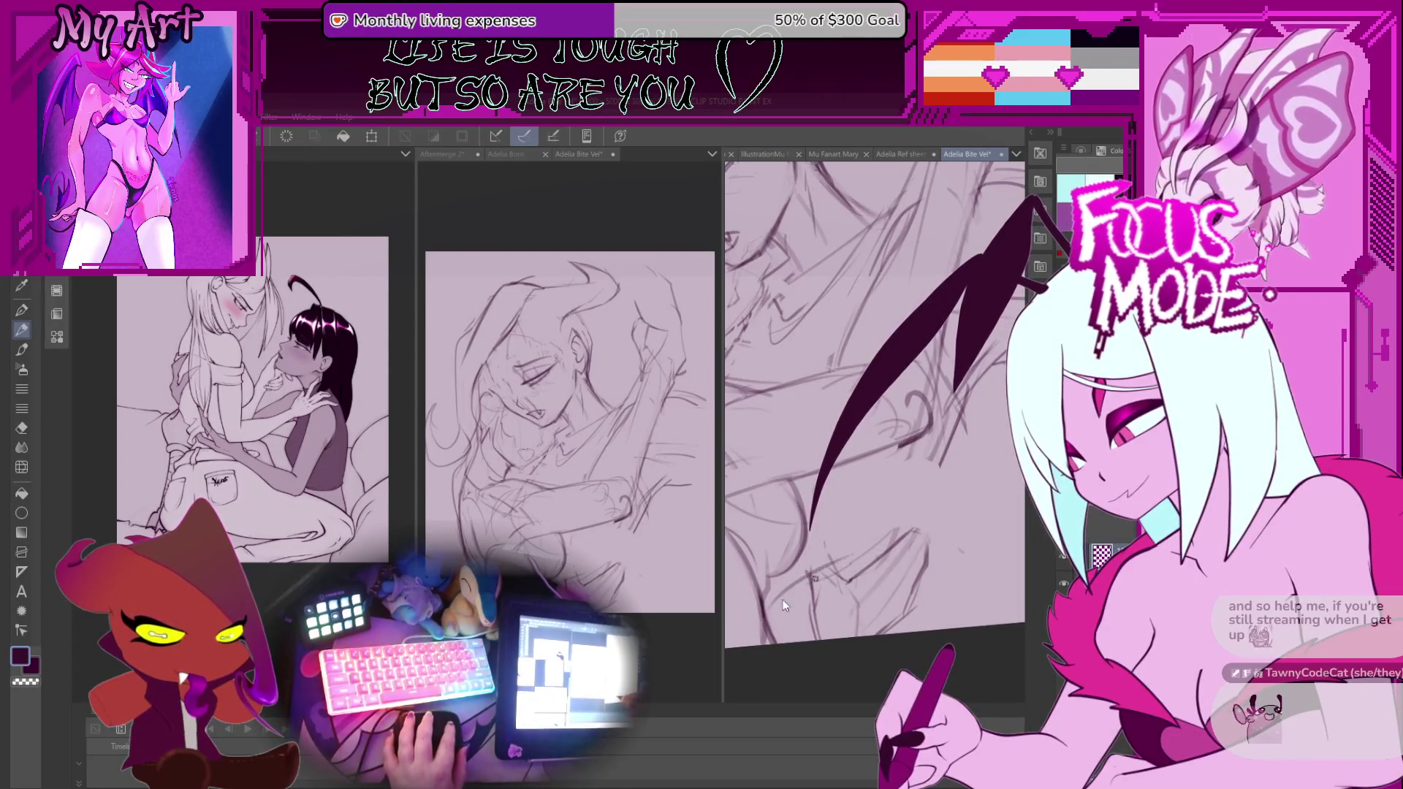
pyautogui.moveTo(944, 541); pyautogui.dragTo(812, 542)
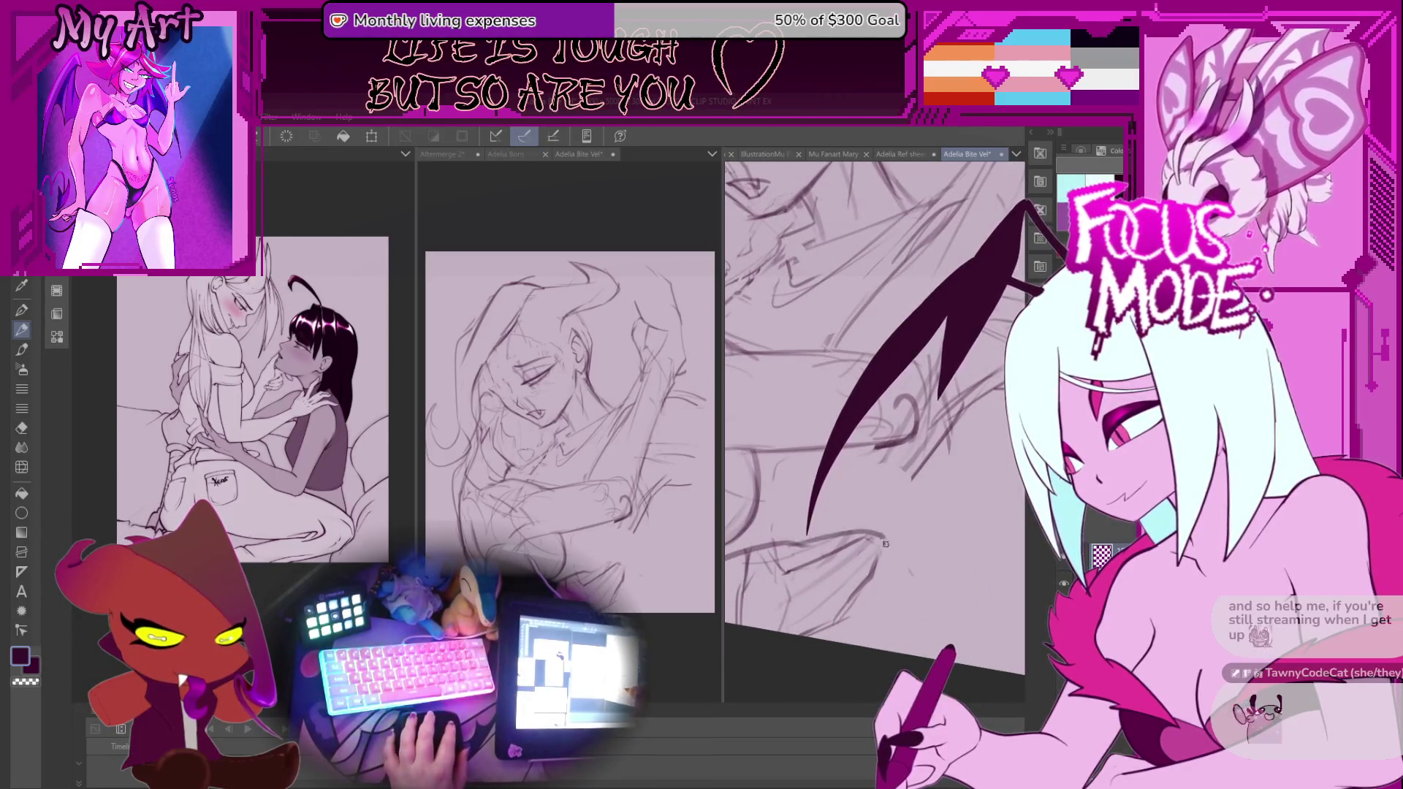
pyautogui.moveTo(798, 554)
pyautogui.mouseDown()
pyautogui.moveTo(854, 547)
pyautogui.moveTo(881, 574)
pyautogui.mouseUp()
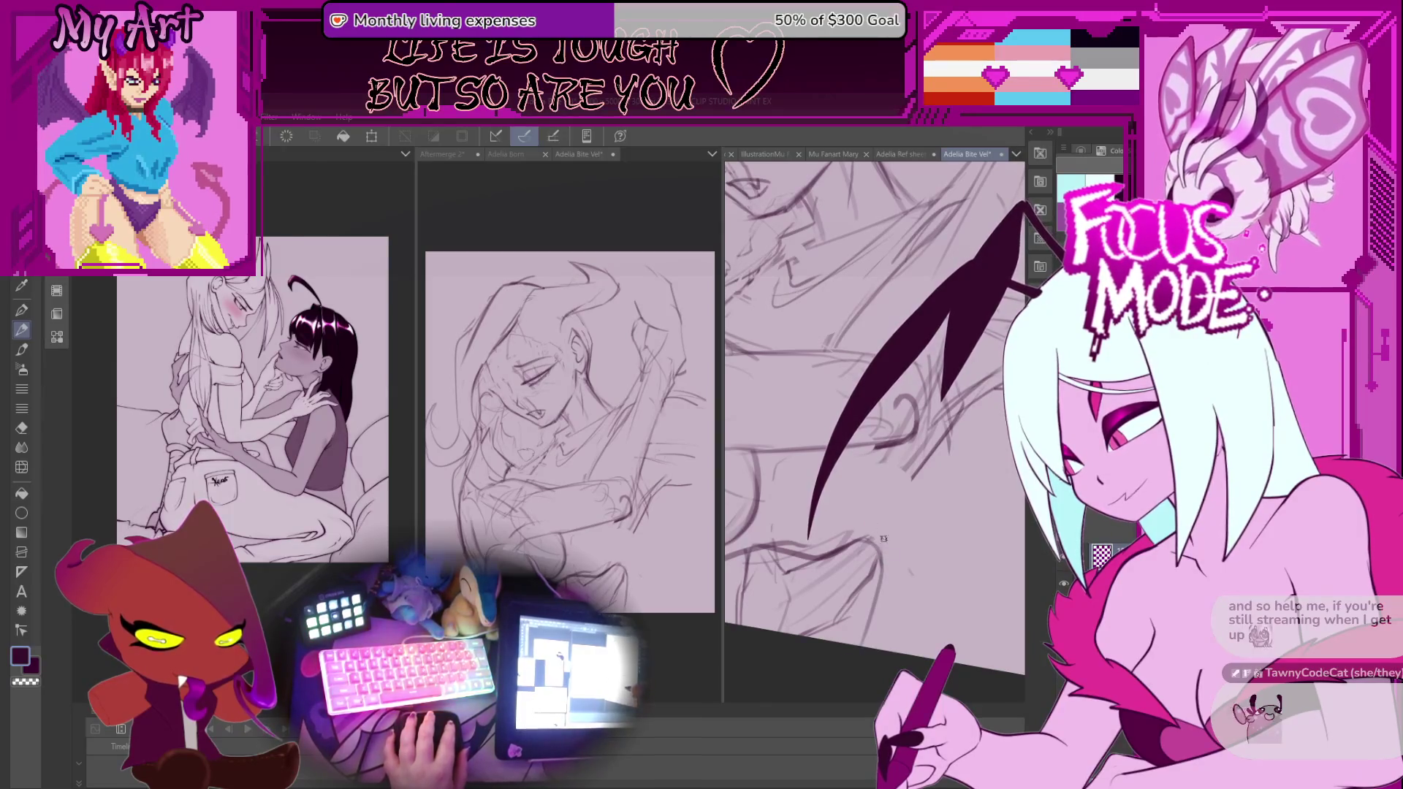
pyautogui.moveTo(903, 601); pyautogui.dragTo(890, 516)
pyautogui.moveTo(893, 570)
pyautogui.mouseDown()
pyautogui.moveTo(871, 647)
pyautogui.moveTo(882, 517)
pyautogui.moveTo(901, 532)
pyautogui.mouseUp()
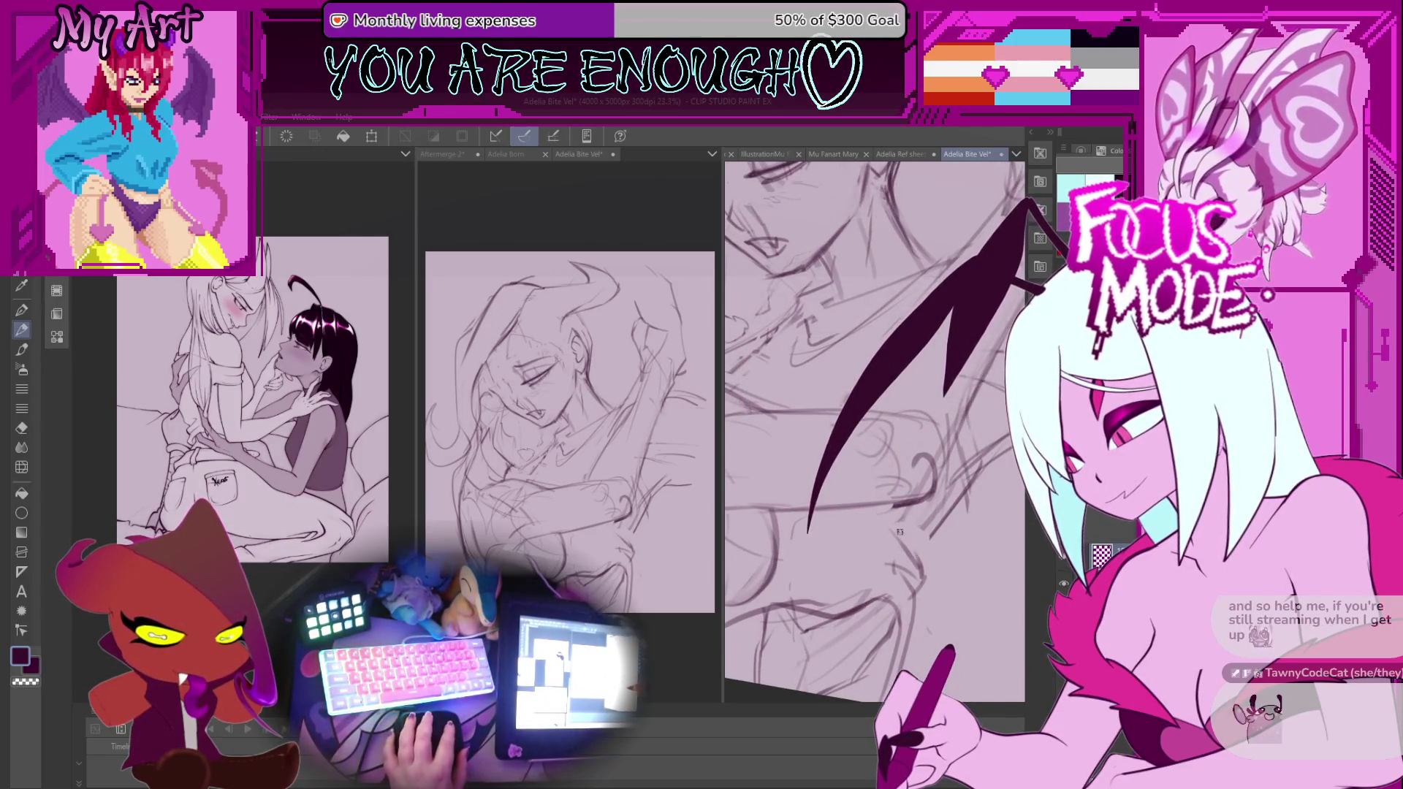
pyautogui.moveTo(941, 563)
pyautogui.mouseDown()
pyautogui.moveTo(916, 595)
pyautogui.moveTo(899, 559)
pyautogui.moveTo(870, 547)
pyautogui.mouseUp()
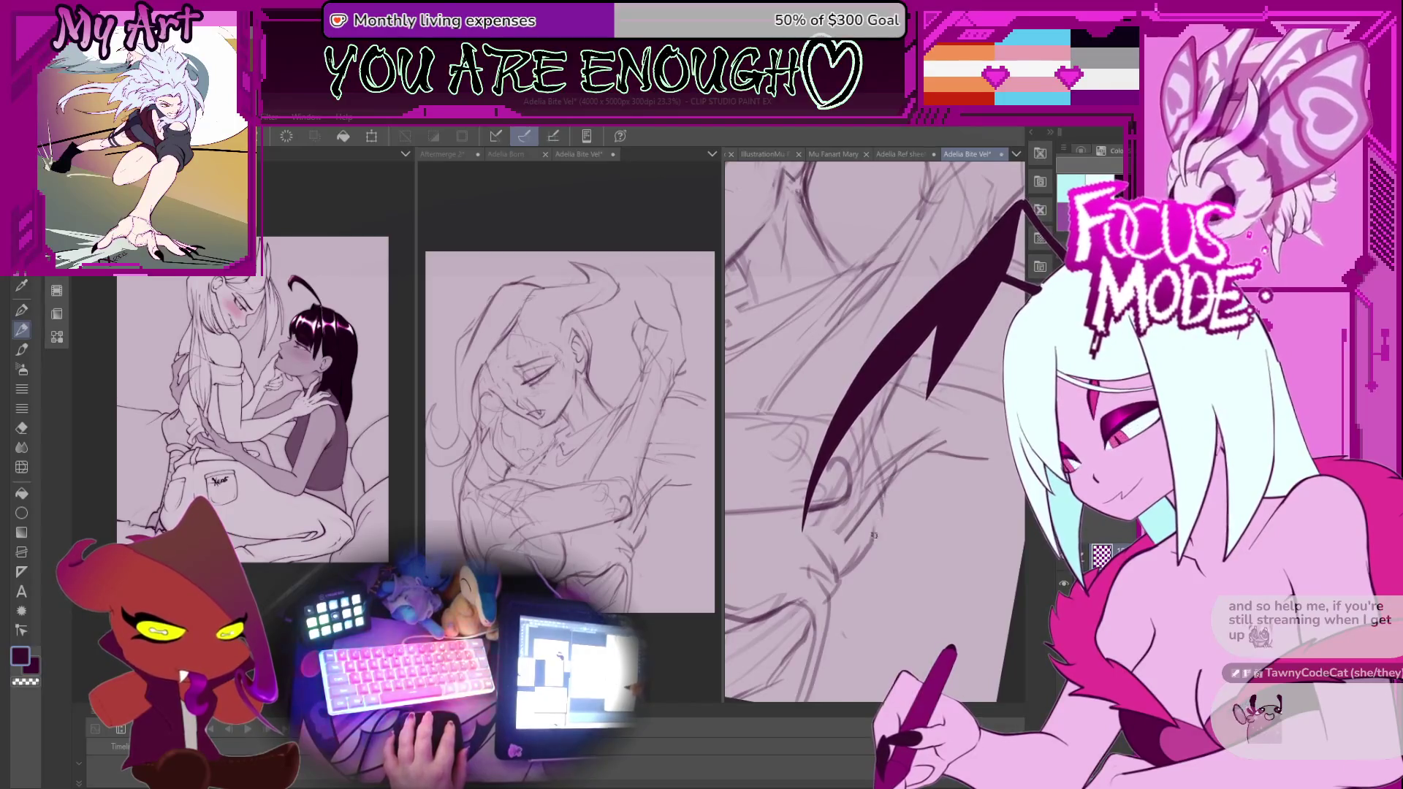
# Pan and zoom to bring the face sketch further into view.
pyautogui.moveTo(903, 465); pyautogui.dragTo(923, 478)
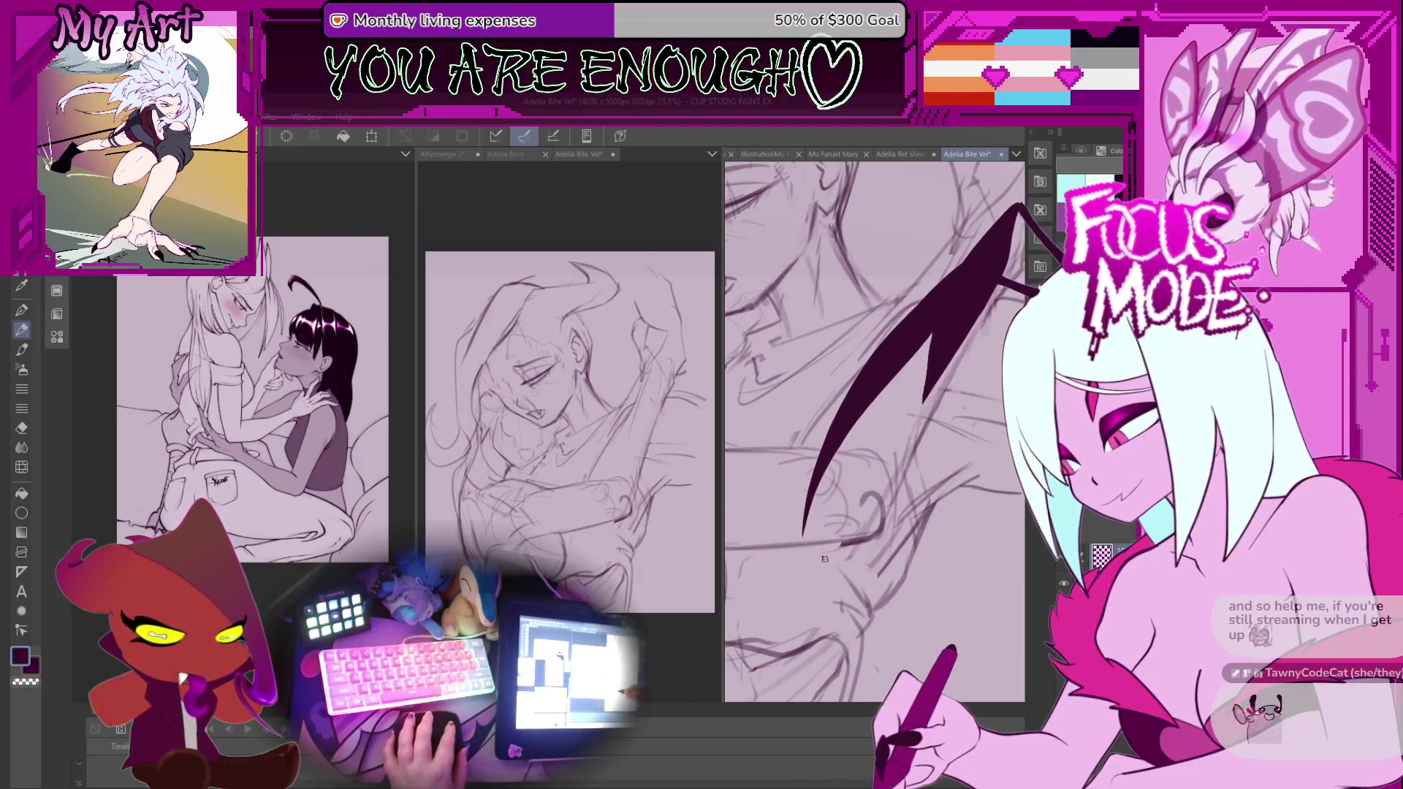
pyautogui.moveTo(789, 542); pyautogui.dragTo(886, 548)
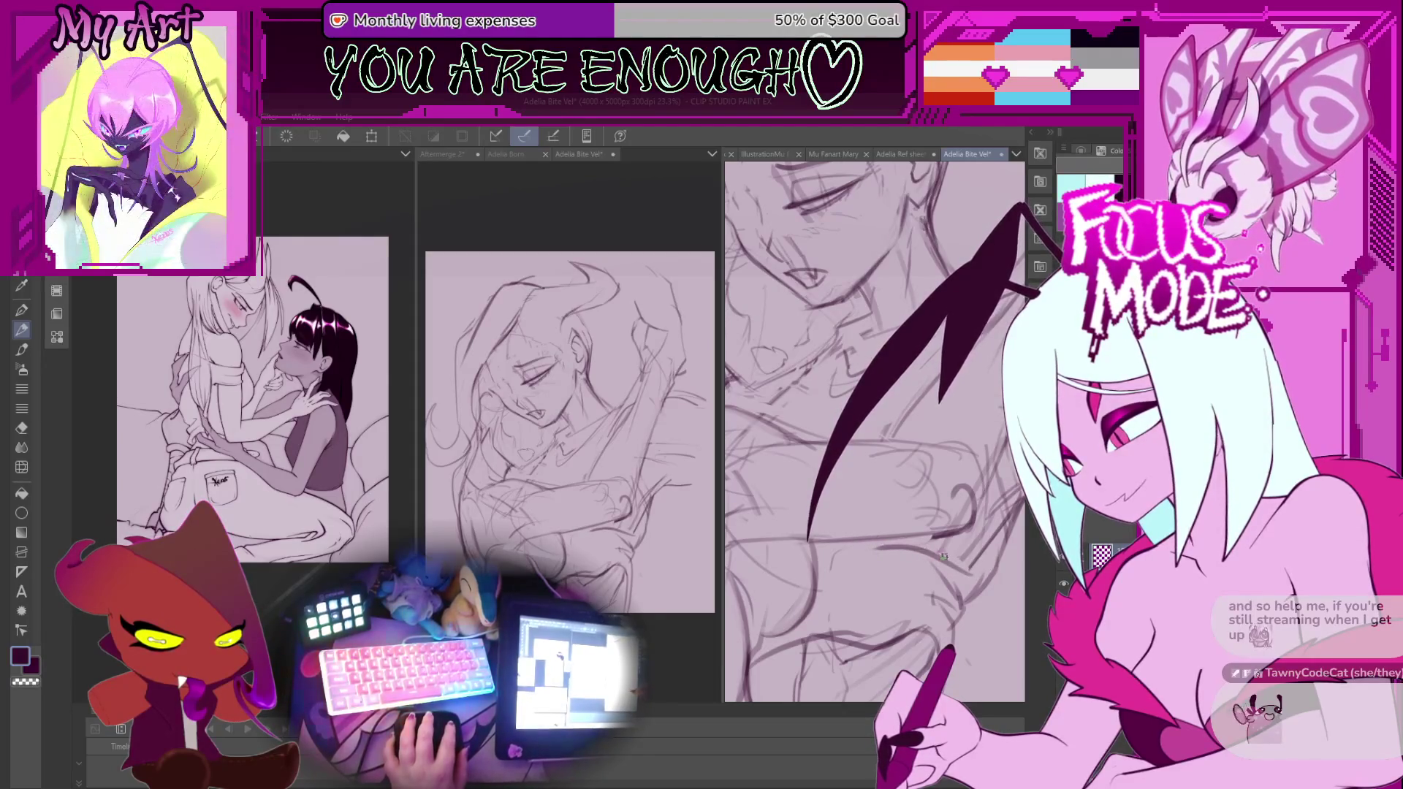
pyautogui.scroll(-5, 910, 547)
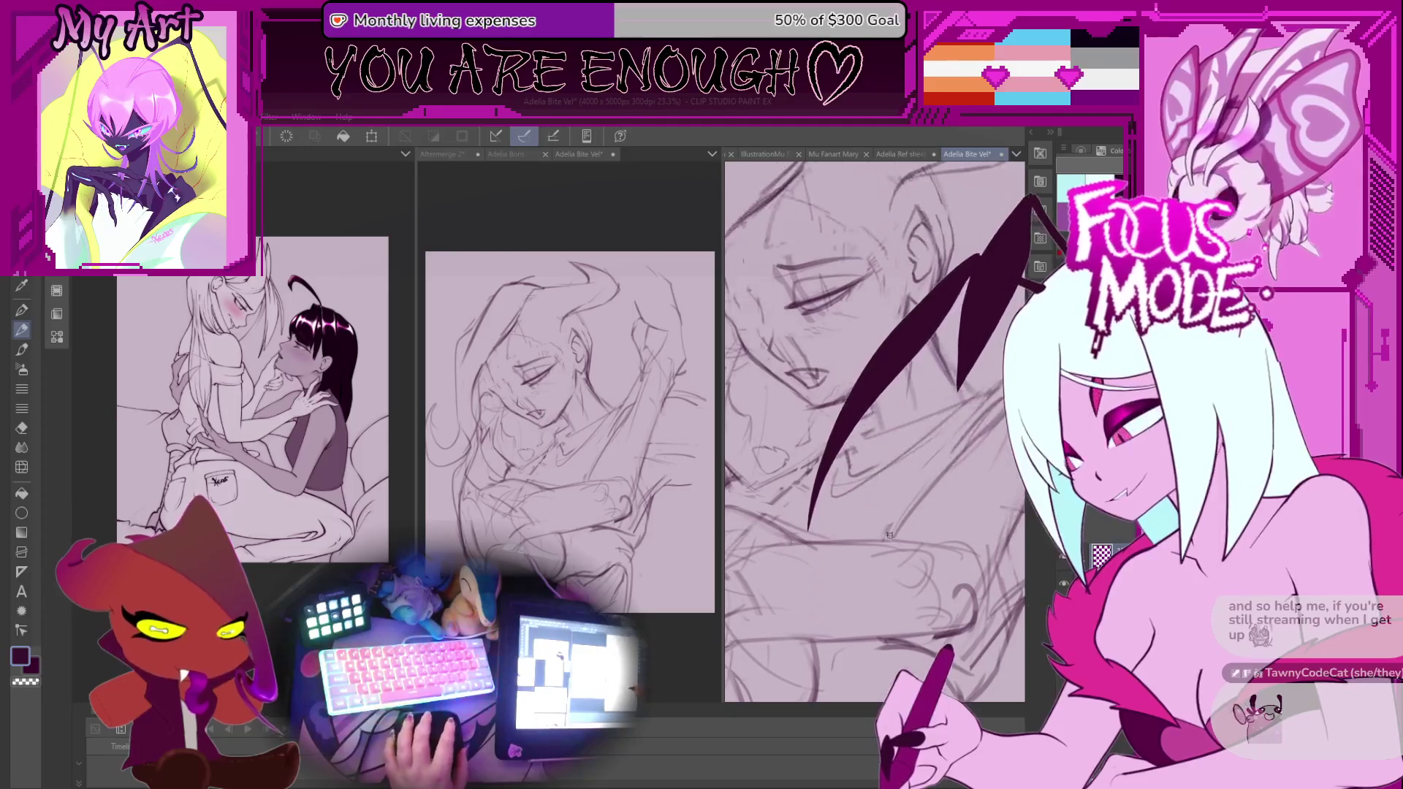
pyautogui.scroll(4, 837, 541)
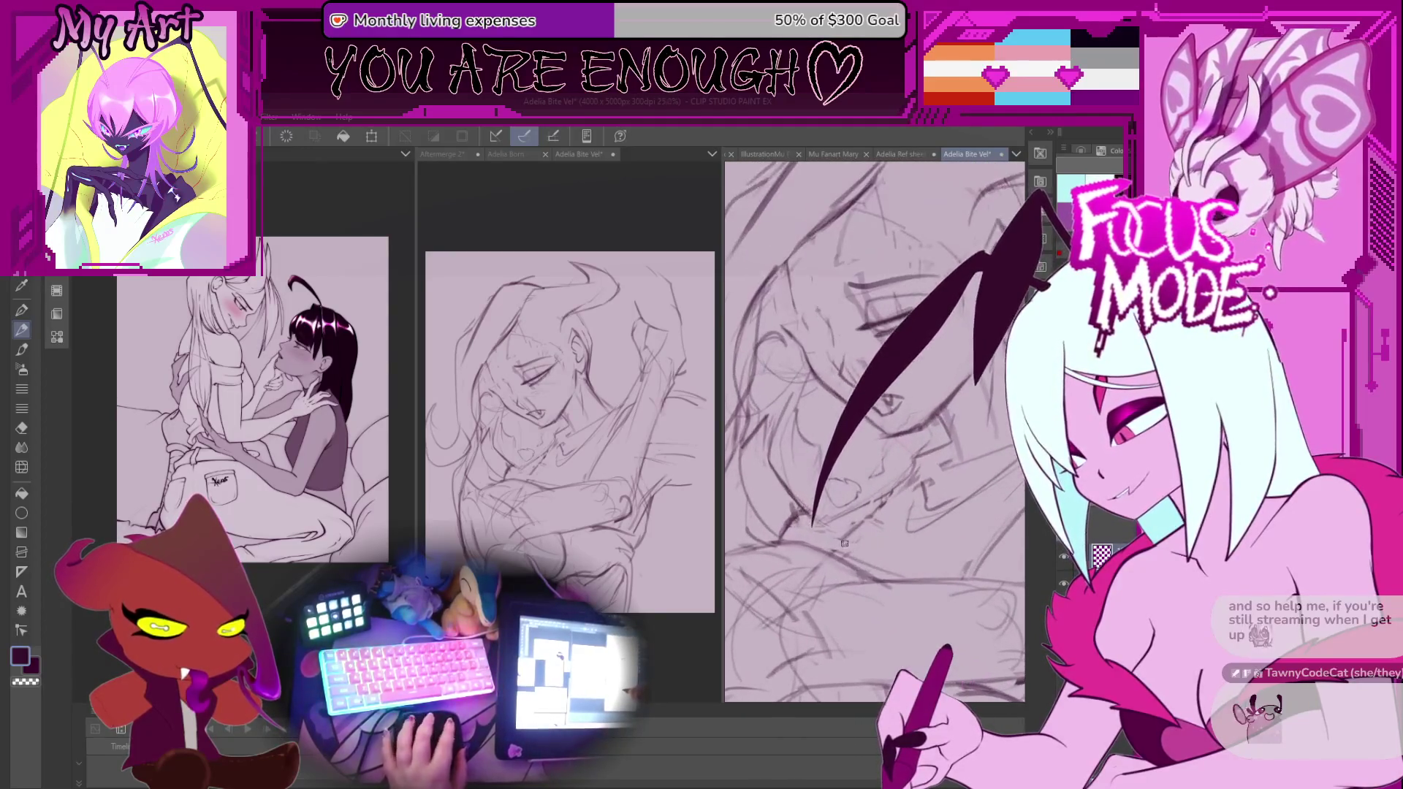
pyautogui.scroll(-4, 836, 541)
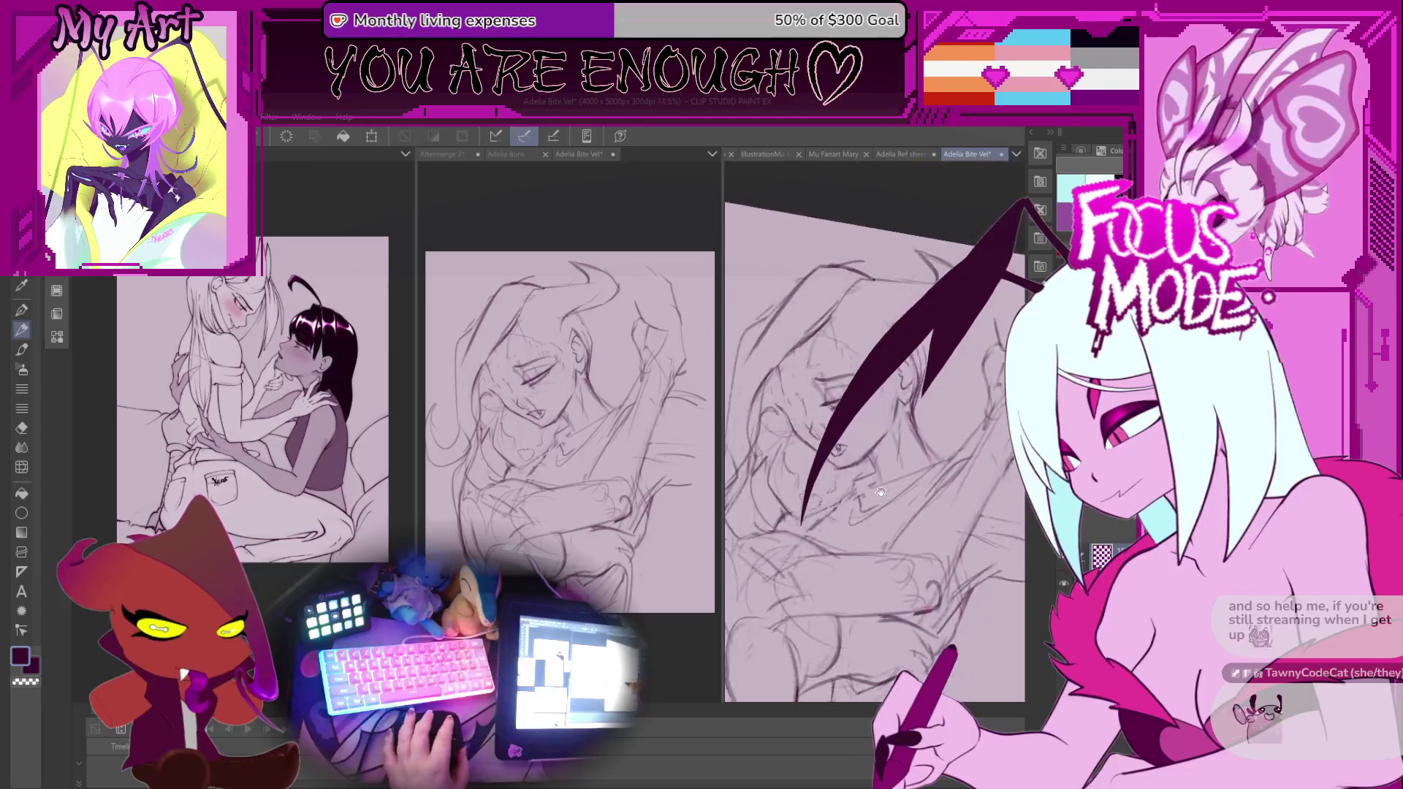
pyautogui.scroll(3, 895, 497)
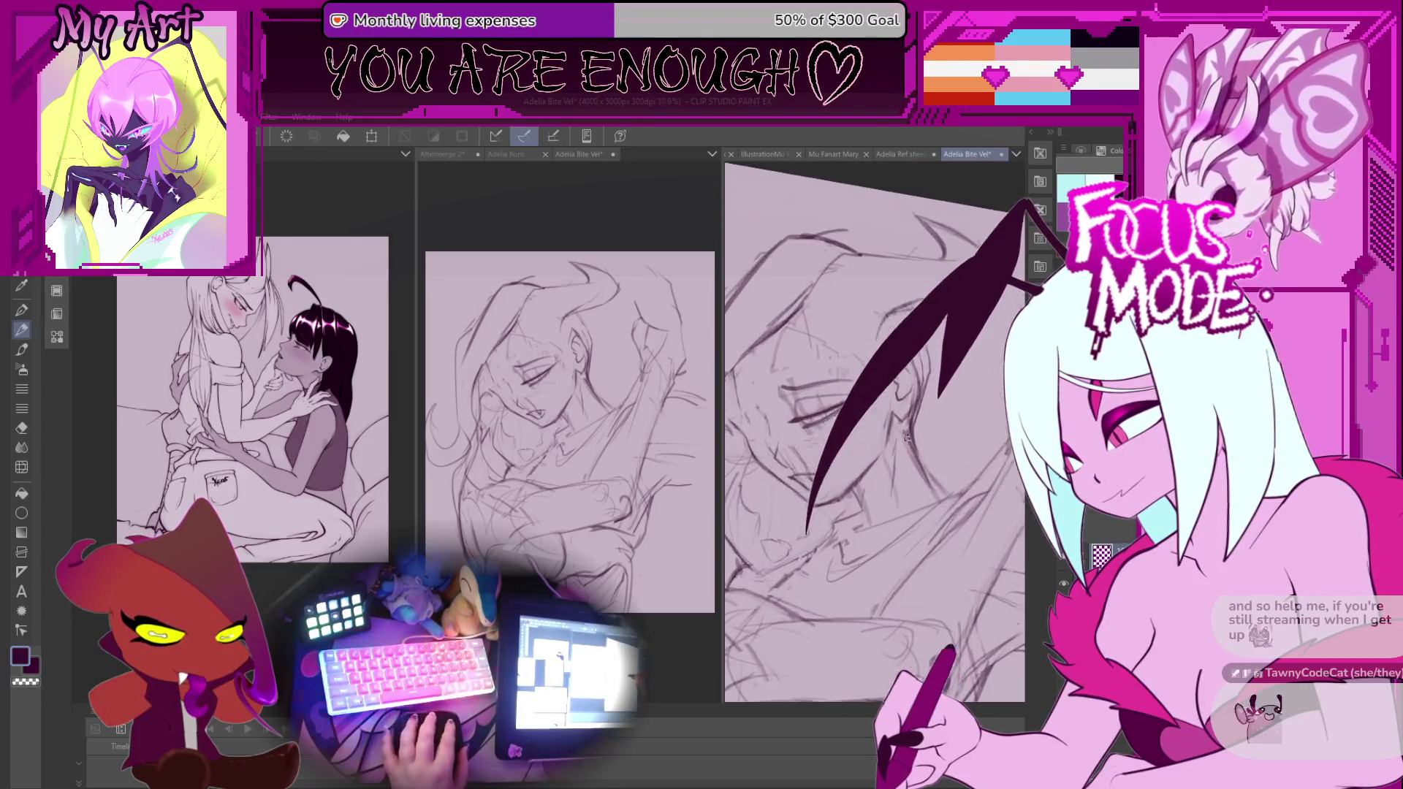
pyautogui.scroll(2, 950, 383)
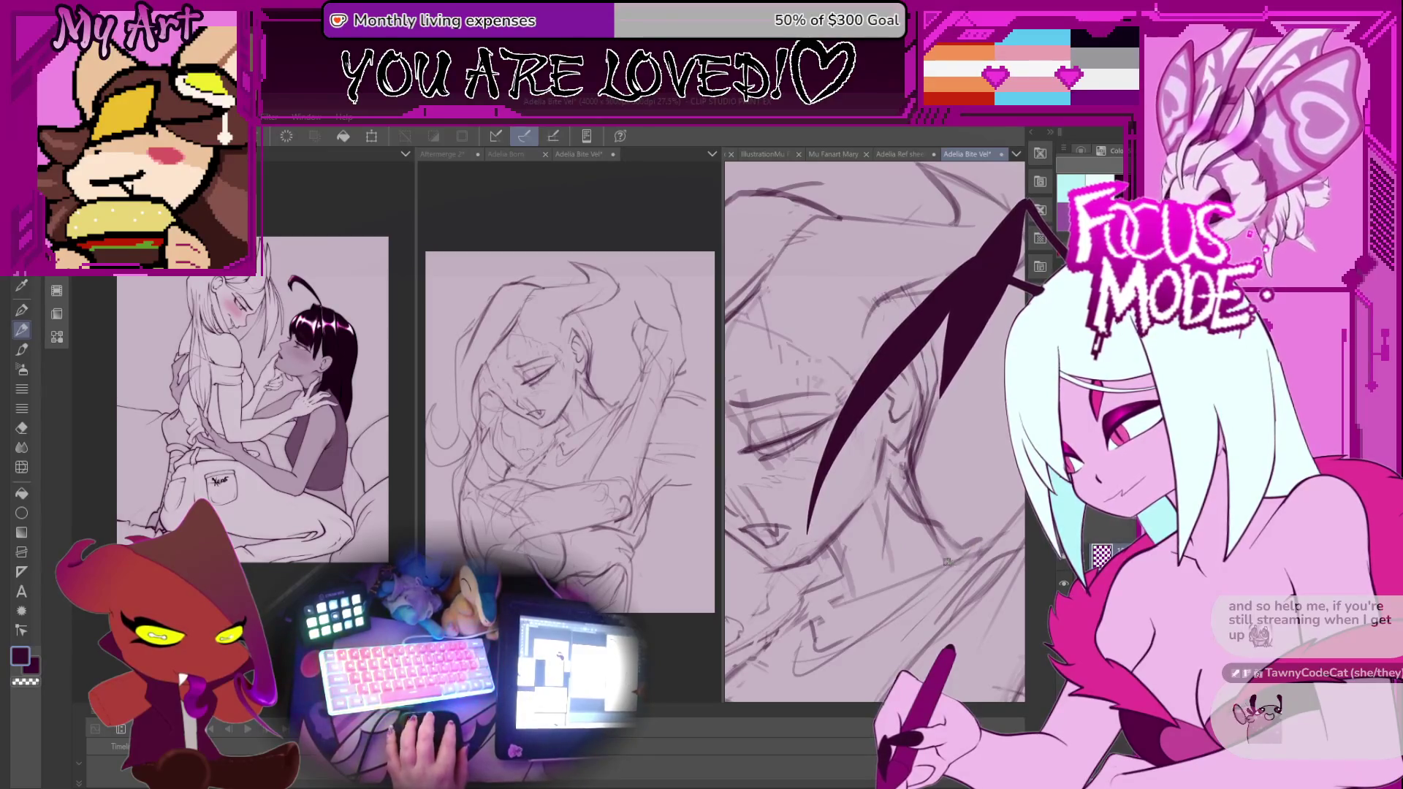
# Zoom out, recentre the whole sketch and rotate the view so the page is less tilted.
pyautogui.scroll(-5, 939, 544)
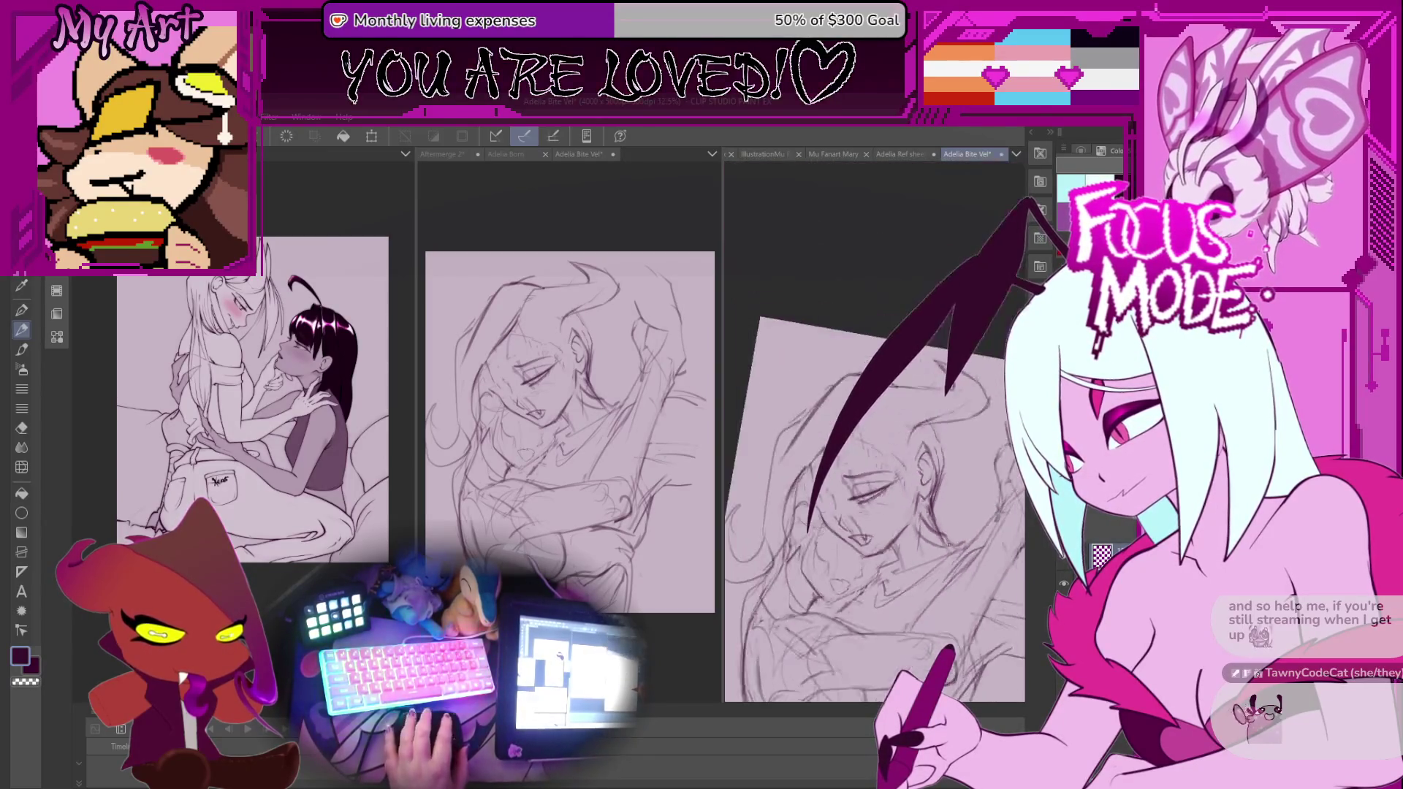
pyautogui.scroll(2, 869, 521)
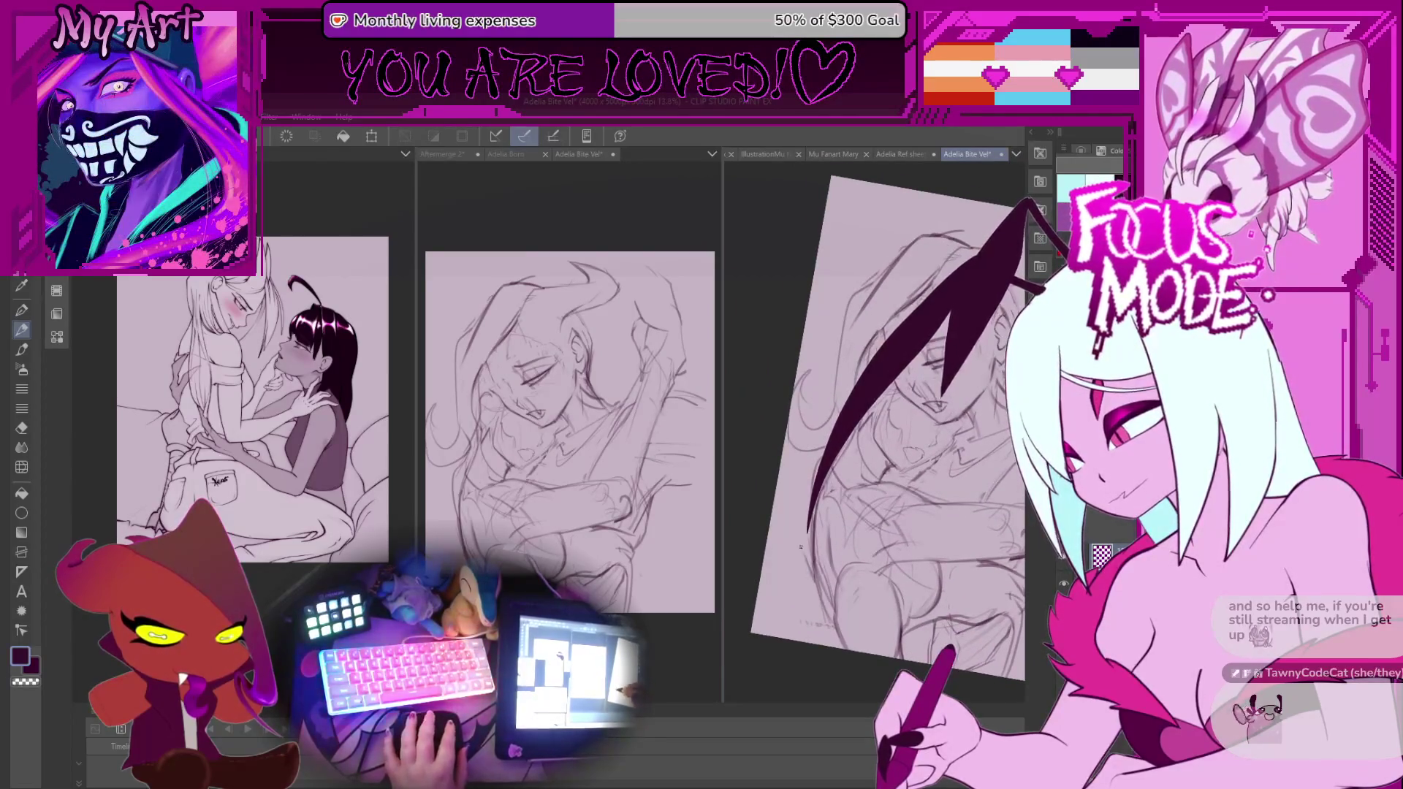
pyautogui.scroll(3, 800, 546)
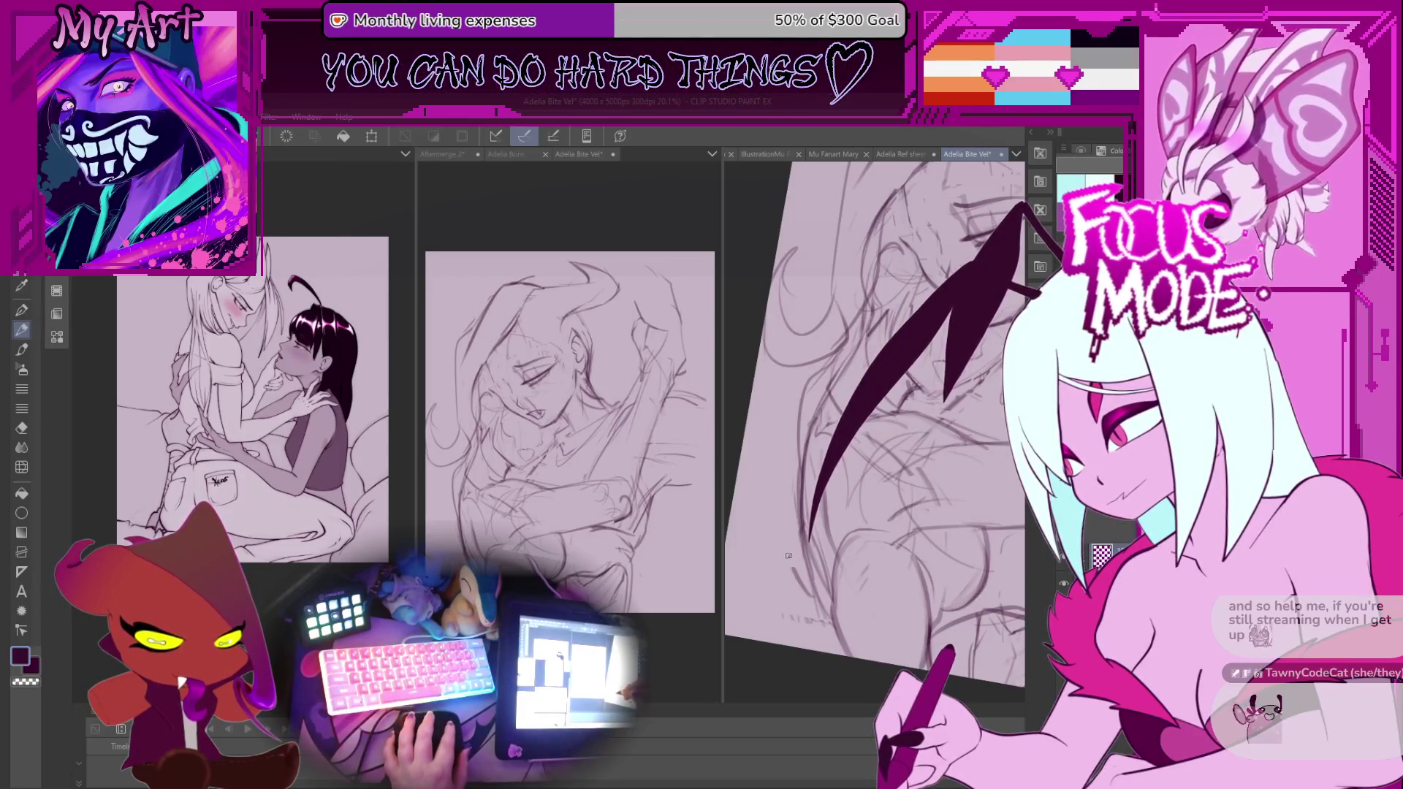
pyautogui.scroll(-3, 797, 493)
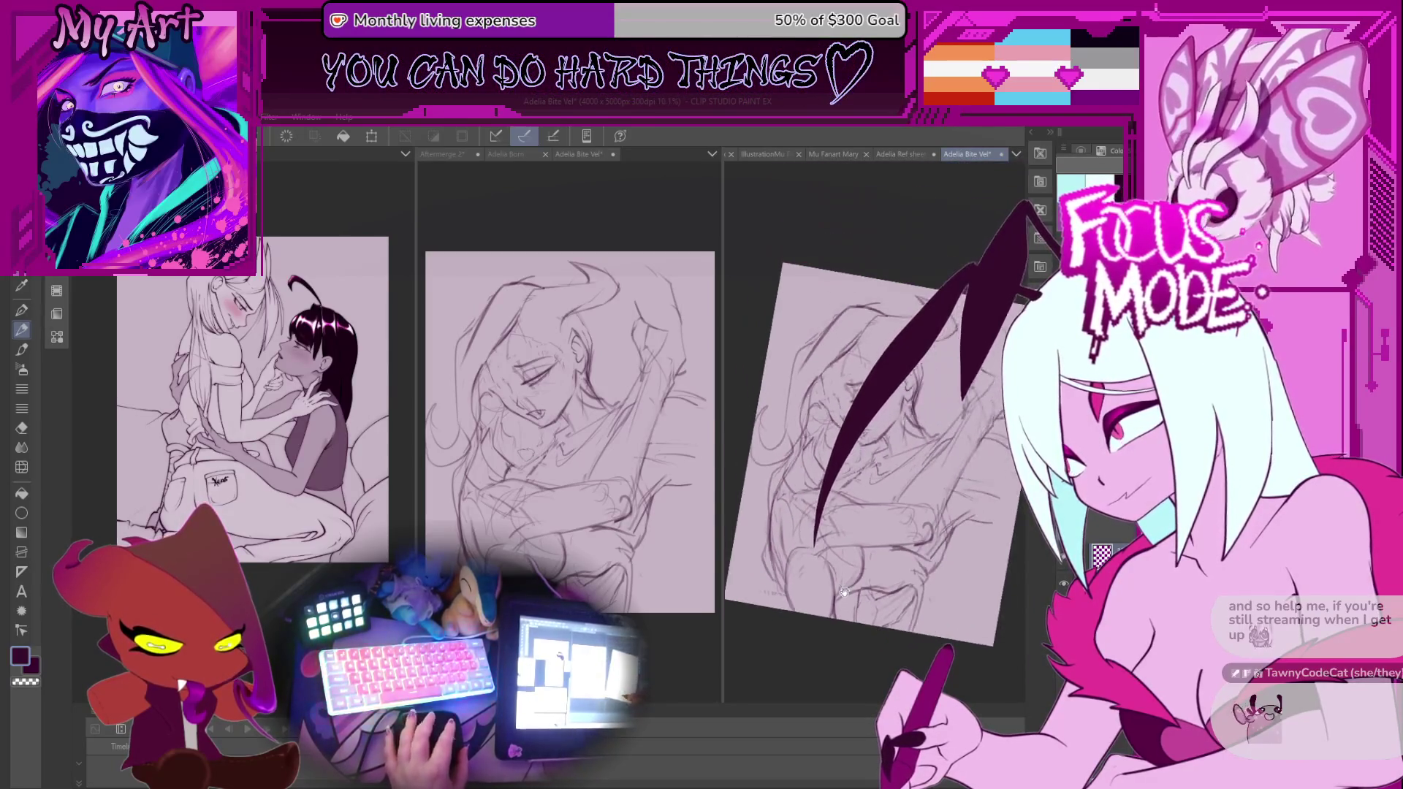
pyautogui.moveTo(907, 600)
pyautogui.mouseDown()
pyautogui.moveTo(885, 456)
pyautogui.moveTo(933, 591)
pyautogui.moveTo(900, 559)
pyautogui.moveTo(862, 409)
pyautogui.moveTo(831, 514)
pyautogui.moveTo(835, 559)
pyautogui.moveTo(840, 375)
pyautogui.mouseUp()
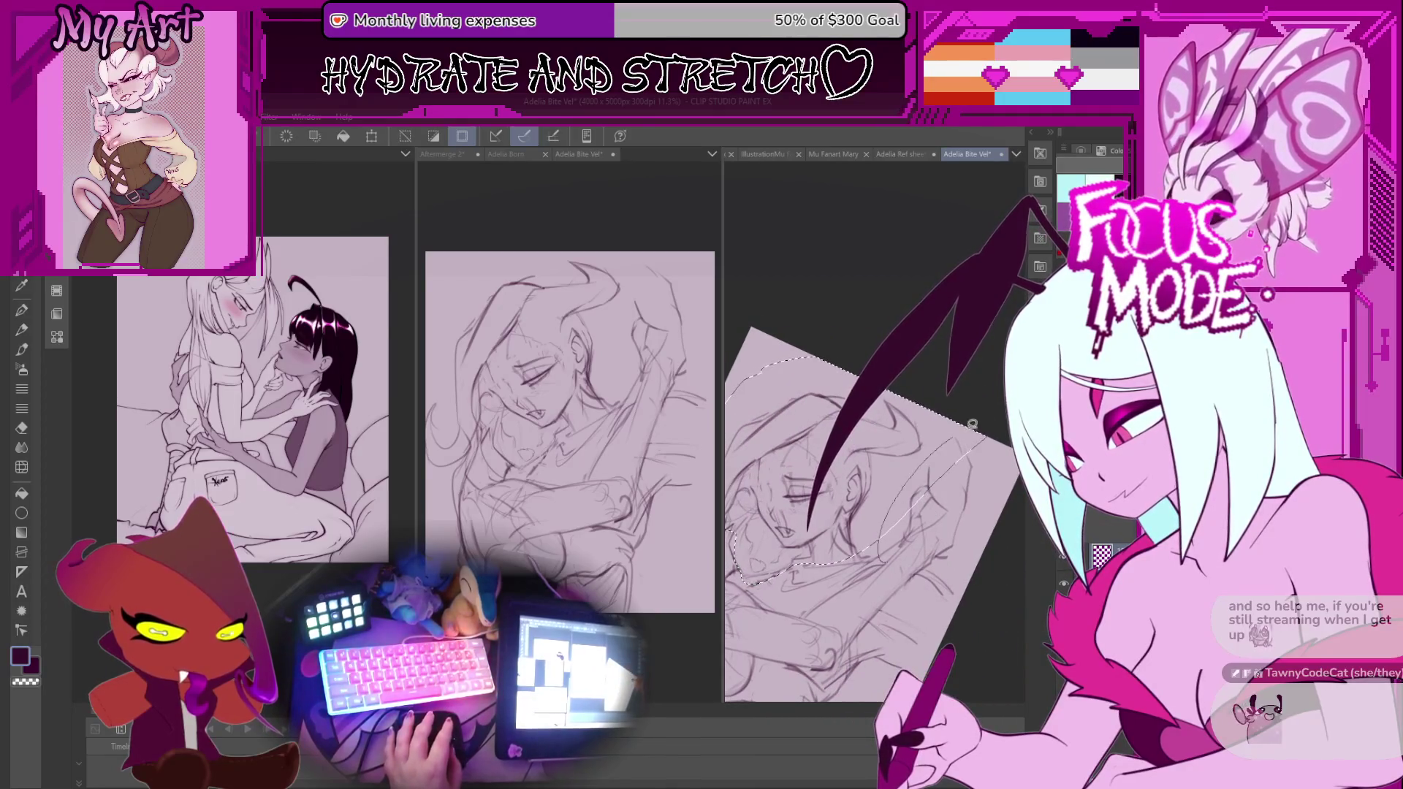
pyautogui.moveTo(894, 548); pyautogui.dragTo(1027, 472)
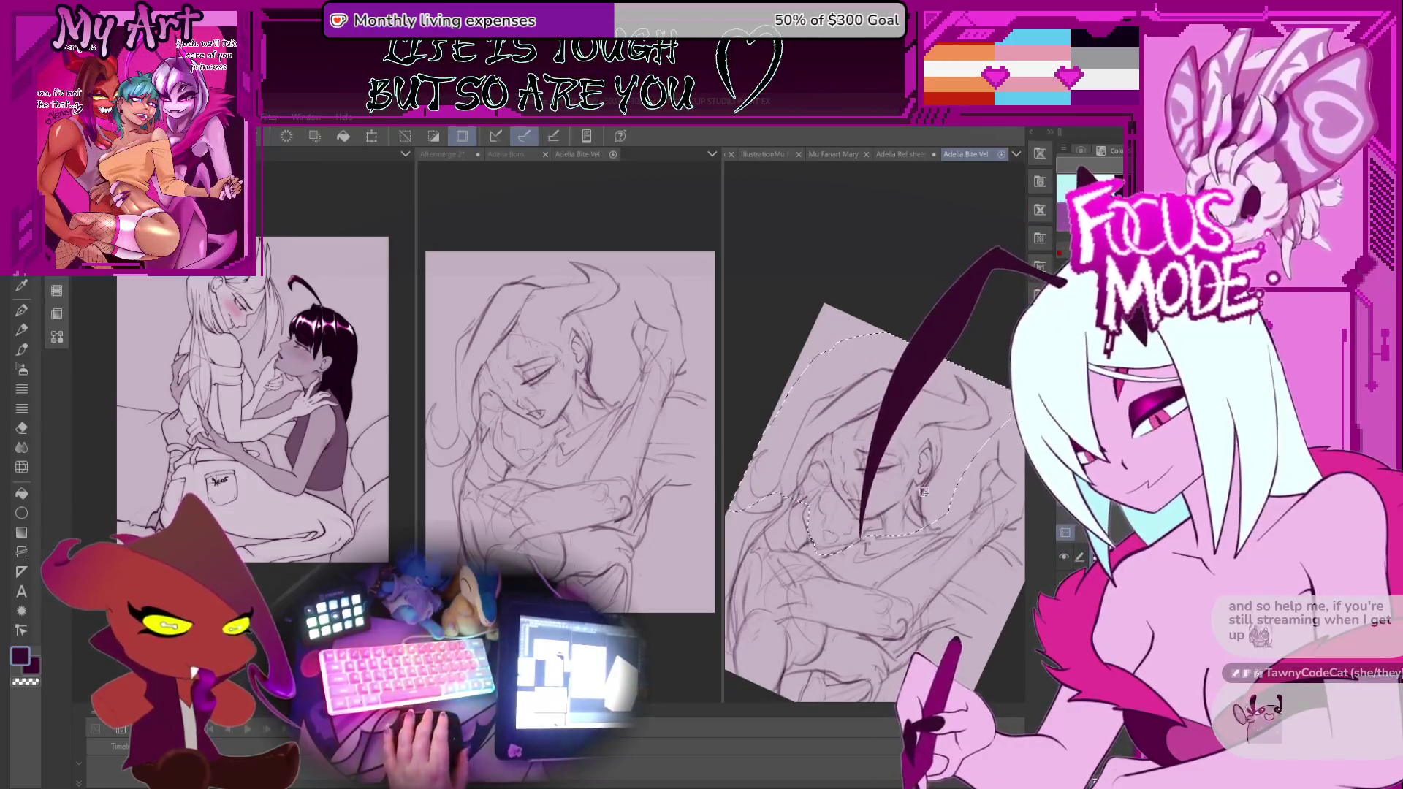
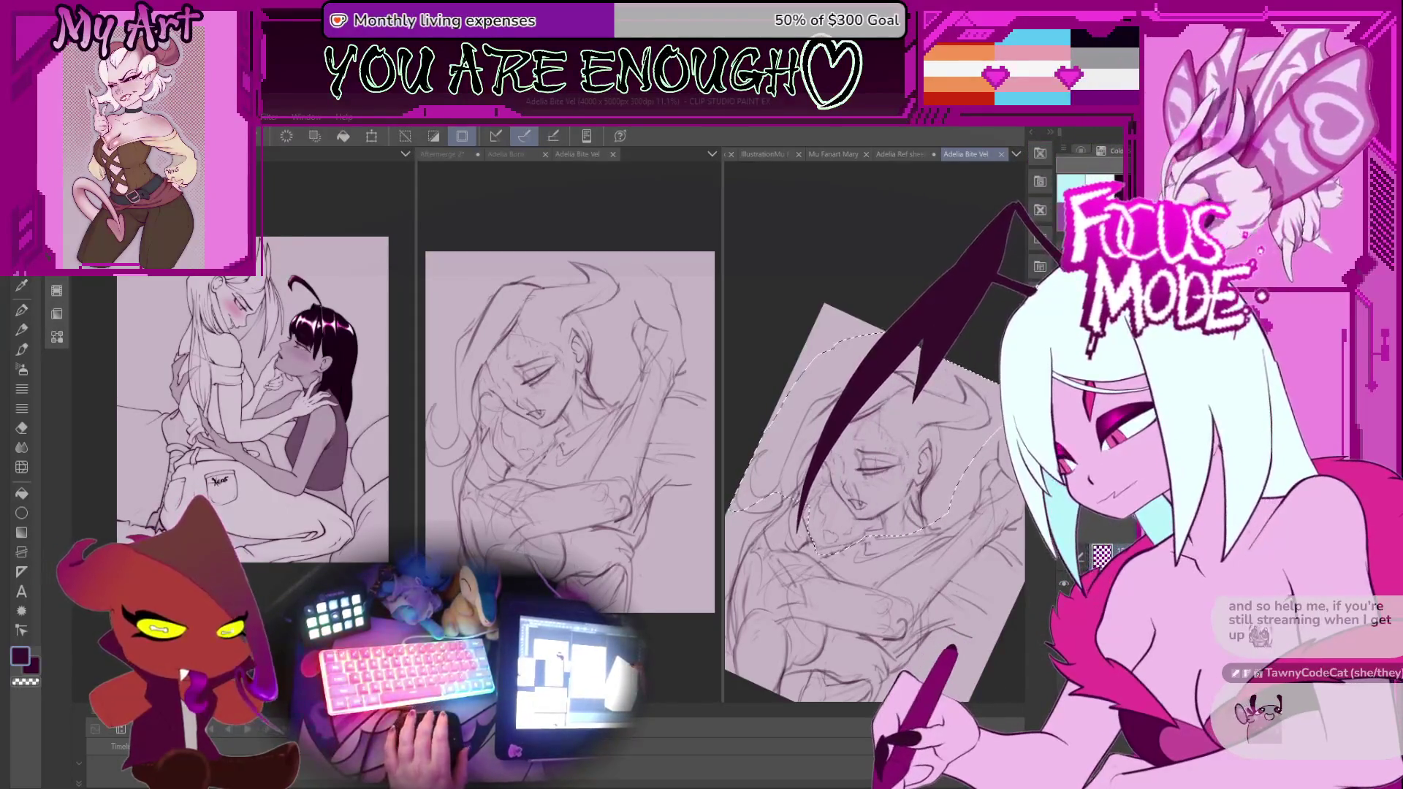
# Tilt the view and start transforming the selected face area, cancelling both attempts.
pyautogui.scroll(-1, 946, 401)
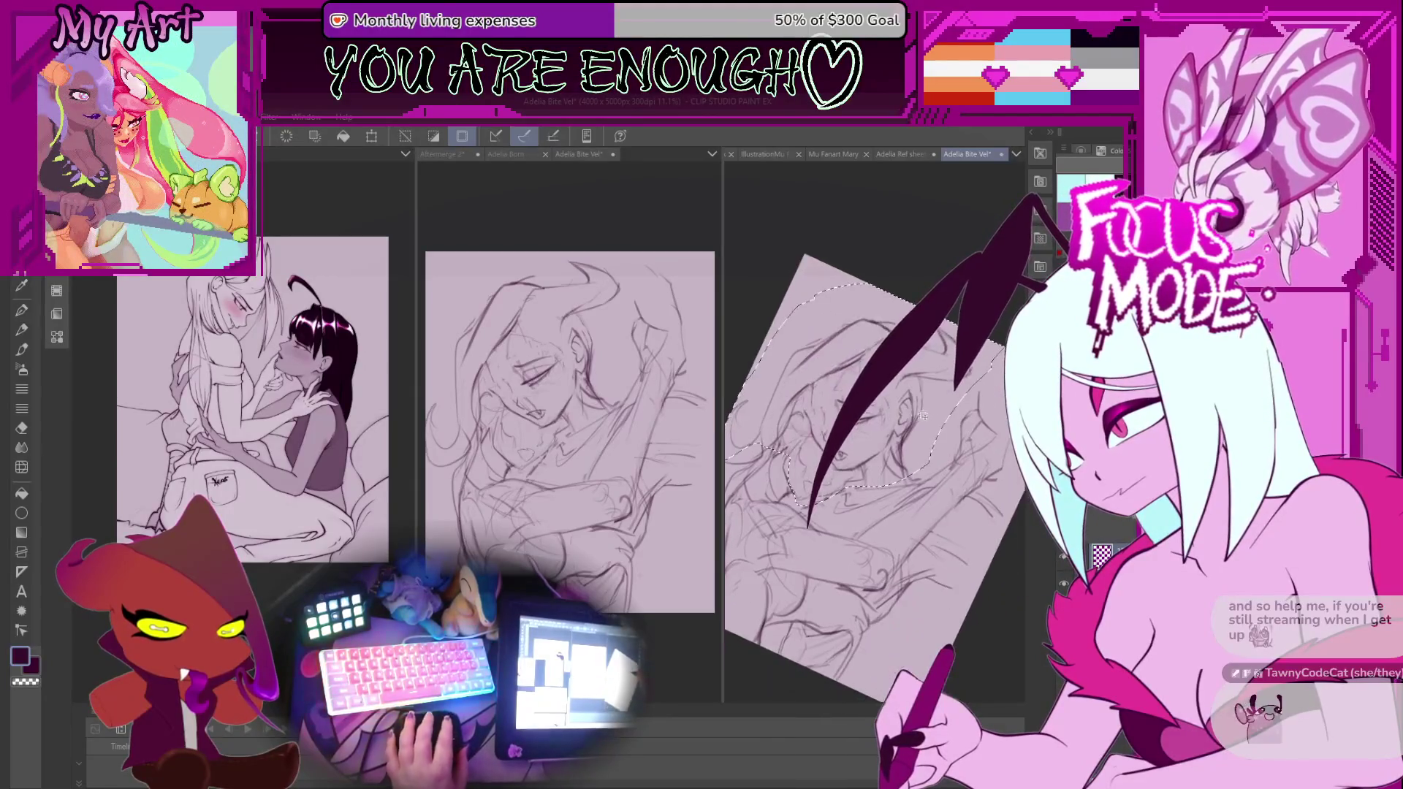
pyautogui.moveTo(946, 401); pyautogui.dragTo(936, 410)
pyautogui.hotkey('ctrl', 't')
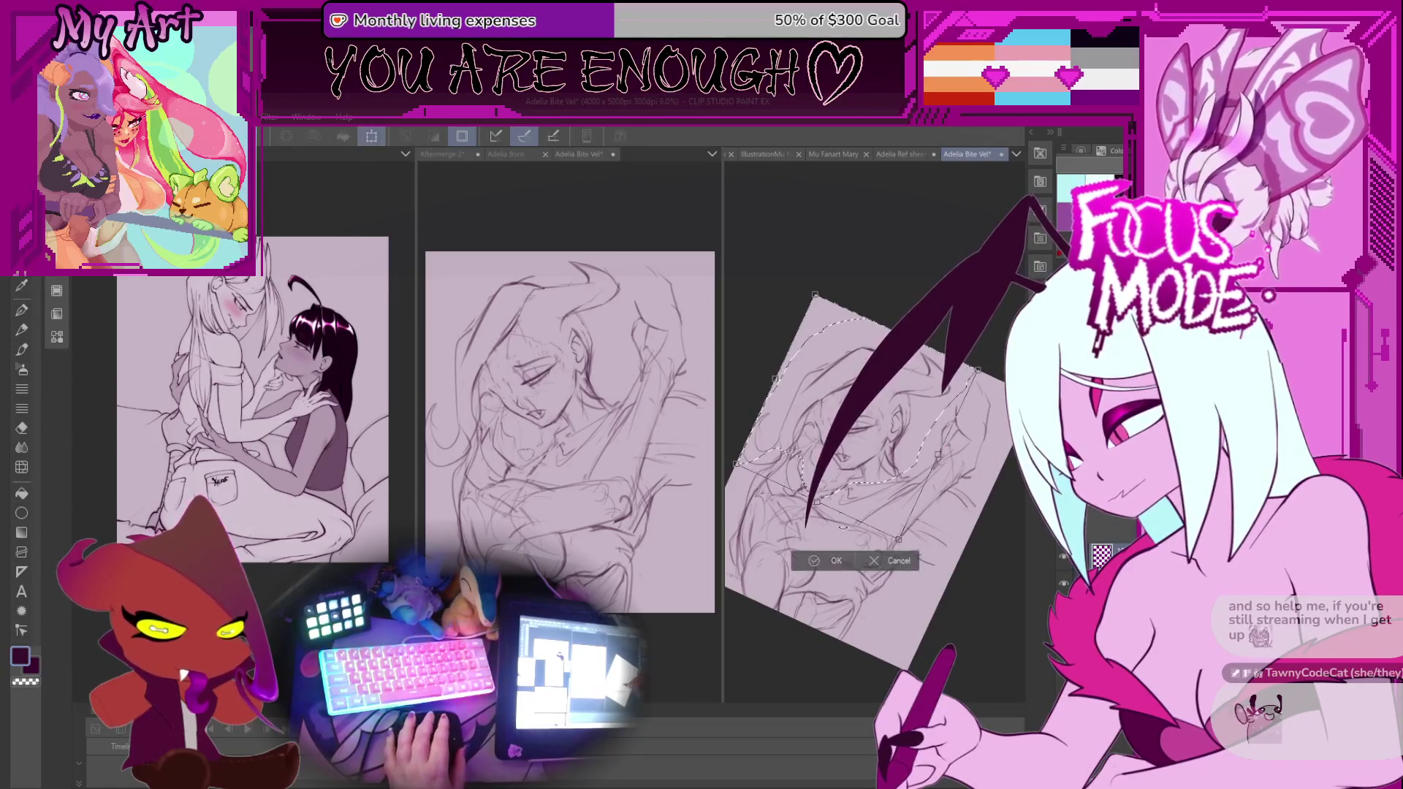
pyautogui.click(893, 557)
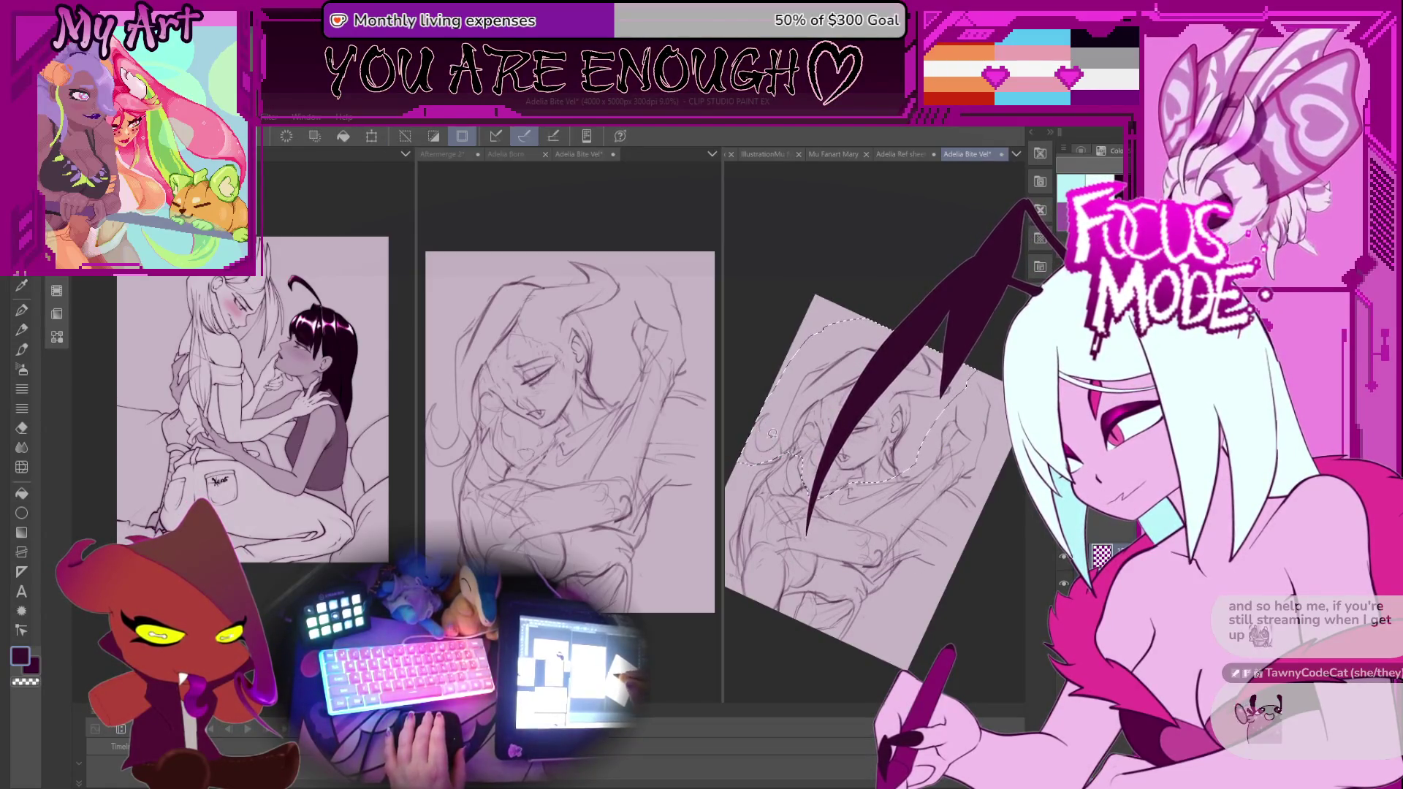
pyautogui.hotkey('ctrl', 't')
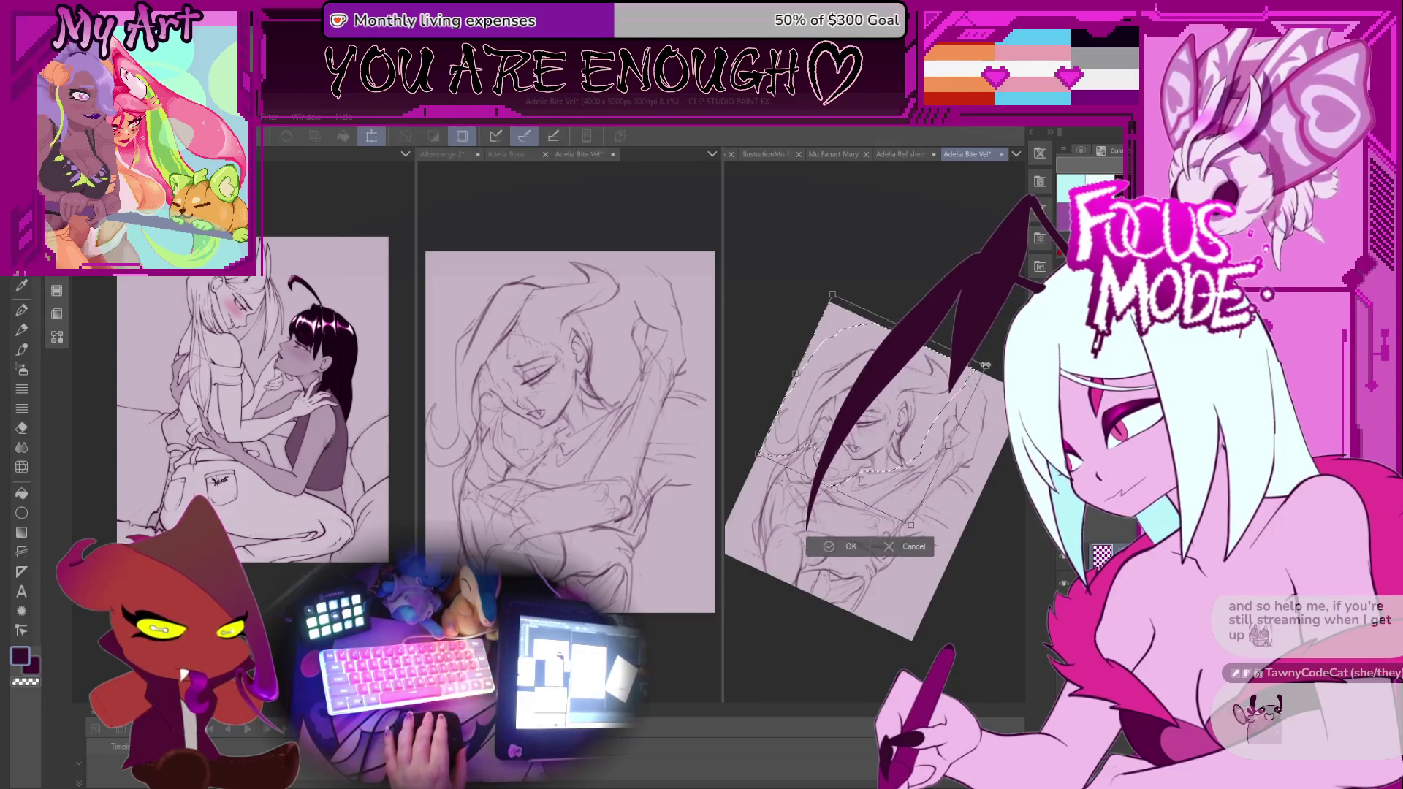
pyautogui.moveTo(989, 362); pyautogui.dragTo(964, 402)
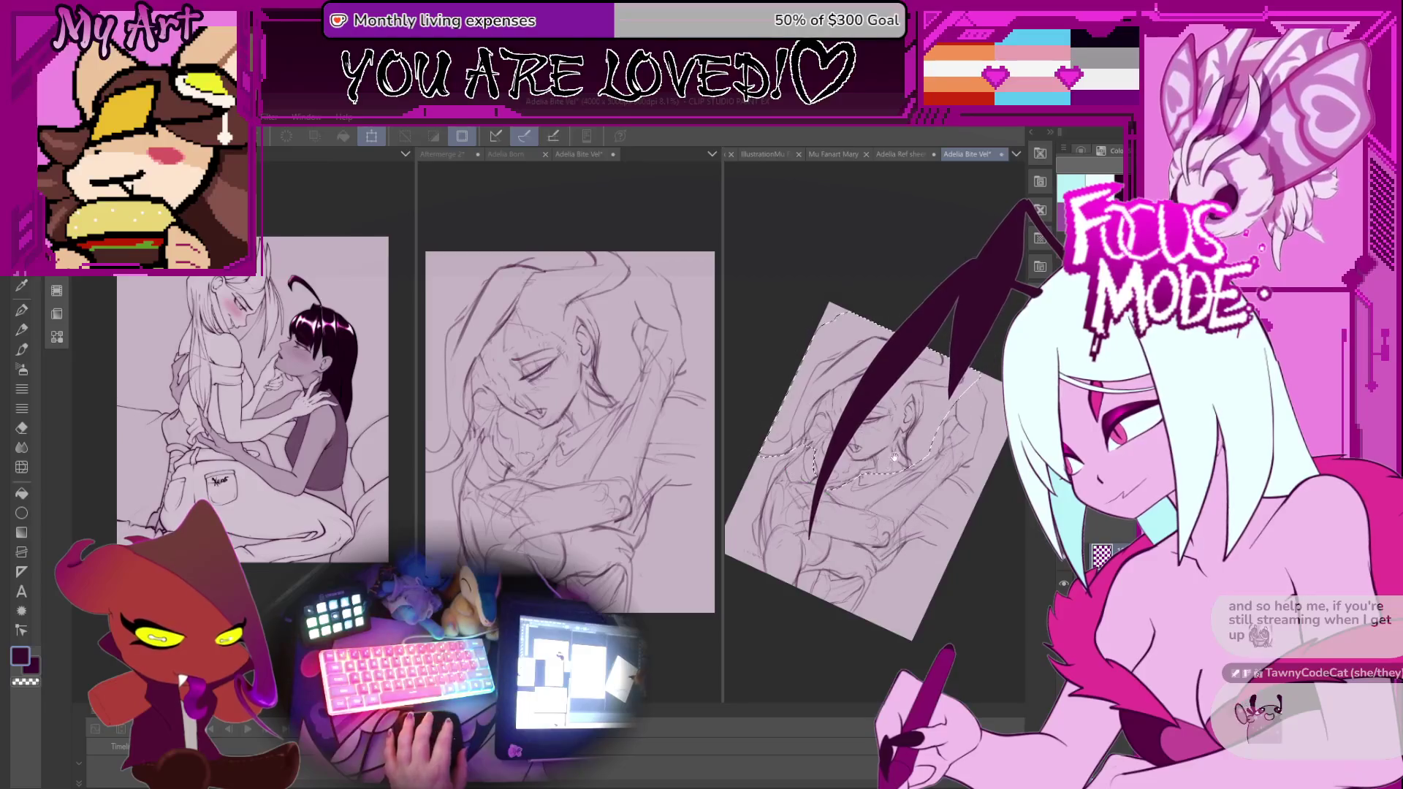
pyautogui.click(914, 551)
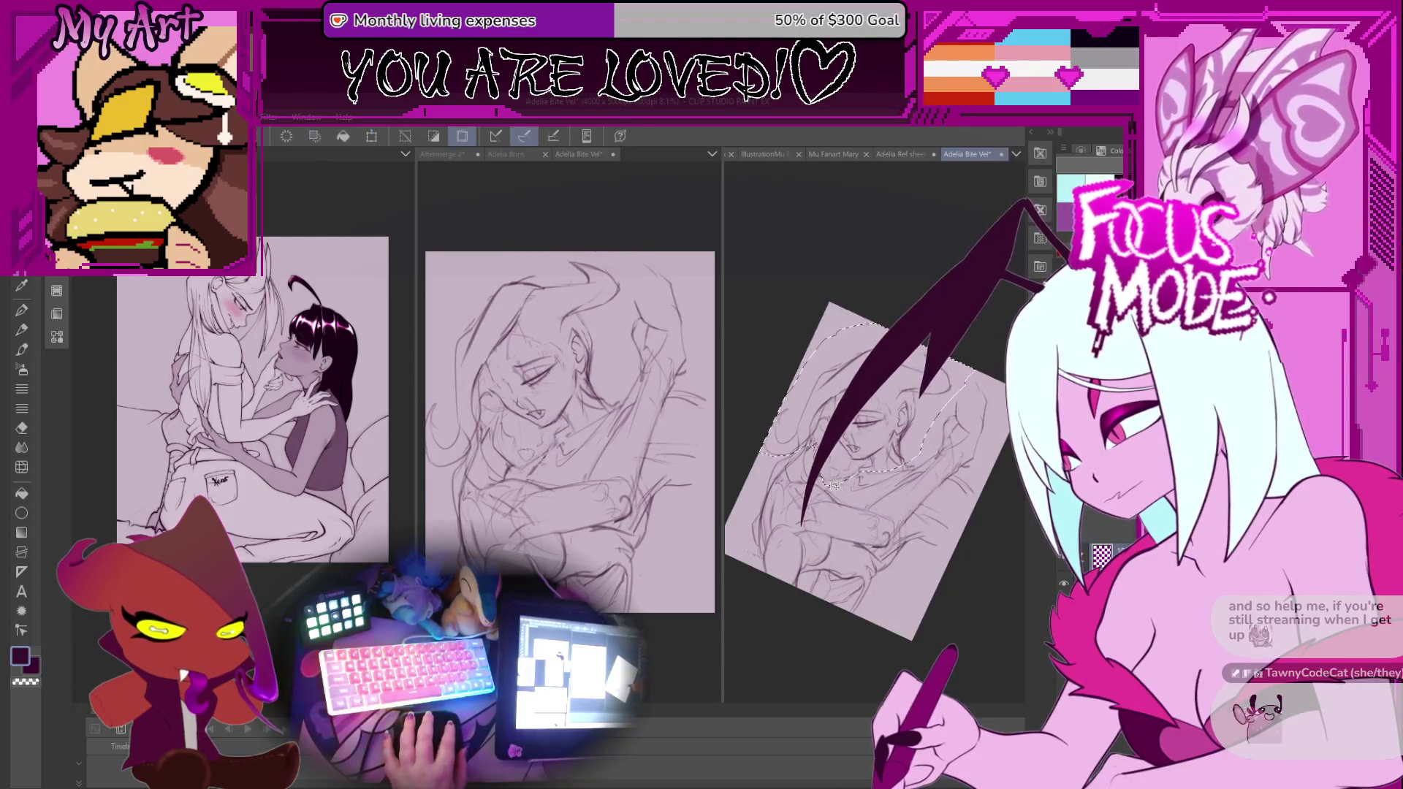
# Move the selected face and shoulder region slightly left and down, and commit it.
pyautogui.scroll(-2, 898, 417)
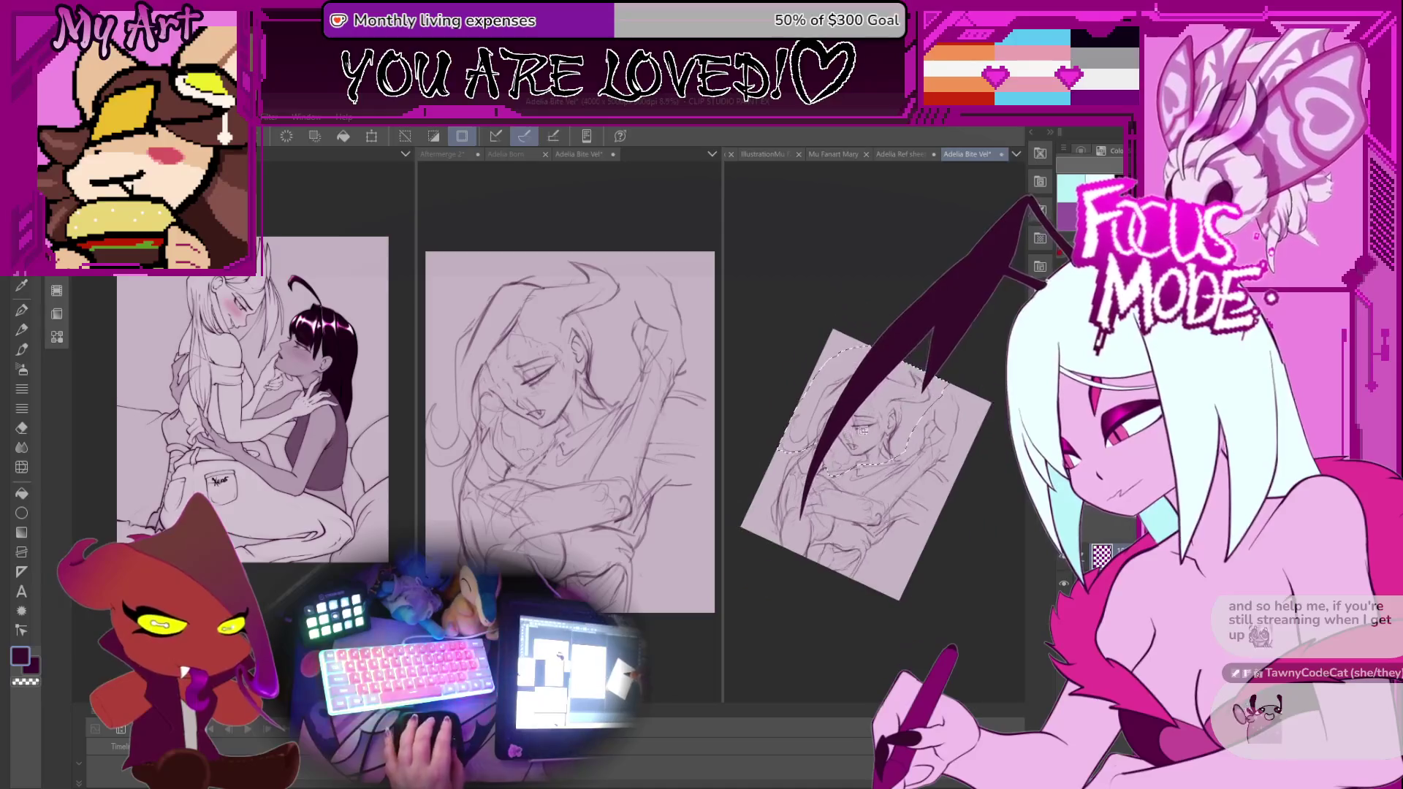
pyautogui.hotkey('ctrl', 't')
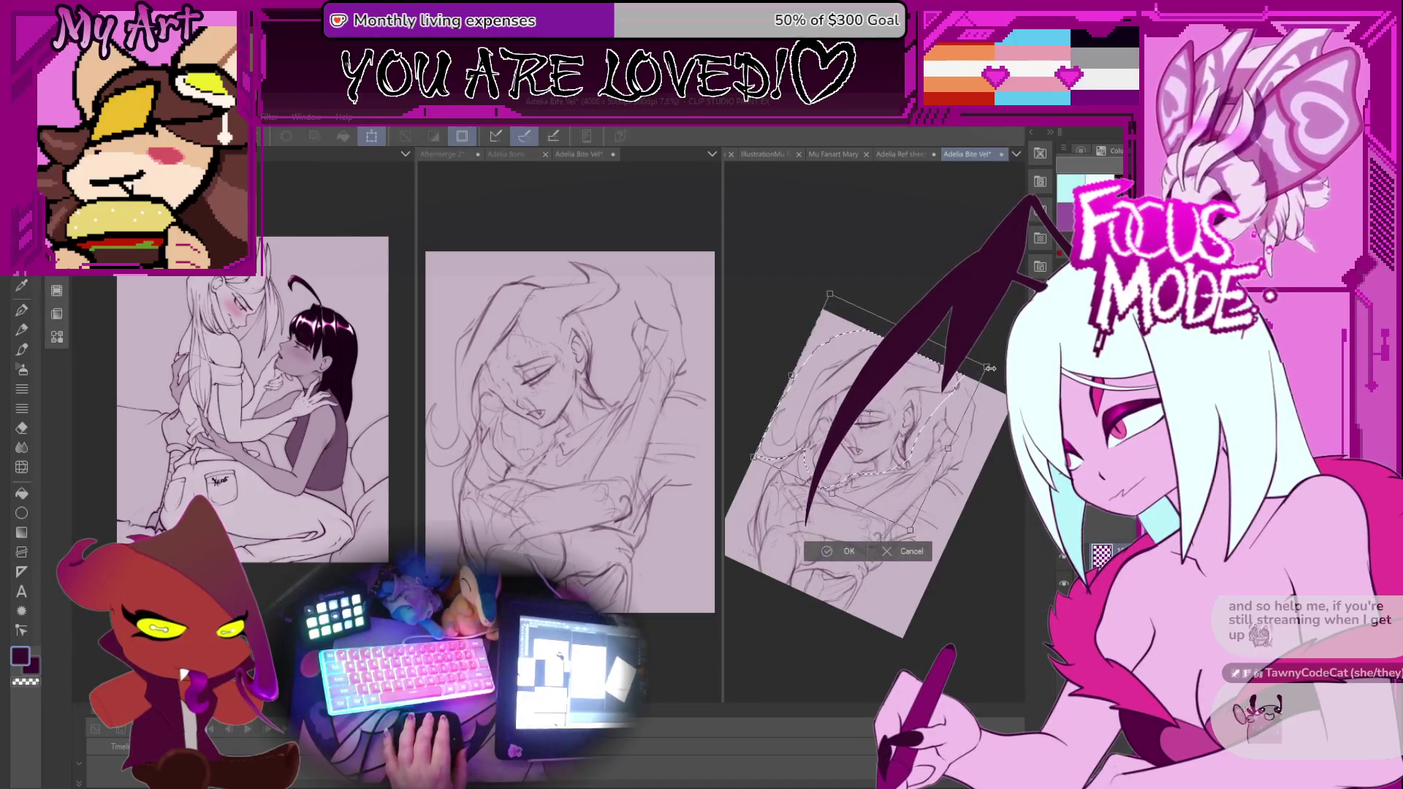
pyautogui.moveTo(945, 413); pyautogui.dragTo(933, 411)
pyautogui.moveTo(923, 480); pyautogui.dragTo(899, 492)
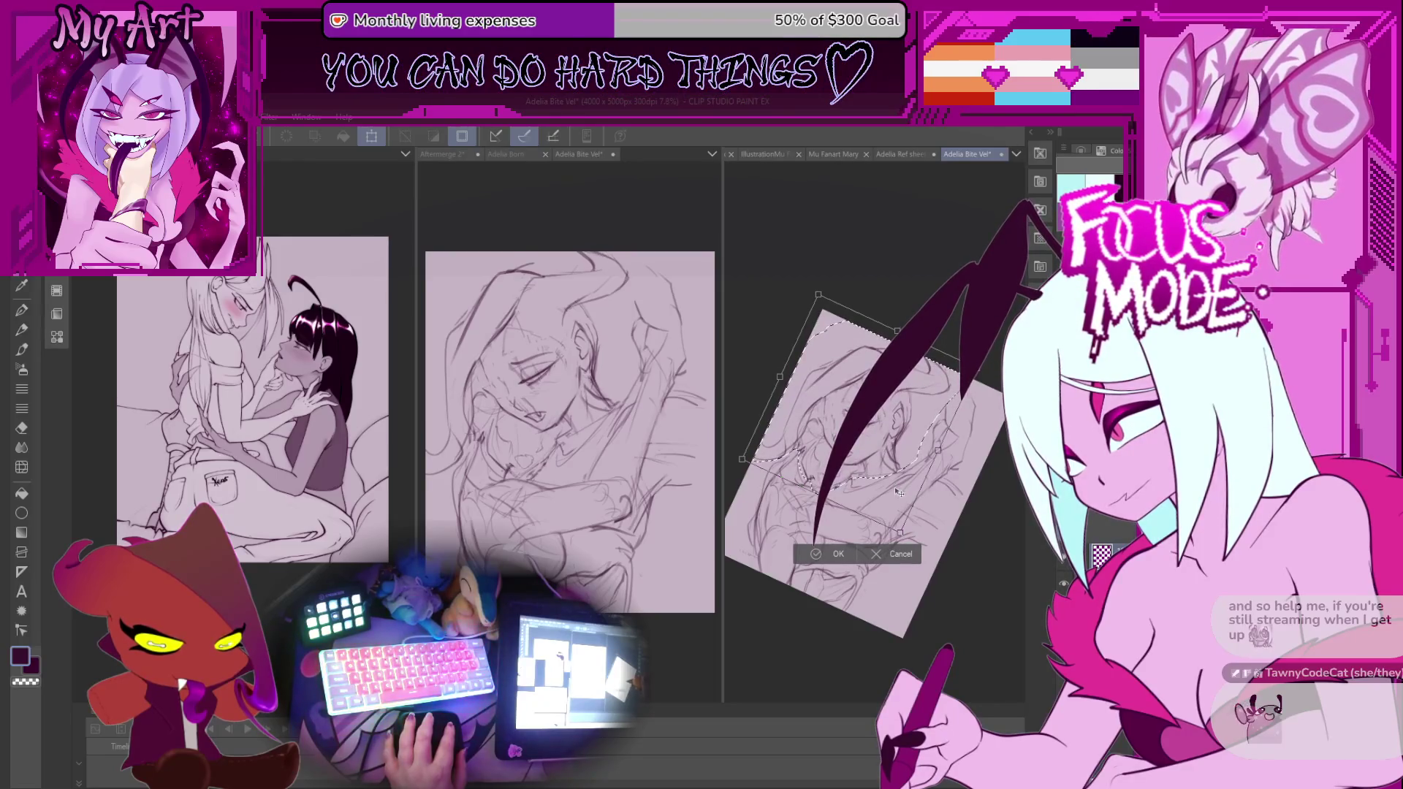
pyautogui.click(824, 552)
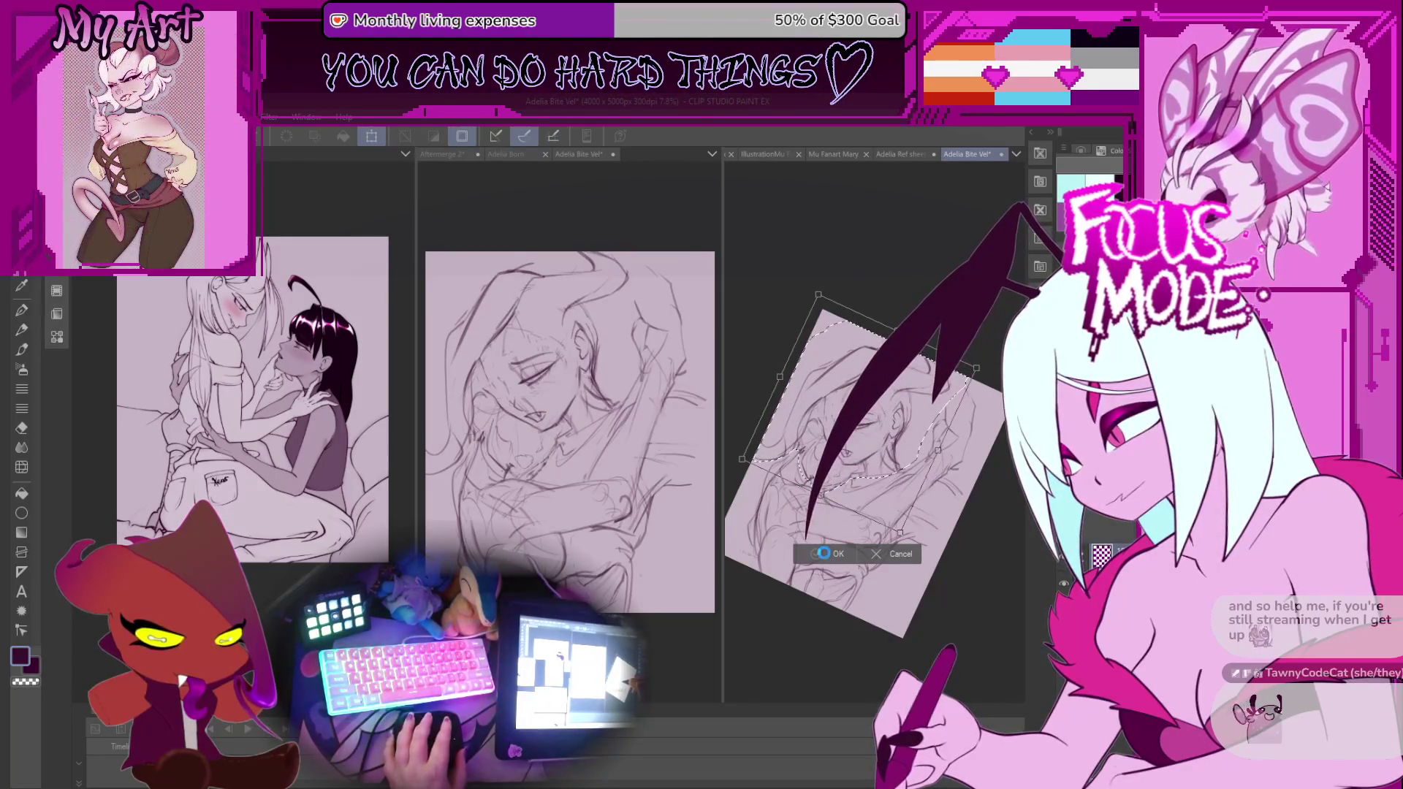
pyautogui.scroll(3, 849, 477)
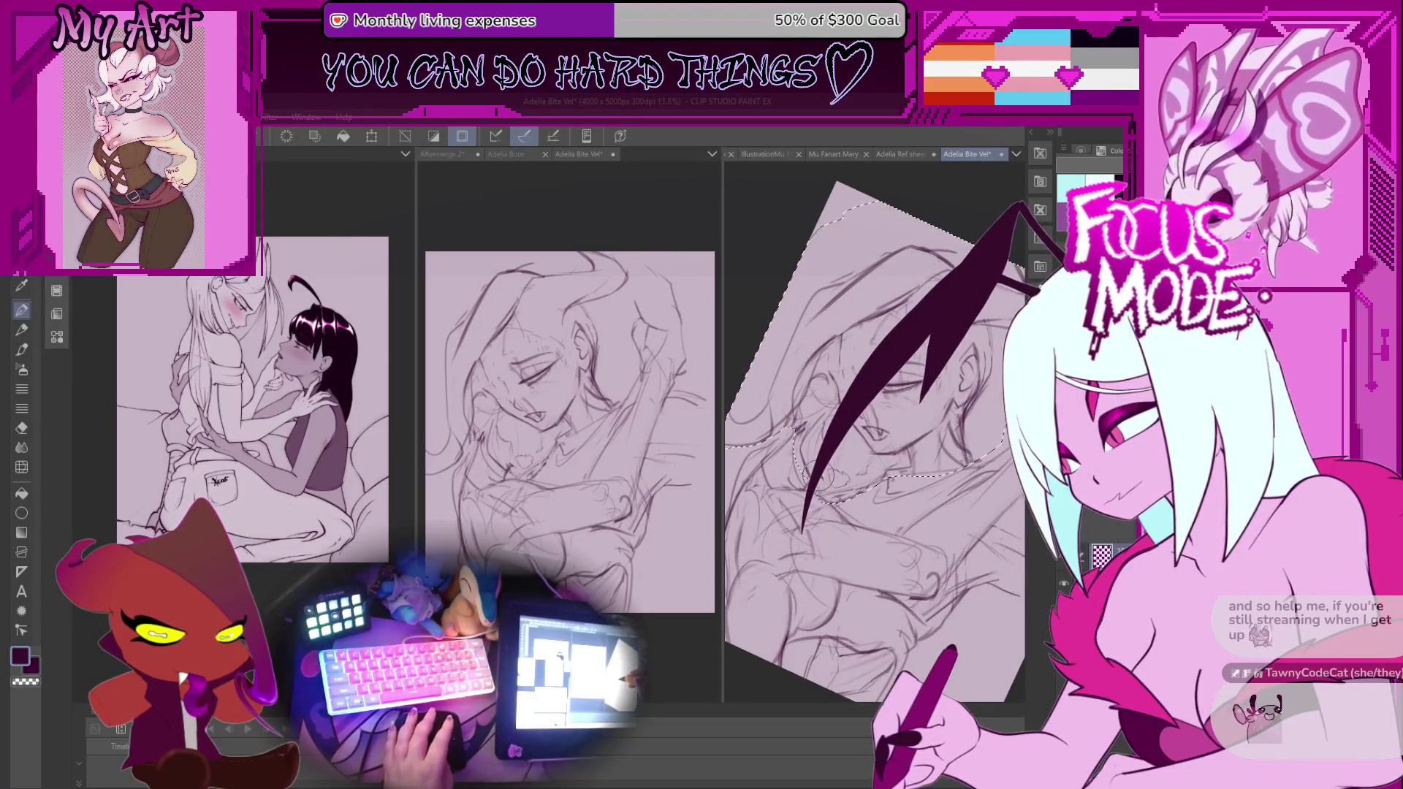
# Clear the old selection and lasso the woman's chest area freehand.
pyautogui.press('p')
pyautogui.hotkey('ctrl', 'd')
pyautogui.scroll(2, 829, 486)
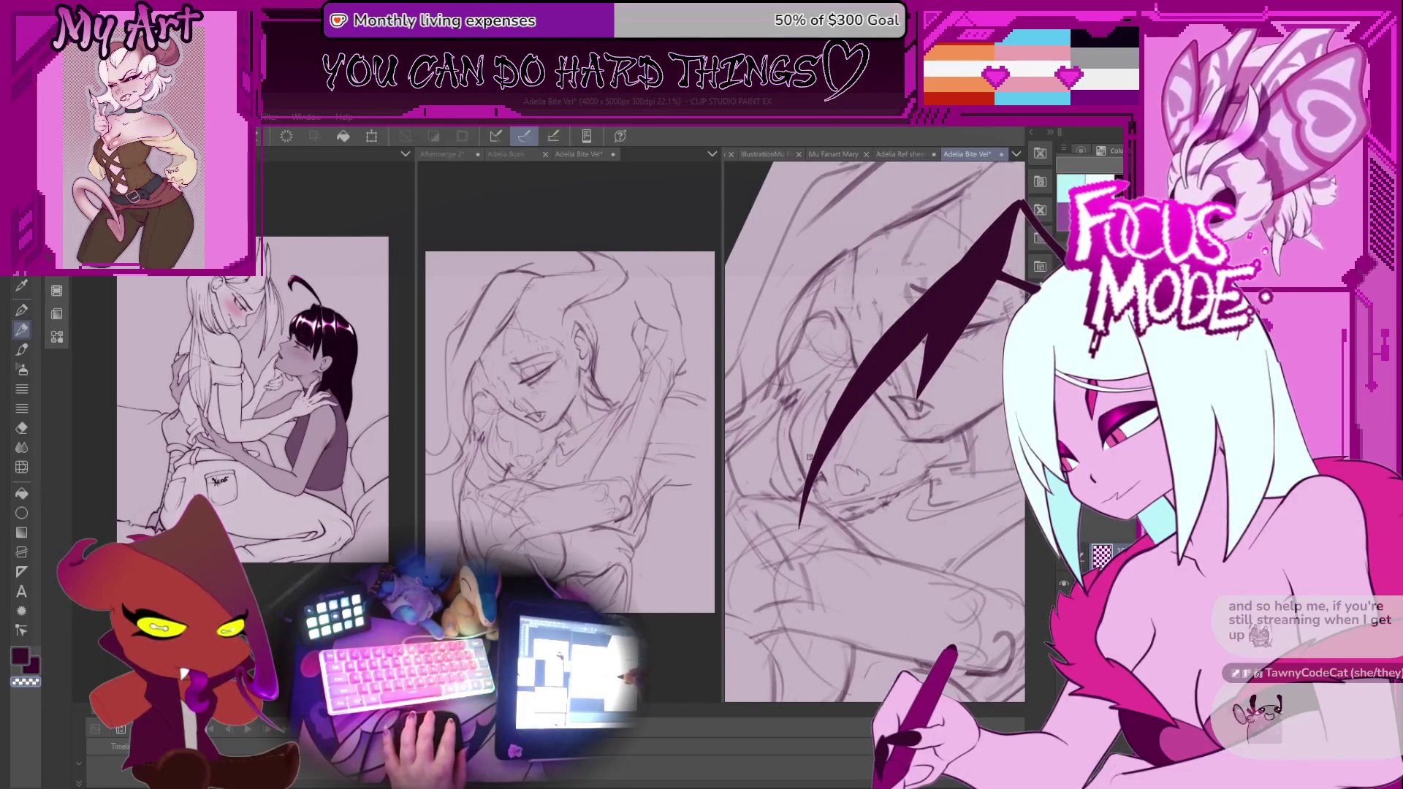
pyautogui.scroll(-3, 877, 468)
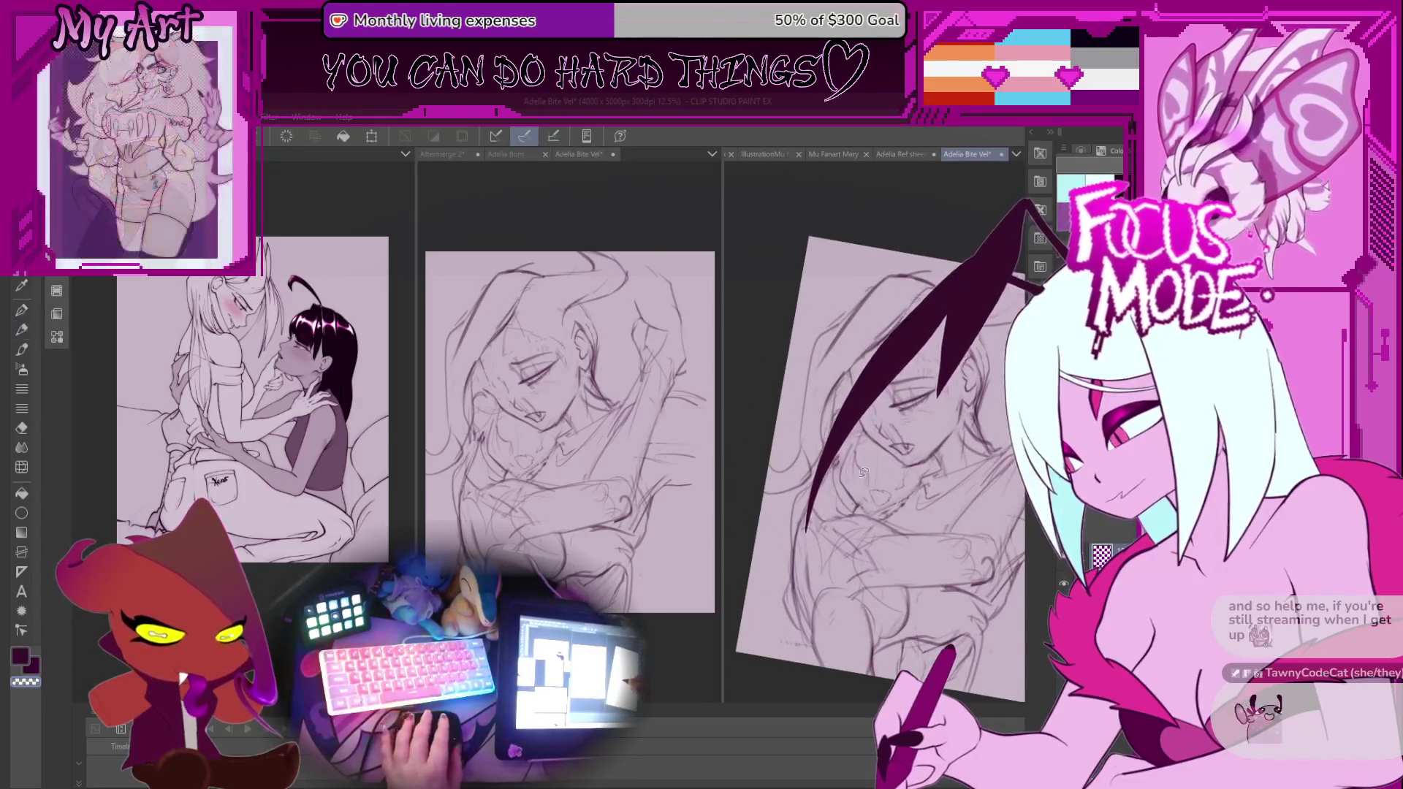
pyautogui.scroll(2, 849, 486)
pyautogui.scroll(1, 849, 486)
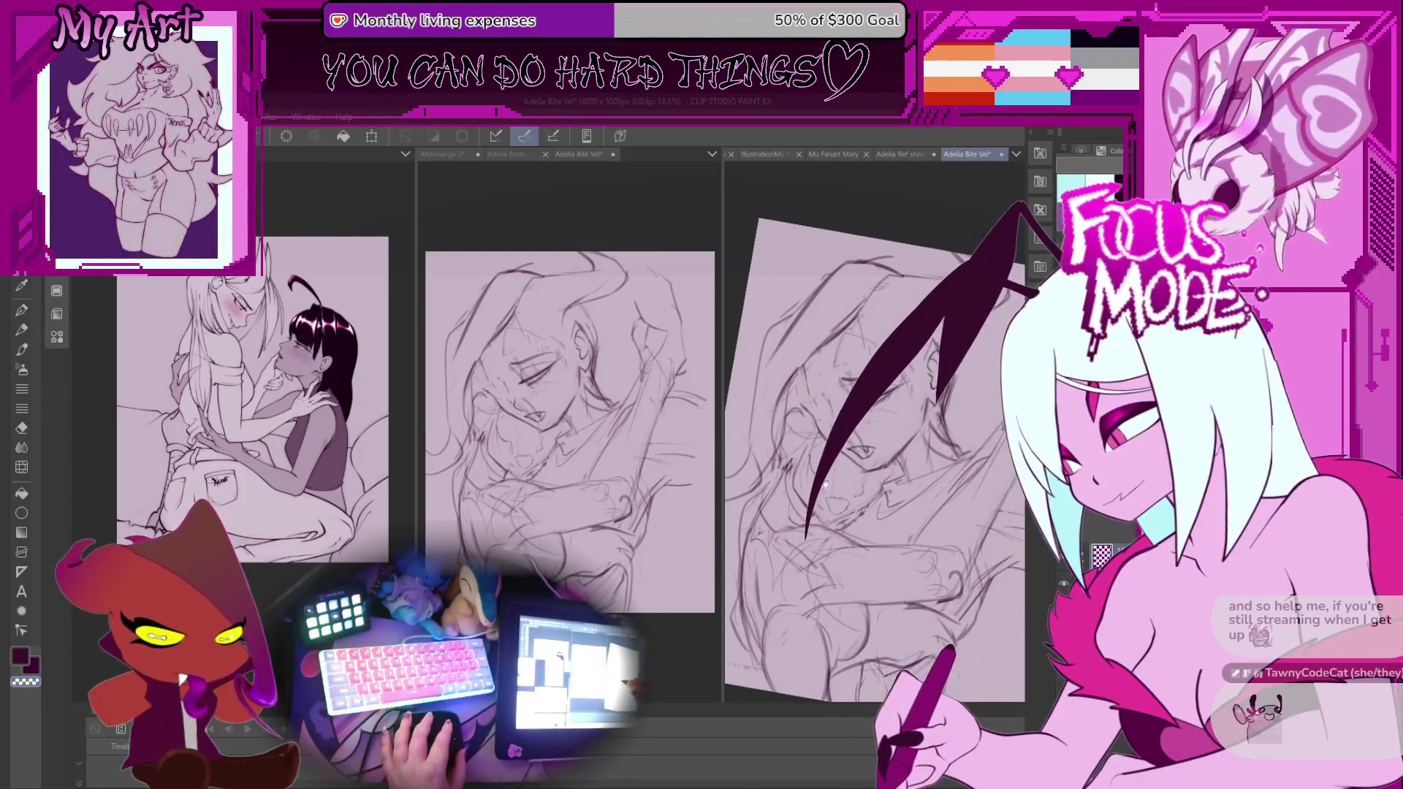
pyautogui.moveTo(800, 456)
pyautogui.mouseDown()
pyautogui.moveTo(882, 496)
pyautogui.moveTo(833, 475)
pyautogui.moveTo(851, 505)
pyautogui.mouseUp()
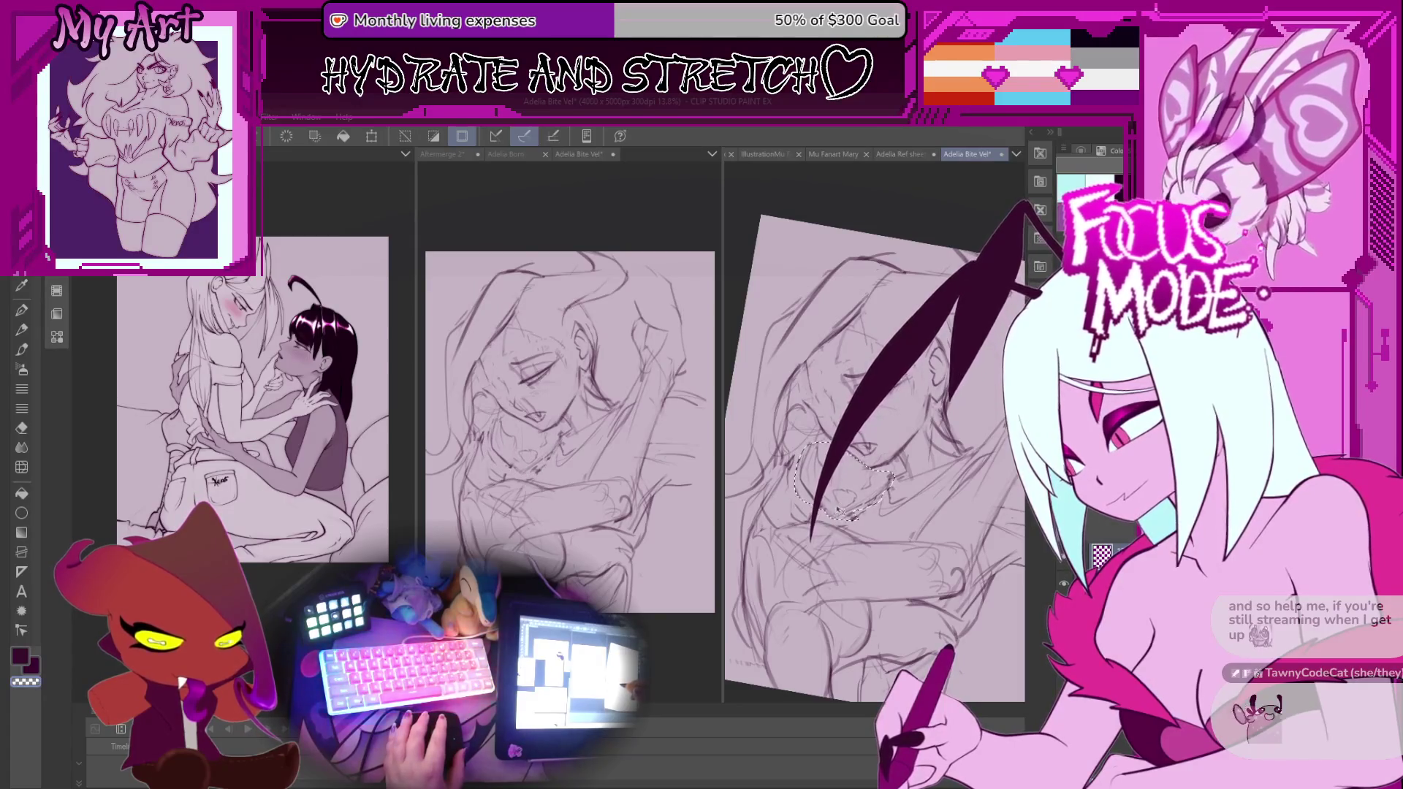
# Zoom, rotate and pan the view in close on the sketched face.
pyautogui.press('p')
pyautogui.hotkey('ctrl', '+')
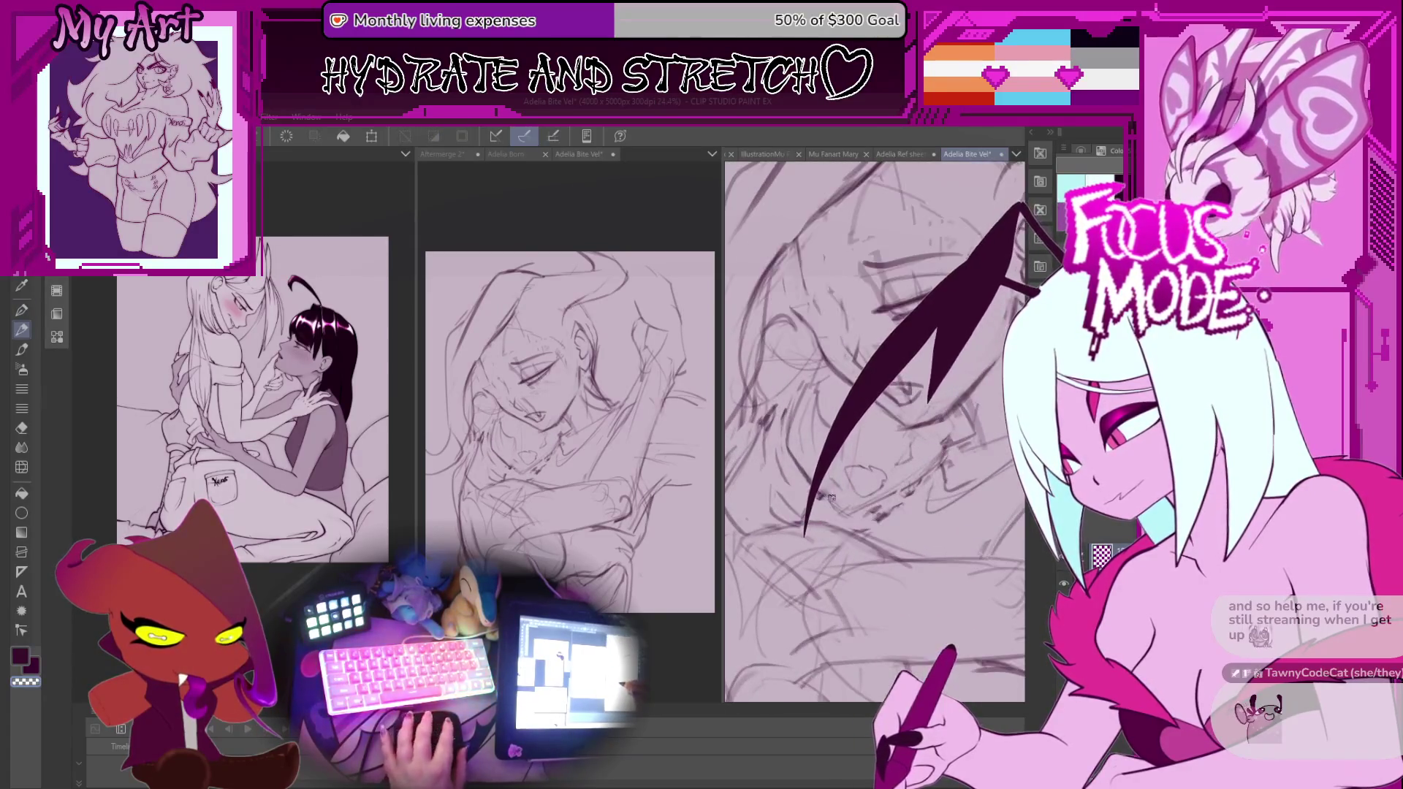
pyautogui.hotkey('ctrl', '0')
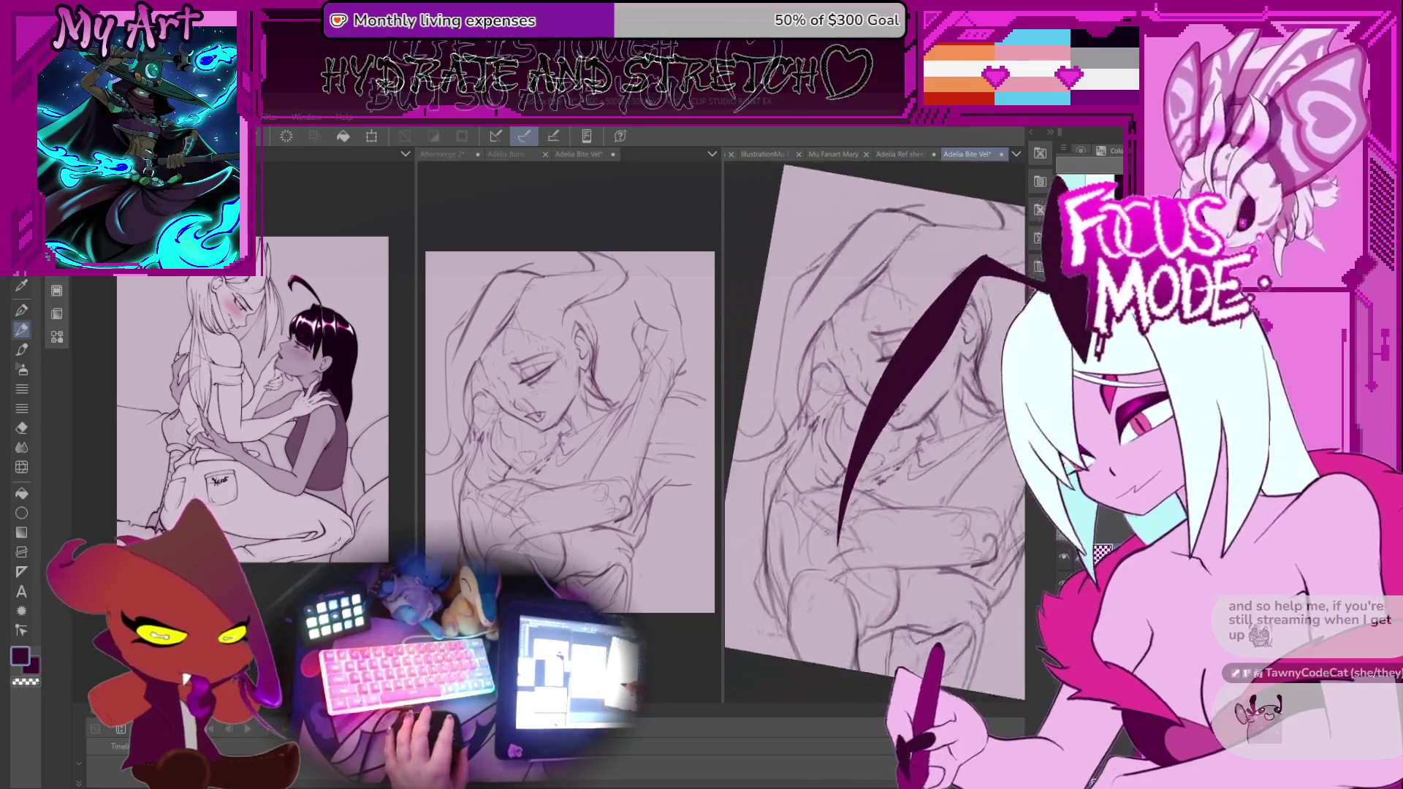
pyautogui.moveTo(904, 535); pyautogui.dragTo(911, 561)
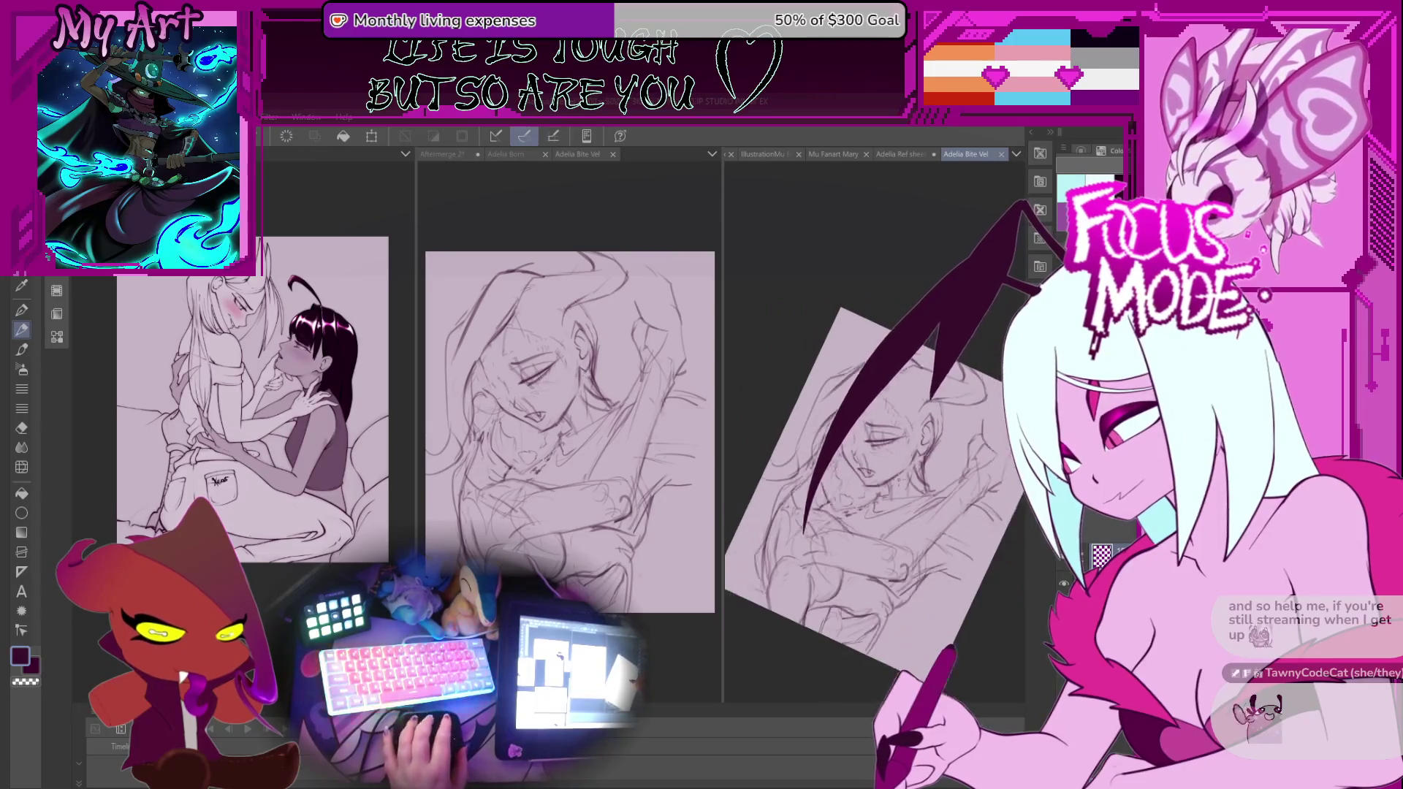
pyautogui.hotkey('ctrl', '+')
pyautogui.hotkey('ctrl', '+')
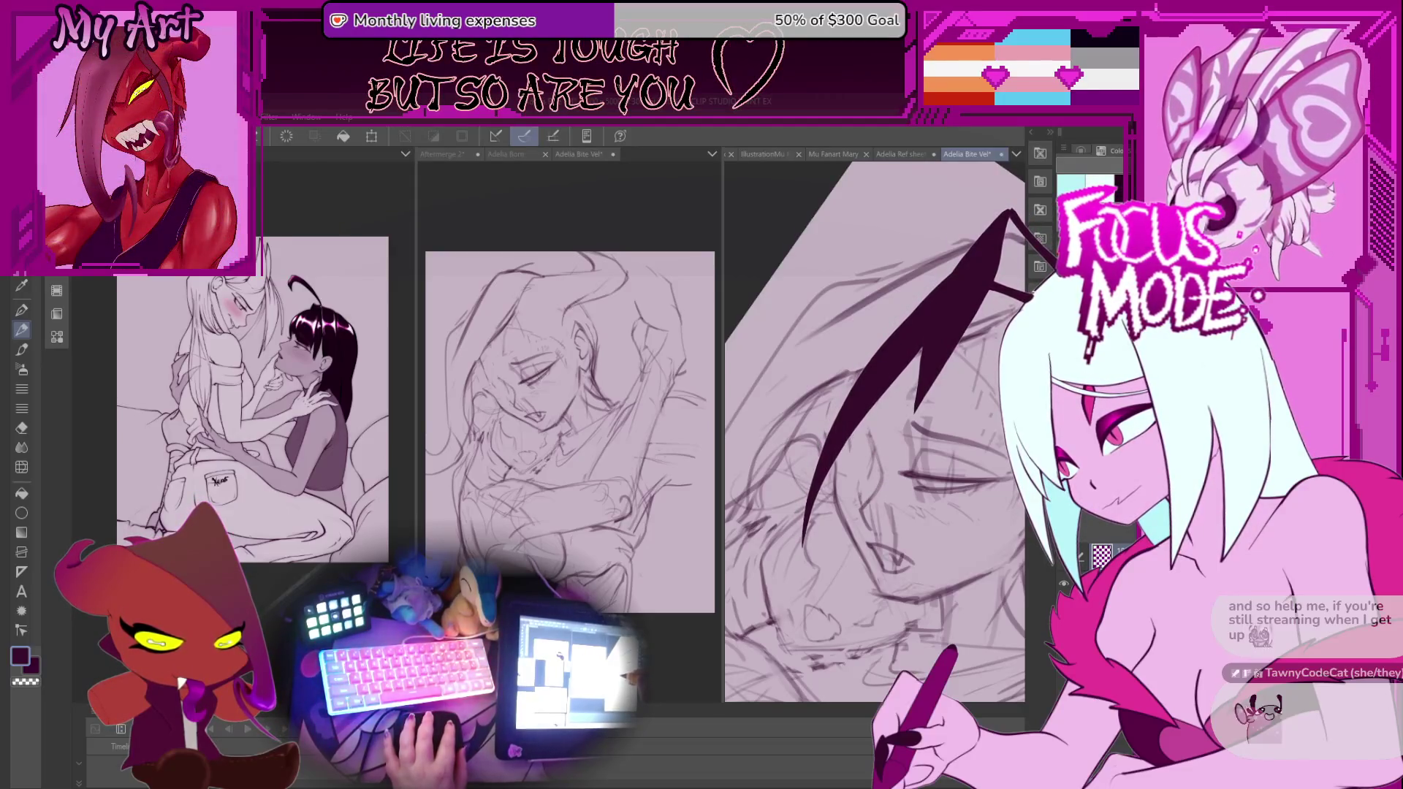
pyautogui.moveTo(840, 496); pyautogui.dragTo(817, 434)
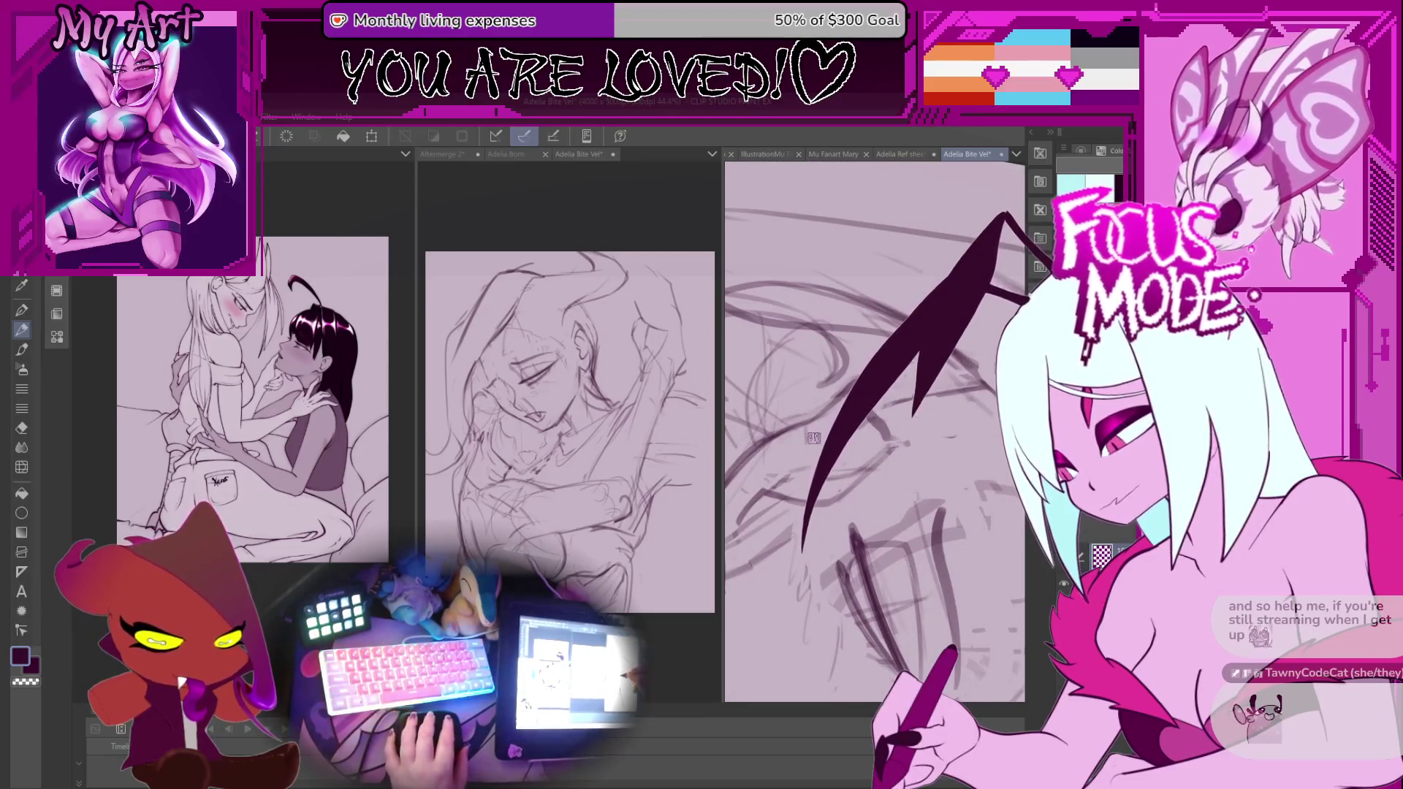
# Lasso the eye strokes and move them slightly up and left.
pyautogui.scroll(-3, 819, 436)
pyautogui.scroll(2, 849, 459)
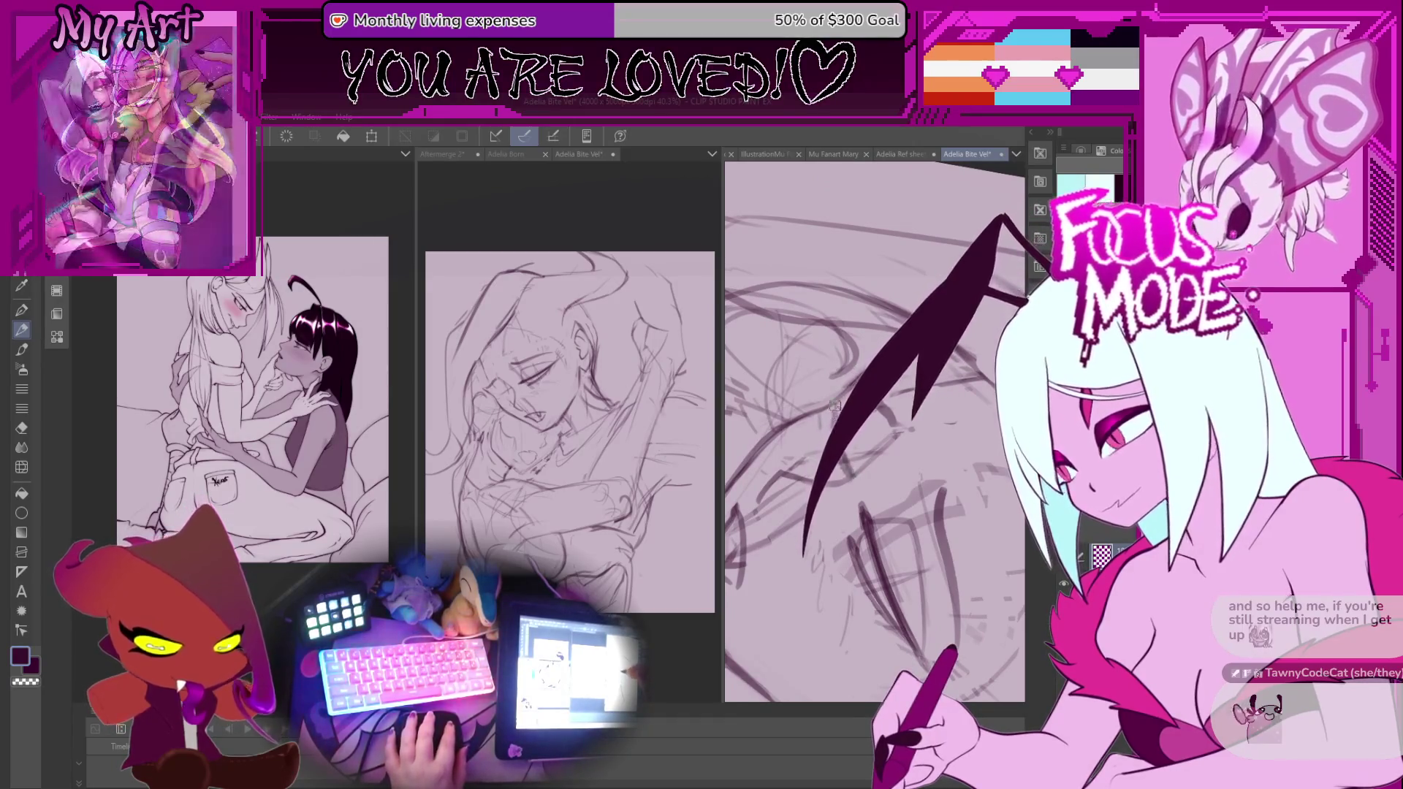
pyautogui.press('-')
pyautogui.scroll(-3, 842, 451)
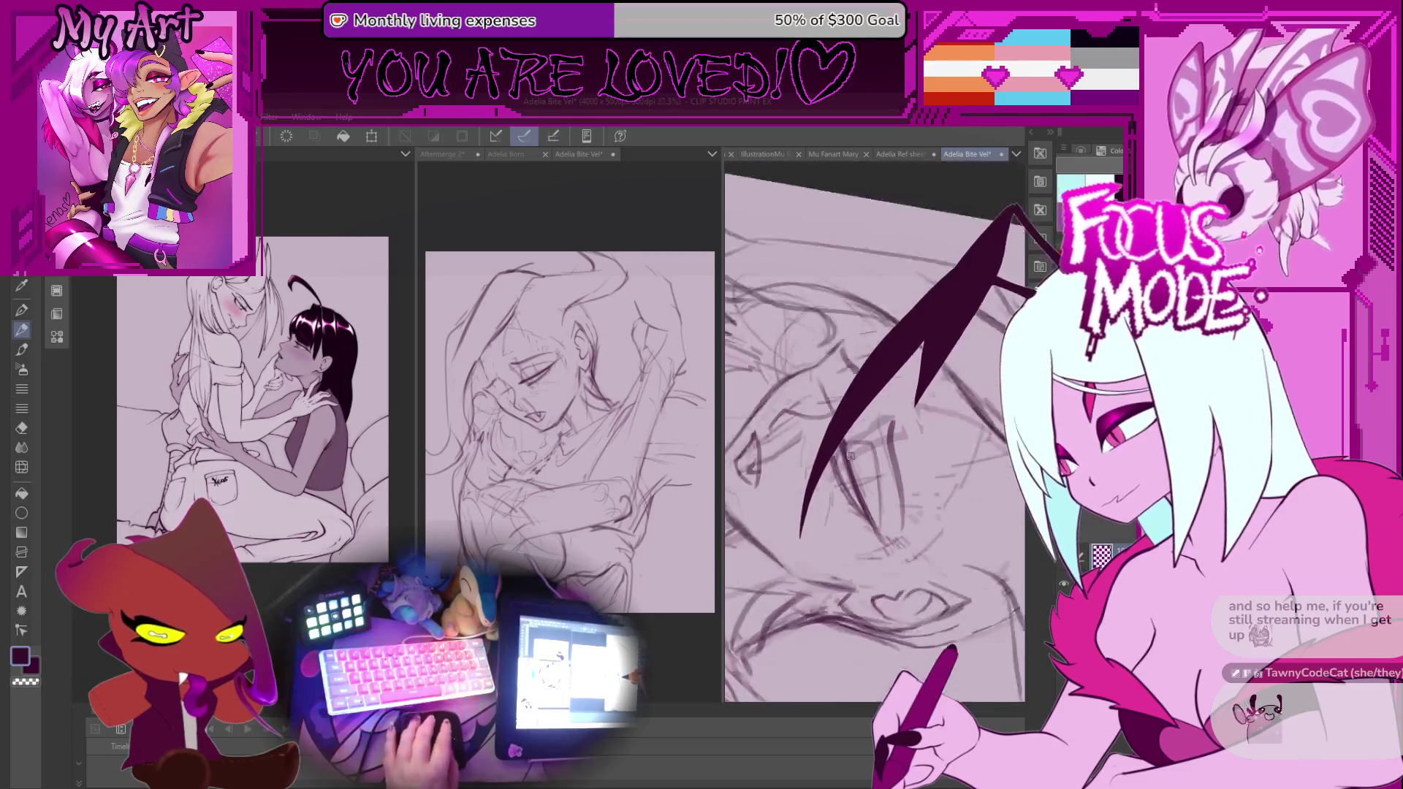
pyautogui.moveTo(910, 515); pyautogui.dragTo(822, 446)
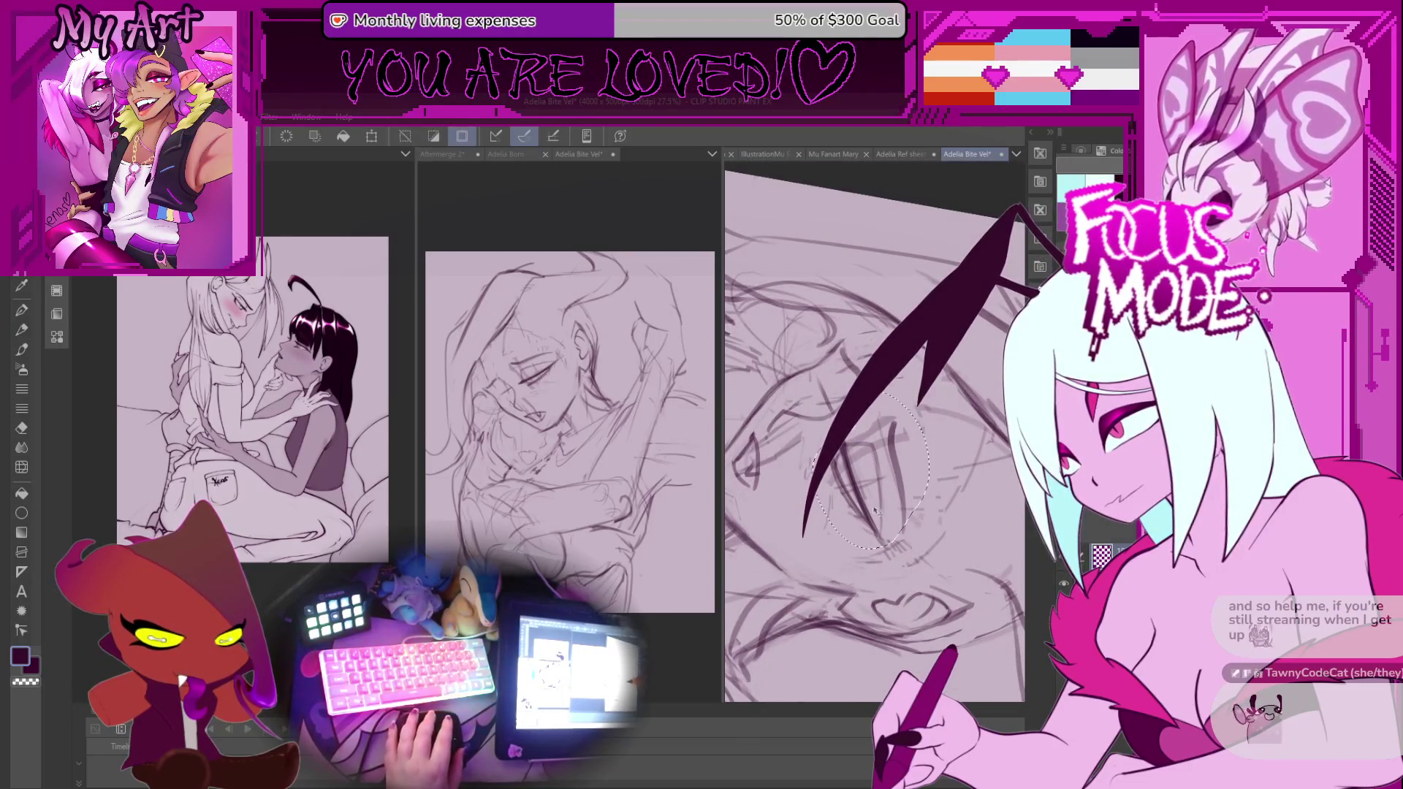
pyautogui.moveTo(862, 491)
pyautogui.mouseDown()
pyautogui.moveTo(844, 466)
pyautogui.moveTo(852, 473)
pyautogui.mouseUp()
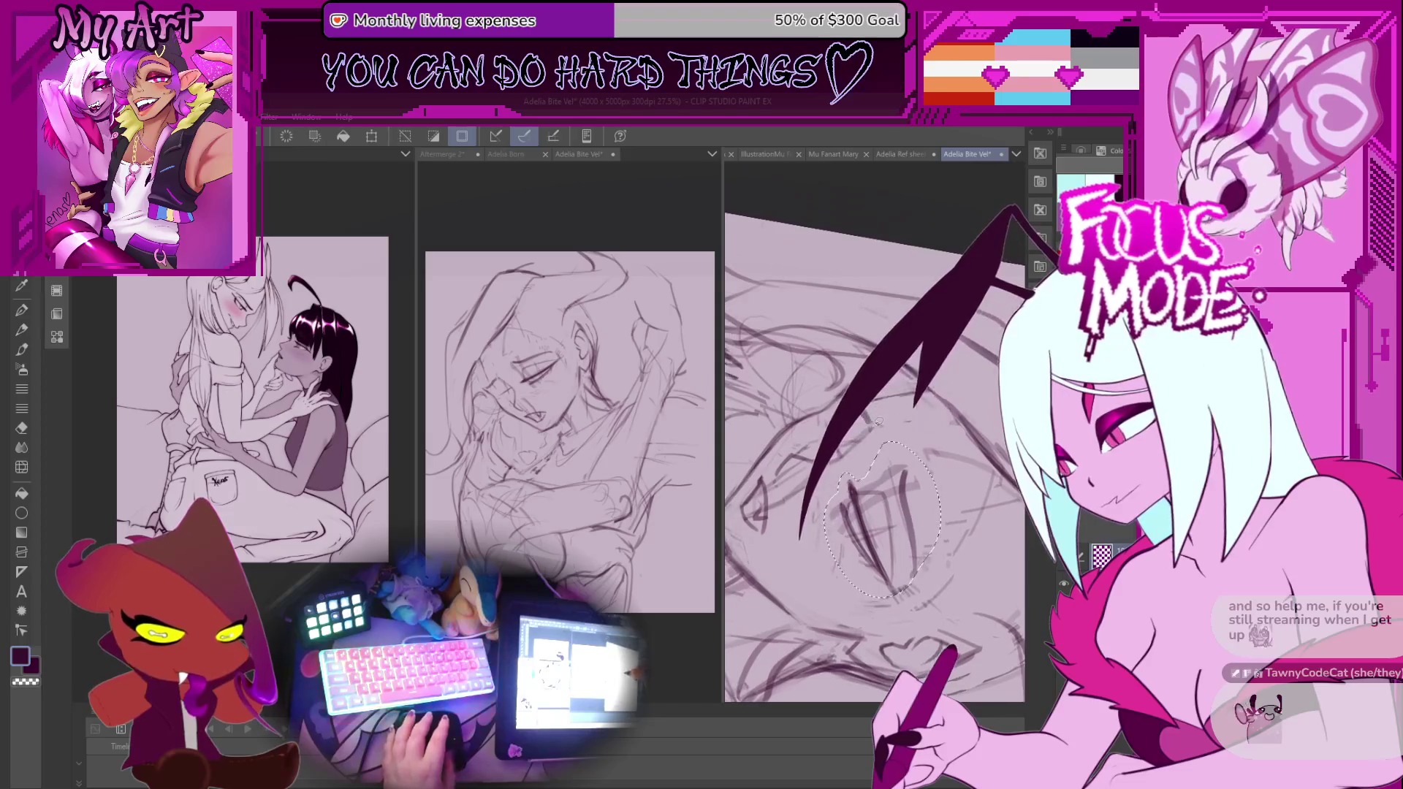
pyautogui.hotkey('ctrl', 'd')
pyautogui.press('p')
# Draw a curved stroke beside the eye and thicken the horn stroke into a dark wedge.
pyautogui.scroll(3, 821, 422)
pyautogui.moveTo(840, 392); pyautogui.dragTo(815, 435)
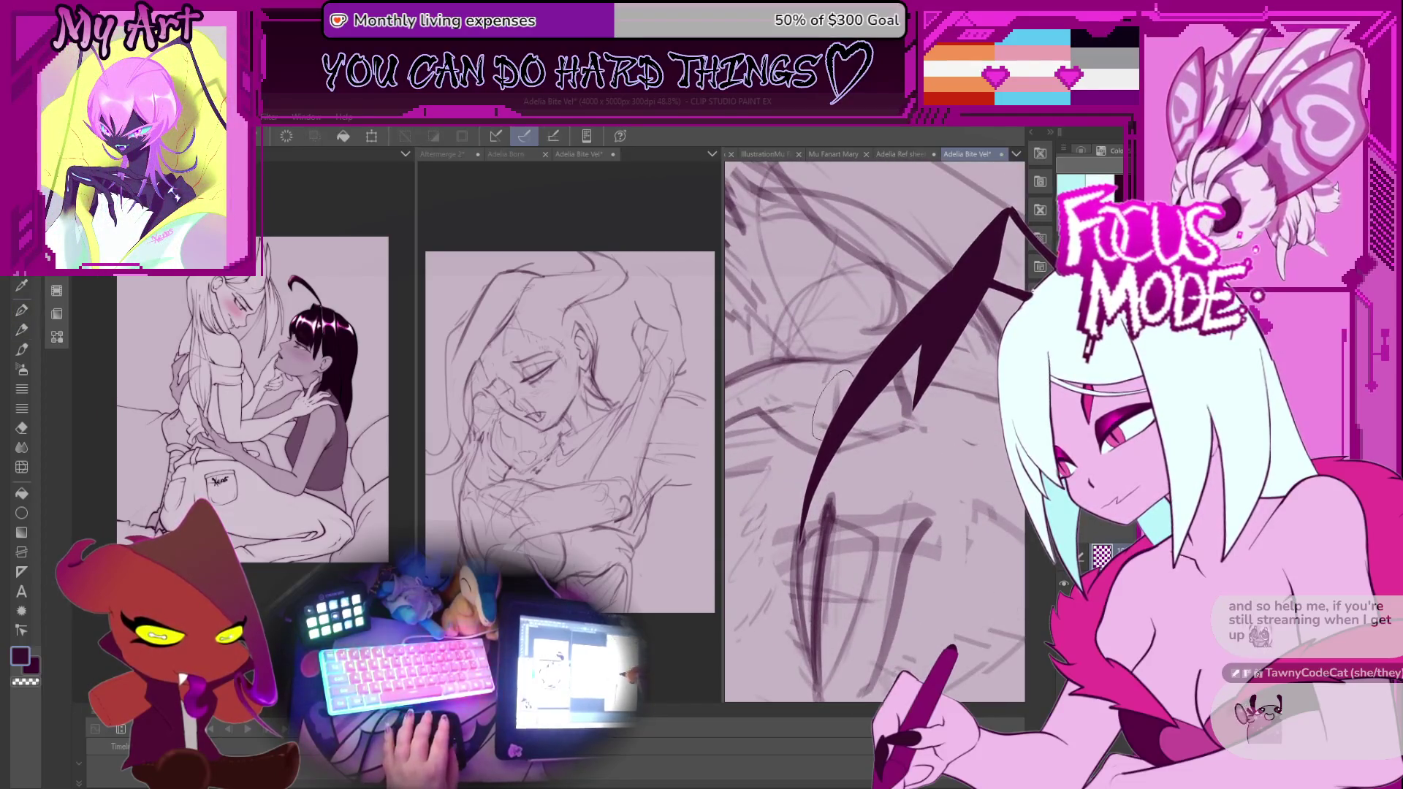
pyautogui.press('p')
pyautogui.scroll(2, 854, 355)
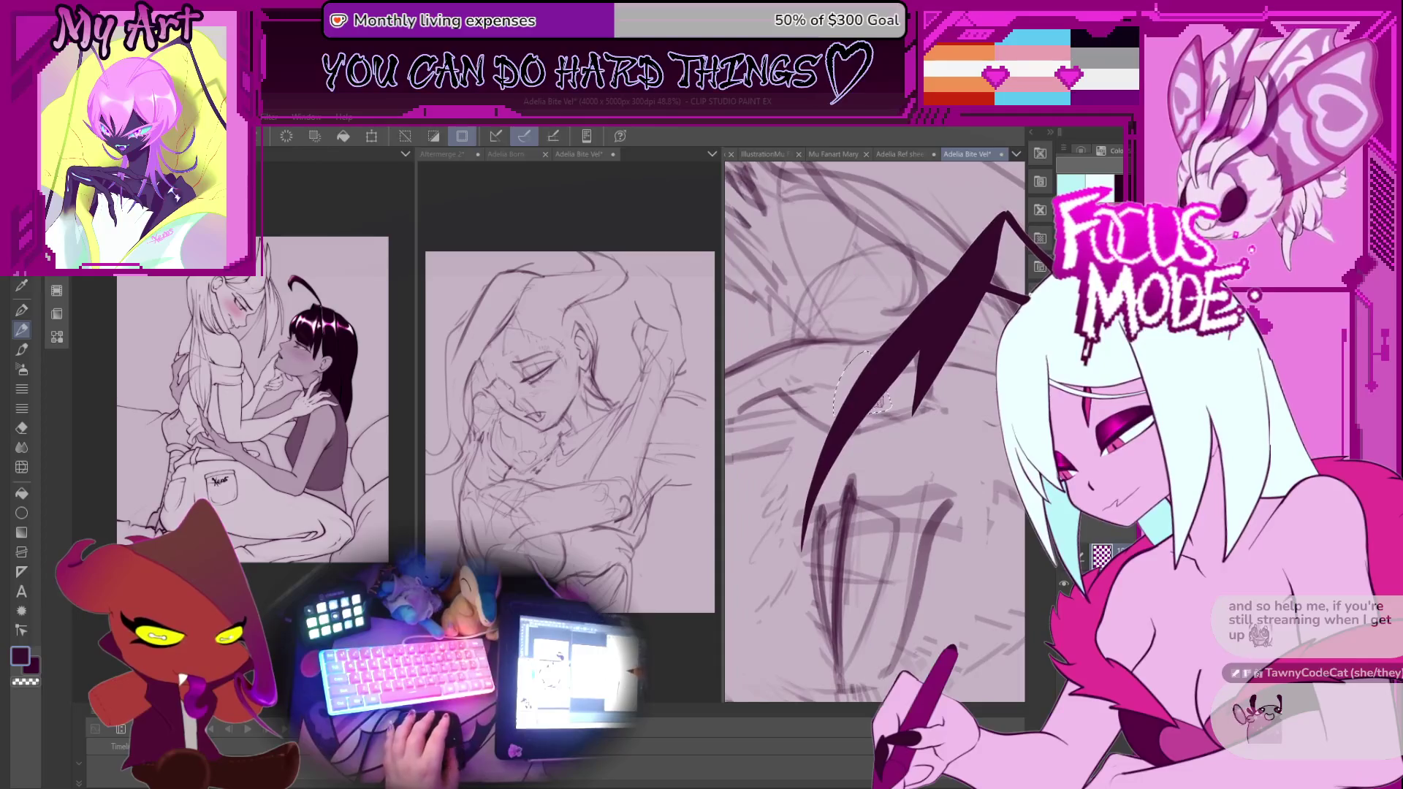
pyautogui.hotkey('ctrl', 'd')
pyautogui.scroll(2, 853, 355)
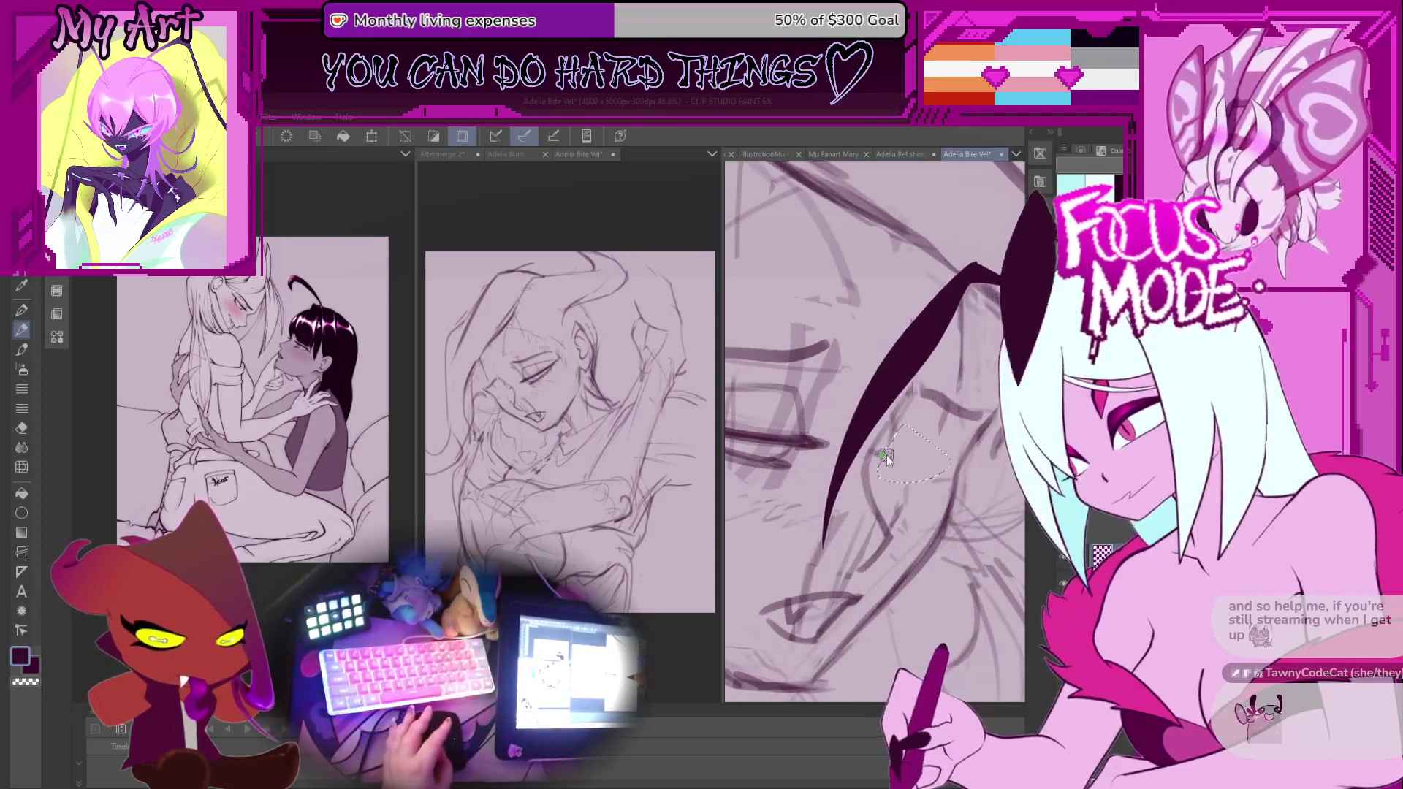
pyautogui.moveTo(997, 223); pyautogui.dragTo(876, 446)
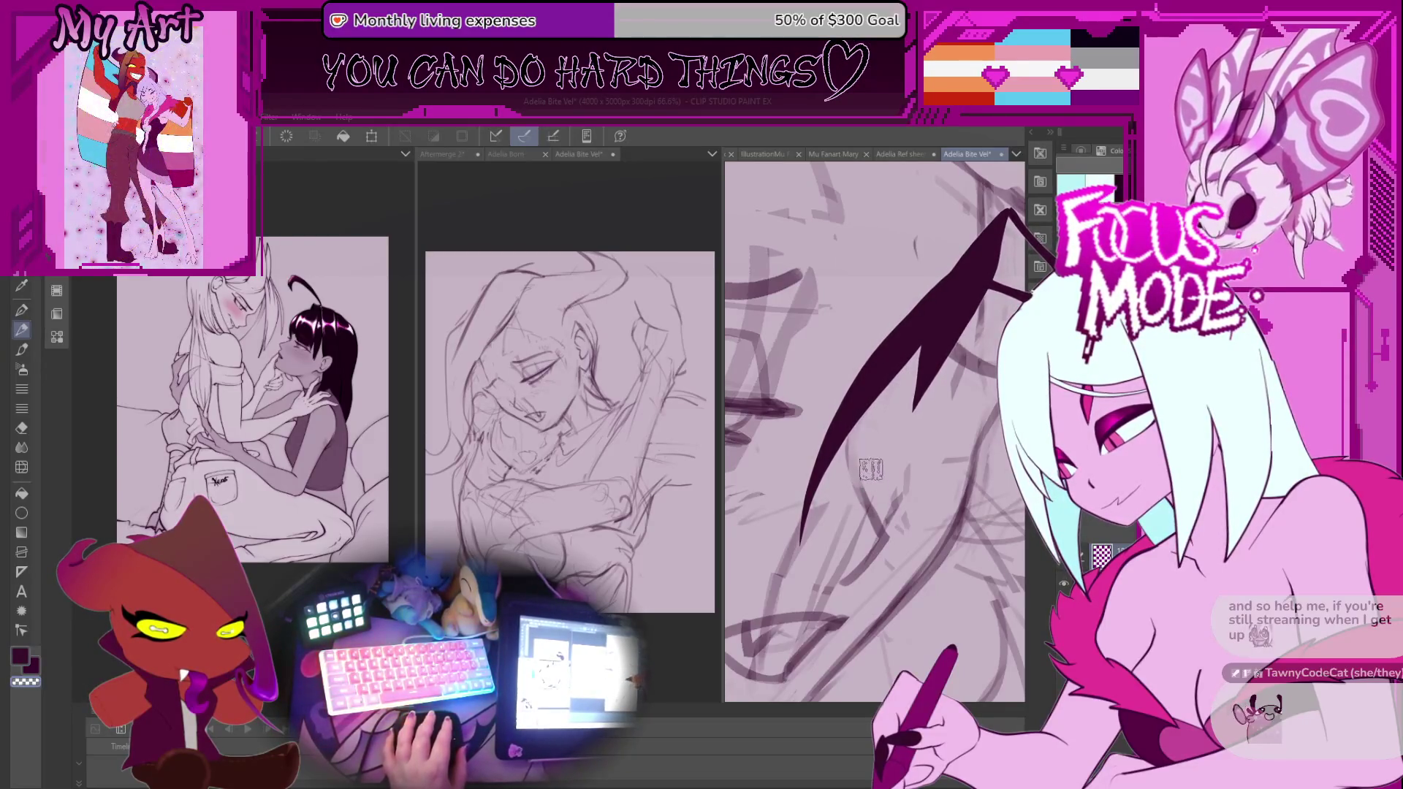
# Add new strokes near the eye and darken and define the eye outline.
pyautogui.moveTo(859, 484); pyautogui.dragTo(860, 502)
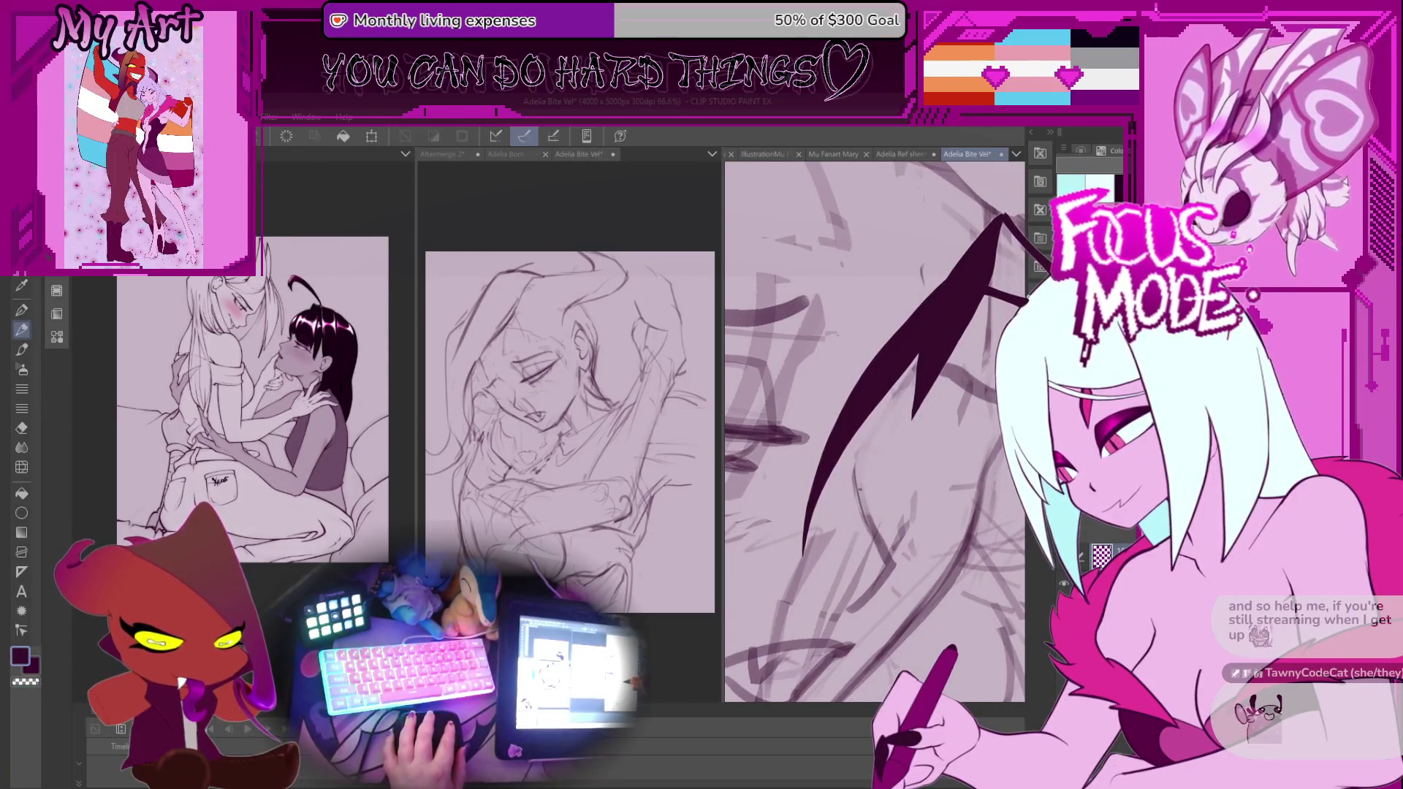
pyautogui.moveTo(853, 461); pyautogui.dragTo(876, 531)
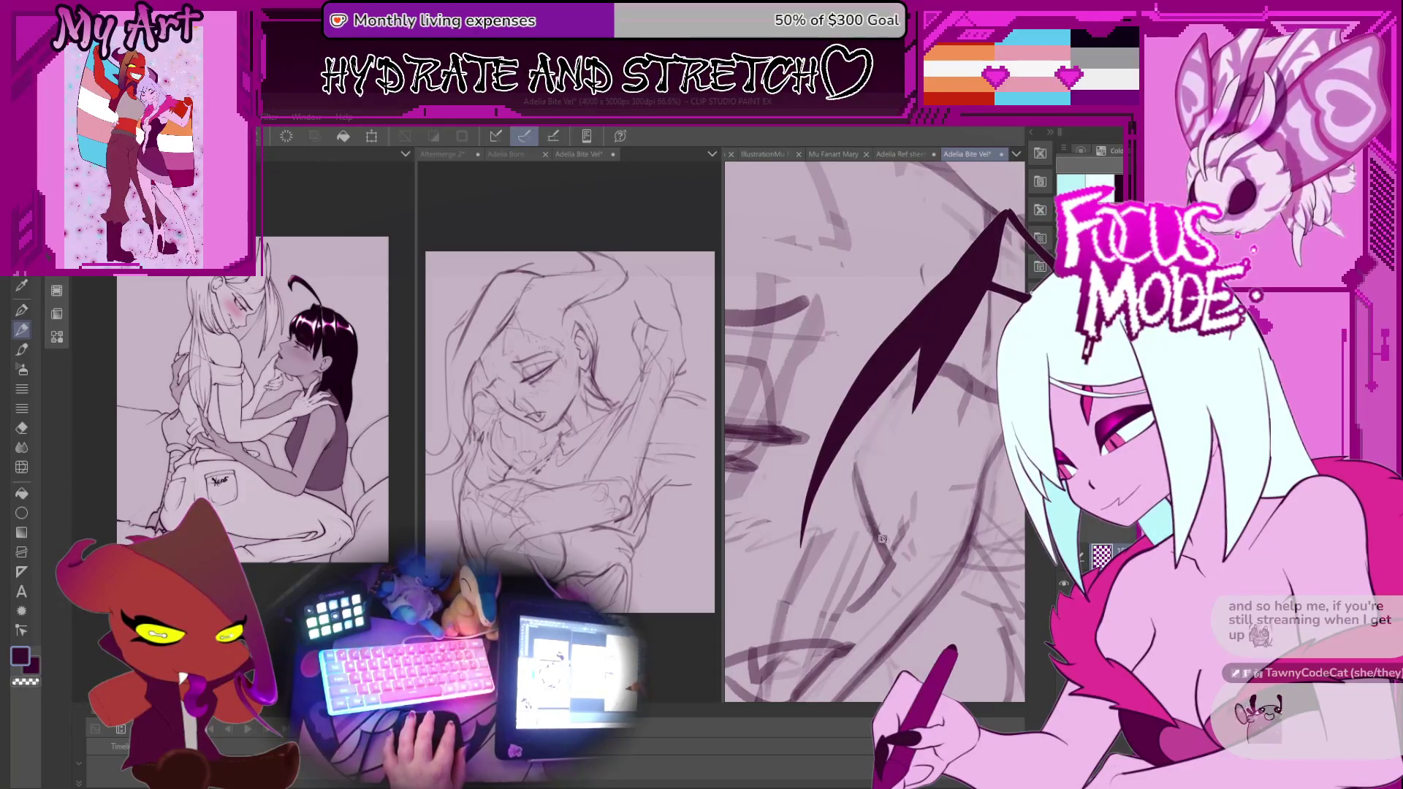
pyautogui.moveTo(867, 451); pyautogui.dragTo(868, 471)
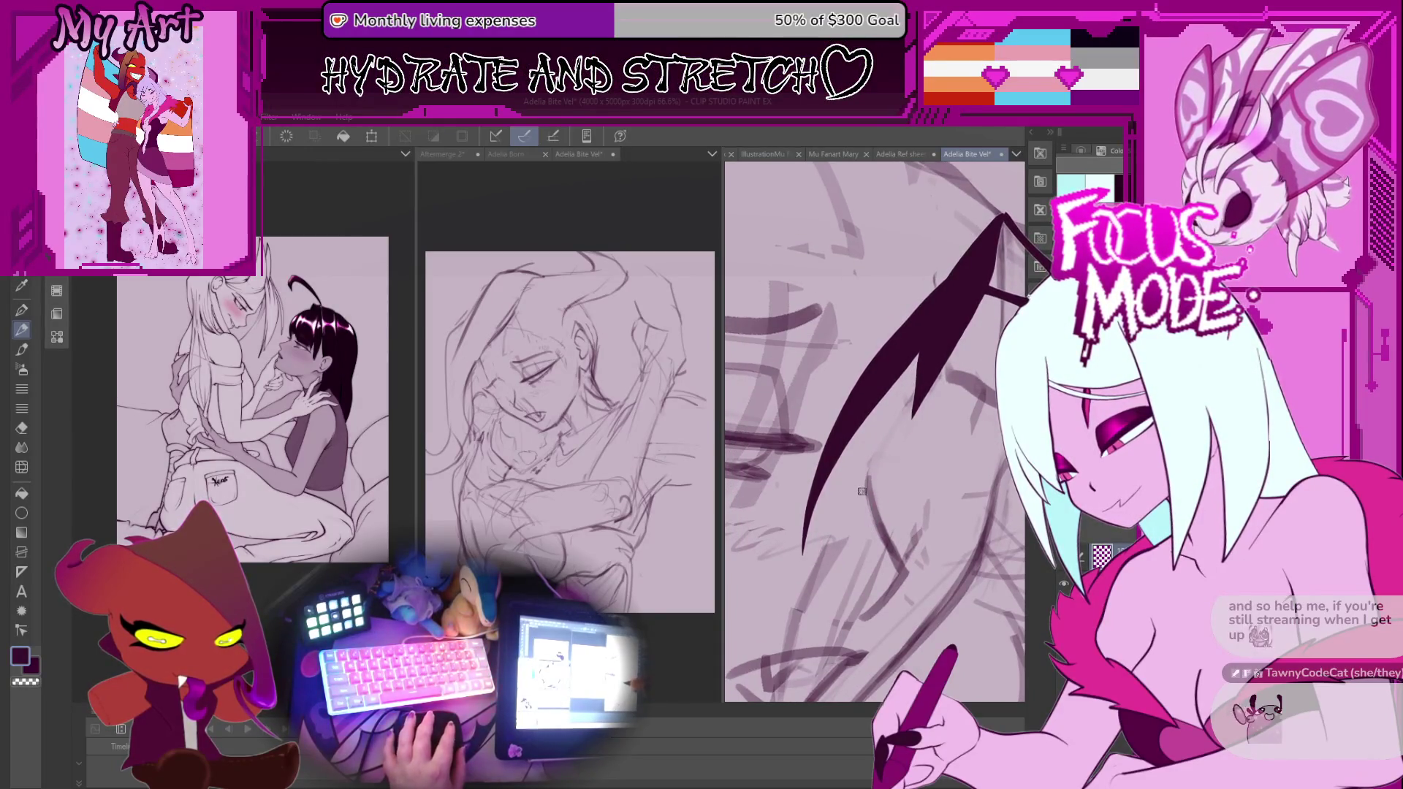
pyautogui.moveTo(863, 497)
pyautogui.mouseDown()
pyautogui.moveTo(843, 450)
pyautogui.moveTo(849, 479)
pyautogui.moveTo(838, 467)
pyautogui.mouseUp()
pyautogui.moveTo(862, 413)
pyautogui.mouseDown()
pyautogui.moveTo(846, 484)
pyautogui.moveTo(886, 420)
pyautogui.moveTo(865, 431)
pyautogui.mouseUp()
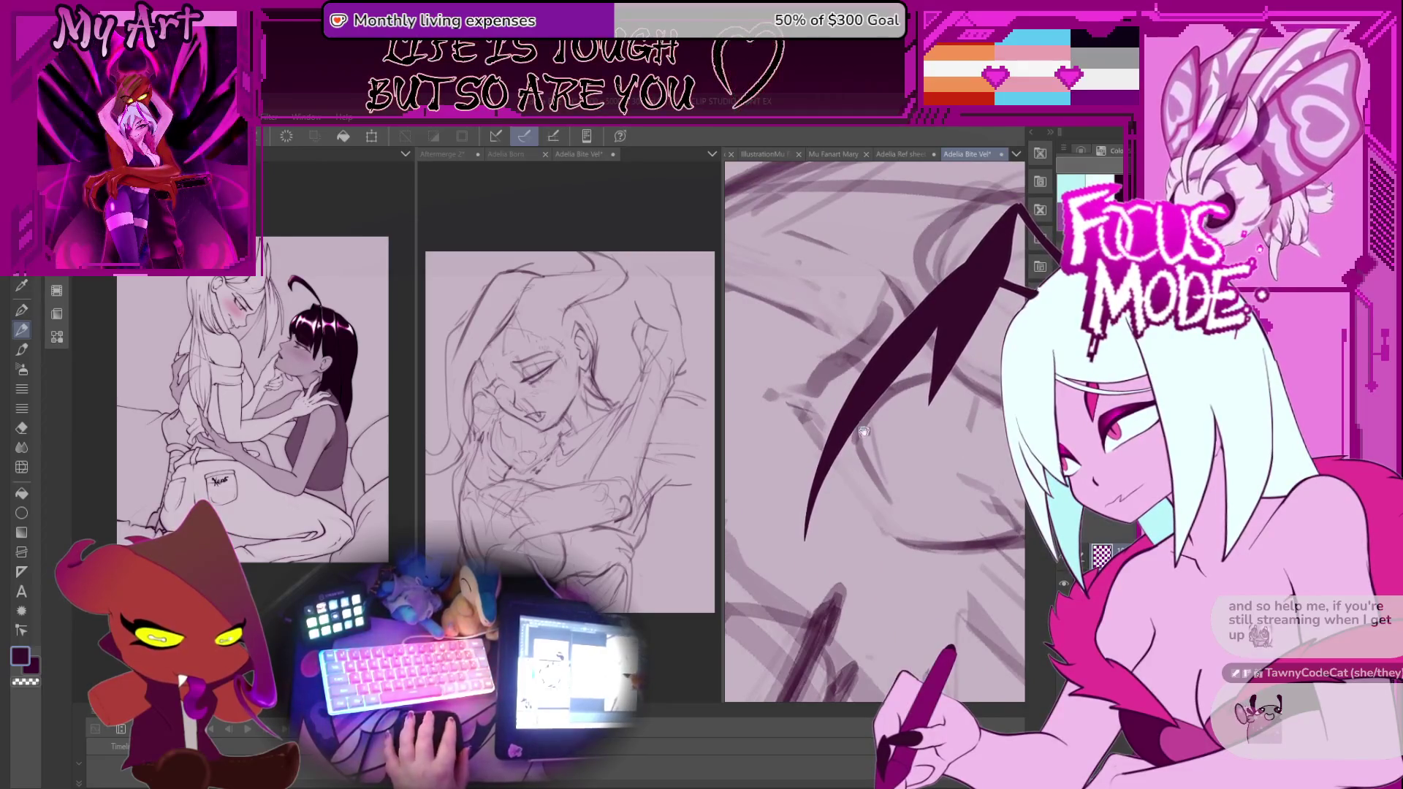
pyautogui.moveTo(938, 389); pyautogui.dragTo(881, 508)
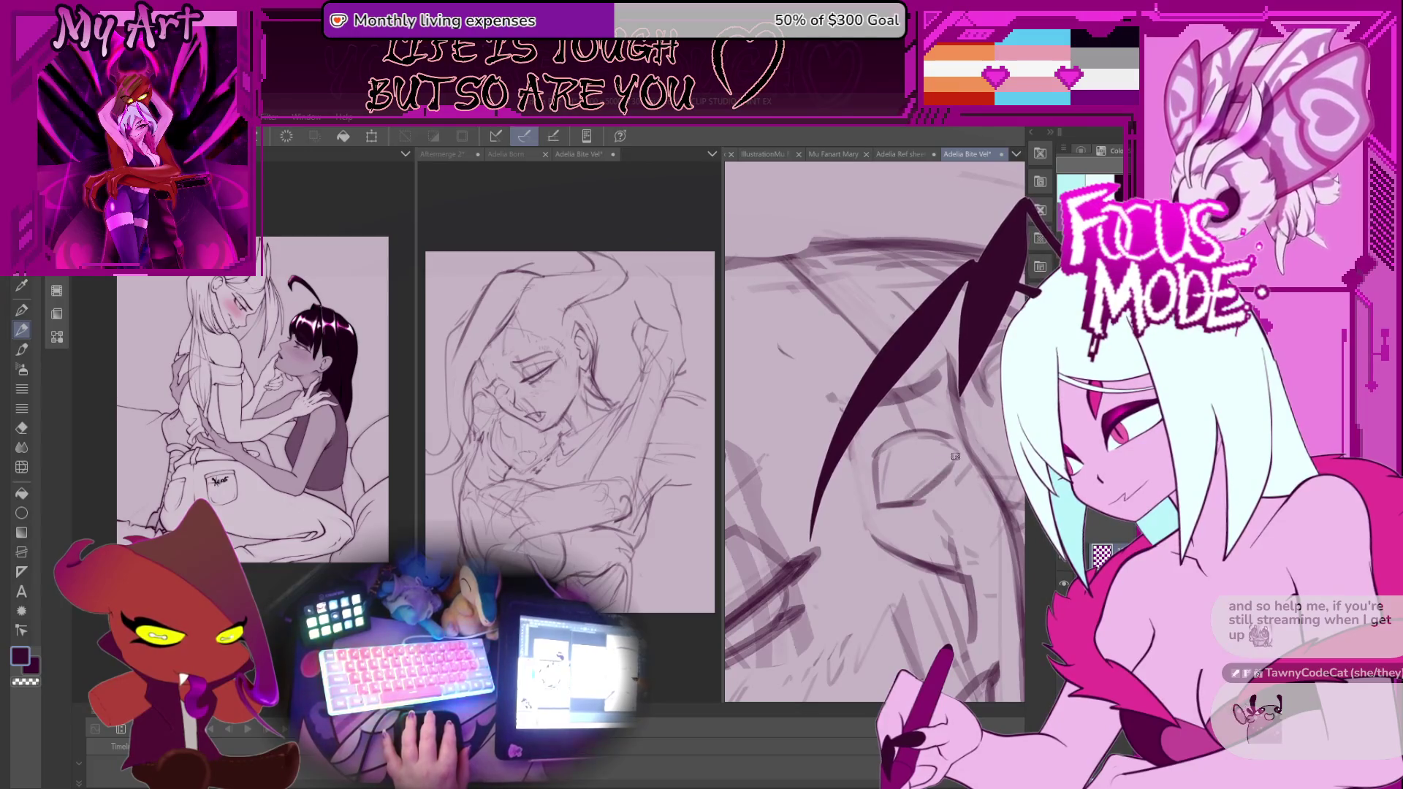
pyautogui.moveTo(906, 504); pyautogui.dragTo(950, 437)
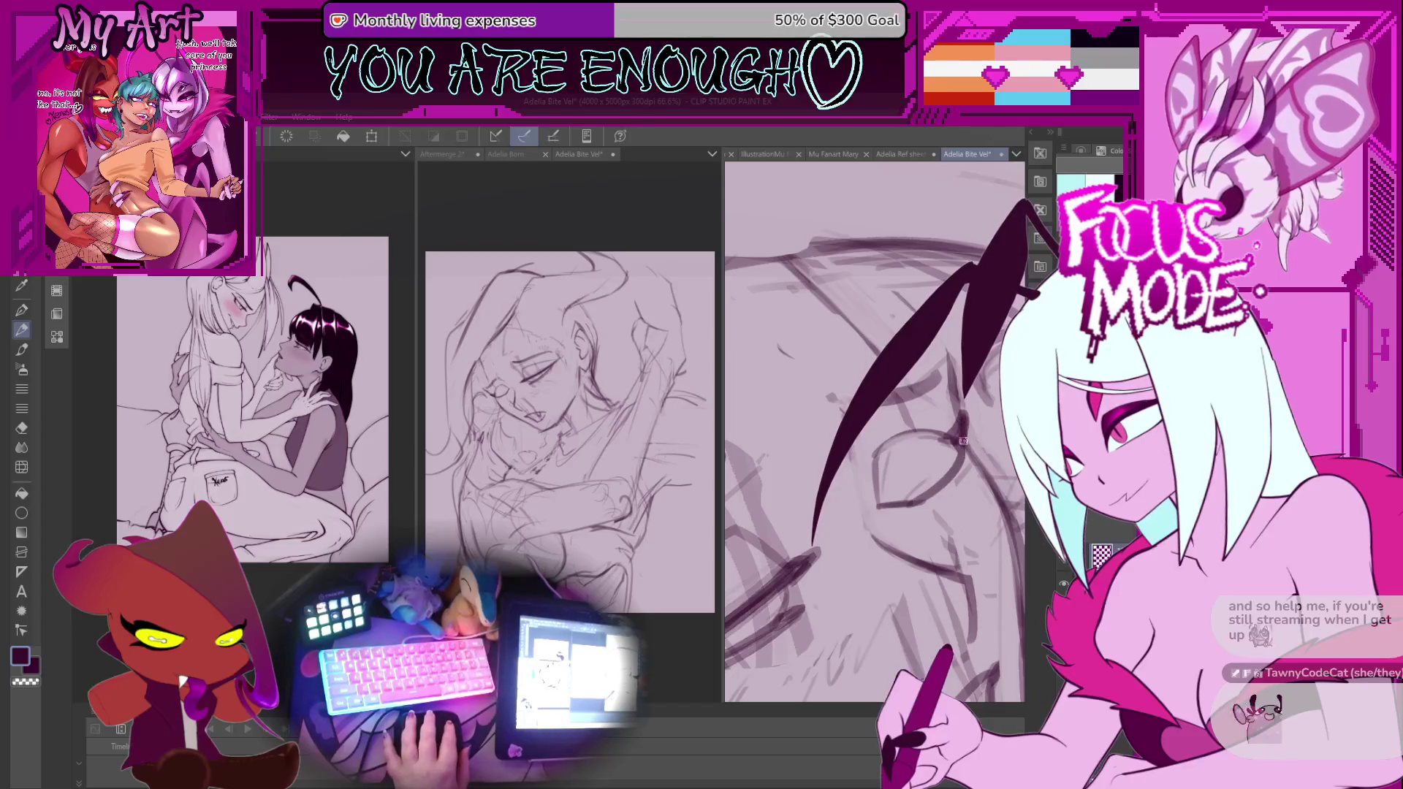
pyautogui.moveTo(951, 436); pyautogui.dragTo(955, 470)
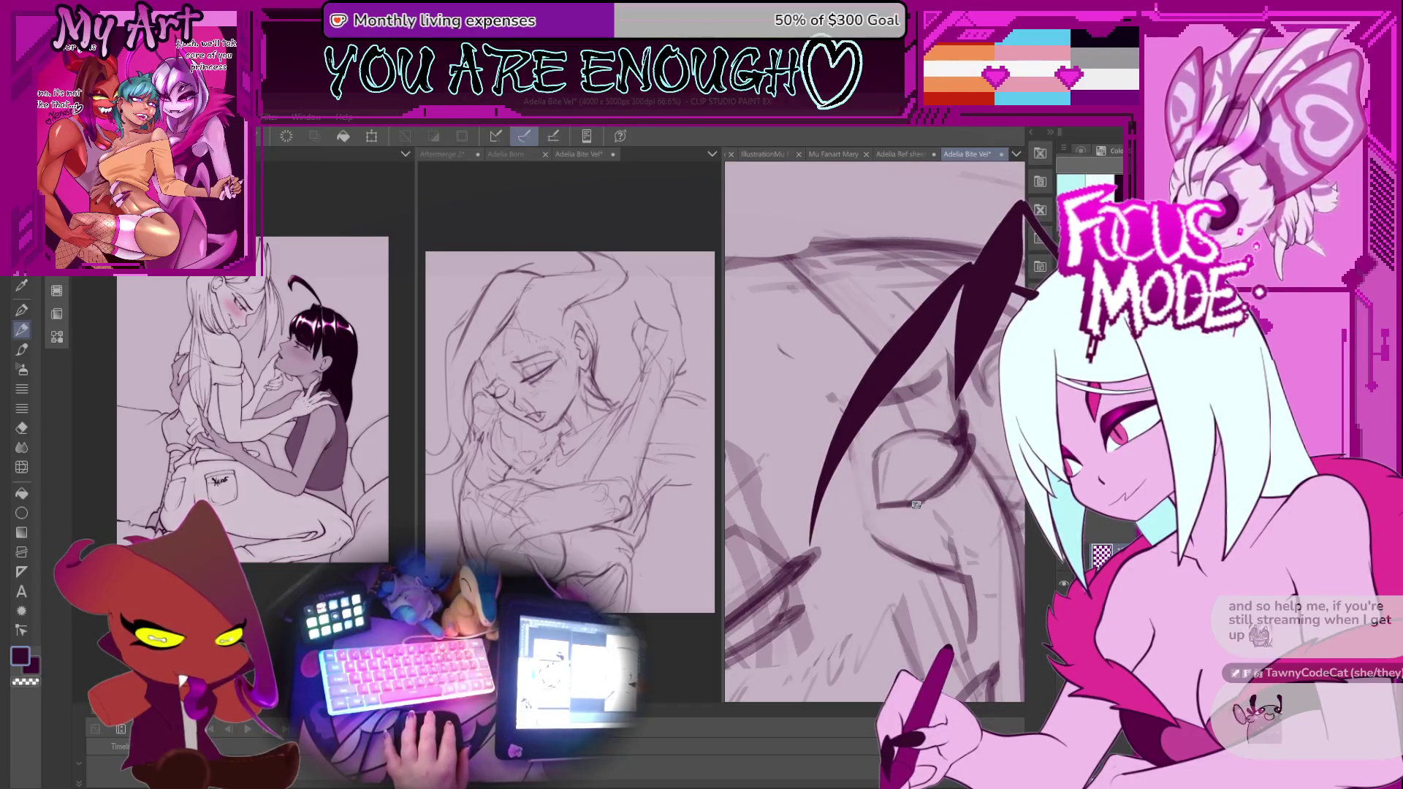
# Loop a freehand selection around the new eye stroke.
pyautogui.scroll(-3, 946, 479)
pyautogui.scroll(5, 922, 483)
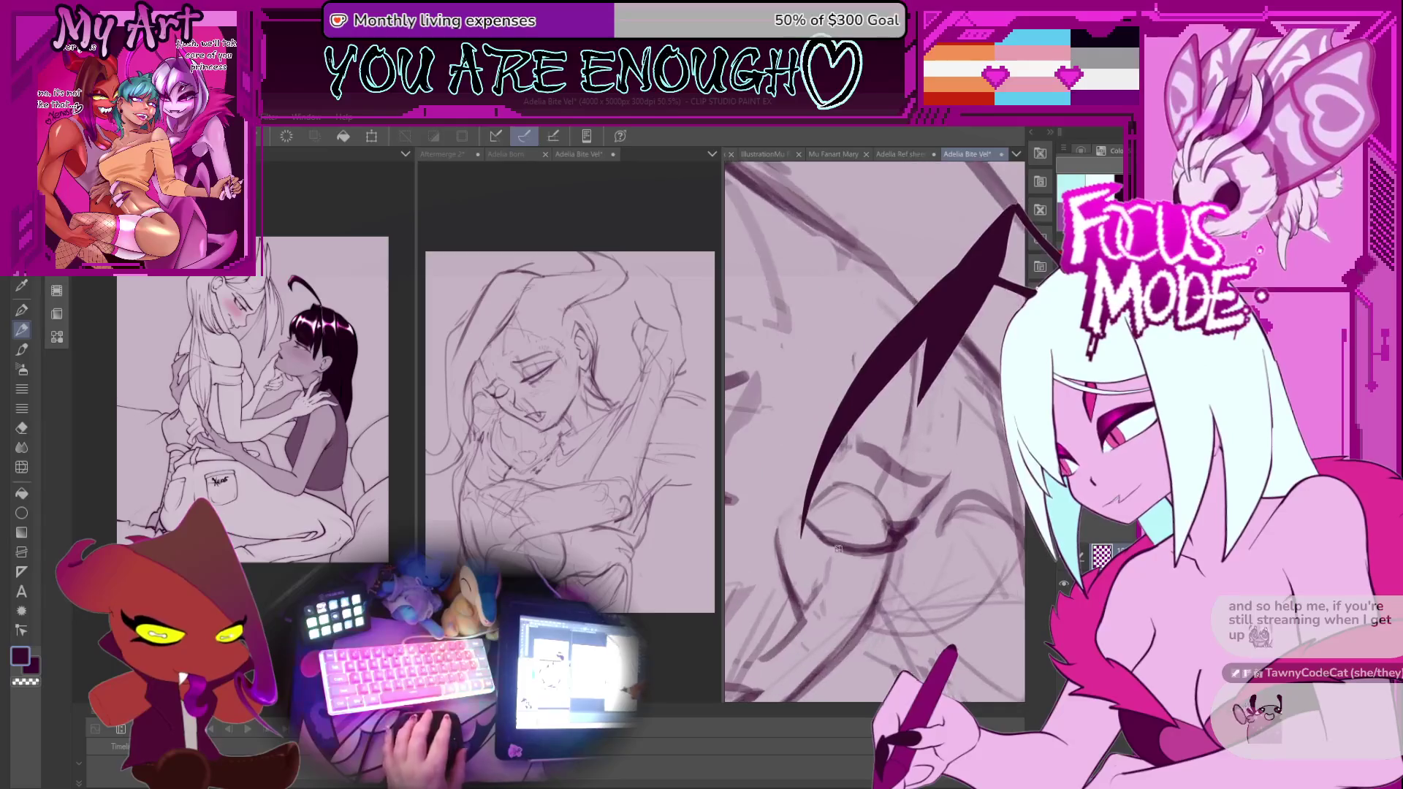
pyautogui.scroll(1, 965, 437)
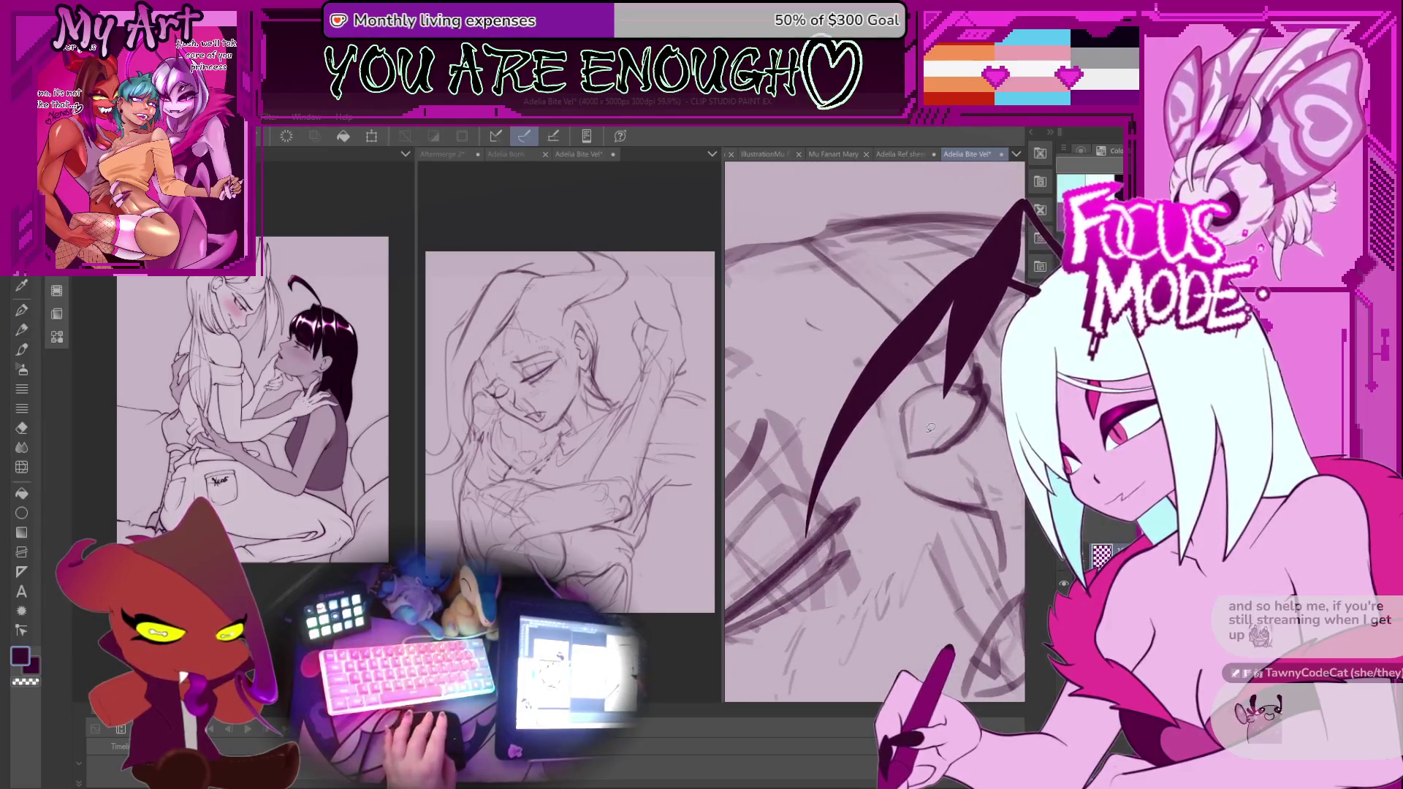
pyautogui.moveTo(913, 438); pyautogui.dragTo(971, 449)
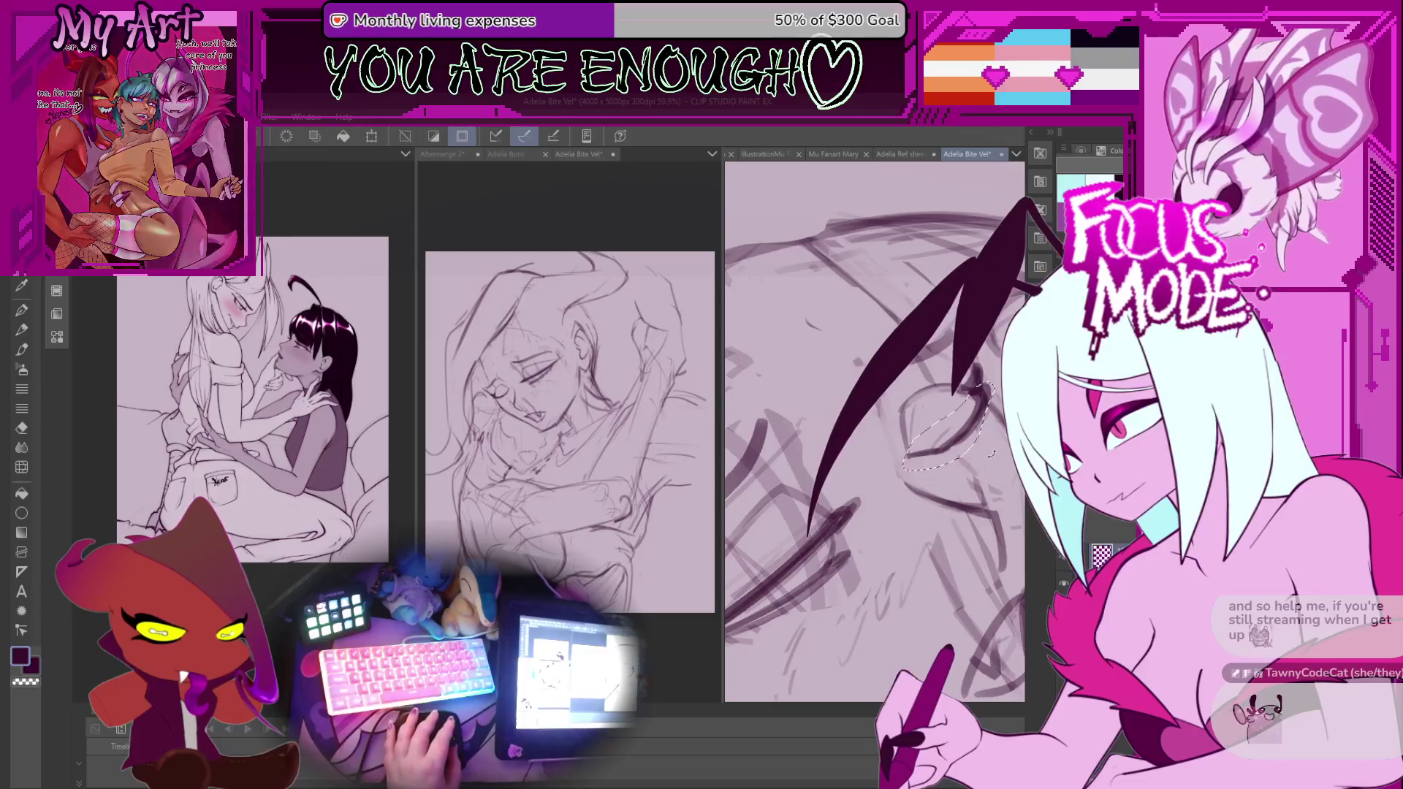
# Pull a corner of the selected eye stroke slightly inward, apply it, and deselect.
pyautogui.hotkey('ctrl', 't')
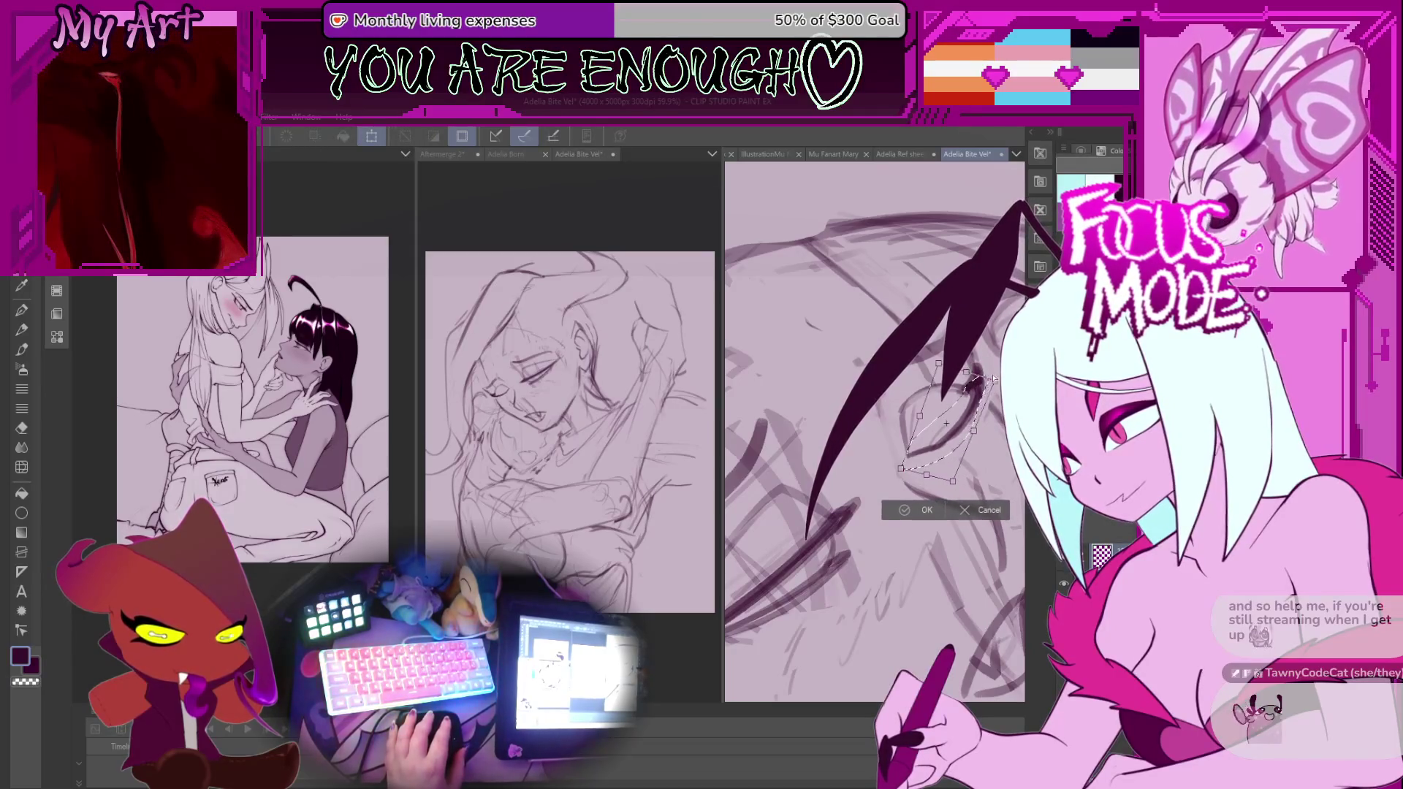
pyautogui.moveTo(952, 483); pyautogui.dragTo(949, 478)
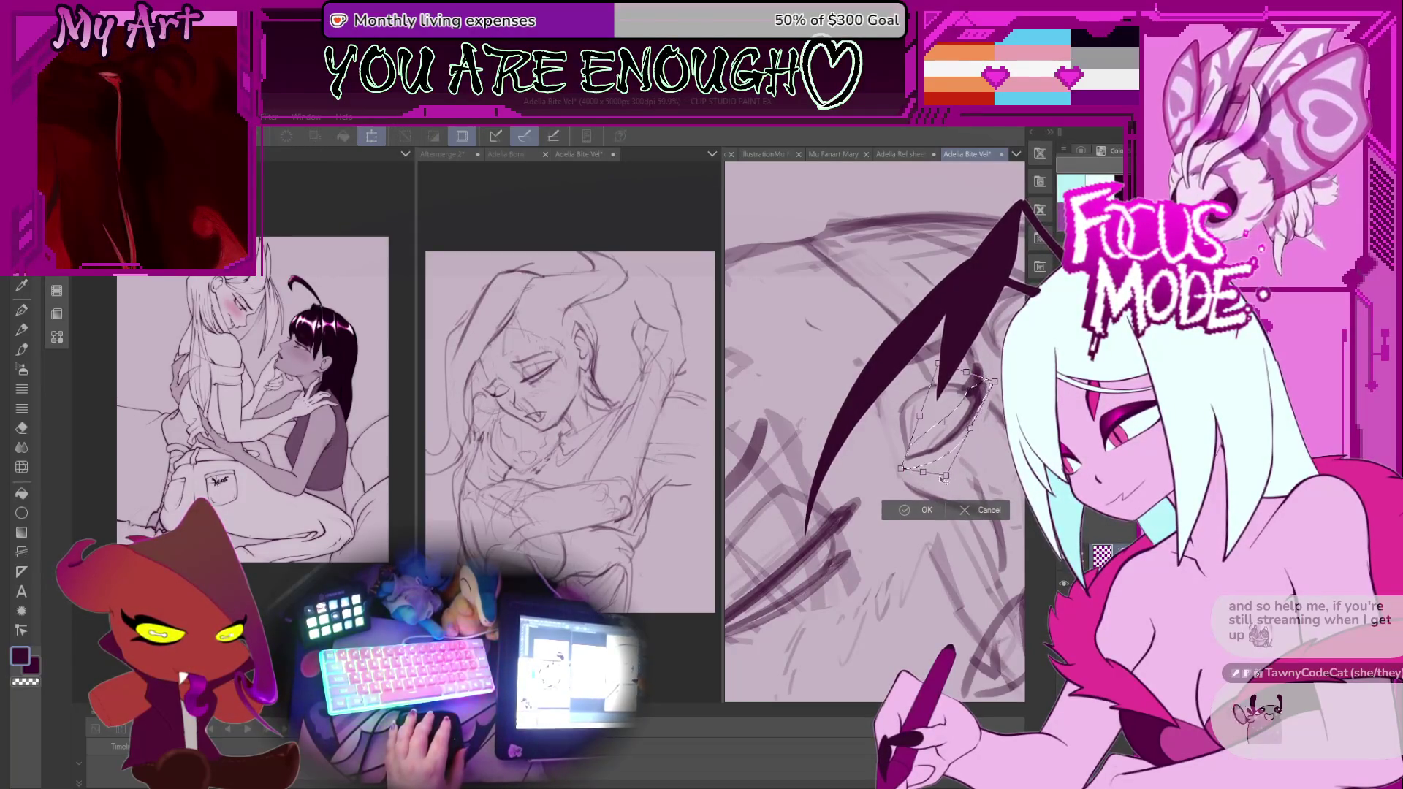
pyautogui.press('Return')
pyautogui.press('p')
pyautogui.scroll(3, 886, 483)
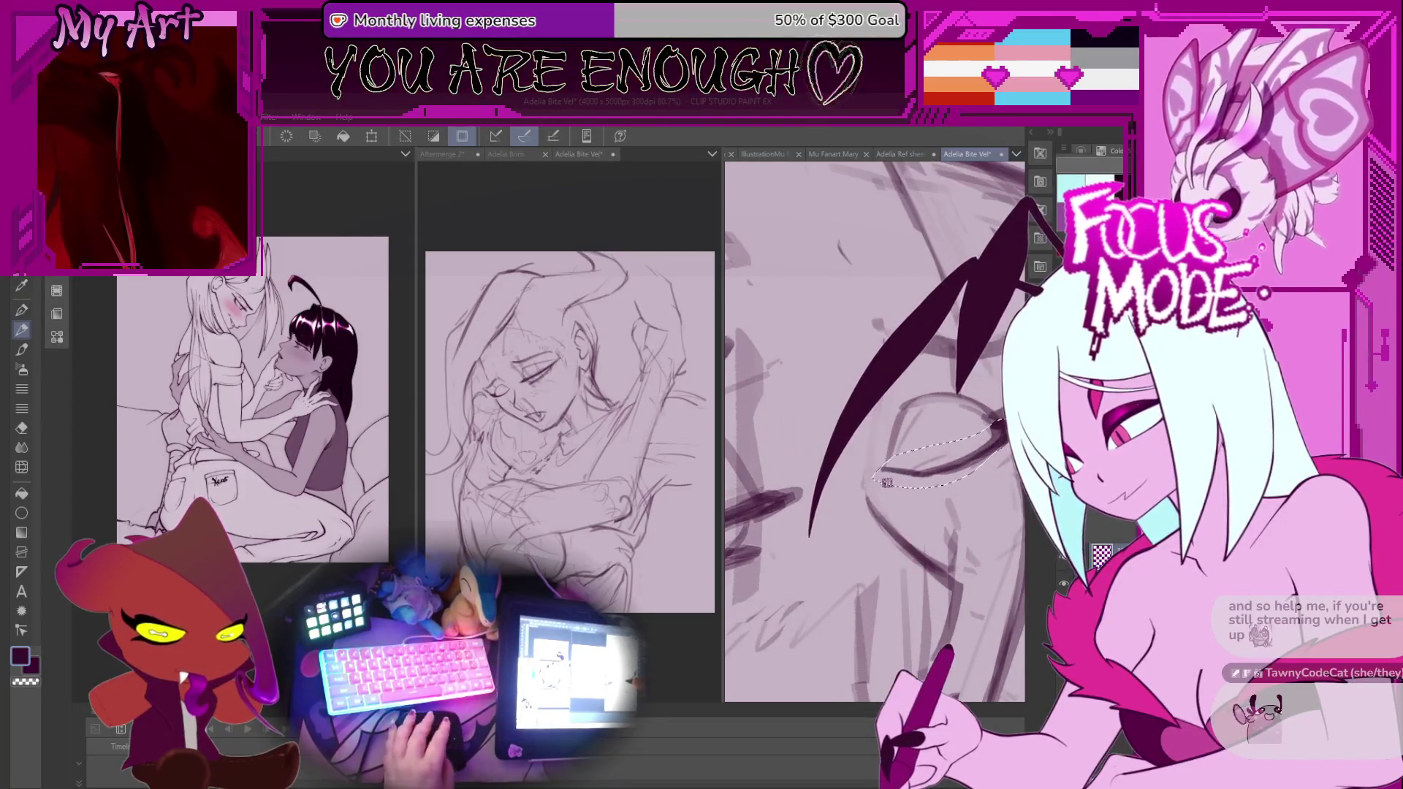
pyautogui.hotkey('ctrl', 'd')
pyautogui.scroll(-2, 887, 467)
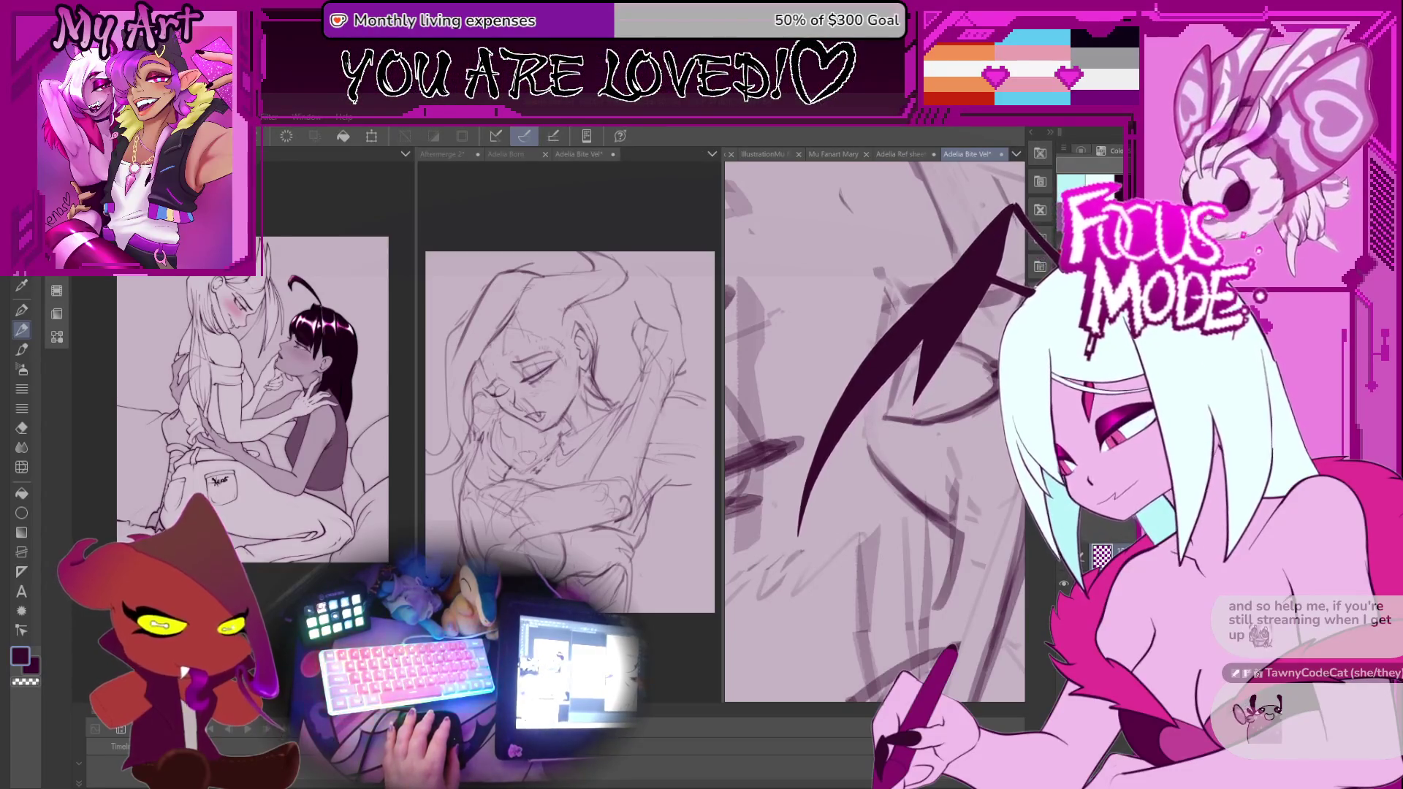
# Undo the last change and reorient the canvas around the eye.
pyautogui.moveTo(942, 468); pyautogui.dragTo(877, 444)
pyautogui.scroll(2, 877, 444)
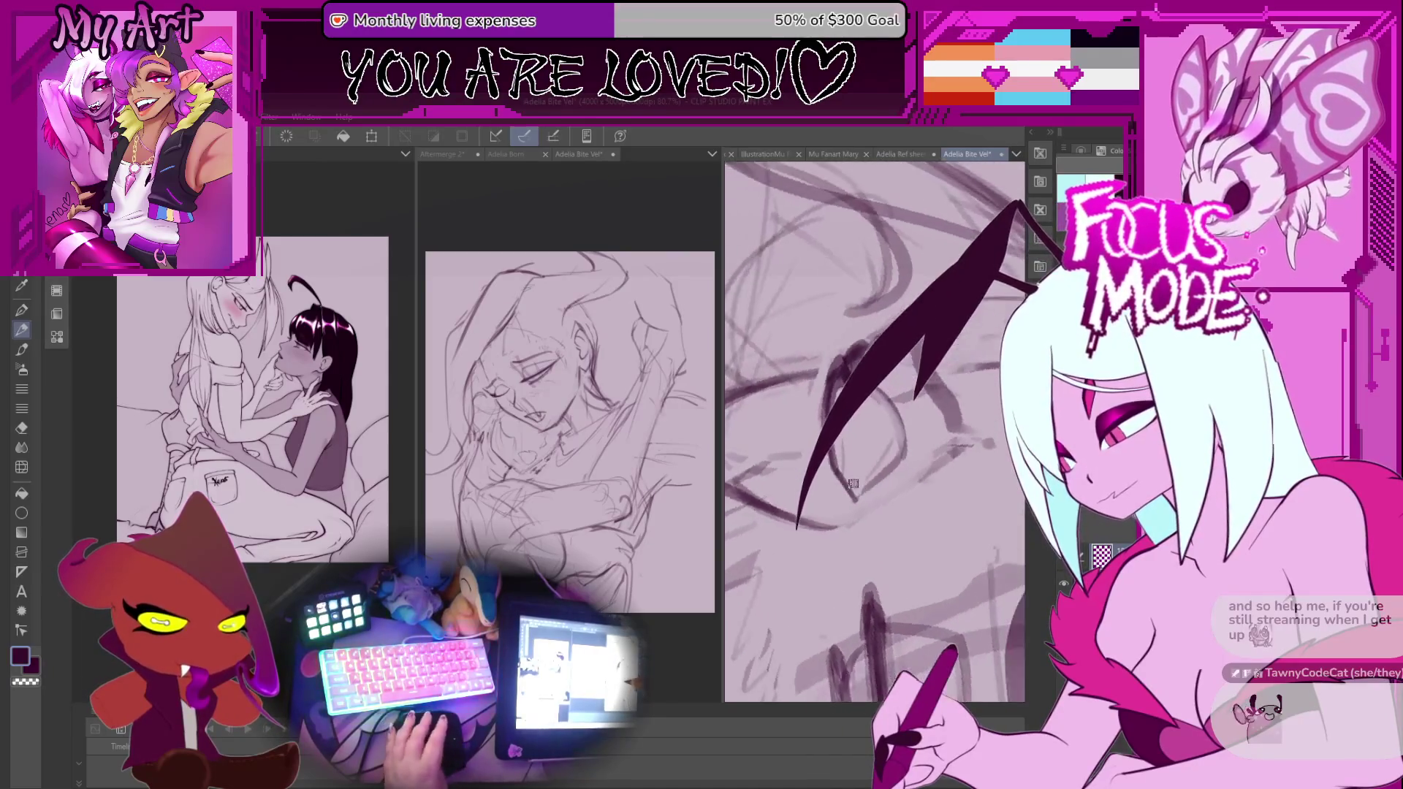
pyautogui.hotkey('ctrl', 'z')
pyautogui.moveTo(1008, 212)
pyautogui.mouseDown()
pyautogui.moveTo(799, 540)
pyautogui.moveTo(841, 474)
pyautogui.mouseUp()
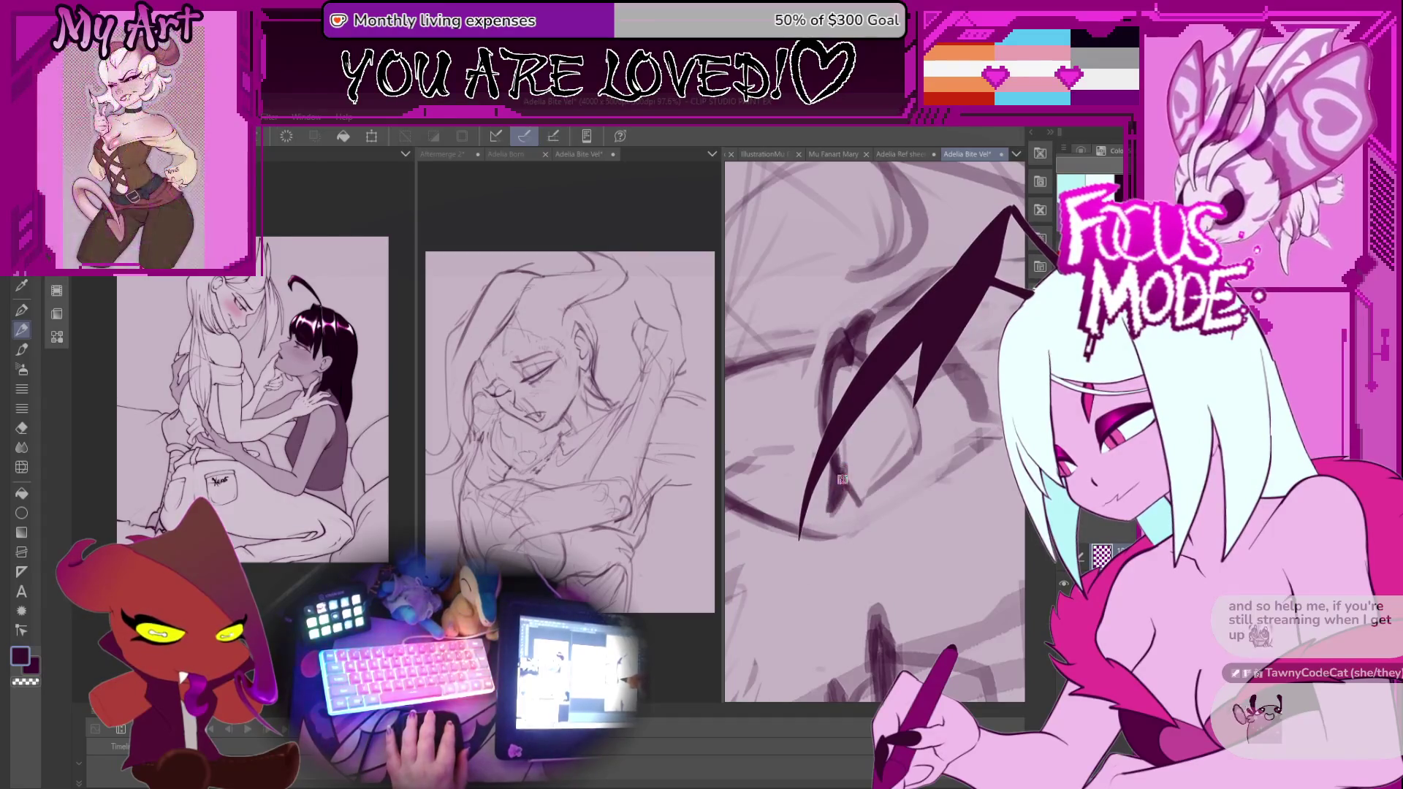
pyautogui.scroll(-5, 836, 504)
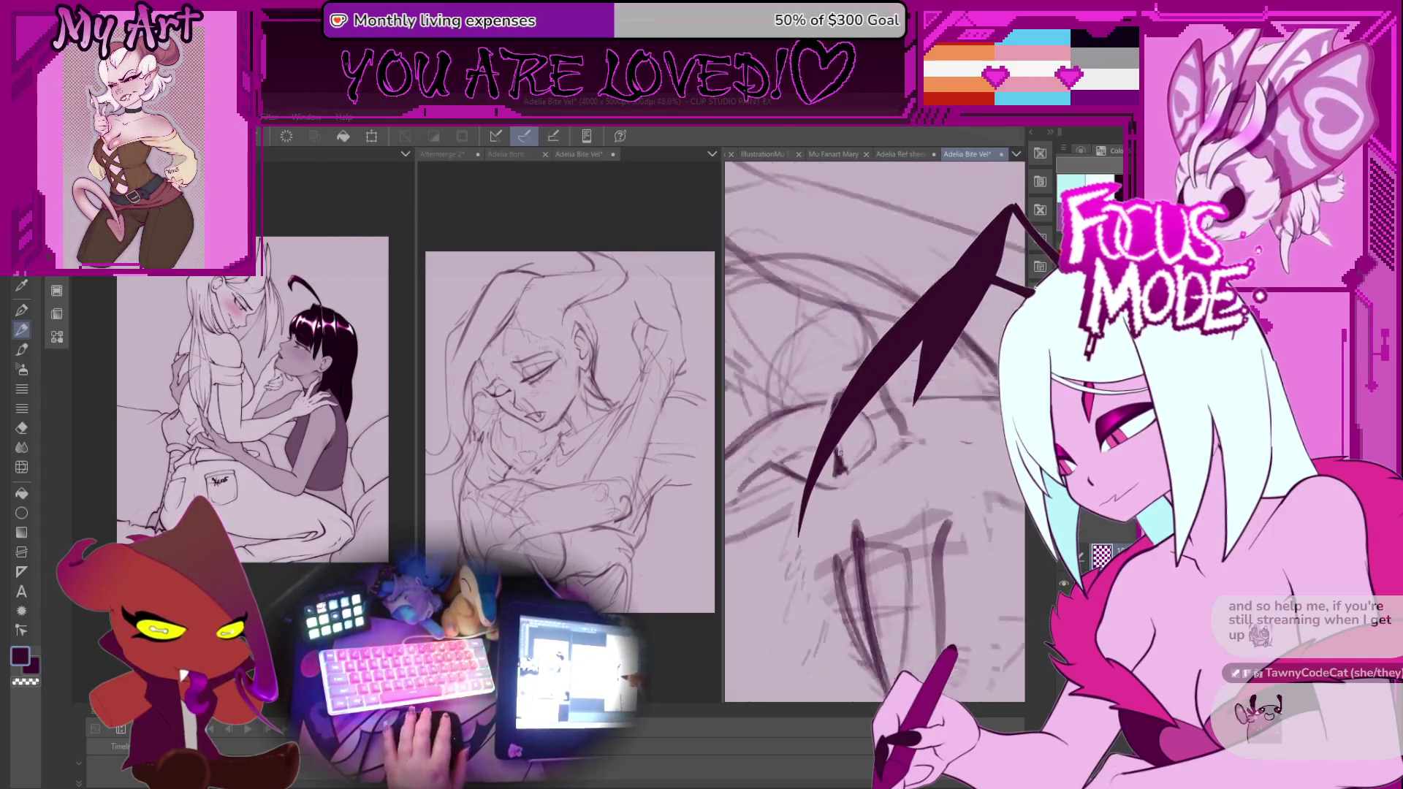
pyautogui.scroll(3, 848, 450)
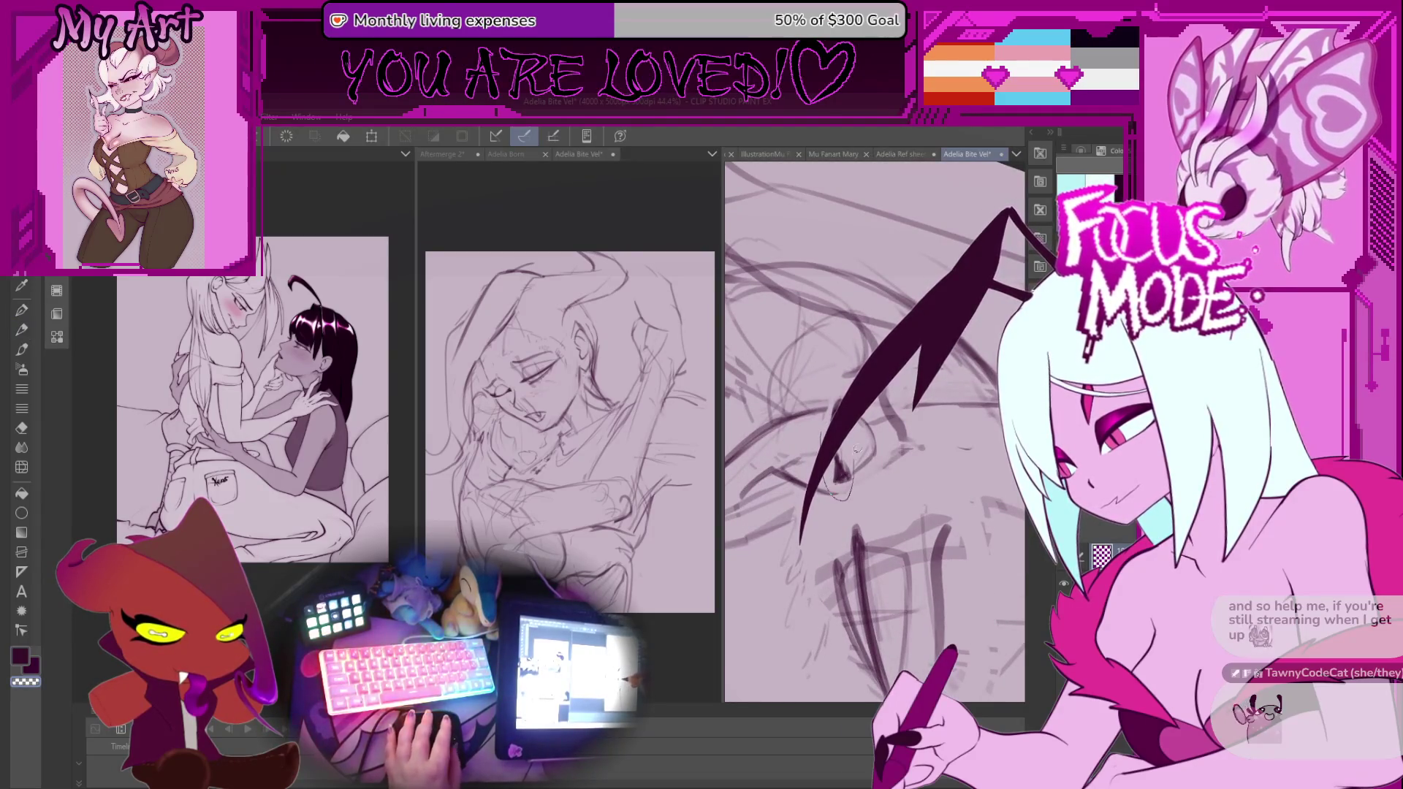
# Lasso the eye lines and rotate them to a better tilt, then return to the pen.
pyautogui.moveTo(839, 385); pyautogui.dragTo(844, 377)
pyautogui.hotkey('ctrl', 't')
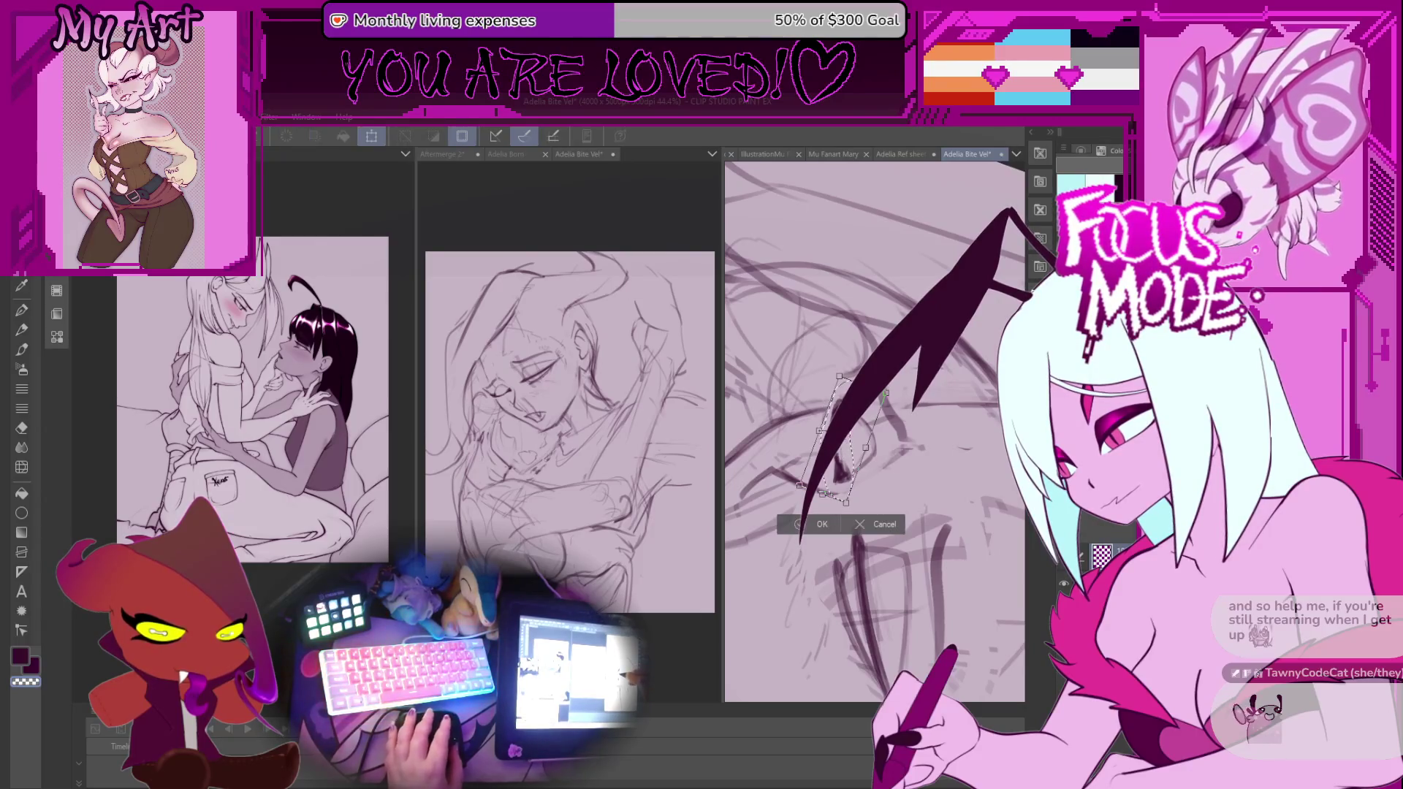
pyautogui.moveTo(846, 436); pyautogui.dragTo(914, 482)
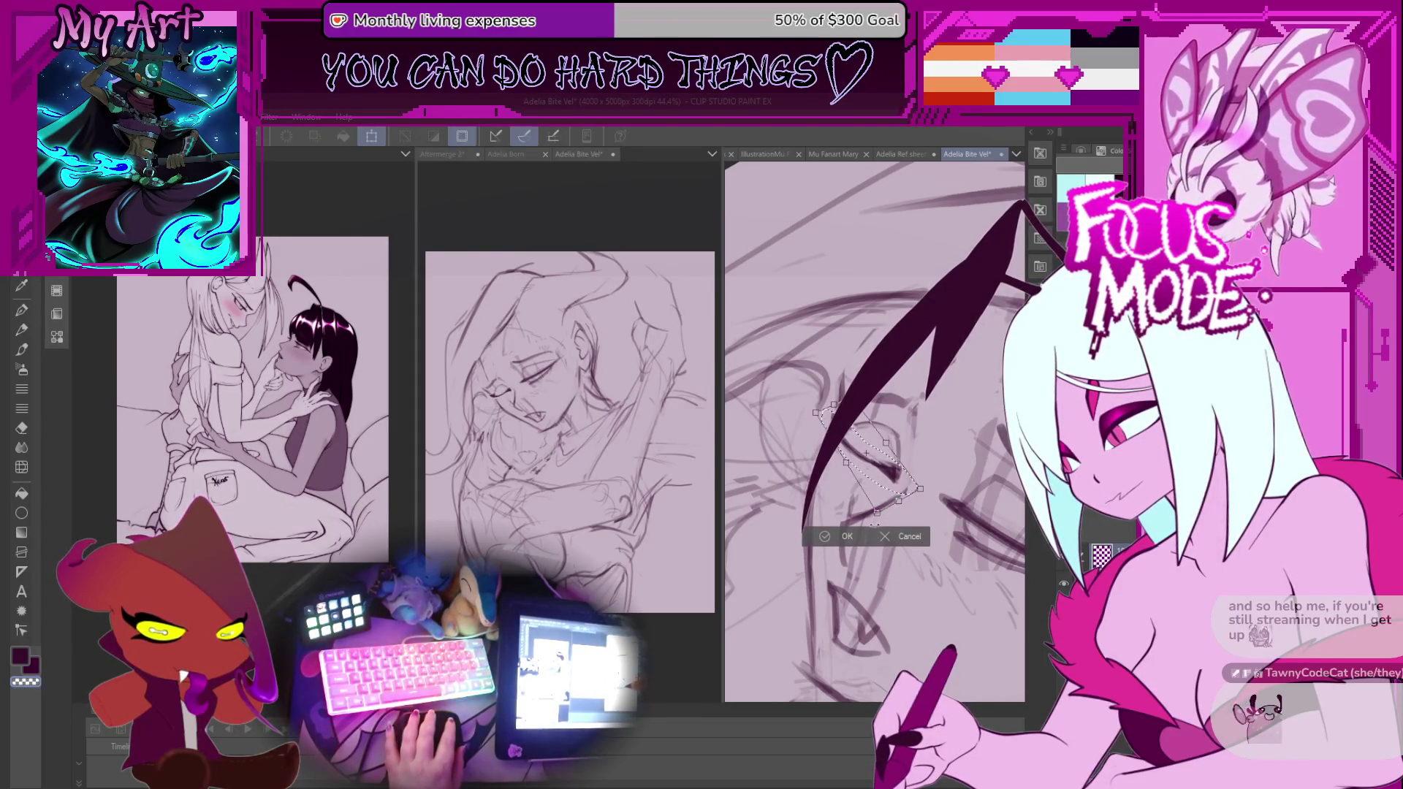
pyautogui.press('Return')
pyautogui.hotkey('ctrl', 'd')
pyautogui.scroll(2, 849, 454)
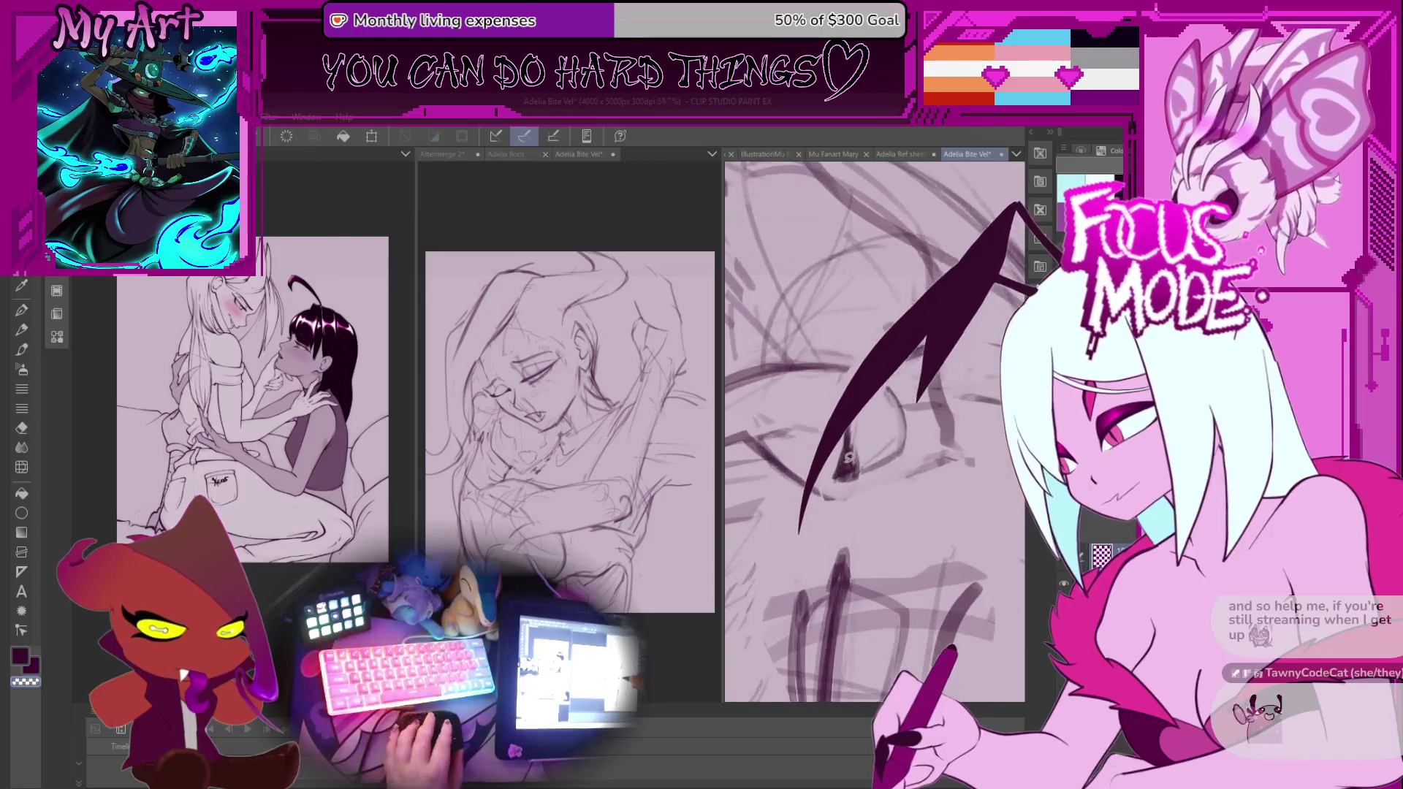
pyautogui.press('p')
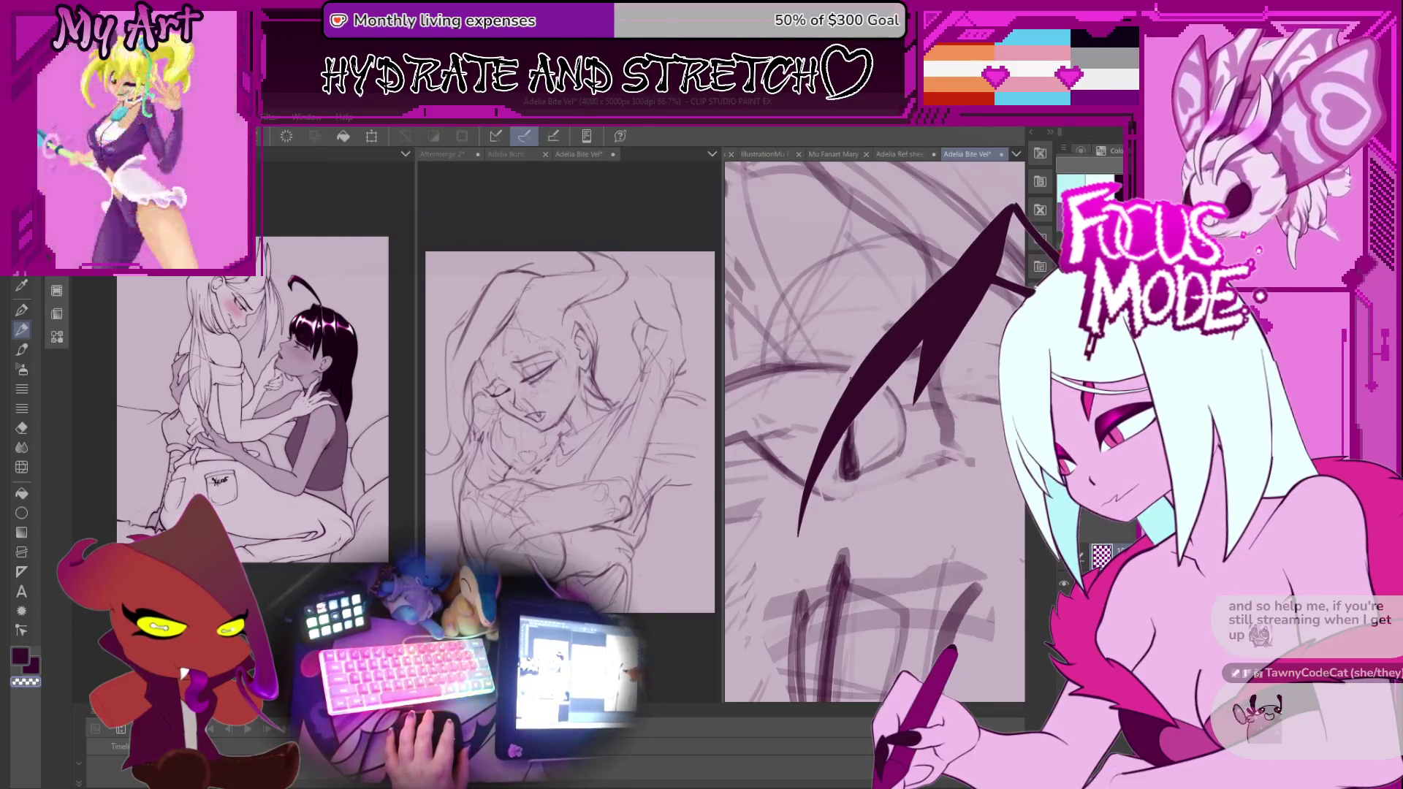
pyautogui.hotkey('ctrl', '-')
# Check the whole face, zoom back in on the eye, and redraw its surrounding sketch lines.
pyautogui.press('-')
pyautogui.press('-')
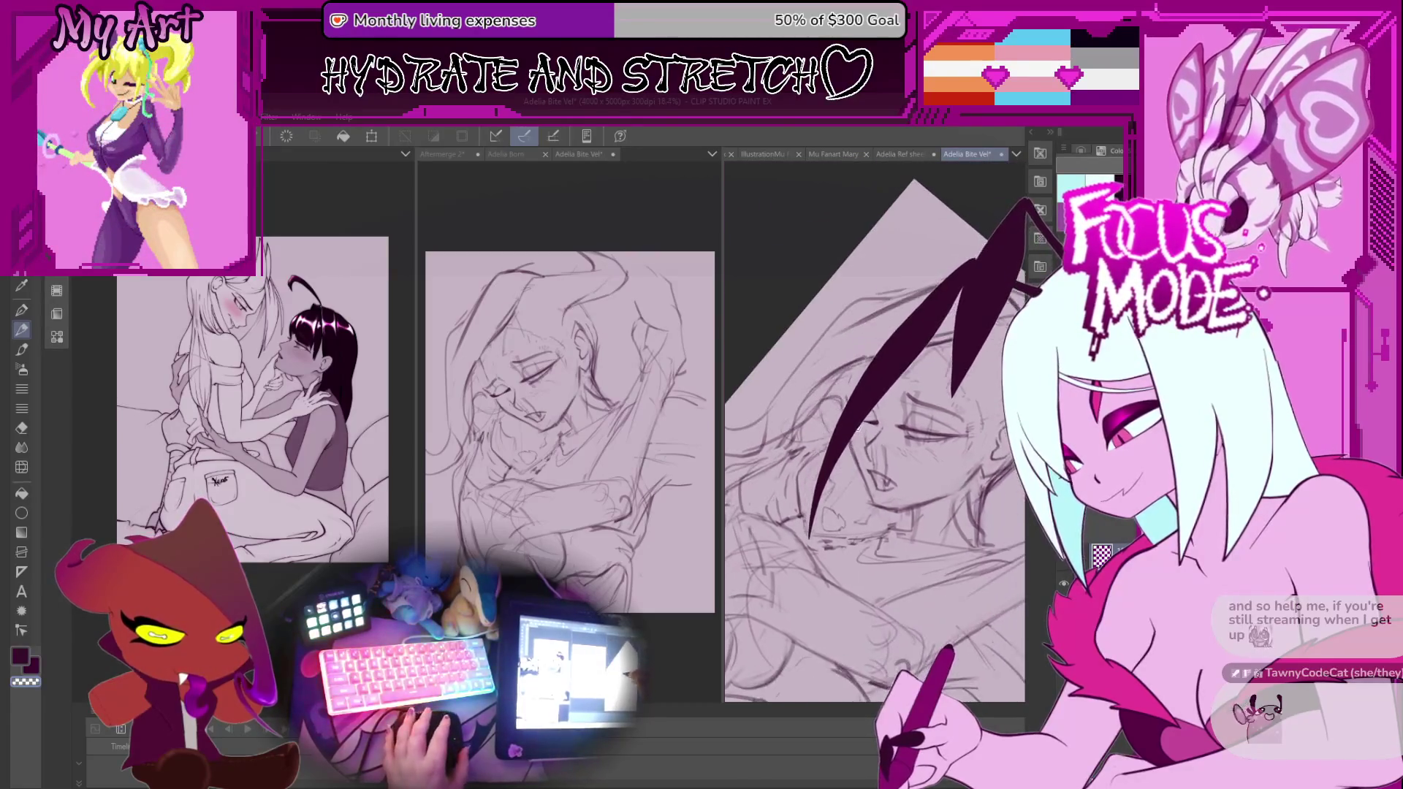
pyautogui.hotkey('ctrl', '+')
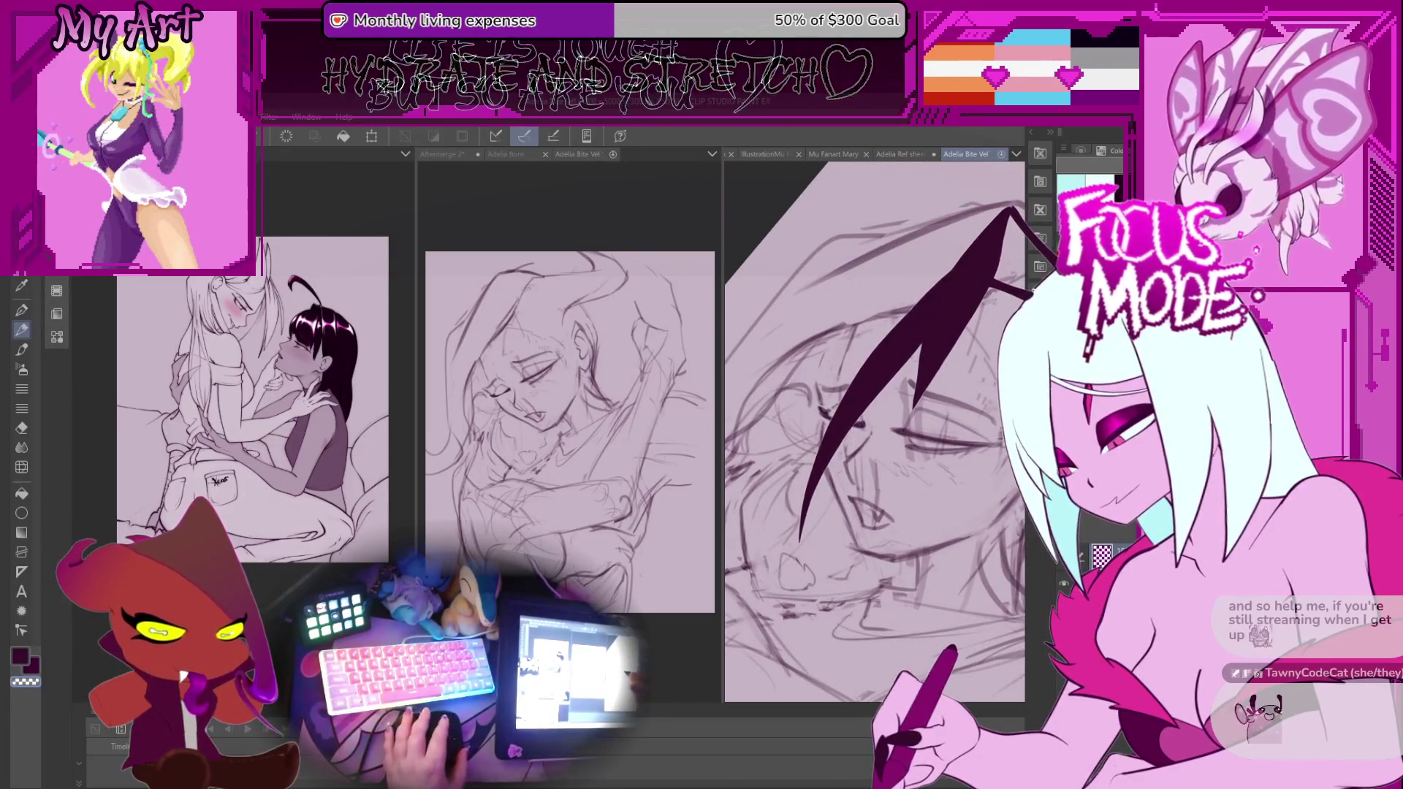
pyautogui.hotkey('ctrl', '+')
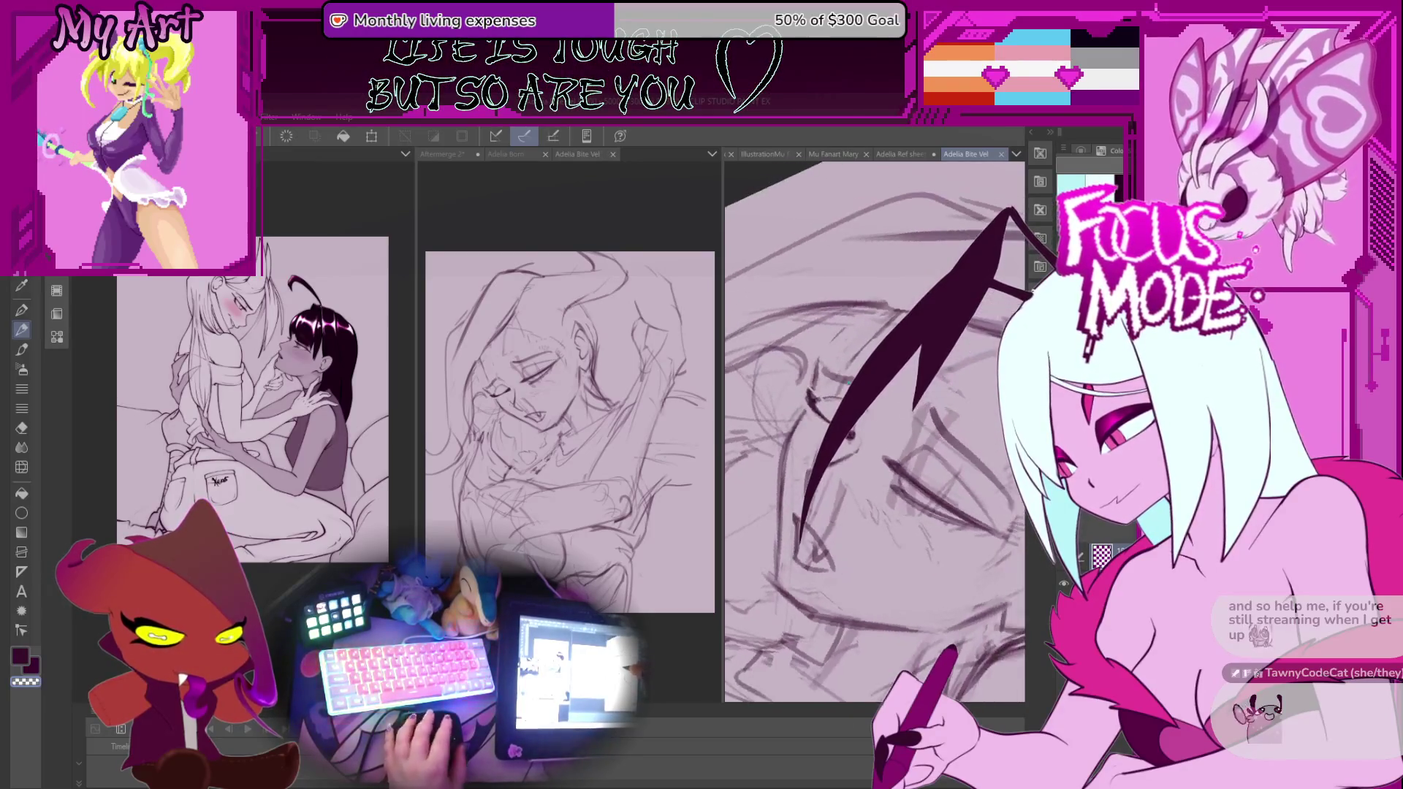
pyautogui.hotkey('ctrl', '+')
pyautogui.hotkey('ctrl', '+')
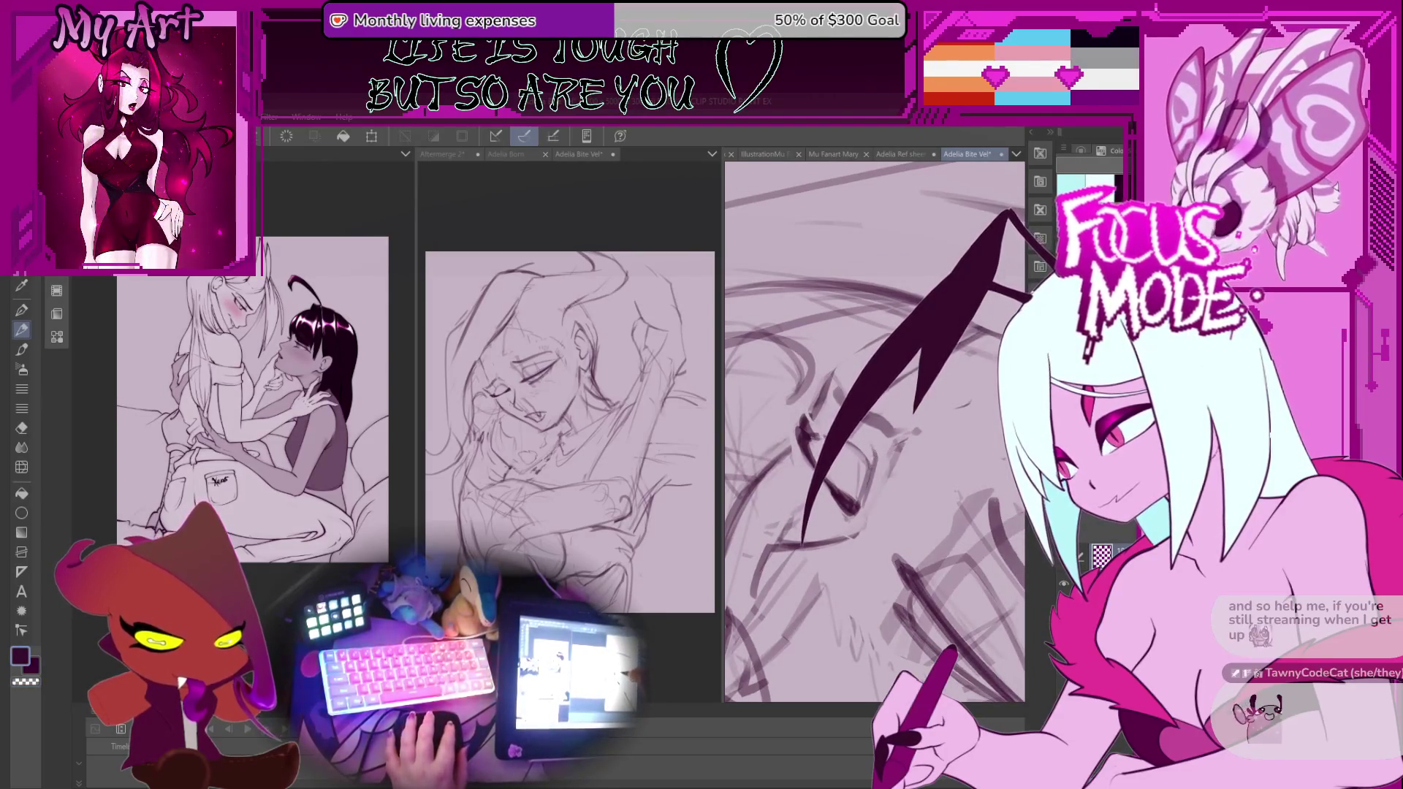
pyautogui.moveTo(823, 434)
pyautogui.mouseDown()
pyautogui.moveTo(873, 454)
pyautogui.moveTo(819, 431)
pyautogui.mouseUp()
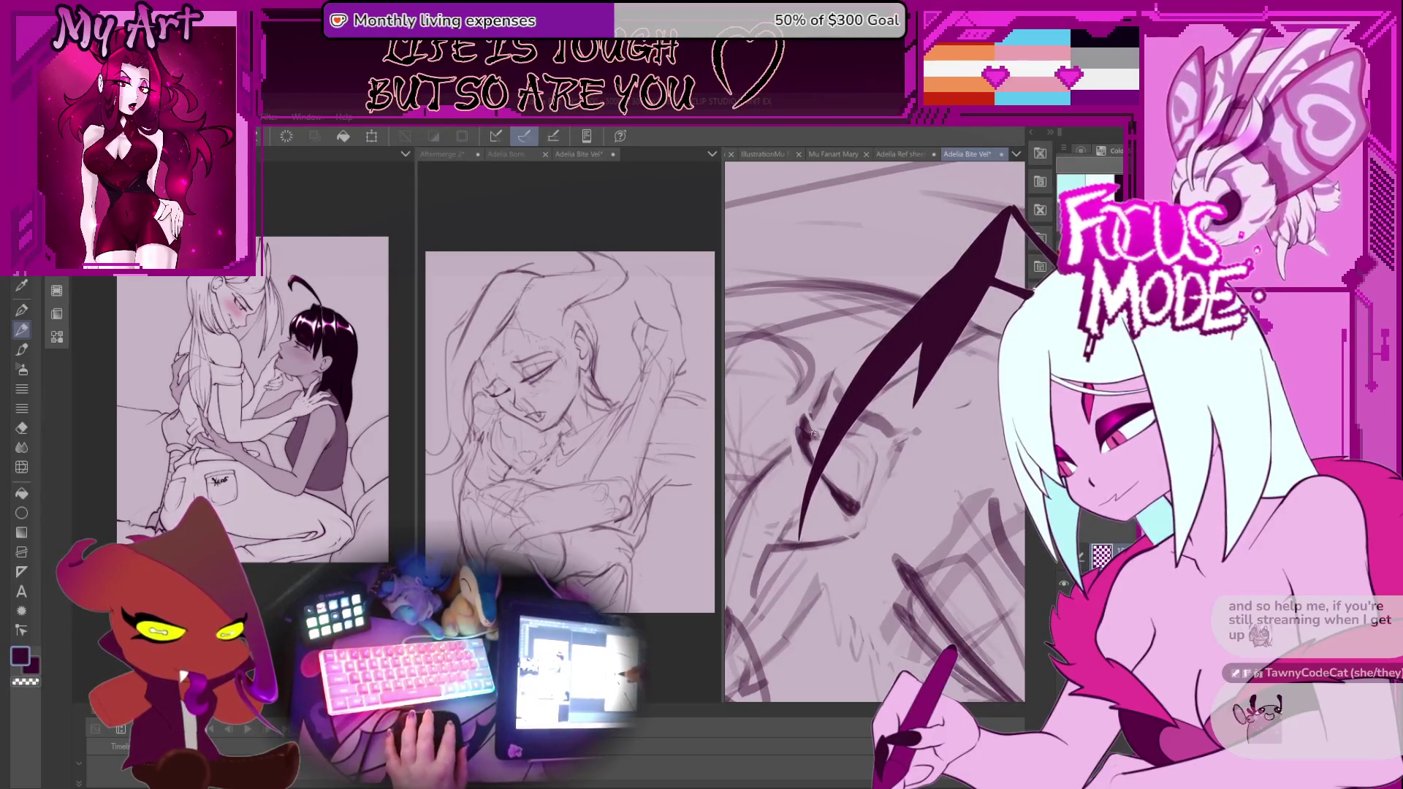
pyautogui.moveTo(855, 504)
pyautogui.mouseDown()
pyautogui.moveTo(859, 434)
pyautogui.moveTo(826, 421)
pyautogui.mouseUp()
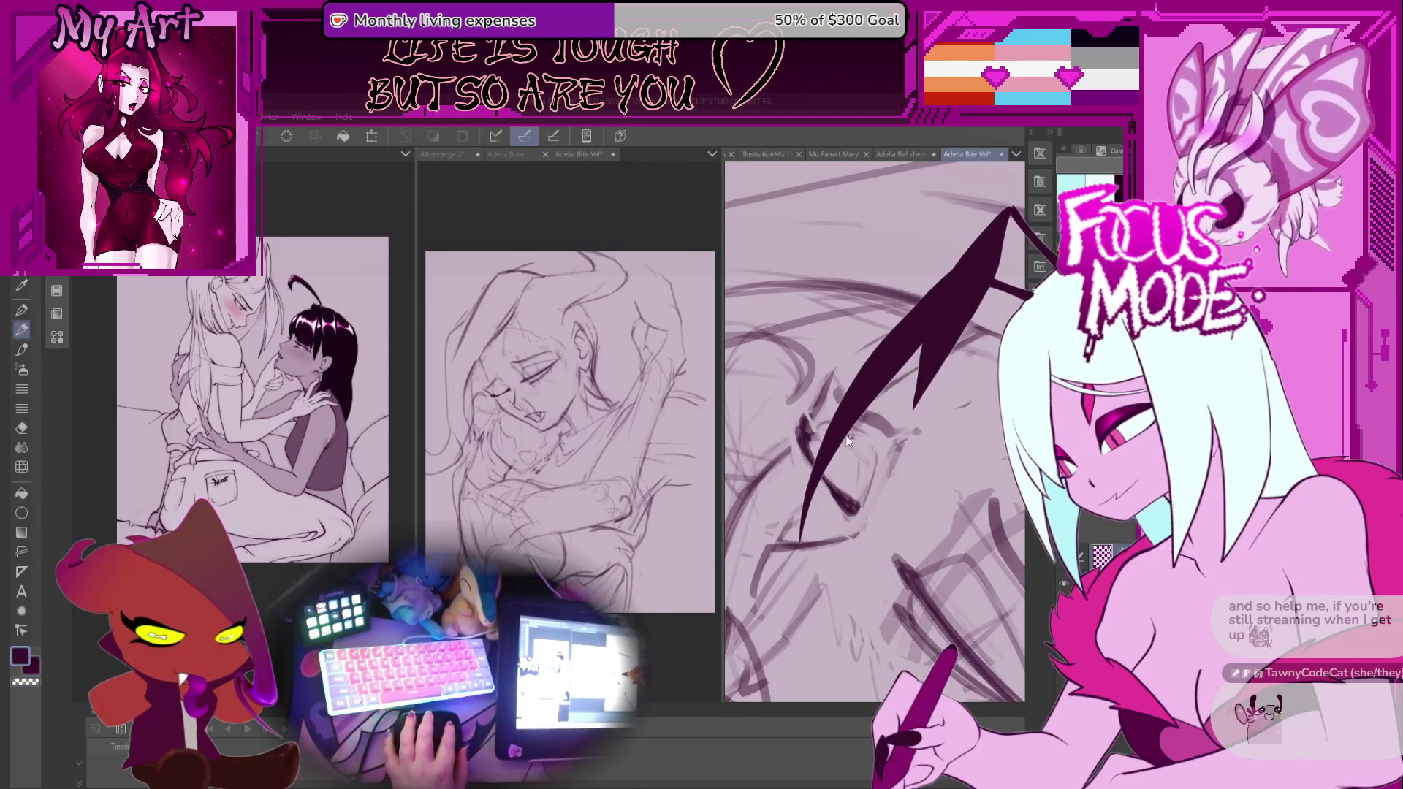
pyautogui.moveTo(855, 475)
pyautogui.mouseDown()
pyautogui.moveTo(866, 497)
pyautogui.moveTo(881, 476)
pyautogui.moveTo(846, 472)
pyautogui.moveTo(866, 503)
pyautogui.mouseUp()
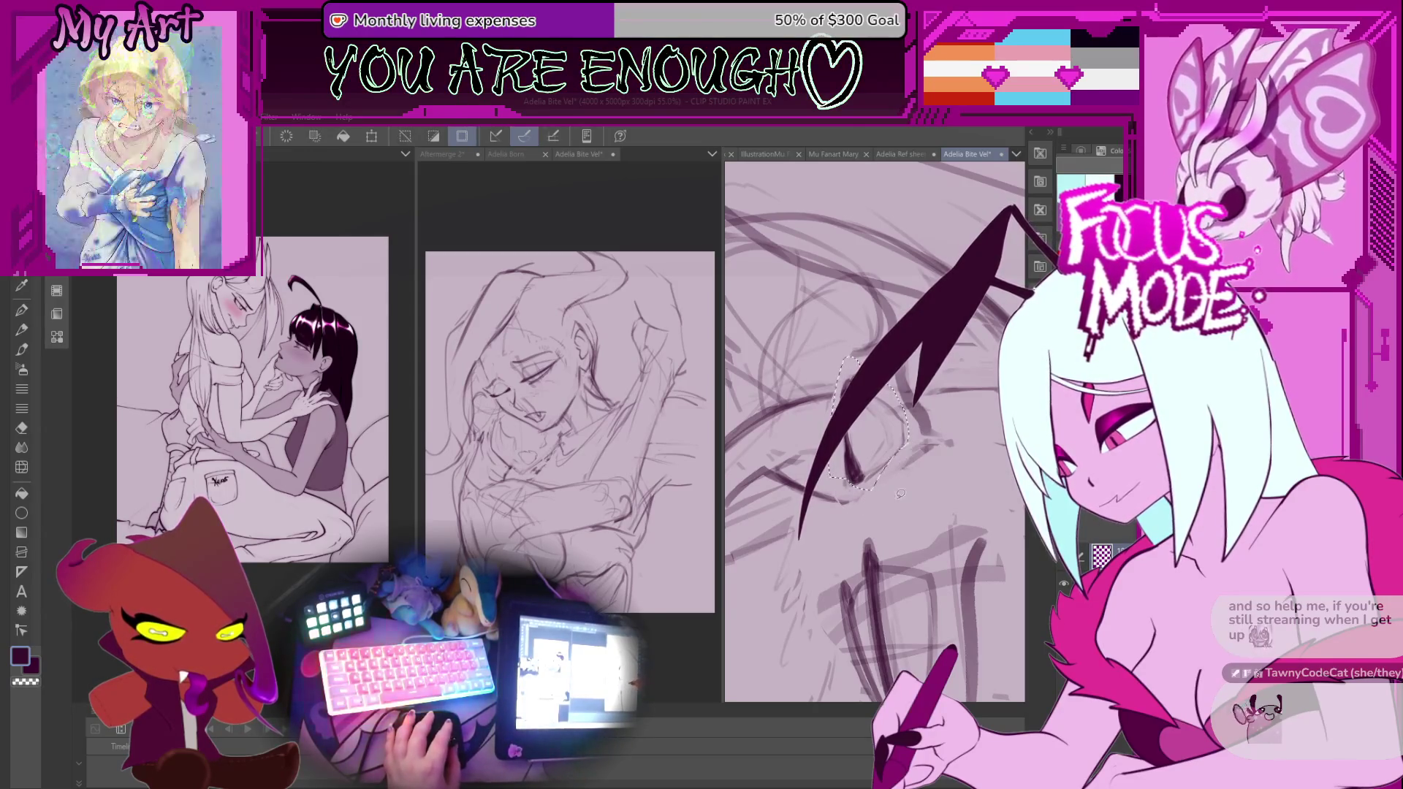
# Stretch the selected eye area slightly downward and apply the transform.
pyautogui.hotkey('ctrl', 't')
pyautogui.moveTo(908, 441); pyautogui.dragTo(913, 450)
pyautogui.moveTo(888, 512); pyautogui.dragTo(891, 515)
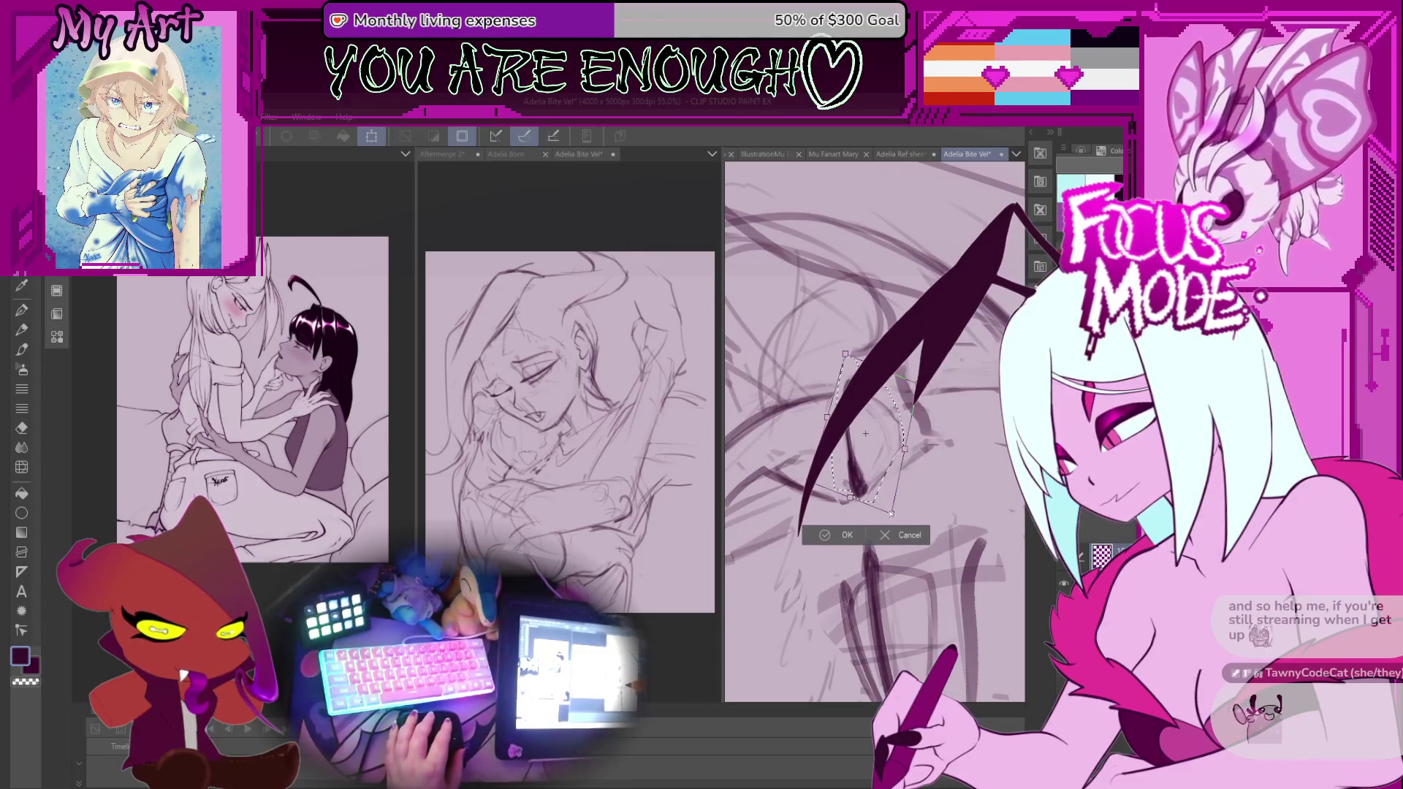
pyautogui.click(841, 535)
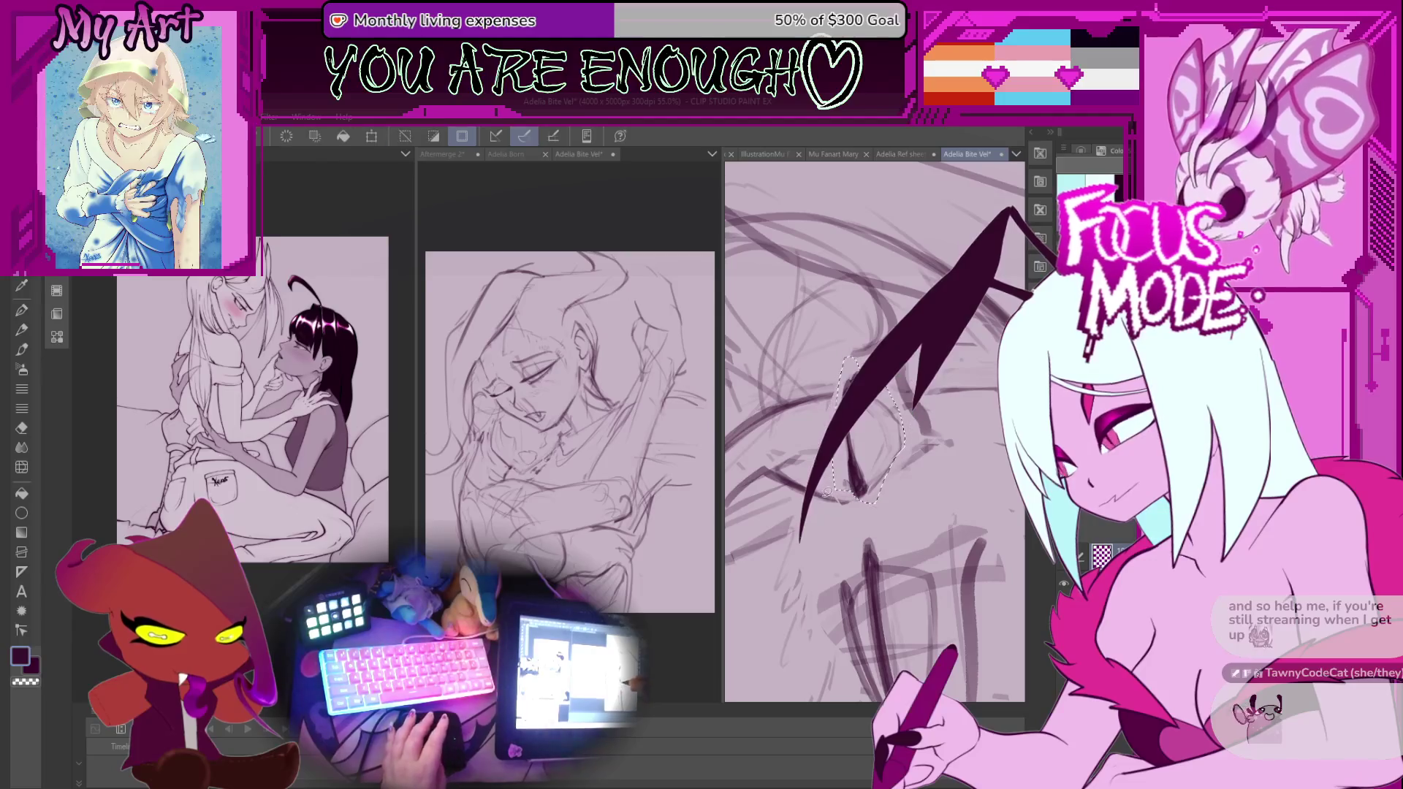
pyautogui.hotkey('ctrl', 'd')
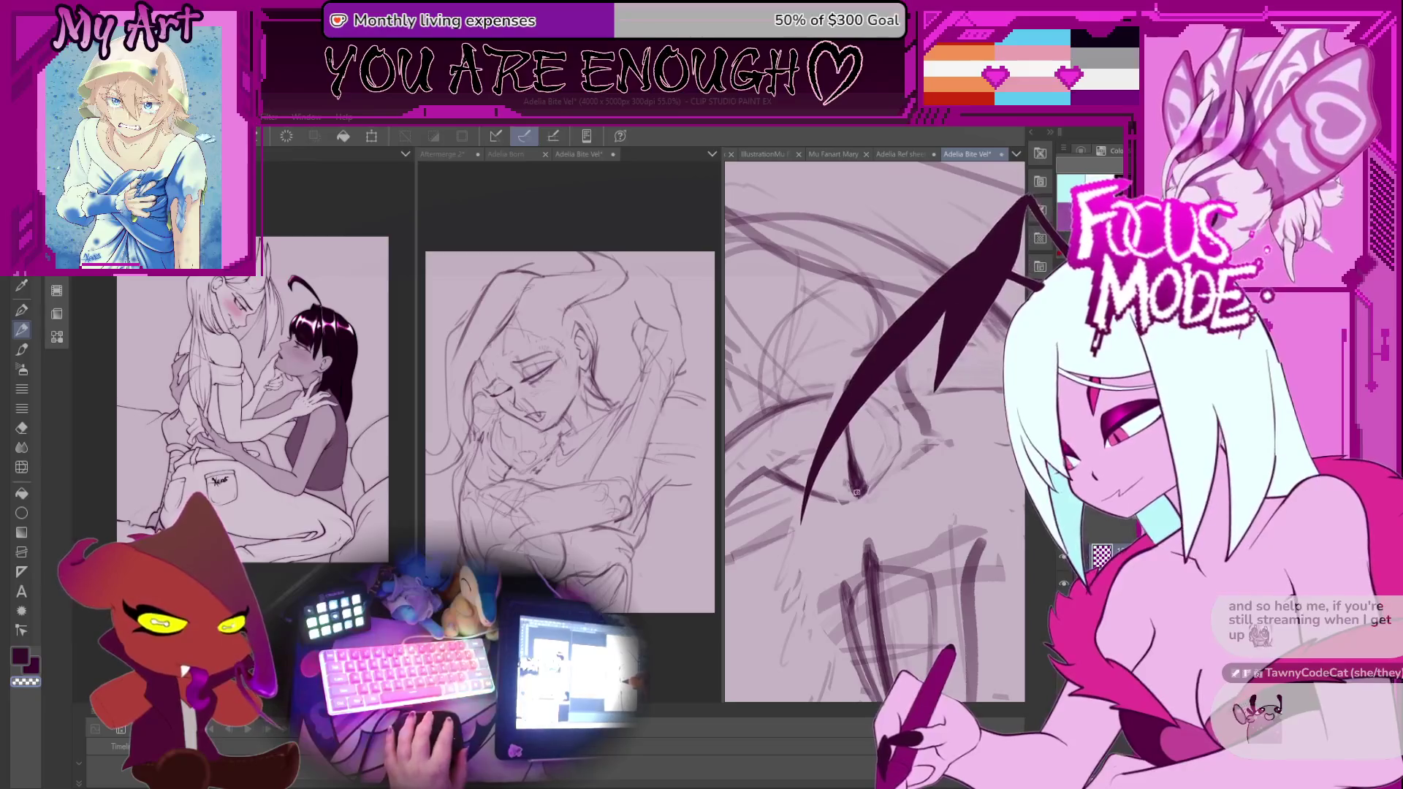
# Add a short corrective stroke to the eye and re-angle the canvas view.
pyautogui.moveTo(856, 498); pyautogui.dragTo(840, 454)
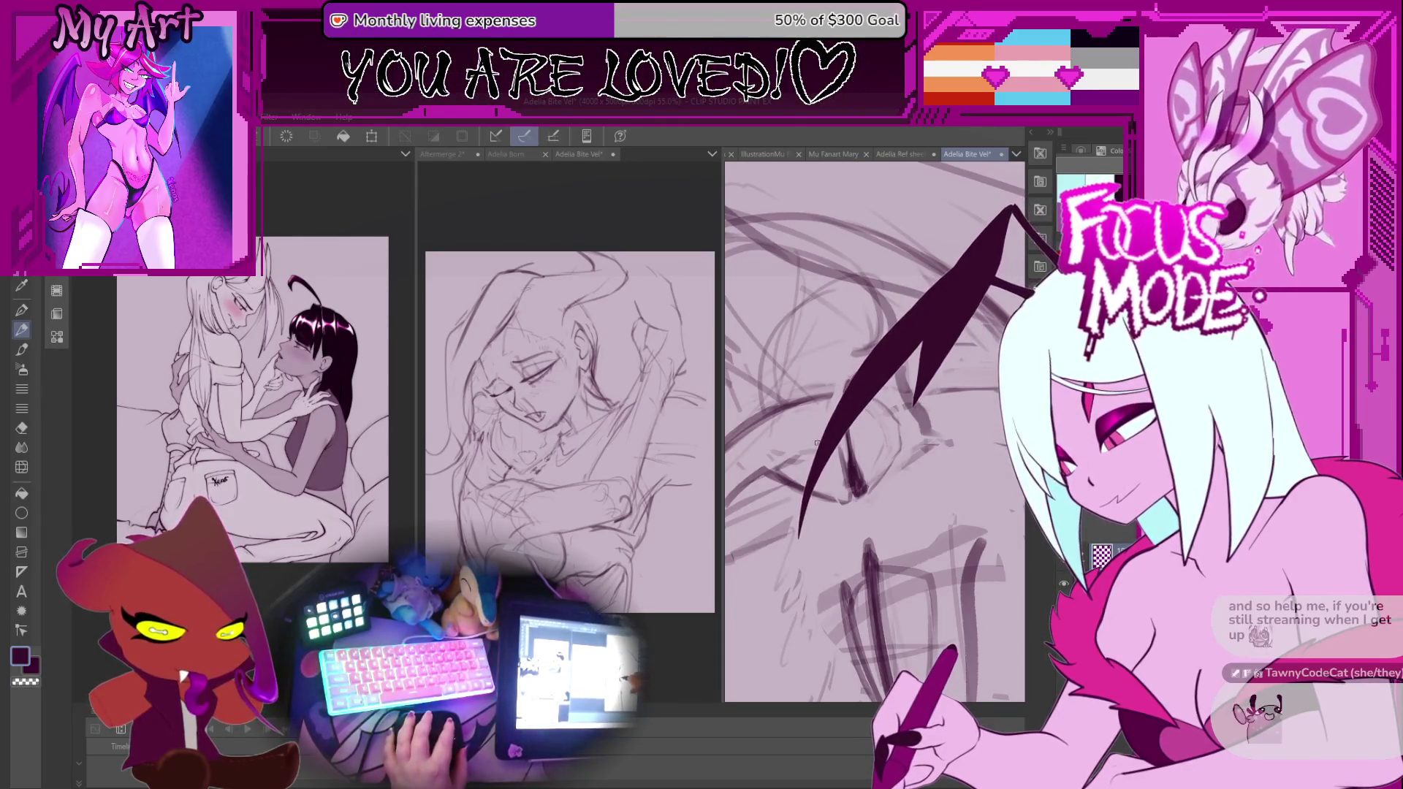
pyautogui.scroll(1, 844, 491)
pyautogui.moveTo(852, 431); pyautogui.dragTo(899, 506)
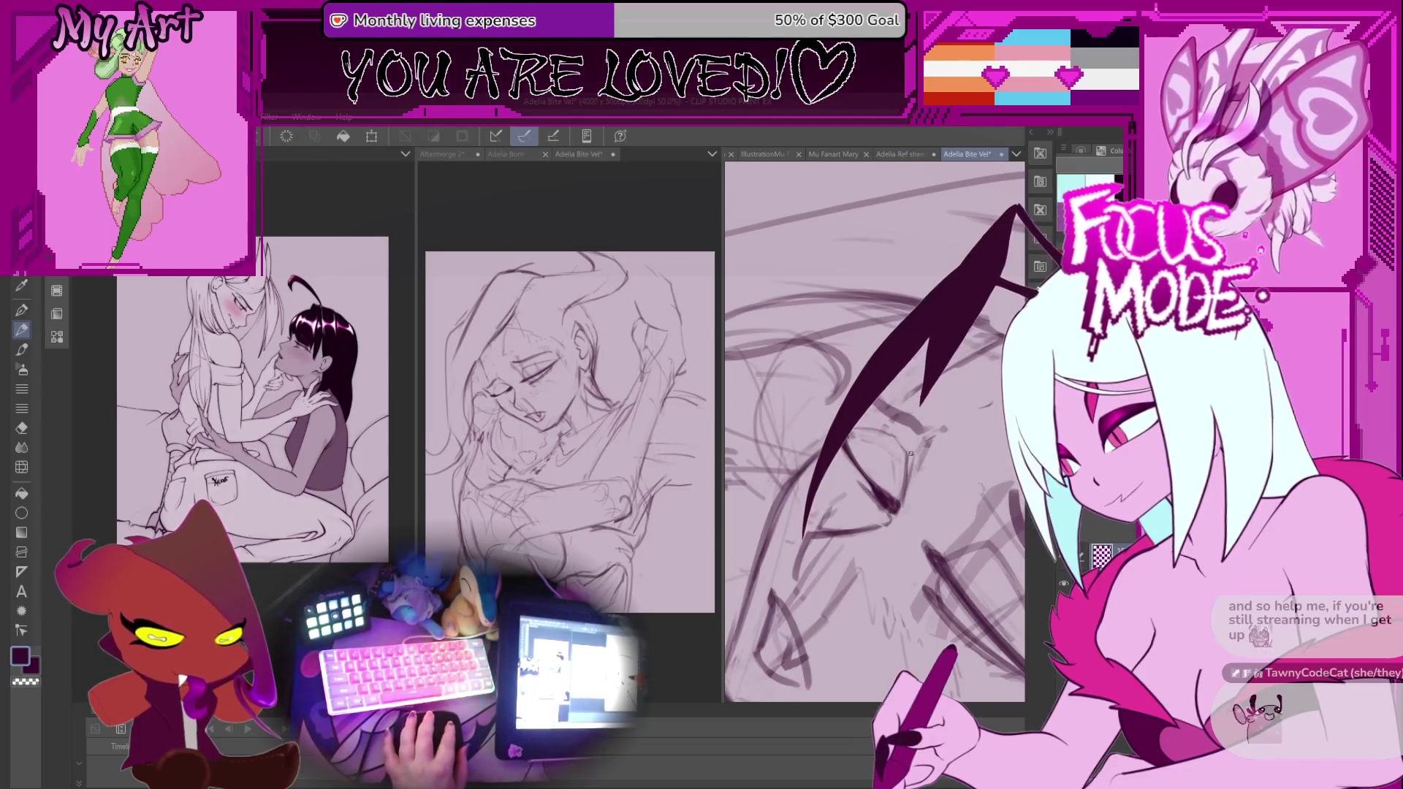
pyautogui.moveTo(903, 447); pyautogui.dragTo(839, 537)
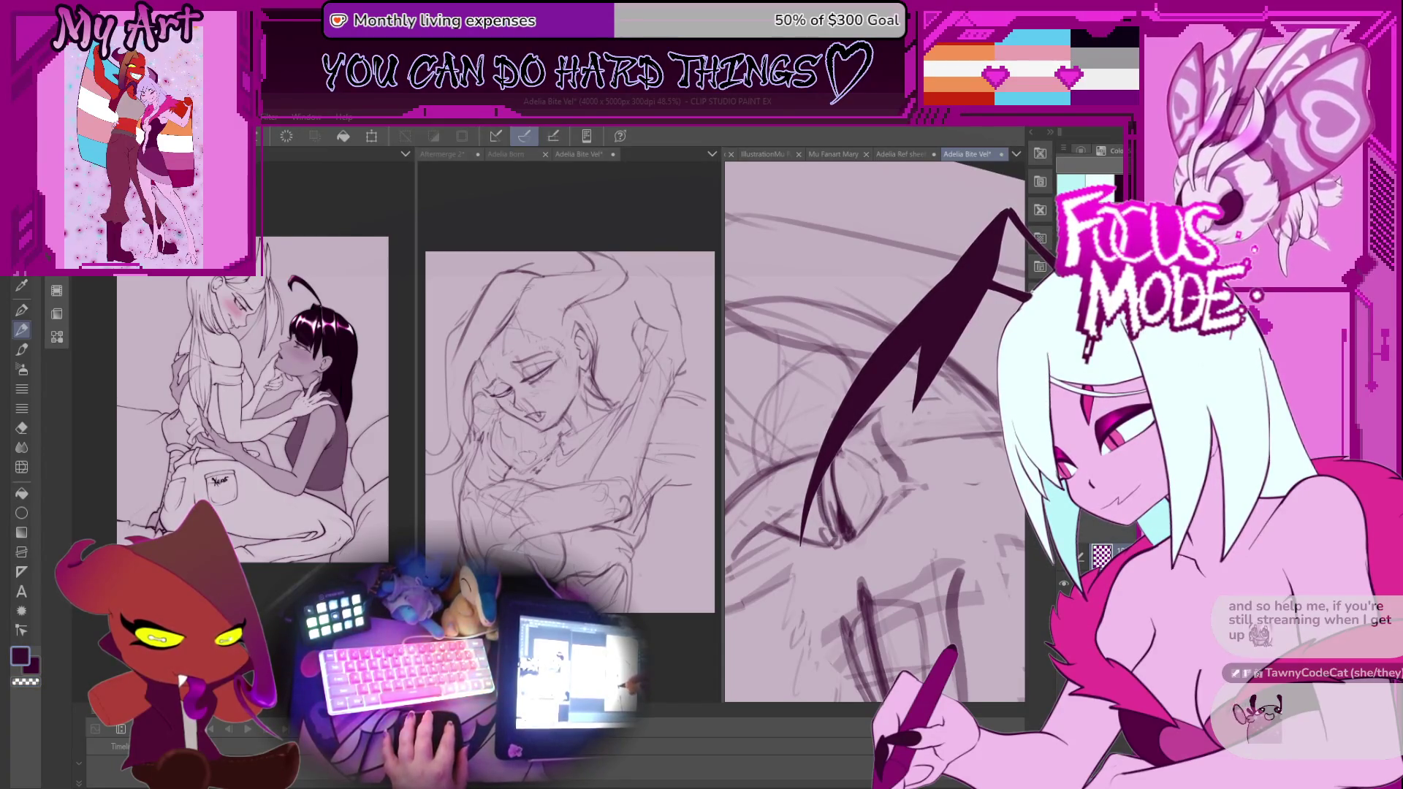
pyautogui.moveTo(816, 518); pyautogui.dragTo(851, 468)
pyautogui.moveTo(859, 478)
pyautogui.mouseDown()
pyautogui.moveTo(916, 472)
pyautogui.moveTo(871, 473)
pyautogui.mouseUp()
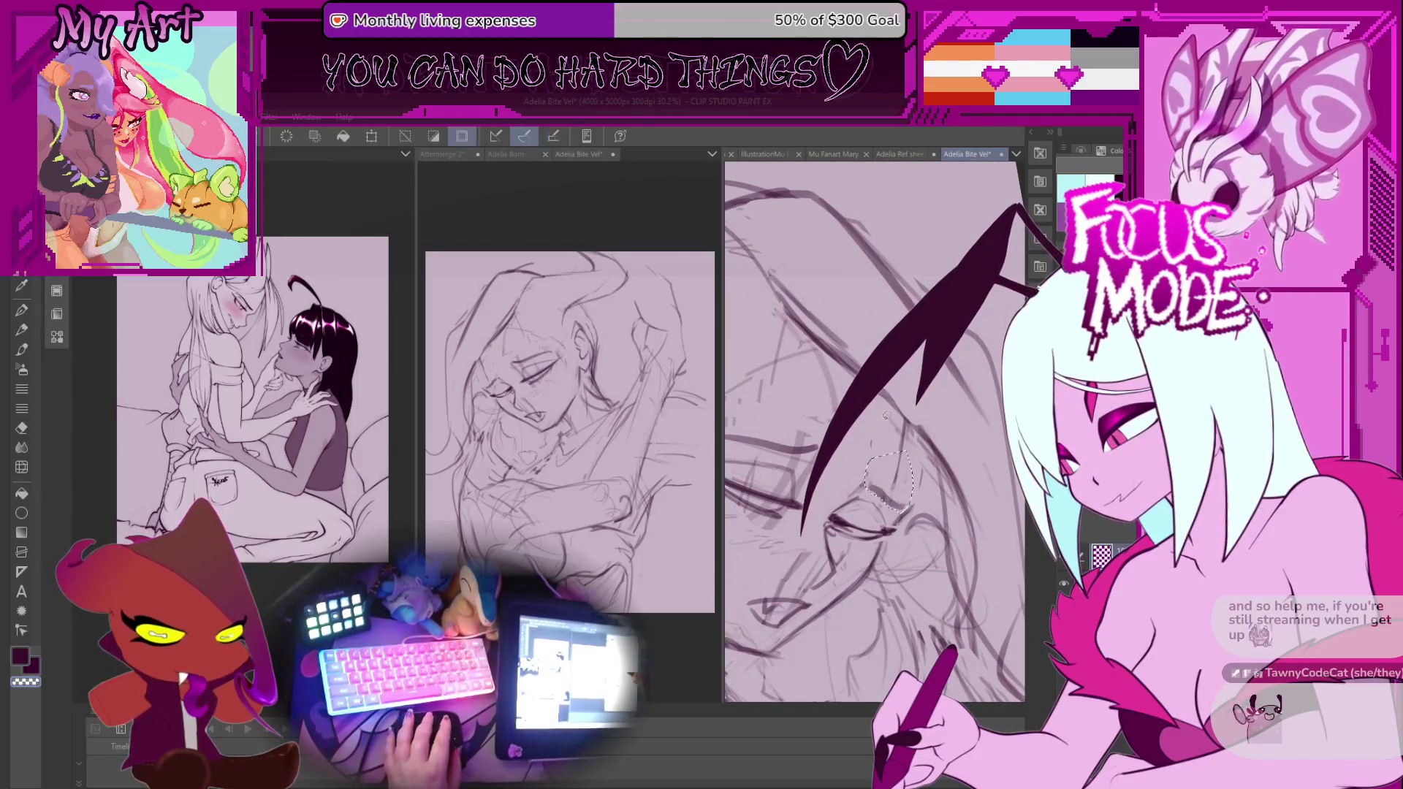
# Select the old eye and nose lines and delete them.
pyautogui.moveTo(878, 491)
pyautogui.mouseDown()
pyautogui.moveTo(886, 478)
pyautogui.moveTo(866, 520)
pyautogui.moveTo(850, 488)
pyautogui.moveTo(834, 544)
pyautogui.moveTo(854, 561)
pyautogui.mouseUp()
pyautogui.press('m')
pyautogui.press('Delete')
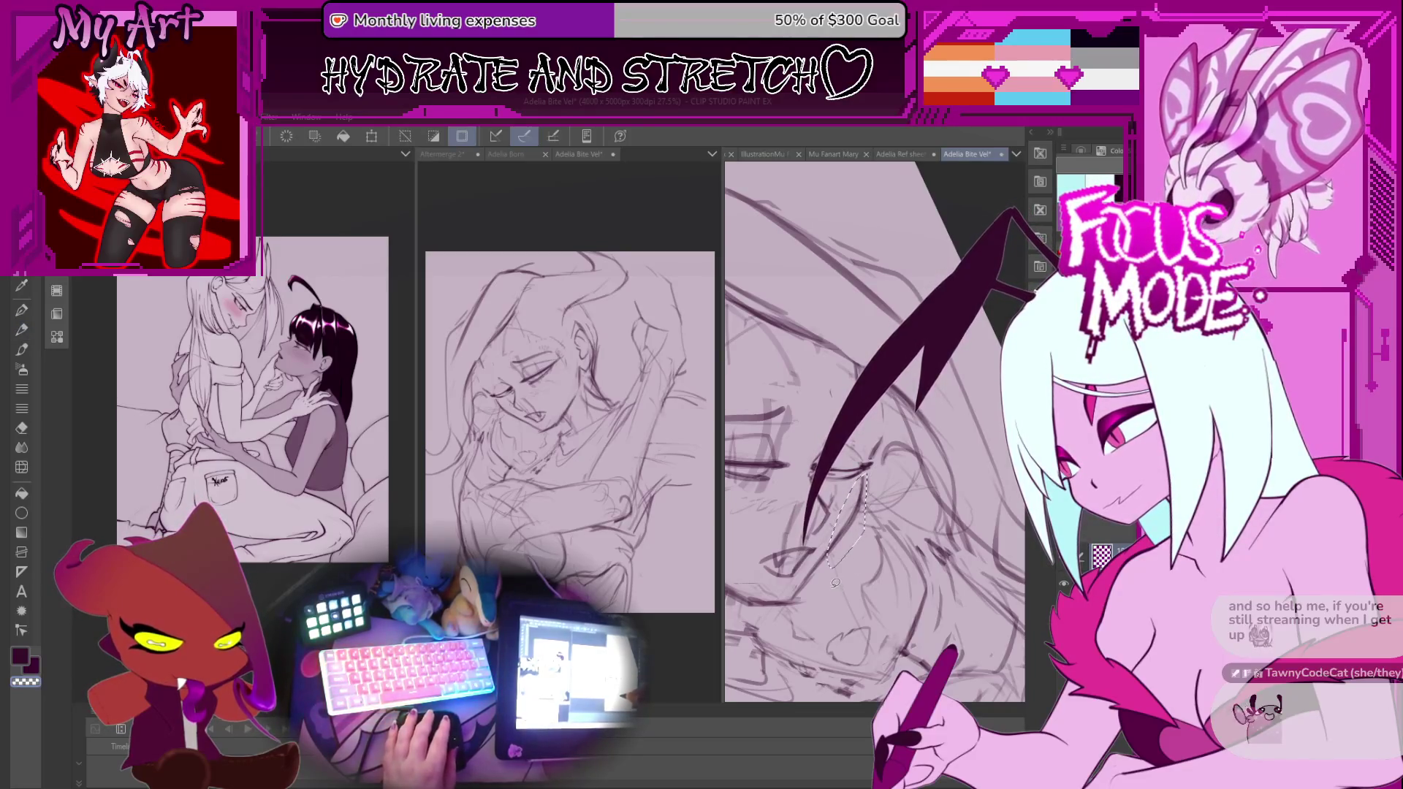
pyautogui.hotkey('ctrl', 'd')
pyautogui.press('p')
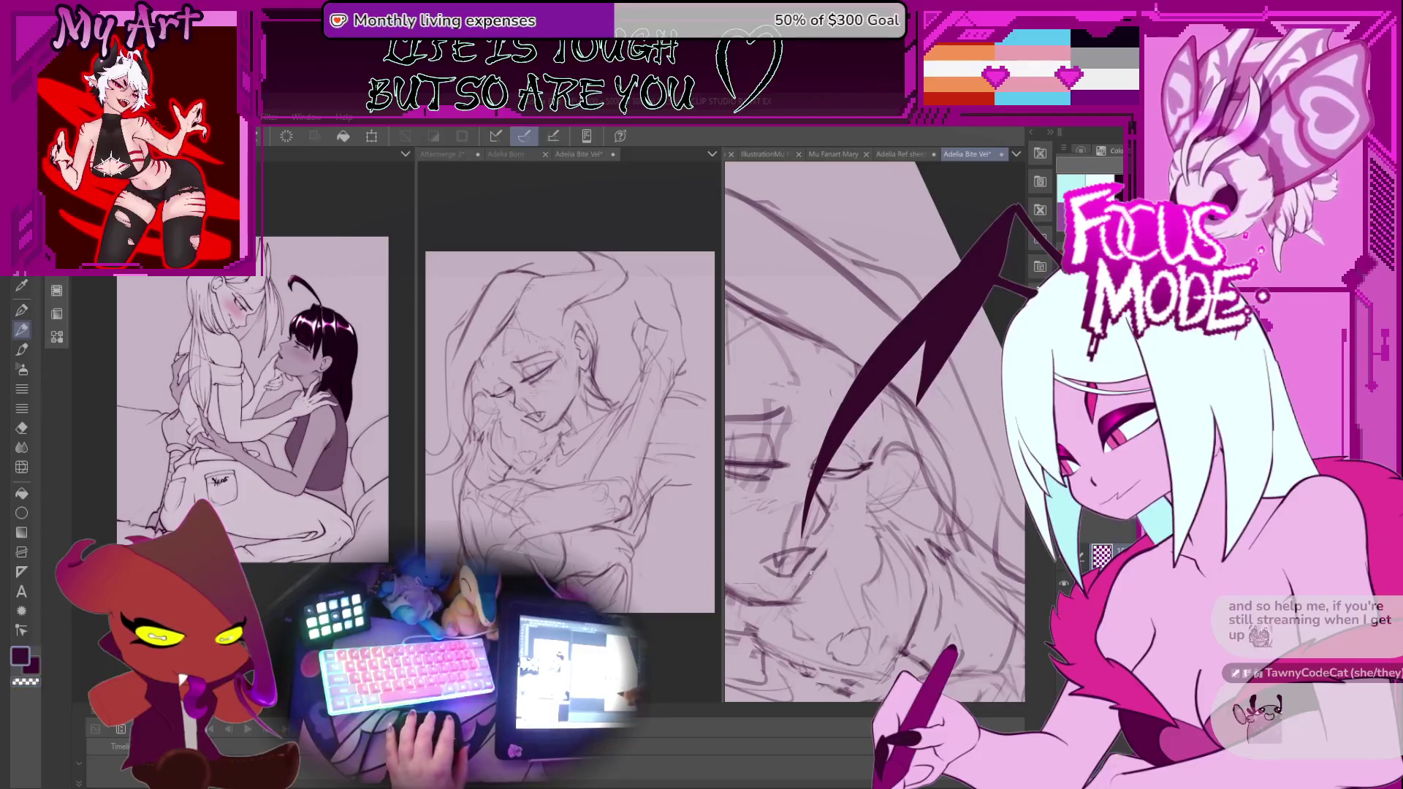
# Redraw the eye and nose lines darker and cleaner with the pen.
pyautogui.moveTo(862, 409)
pyautogui.mouseDown()
pyautogui.moveTo(804, 534)
pyautogui.moveTo(802, 584)
pyautogui.moveTo(811, 526)
pyautogui.moveTo(803, 541)
pyautogui.moveTo(848, 548)
pyautogui.moveTo(833, 570)
pyautogui.moveTo(856, 477)
pyautogui.mouseUp()
pyautogui.moveTo(884, 391)
pyautogui.mouseDown()
pyautogui.moveTo(811, 545)
pyautogui.moveTo(879, 525)
pyautogui.mouseUp()
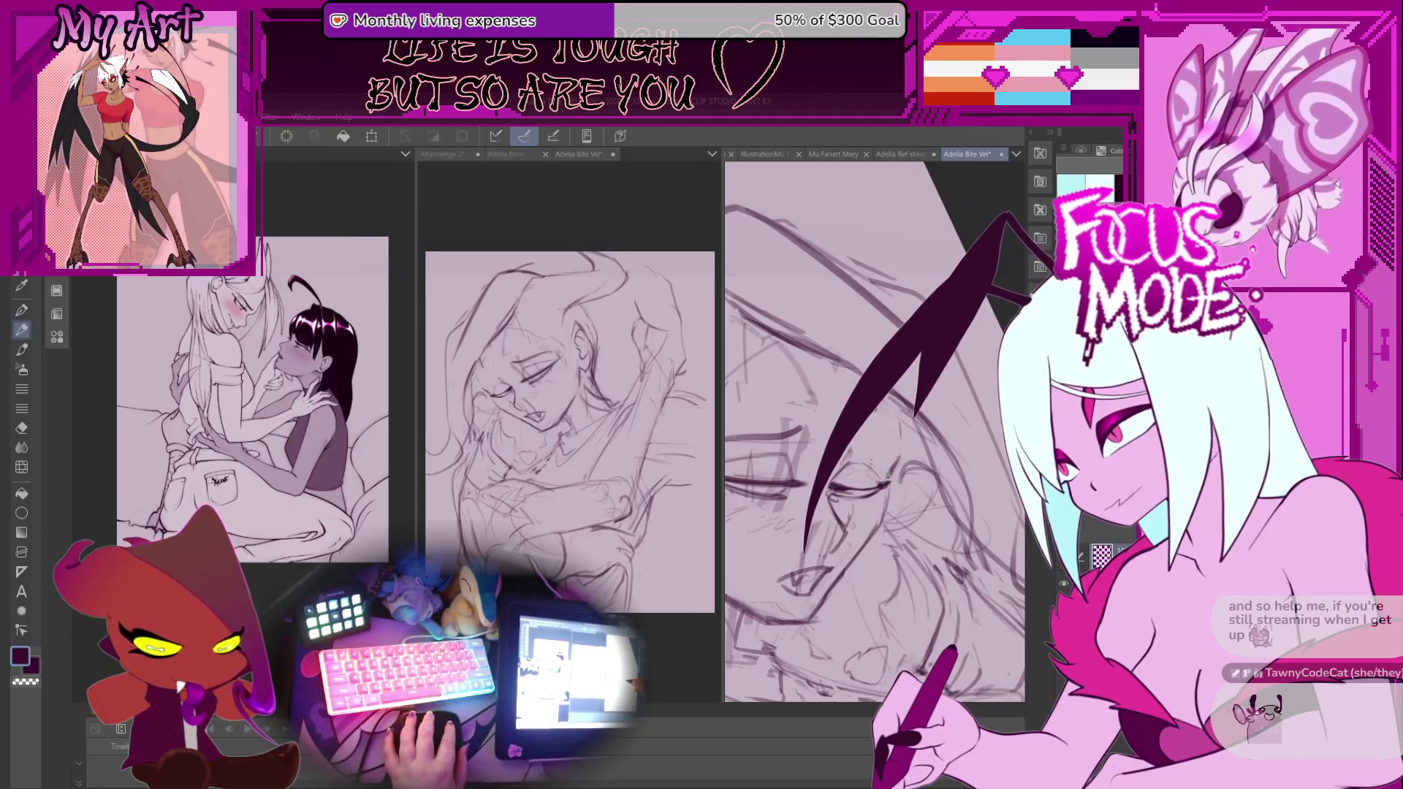
pyautogui.moveTo(874, 446); pyautogui.dragTo(878, 483)
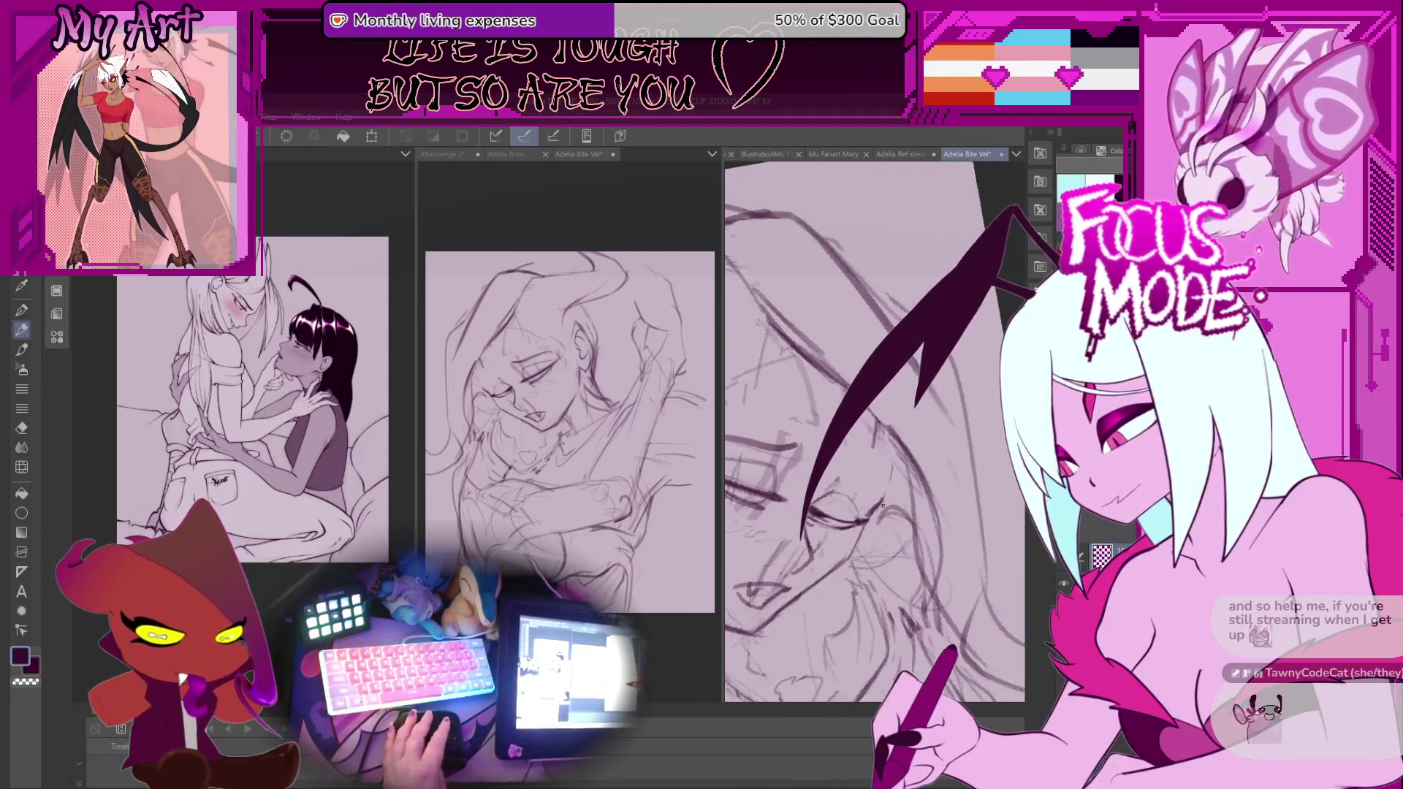
pyautogui.scroll(-4, 878, 483)
pyautogui.scroll(5, 878, 482)
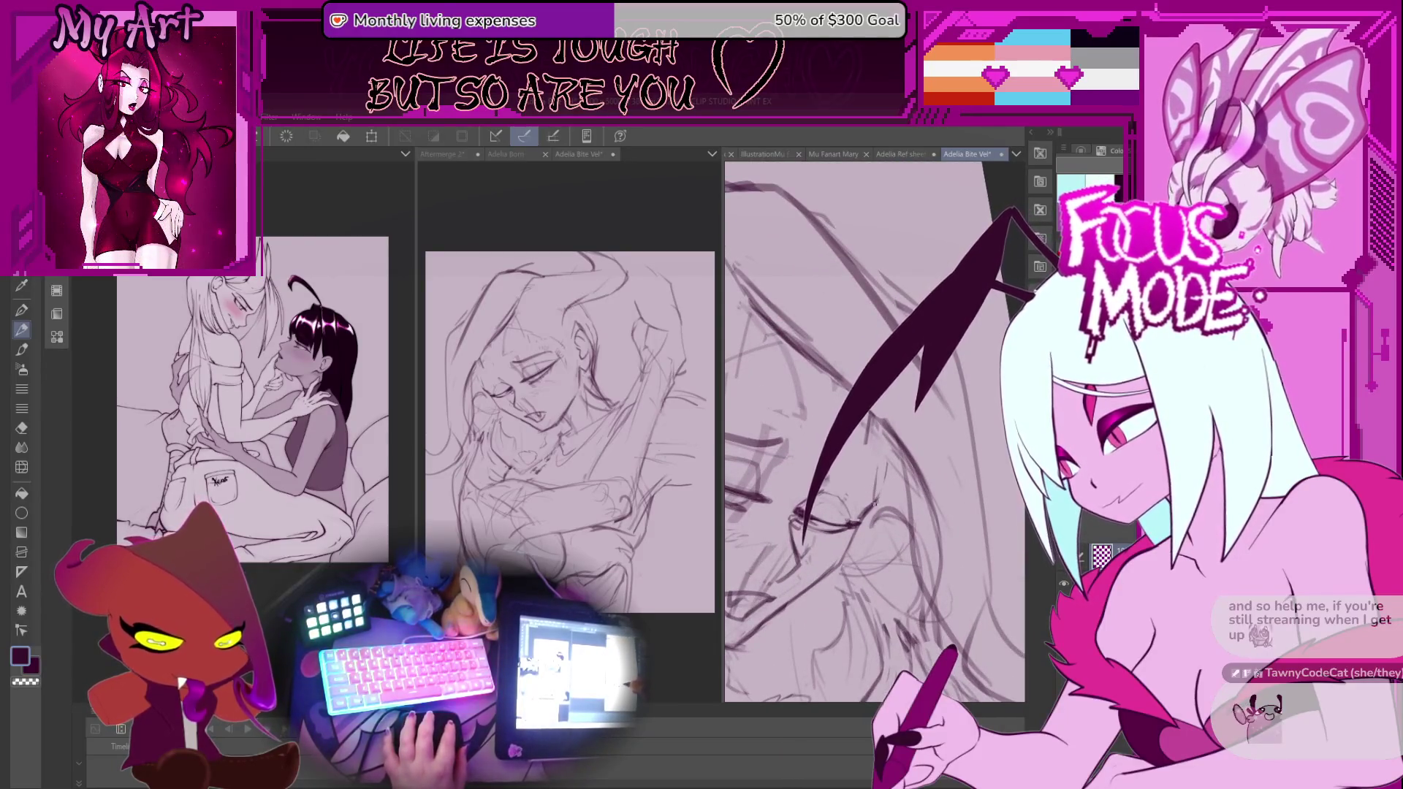
pyautogui.moveTo(869, 416)
pyautogui.mouseDown()
pyautogui.moveTo(815, 442)
pyautogui.moveTo(811, 403)
pyautogui.mouseUp()
pyautogui.scroll(-2, 811, 403)
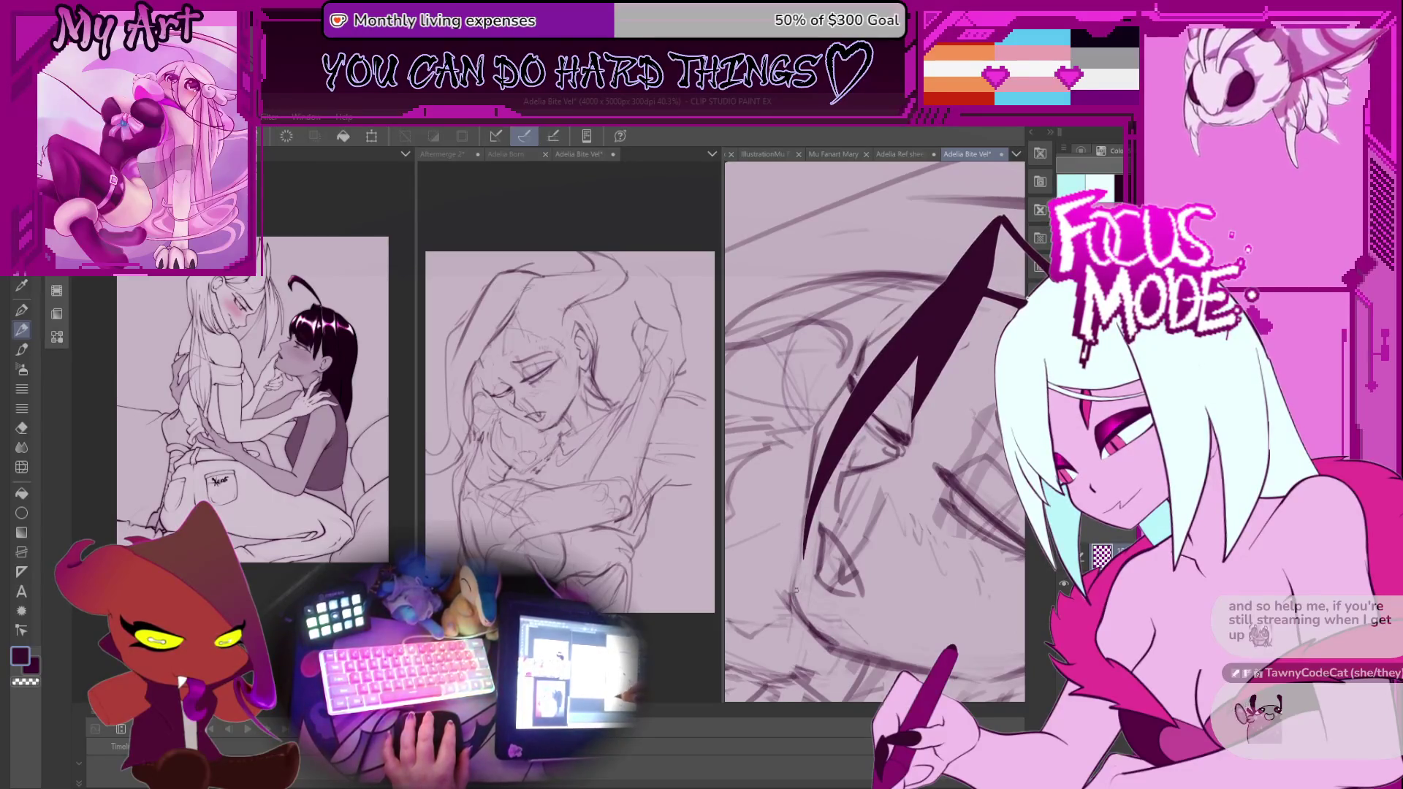
# Rotate the view, add a thin line near the eye, then lasso and transform the eye.
pyautogui.moveTo(796, 565); pyautogui.dragTo(814, 582)
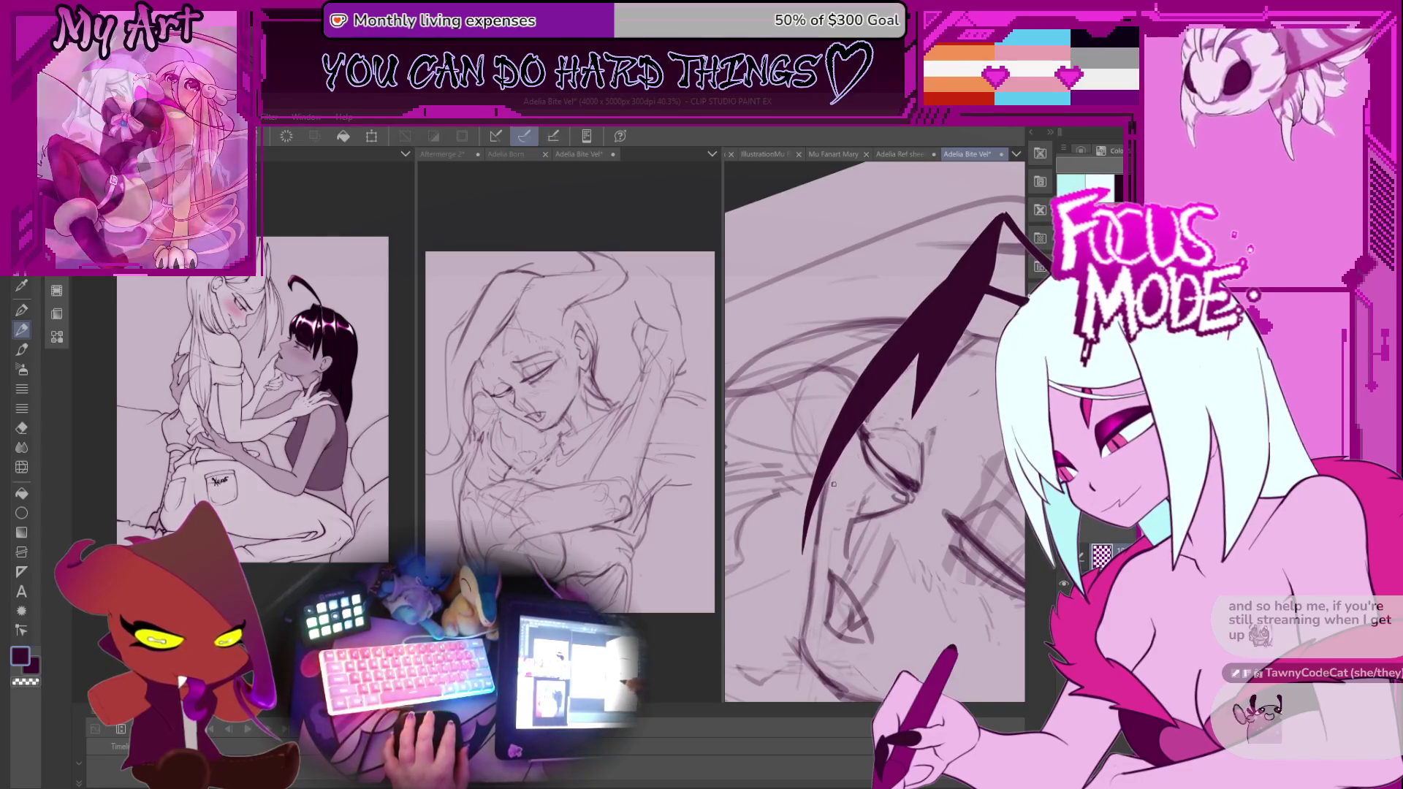
pyautogui.moveTo(812, 562); pyautogui.dragTo(808, 555)
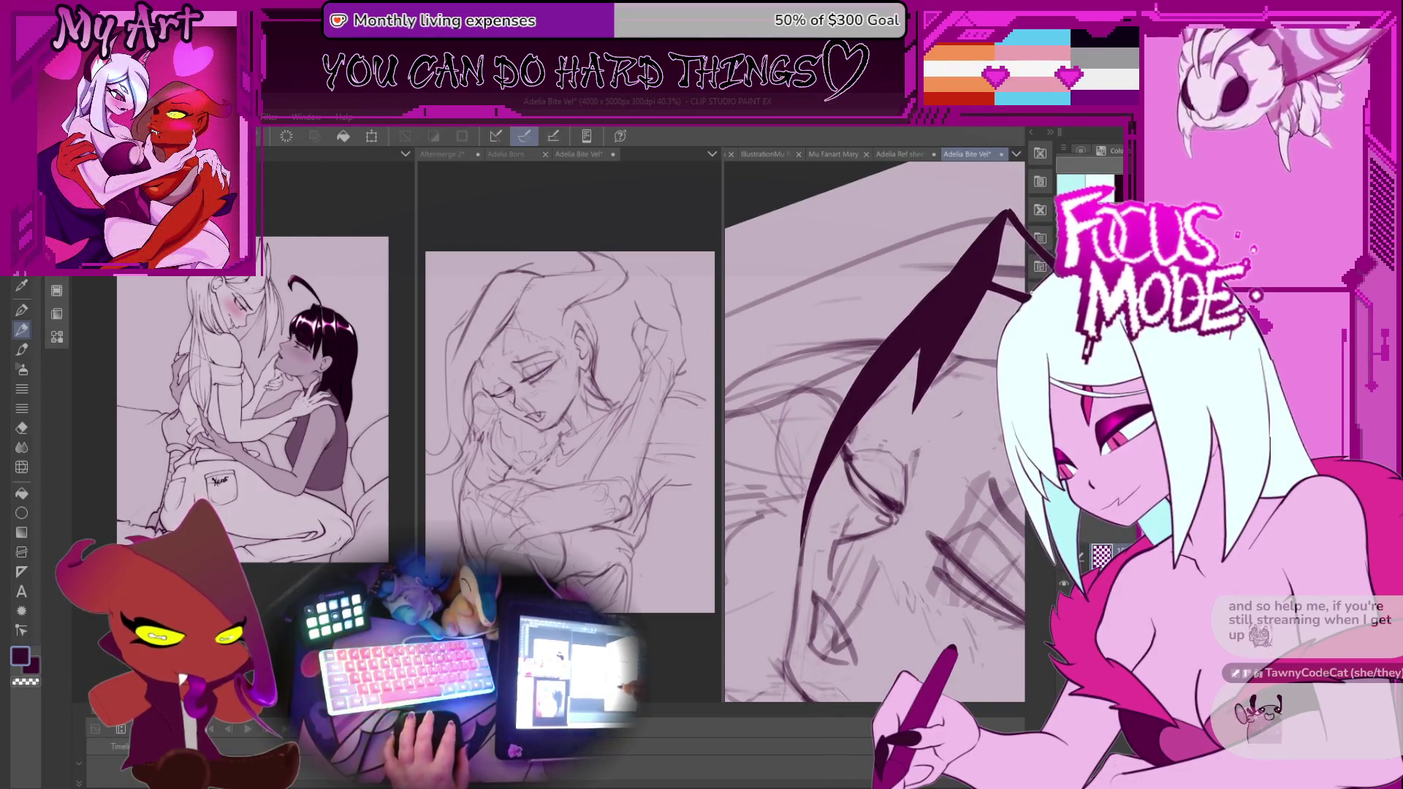
pyautogui.moveTo(811, 563); pyautogui.dragTo(797, 592)
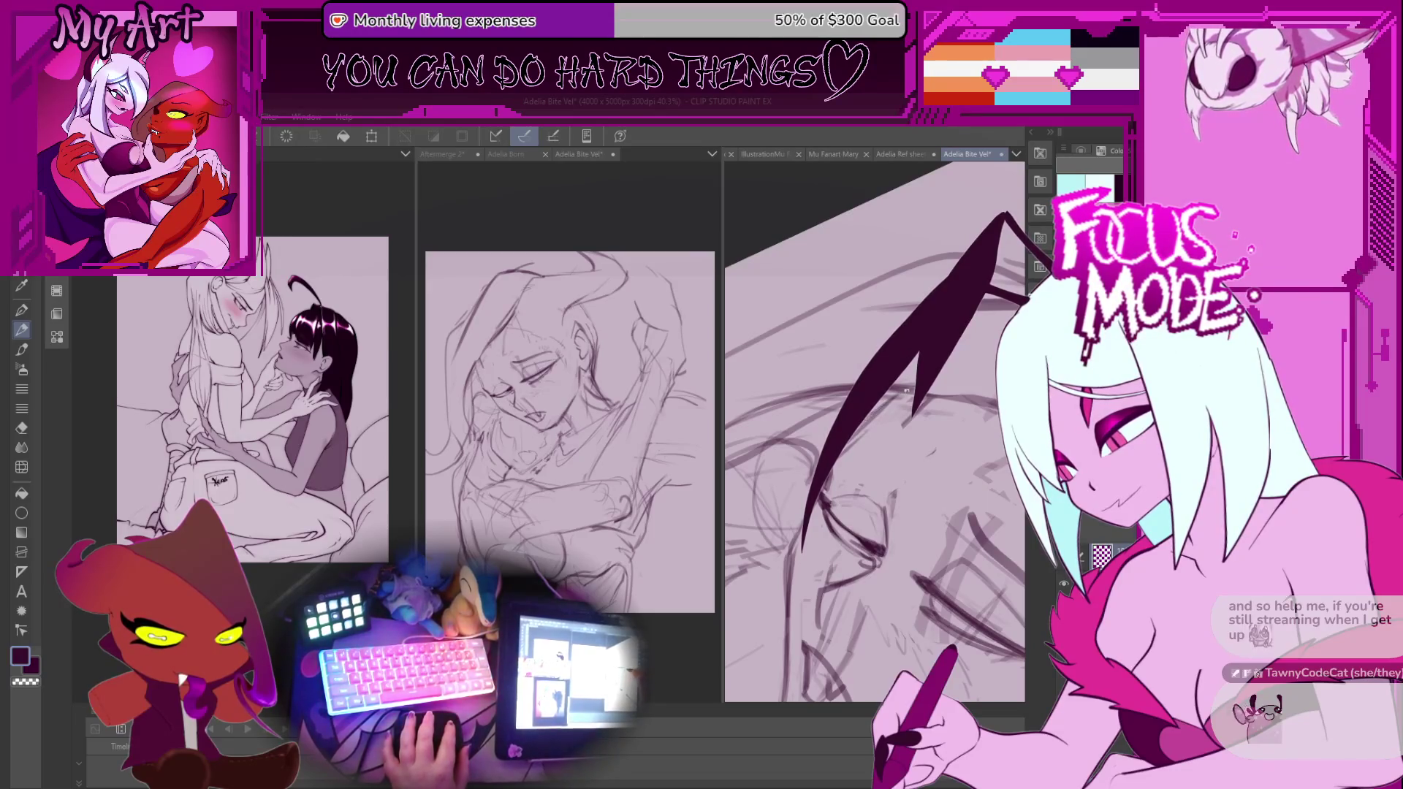
pyautogui.moveTo(891, 405); pyautogui.dragTo(877, 512)
pyautogui.moveTo(852, 458); pyautogui.dragTo(859, 514)
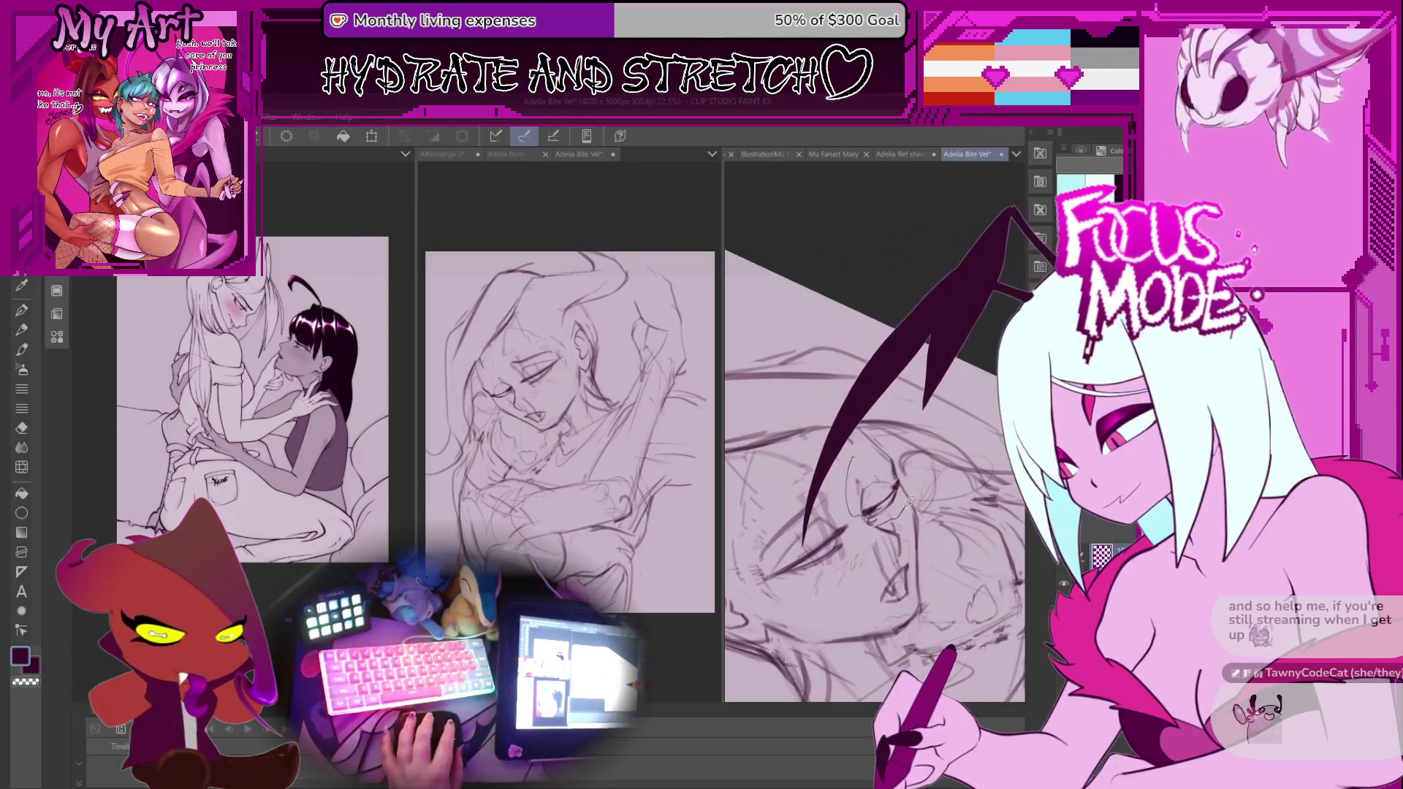
pyautogui.moveTo(877, 431); pyautogui.dragTo(859, 439)
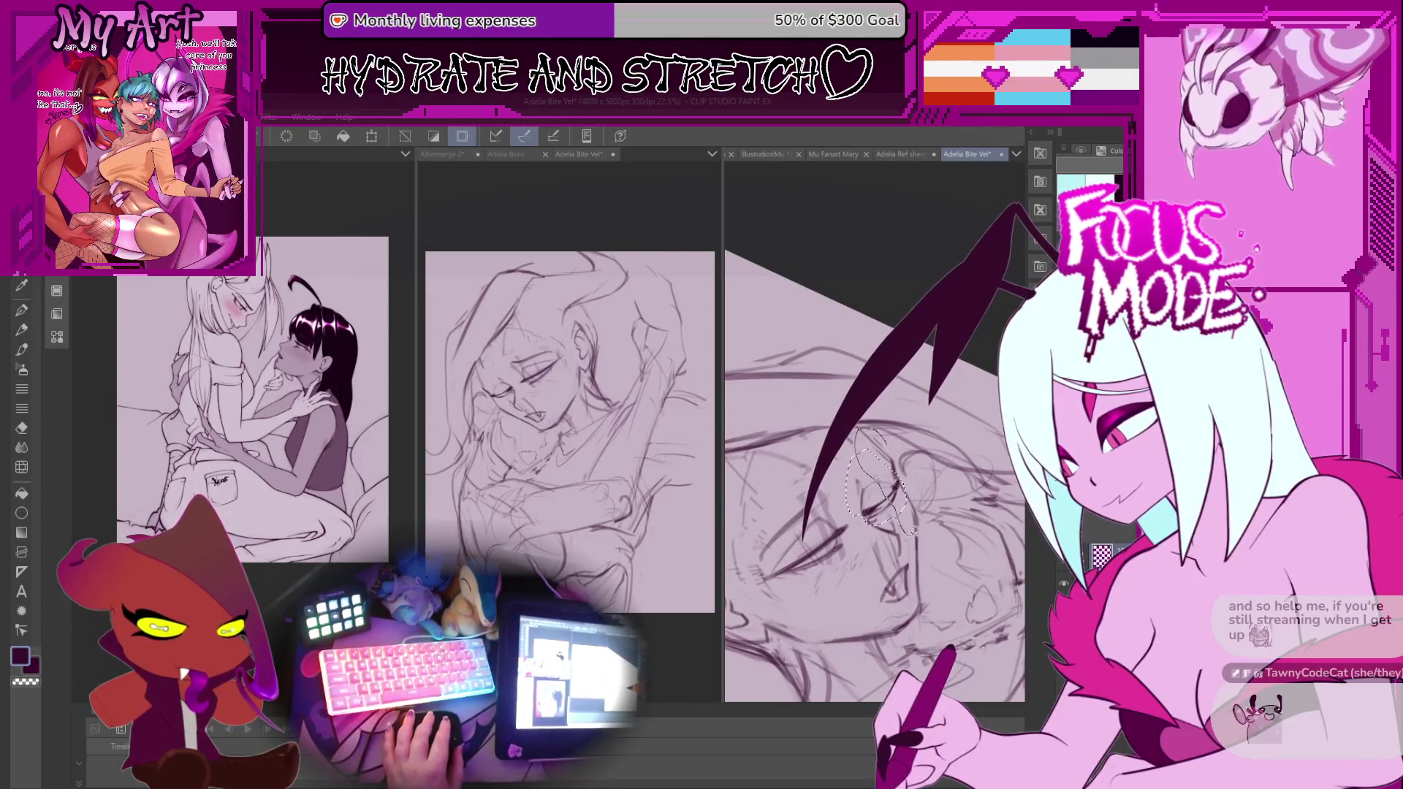
pyautogui.hotkey('ctrl', 't')
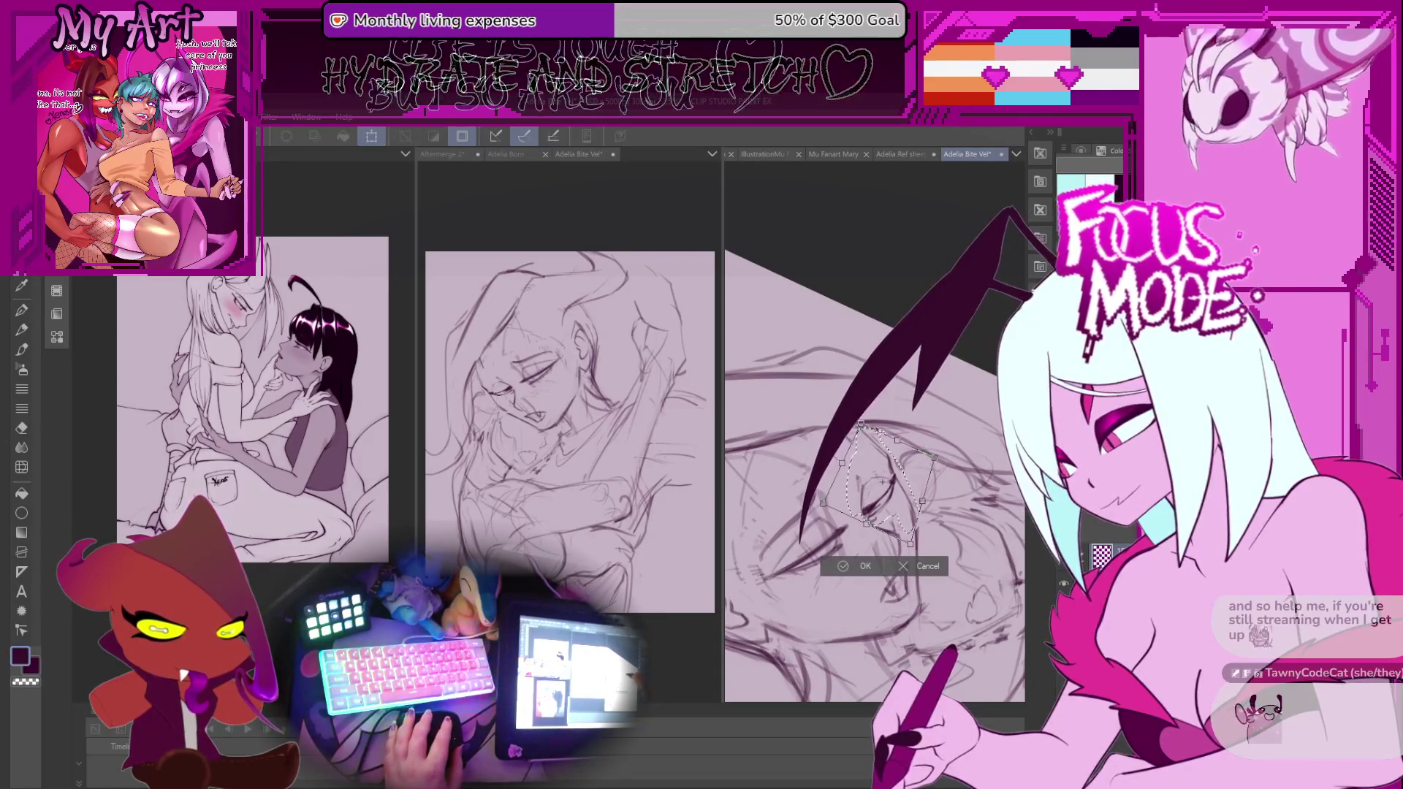
pyautogui.click(866, 567)
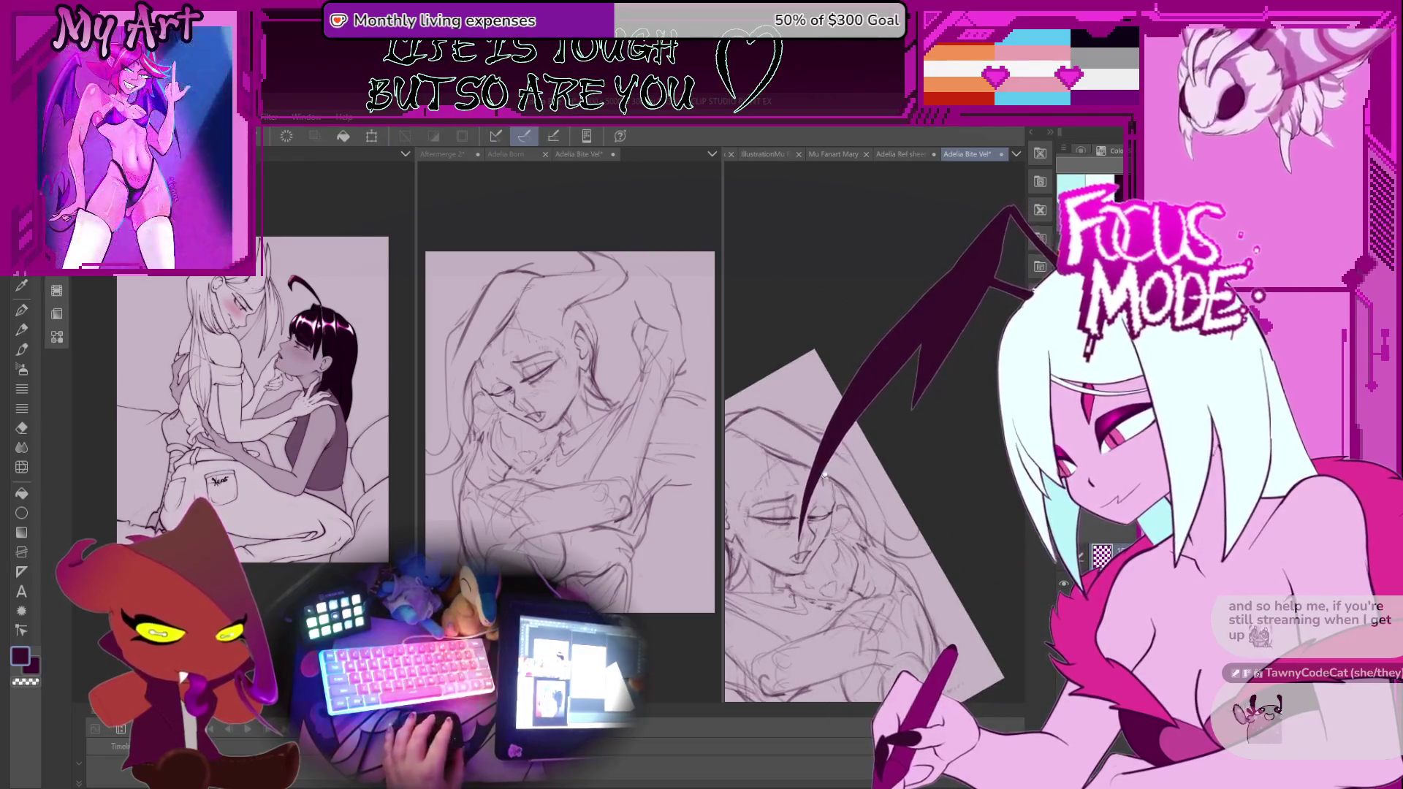
# Switch to the pencil and rotate, pan and zoom the view onto the closed eye.
pyautogui.scroll(2, 840, 492)
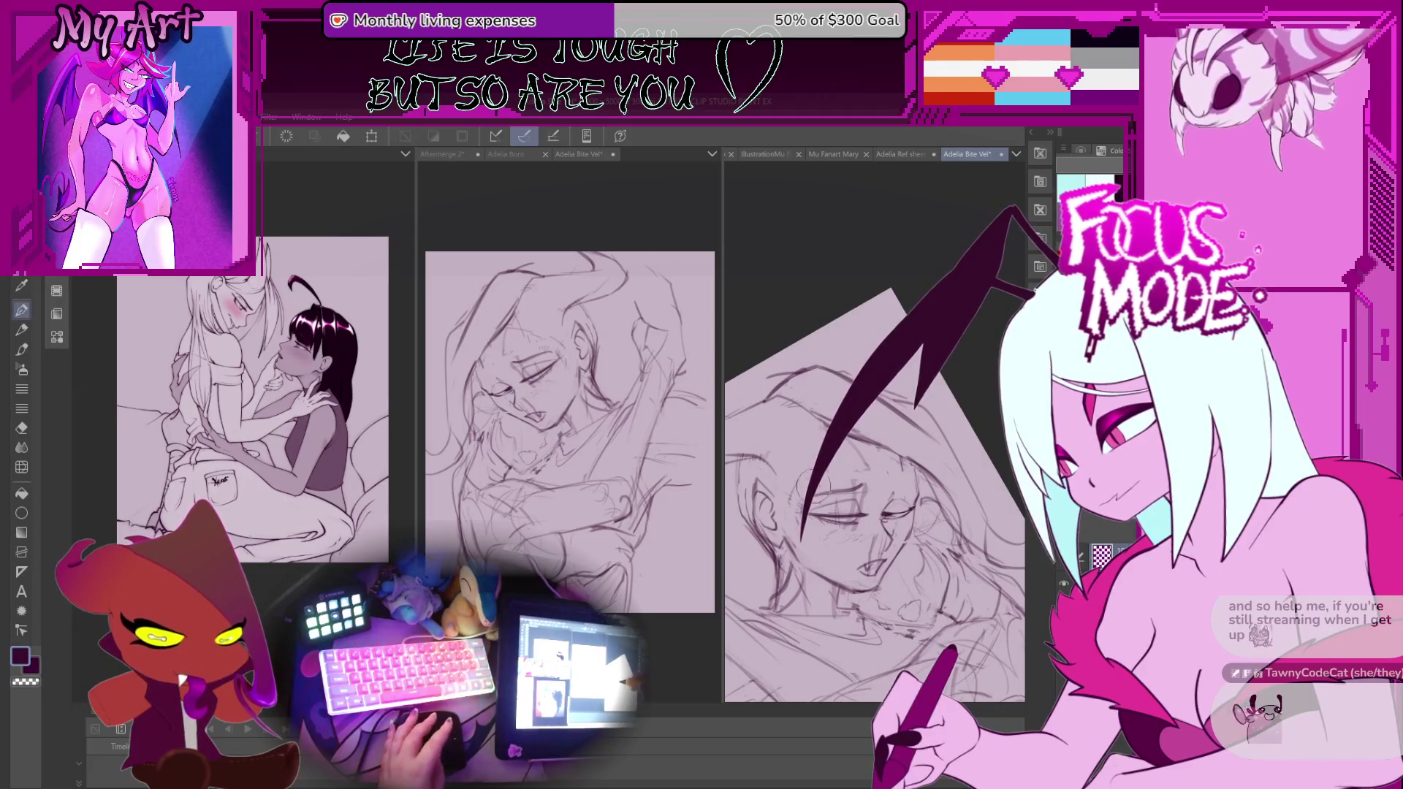
pyautogui.press('p')
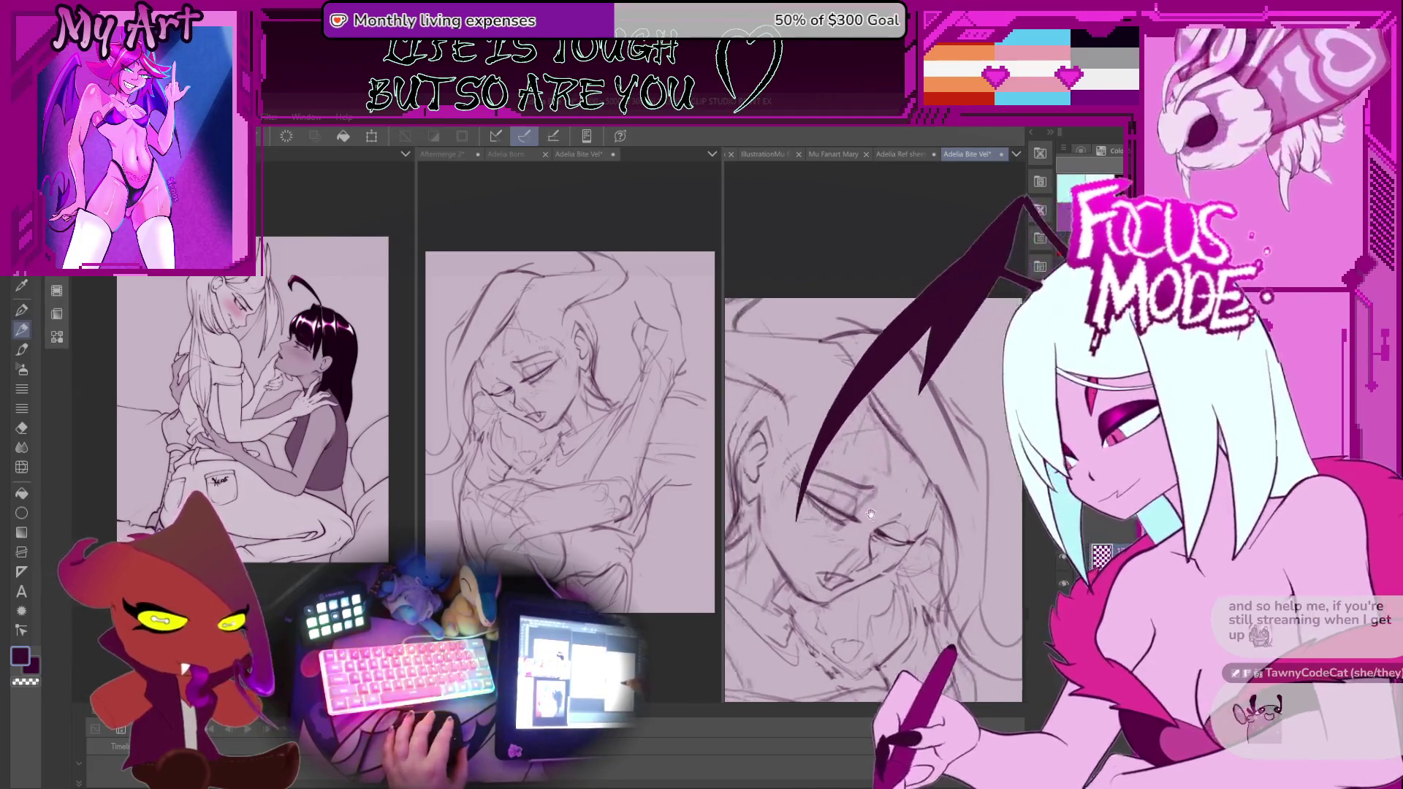
pyautogui.scroll(2, 861, 510)
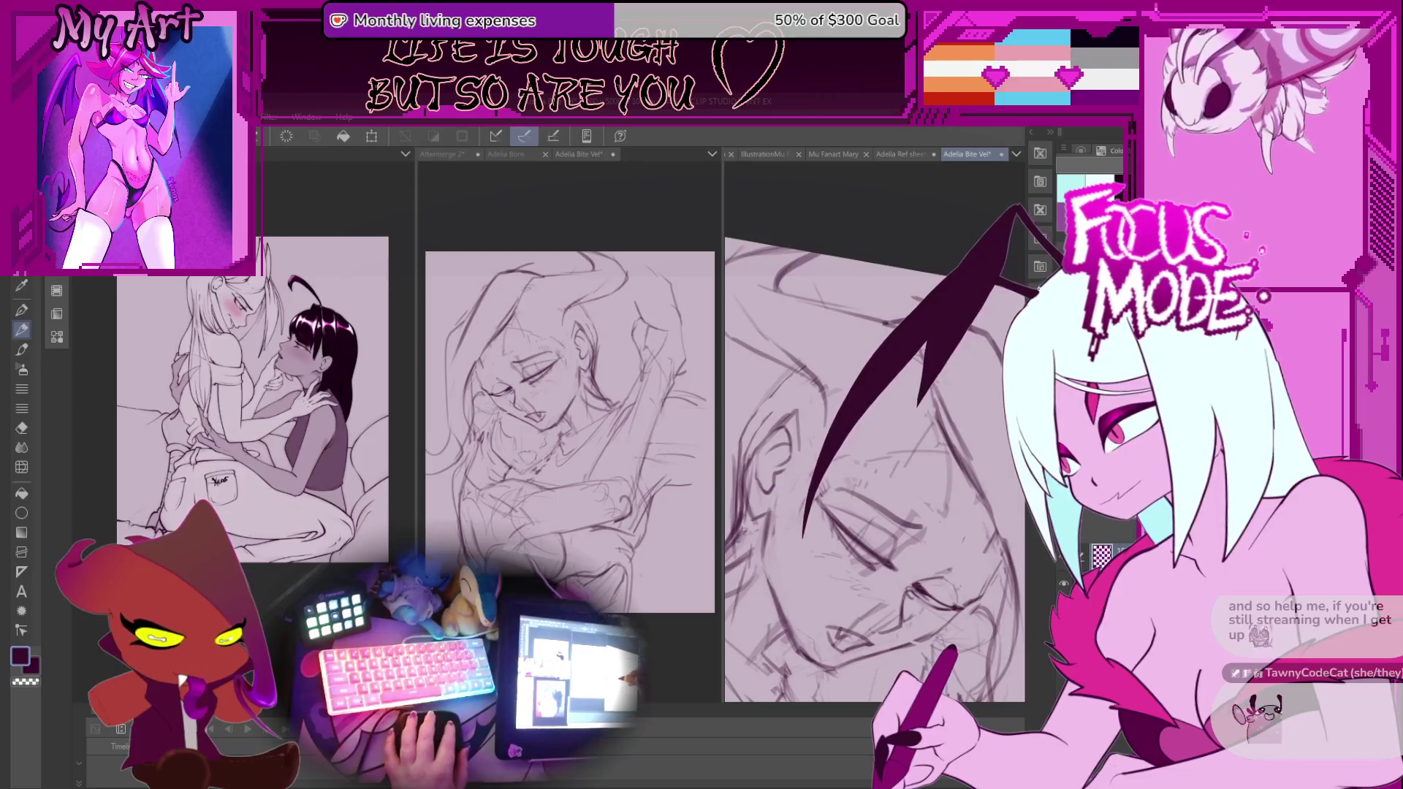
pyautogui.moveTo(834, 519); pyautogui.dragTo(808, 448)
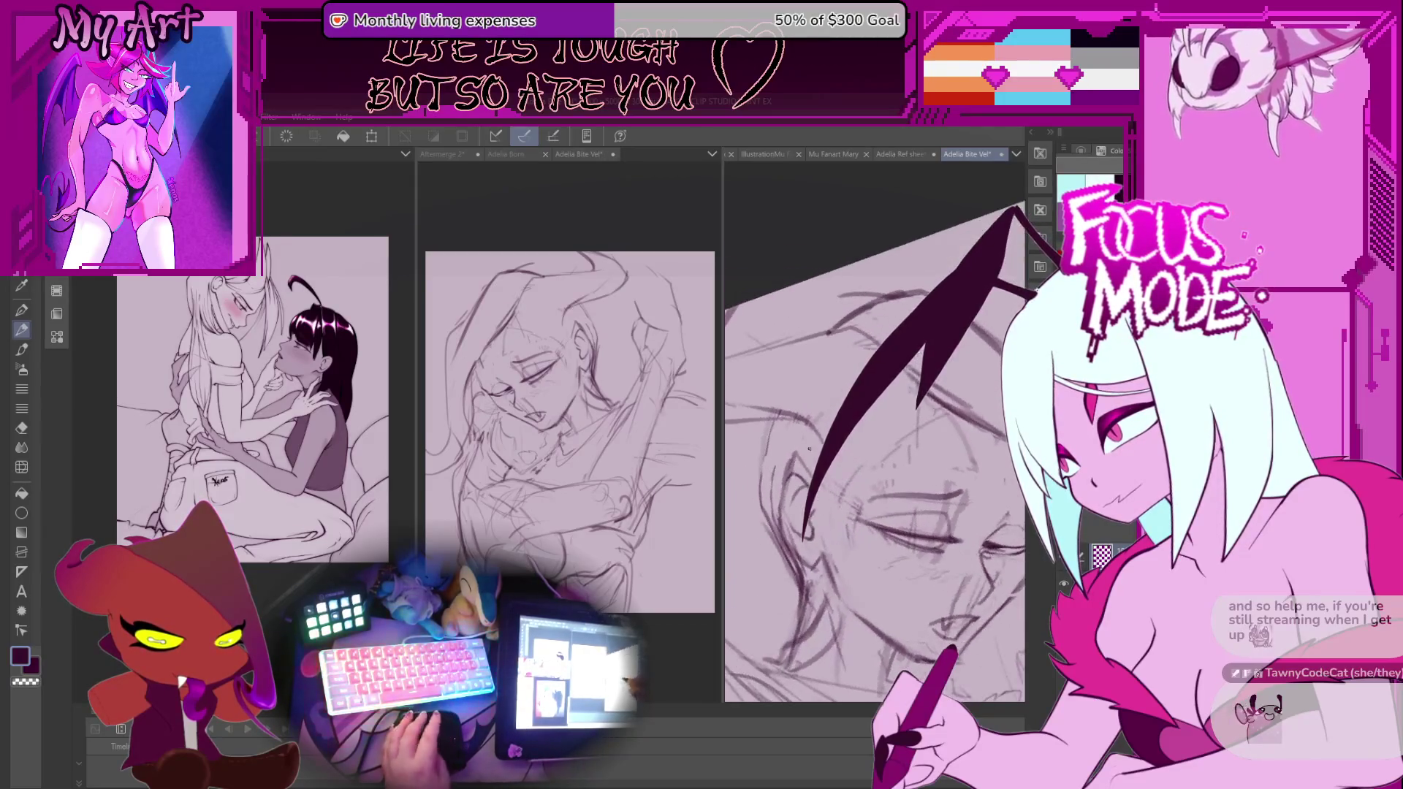
pyautogui.moveTo(887, 535); pyautogui.dragTo(888, 500)
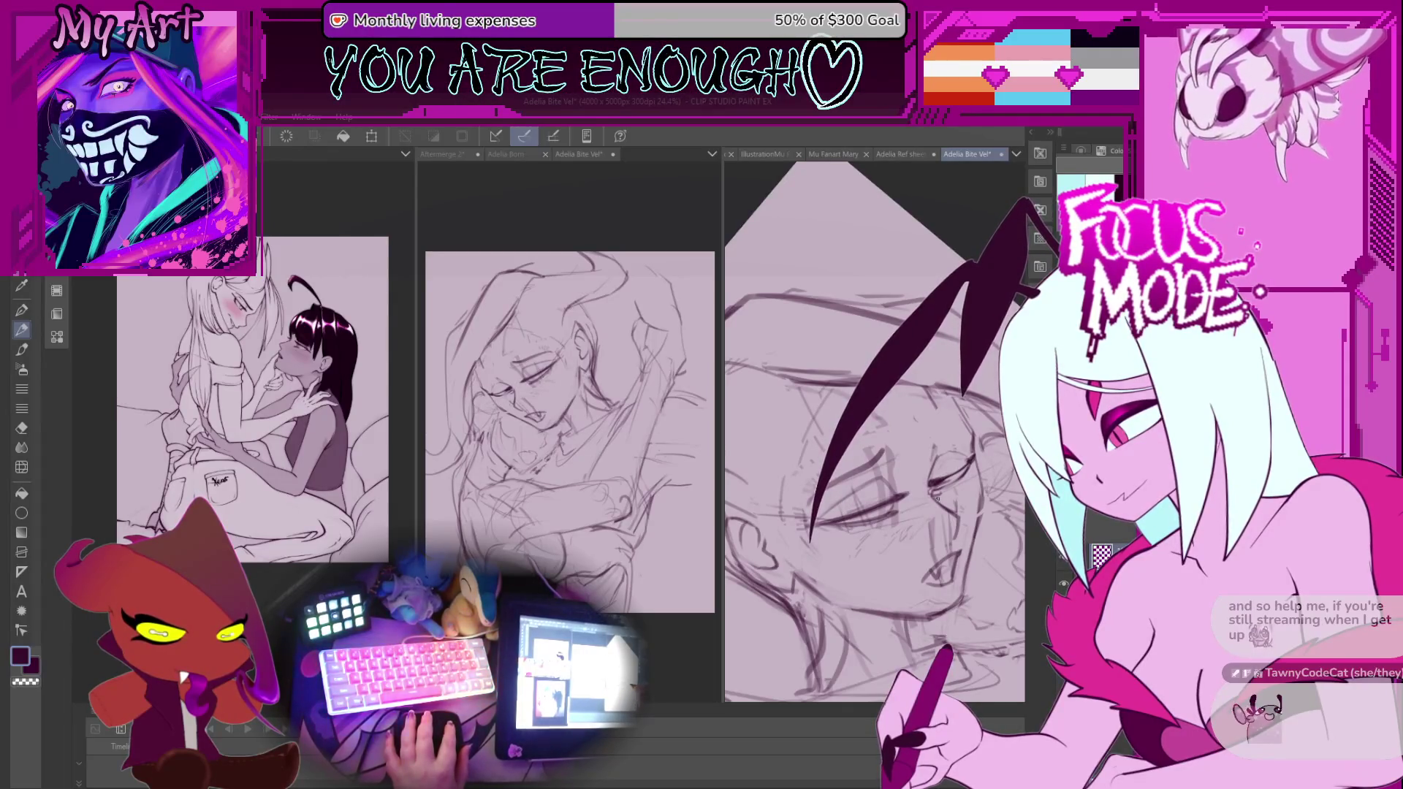
pyautogui.moveTo(972, 480); pyautogui.dragTo(929, 480)
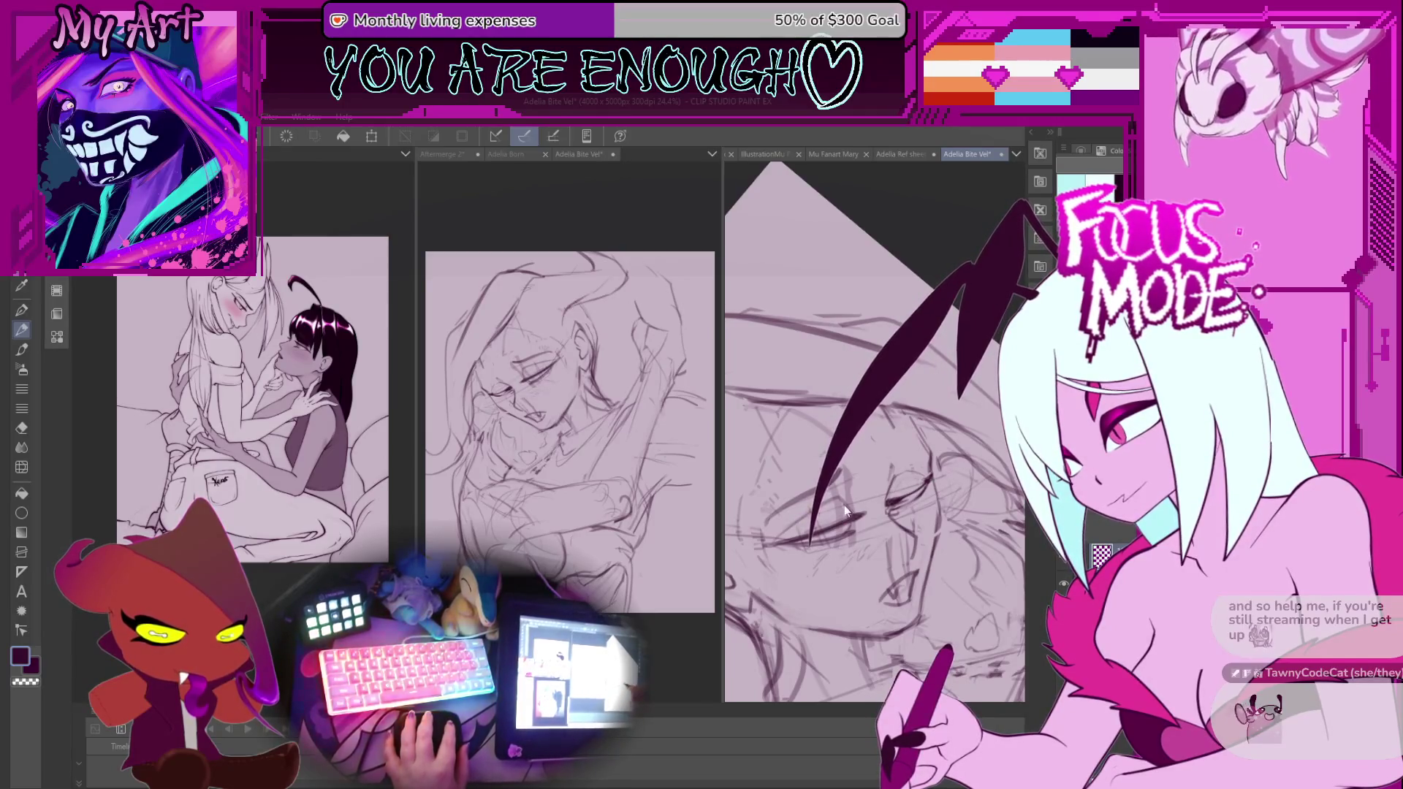
pyautogui.moveTo(947, 468); pyautogui.dragTo(937, 507)
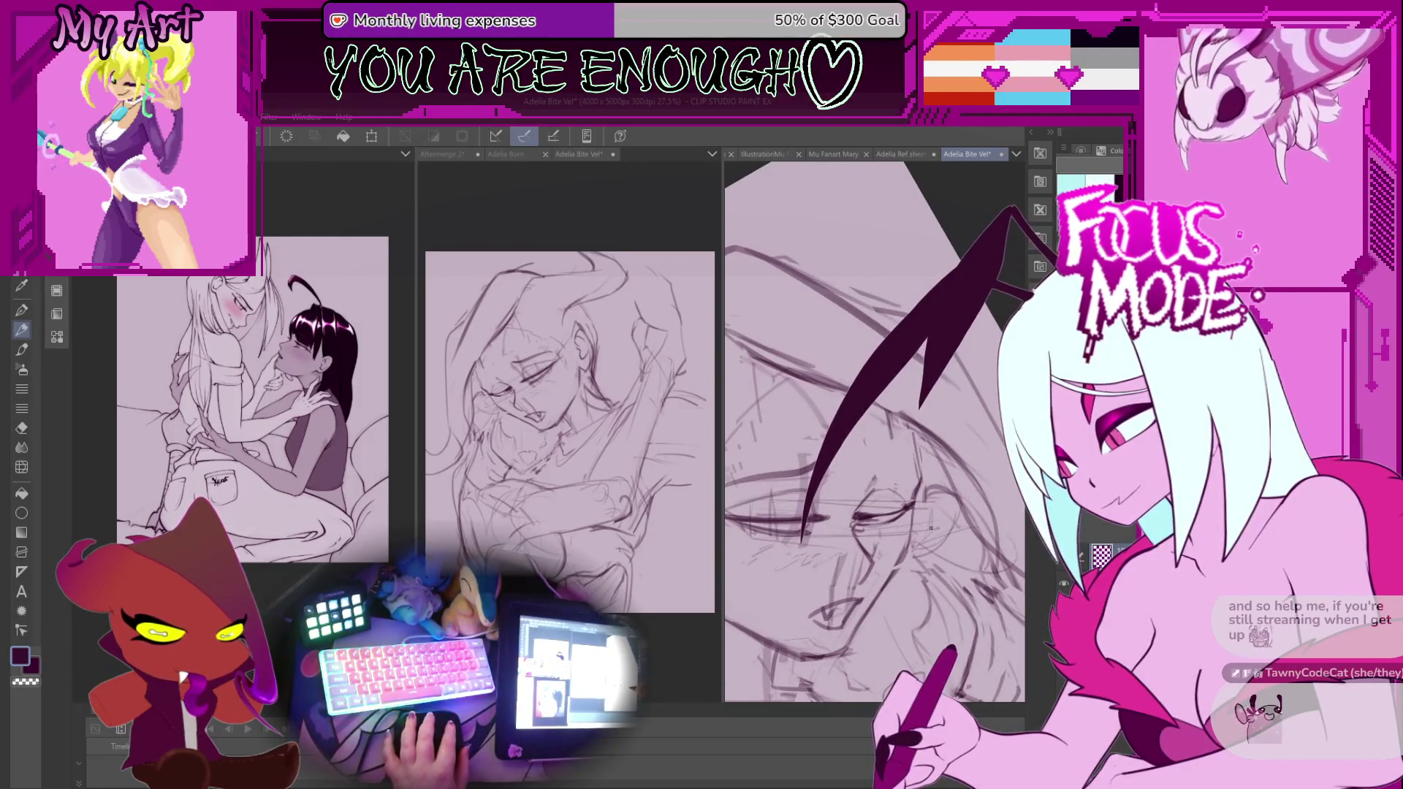
pyautogui.moveTo(931, 503)
pyautogui.mouseDown()
pyautogui.moveTo(867, 505)
pyautogui.moveTo(907, 484)
pyautogui.moveTo(904, 501)
pyautogui.moveTo(873, 488)
pyautogui.moveTo(903, 466)
pyautogui.moveTo(891, 455)
pyautogui.mouseUp()
pyautogui.scroll(-3, 868, 505)
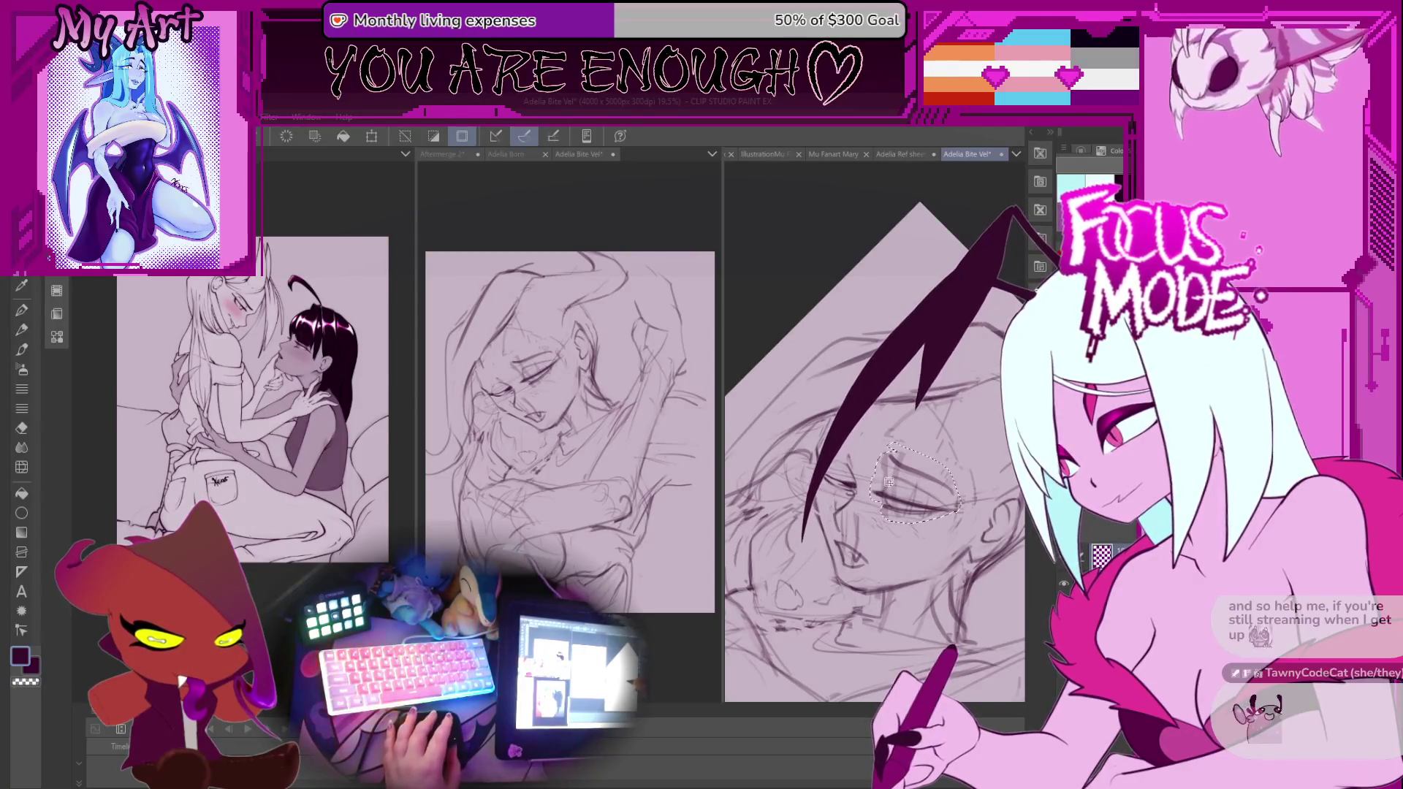
# Reshape the selected eye area slightly and apply the transform.
pyautogui.hotkey('ctrl', 't')
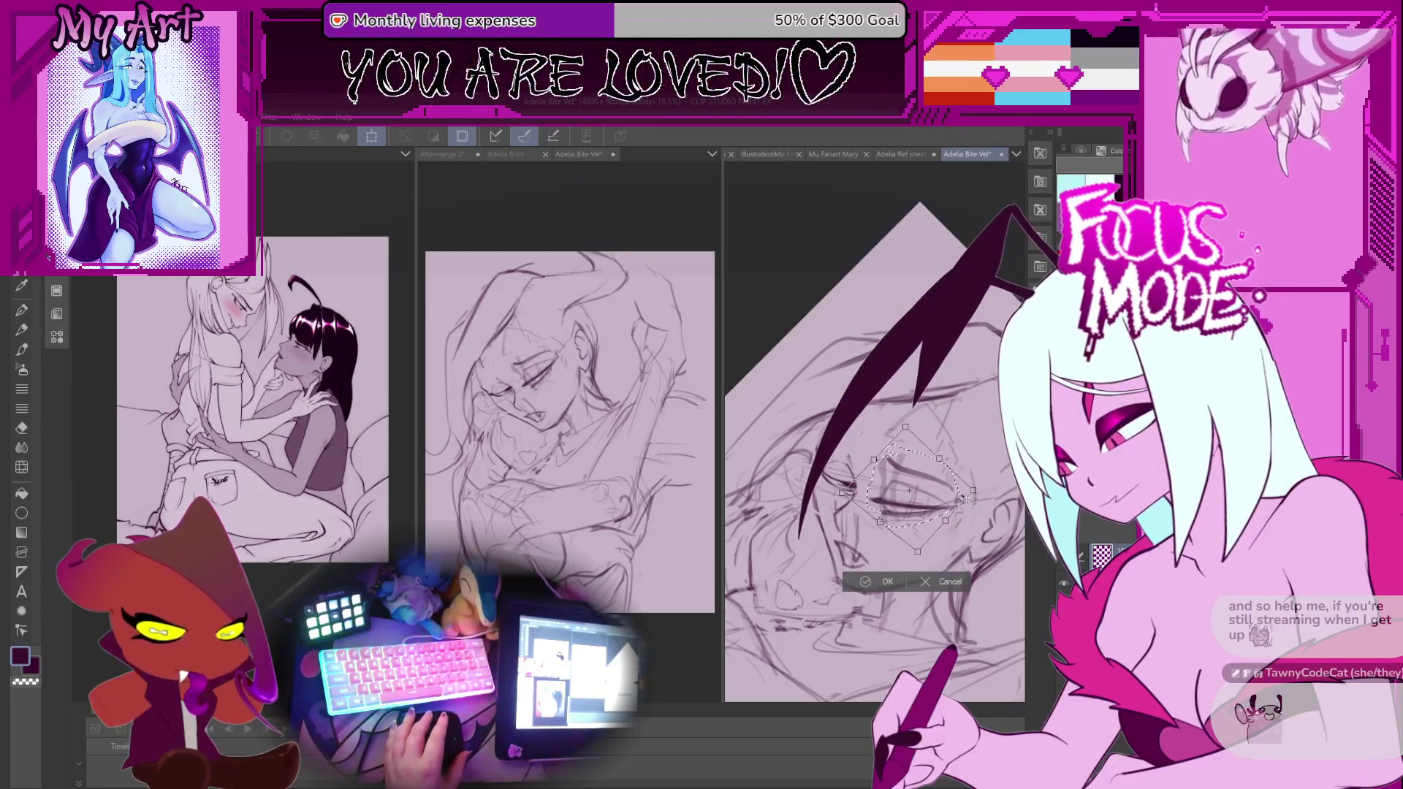
pyautogui.moveTo(933, 488)
pyautogui.mouseDown()
pyautogui.moveTo(906, 485)
pyautogui.moveTo(887, 461)
pyautogui.mouseUp()
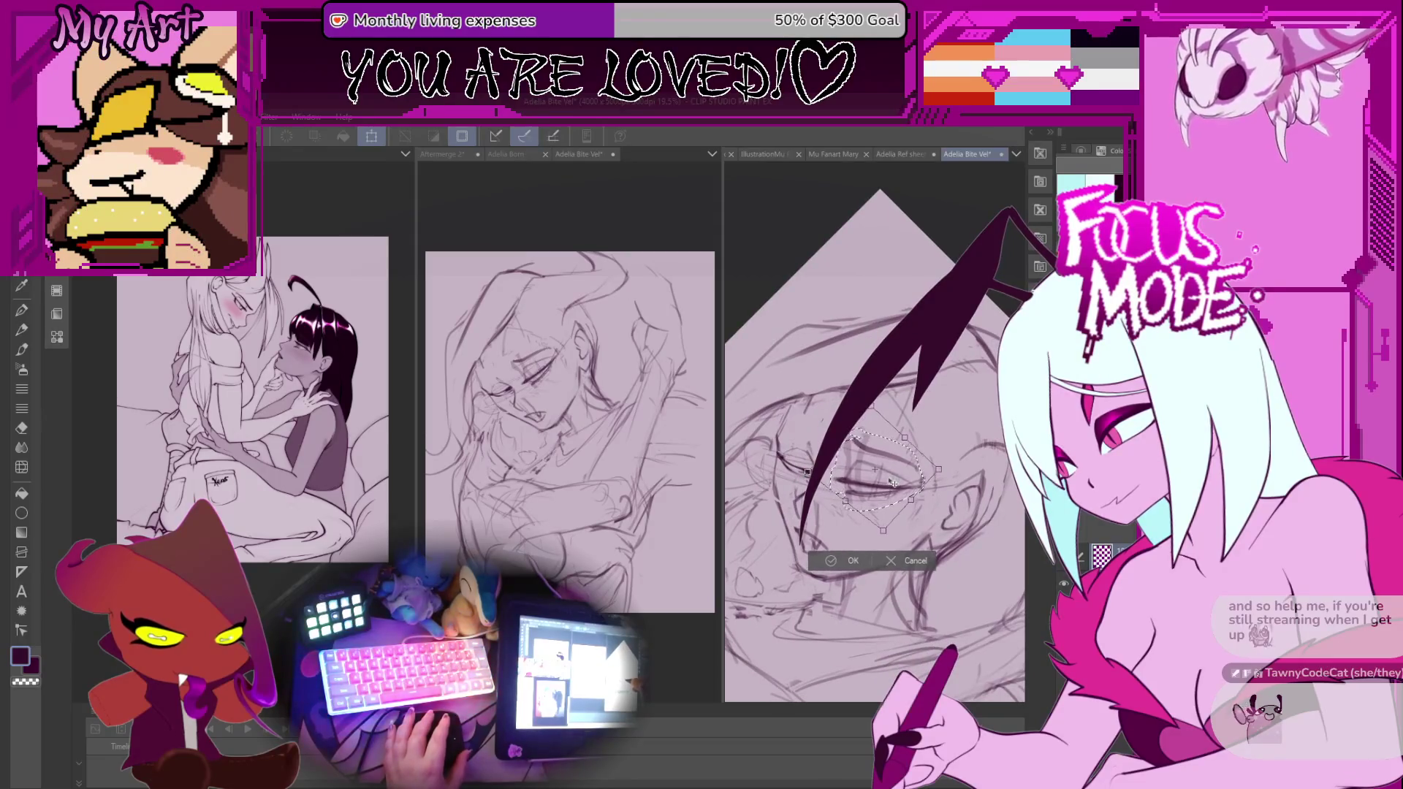
pyautogui.moveTo(887, 535); pyautogui.dragTo(887, 527)
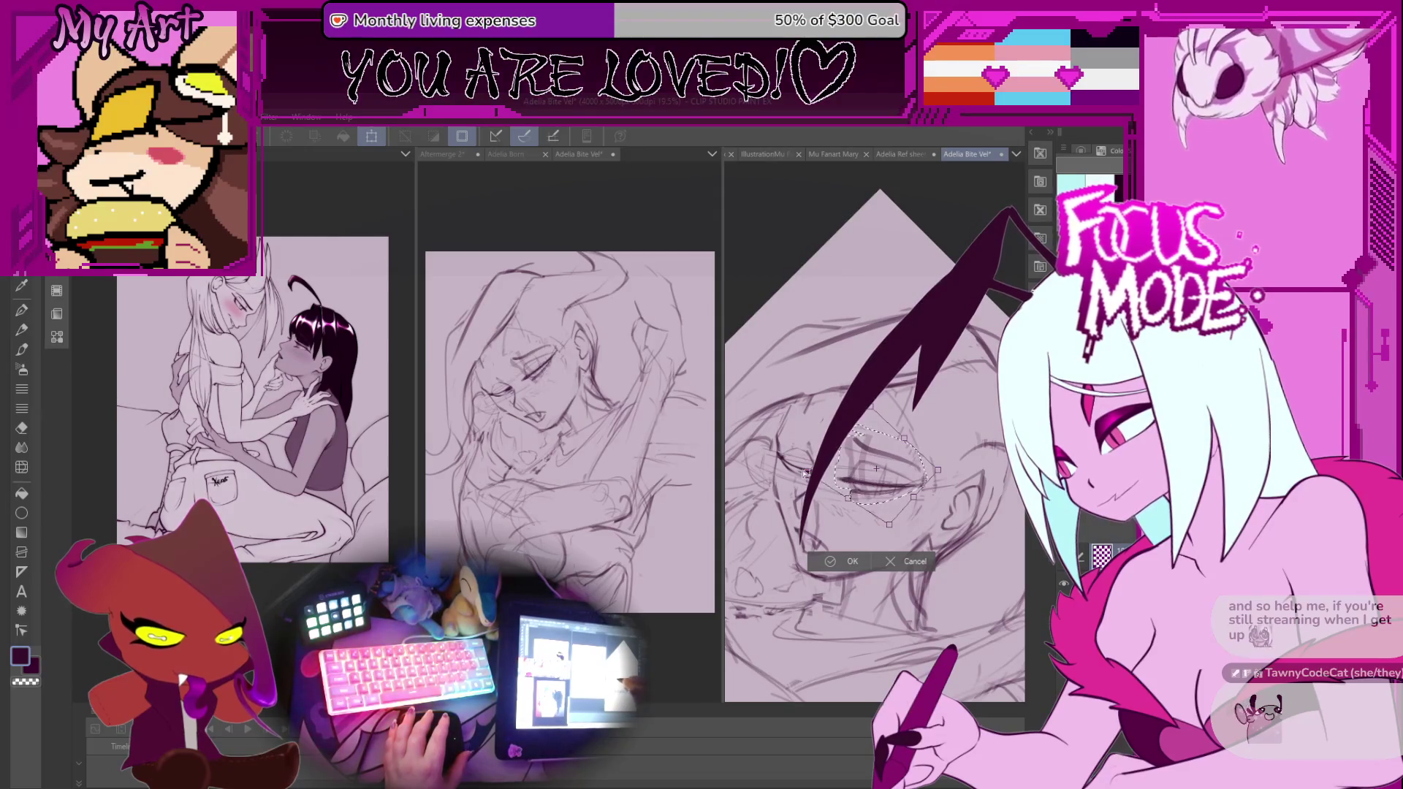
pyautogui.press('Return')
# Nudge the eye area up and right, commit, deselect, and zoom in on the face.
pyautogui.hotkey('ctrl', 't')
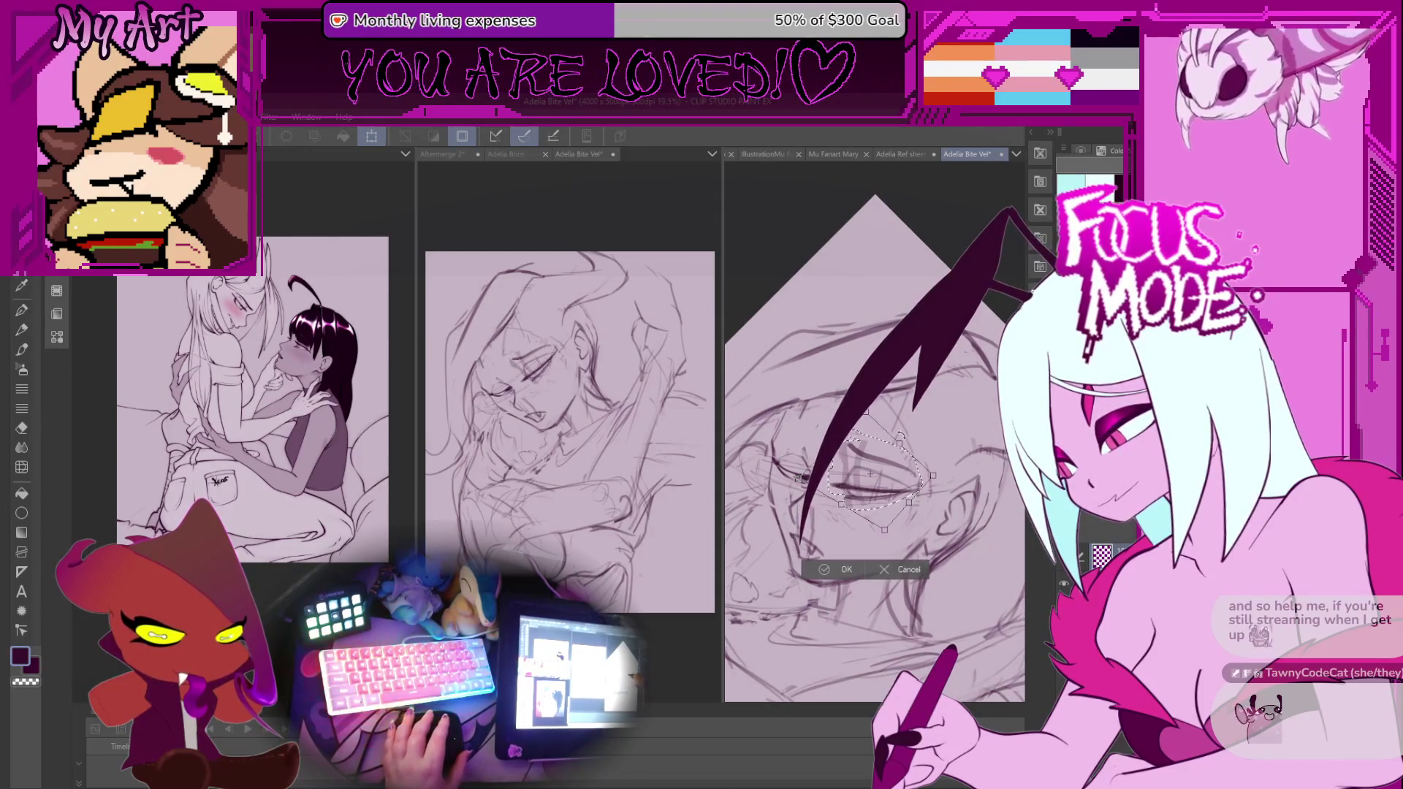
pyautogui.moveTo(937, 451); pyautogui.dragTo(941, 448)
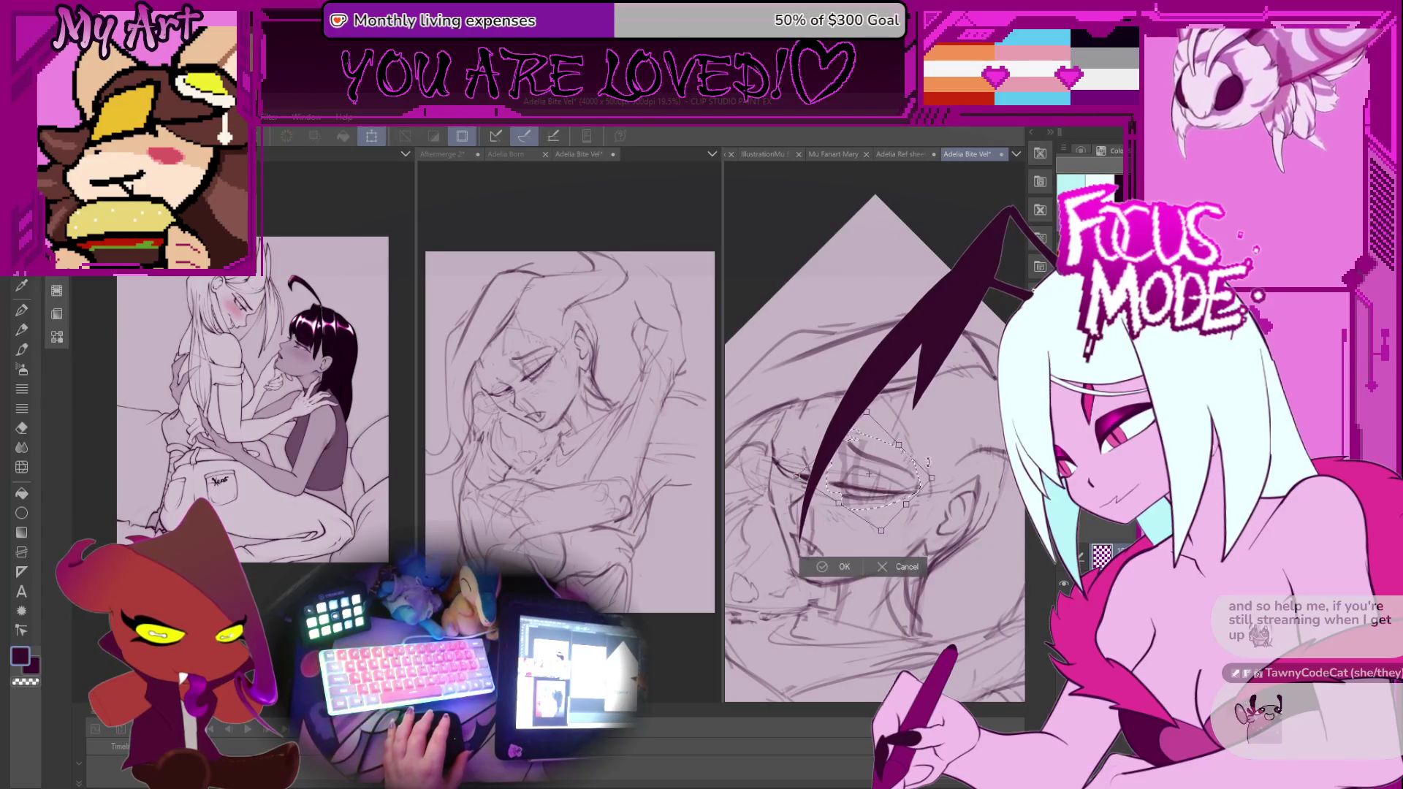
pyautogui.click(825, 559)
pyautogui.hotkey('ctrl', 'd')
pyautogui.press('p')
pyautogui.moveTo(832, 516)
pyautogui.mouseDown()
pyautogui.moveTo(817, 524)
pyautogui.moveTo(799, 481)
pyautogui.moveTo(797, 511)
pyautogui.mouseUp()
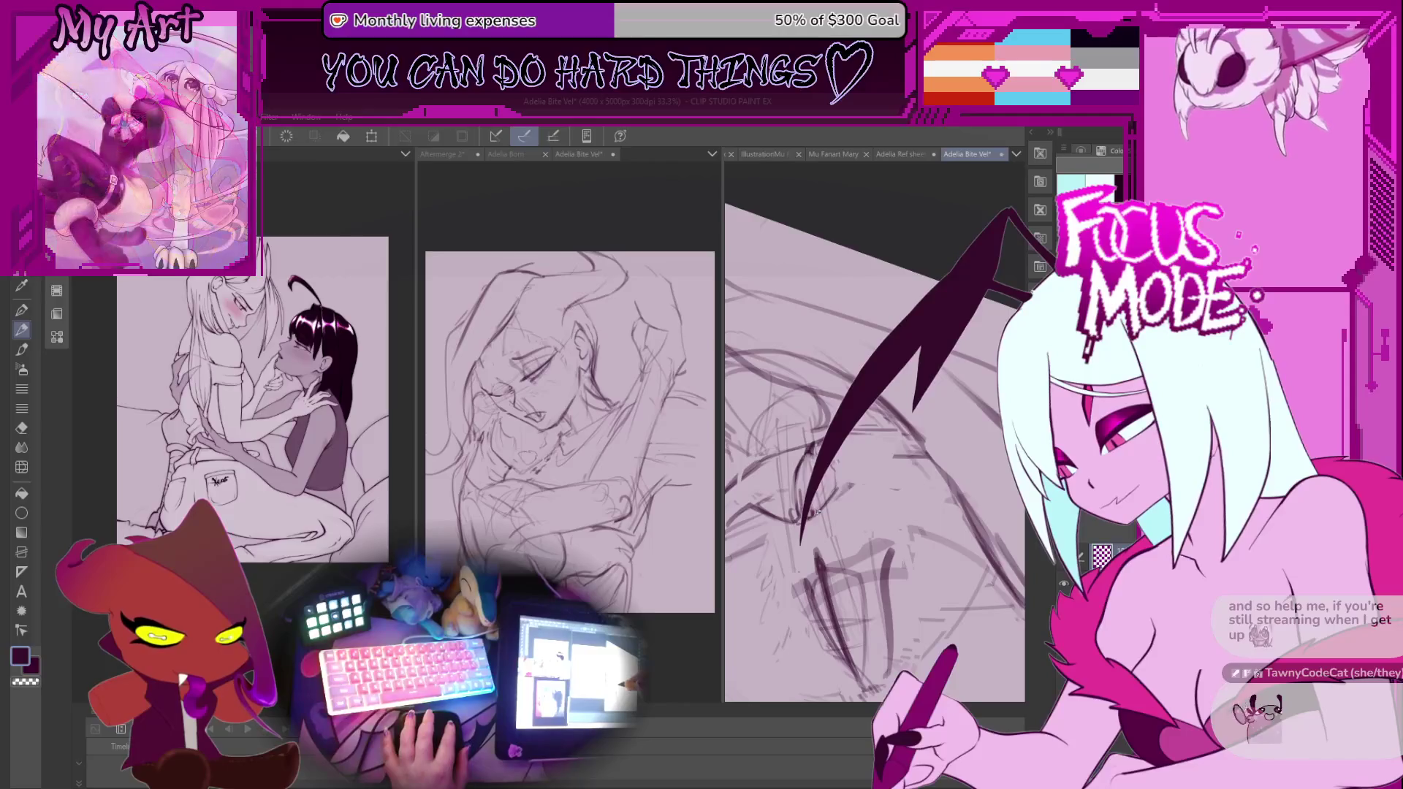
pyautogui.hotkey('ctrl', '+')
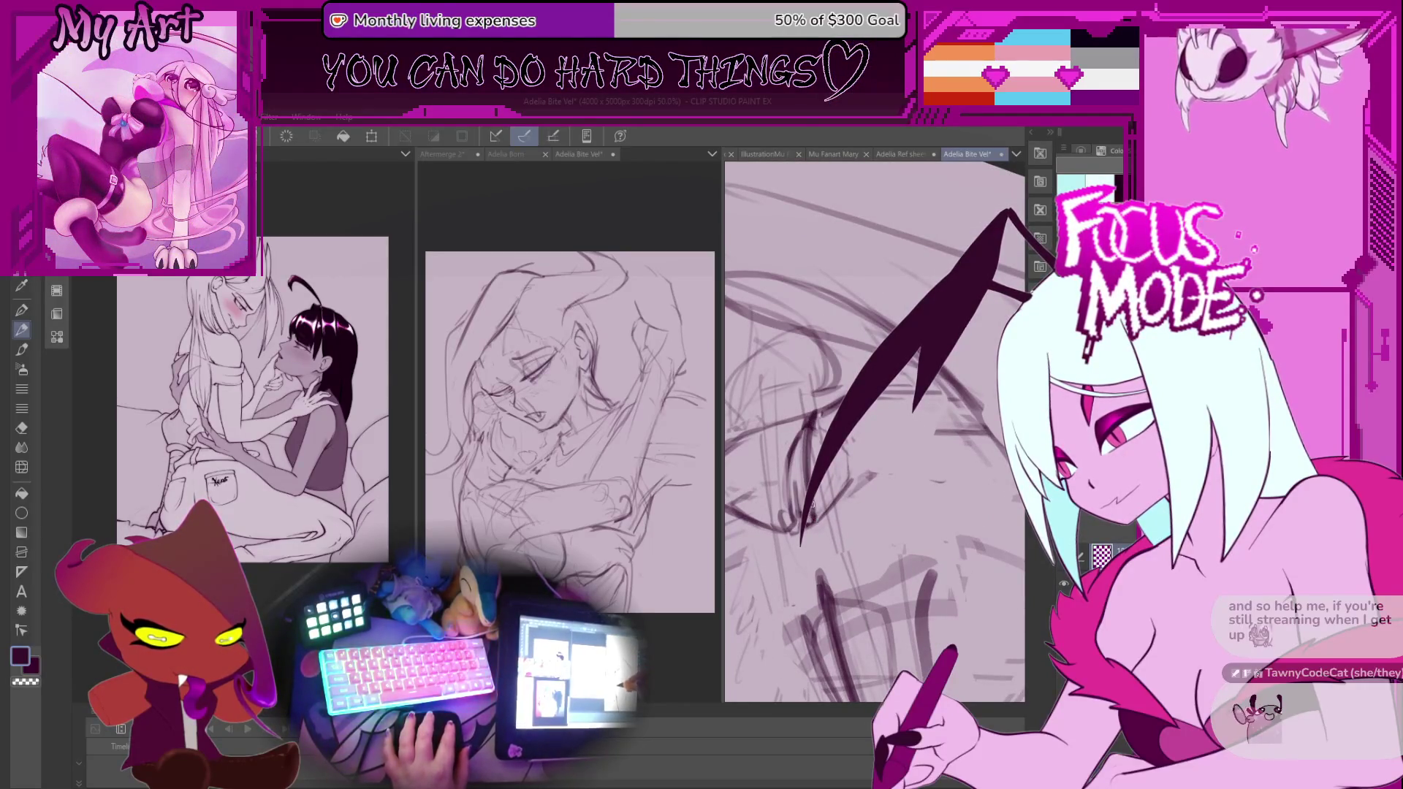
pyautogui.moveTo(808, 415); pyautogui.dragTo(815, 431)
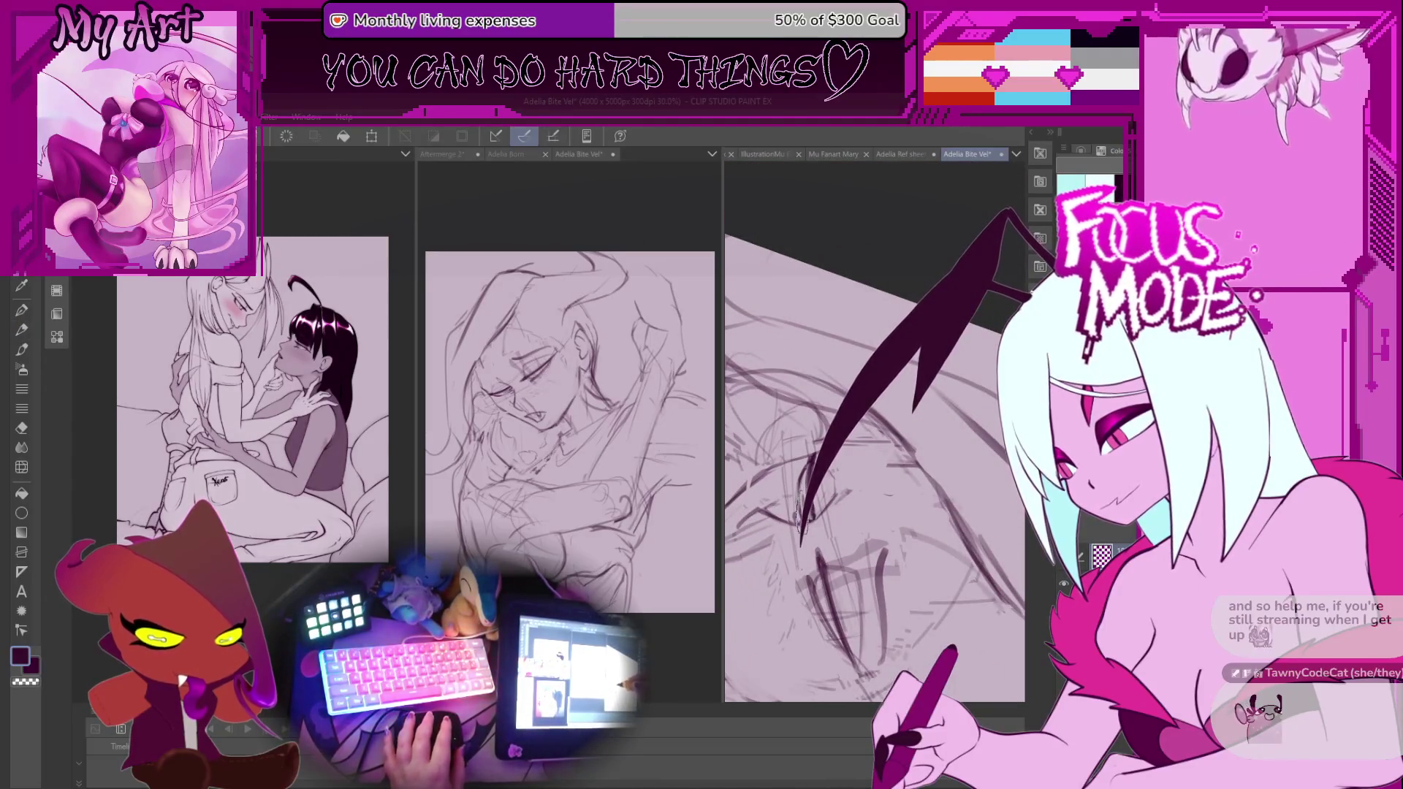
pyautogui.moveTo(888, 494)
pyautogui.mouseDown()
pyautogui.moveTo(862, 446)
pyautogui.moveTo(835, 563)
pyautogui.mouseUp()
pyautogui.press('p')
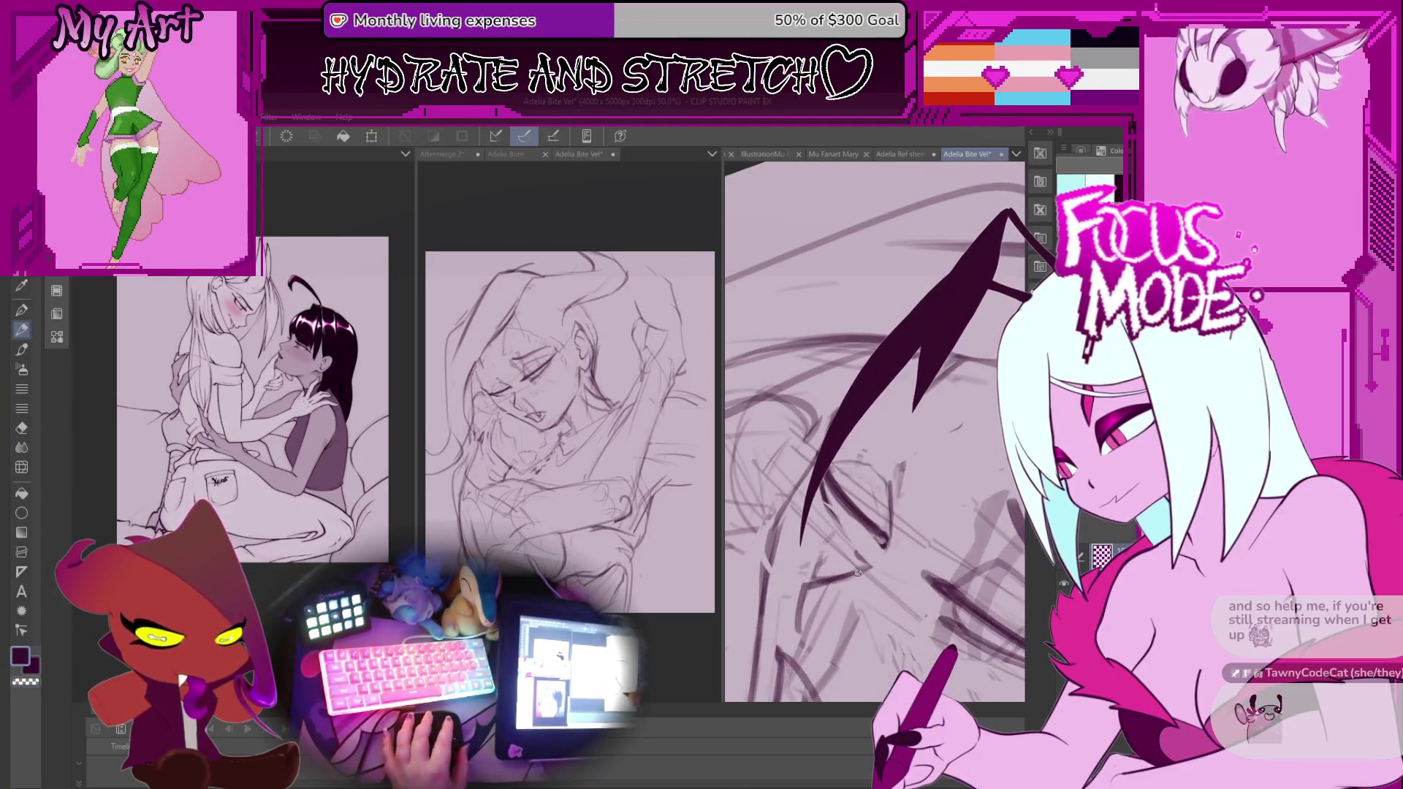
pyautogui.moveTo(893, 501)
pyautogui.mouseDown()
pyautogui.moveTo(881, 537)
pyautogui.moveTo(877, 515)
pyautogui.mouseUp()
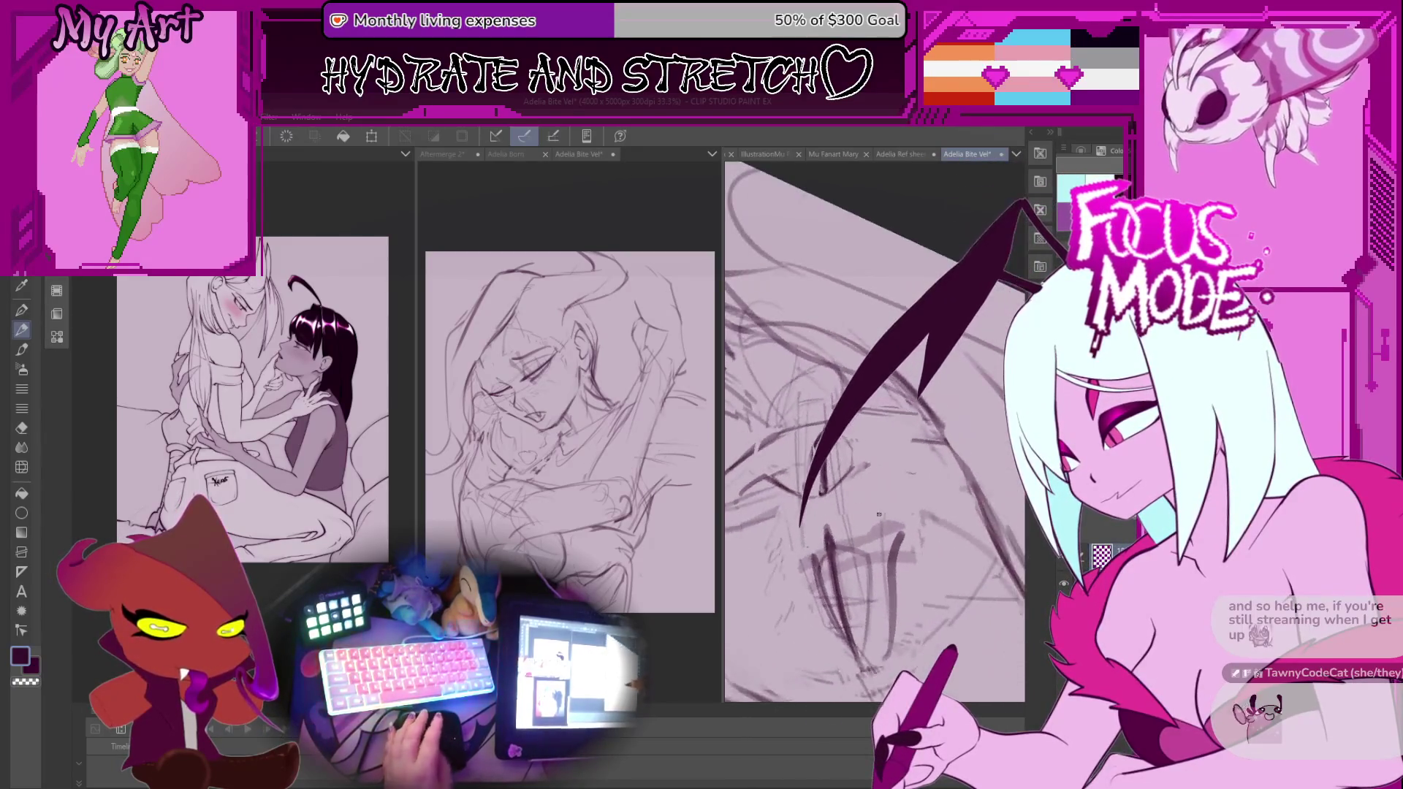
pyautogui.moveTo(813, 424); pyautogui.dragTo(821, 490)
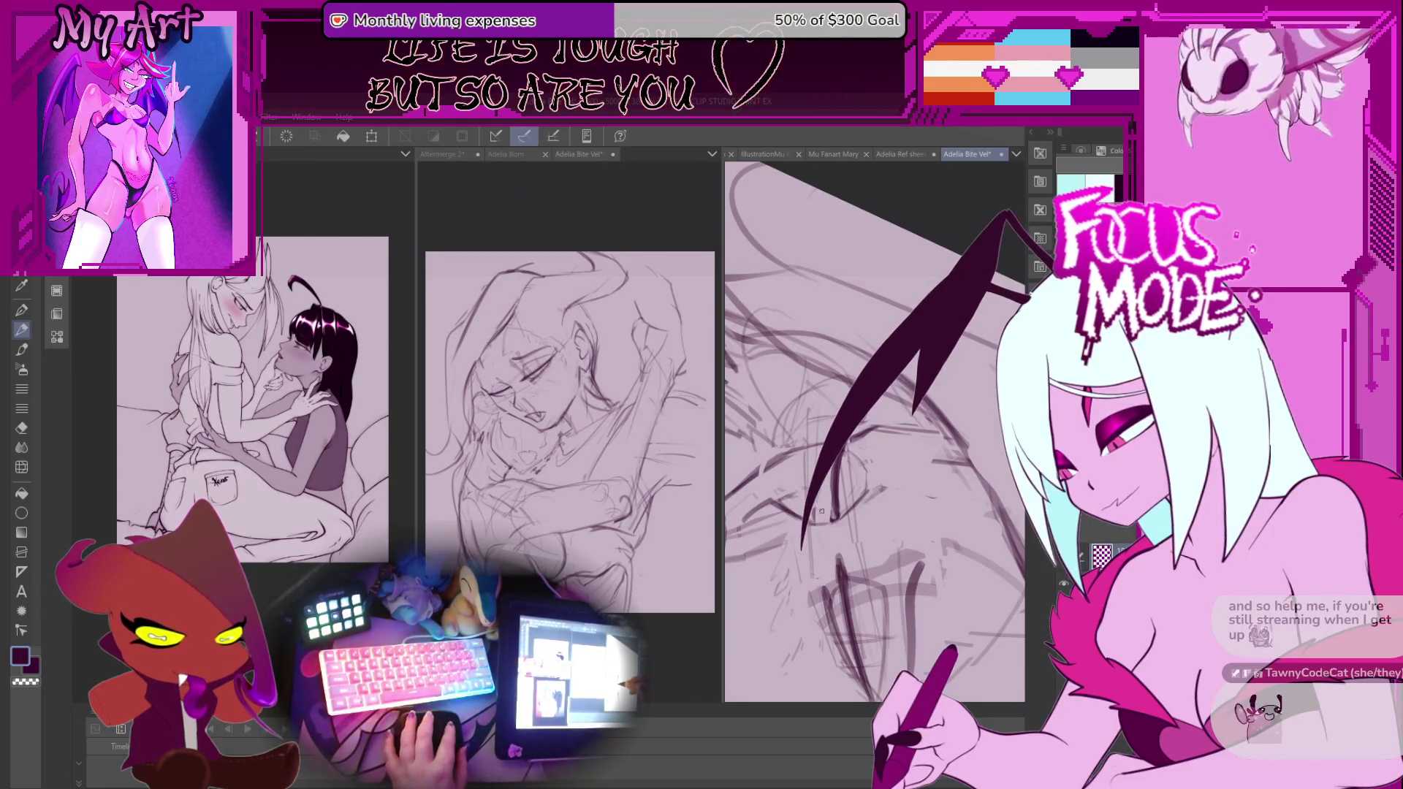
pyautogui.scroll(-5, 818, 496)
pyautogui.press('-')
pyautogui.press('-')
pyautogui.press('-')
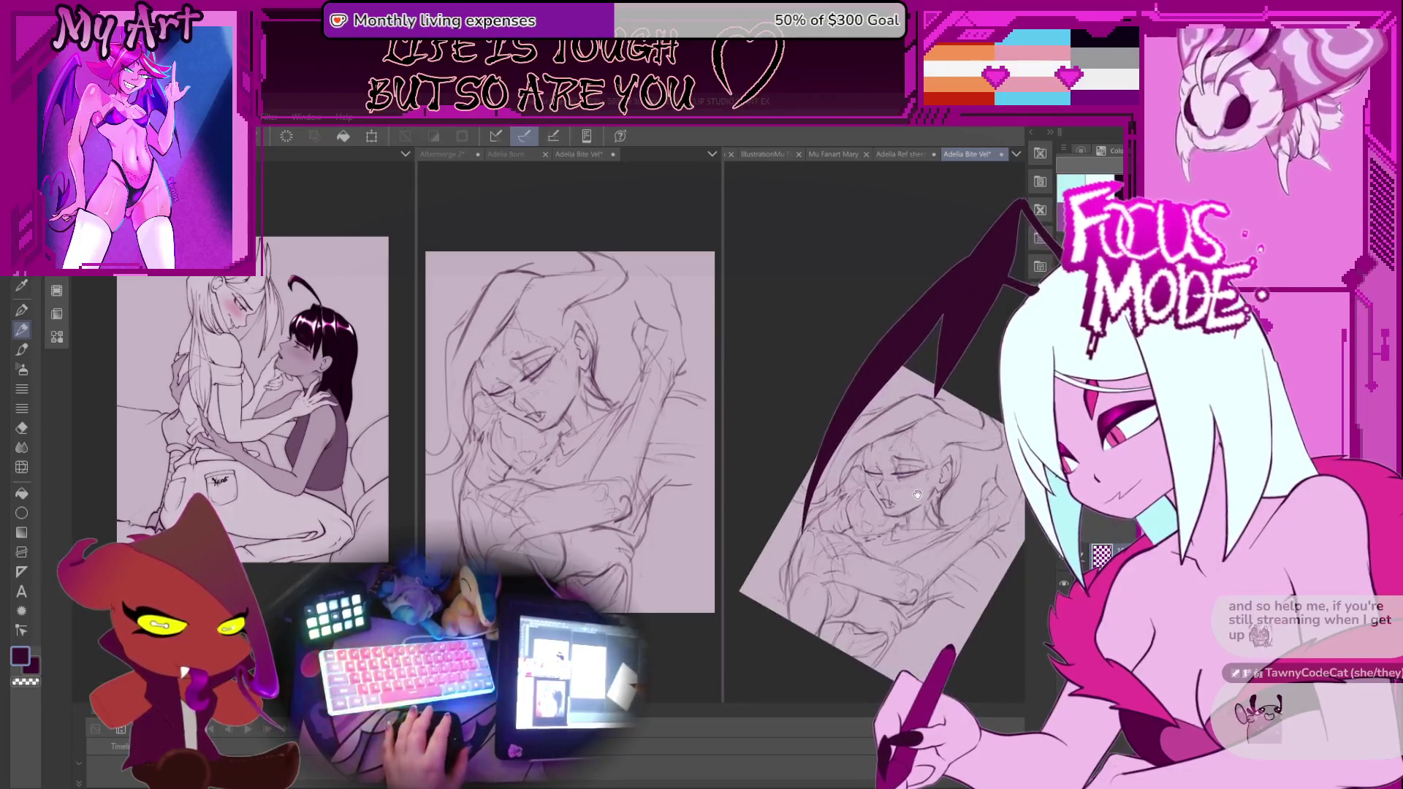
pyautogui.scroll(3, 924, 483)
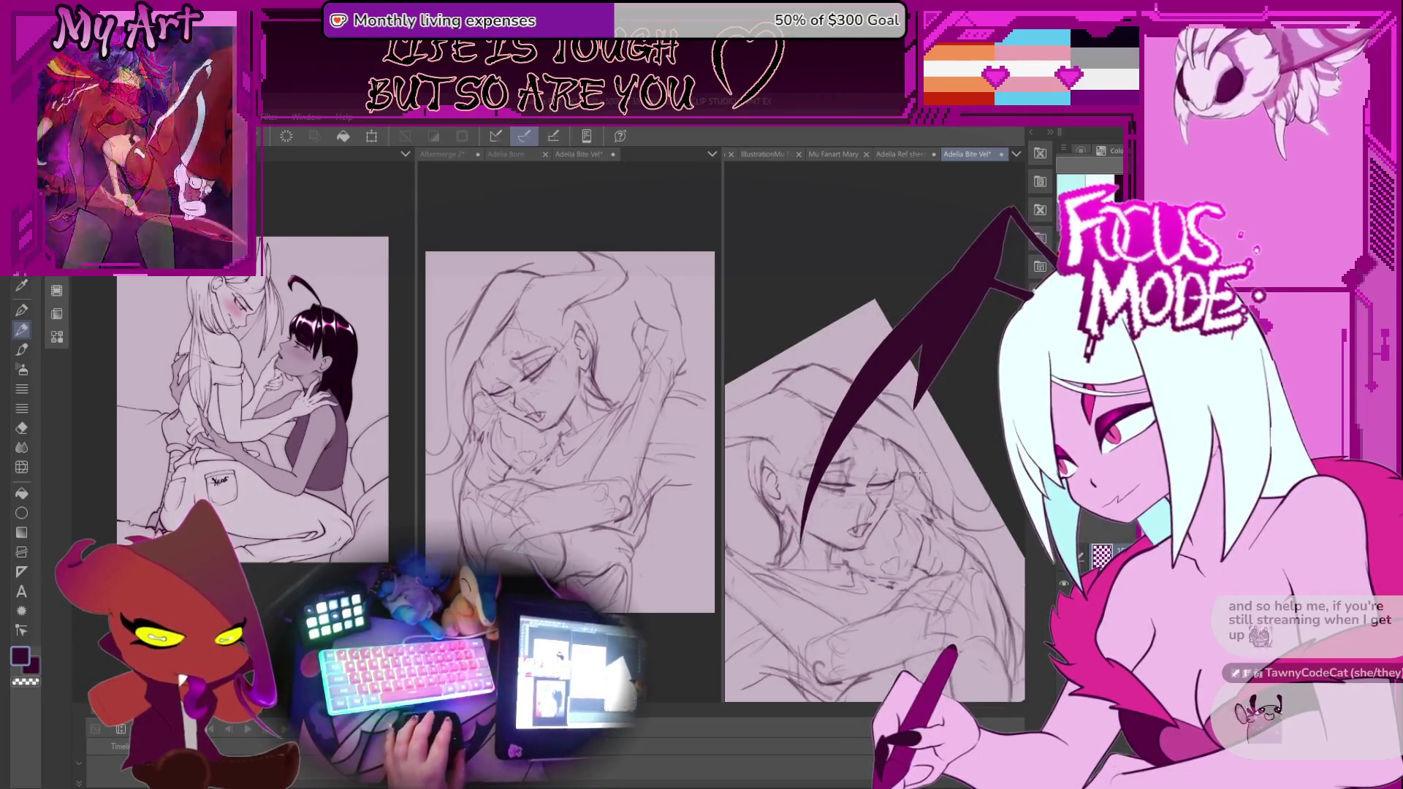
pyautogui.press('-')
pyautogui.press('-')
pyautogui.press('-')
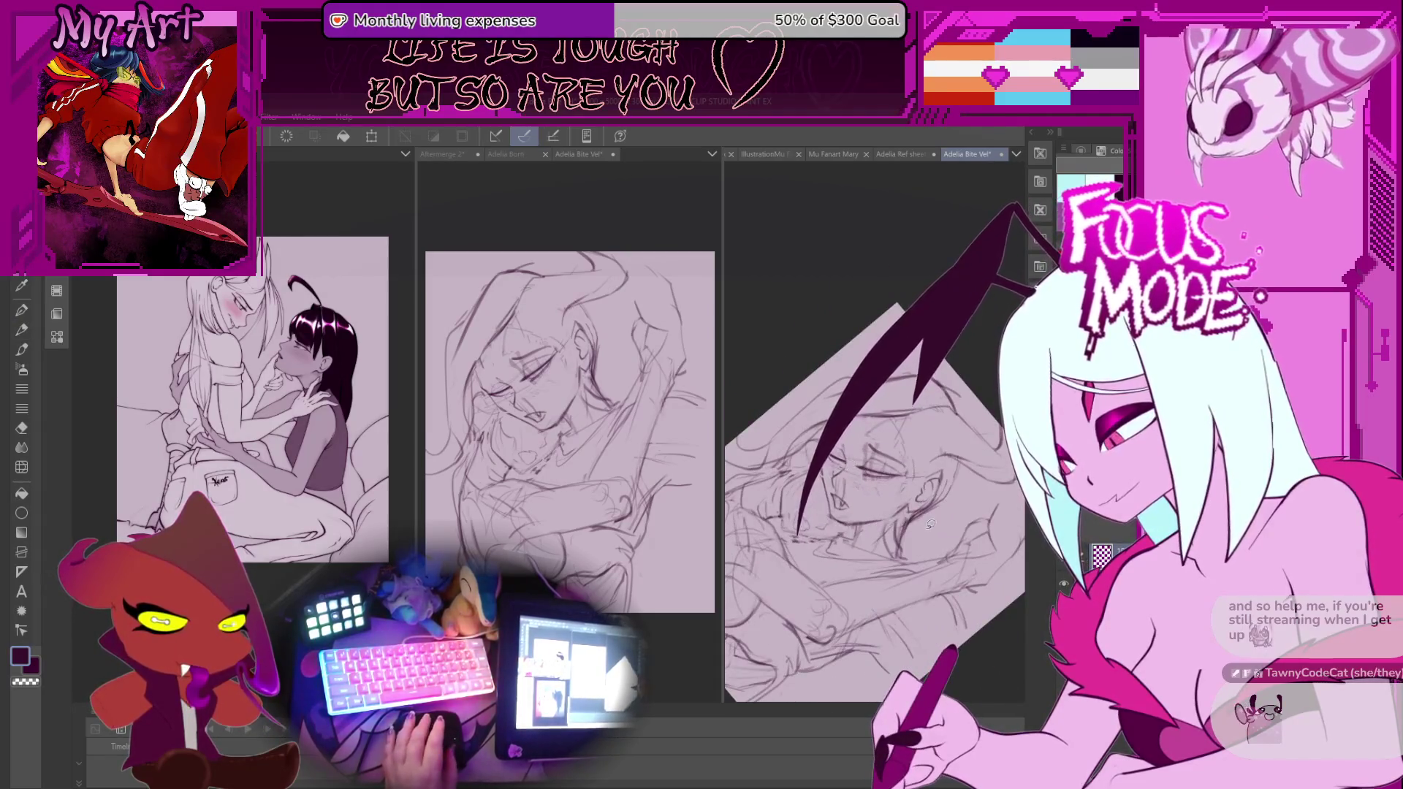
pyautogui.press('-')
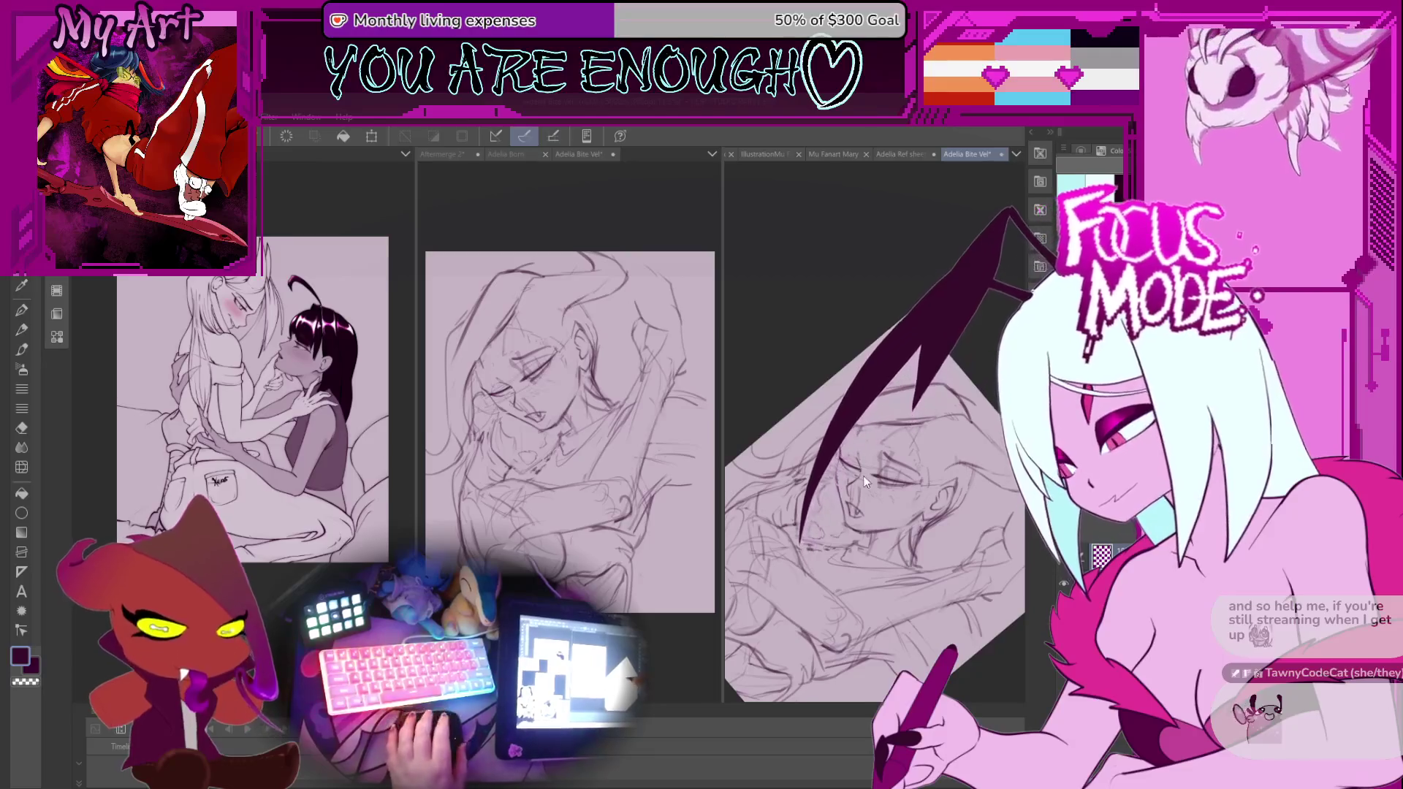
pyautogui.press('-')
pyautogui.press('-')
pyautogui.press('-')
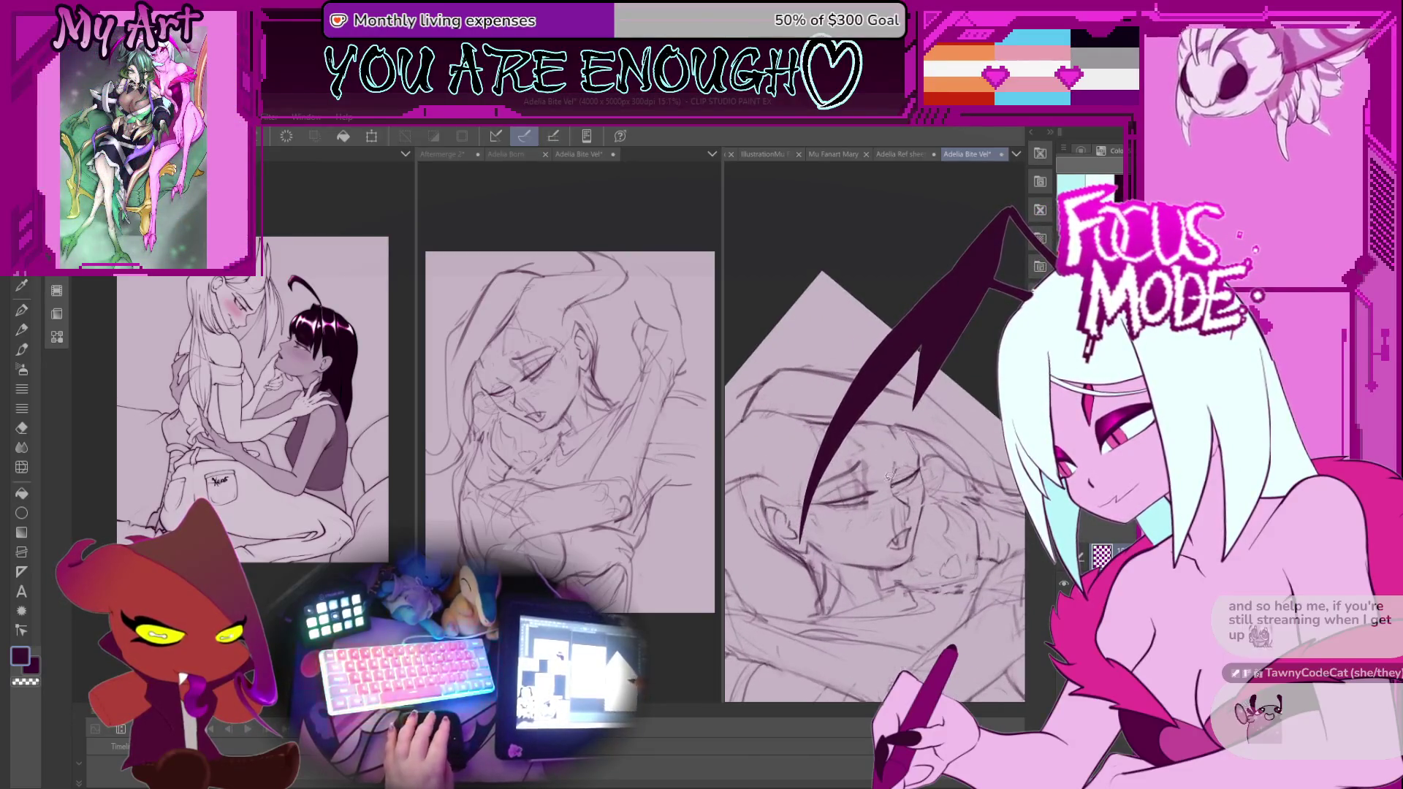
pyautogui.scroll(4, 888, 414)
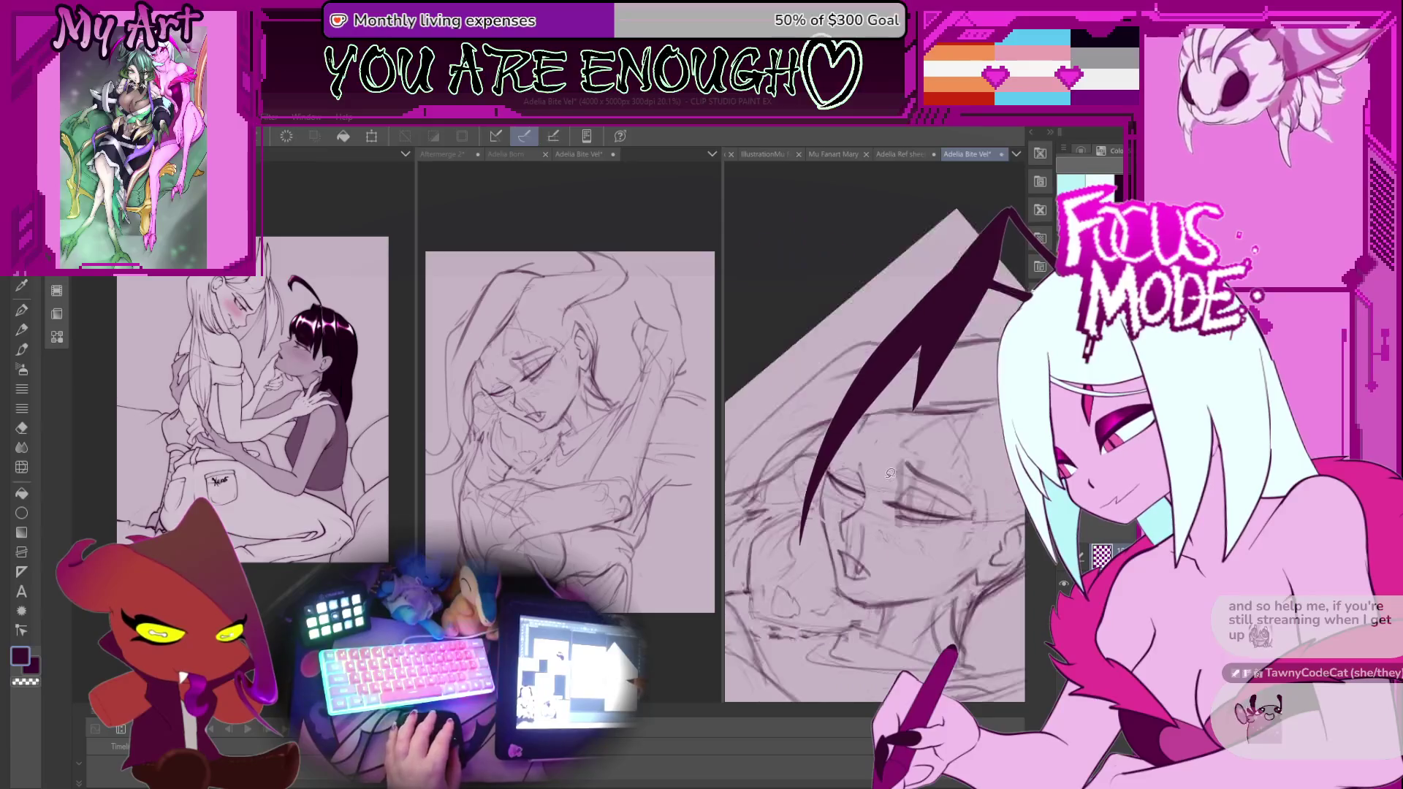
pyautogui.press('-')
pyautogui.press('-')
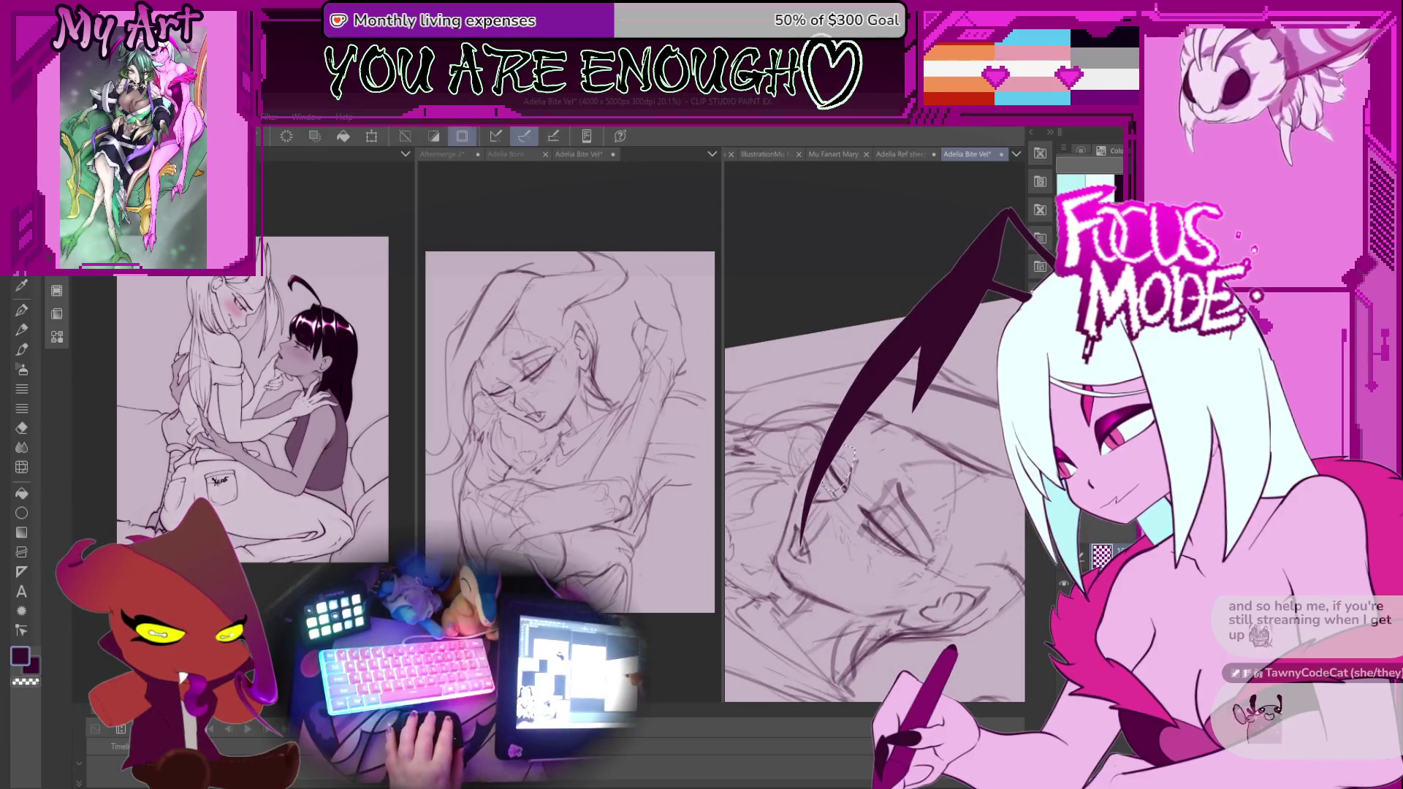
# Lasso a small area near the eye, then clear the selection and return to the pen.
pyautogui.moveTo(826, 488)
pyautogui.mouseDown()
pyautogui.moveTo(838, 494)
pyautogui.moveTo(862, 462)
pyautogui.mouseUp()
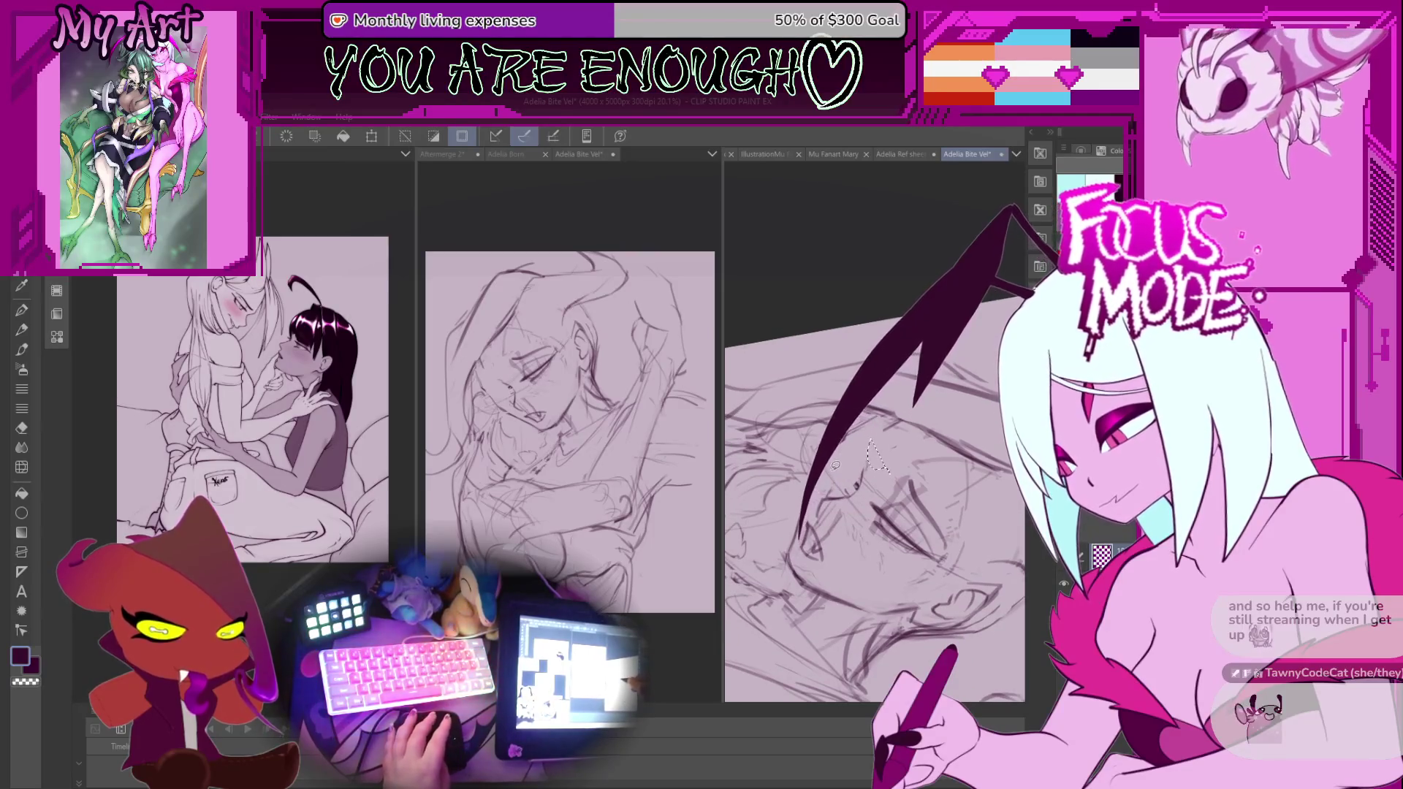
pyautogui.scroll(2, 865, 441)
pyautogui.hotkey('ctrl', 'd')
pyautogui.press('p')
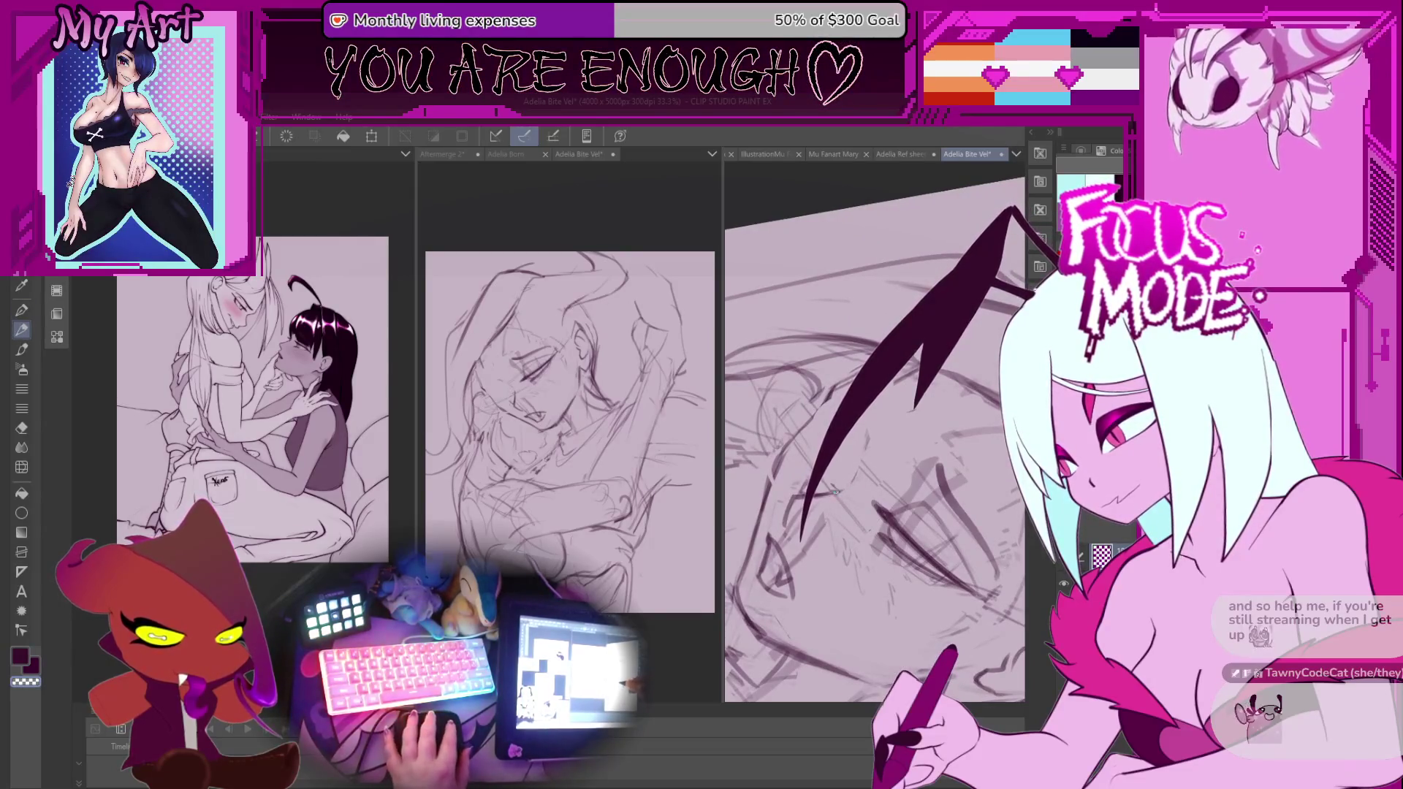
pyautogui.moveTo(847, 484)
pyautogui.mouseDown()
pyautogui.moveTo(851, 514)
pyautogui.moveTo(805, 415)
pyautogui.mouseUp()
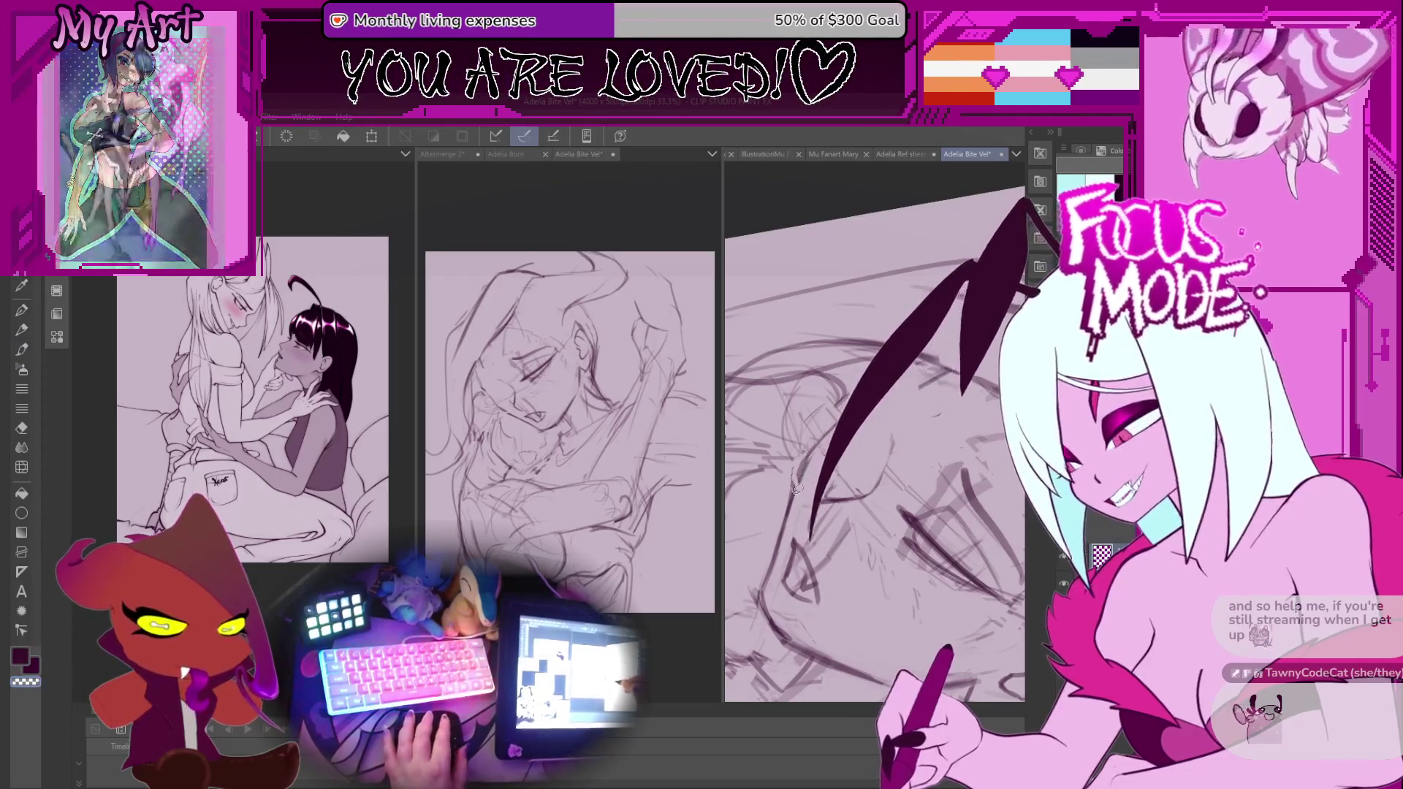
pyautogui.press('p')
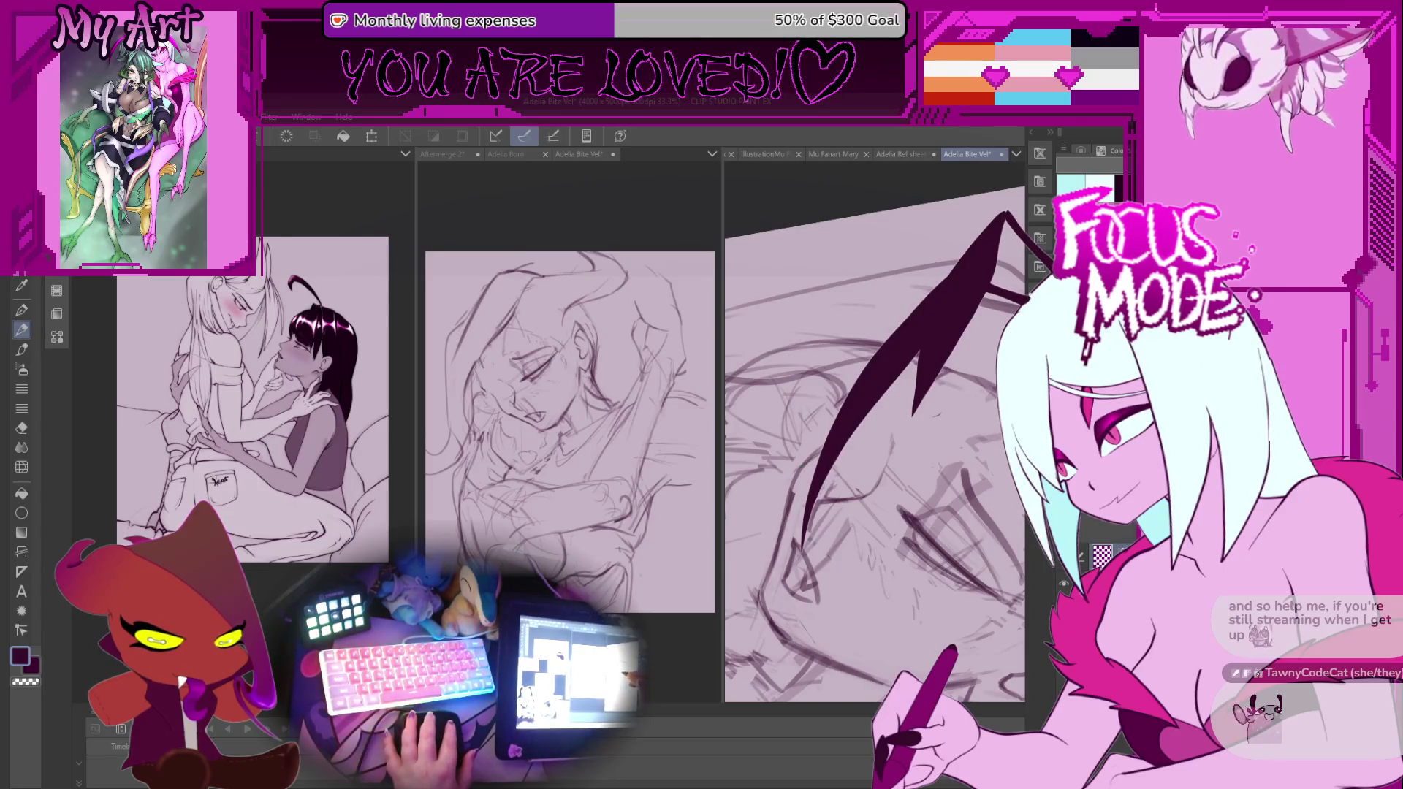
pyautogui.press('-')
pyautogui.press('-')
pyautogui.press('-')
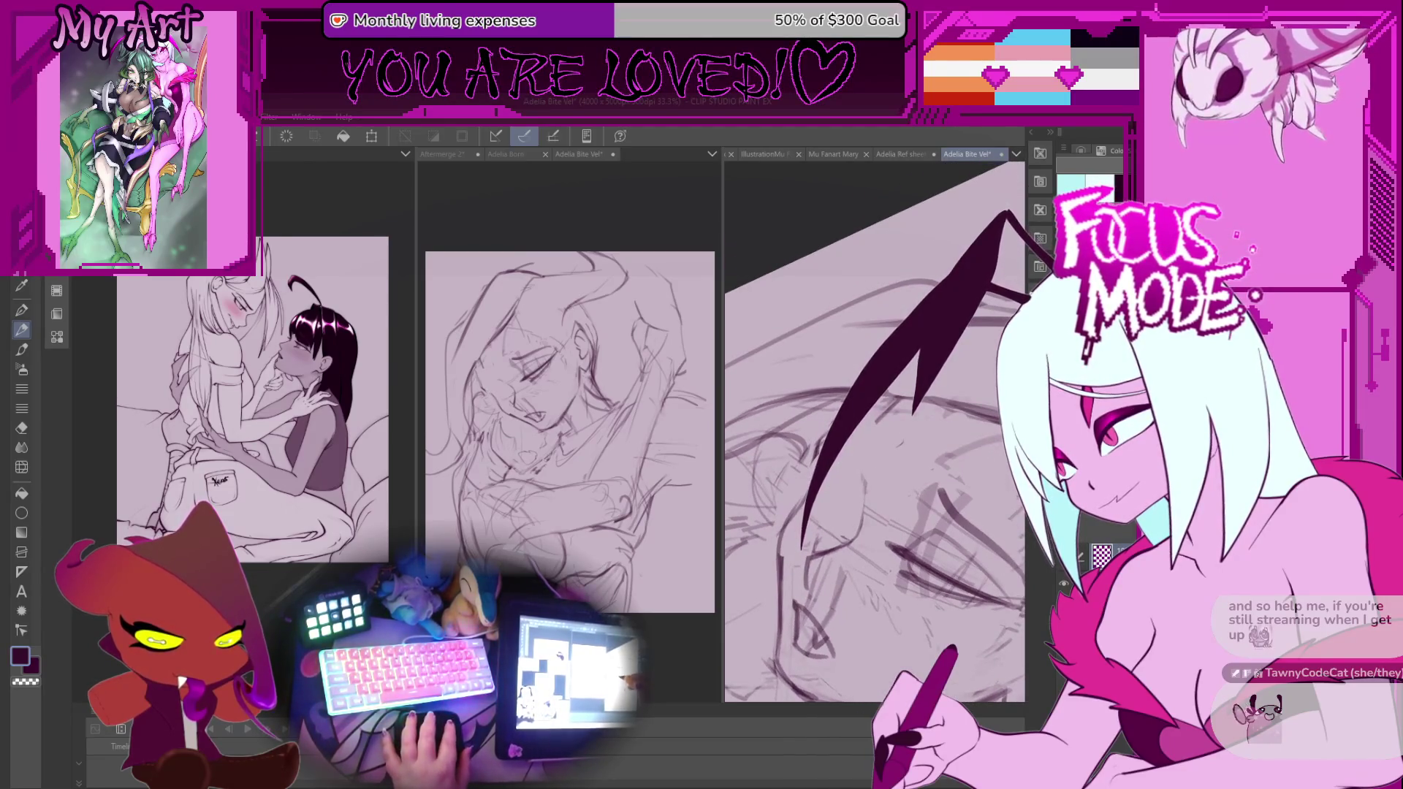
pyautogui.press('^')
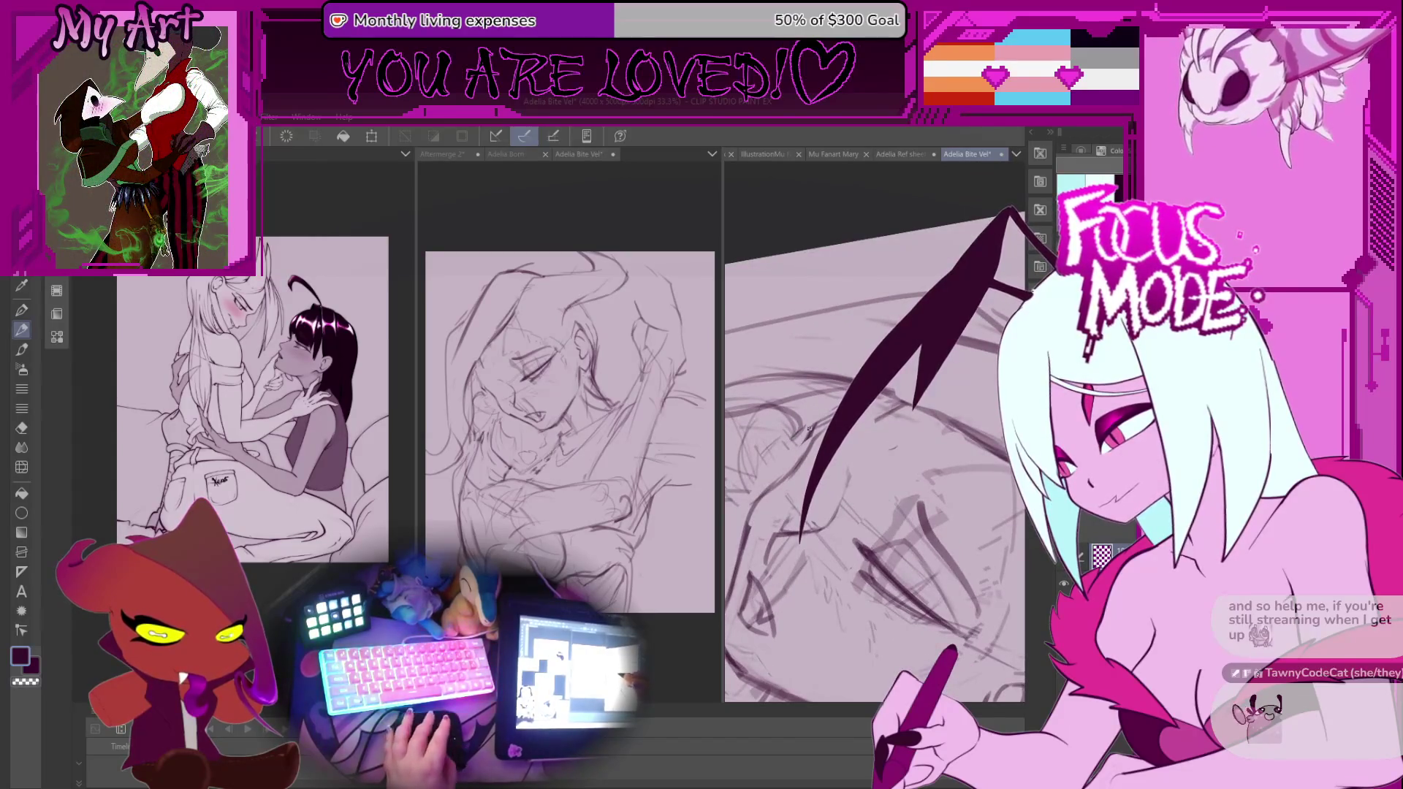
pyautogui.hotkey('ctrl', 'd')
pyautogui.press('p')
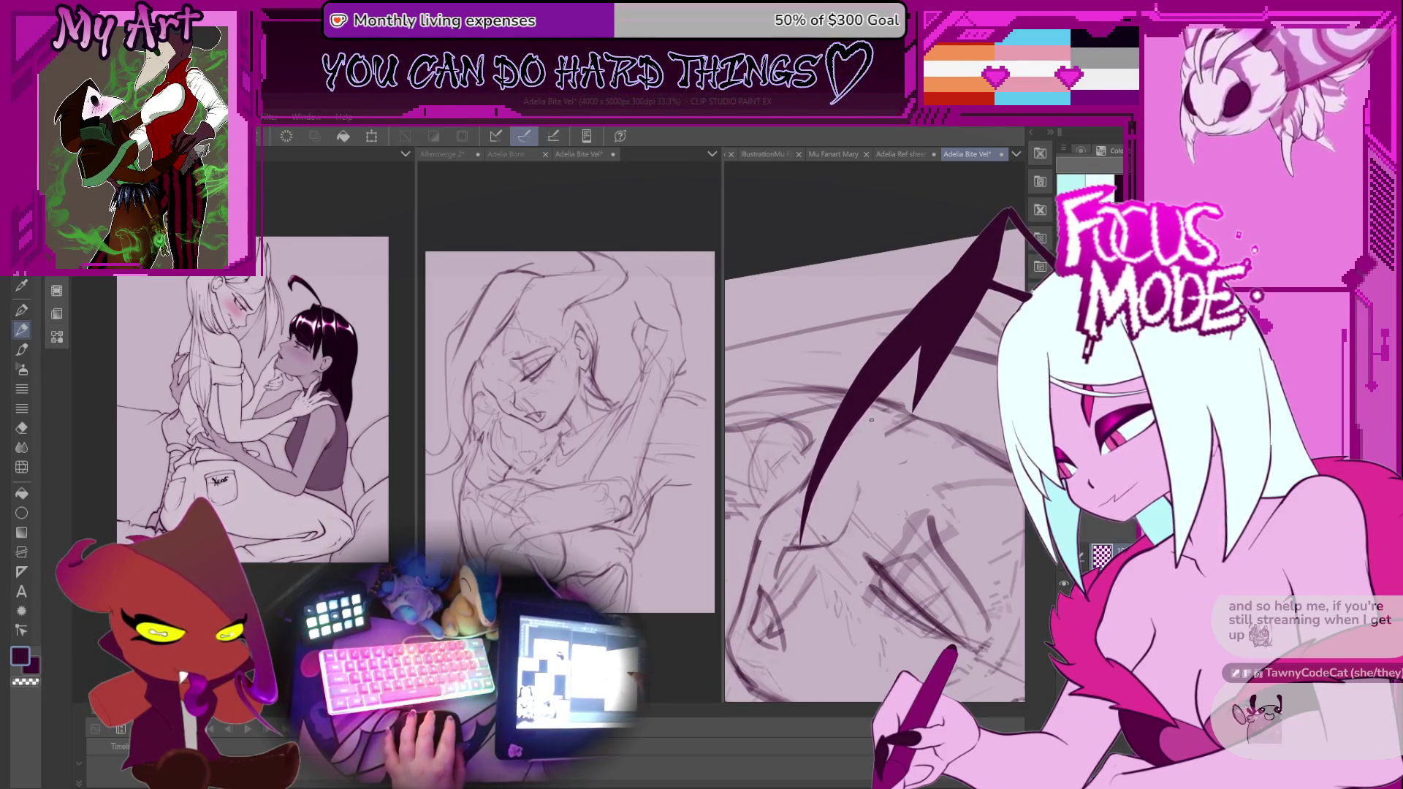
# Try a Liquify warp around the eye, undo it, then erase lines by the eye.
pyautogui.press('-')
pyautogui.press('-')
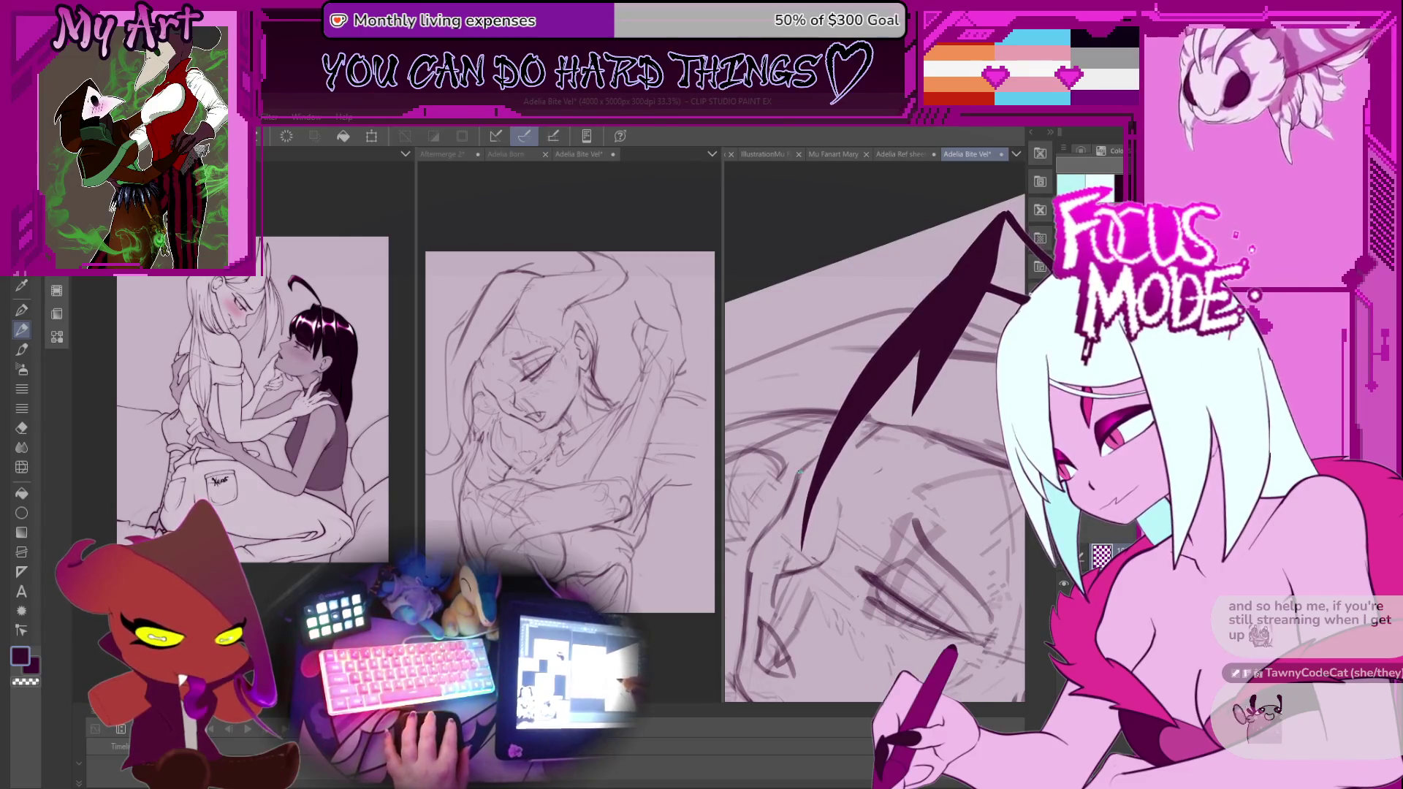
pyautogui.moveTo(866, 553); pyautogui.dragTo(866, 553)
pyautogui.press('-')
pyautogui.press('-')
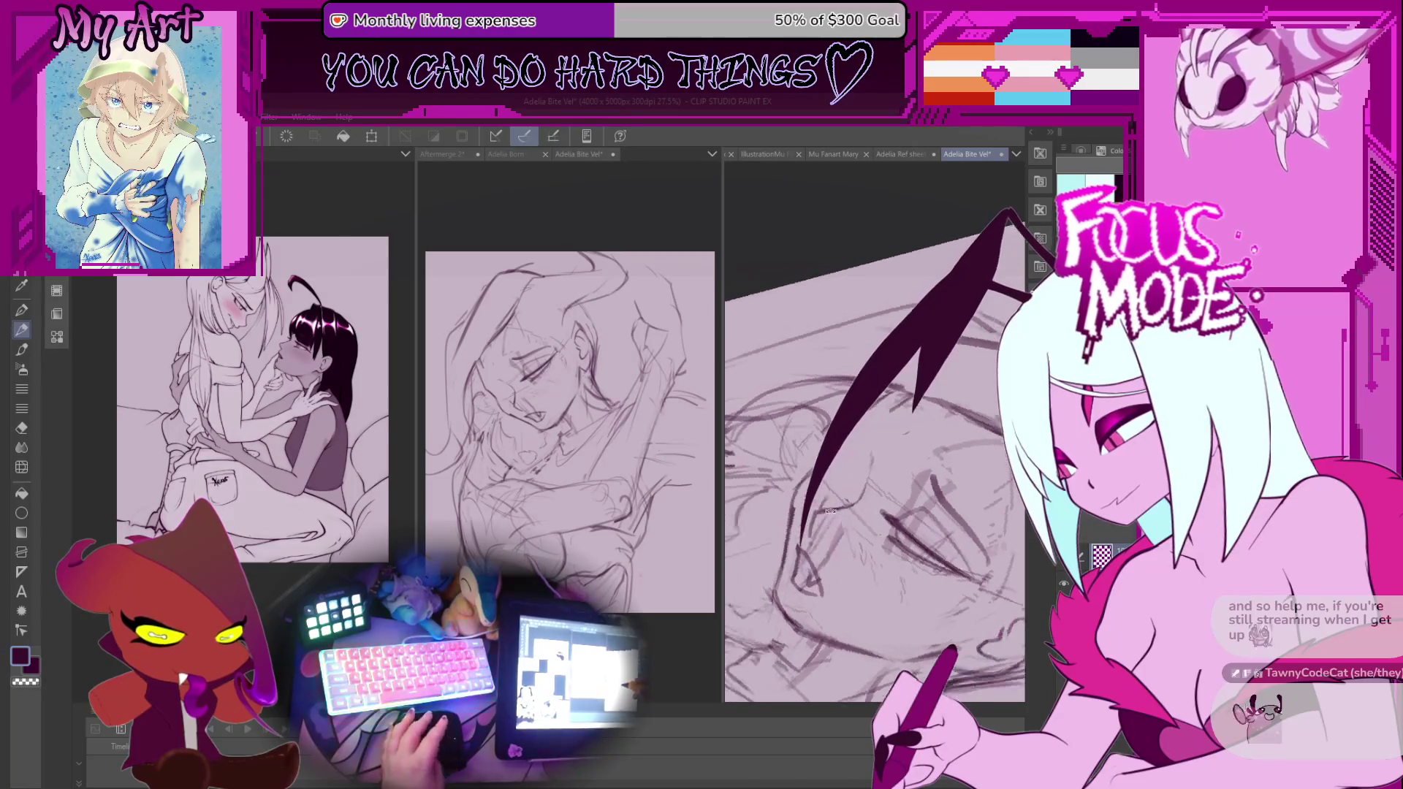
pyautogui.moveTo(838, 487); pyautogui.dragTo(884, 539)
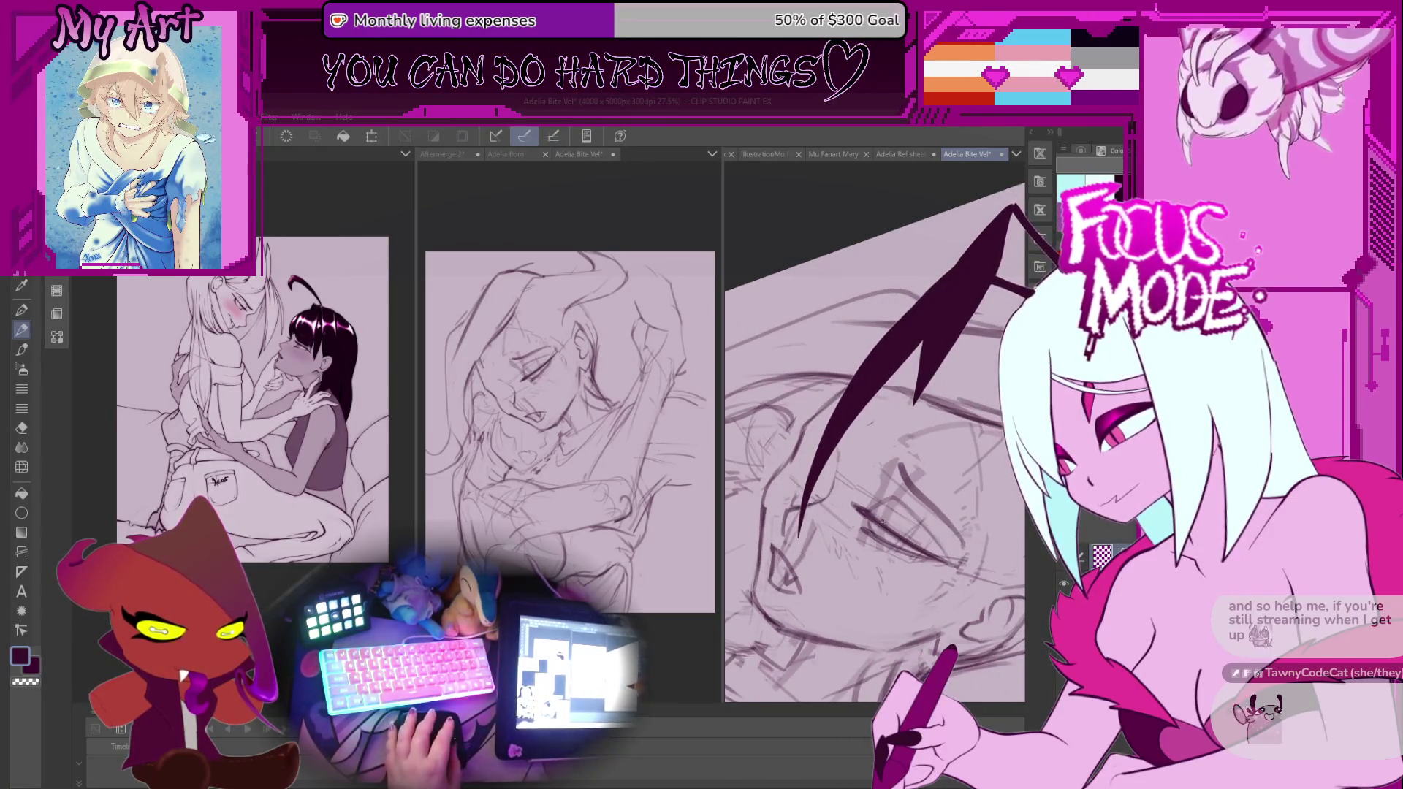
pyautogui.moveTo(799, 444); pyautogui.dragTo(851, 485)
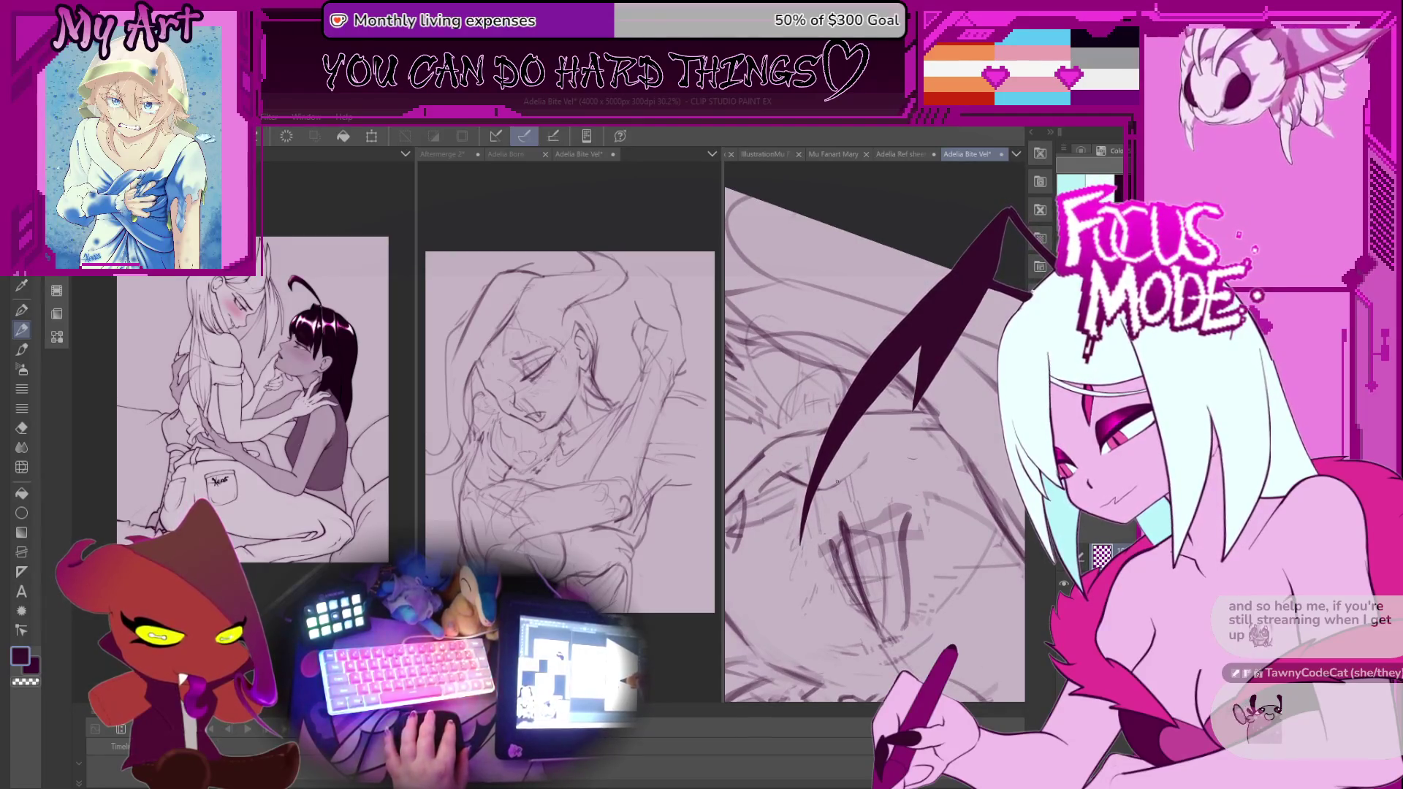
pyautogui.scroll(2, 832, 471)
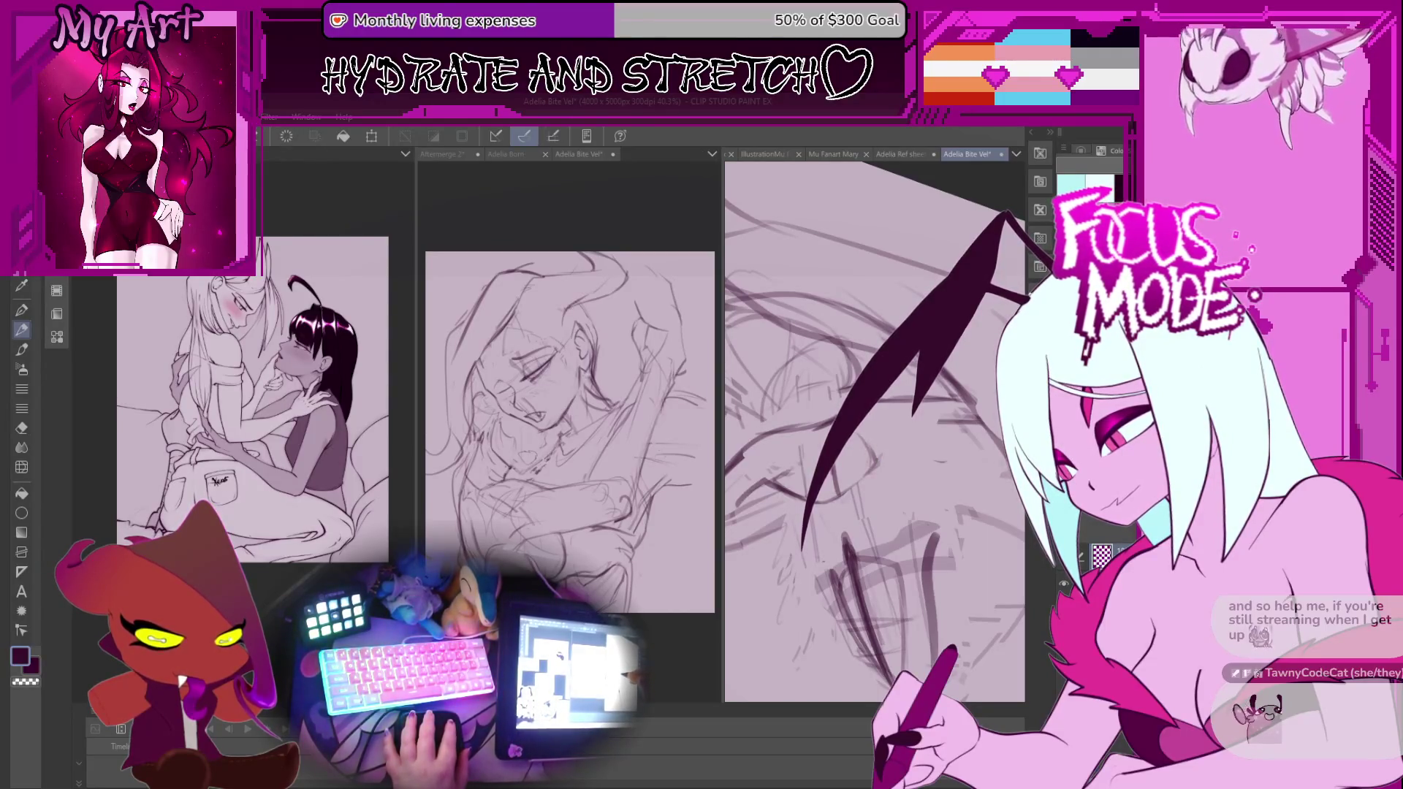
pyautogui.moveTo(868, 471); pyautogui.dragTo(820, 495)
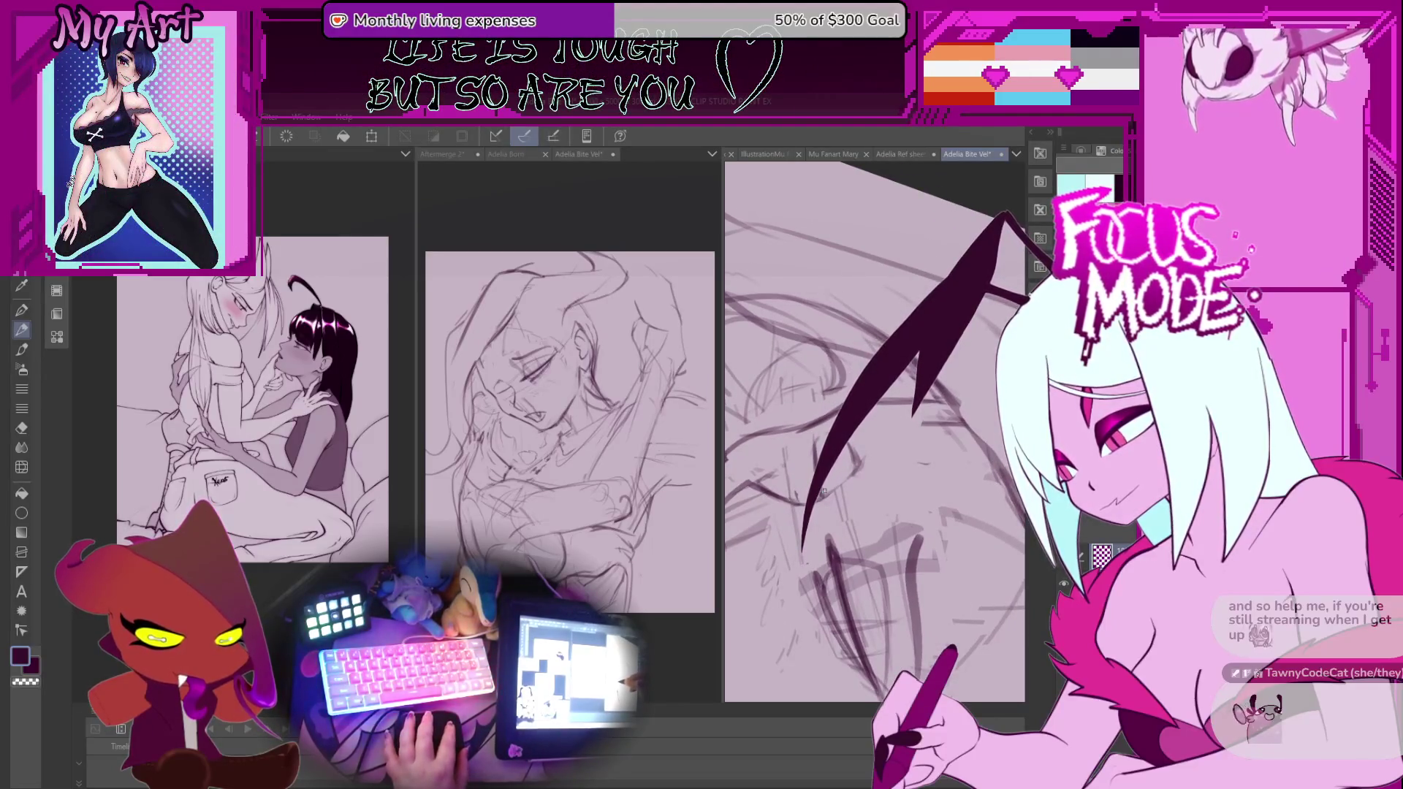
pyautogui.hotkey('ctrl', 'z')
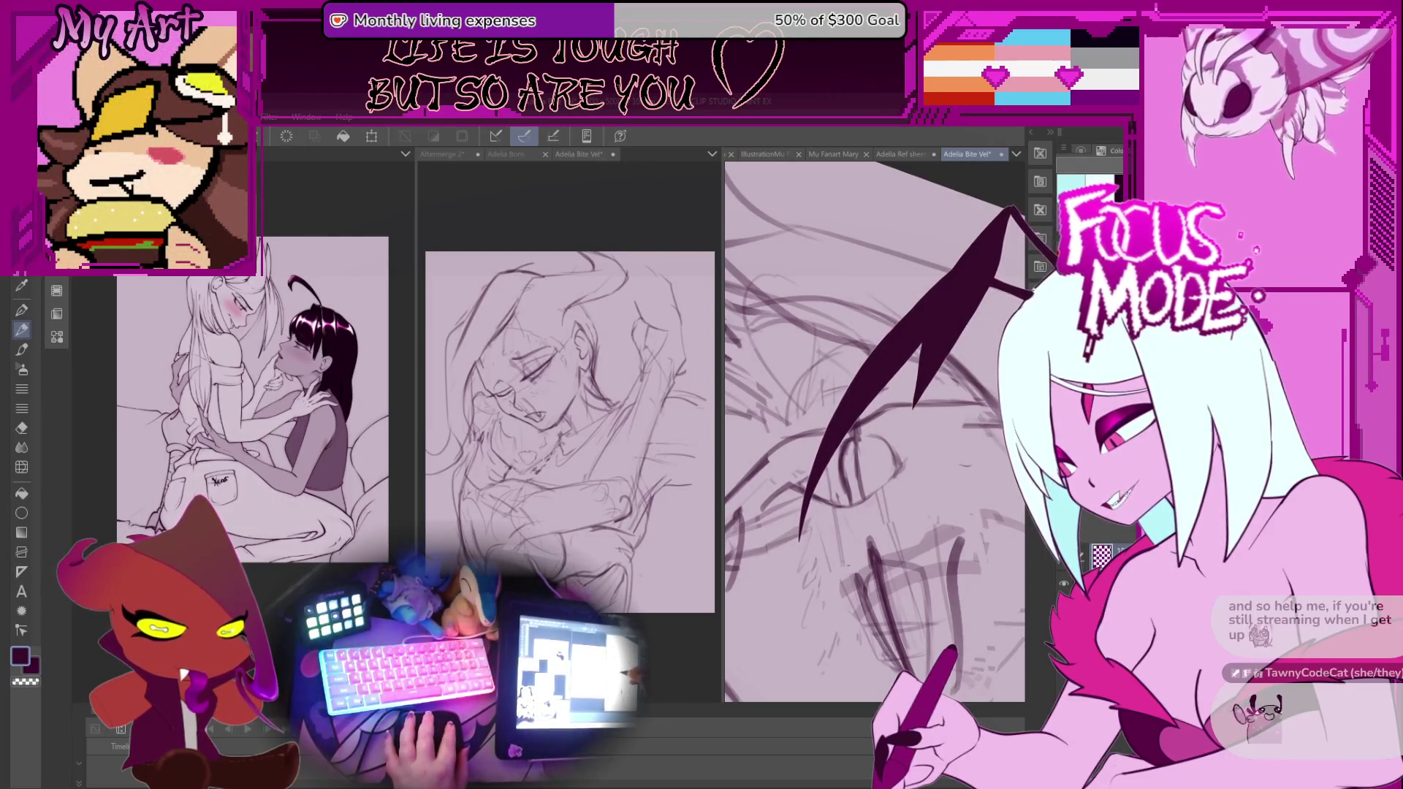
pyautogui.moveTo(850, 431); pyautogui.dragTo(860, 501)
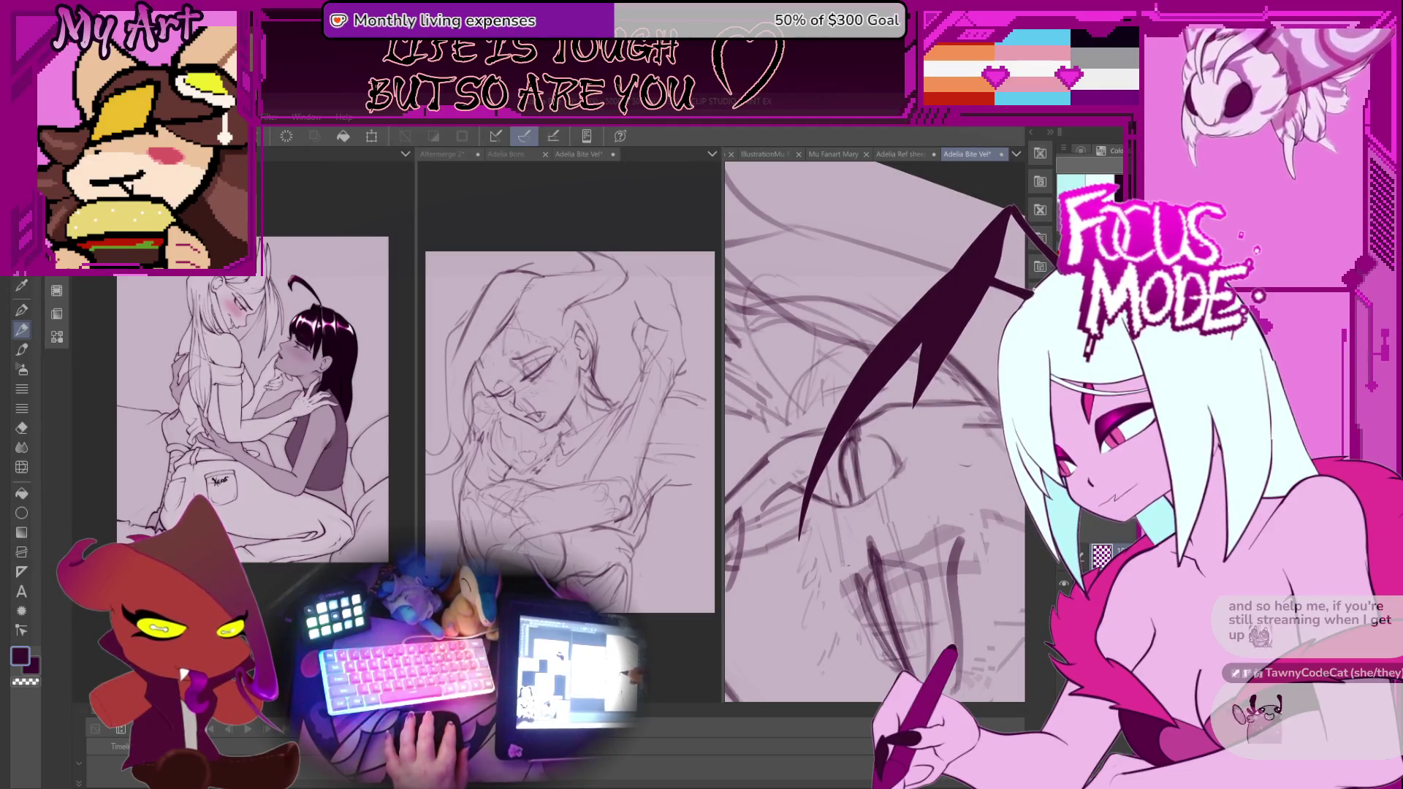
pyautogui.moveTo(850, 431); pyautogui.dragTo(857, 497)
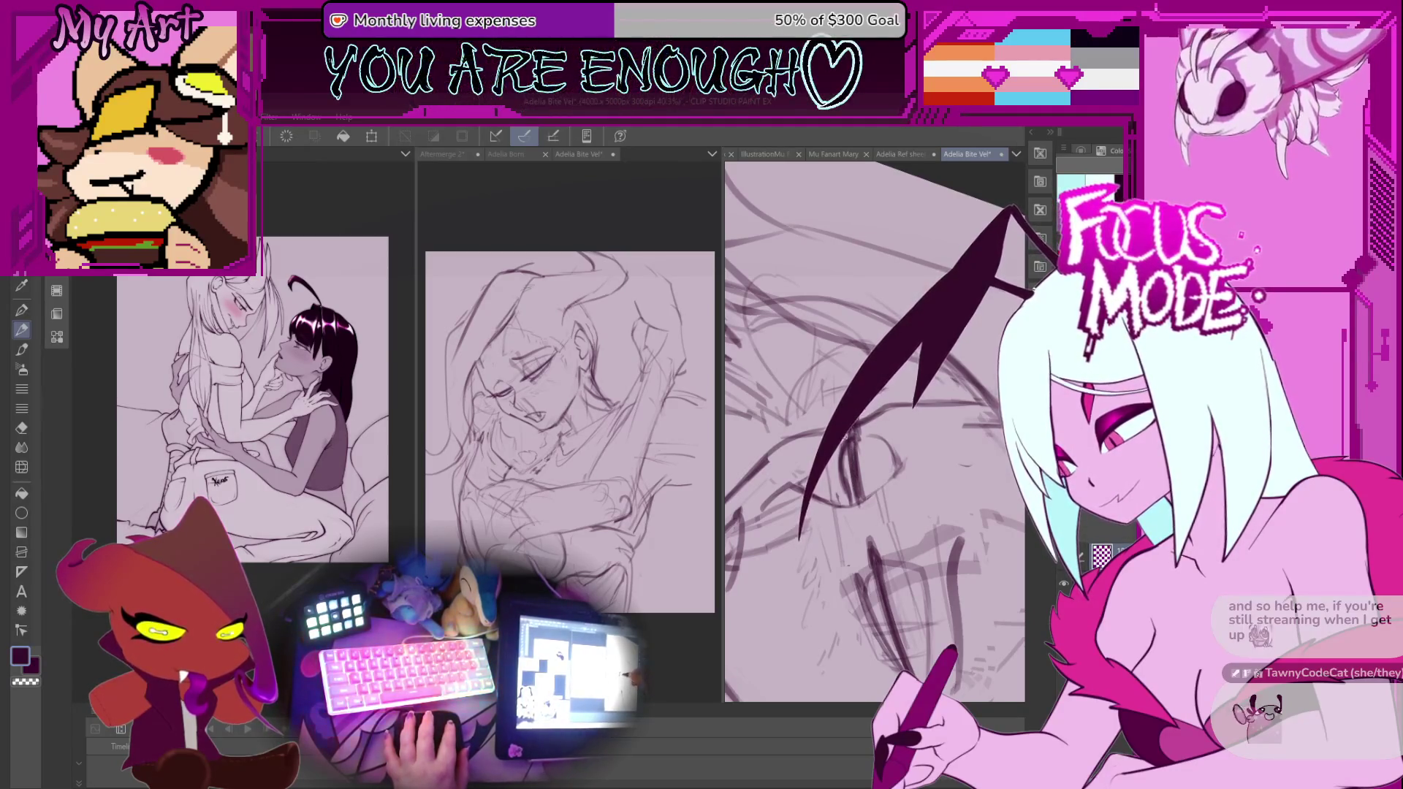
# Zoom in close on the closed eye and lasso a small area around it.
pyautogui.scroll(-2, 840, 401)
pyautogui.moveTo(834, 382); pyautogui.dragTo(860, 431)
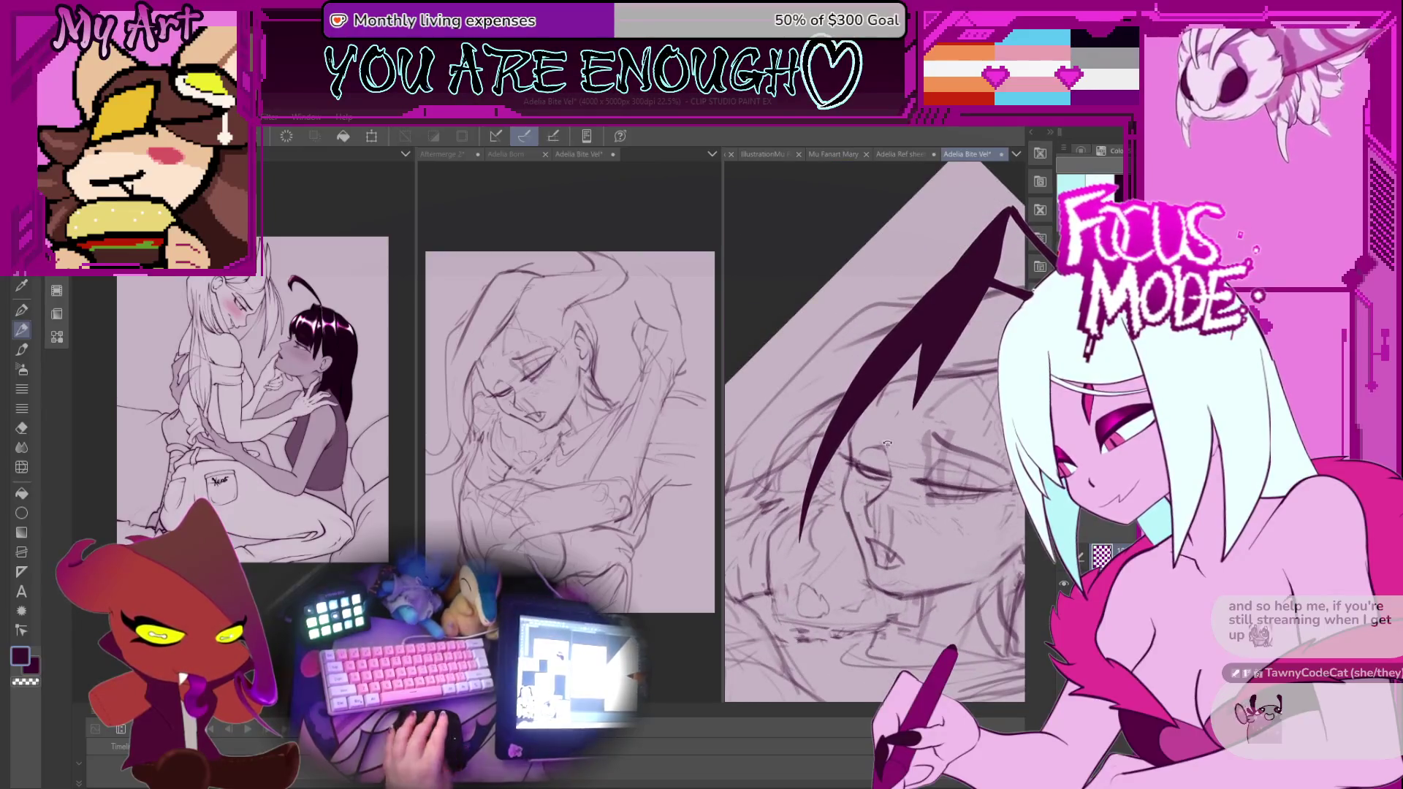
pyautogui.scroll(2, 861, 430)
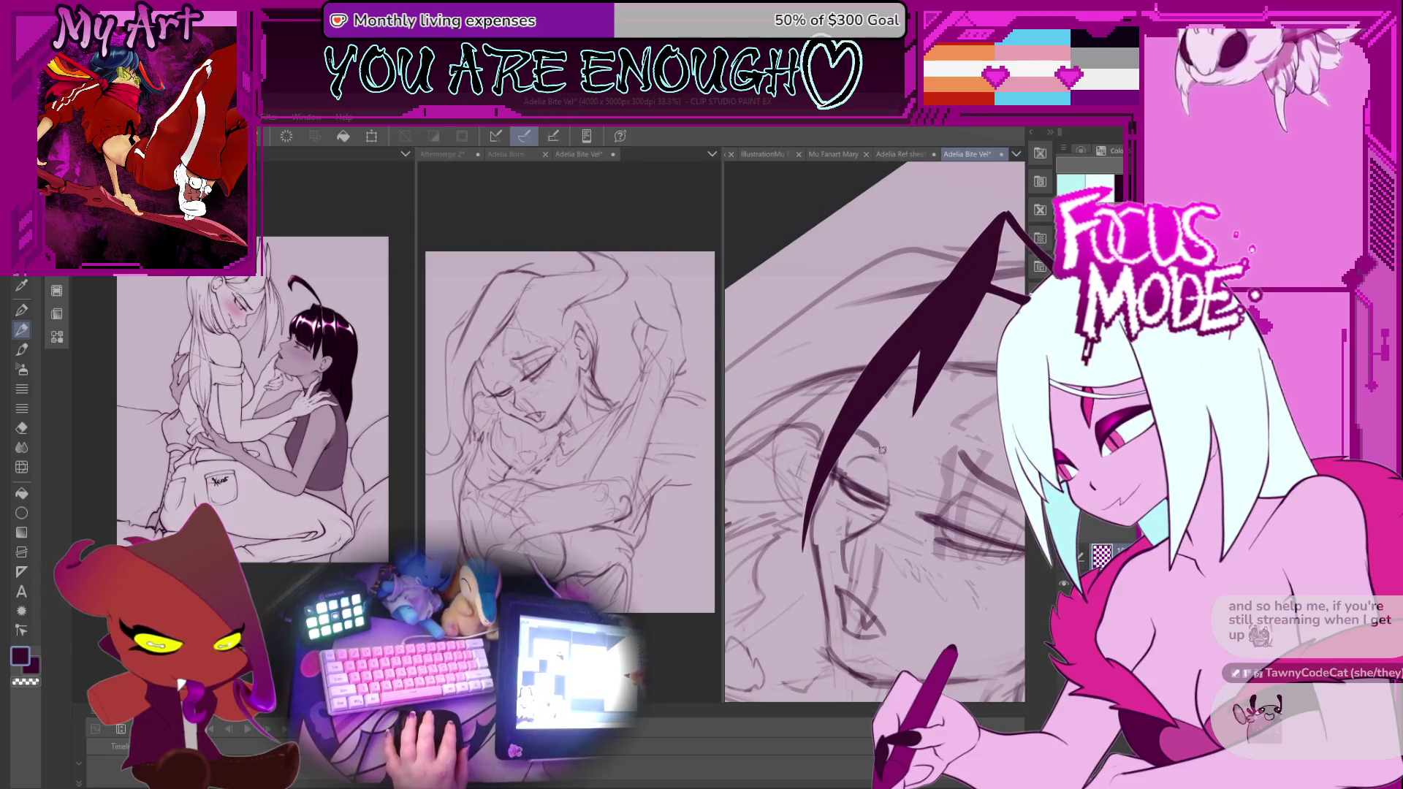
pyautogui.scroll(2, 902, 461)
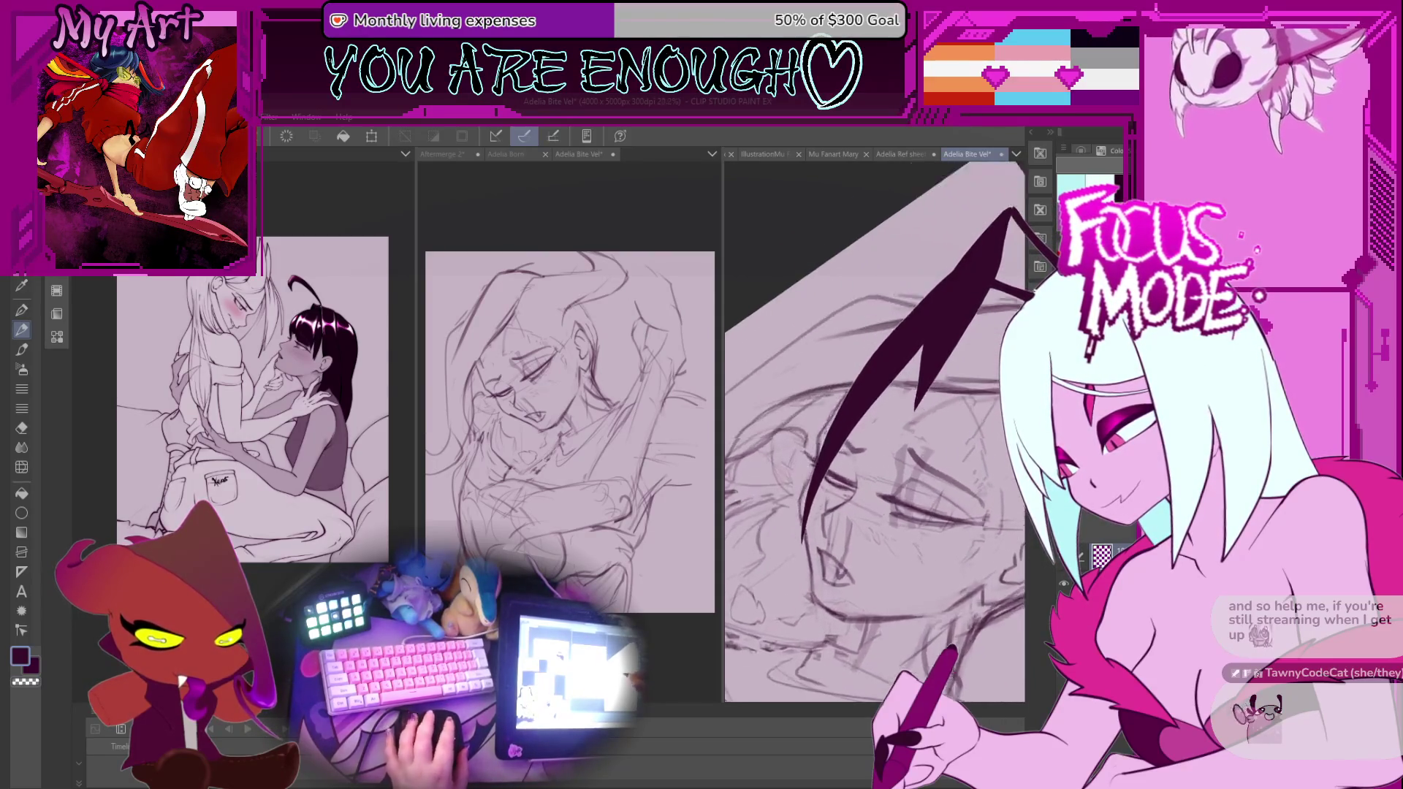
pyautogui.scroll(2, 867, 460)
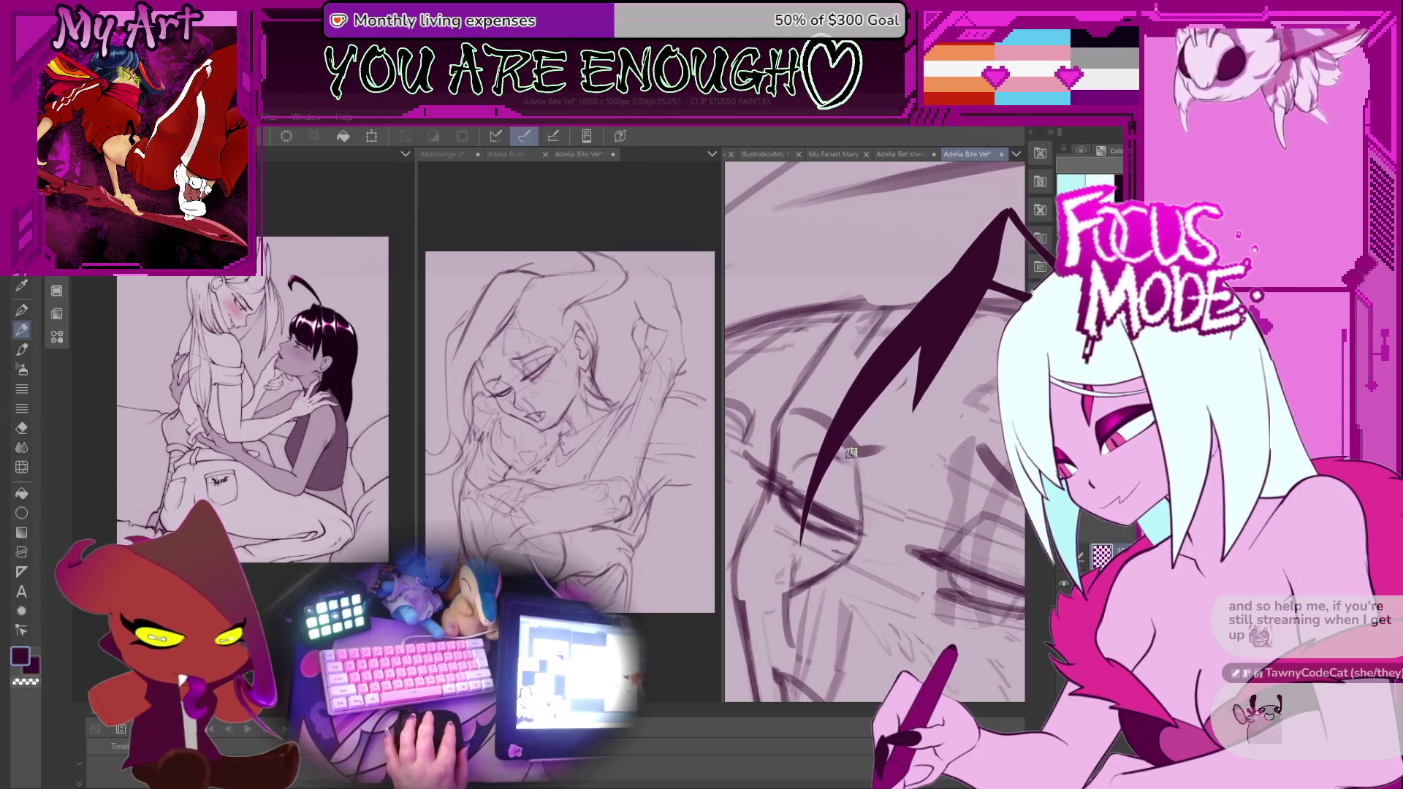
pyautogui.scroll(3, 843, 448)
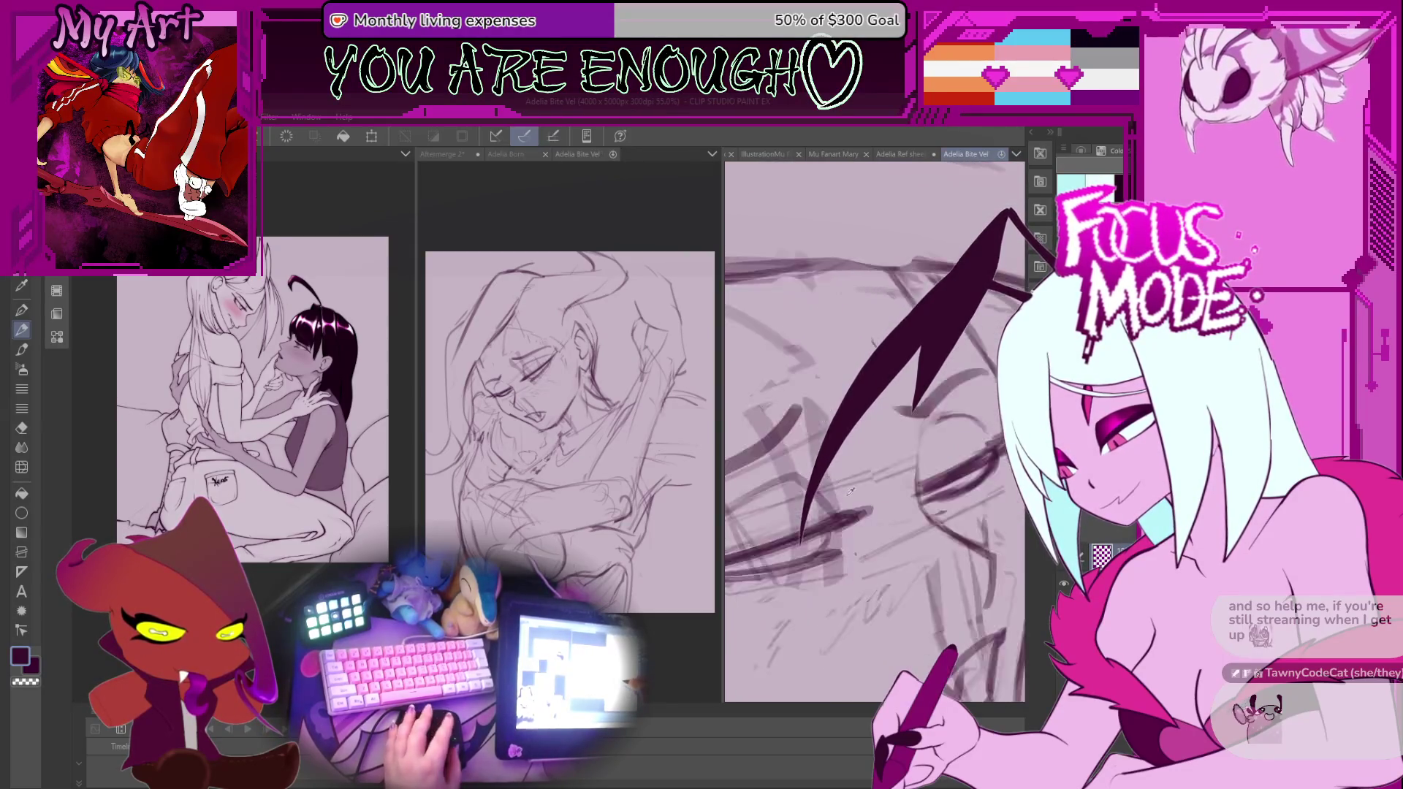
pyautogui.scroll(-4, 889, 495)
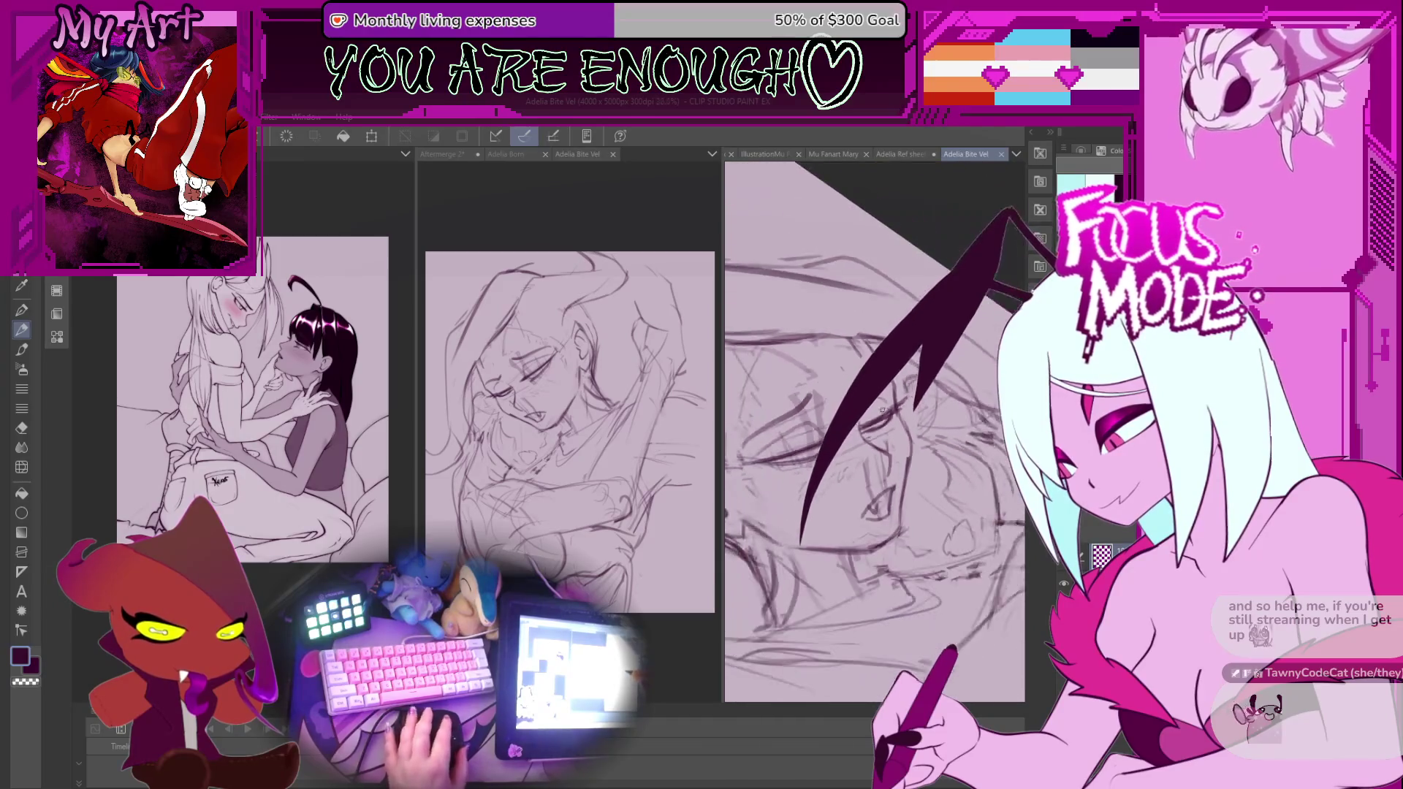
pyautogui.scroll(2, 869, 411)
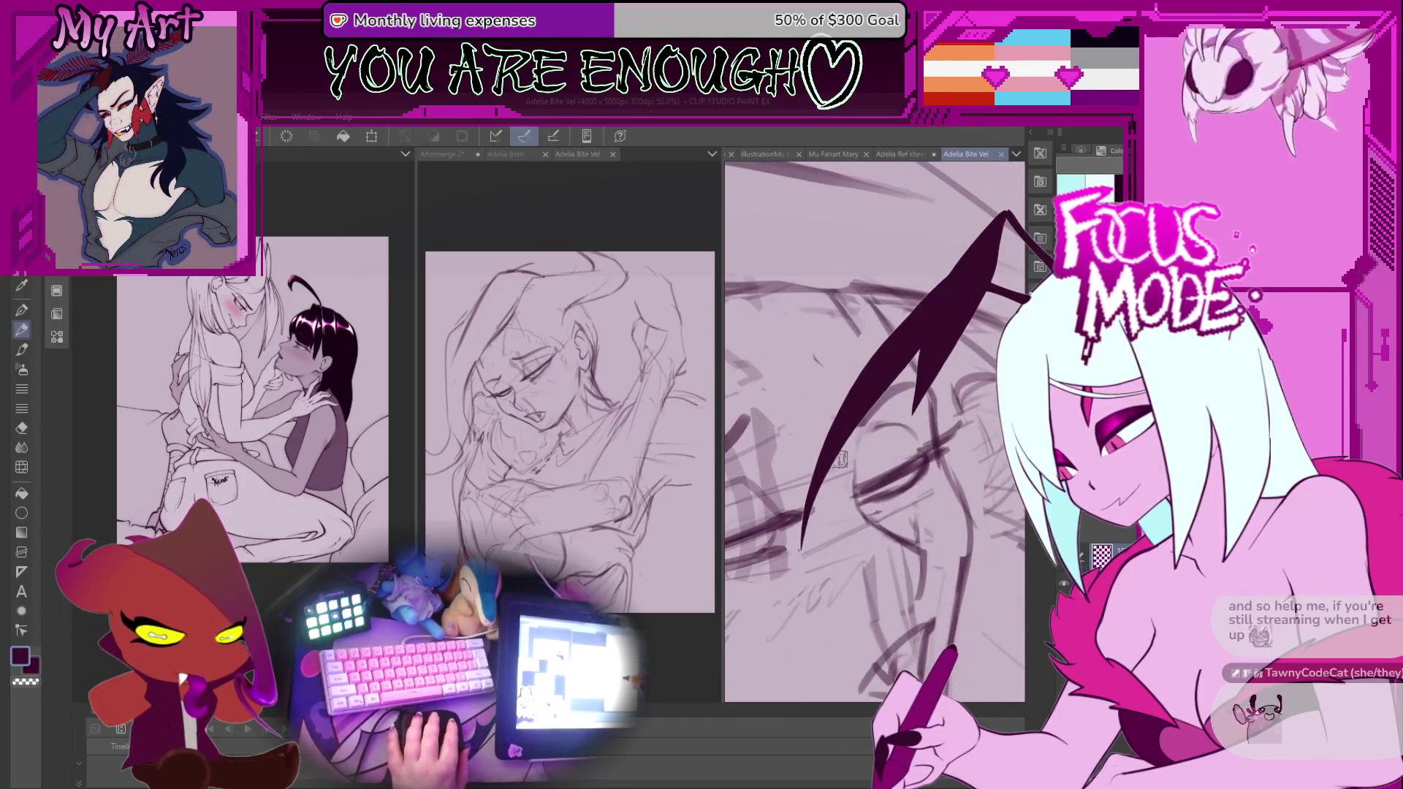
pyautogui.scroll(4, 867, 454)
pyautogui.scroll(2, 876, 454)
pyautogui.scroll(3, 849, 501)
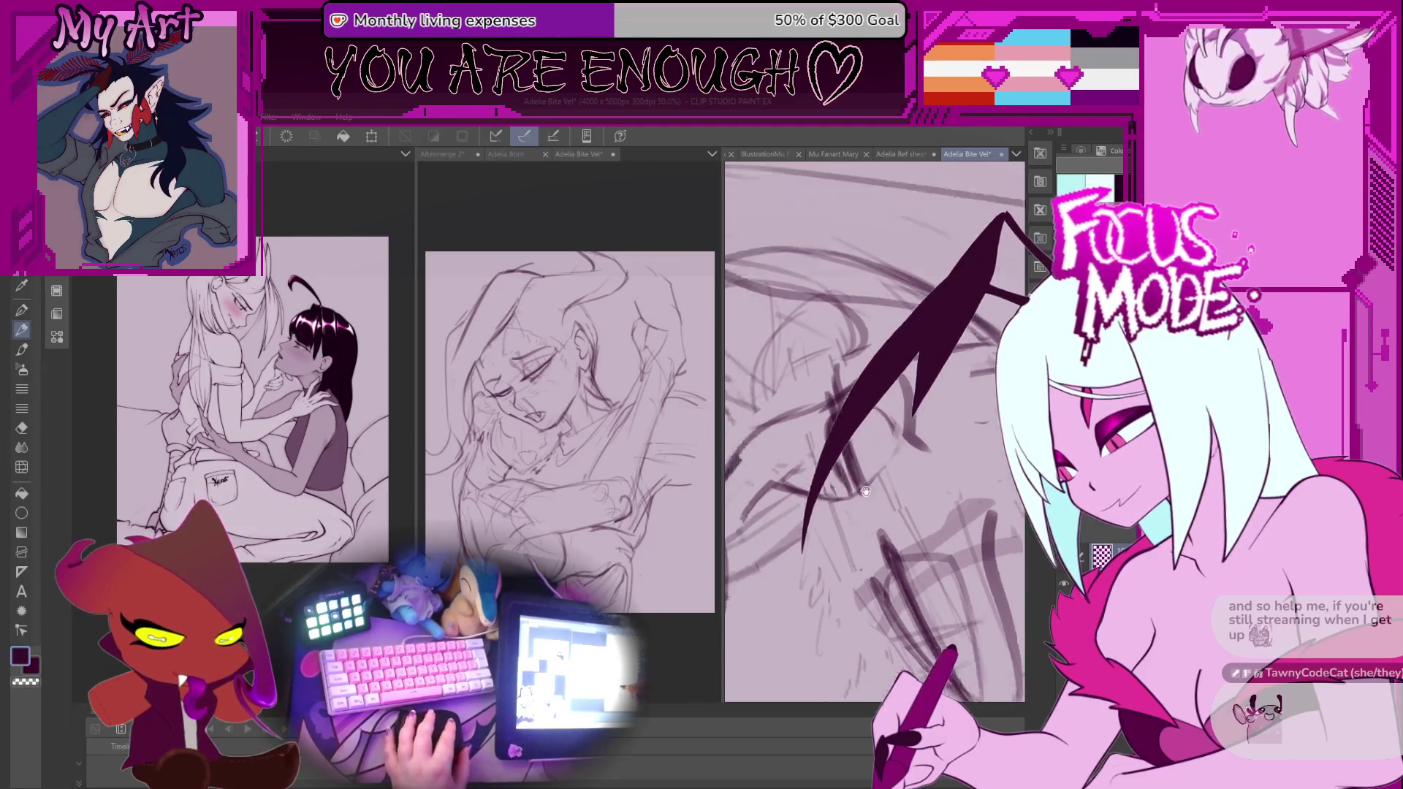
pyautogui.scroll(1, 878, 494)
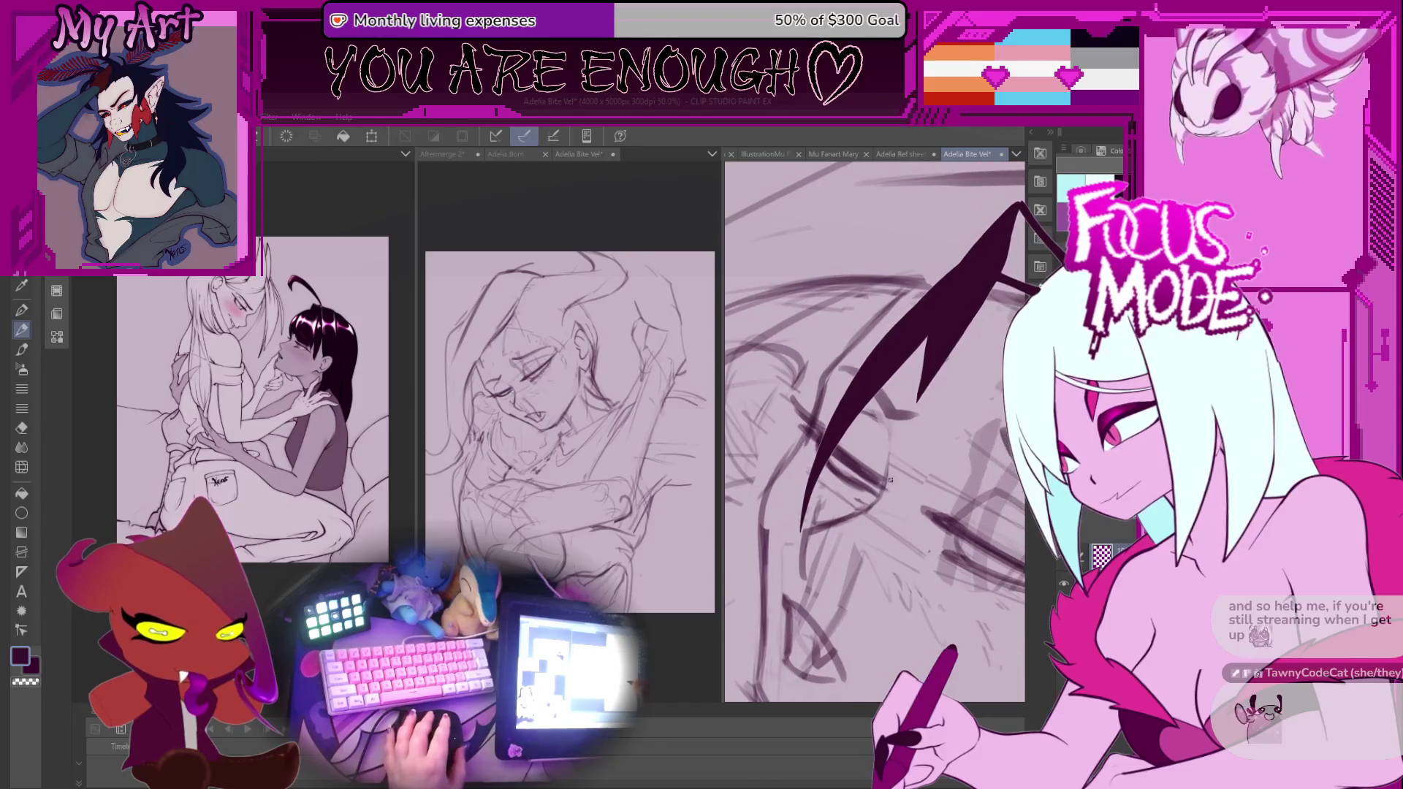
pyautogui.moveTo(894, 495); pyautogui.dragTo(811, 512)
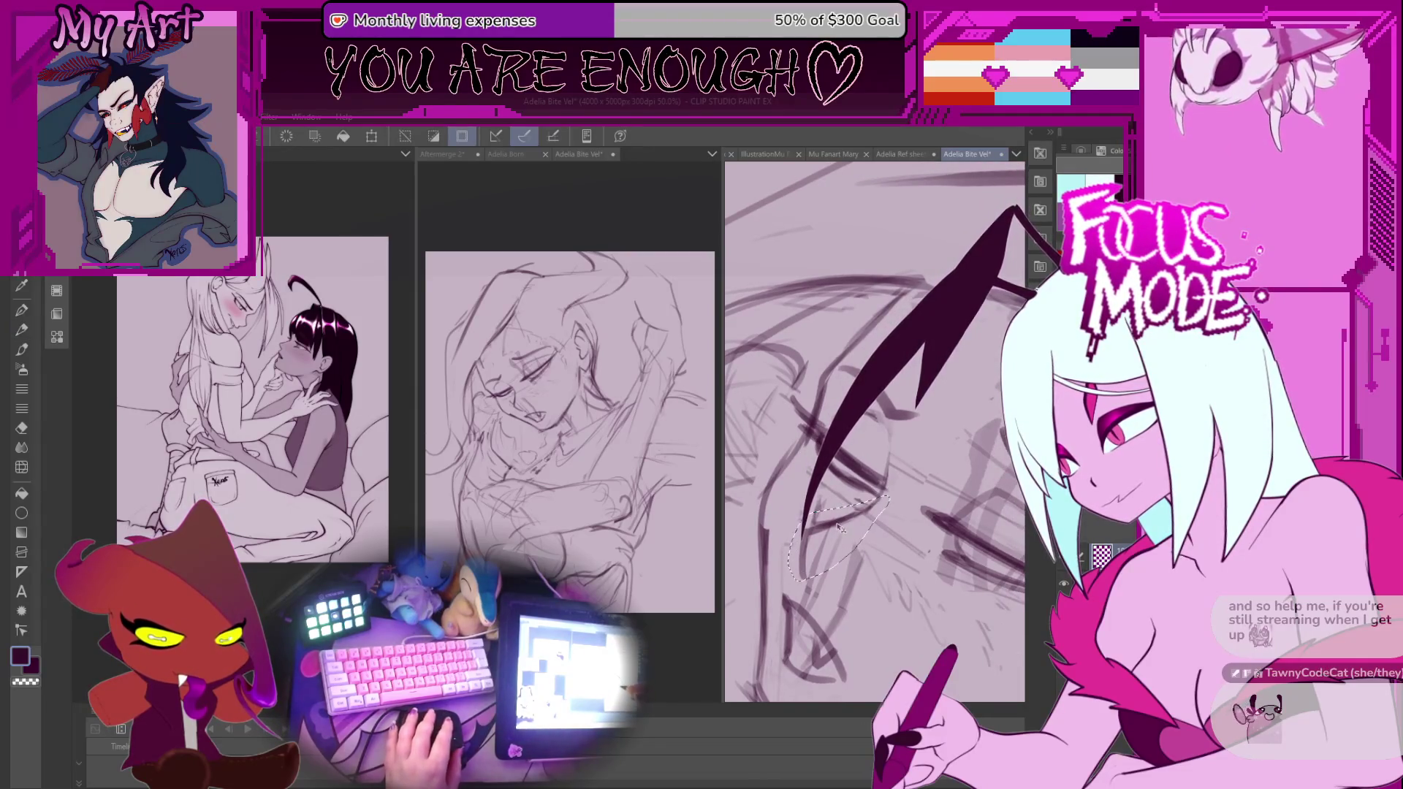
# Slightly rotate the selected eye area, nudge it down-left, and apply the transform.
pyautogui.hotkey('ctrl', 't')
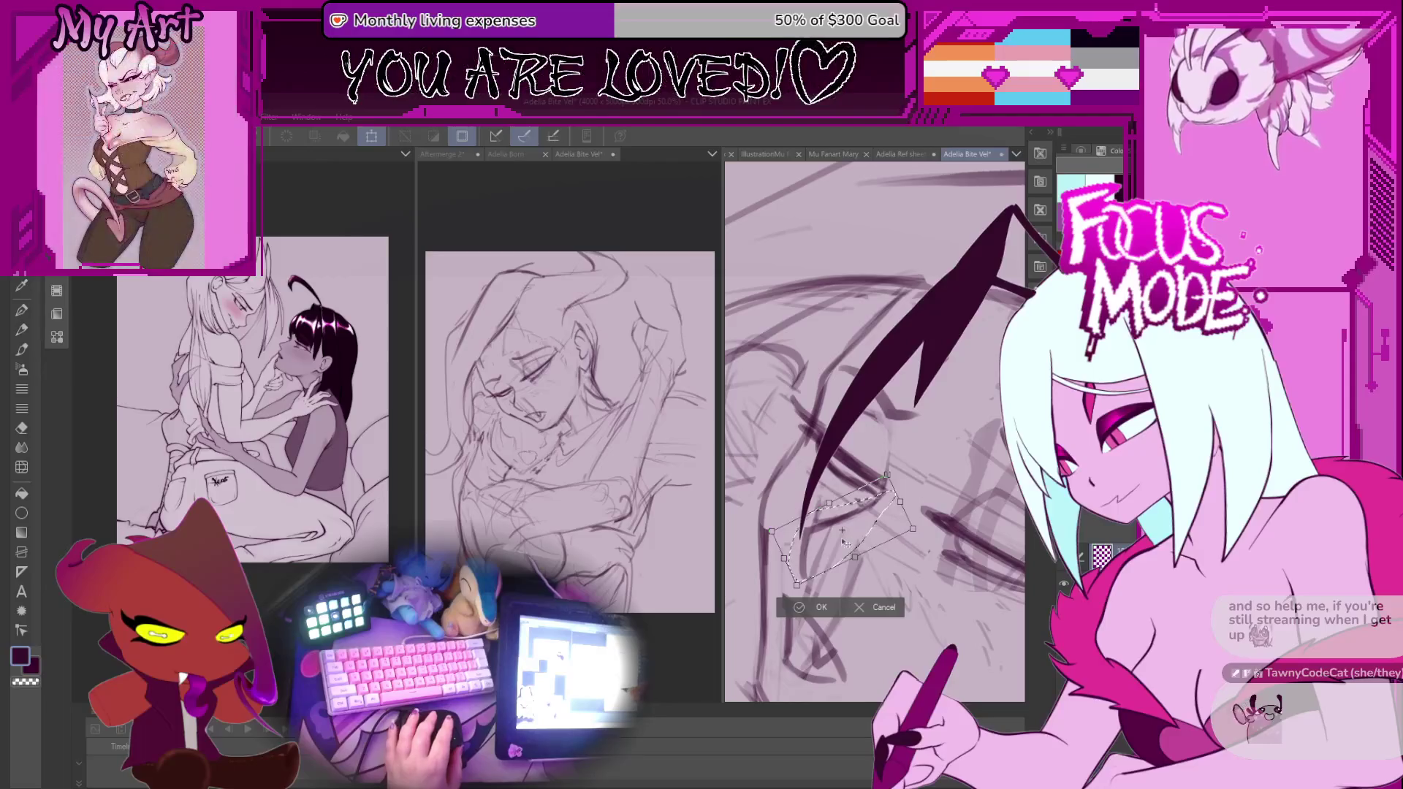
pyautogui.moveTo(883, 505)
pyautogui.mouseDown()
pyautogui.moveTo(823, 554)
pyautogui.moveTo(771, 532)
pyautogui.mouseUp()
pyautogui.moveTo(861, 538); pyautogui.dragTo(859, 542)
pyautogui.click(808, 605)
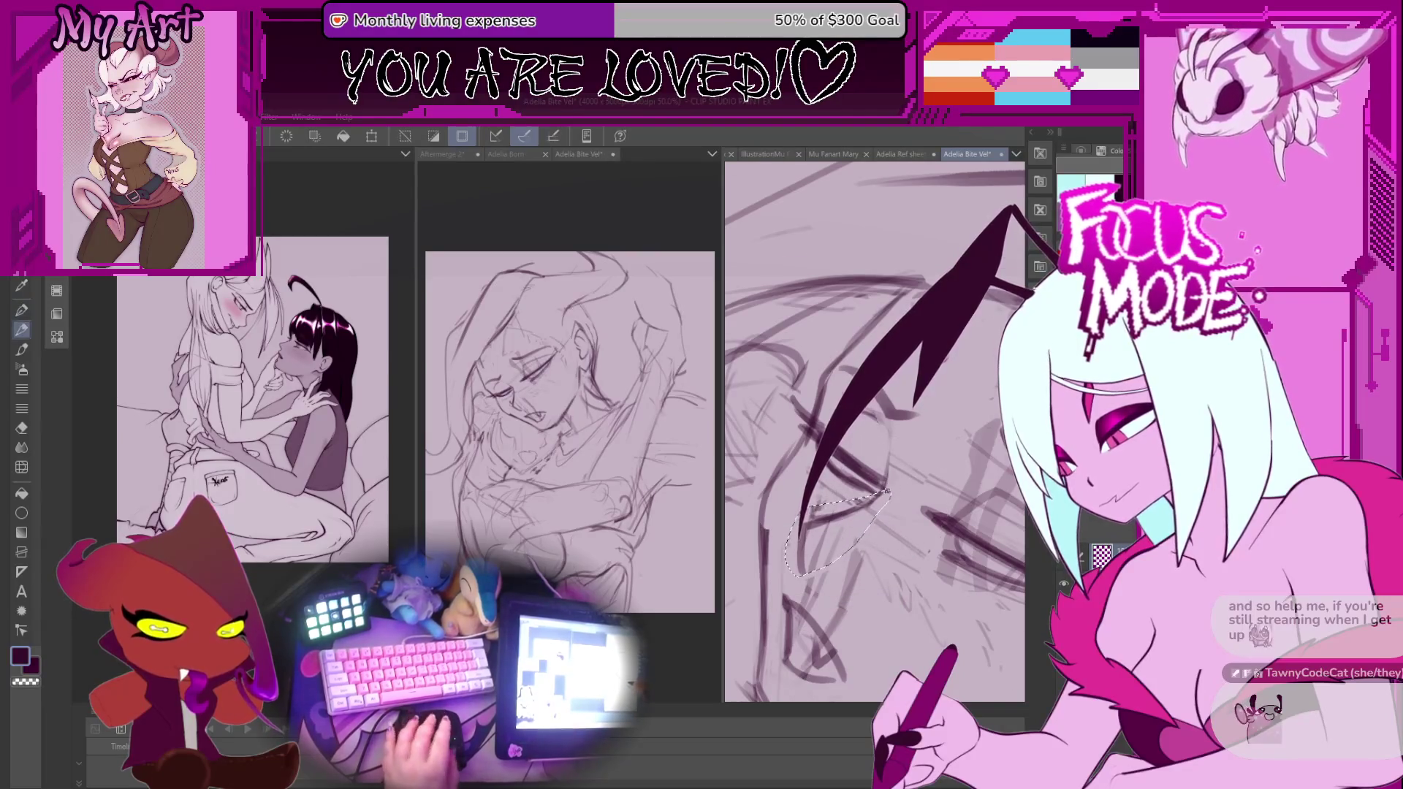
# Pan and rotate the view around the head and tilted face sketch.
pyautogui.scroll(1, 813, 526)
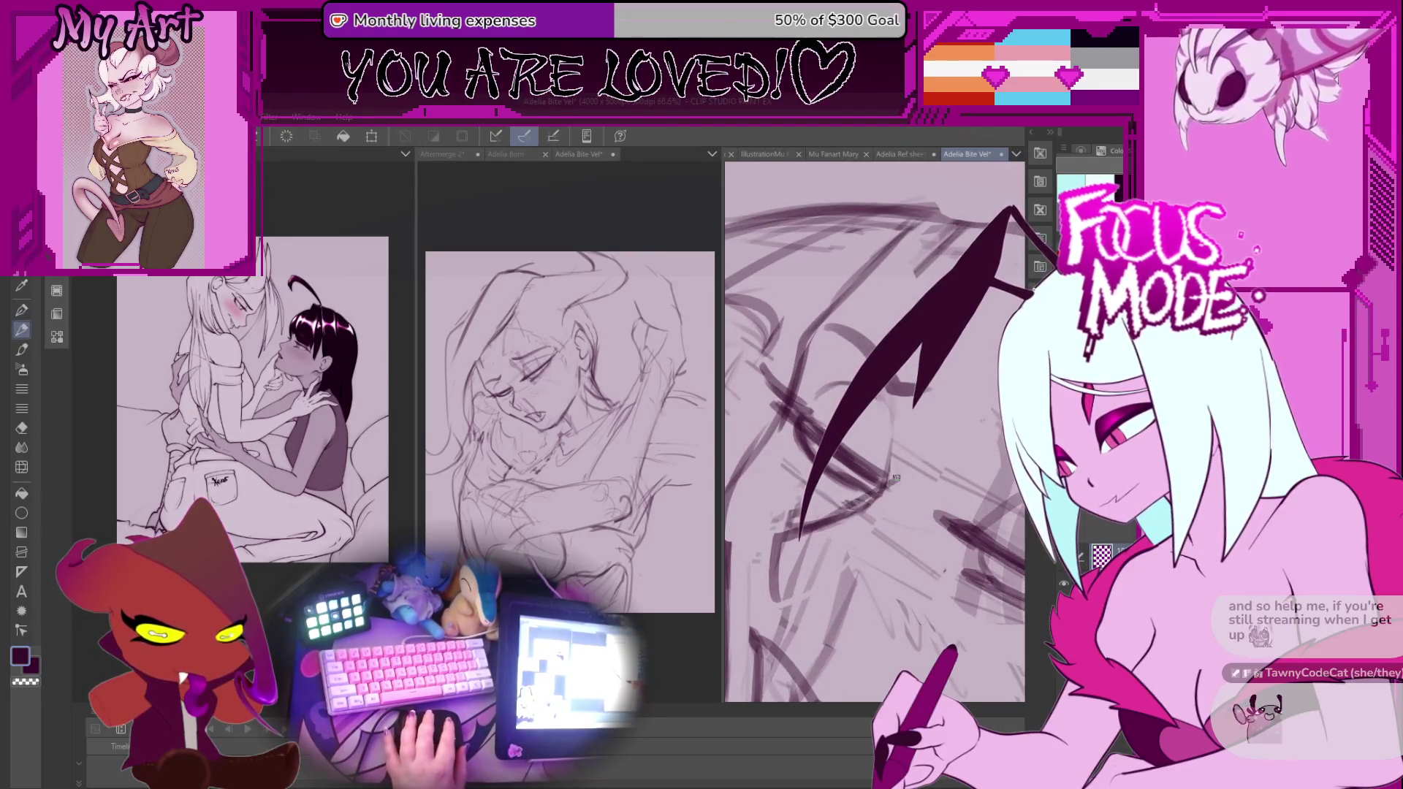
pyautogui.moveTo(893, 414); pyautogui.dragTo(863, 468)
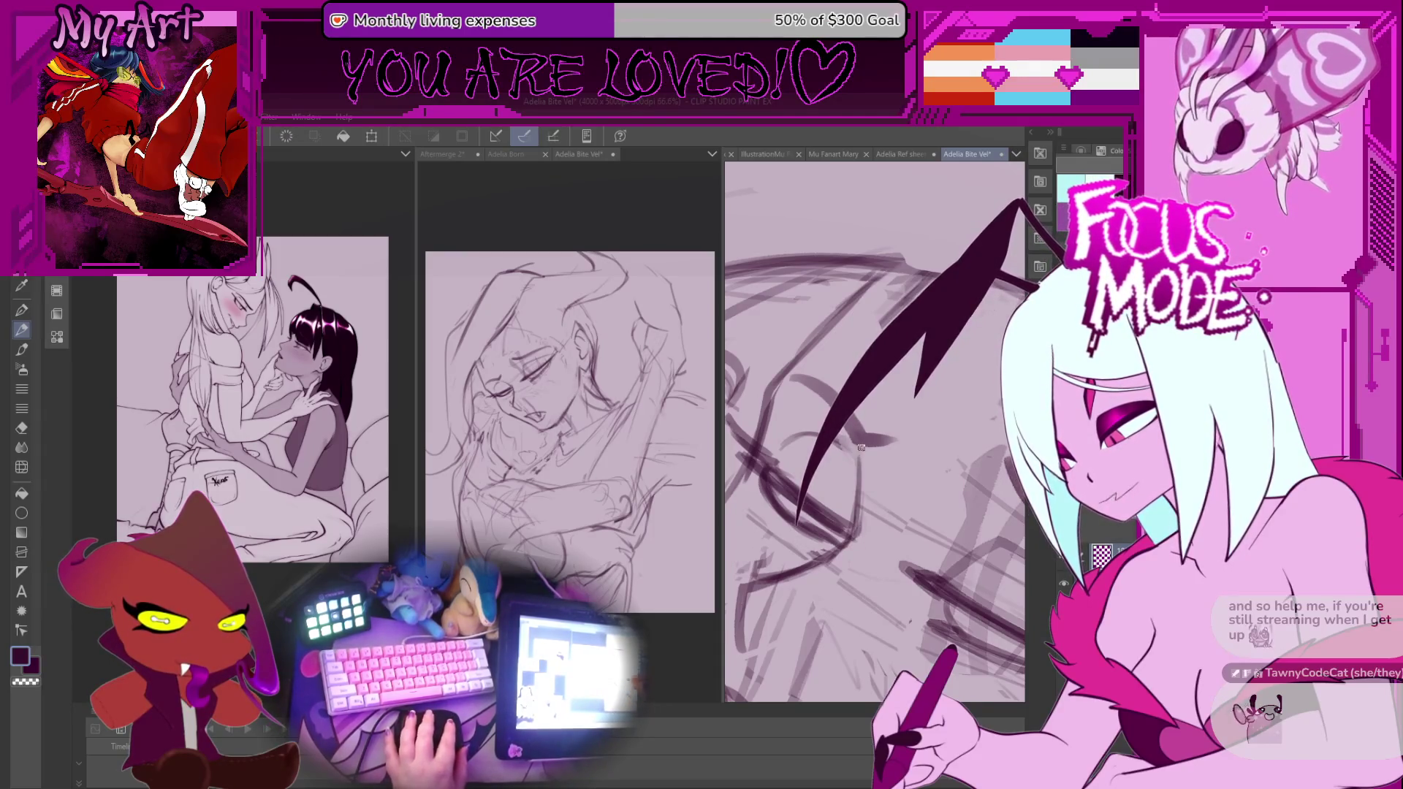
pyautogui.moveTo(861, 449); pyautogui.dragTo(842, 491)
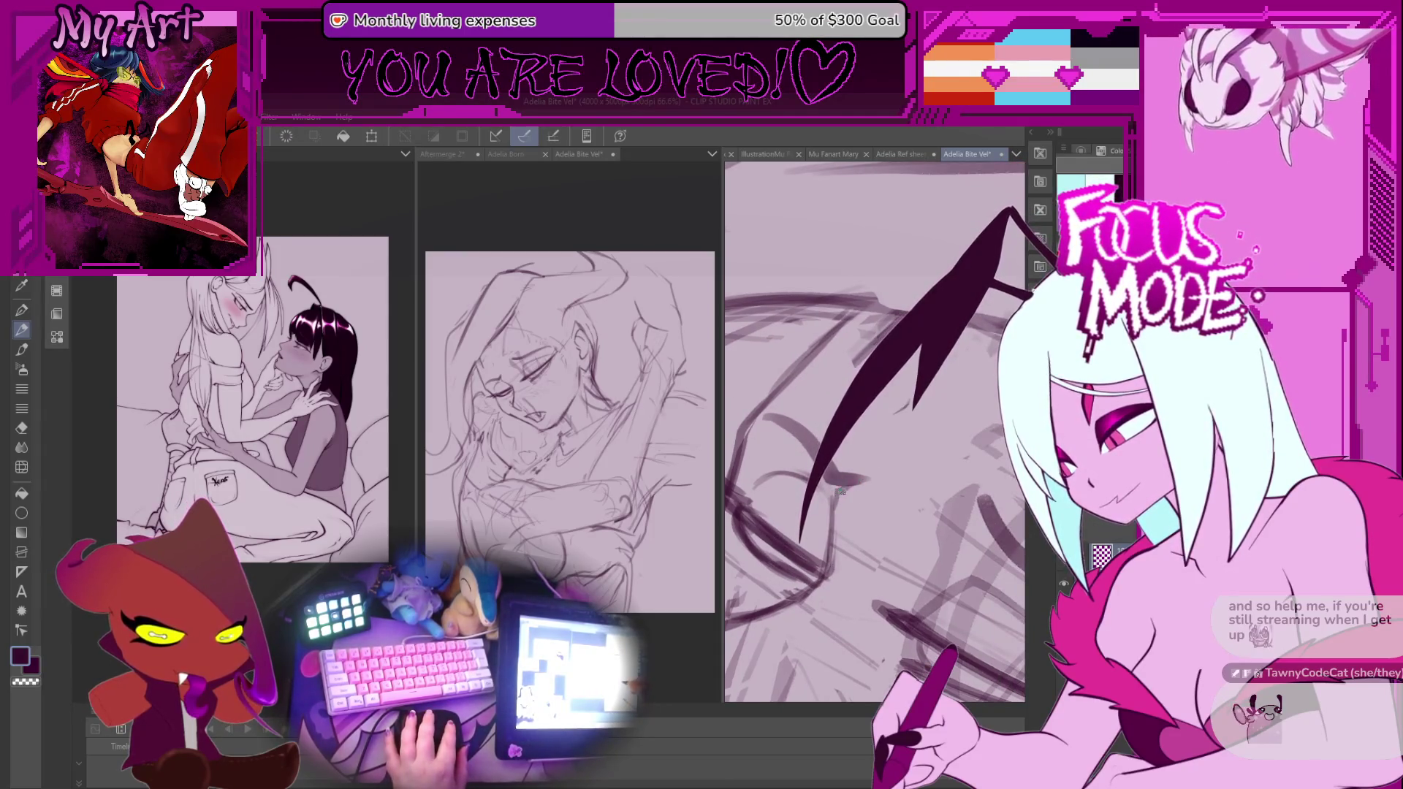
pyautogui.moveTo(855, 450)
pyautogui.mouseDown()
pyautogui.moveTo(867, 473)
pyautogui.moveTo(837, 559)
pyautogui.moveTo(877, 419)
pyautogui.mouseUp()
pyautogui.scroll(2, 877, 418)
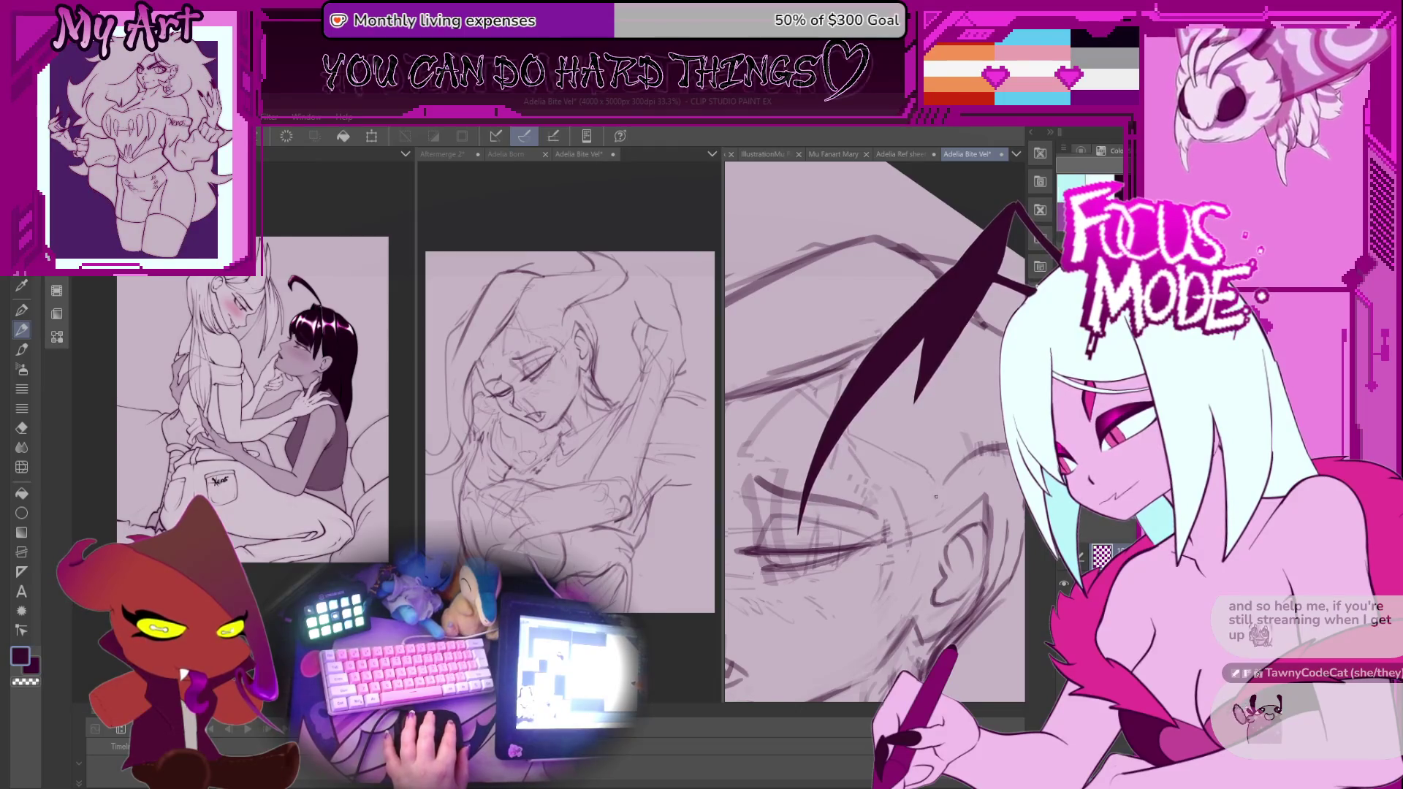
pyautogui.moveTo(913, 474); pyautogui.dragTo(882, 457)
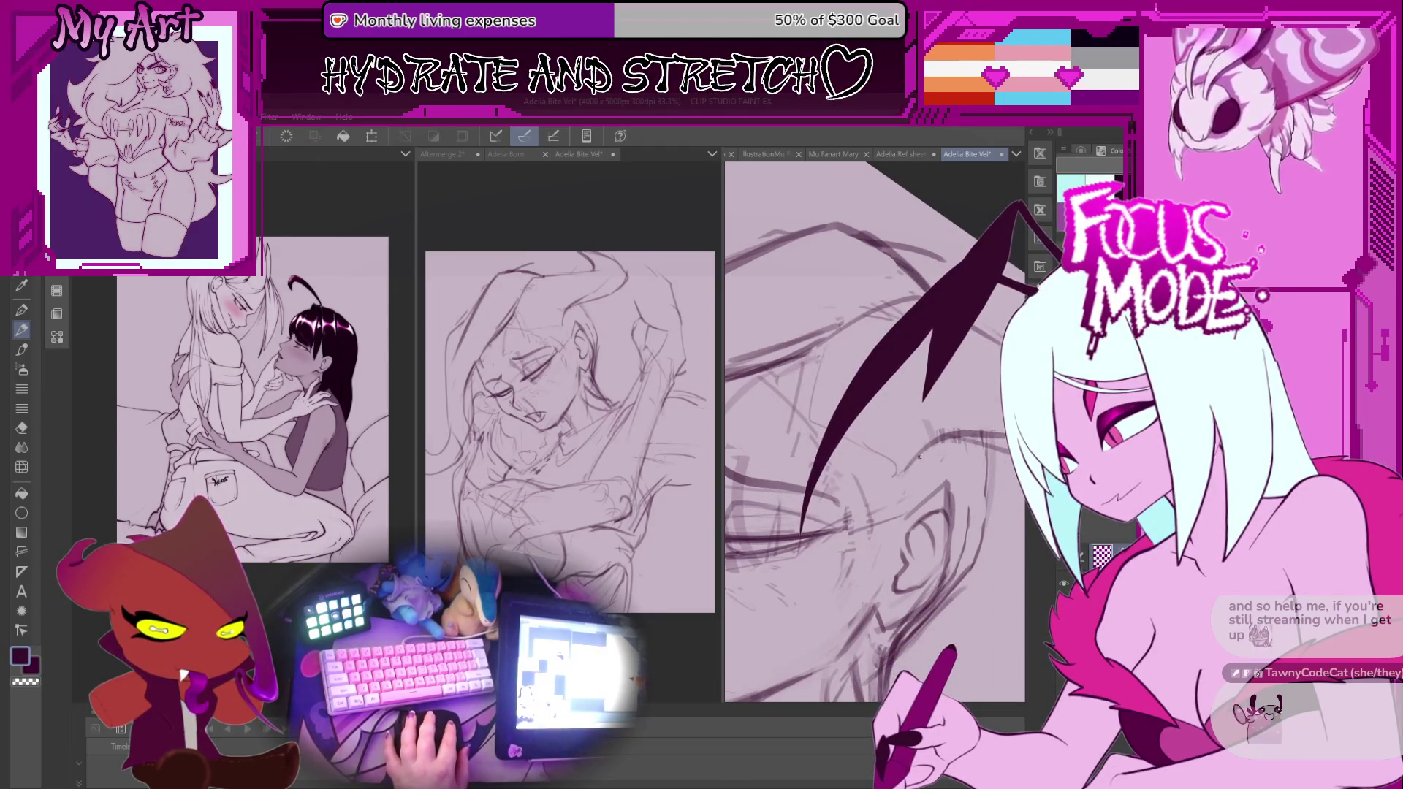
pyautogui.scroll(-3, 863, 491)
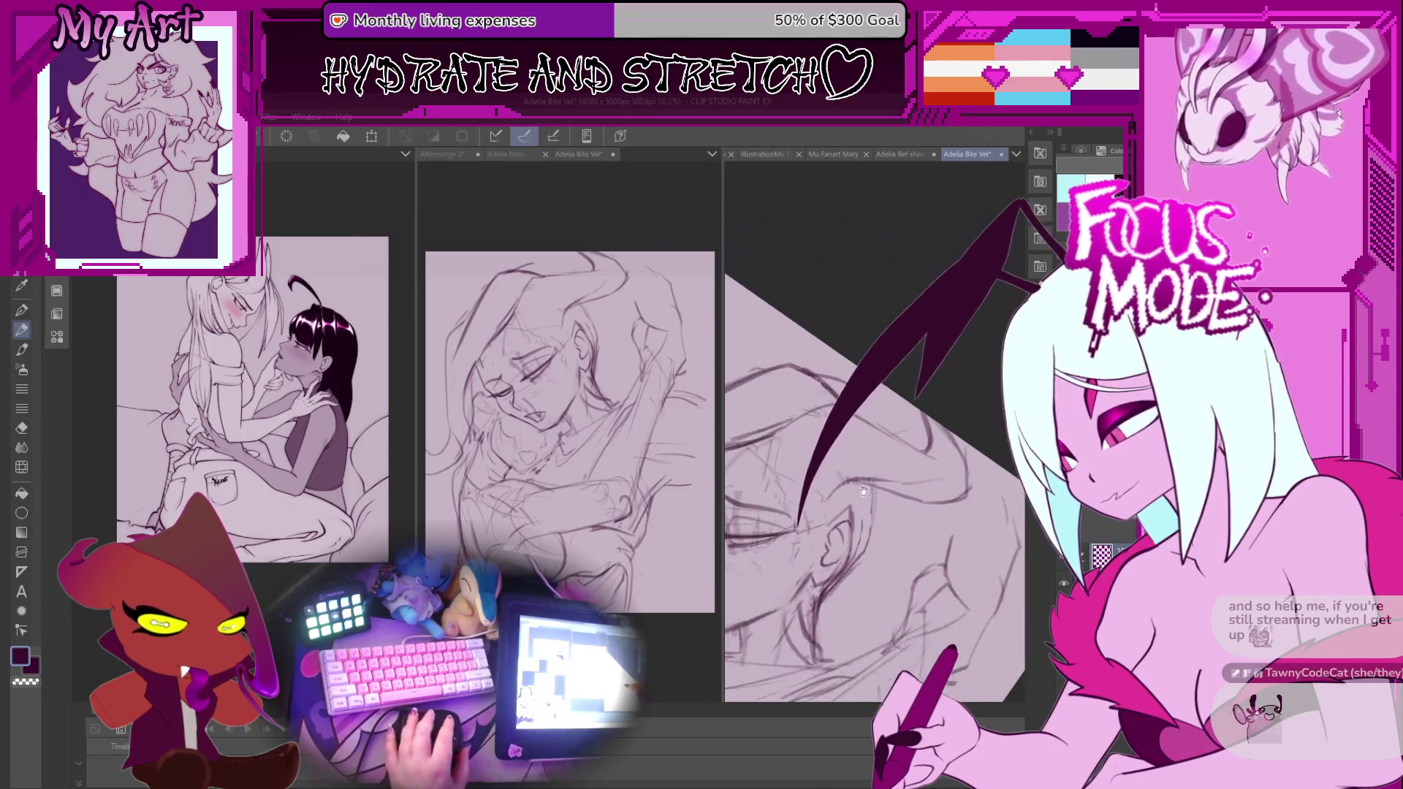
pyautogui.scroll(2, 864, 491)
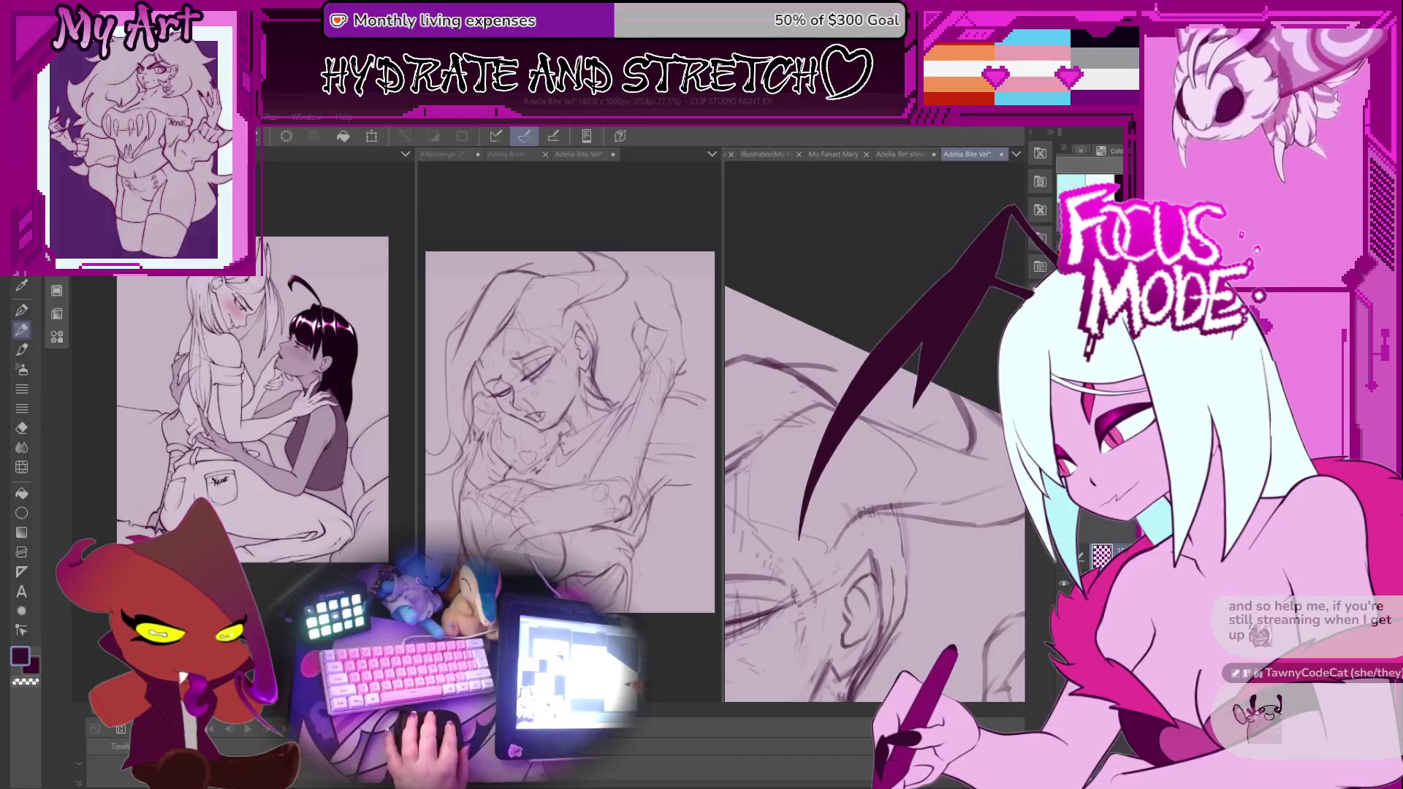
pyautogui.moveTo(877, 475); pyautogui.dragTo(848, 460)
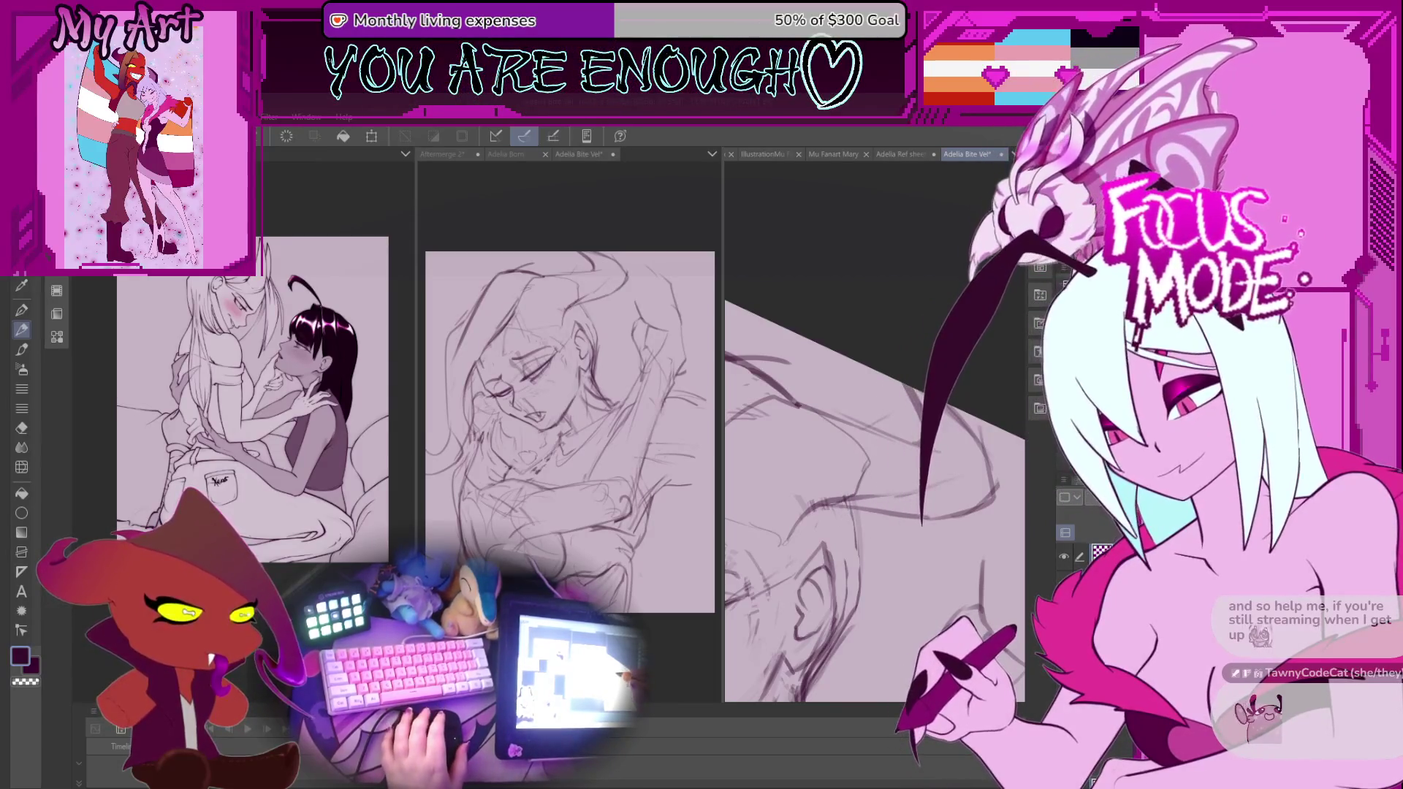
# Rotate and pan the view down to the body area below the face.
pyautogui.scroll(-3, 873, 504)
pyautogui.moveTo(779, 562)
pyautogui.mouseDown()
pyautogui.moveTo(844, 486)
pyautogui.moveTo(840, 409)
pyautogui.moveTo(855, 424)
pyautogui.moveTo(818, 402)
pyautogui.mouseUp()
pyautogui.scroll(2, 906, 468)
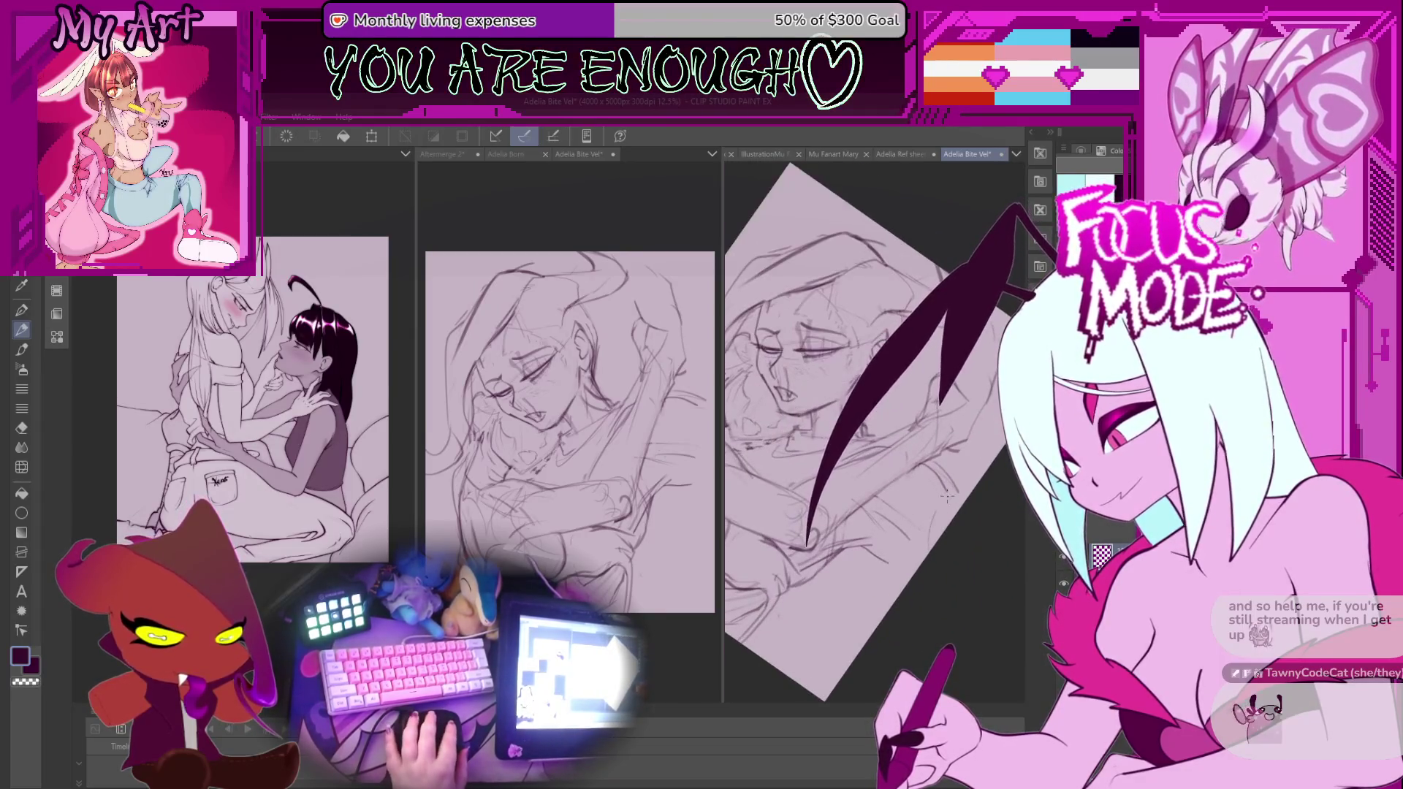
pyautogui.scroll(1, 885, 502)
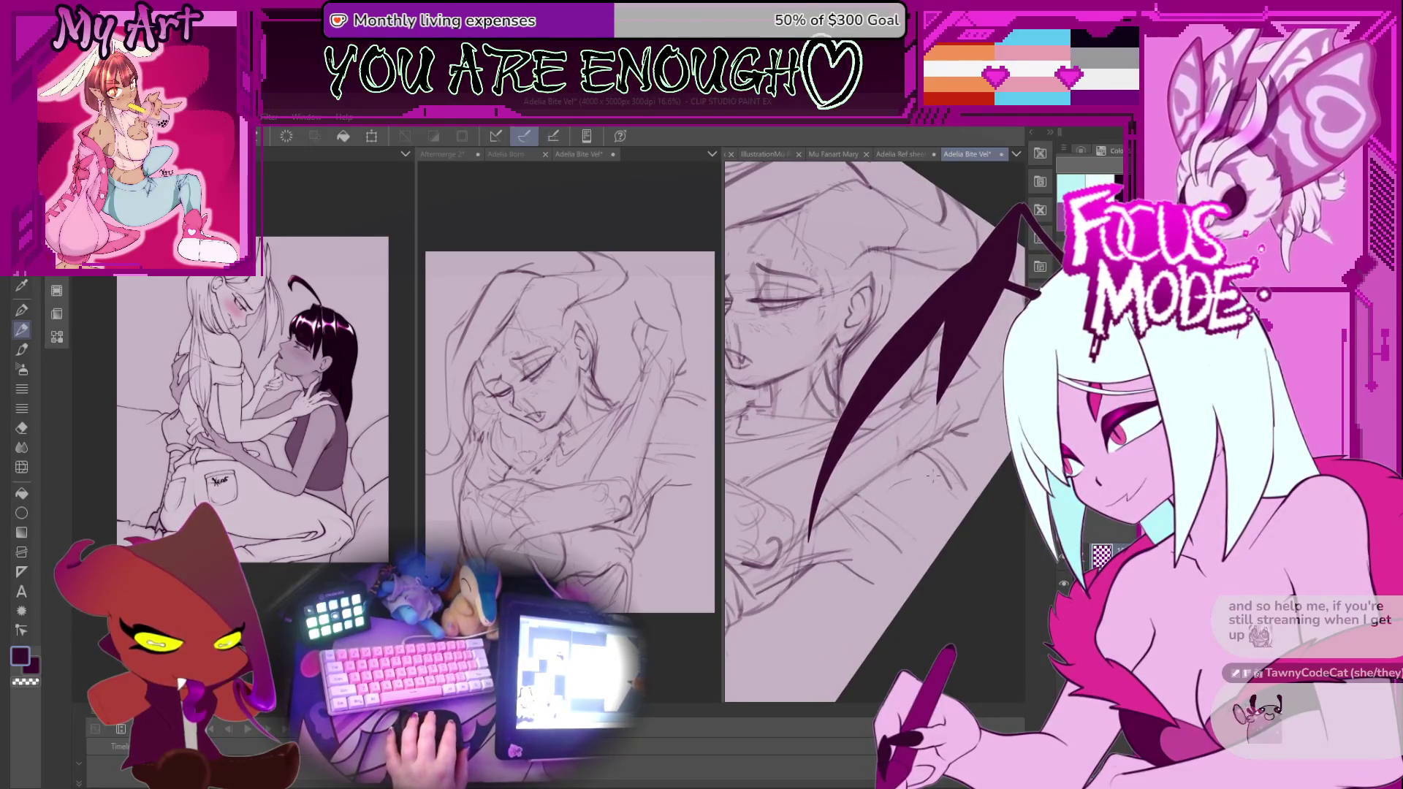
pyautogui.moveTo(919, 547); pyautogui.dragTo(855, 482)
pyautogui.moveTo(816, 503); pyautogui.dragTo(843, 575)
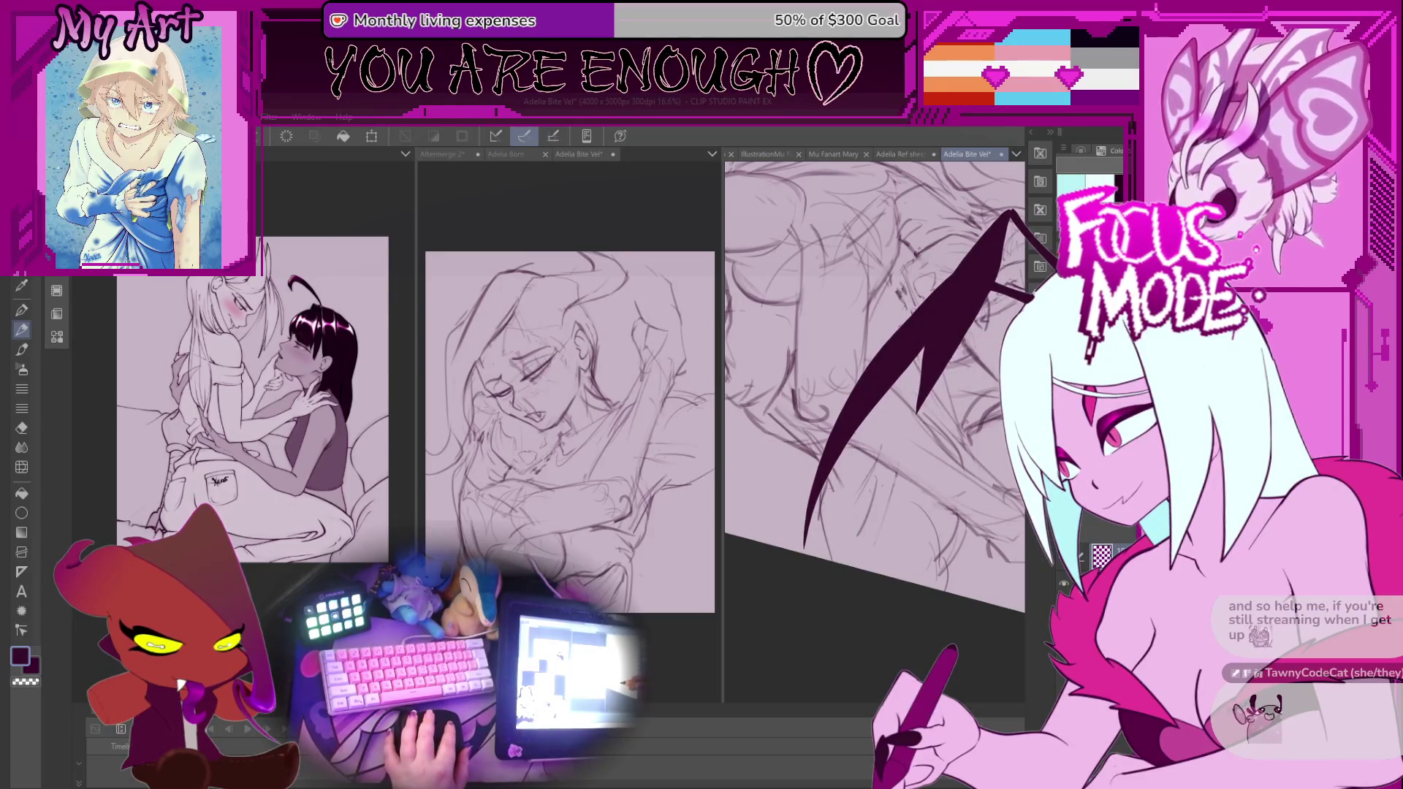
pyautogui.moveTo(832, 566); pyautogui.dragTo(939, 542)
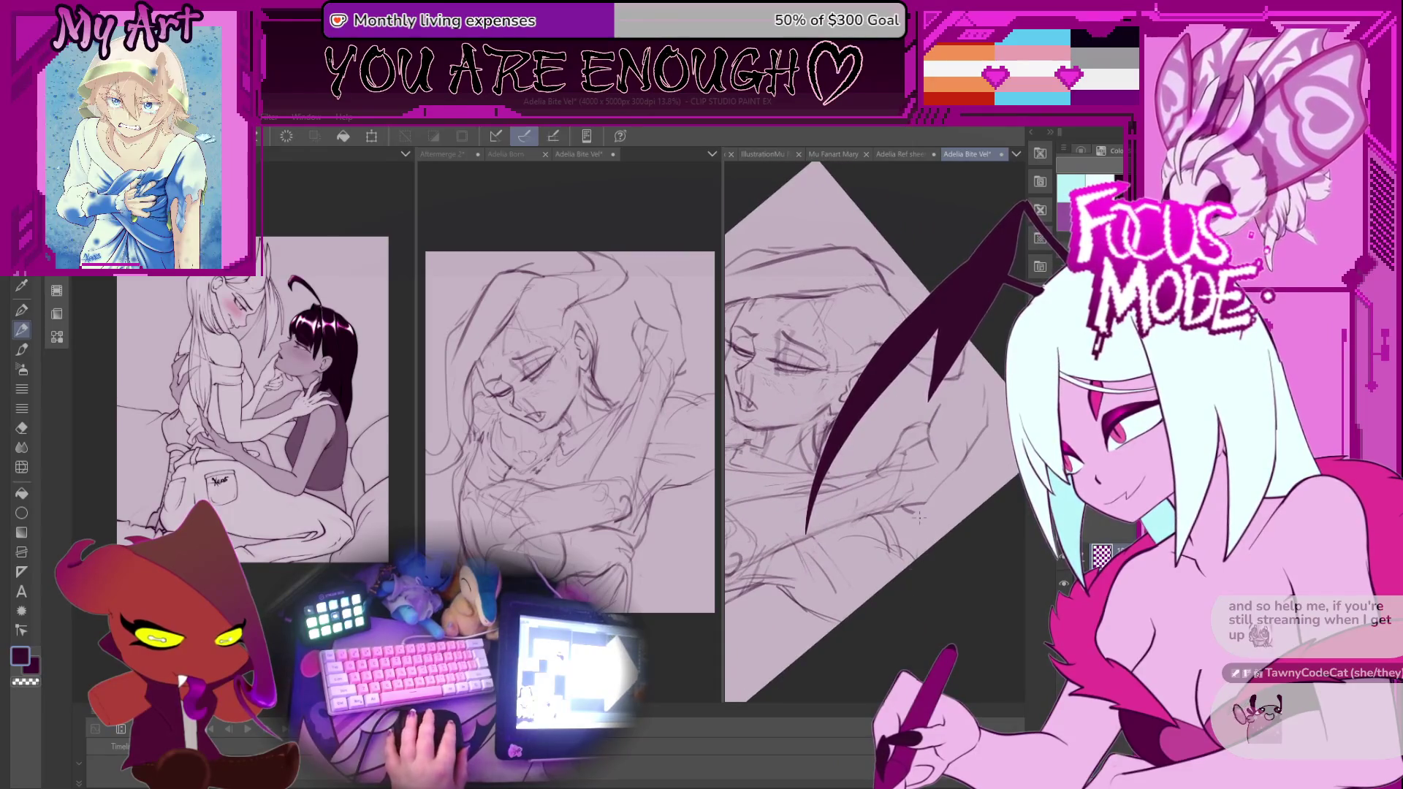
pyautogui.moveTo(908, 593)
pyautogui.mouseDown()
pyautogui.moveTo(893, 591)
pyautogui.moveTo(913, 557)
pyautogui.mouseUp()
pyautogui.moveTo(945, 480)
pyautogui.mouseDown()
pyautogui.moveTo(880, 528)
pyautogui.moveTo(840, 535)
pyautogui.moveTo(839, 515)
pyautogui.moveTo(780, 584)
pyautogui.moveTo(877, 614)
pyautogui.moveTo(960, 585)
pyautogui.moveTo(870, 513)
pyautogui.moveTo(863, 567)
pyautogui.mouseUp()
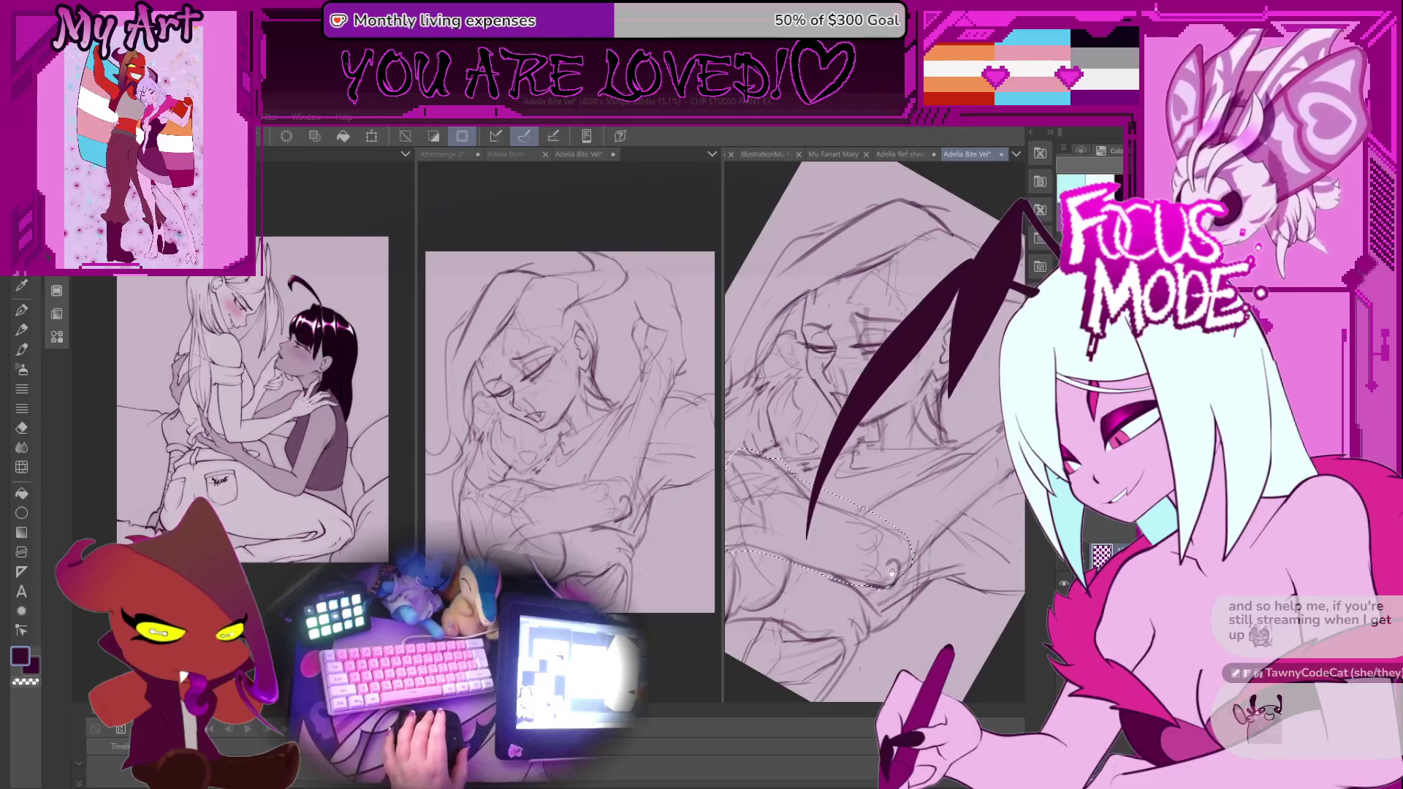
# Rotate, resize and shift the selected arm region with free transform, apply it, and deselect.
pyautogui.moveTo(927, 553)
pyautogui.mouseDown()
pyautogui.moveTo(845, 576)
pyautogui.moveTo(983, 476)
pyautogui.moveTo(963, 497)
pyautogui.mouseUp()
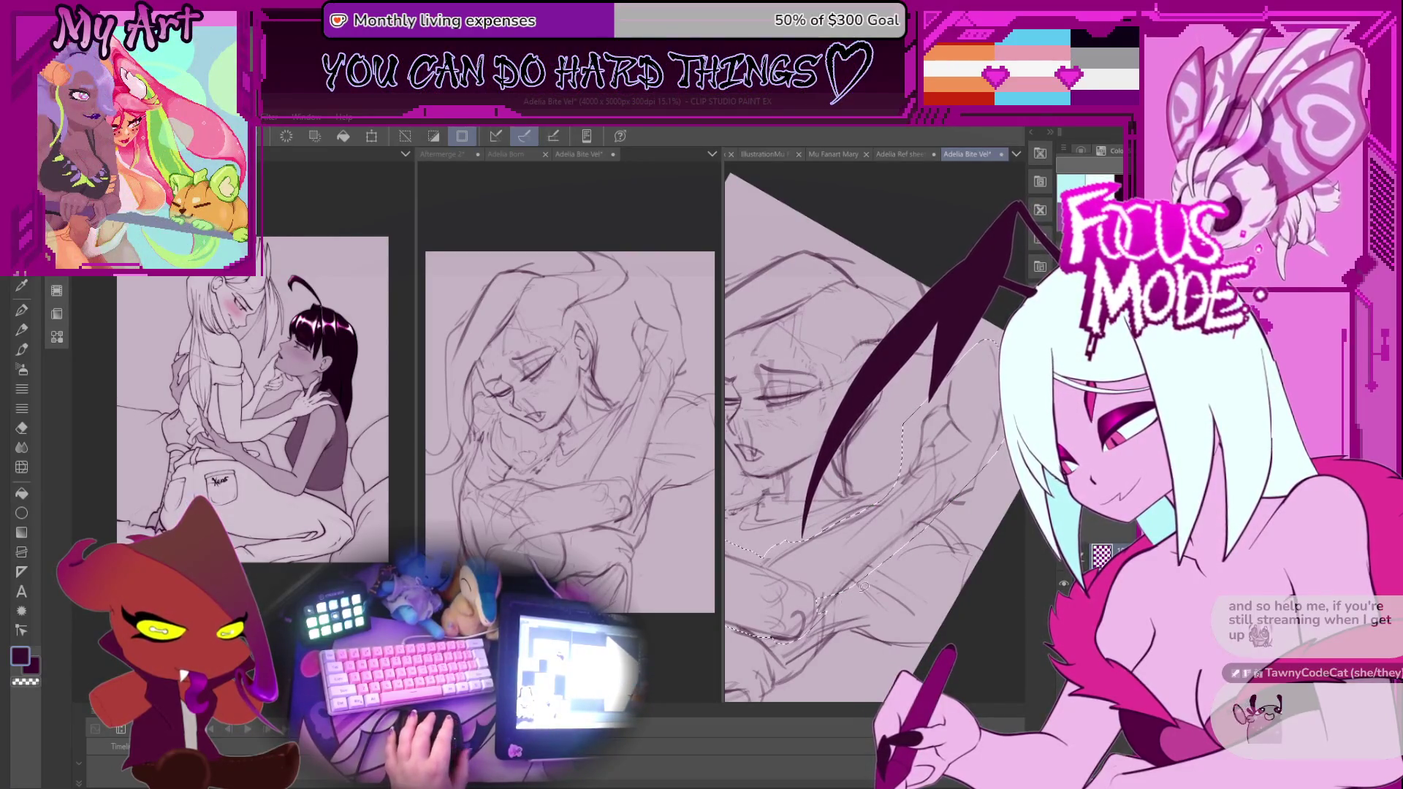
pyautogui.moveTo(893, 404); pyautogui.dragTo(1000, 451)
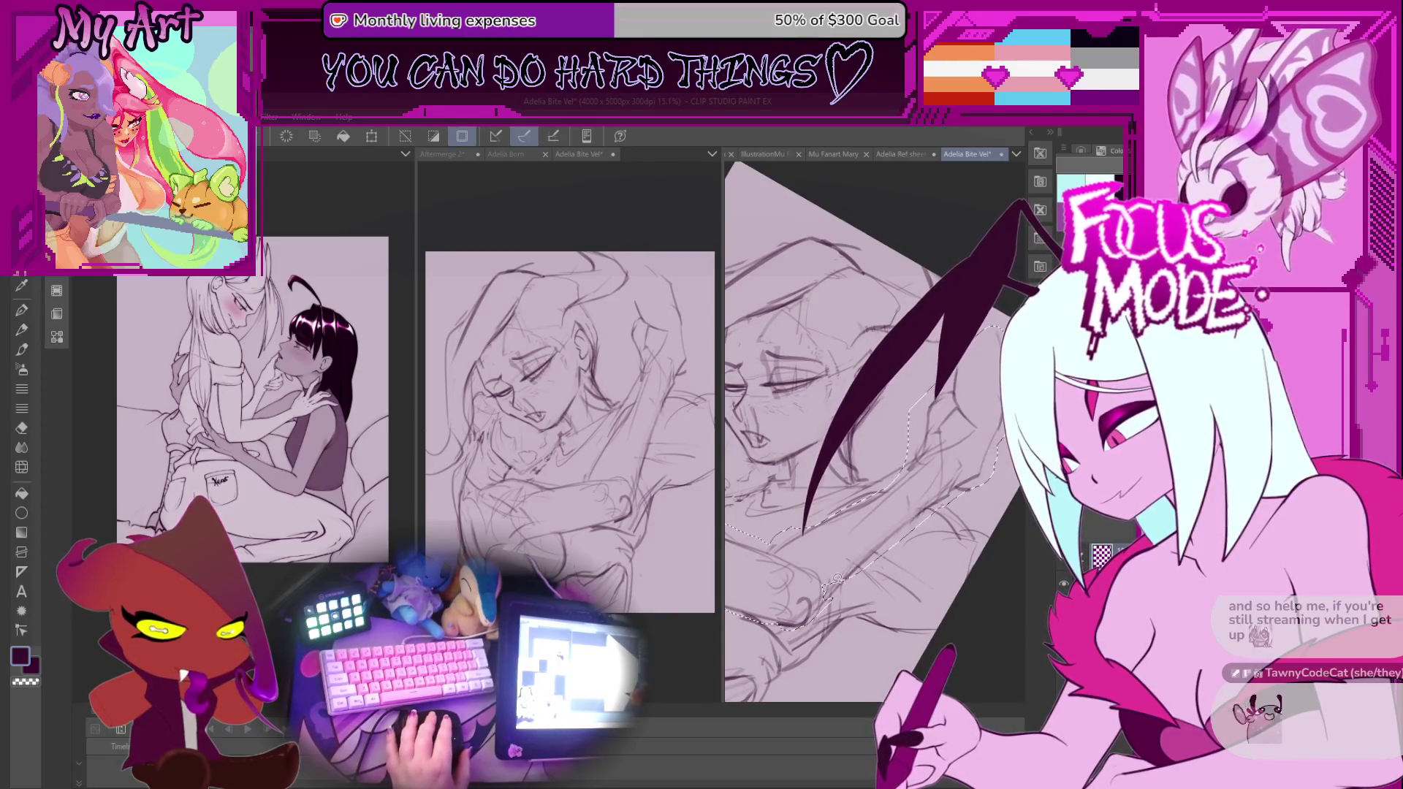
pyautogui.moveTo(870, 533); pyautogui.dragTo(871, 545)
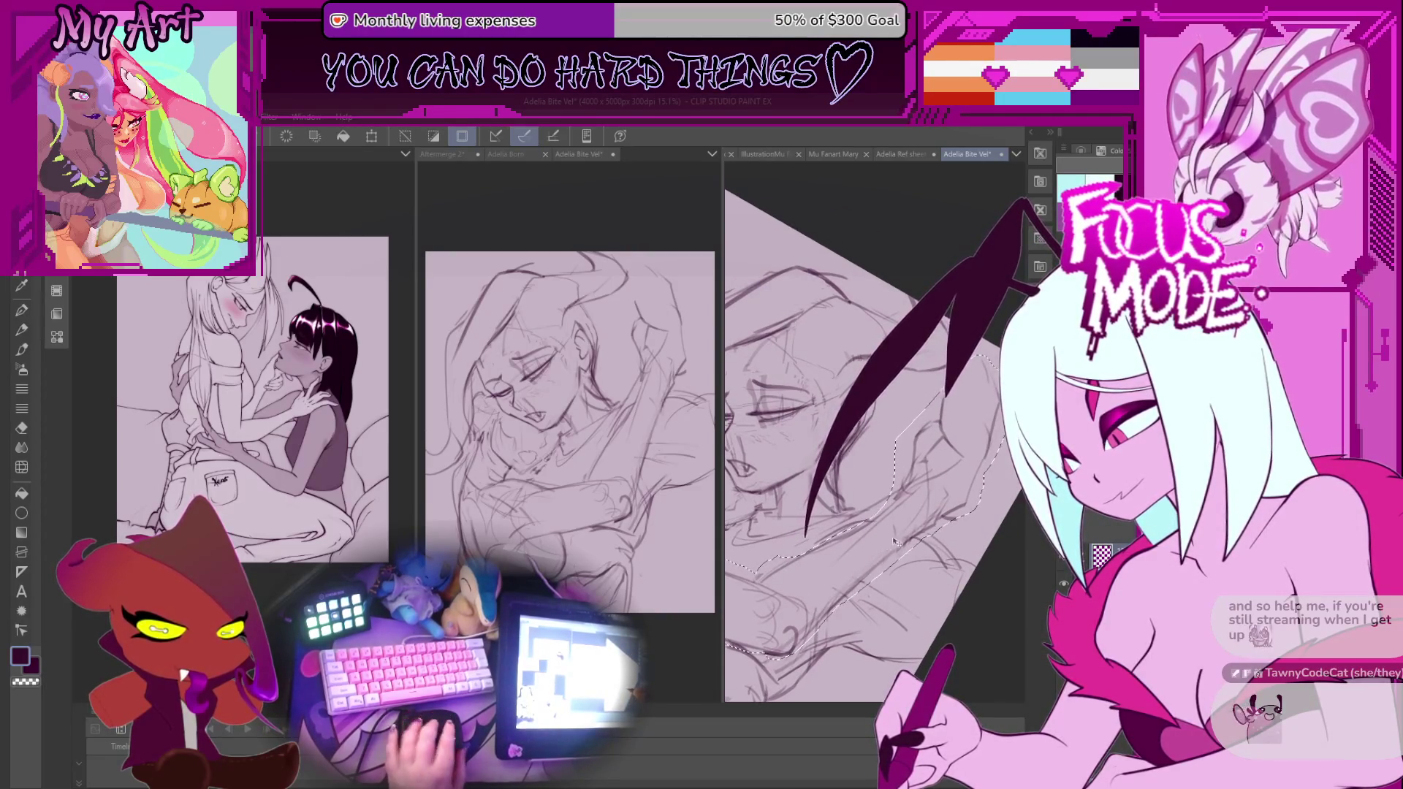
pyautogui.scroll(-3, 895, 541)
pyautogui.hotkey('ctrl', 't')
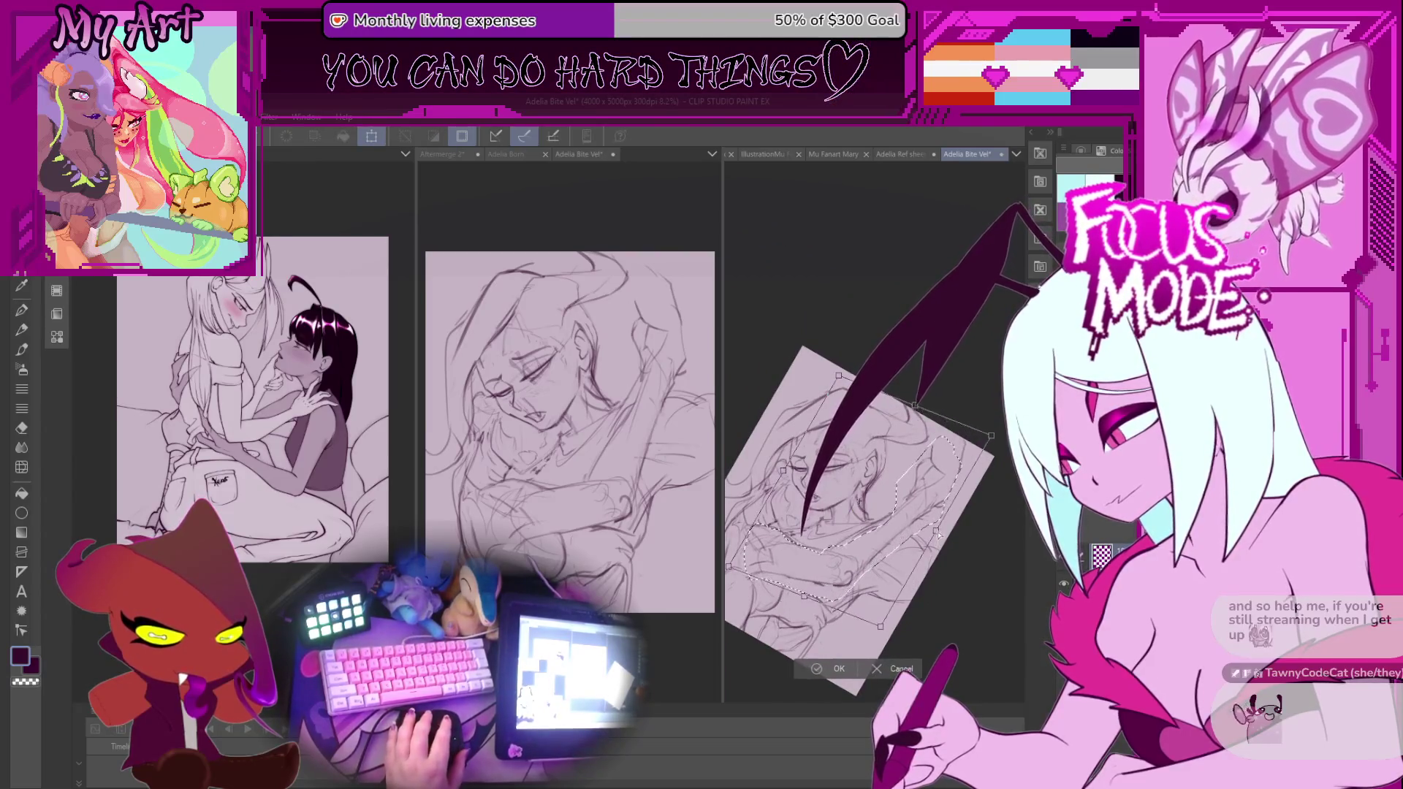
pyautogui.moveTo(936, 538); pyautogui.dragTo(947, 520)
pyautogui.moveTo(989, 441); pyautogui.dragTo(970, 458)
pyautogui.moveTo(880, 630); pyautogui.dragTo(903, 623)
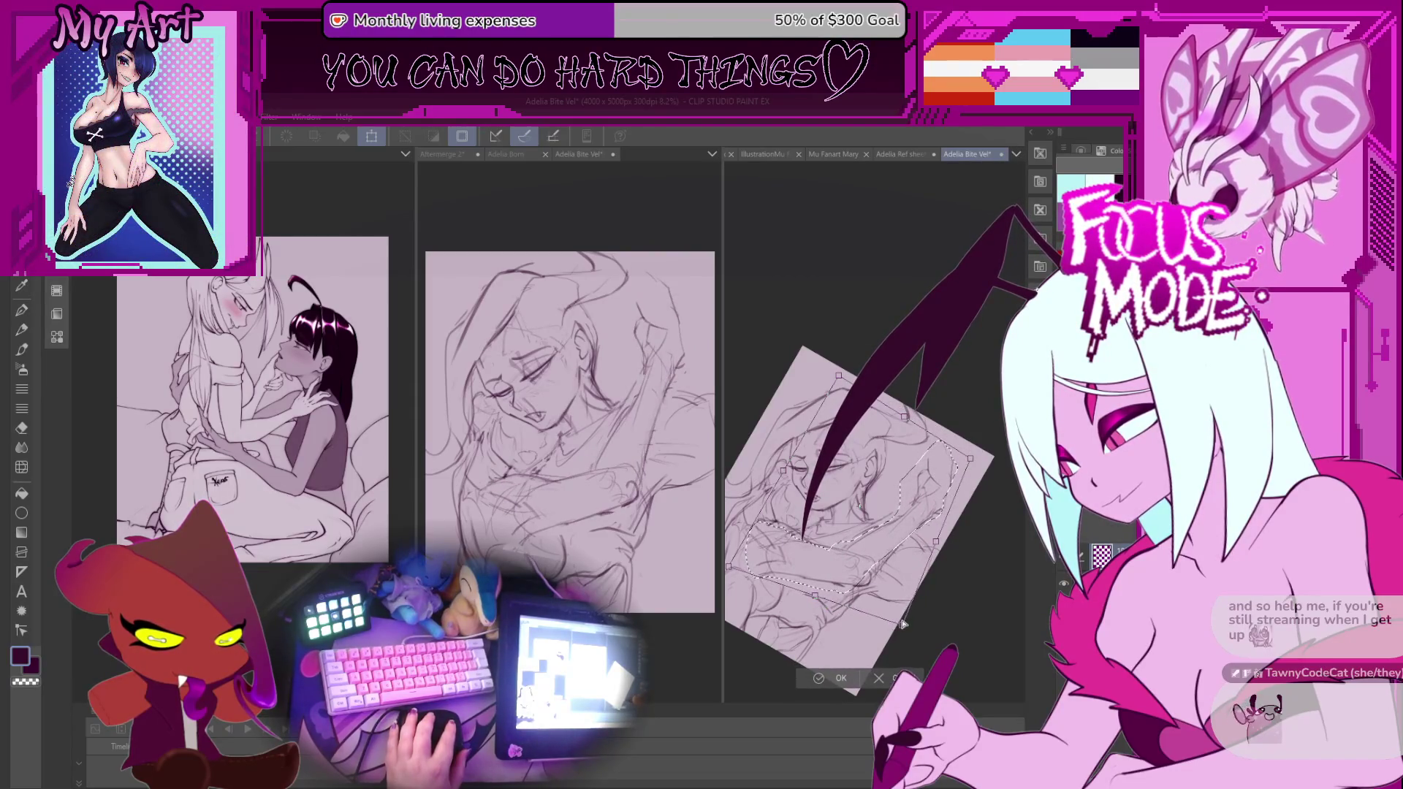
pyautogui.moveTo(727, 570); pyautogui.dragTo(769, 570)
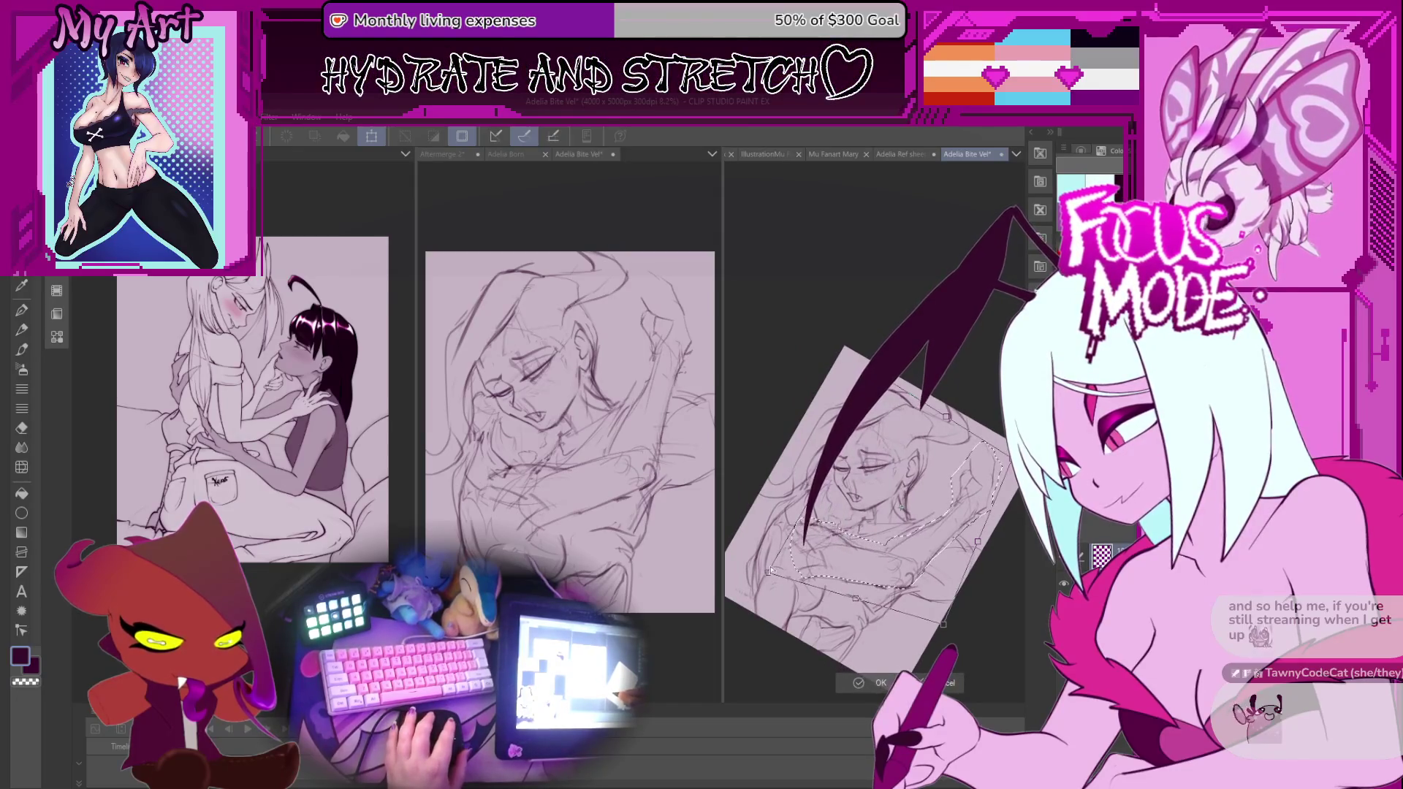
pyautogui.moveTo(907, 620); pyautogui.dragTo(891, 628)
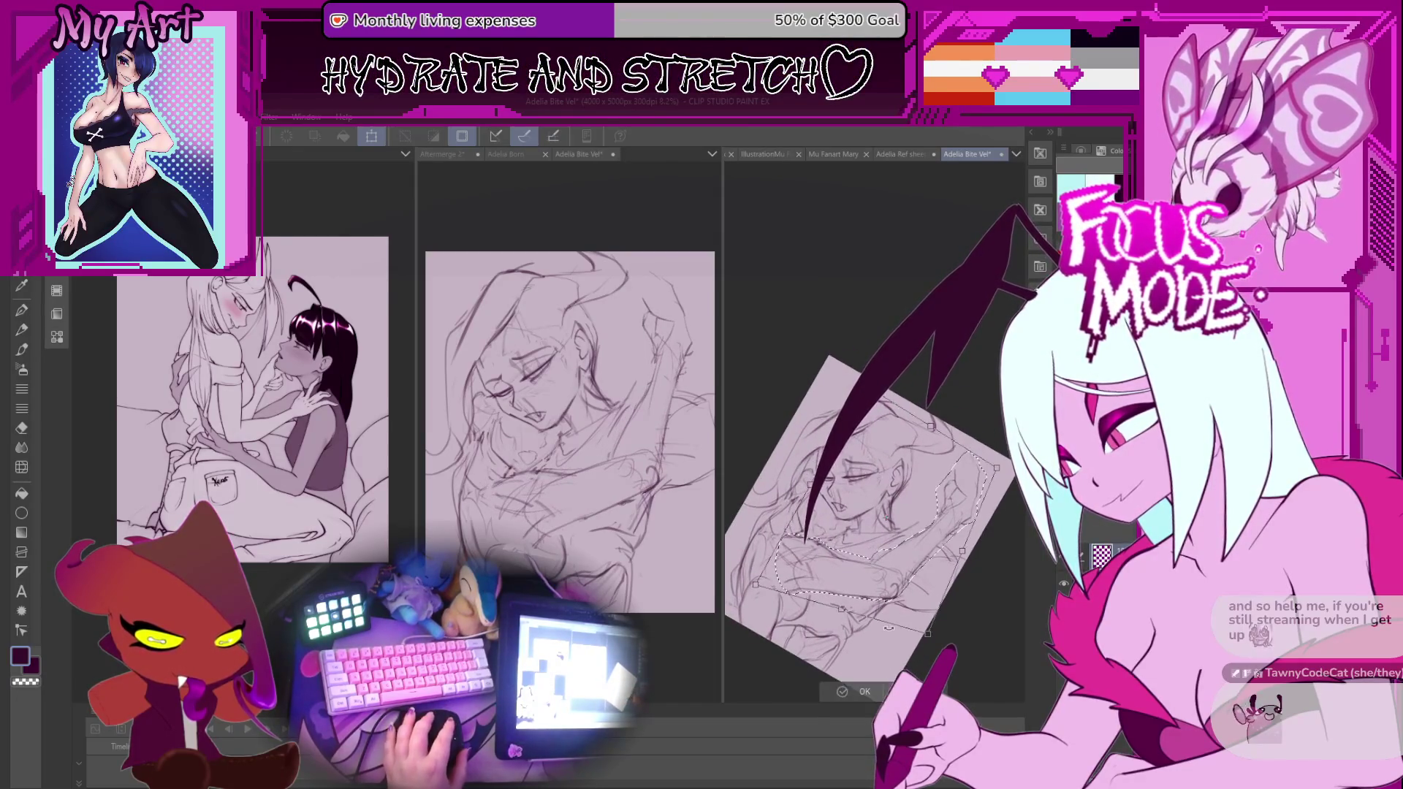
pyautogui.click(865, 694)
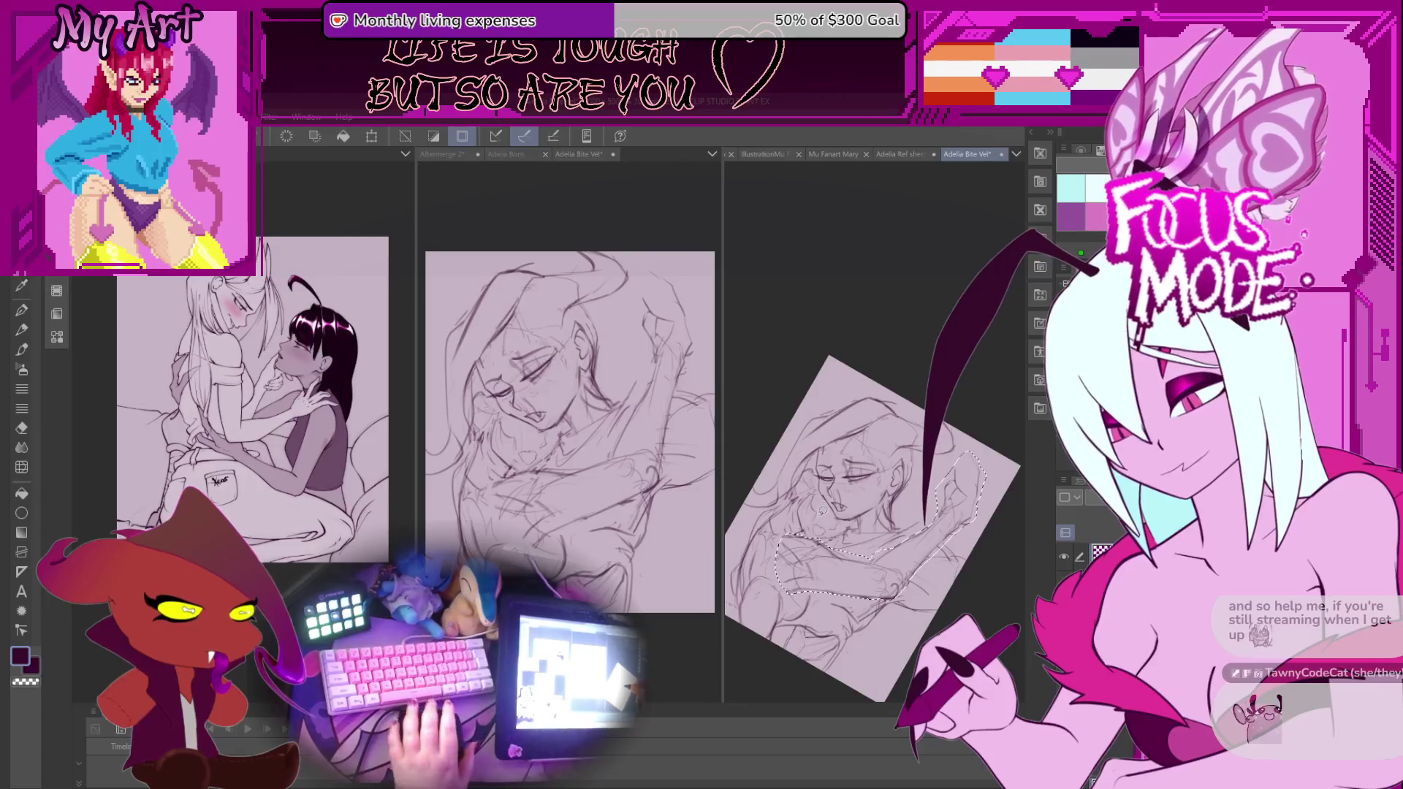
pyautogui.hotkey('ctrl', 'd')
pyautogui.moveTo(804, 511); pyautogui.dragTo(892, 583)
# Switch to the pencil and save the sketch with Ctrl+S.
pyautogui.press('p')
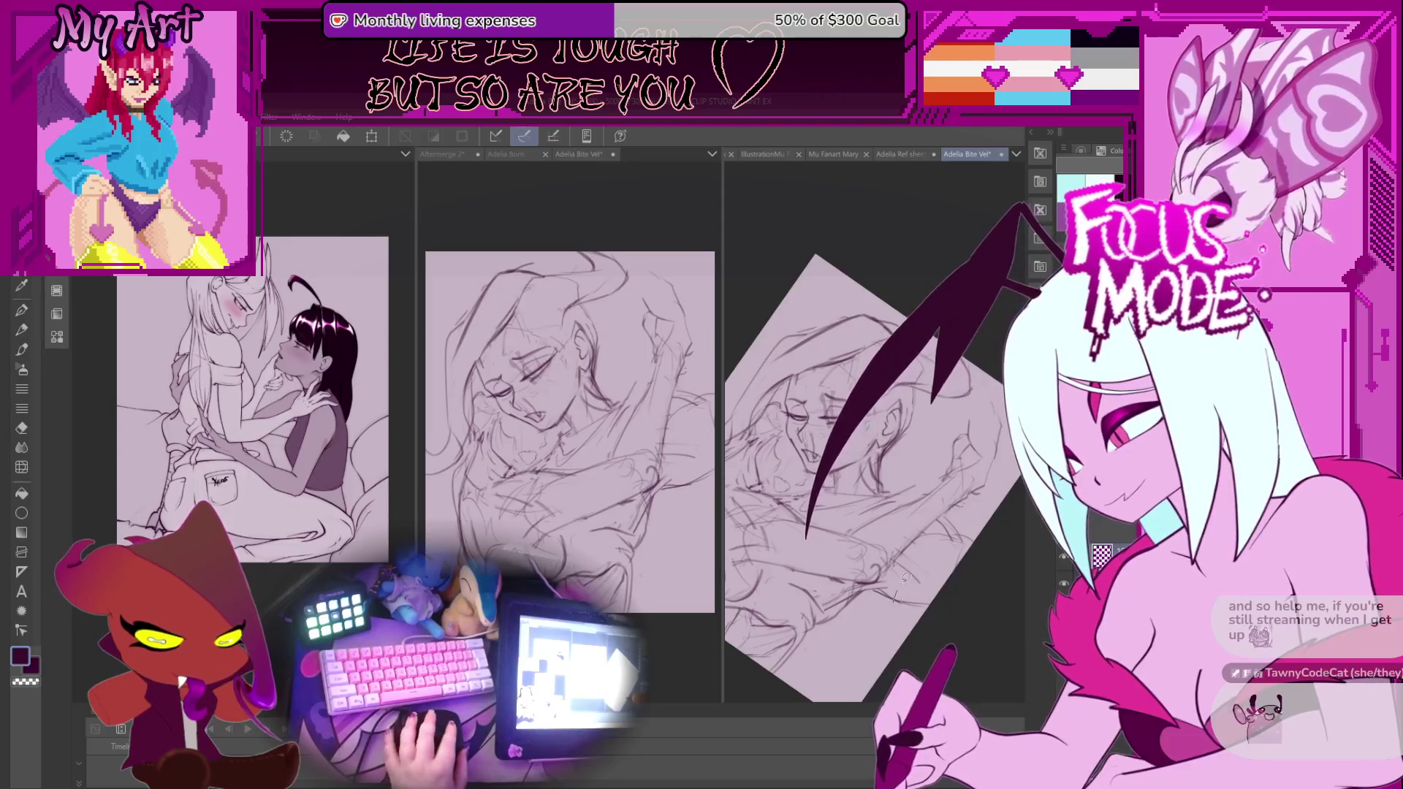
pyautogui.press('p')
pyautogui.scroll(2, 902, 566)
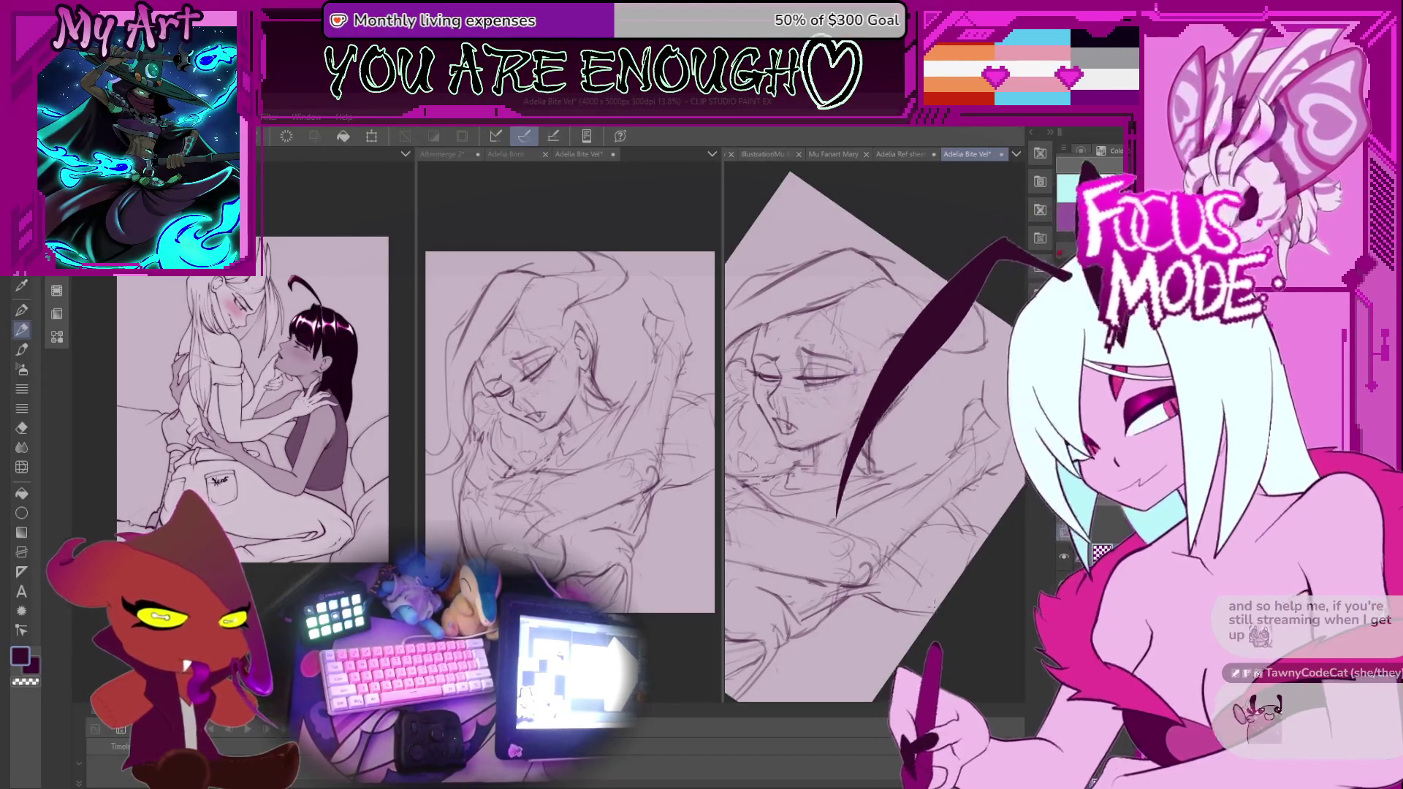
pyautogui.hotkey('ctrl', 's')
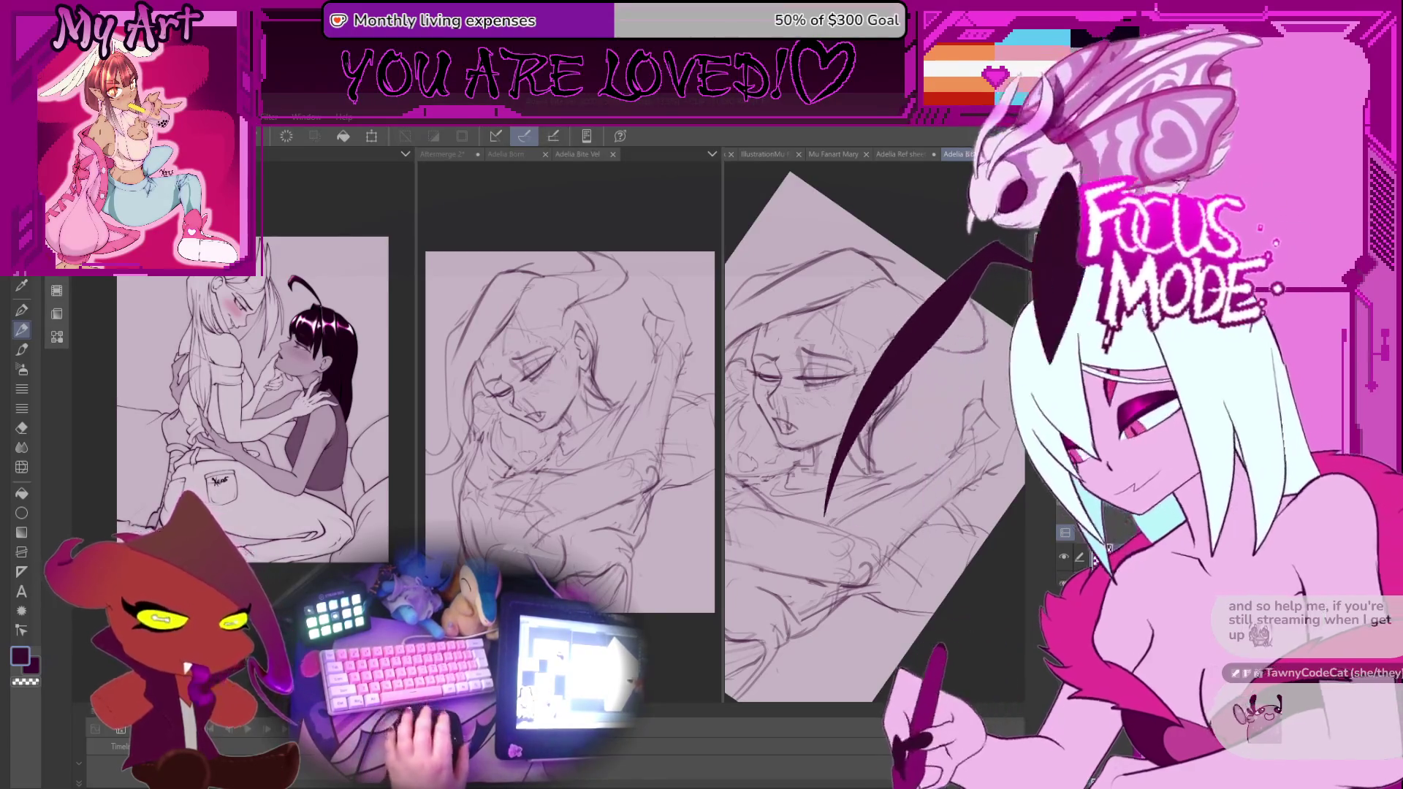
# Zoom and pan onto the long embracing arm and start free-transforming its selection.
pyautogui.hotkey('ctrl', '-')
pyautogui.hotkey('ctrl', '+')
pyautogui.hotkey('ctrl', '+')
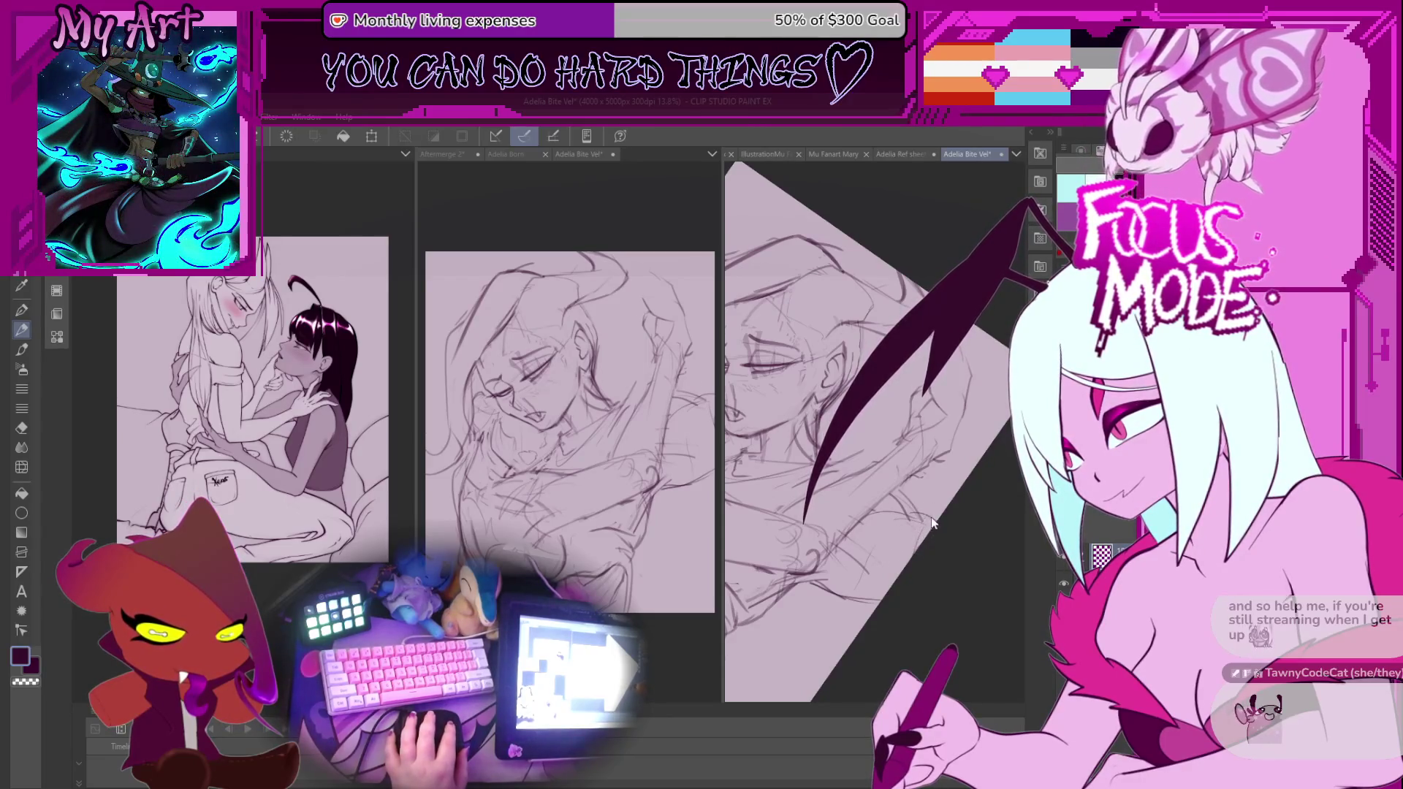
pyautogui.hotkey('ctrl', '+')
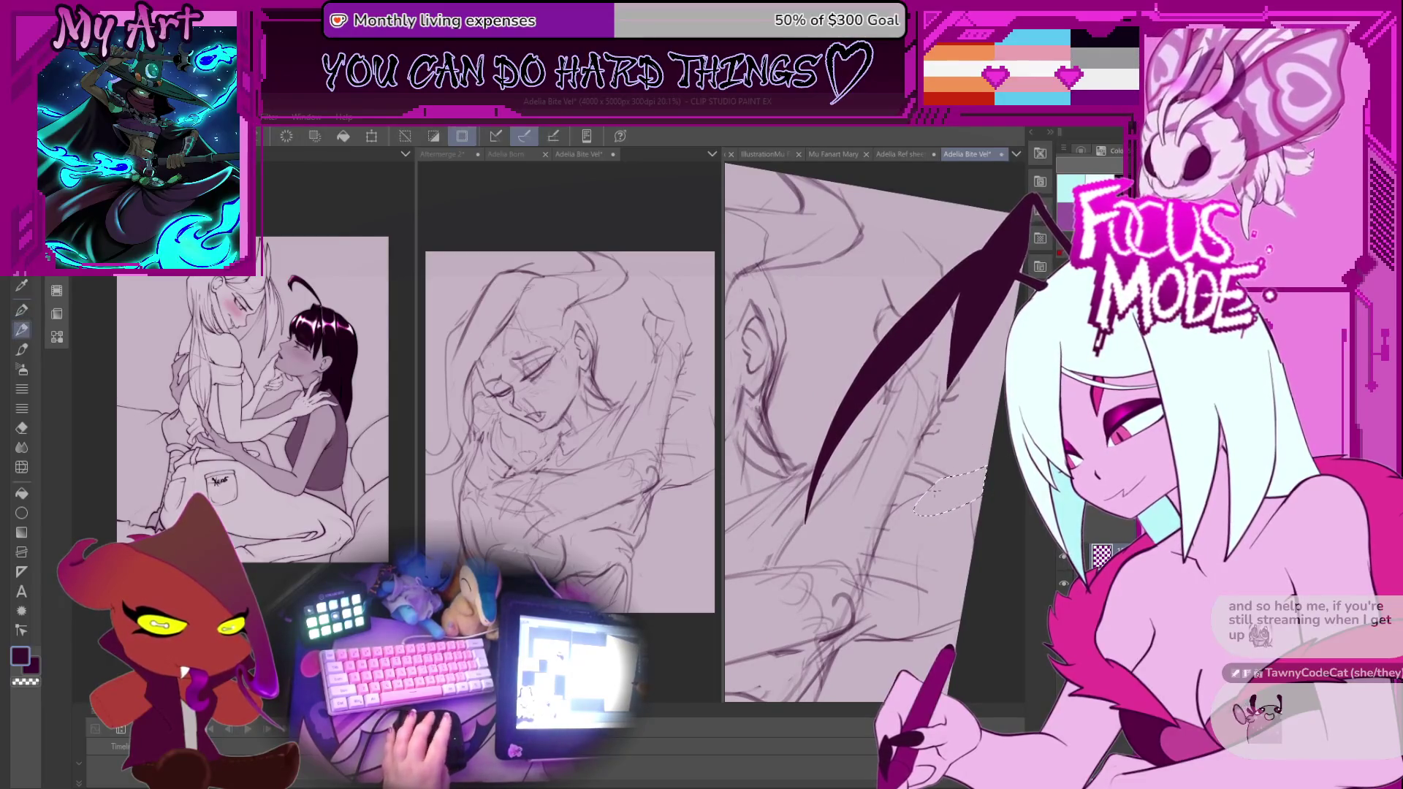
pyautogui.hotkey('ctrl', '-')
pyautogui.hotkey('ctrl', '+')
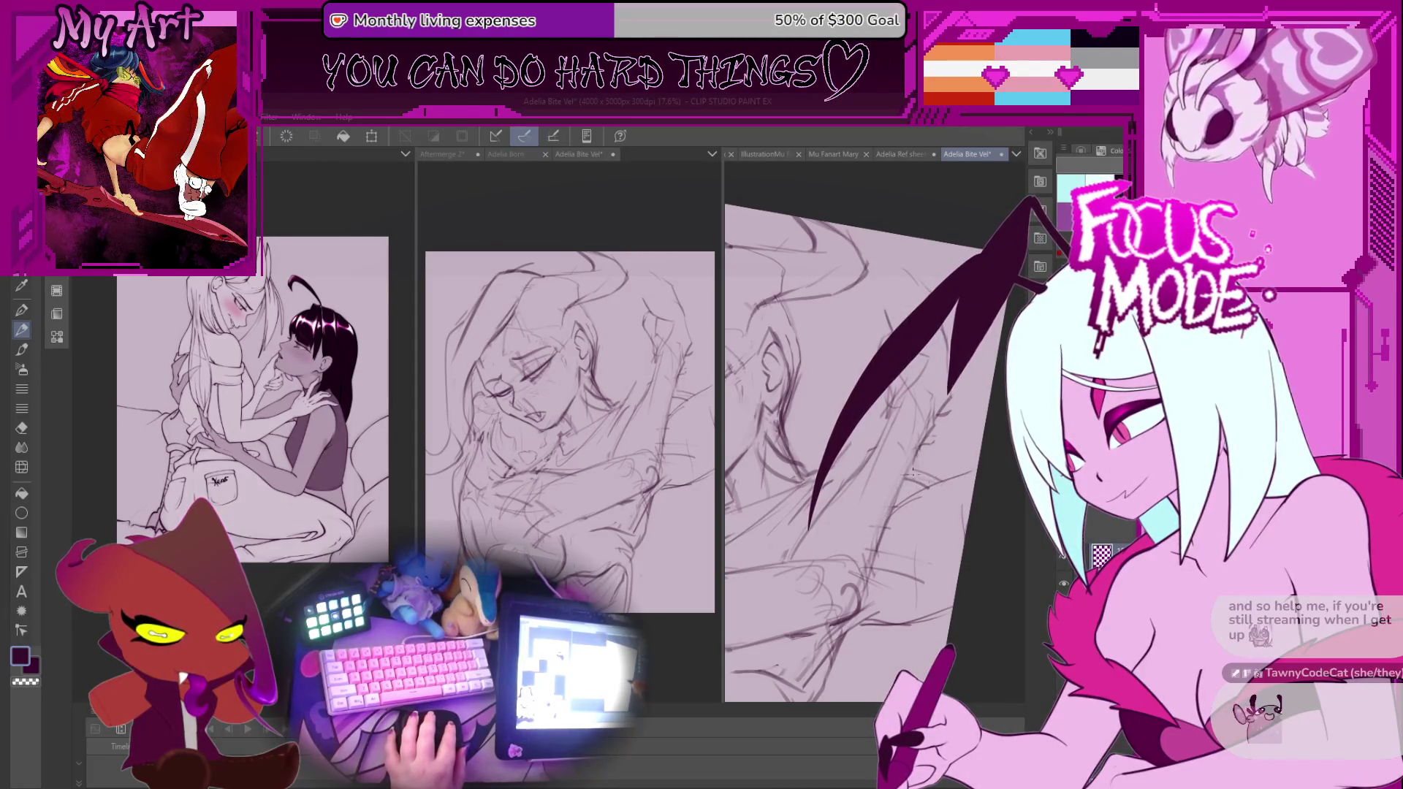
pyautogui.scroll(-5, 923, 497)
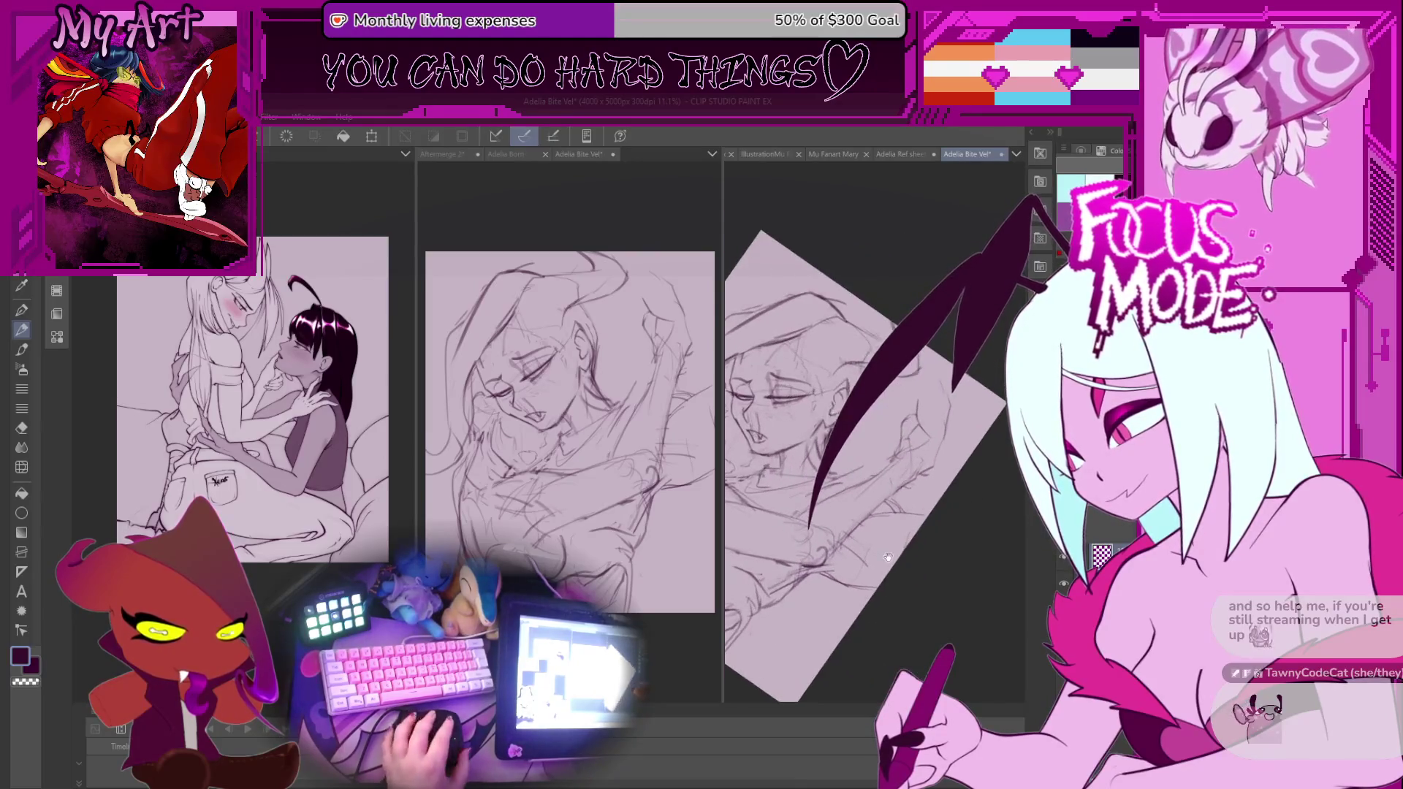
pyautogui.scroll(2, 908, 553)
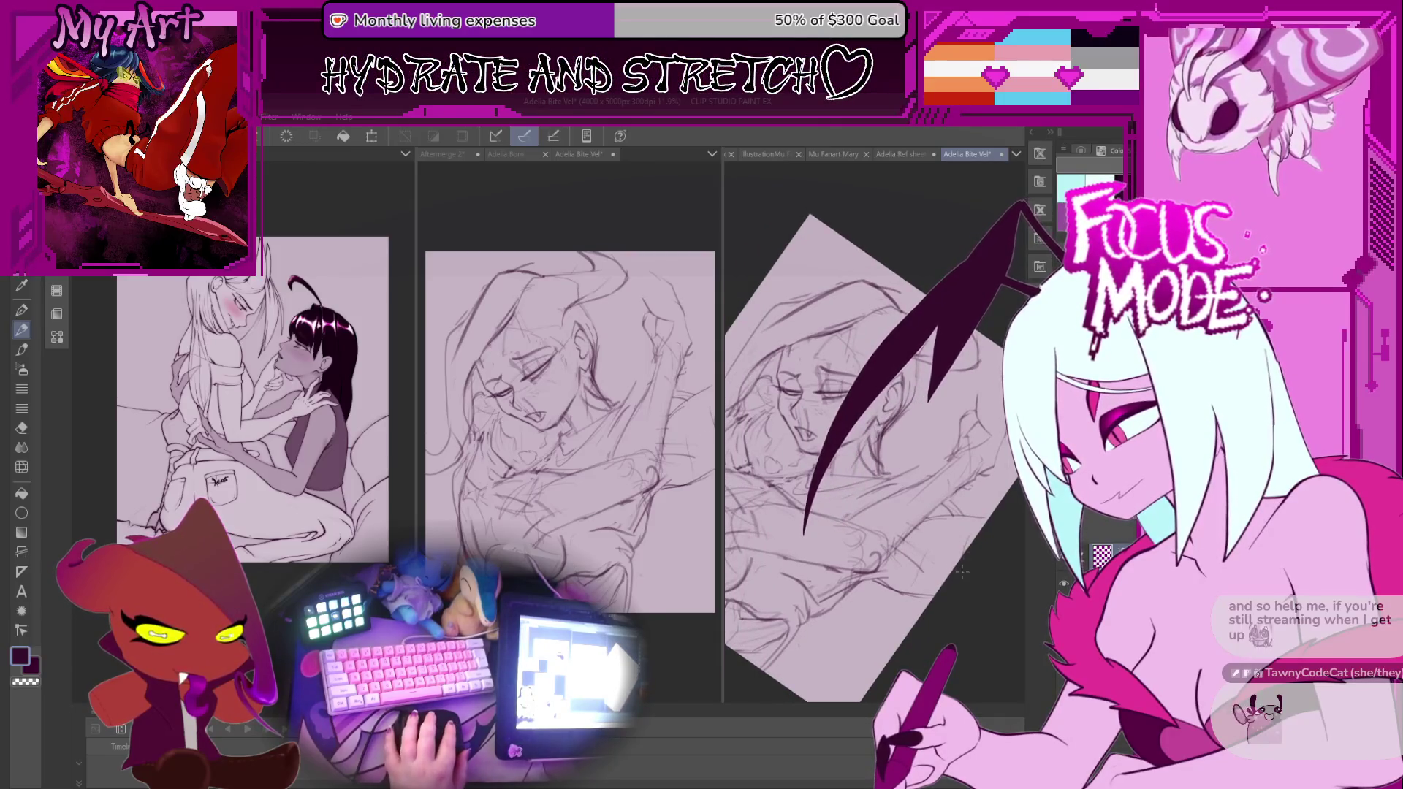
pyautogui.scroll(1, 963, 539)
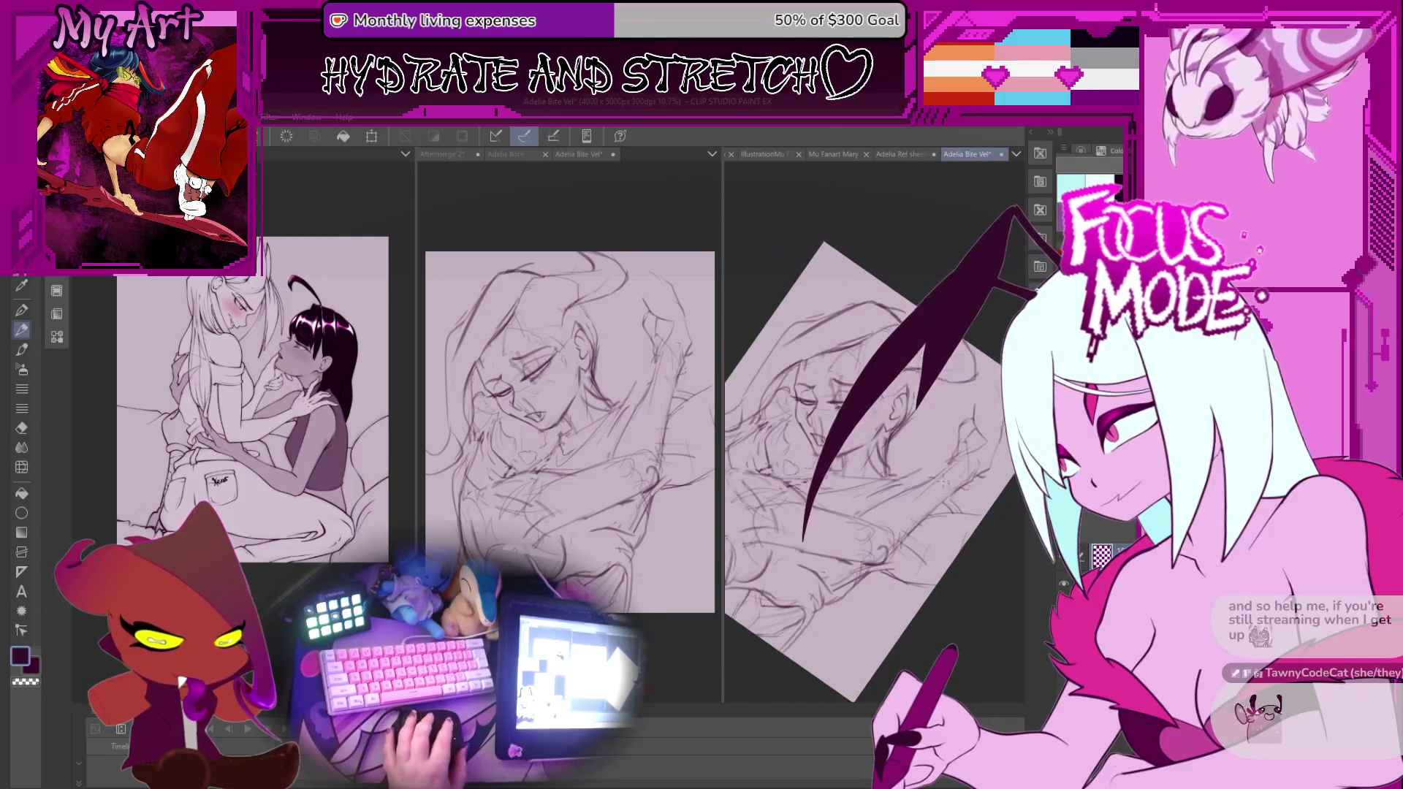
pyautogui.scroll(1, 963, 539)
pyautogui.moveTo(957, 482); pyautogui.dragTo(969, 497)
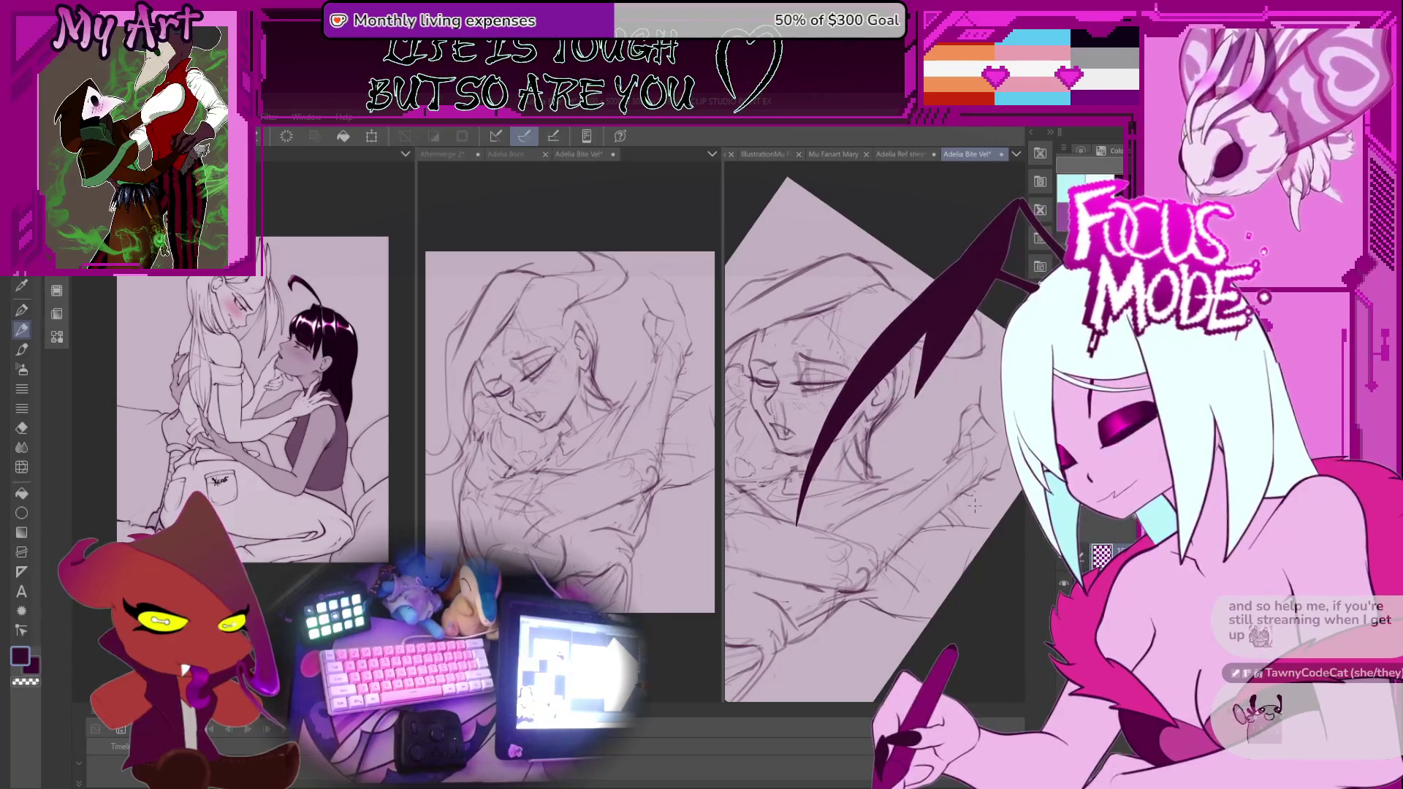
pyautogui.scroll(-1, 974, 504)
pyautogui.scroll(1, 839, 529)
pyautogui.scroll(1, 839, 529)
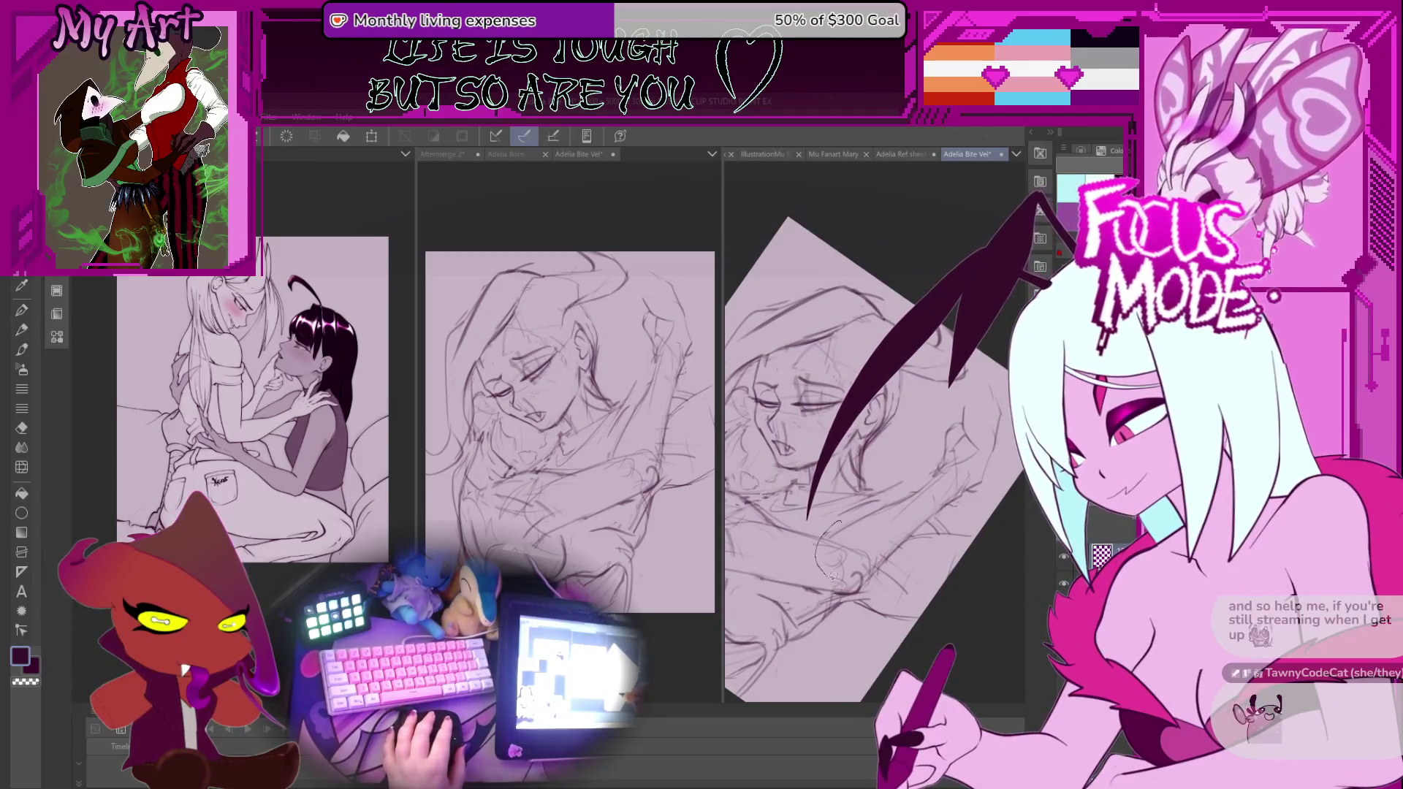
pyautogui.hotkey('ctrl', 't')
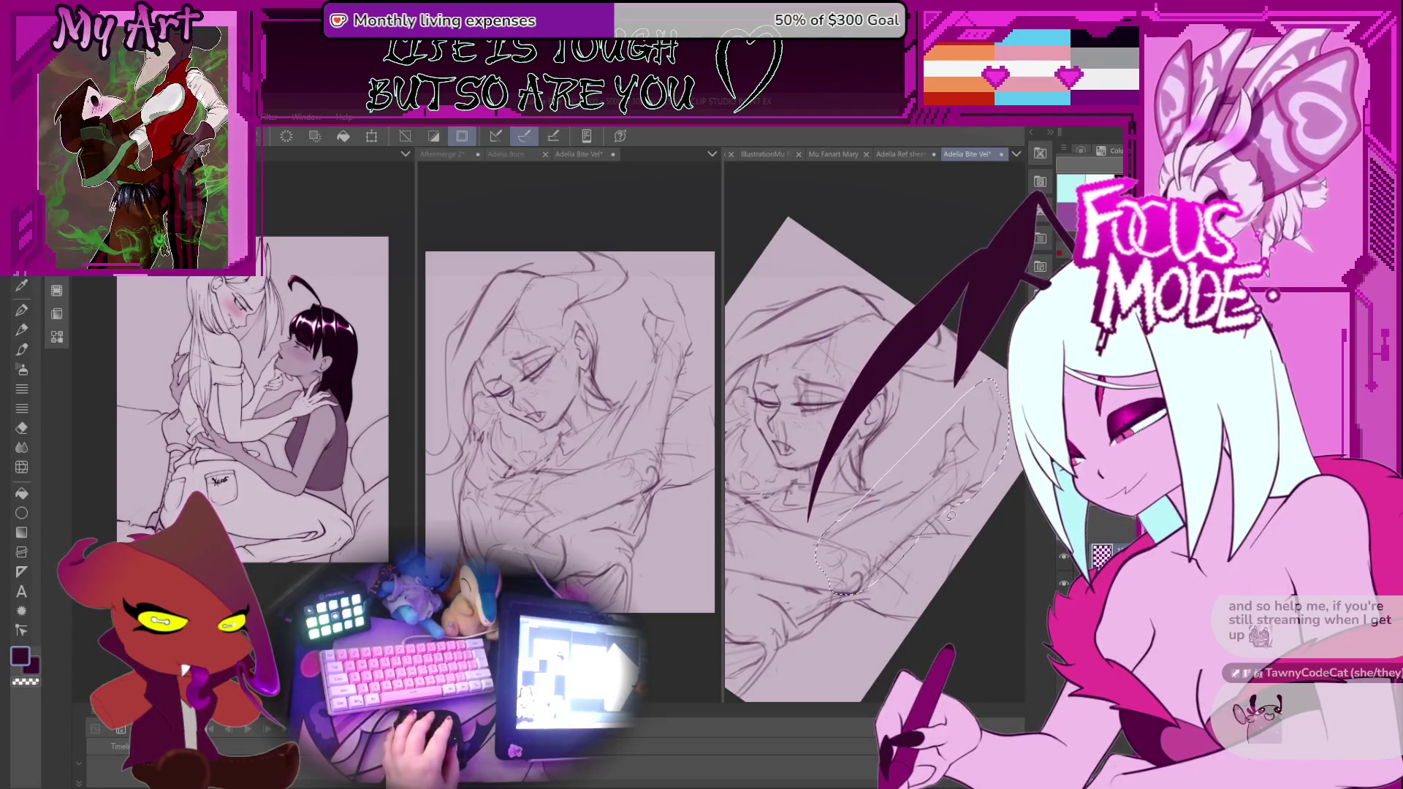
# Commit the embracing-arm transform, then apply a second transform on the same selection.
pyautogui.scroll(-2, 948, 529)
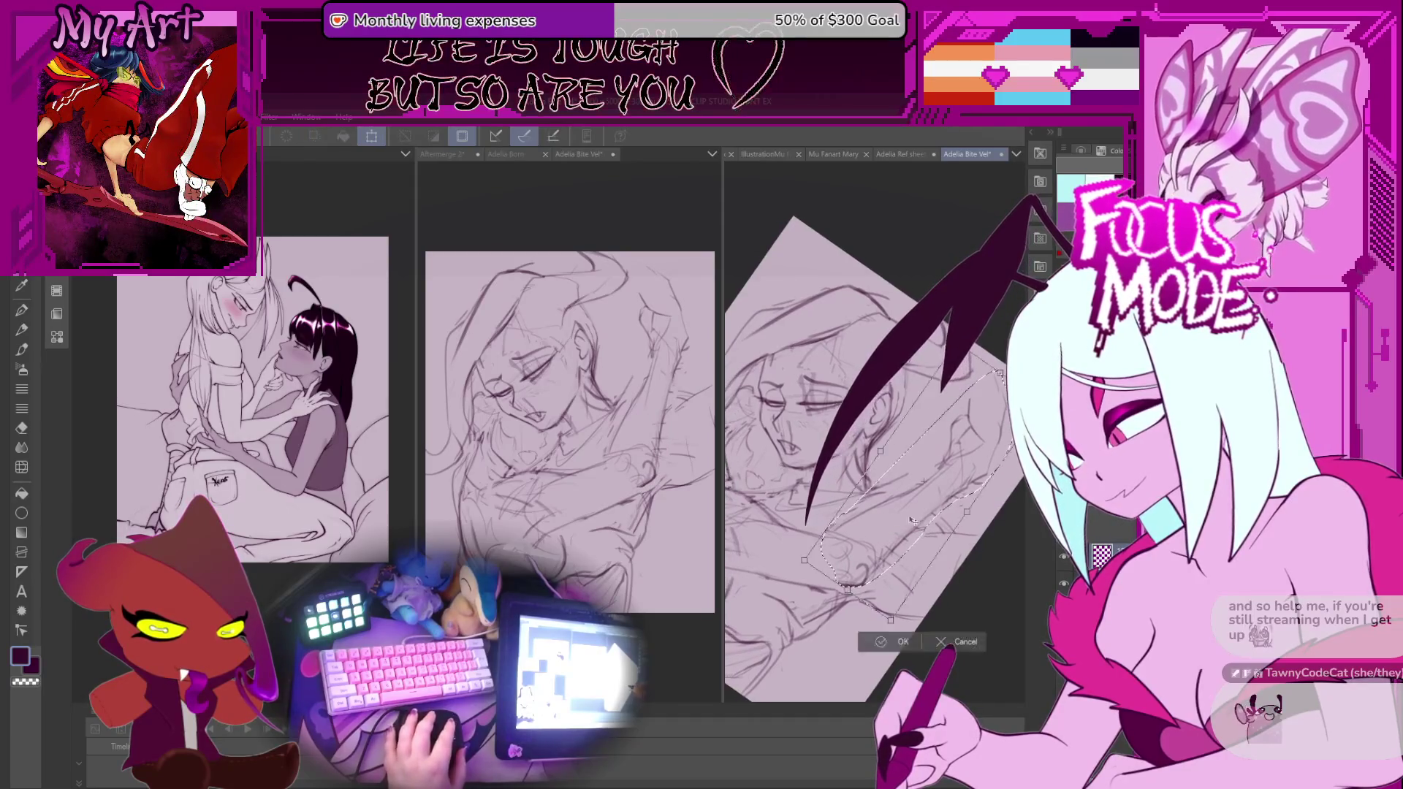
pyautogui.moveTo(967, 435)
pyautogui.mouseDown()
pyautogui.moveTo(953, 425)
pyautogui.moveTo(955, 471)
pyautogui.mouseUp()
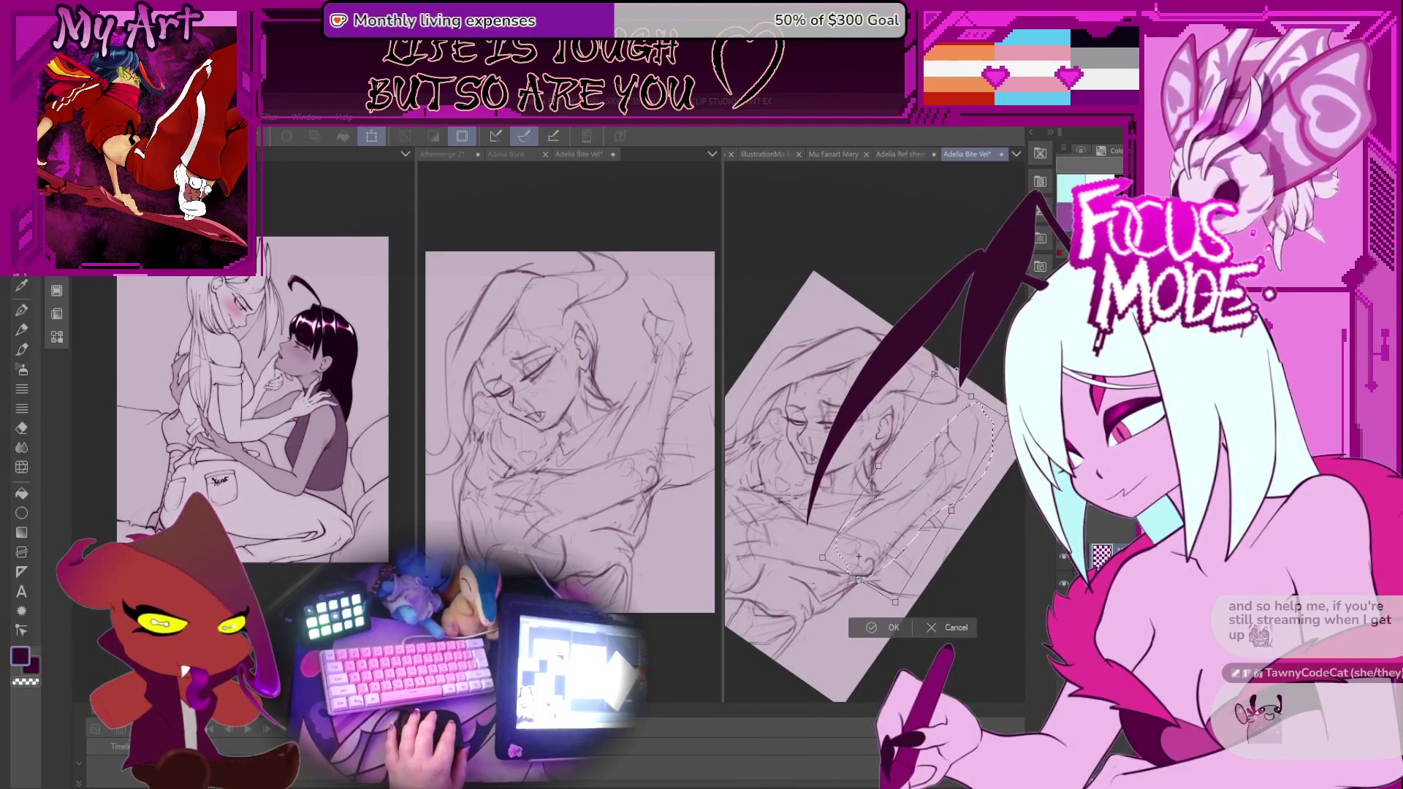
pyautogui.press('Return')
pyautogui.hotkey('ctrl', 't')
pyautogui.moveTo(865, 548); pyautogui.dragTo(913, 515)
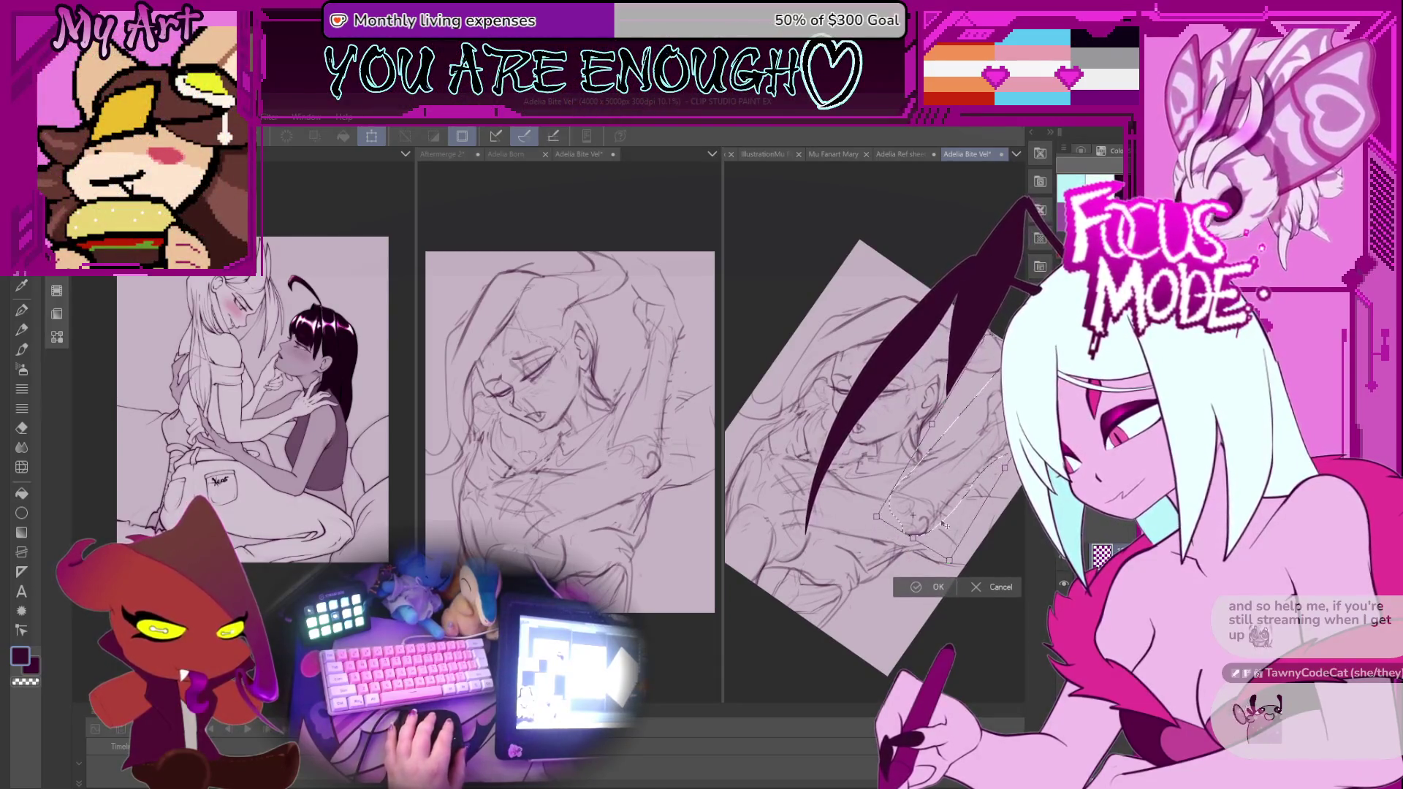
pyautogui.click(925, 584)
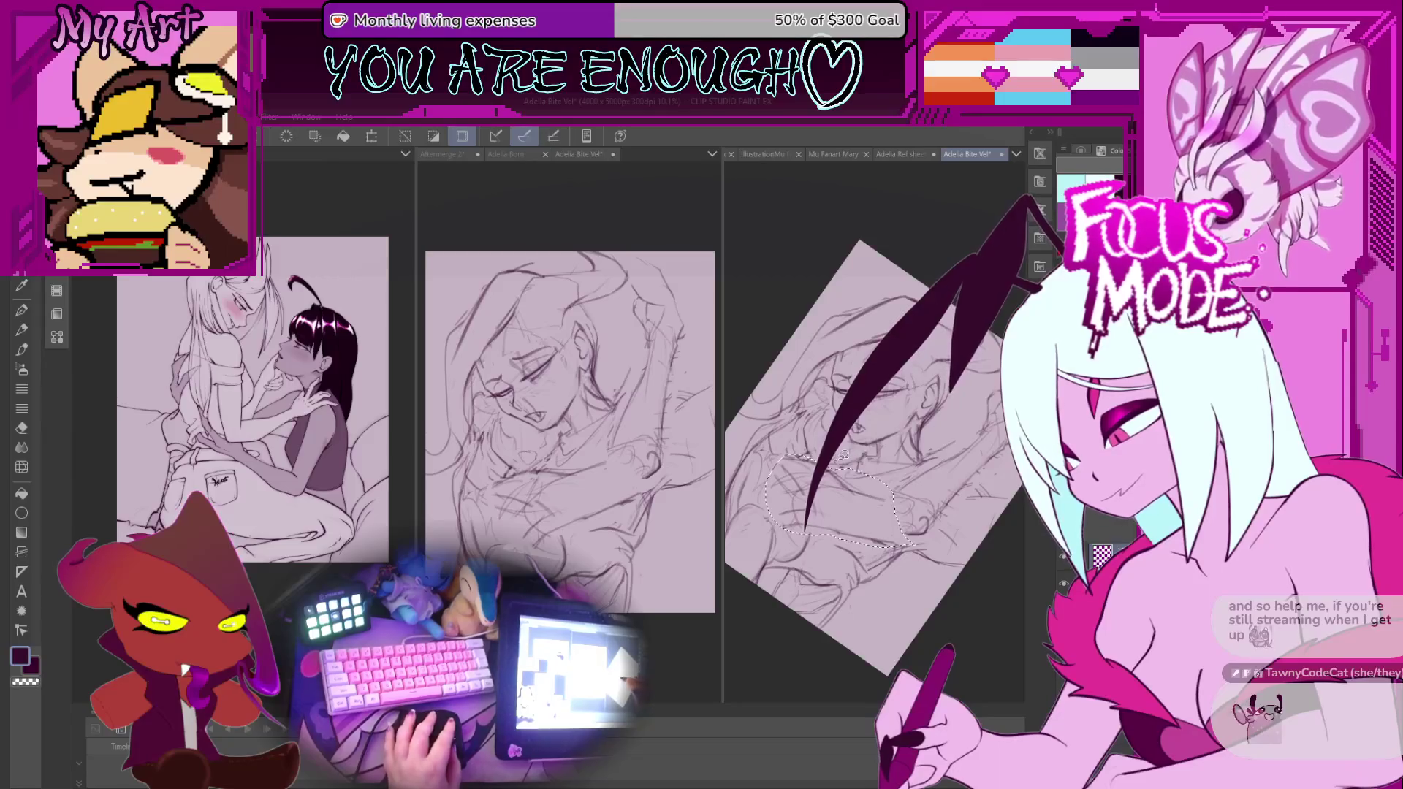
# Free-transform the lassoed region just below the face and apply it.
pyautogui.scroll(2, 894, 466)
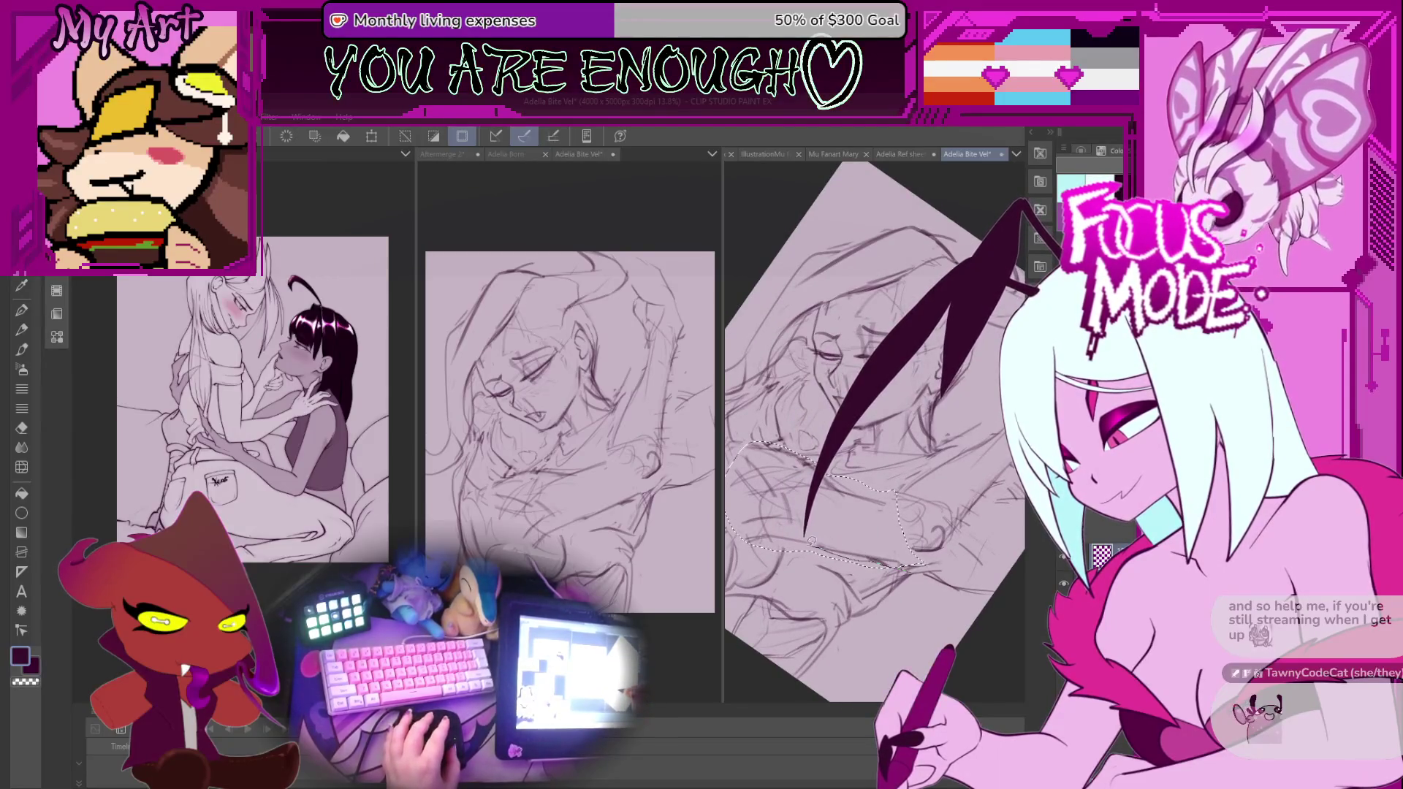
pyautogui.hotkey('ctrl', 't')
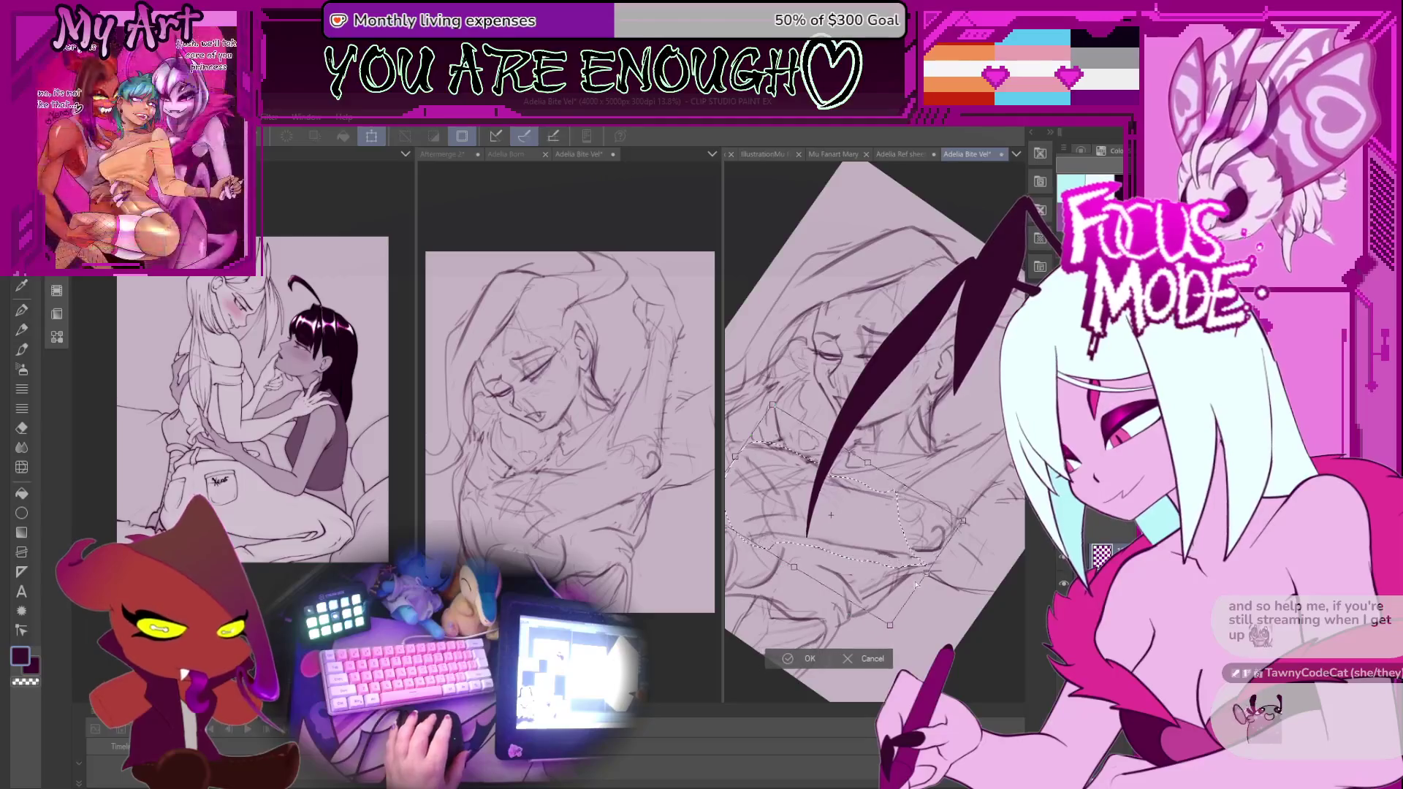
pyautogui.moveTo(833, 513); pyautogui.dragTo(881, 521)
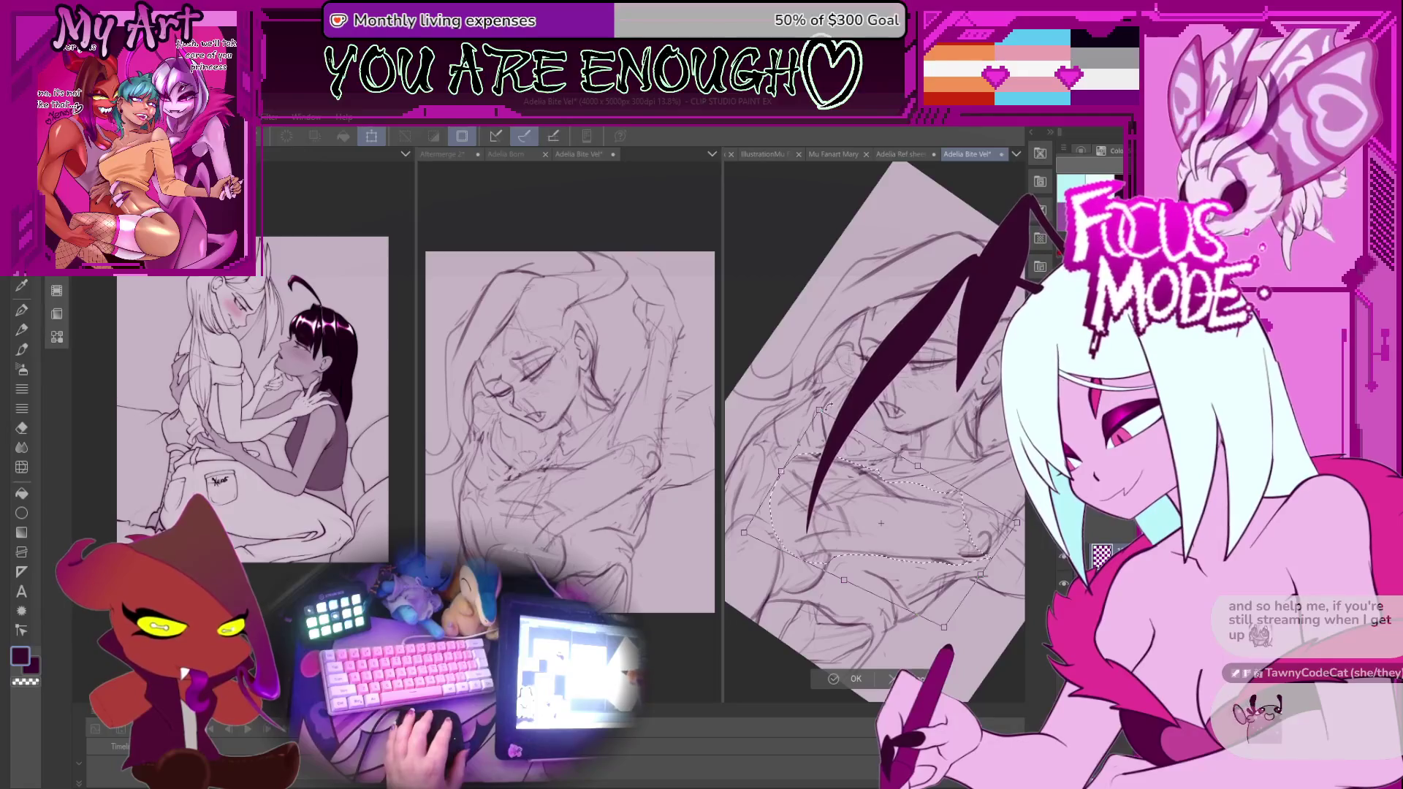
pyautogui.click(846, 679)
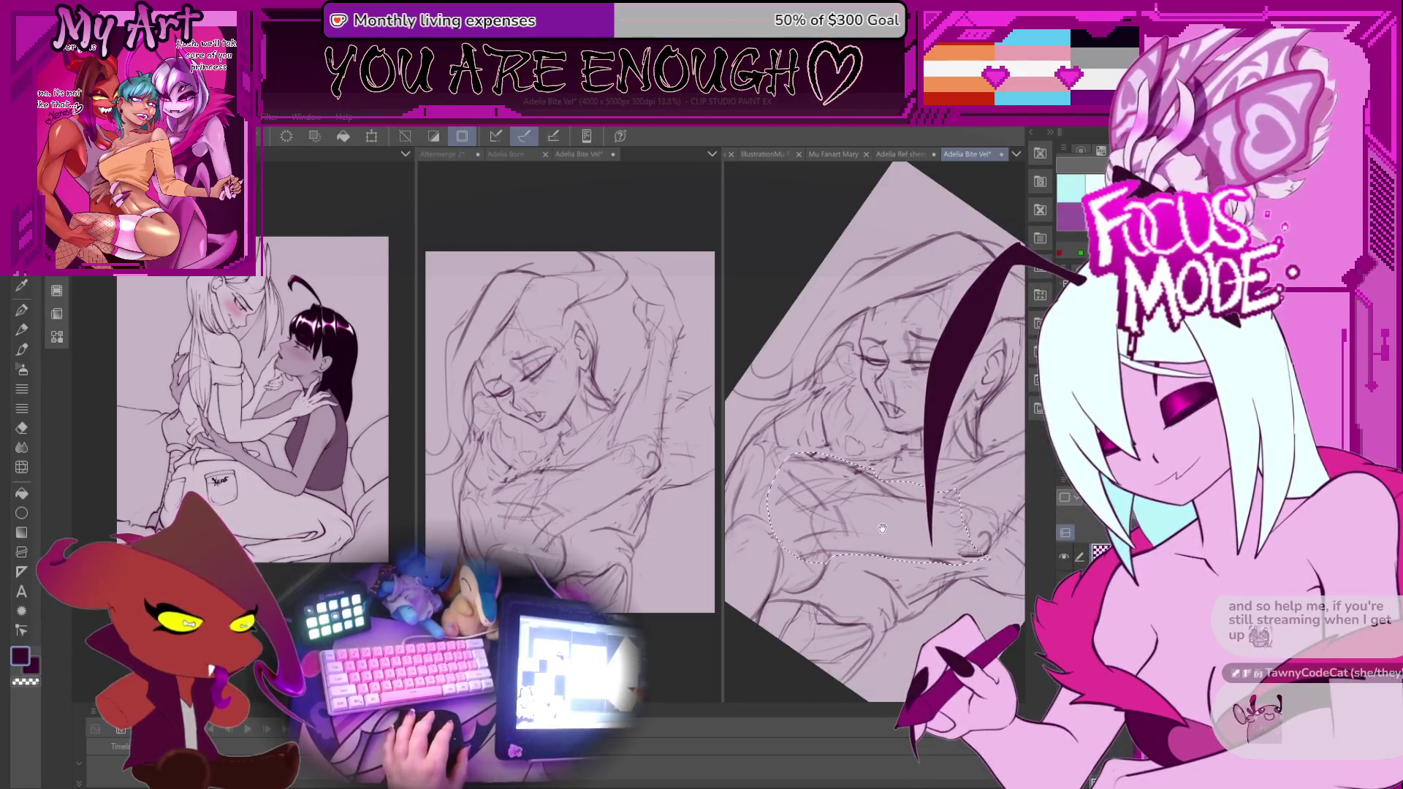
pyautogui.moveTo(936, 546); pyautogui.dragTo(893, 545)
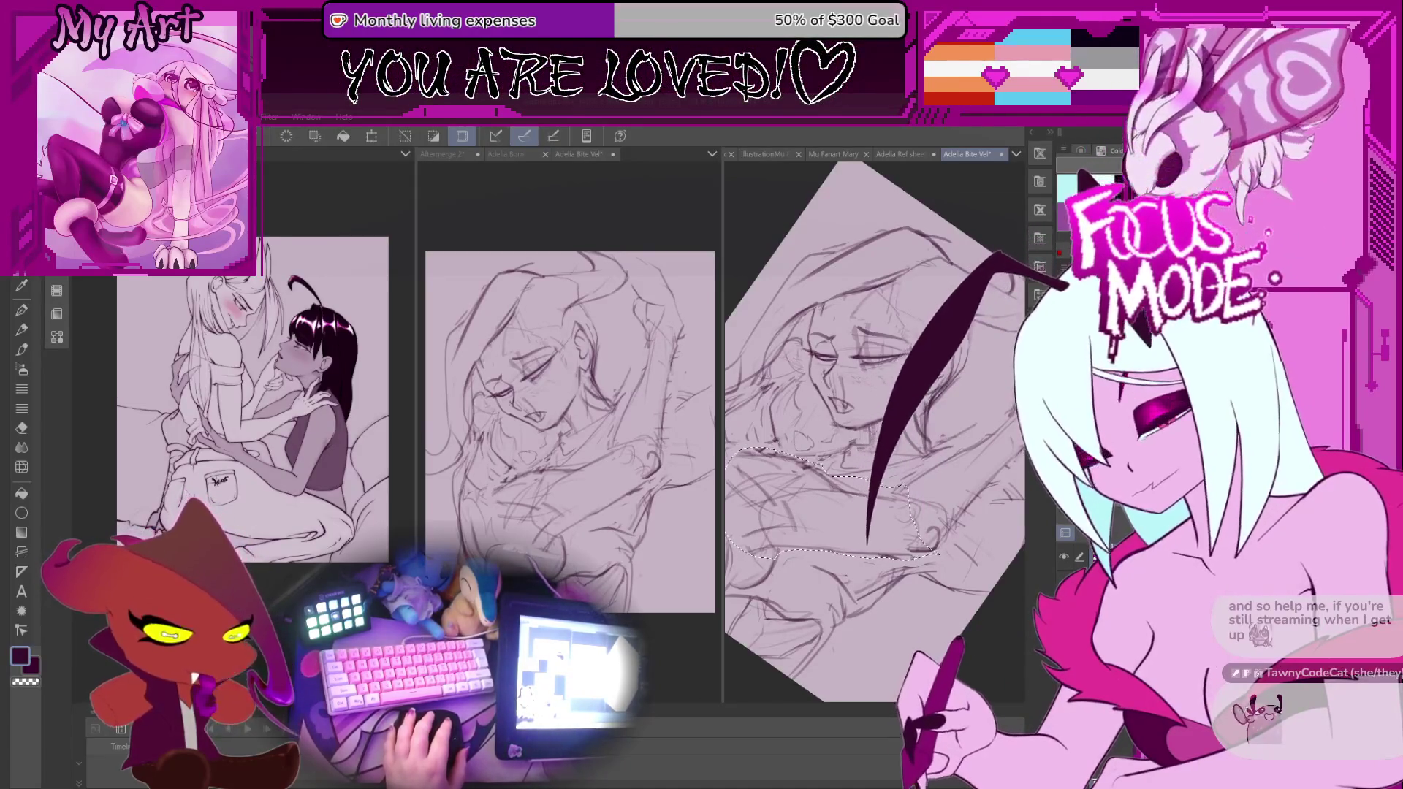
# Deselect, then rotate and zoom the canvas so the sketch turns toward upright.
pyautogui.hotkey('ctrl', 'd')
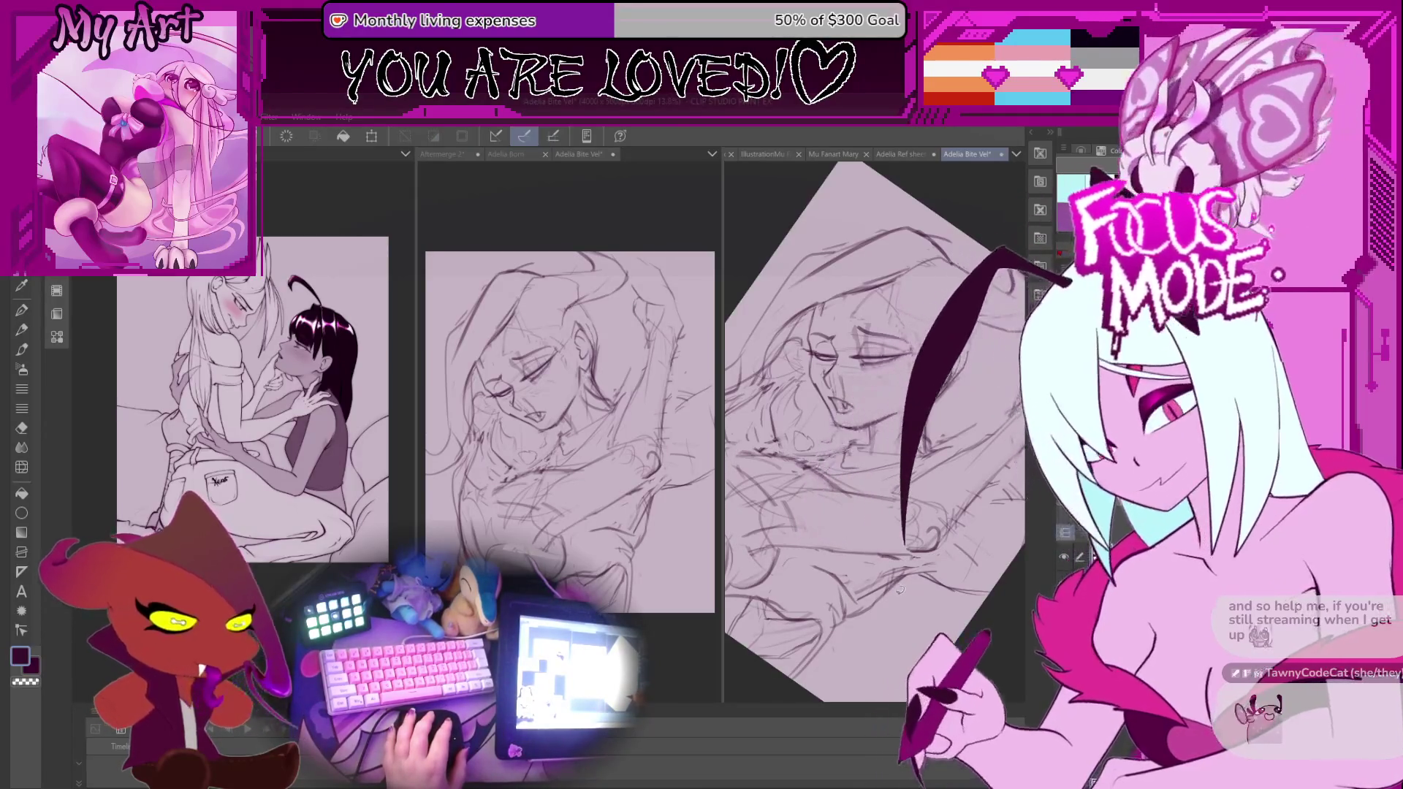
pyautogui.moveTo(901, 590)
pyautogui.mouseDown()
pyautogui.moveTo(922, 492)
pyautogui.moveTo(928, 557)
pyautogui.moveTo(933, 467)
pyautogui.moveTo(962, 483)
pyautogui.mouseUp()
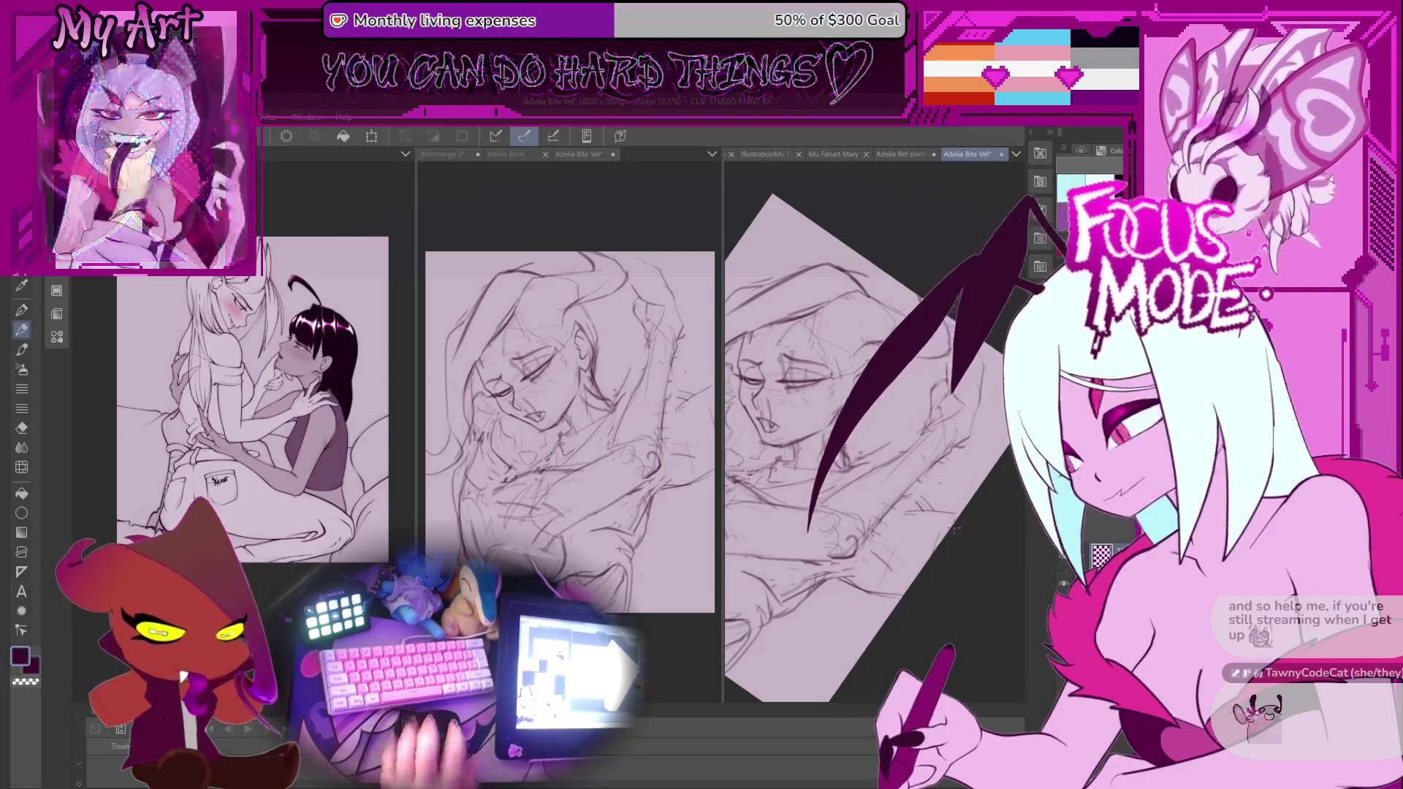
pyautogui.moveTo(947, 511)
pyautogui.mouseDown()
pyautogui.moveTo(911, 515)
pyautogui.moveTo(956, 504)
pyautogui.moveTo(947, 524)
pyautogui.moveTo(902, 535)
pyautogui.mouseUp()
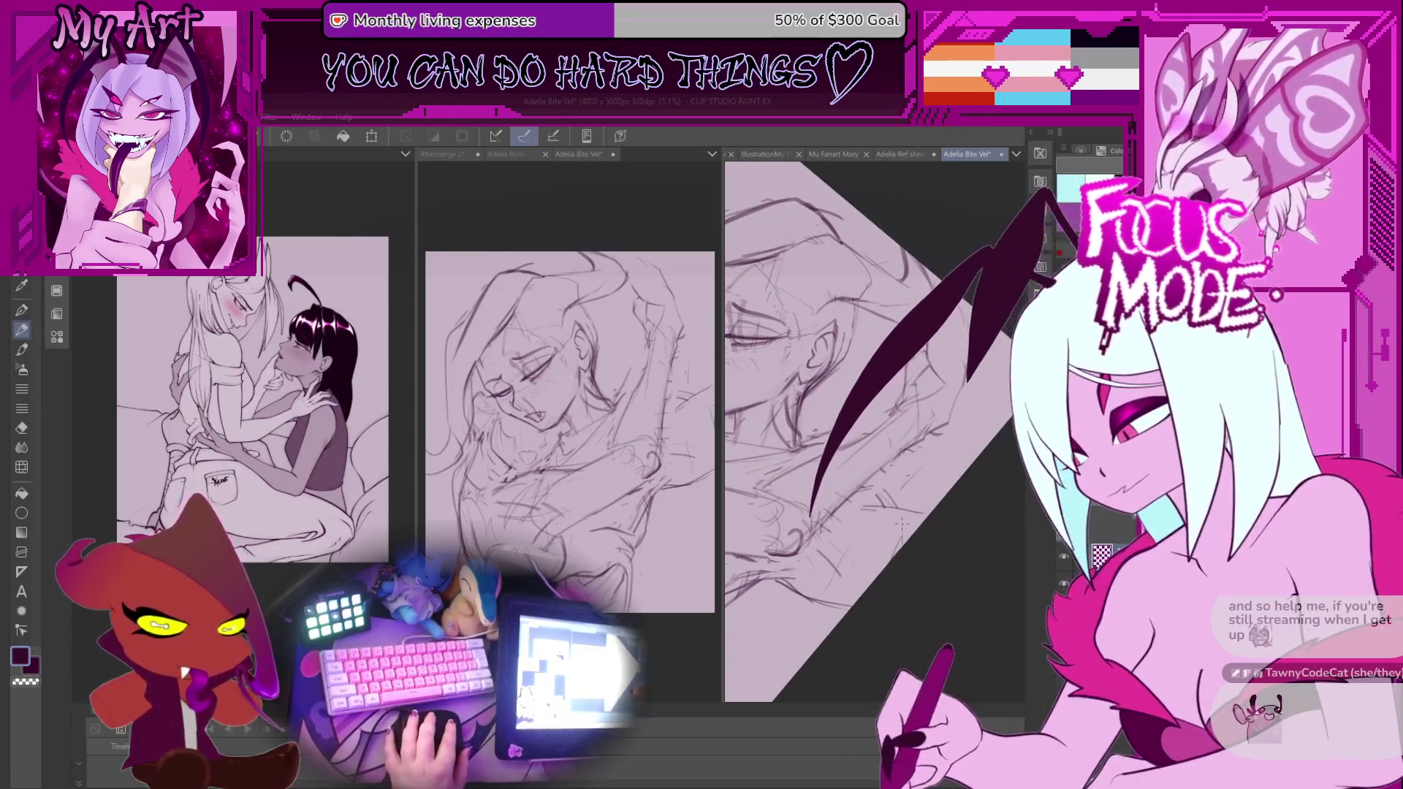